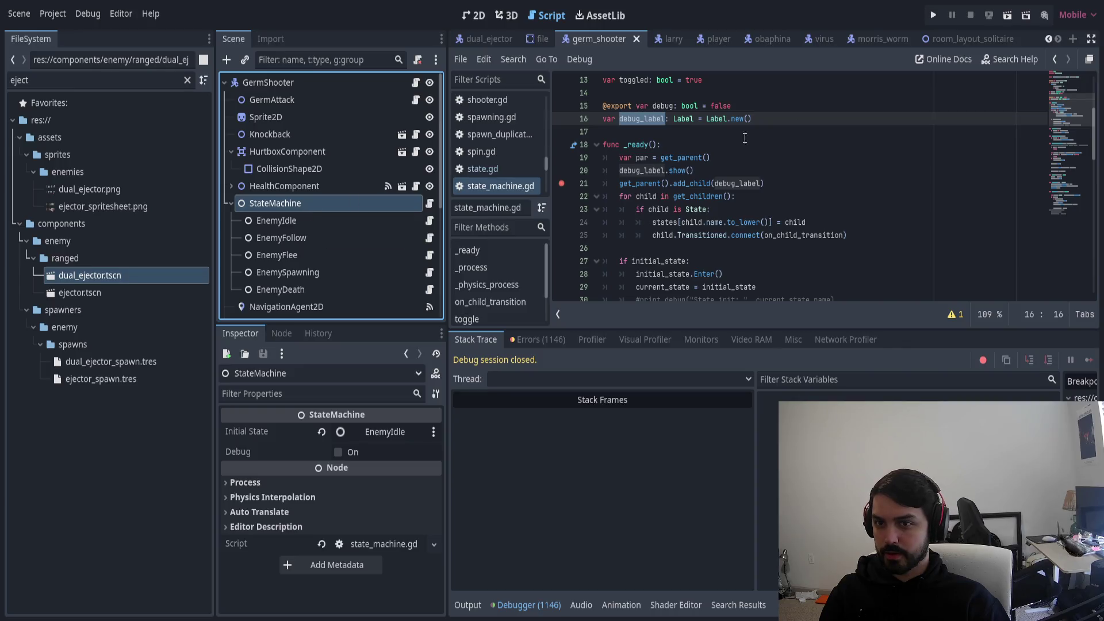
- Comment out the debug label lines in _ready and add print(current_state.name) below the state assignment, saved
{"action": "left_click_drag", "start_coordinate": [758, 183], "coordinate": [618, 160]}
{"action": "key", "text": "ctrl+k"}
{"action": "scroll", "coordinate": [736, 166], "scroll_direction": "down", "scroll_amount": 12}
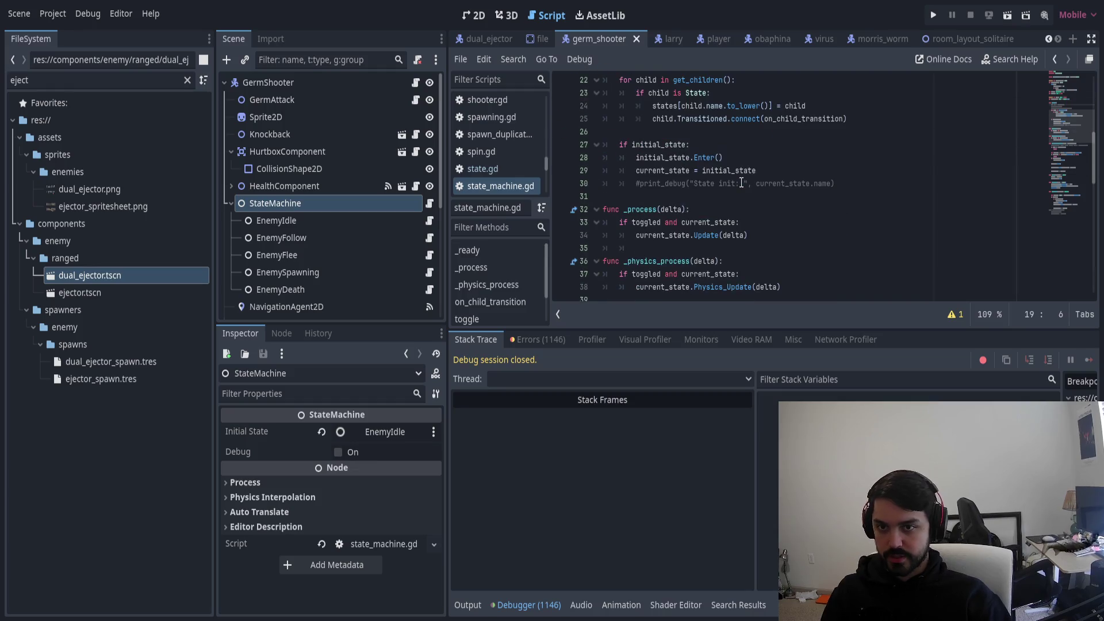
{"action": "scroll", "coordinate": [701, 164], "scroll_direction": "up", "scroll_amount": 4}
{"action": "scroll", "coordinate": [663, 165], "scroll_direction": "down", "scroll_amount": 3}
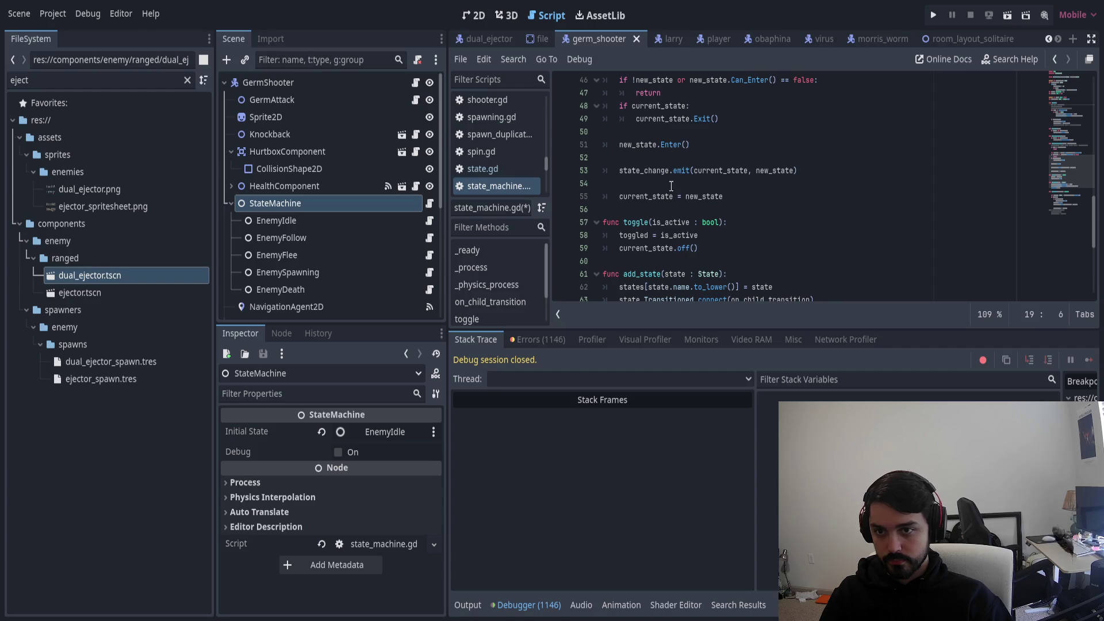
{"action": "left_click", "coordinate": [742, 196]}
{"action": "key", "text": "Return"}
{"action": "type", "text": "print("}
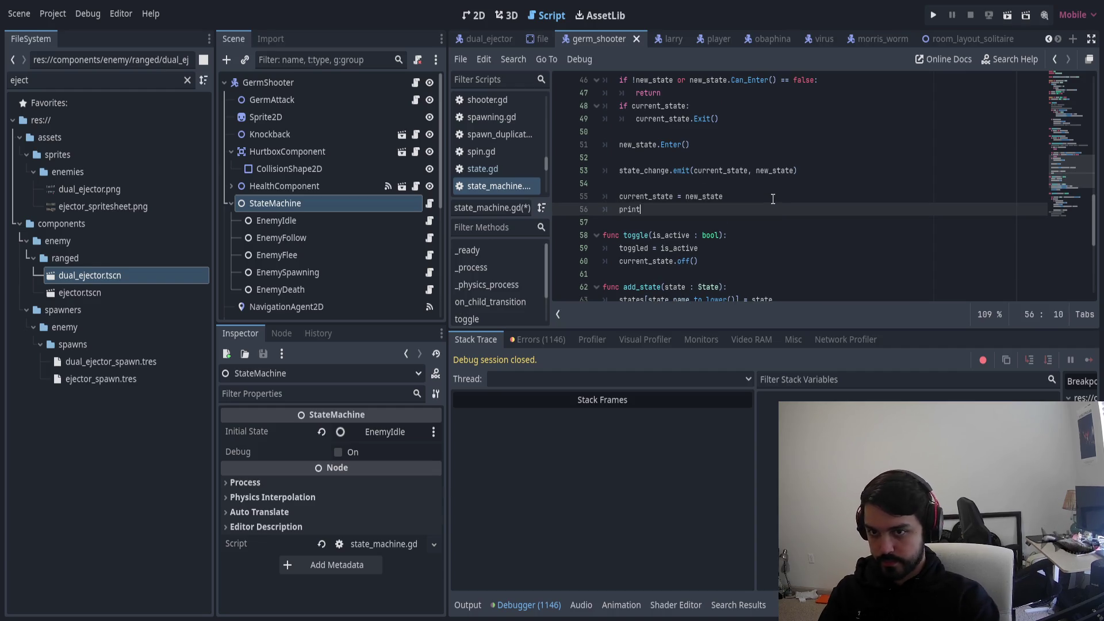
{"action": "type", "text": "current_state.n"}
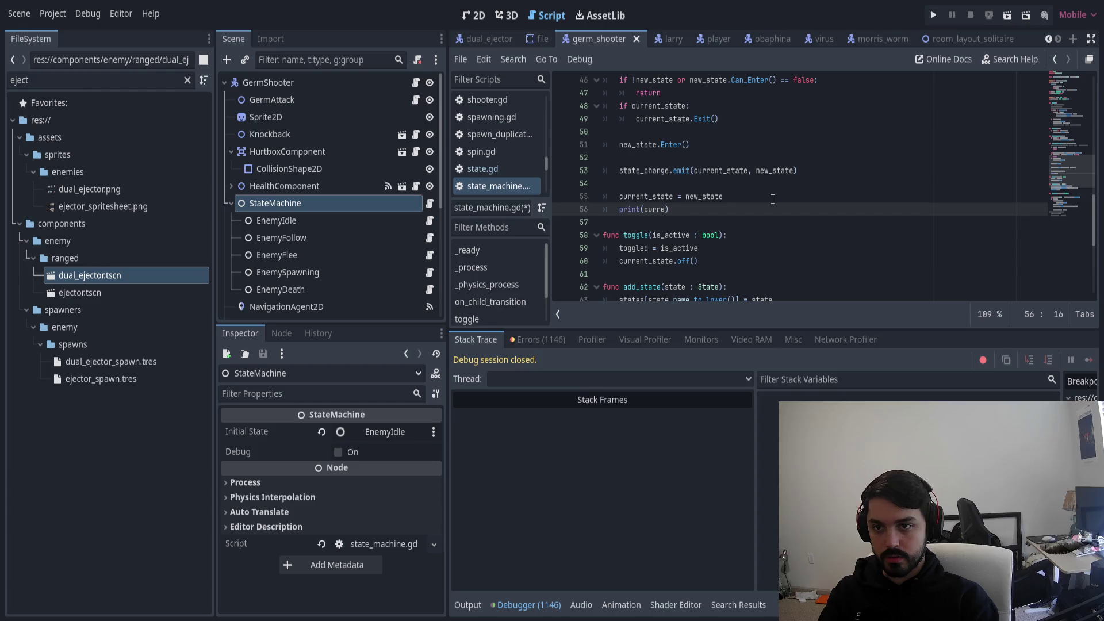
{"action": "type", "text": "ame"}
{"action": "key", "text": "ctrl+s"}
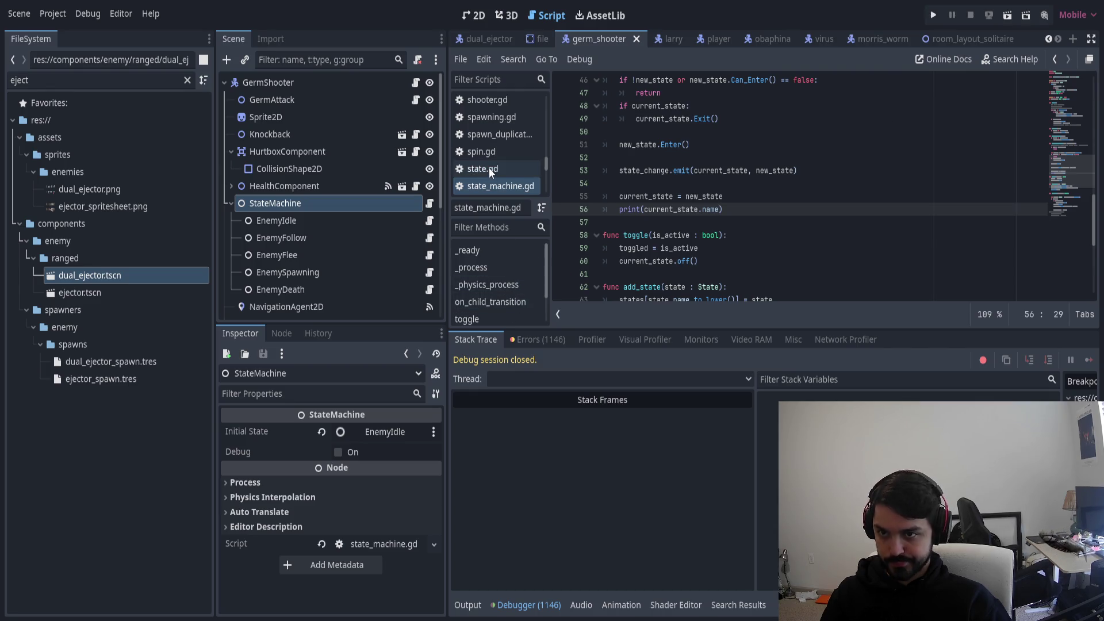
- Move the print line, indented, under Physics_Update in _physics_process, save, and run the game
{"action": "key", "text": "ctrl+k"}
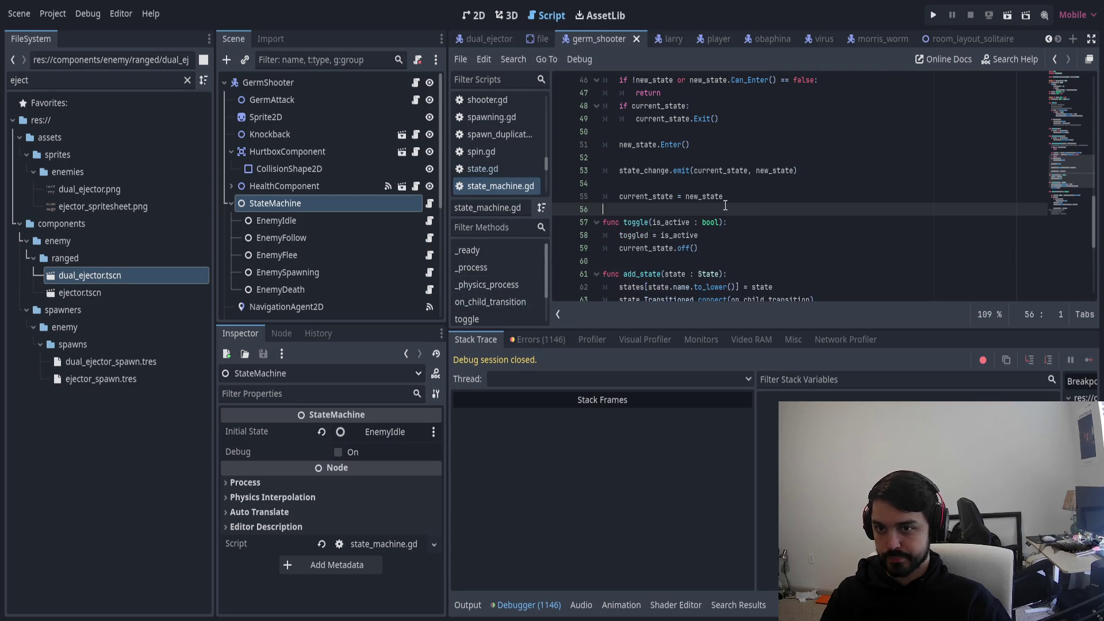
{"action": "scroll", "coordinate": [724, 209], "scroll_direction": "down", "scroll_amount": 5}
{"action": "scroll", "coordinate": [716, 208], "scroll_direction": "up", "scroll_amount": 12}
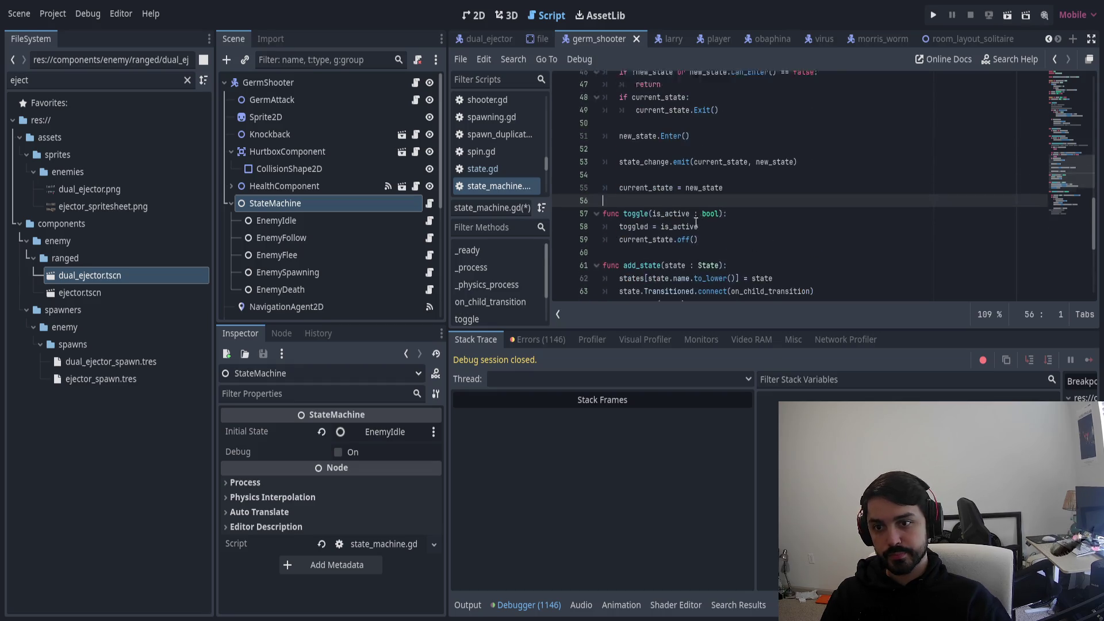
{"action": "scroll", "coordinate": [698, 232], "scroll_direction": "down", "scroll_amount": 2}
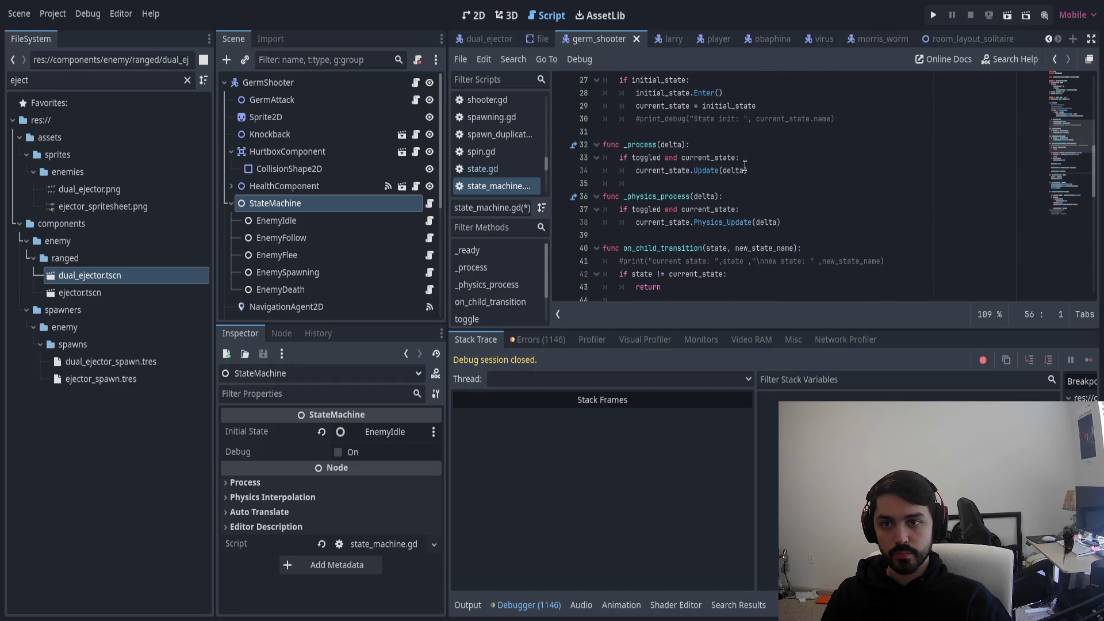
{"action": "left_click", "coordinate": [816, 221]}
{"action": "key", "text": "Return"}
{"action": "type", "text": "print(current_state.name)"}
{"action": "key", "text": "Tab"}
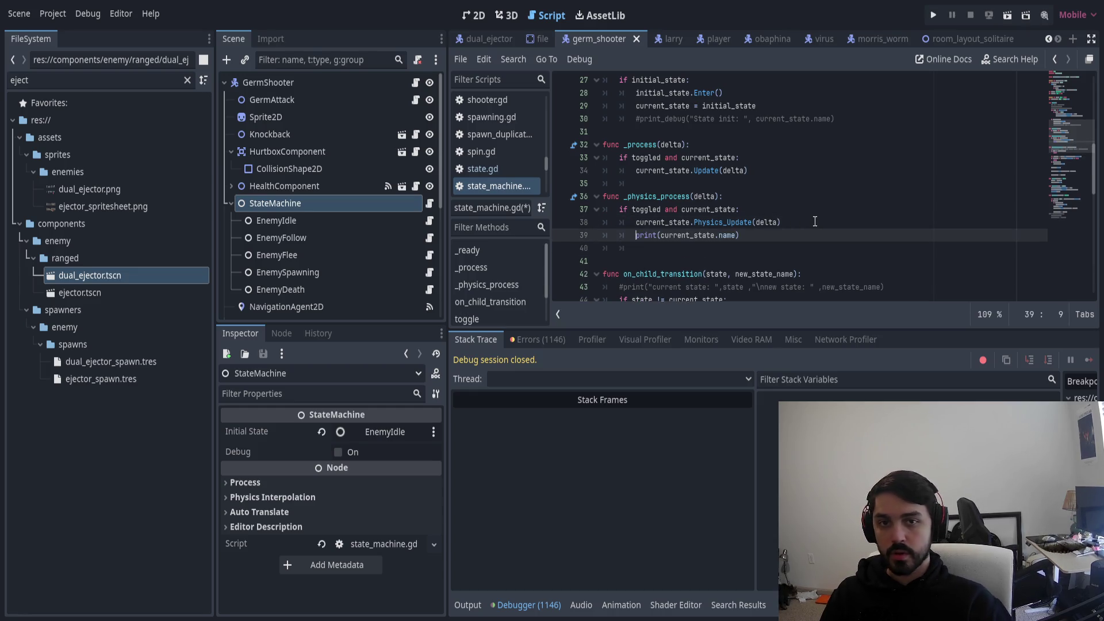
{"action": "key", "text": "ctrl+s"}
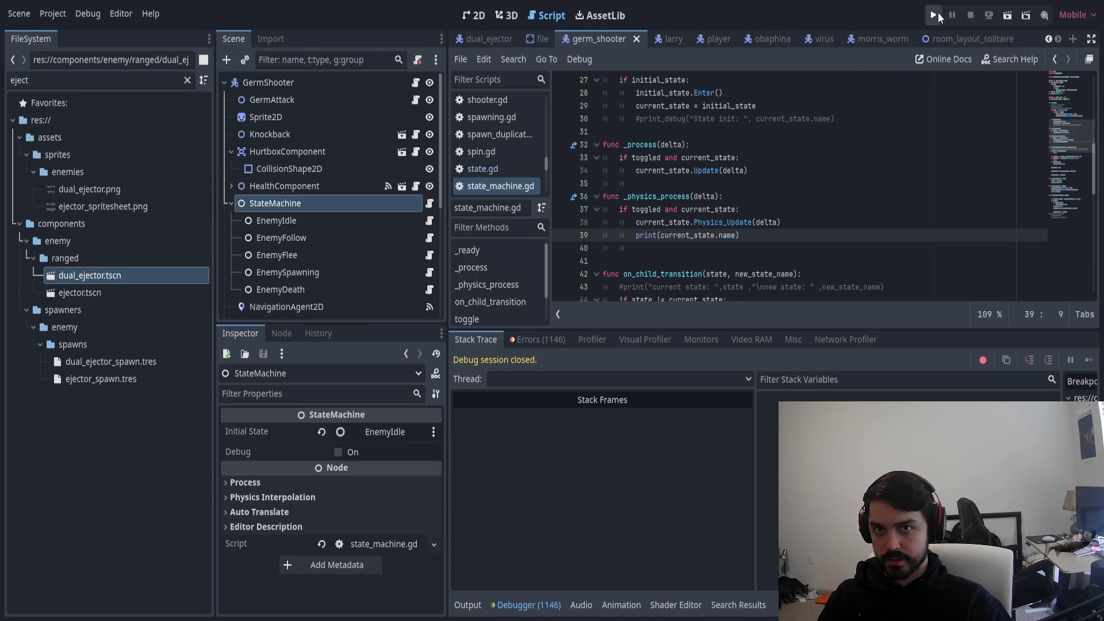
{"action": "key", "text": "F5"}
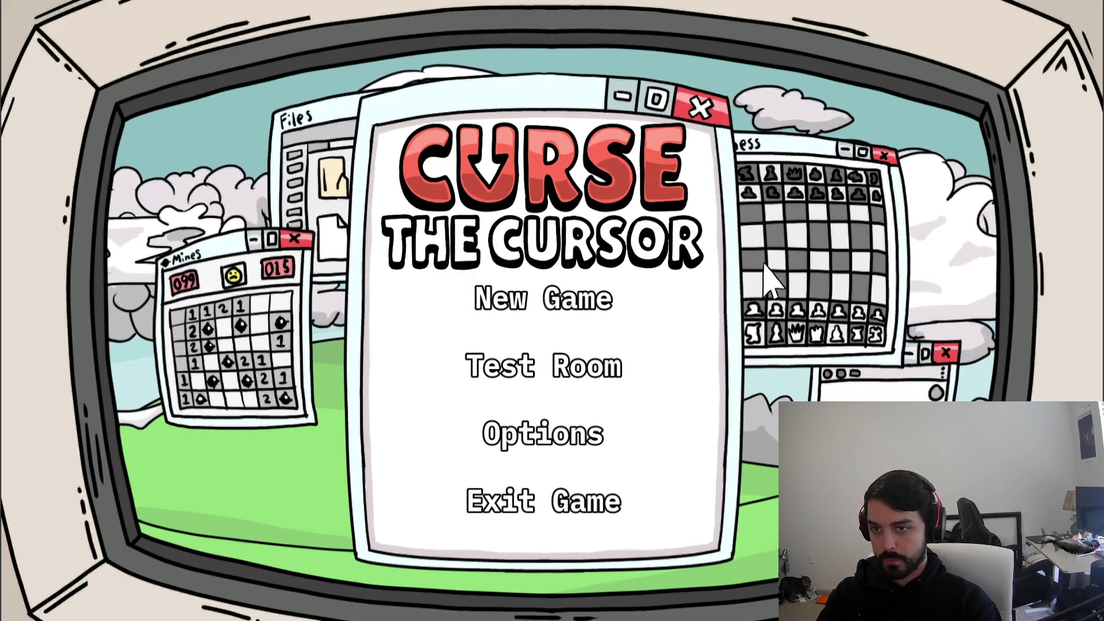
- Load the Test Room, return to the main menu via the pause menu, and start a new game
{"action": "left_click", "coordinate": [546, 367]}
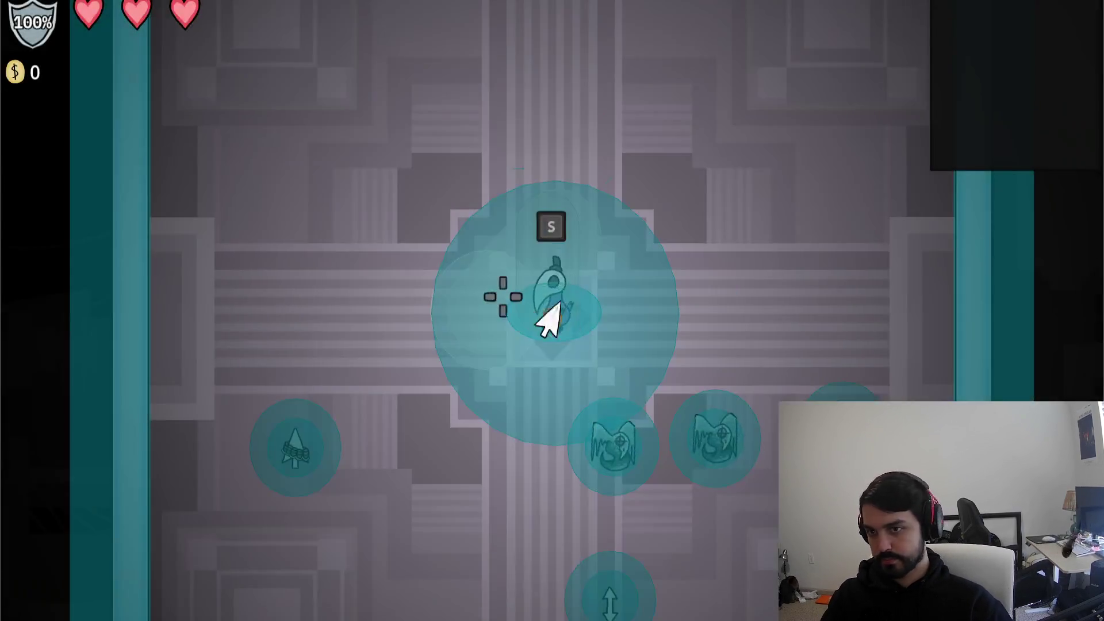
{"action": "key", "text": "Escape"}
{"action": "left_click", "coordinate": [224, 282]}
{"action": "left_click", "coordinate": [581, 323]}
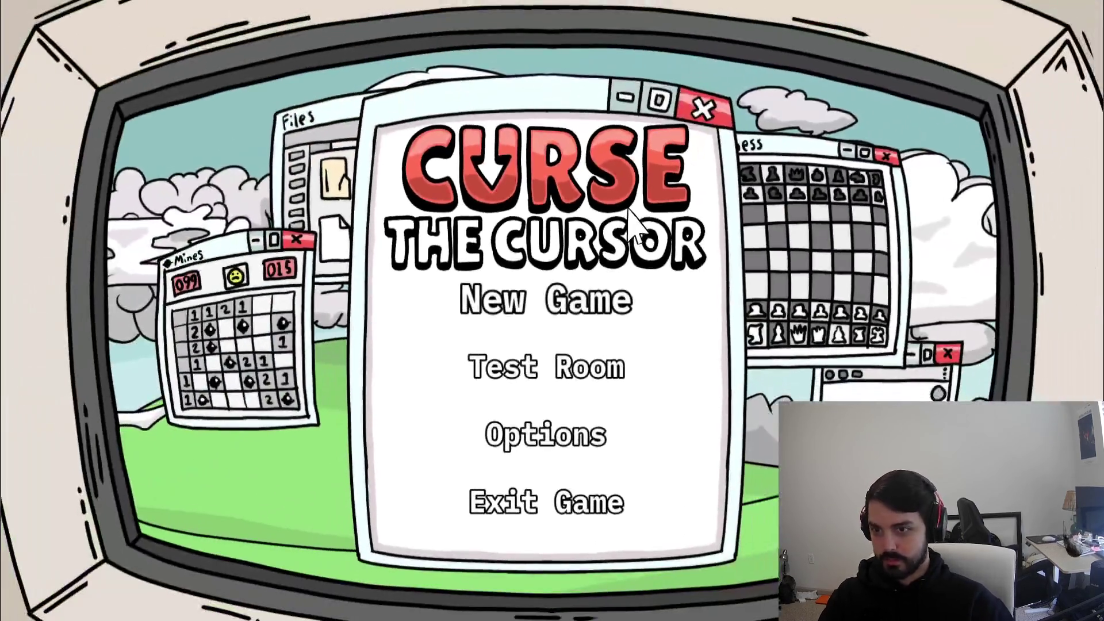
{"action": "left_click", "coordinate": [616, 287]}
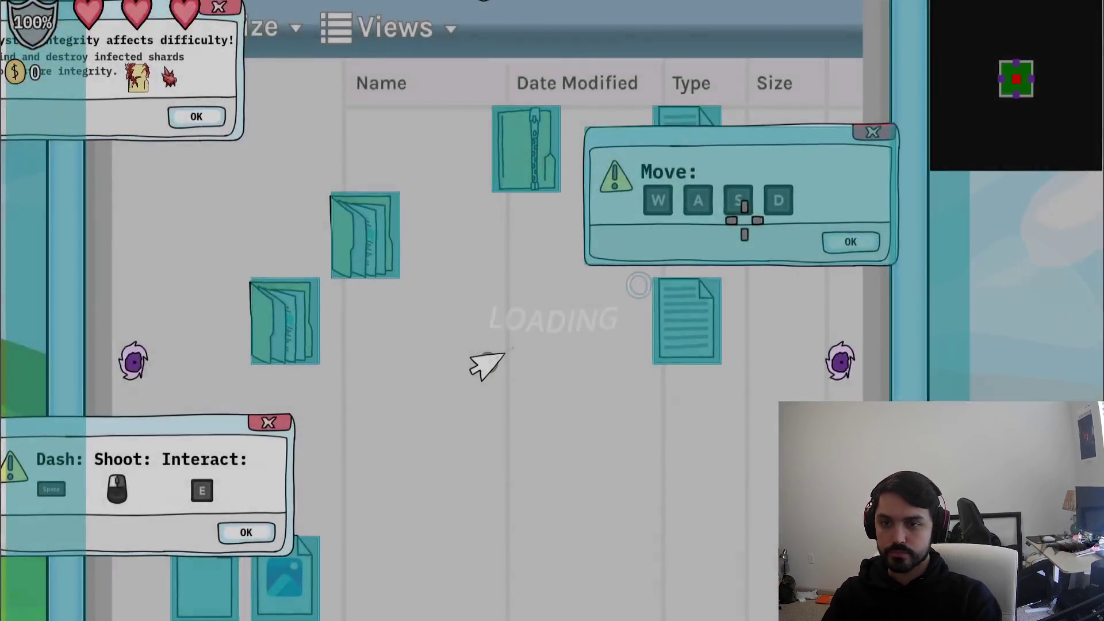
{"action": "key", "text": "Escape"}
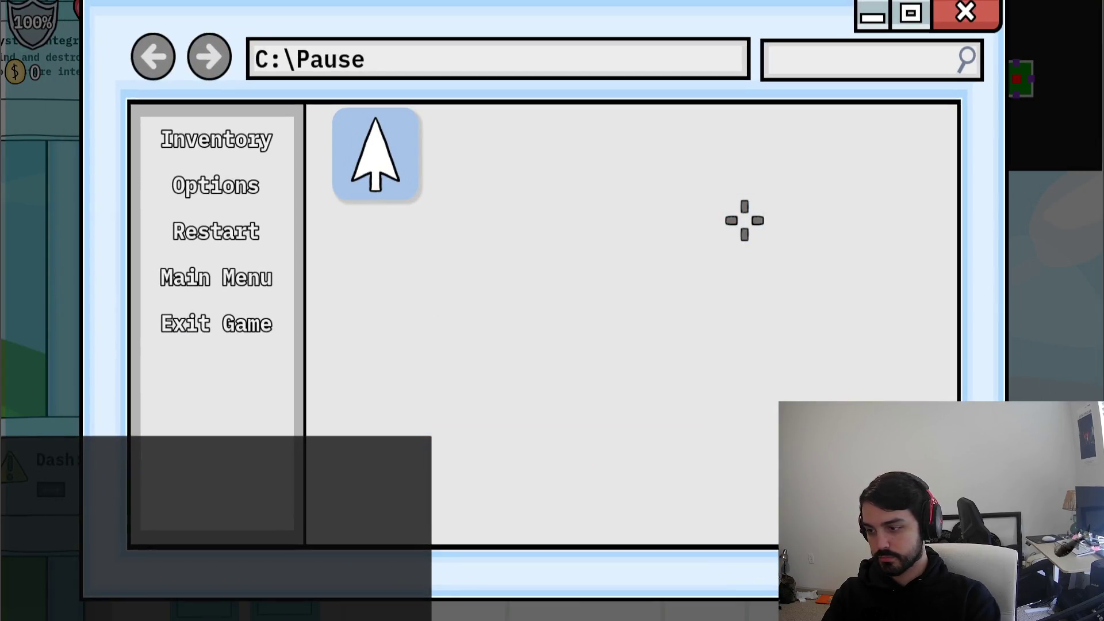
{"action": "key", "text": "Escape"}
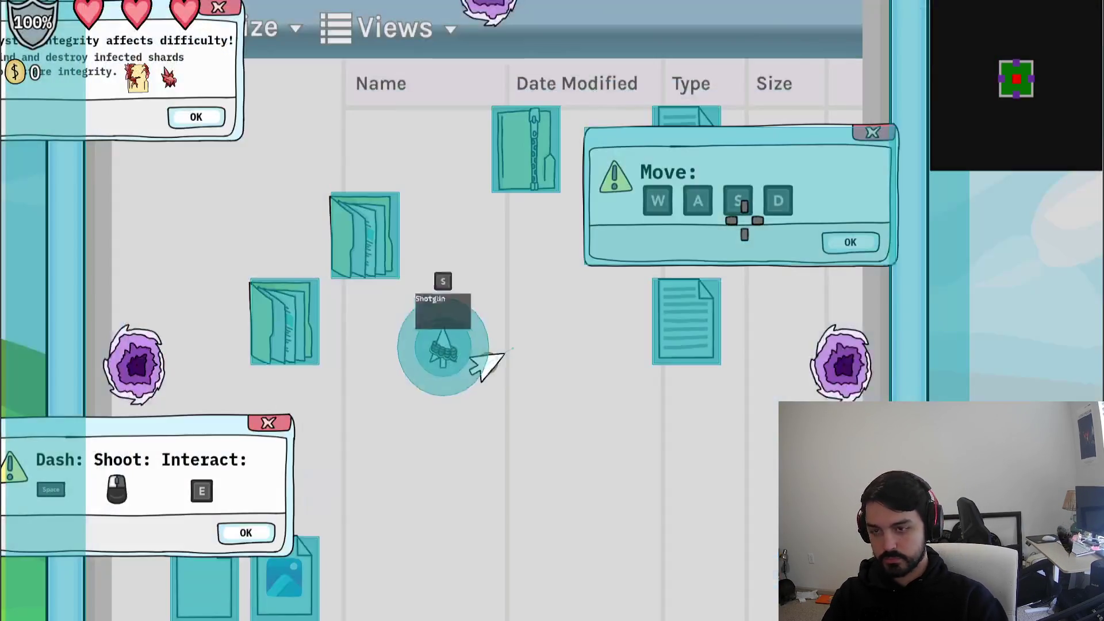
- Fly the ship left into the tall room and maneuver up and down through it
{"action": "key", "text": "a"}
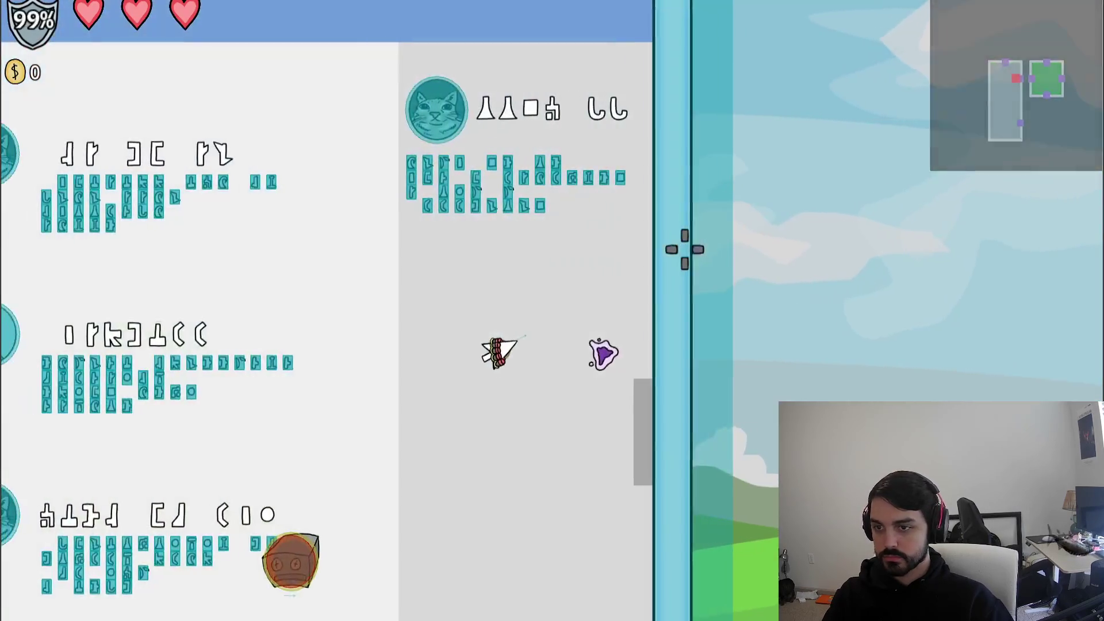
{"action": "key", "text": "w"}
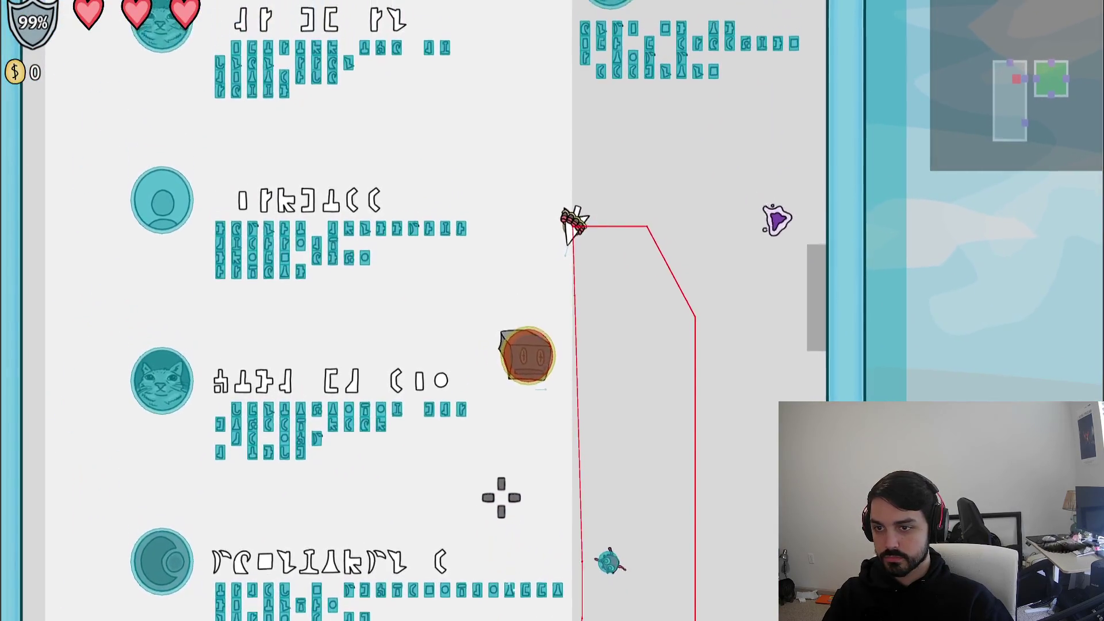
{"action": "key", "text": "s"}
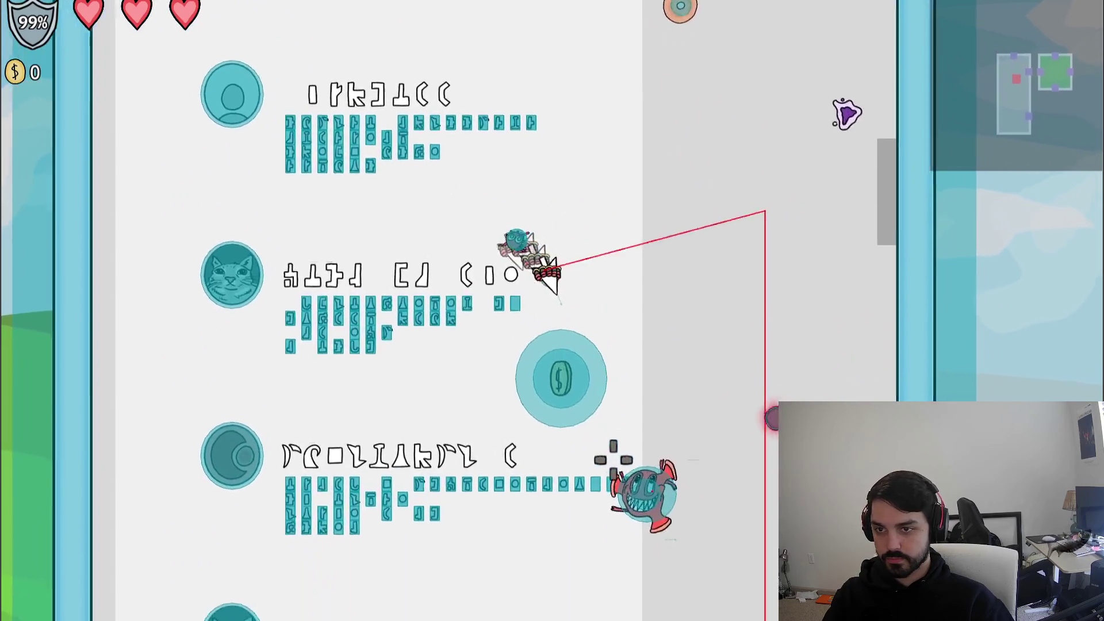
{"action": "key", "text": "d"}
{"action": "key", "text": "s"}
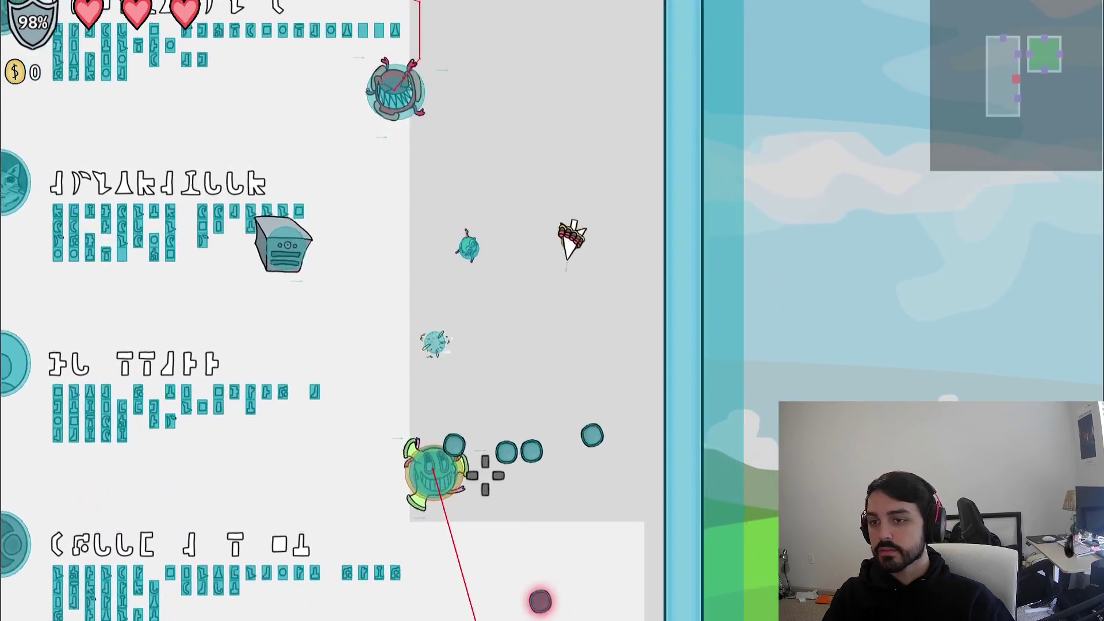
{"action": "key", "text": "s"}
{"action": "key", "text": "a"}
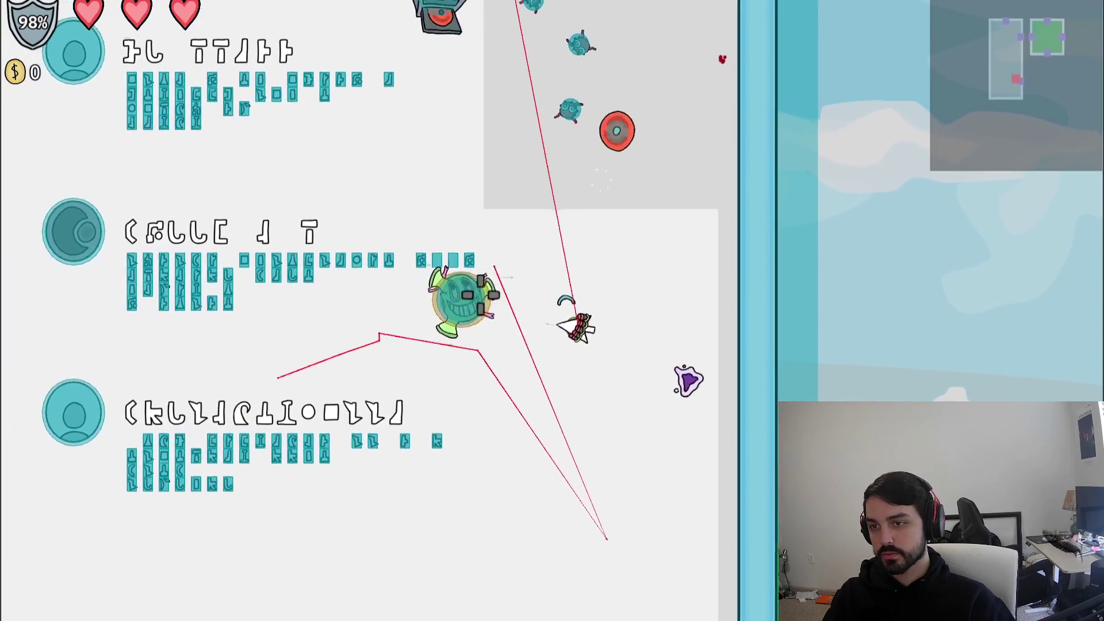
{"action": "key", "text": "s"}
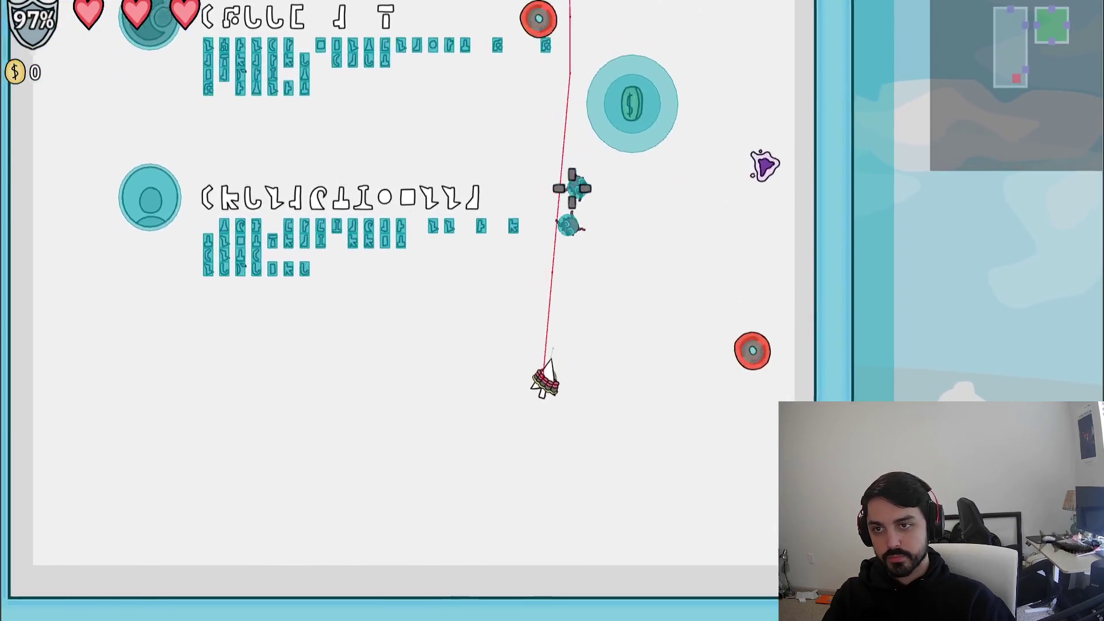
{"action": "key", "text": "d"}
{"action": "key", "text": "w"}
{"action": "key", "text": "w"}
- Fly up-left to collect the coin, then pause to show the inventory and glance at the editor
{"action": "key", "text": "a"}
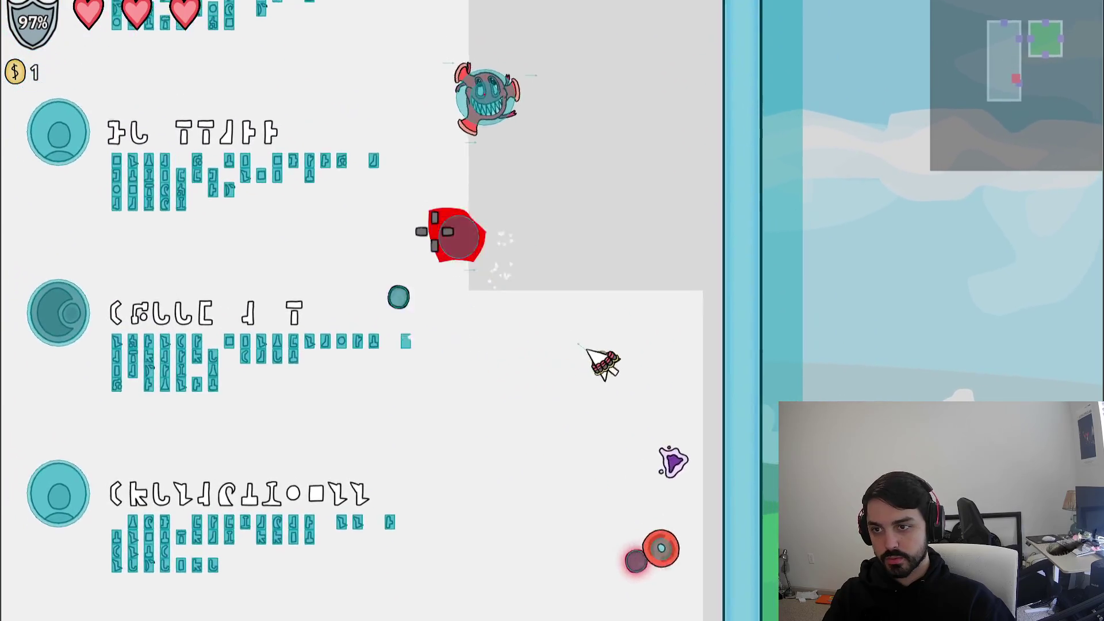
{"action": "key", "text": "a"}
{"action": "key", "text": "s"}
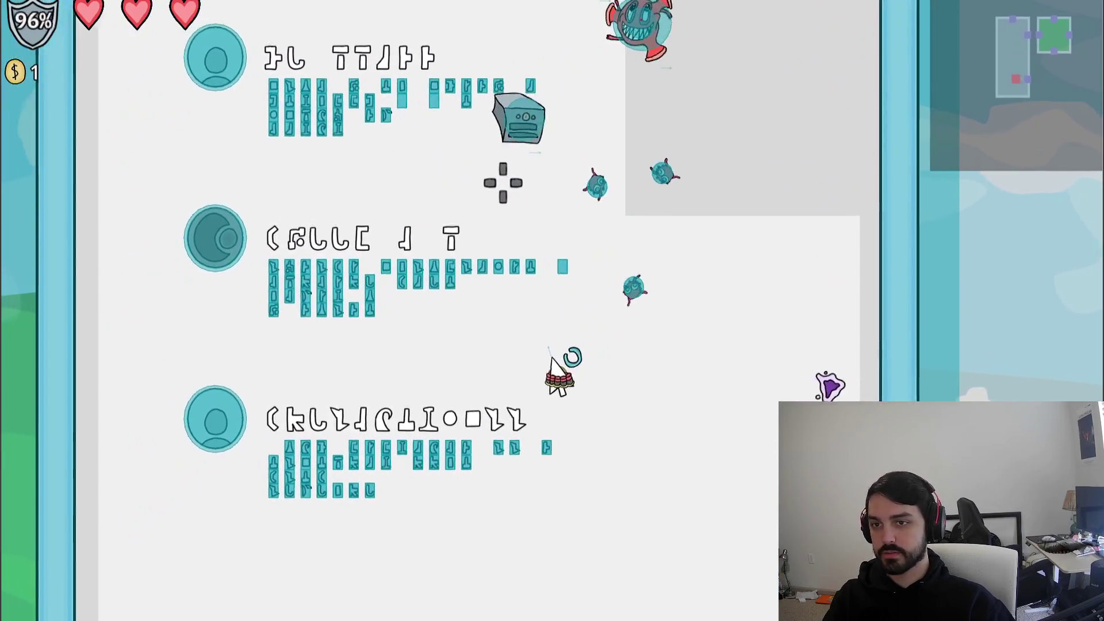
{"action": "key", "text": "w"}
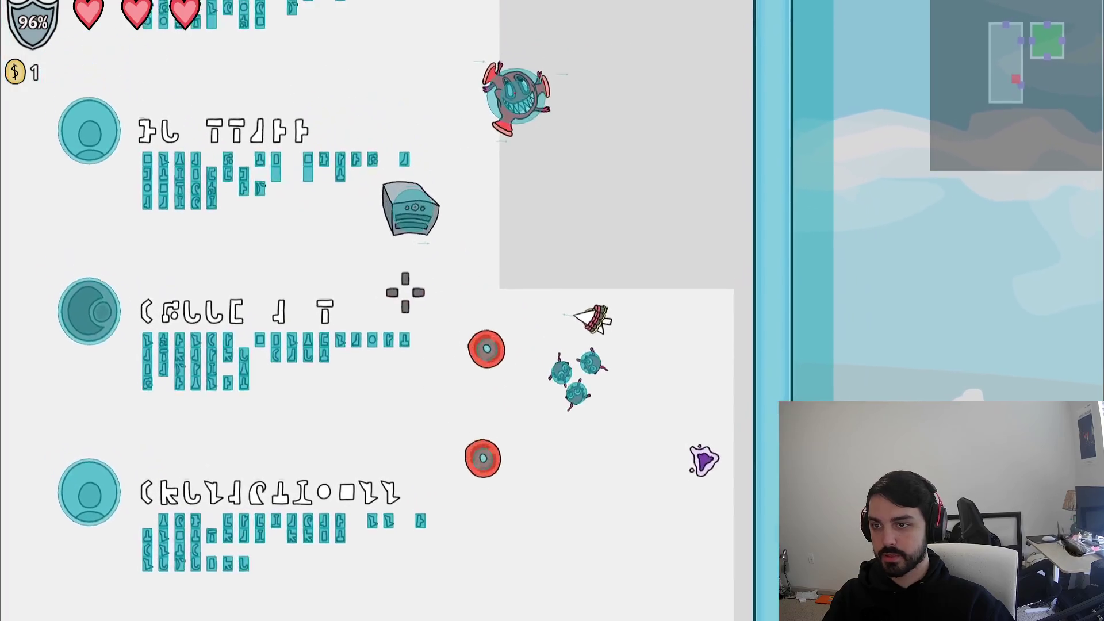
{"action": "key", "text": "w"}
{"action": "key", "text": "d"}
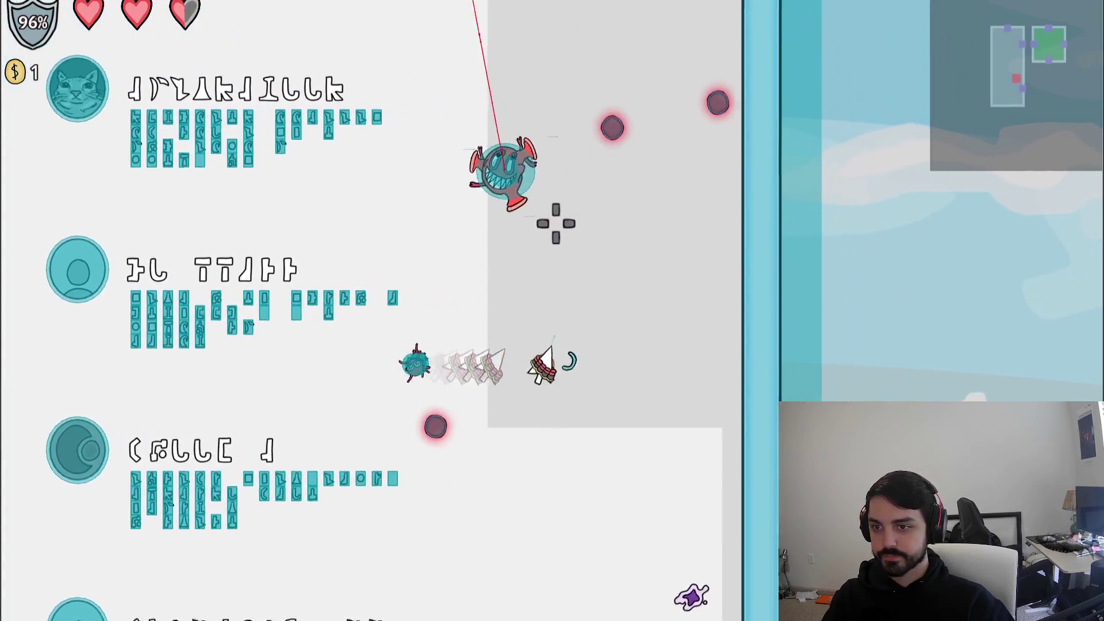
{"action": "key", "text": "Escape"}
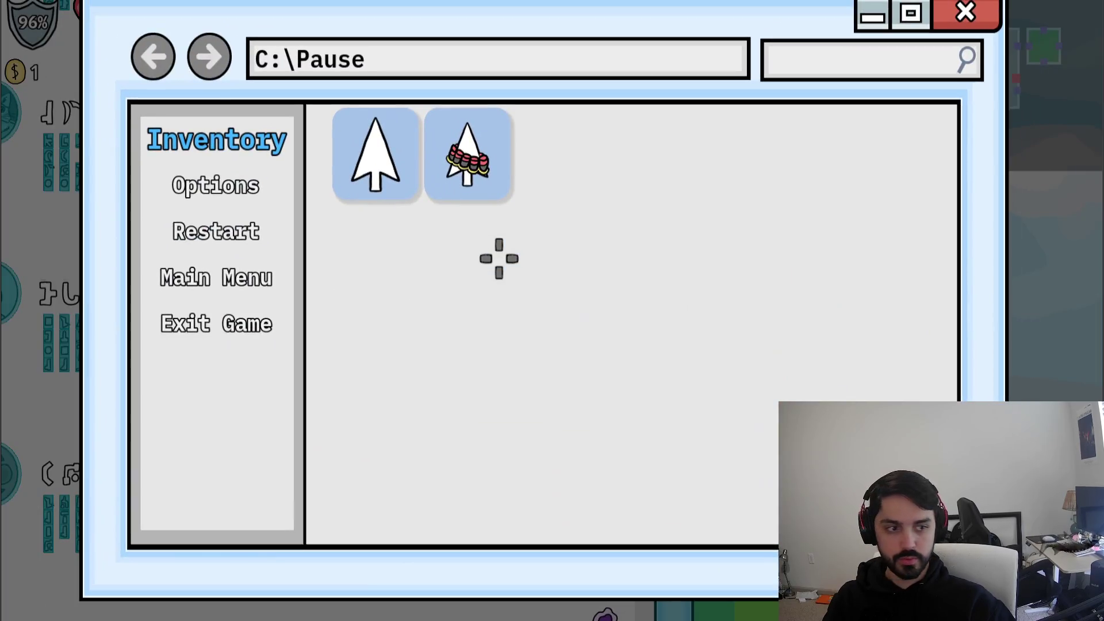
{"action": "key", "text": "alt+Tab"}
{"action": "key", "text": "alt+Tab"}
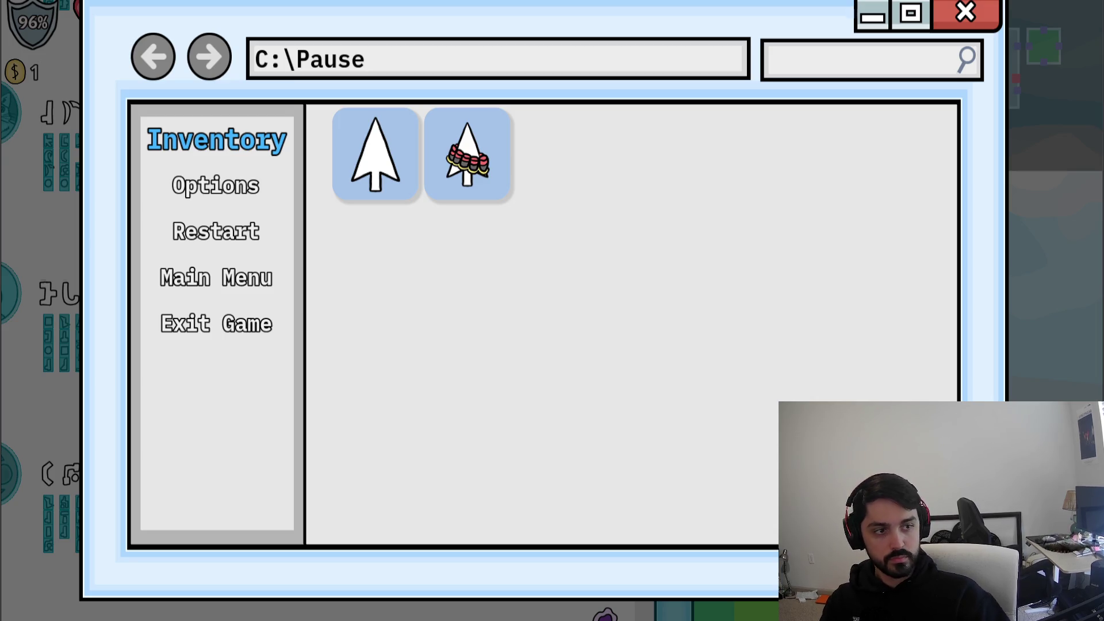
{"action": "key", "text": "Escape"}
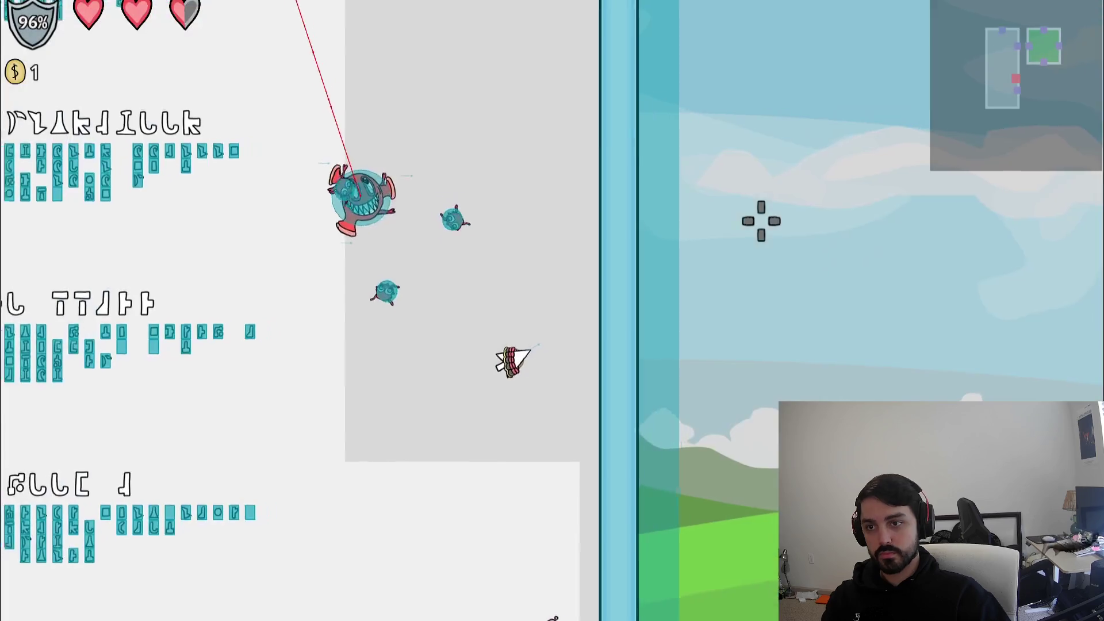
- Fly the ship up and right, pause to view the two-cursor inventory, then resume
{"action": "key", "text": "w"}
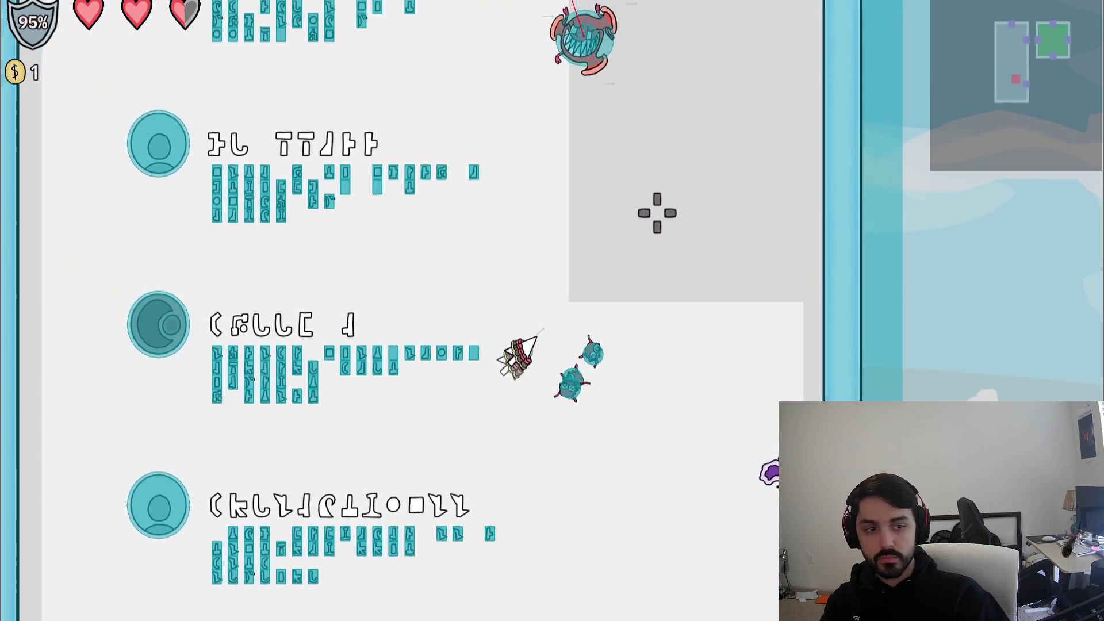
{"action": "key", "text": "d"}
{"action": "key", "text": "Escape"}
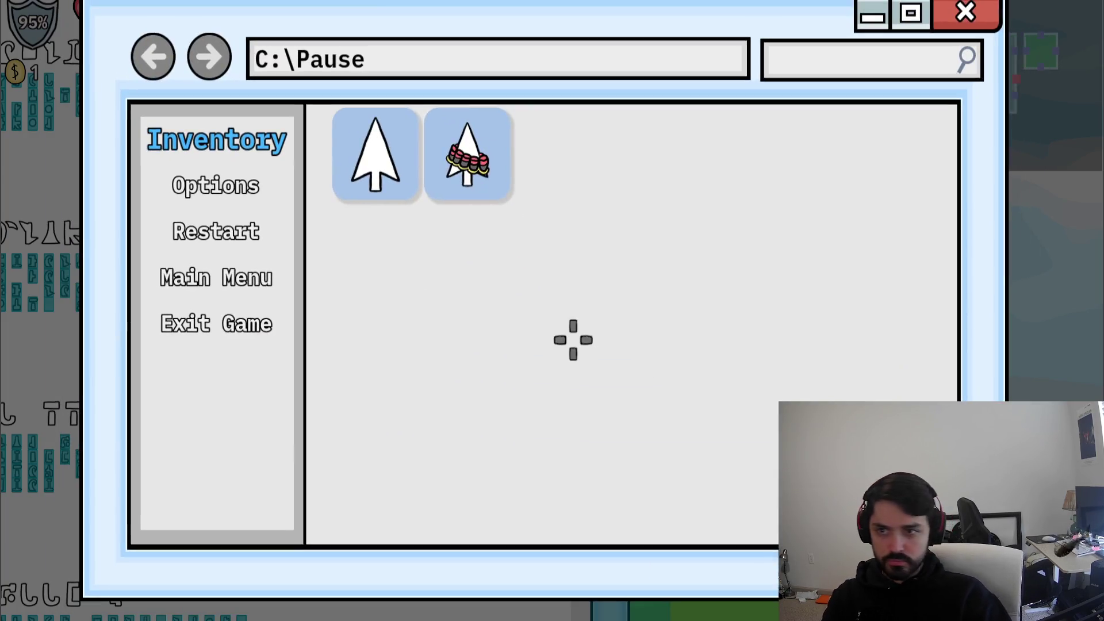
{"action": "key", "text": "Escape"}
- Fly the ship up, left and right around the room
{"action": "key", "text": "w"}
{"action": "key", "text": "a"}
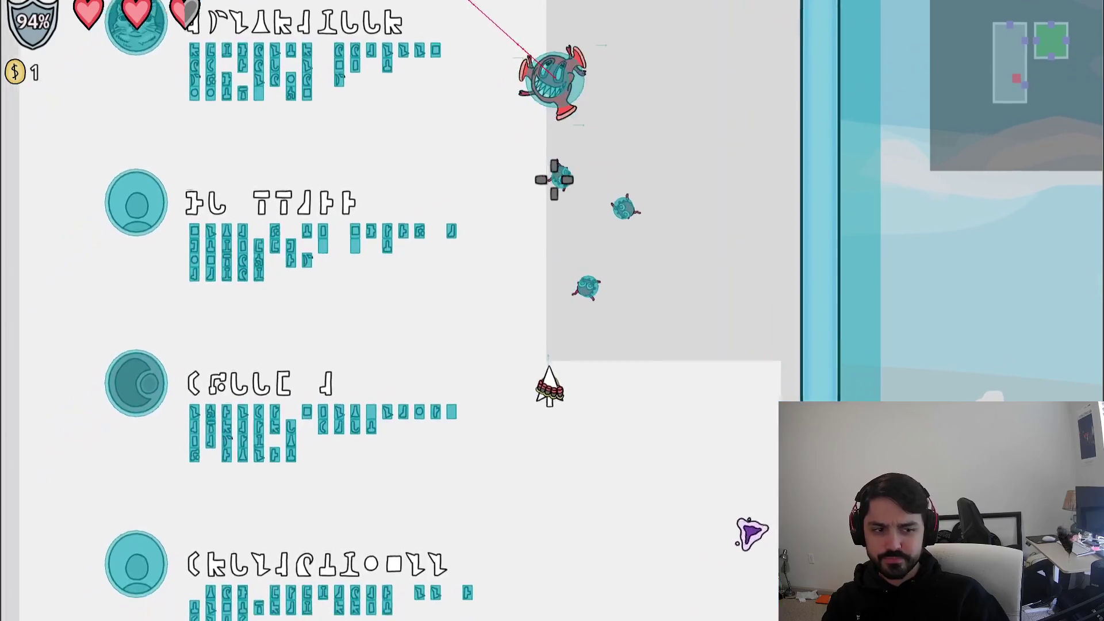
{"action": "key", "text": "d"}
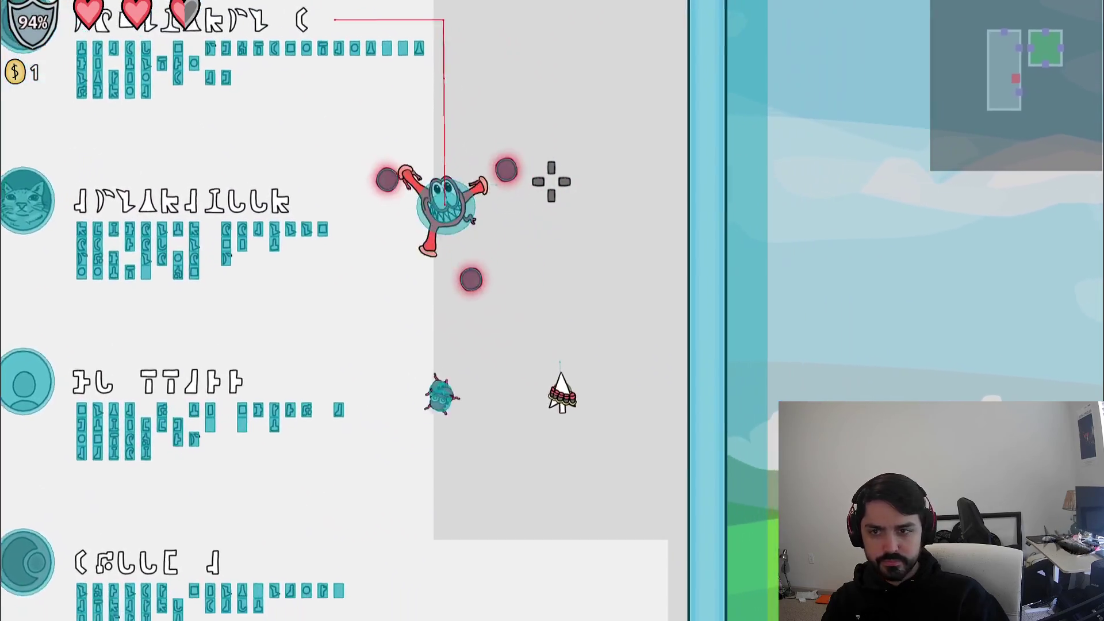
{"action": "key", "text": "s"}
{"action": "key", "text": "s"}
{"action": "key", "text": "a"}
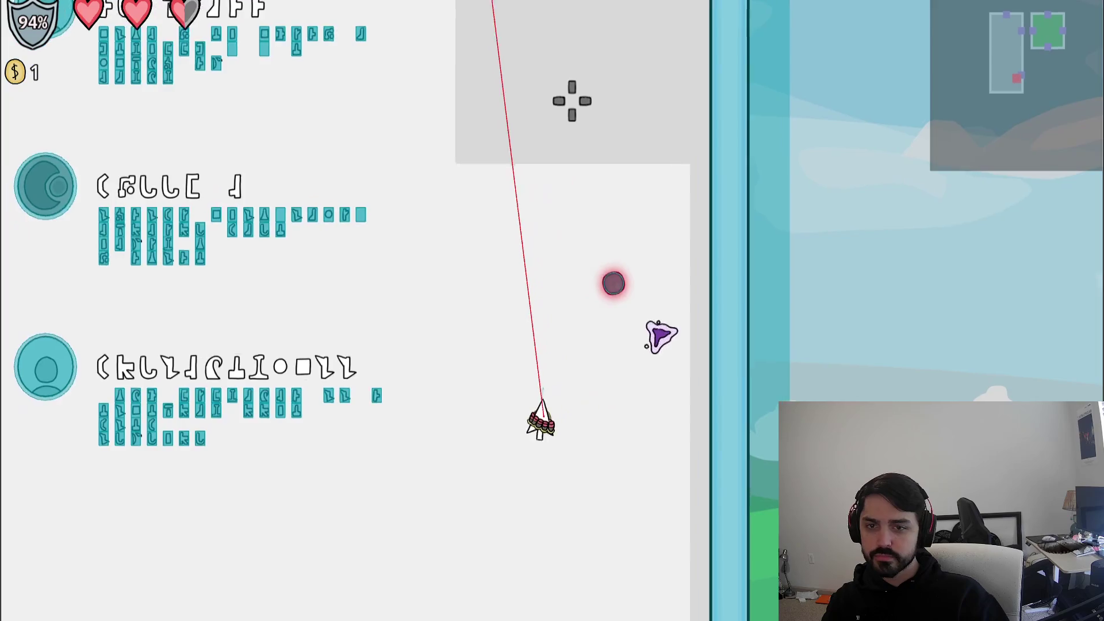
{"action": "key", "text": "a"}
{"action": "key", "text": "w"}
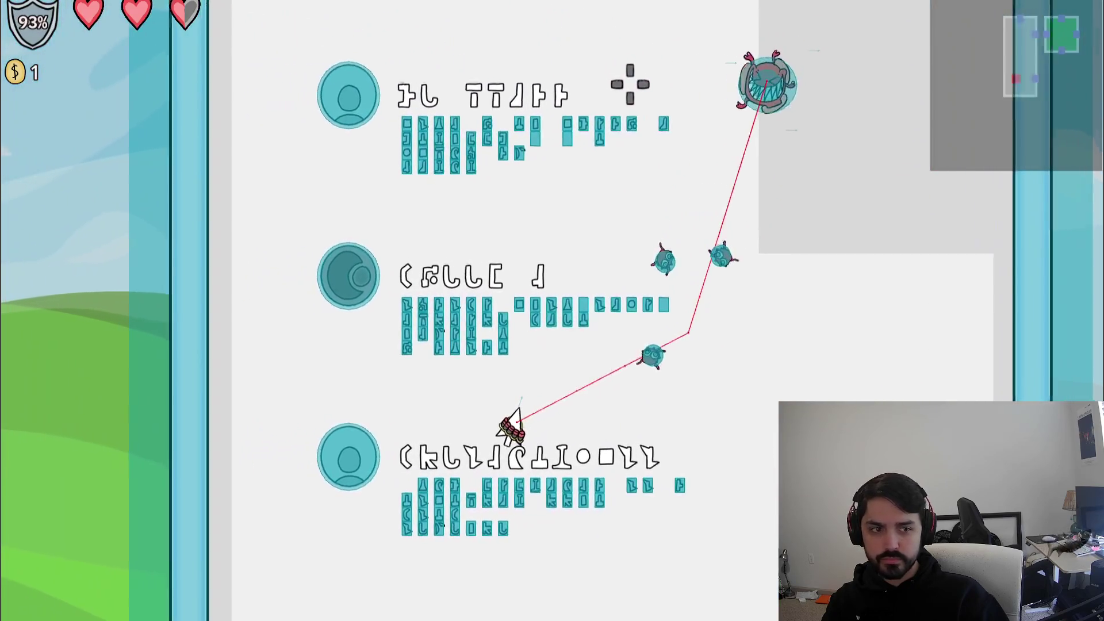
{"action": "key", "text": "w"}
{"action": "key", "text": "a"}
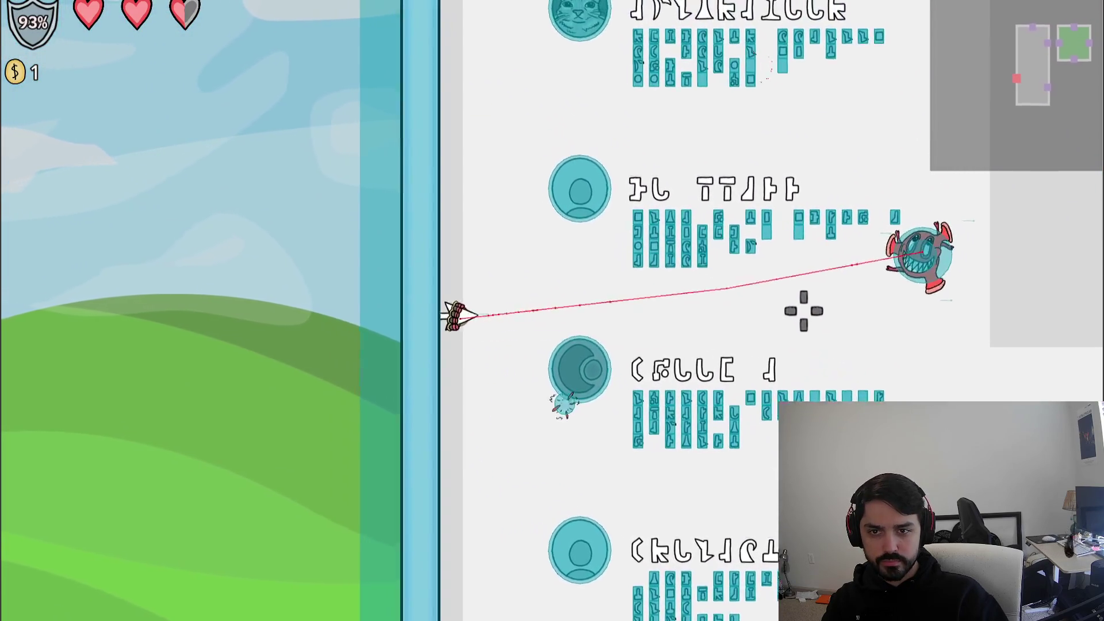
{"action": "key", "text": "d"}
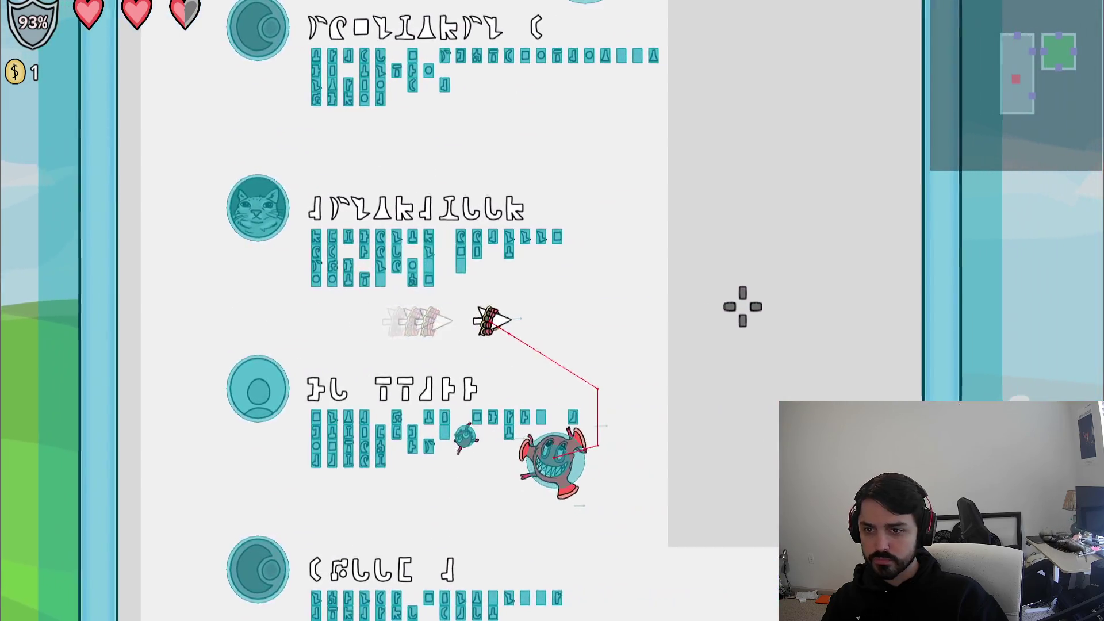
{"action": "key", "text": "w"}
{"action": "key", "text": "w"}
{"action": "key", "text": "d"}
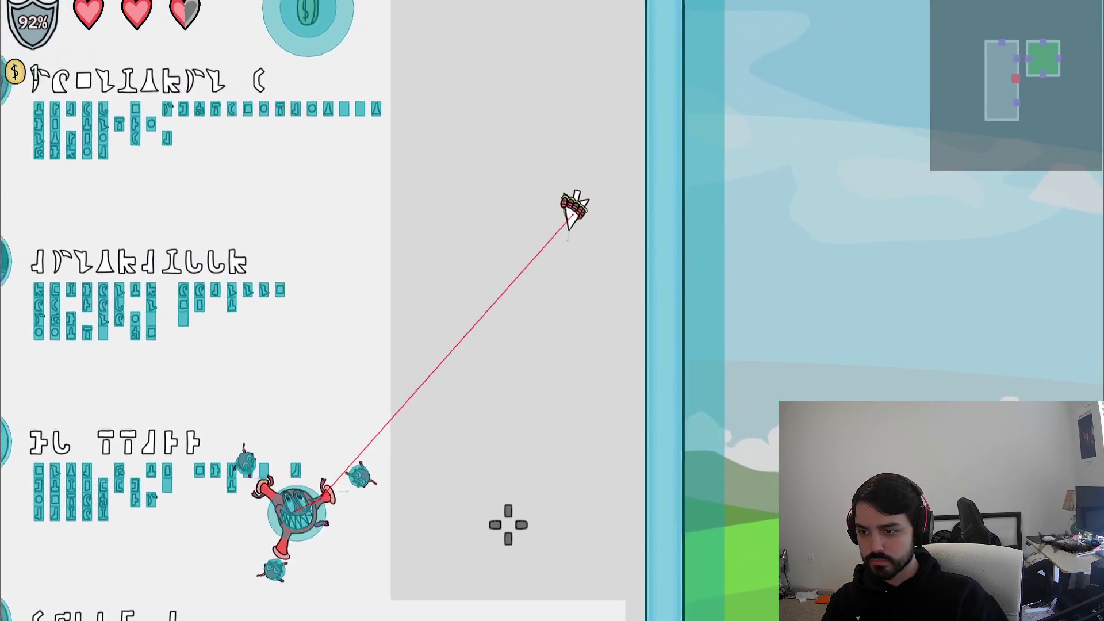
{"action": "key", "text": "w"}
- Dash down-left, fly right to collect a coin, and dash away from an enemy
{"action": "key", "text": "a"}
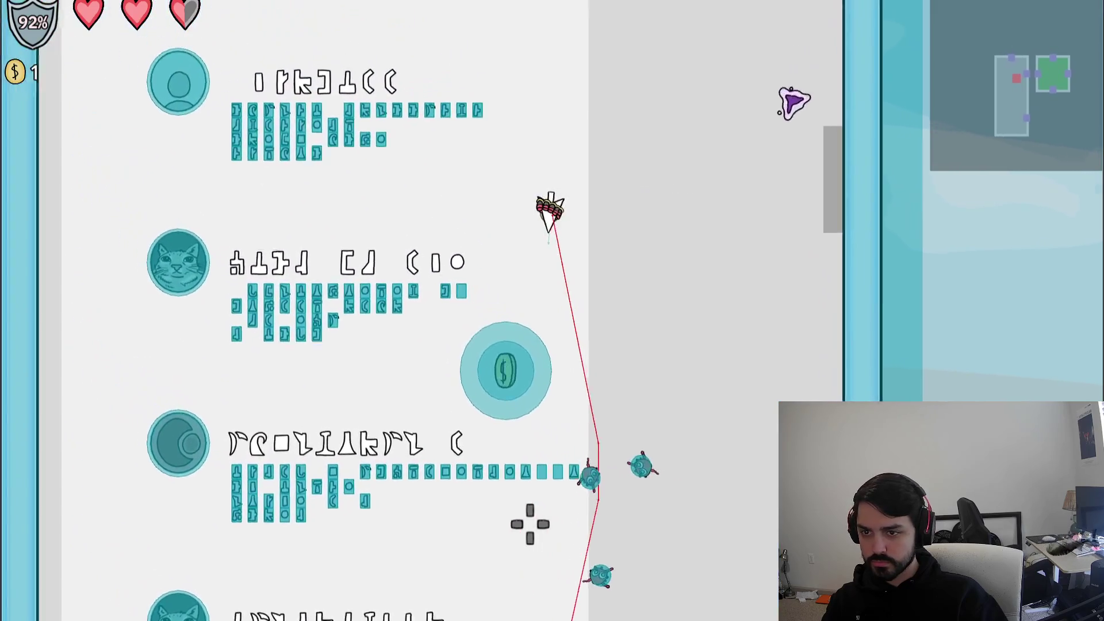
{"action": "key", "text": "s"}
{"action": "key", "text": "space"}
{"action": "key", "text": "d"}
{"action": "key", "text": "s"}
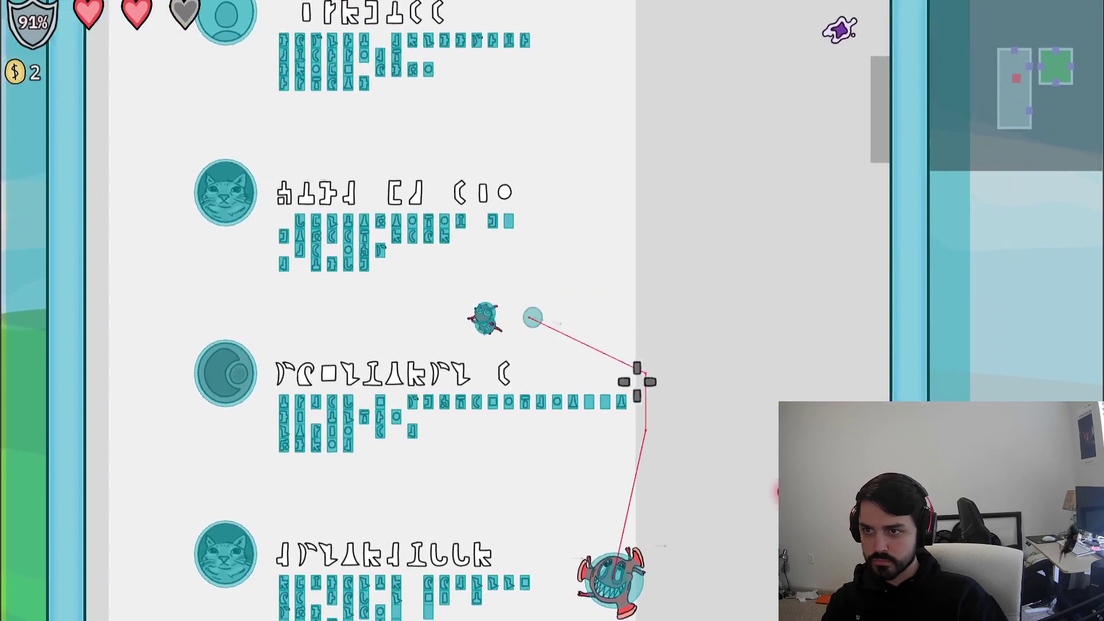
{"action": "key", "text": "s"}
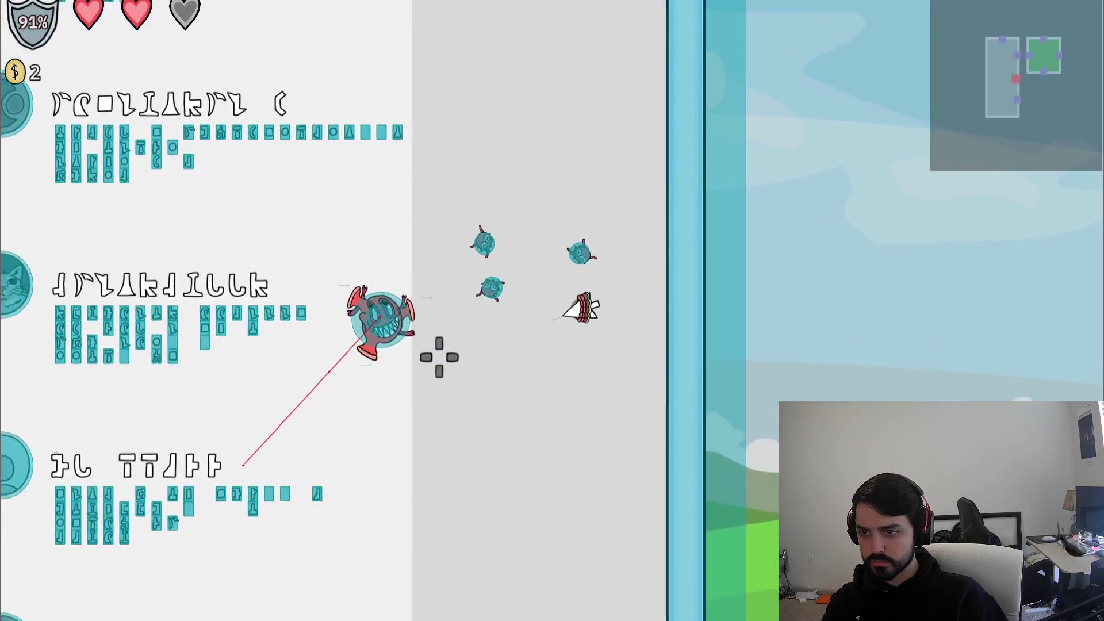
{"action": "key", "text": "a"}
{"action": "key", "text": "w"}
{"action": "key", "text": "a"}
{"action": "key", "text": "s"}
{"action": "key", "text": "d"}
{"action": "key", "text": "space"}
{"action": "key", "text": "d"}
{"action": "key", "text": "s"}
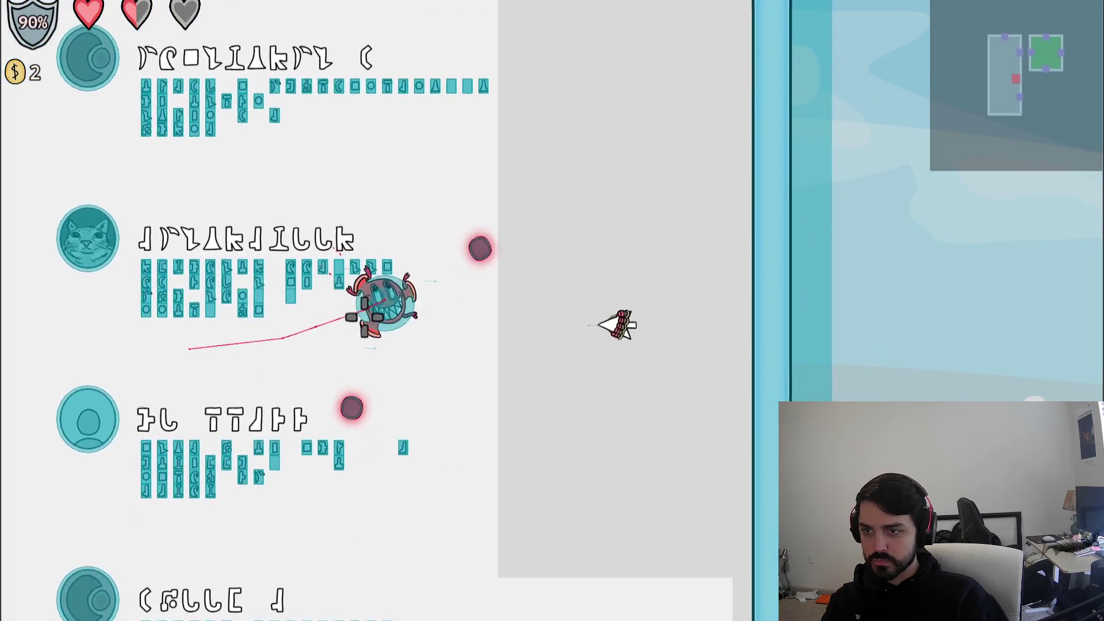
- Keep dodging enemy fire until the run ends at 3 kills and 2 coins, then switch to Trello
{"action": "key", "text": "a"}
{"action": "key", "text": "w"}
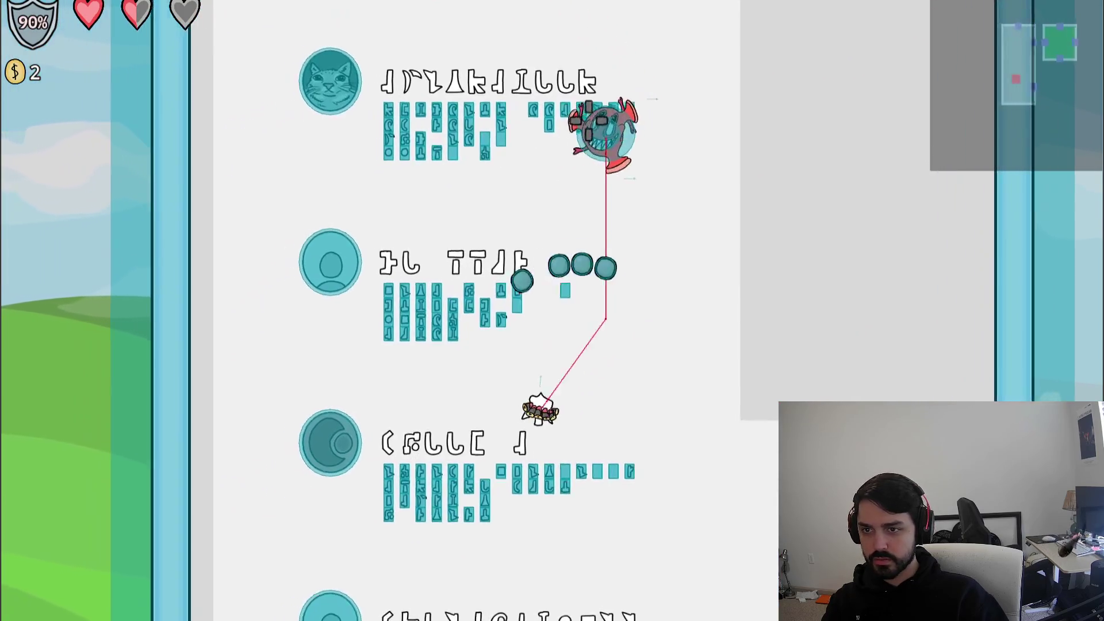
{"action": "key", "text": "s"}
{"action": "key", "text": "d"}
{"action": "key", "text": "d"}
{"action": "key", "text": "w"}
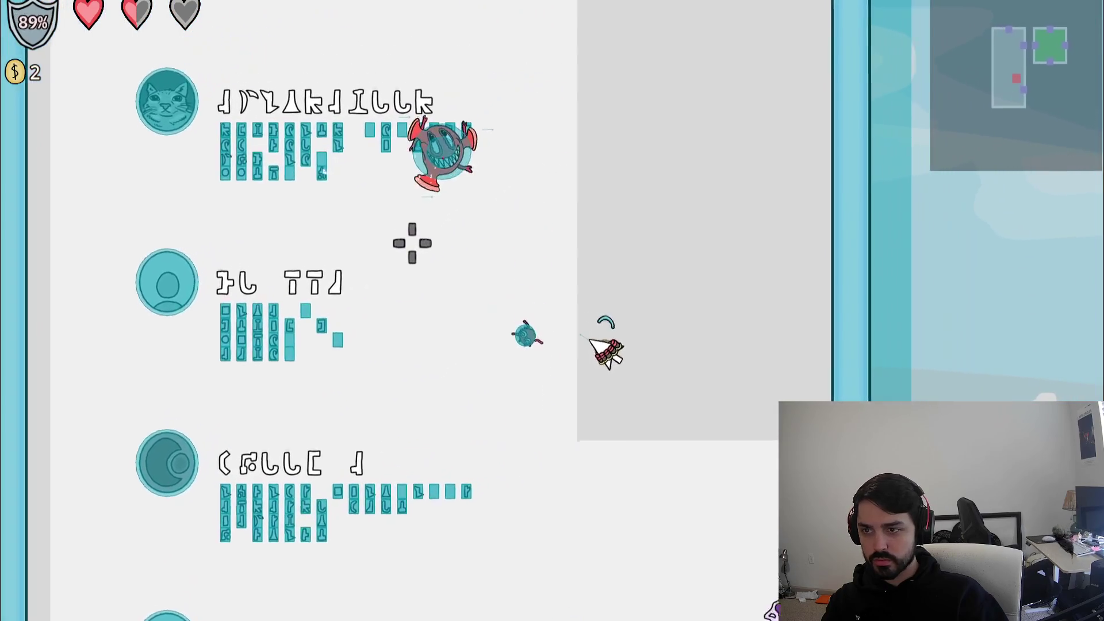
{"action": "key", "text": "s"}
{"action": "key", "text": "a"}
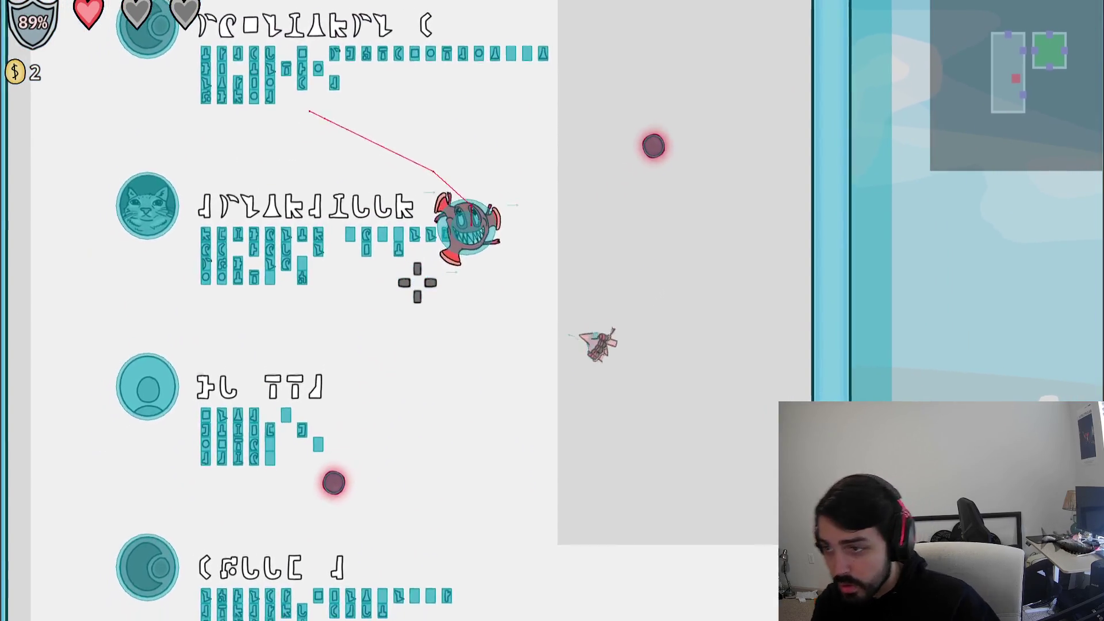
{"action": "key", "text": "a"}
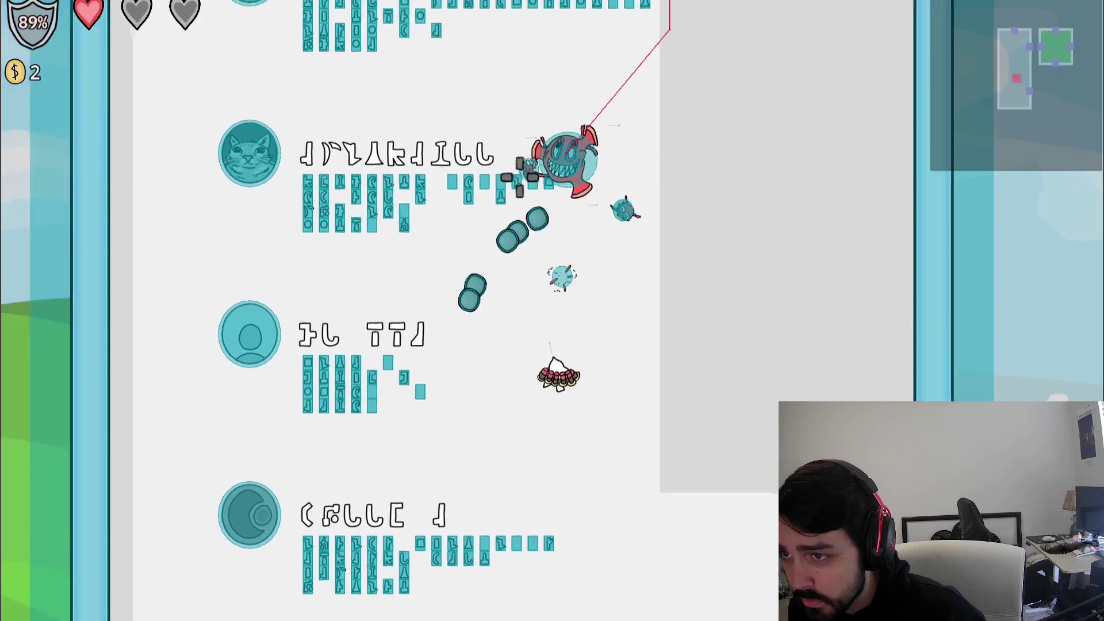
{"action": "key", "text": "w"}
{"action": "key", "text": "a"}
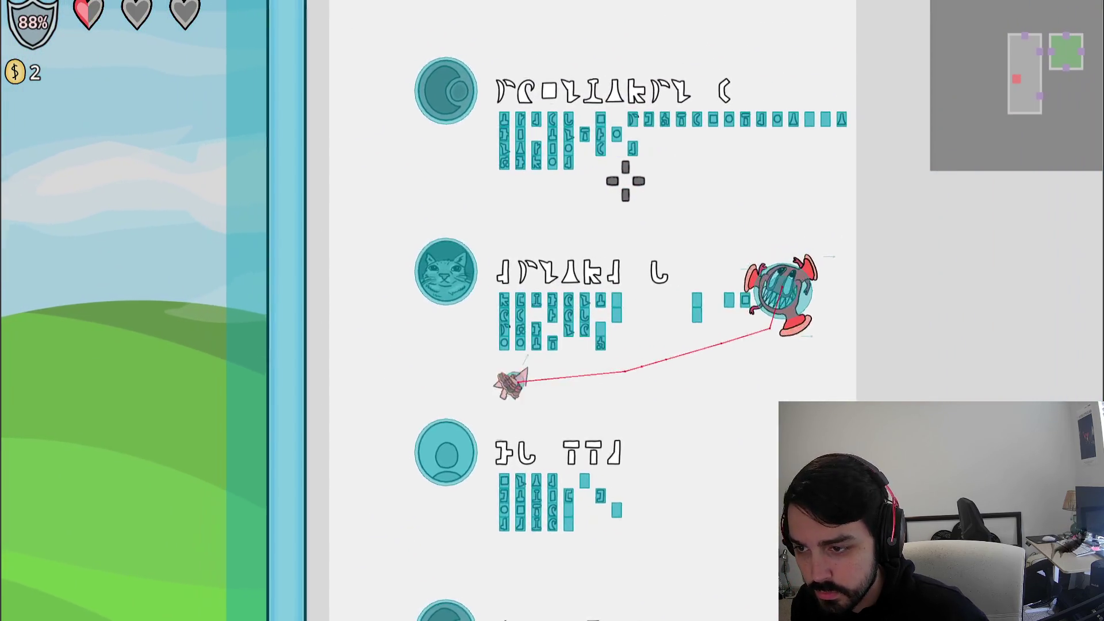
{"action": "key", "text": "a"}
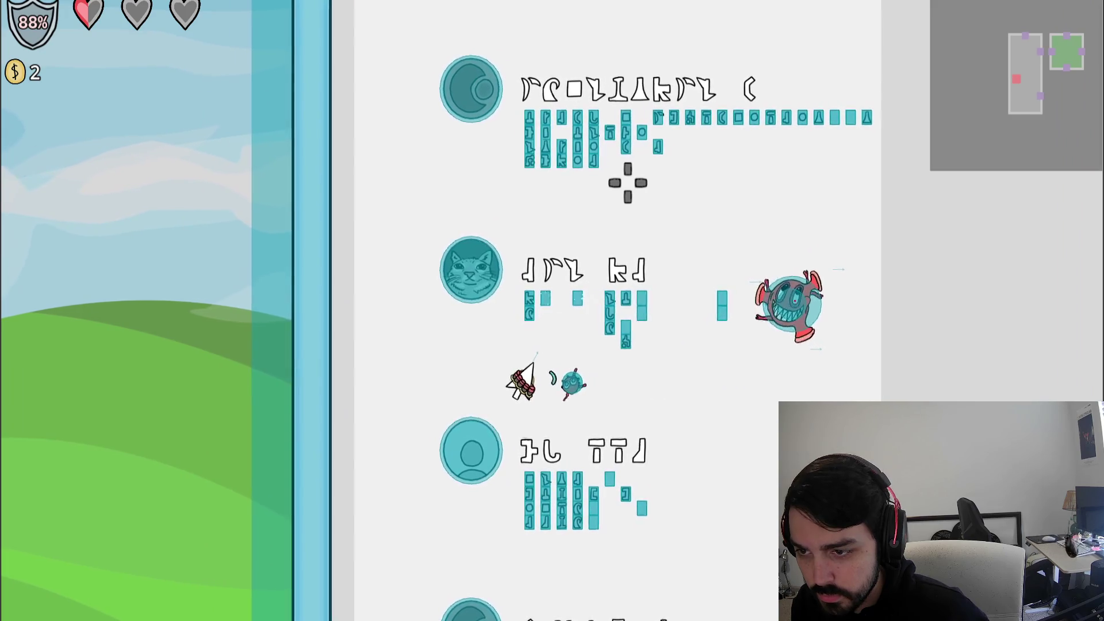
{"action": "key", "text": "d"}
{"action": "key", "text": "d"}
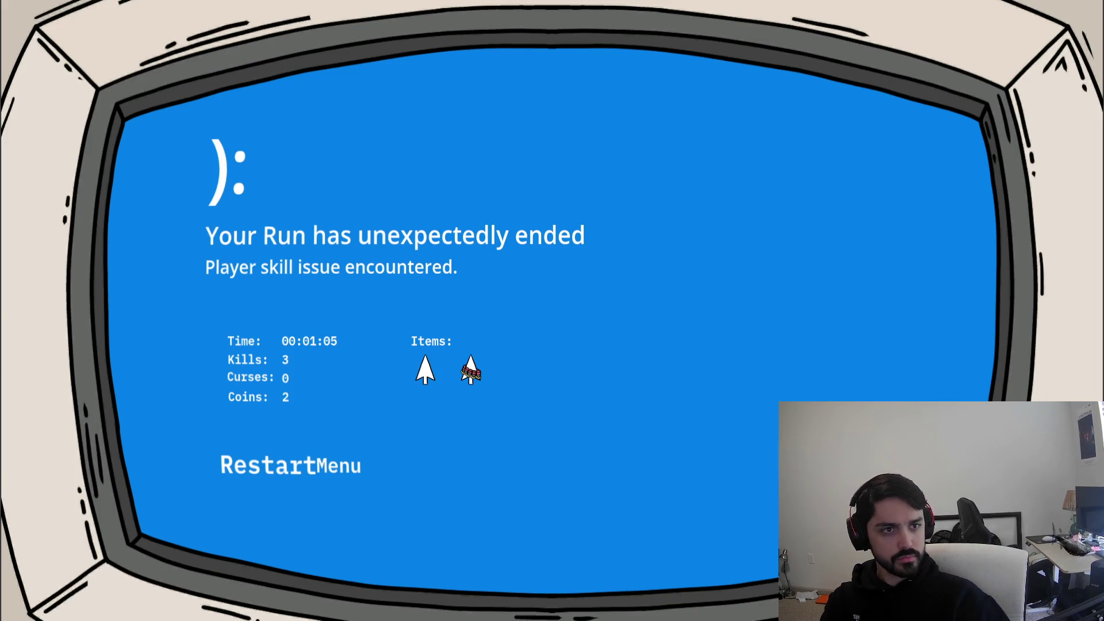
{"action": "key", "text": "alt+Tab"}
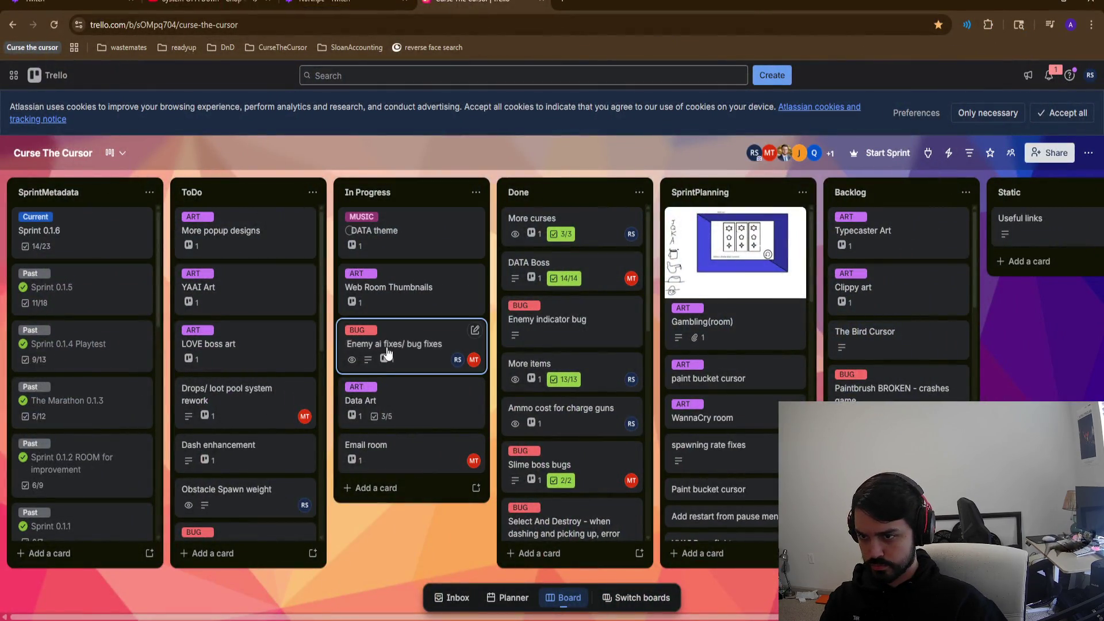
- Create a ToDo card titled 'Search result room obstacle bug'
{"action": "scroll", "coordinate": [278, 493], "scroll_direction": "down", "scroll_amount": 5}
{"action": "left_click", "coordinate": [253, 555]}
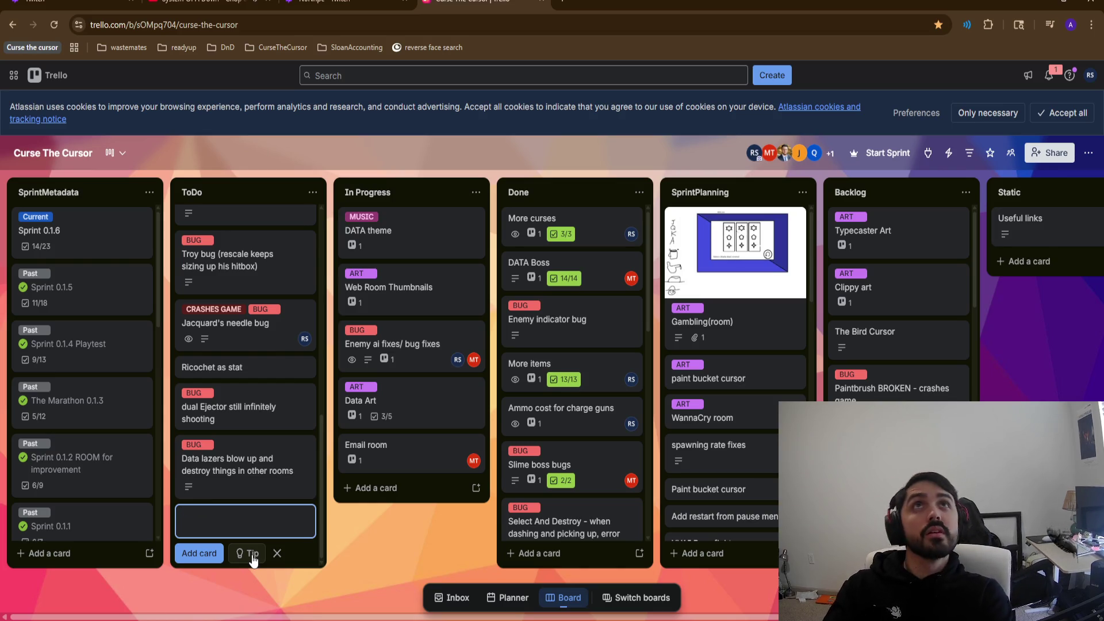
{"action": "type", "text": "Search result"}
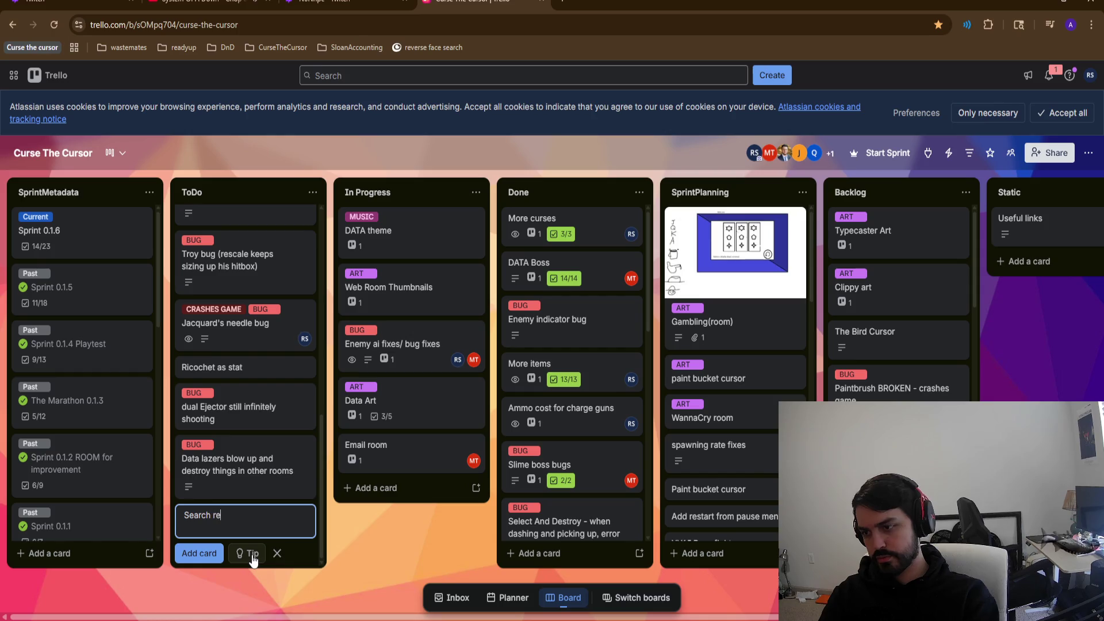
{"action": "type", "text": " roo"}
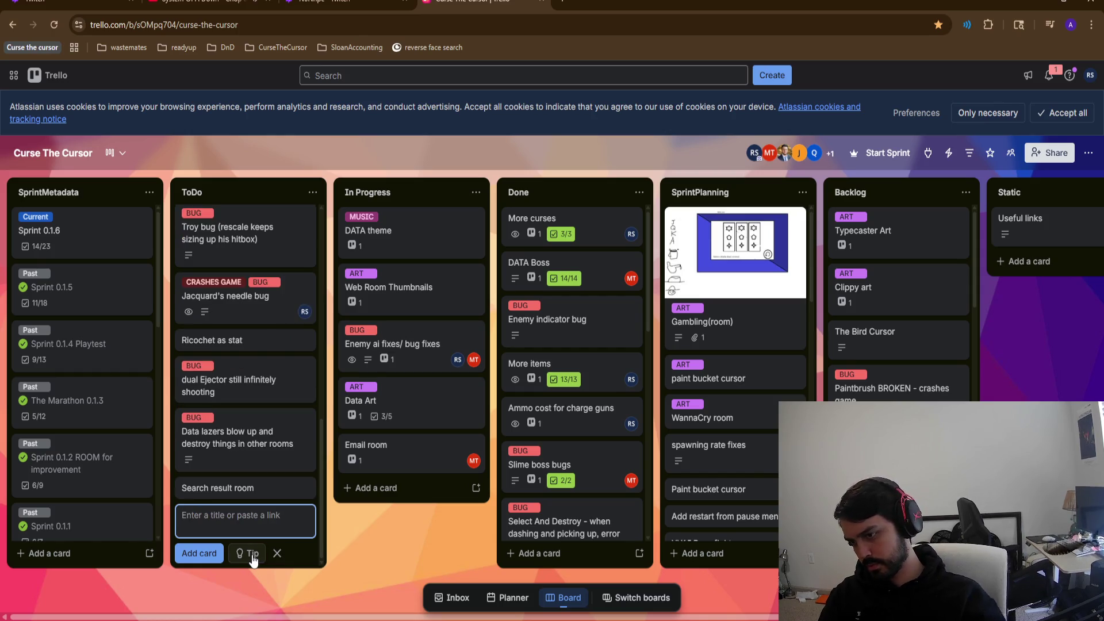
{"action": "left_click", "coordinate": [235, 488]}
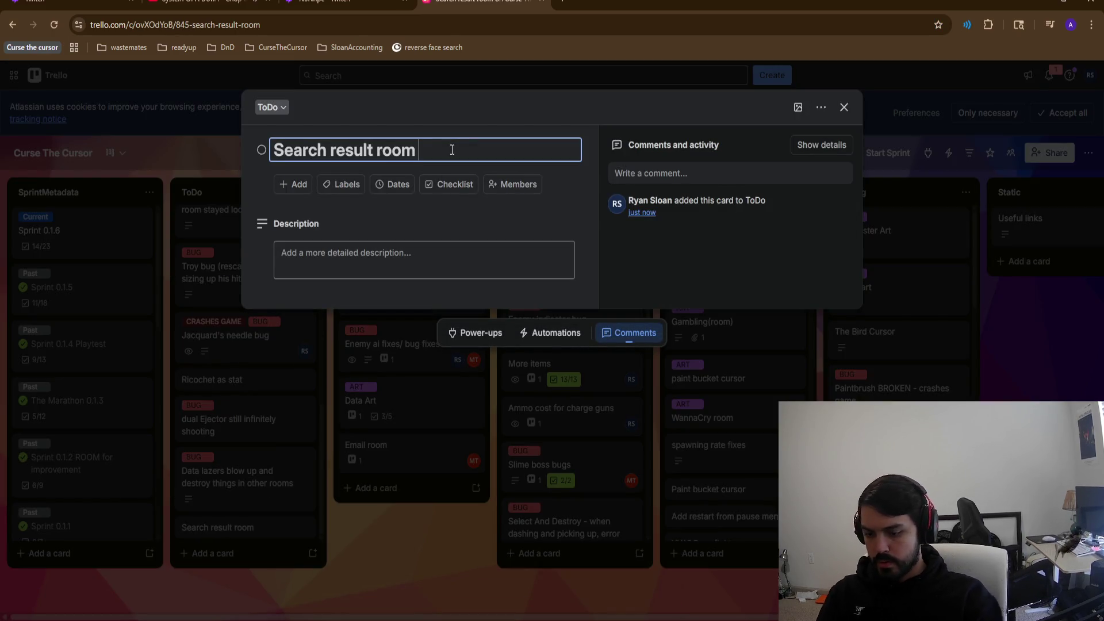
{"action": "type", "text": "obstacle ghu"}
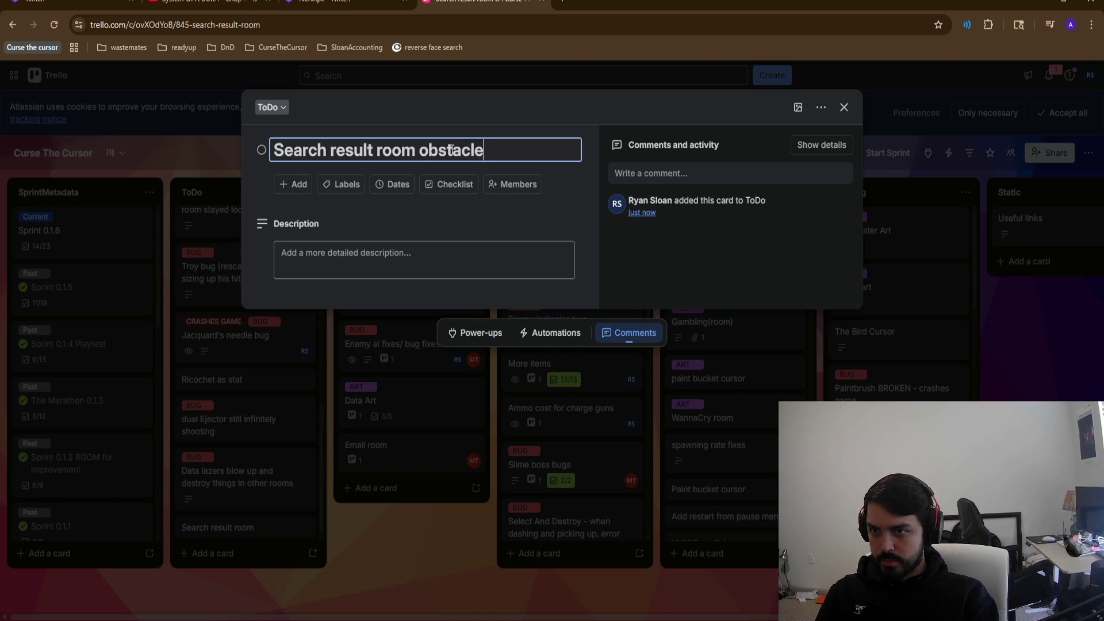
{"action": "key", "text": "BackSpace"}
{"action": "key", "text": "BackSpace"}
{"action": "key", "text": "BackSpace"}
{"action": "type", "text": "bug"}
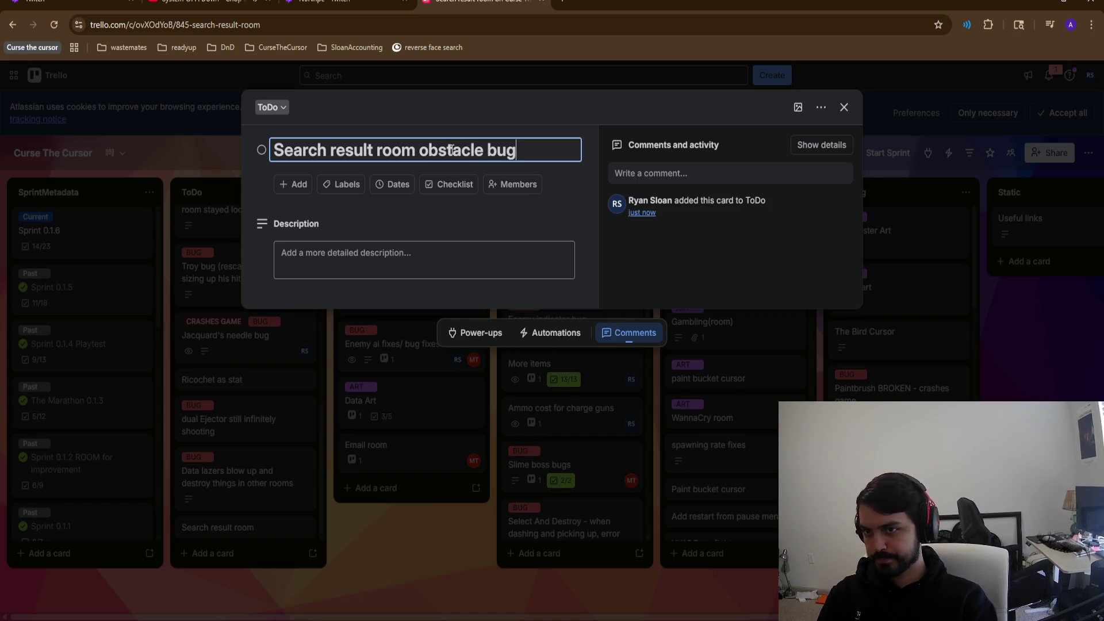
- Add the BUG label and describe sprites vanishing before their hitbox is removed
{"action": "left_click", "coordinate": [341, 184]}
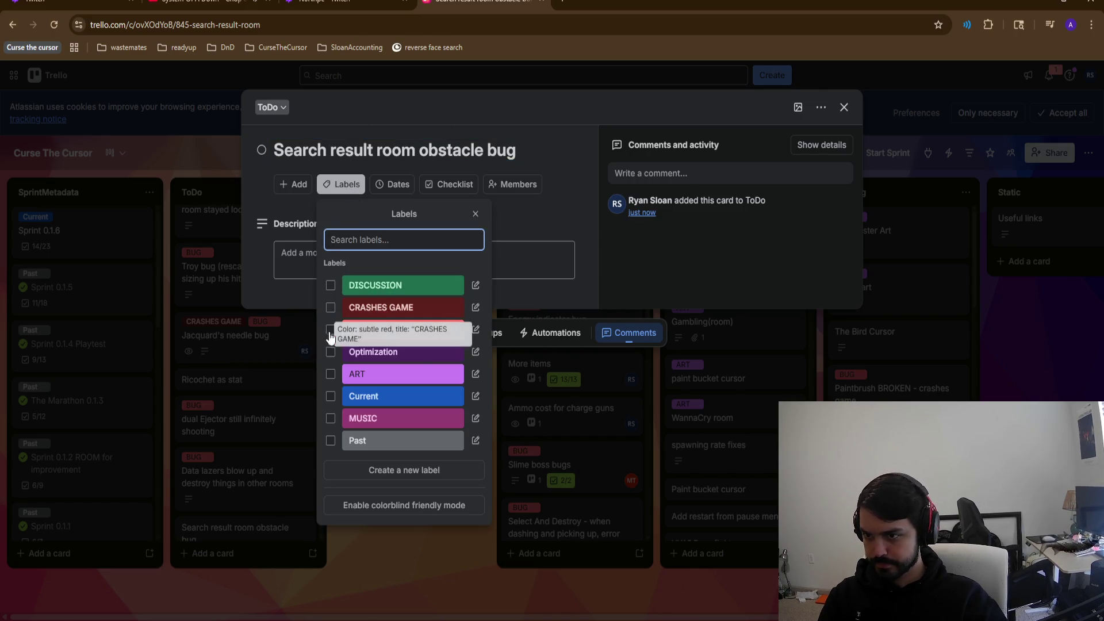
{"action": "left_click", "coordinate": [330, 329]}
{"action": "left_click", "coordinate": [474, 312]}
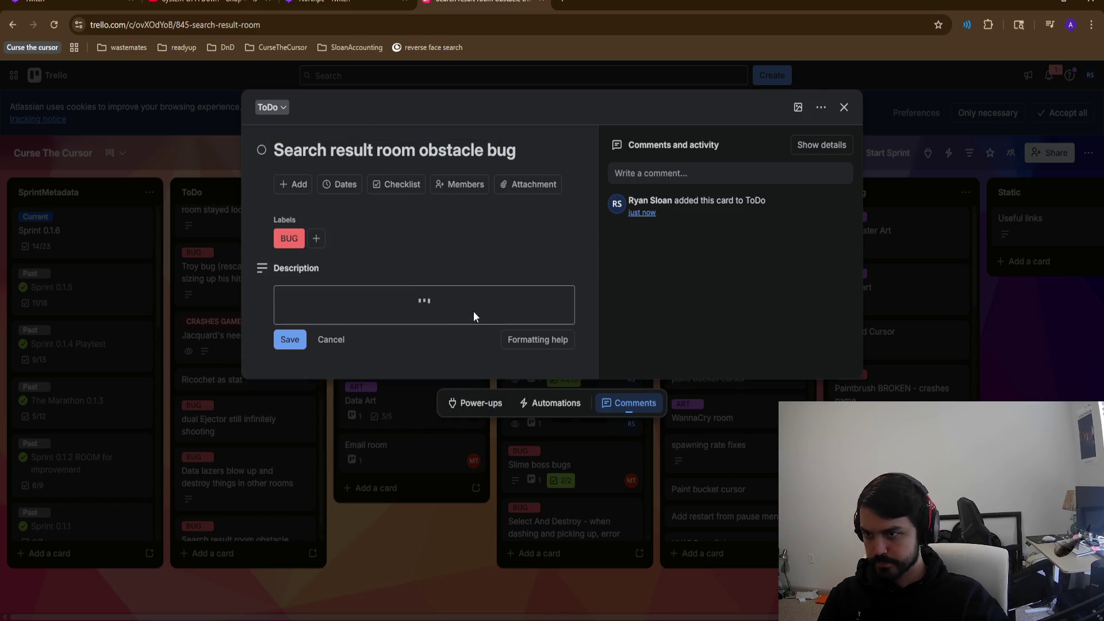
{"action": "type", "text": "The little"}
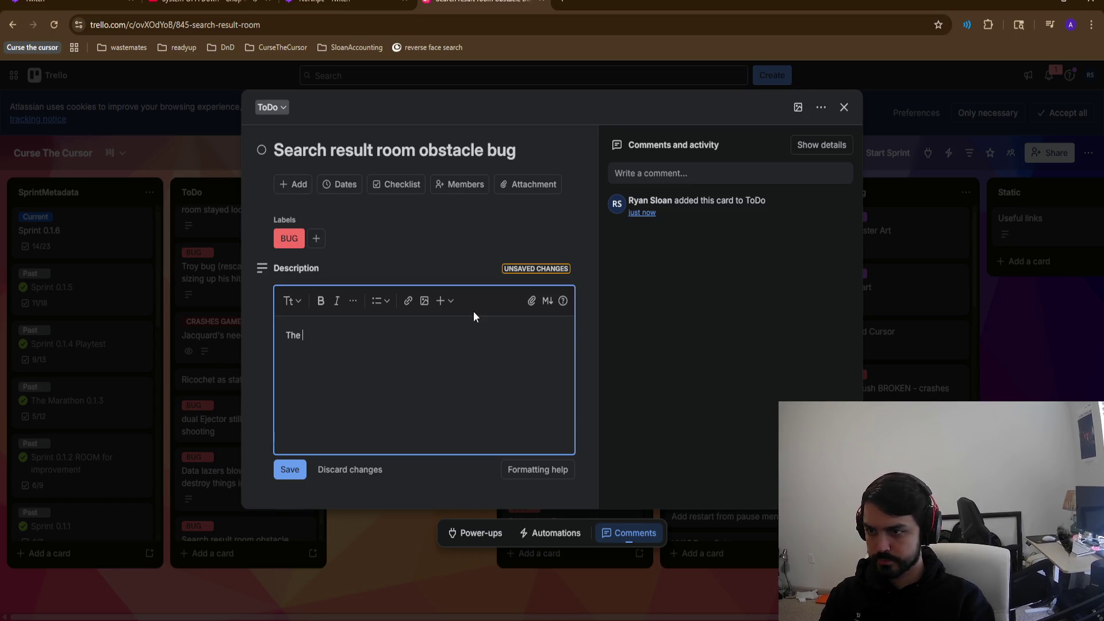
{"action": "type", "text": " words under "}
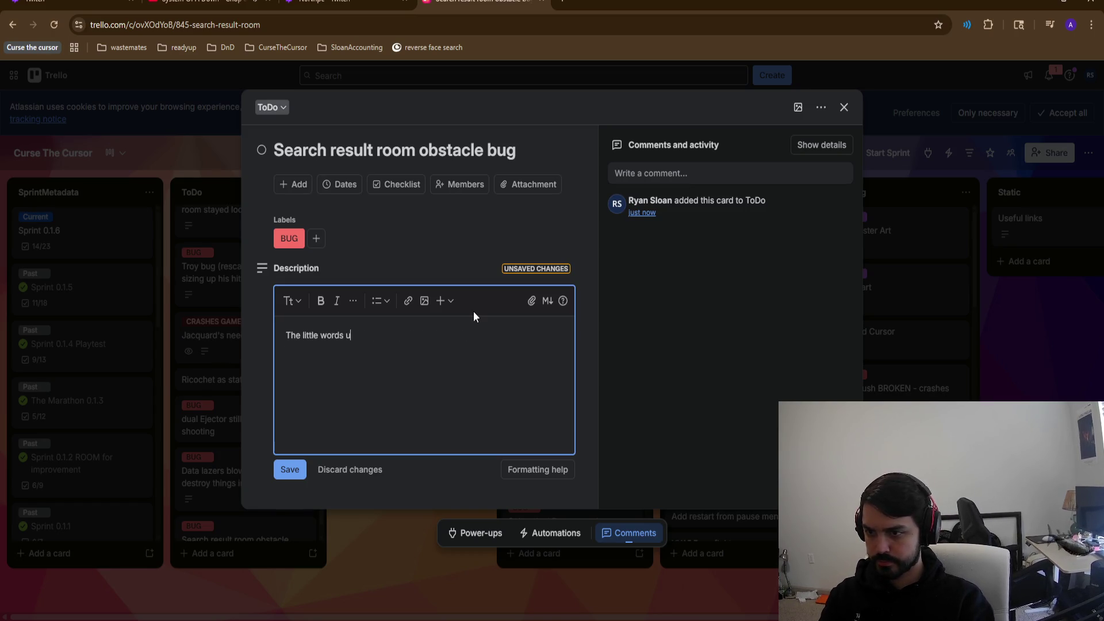
{"action": "type", "text": "a search res"}
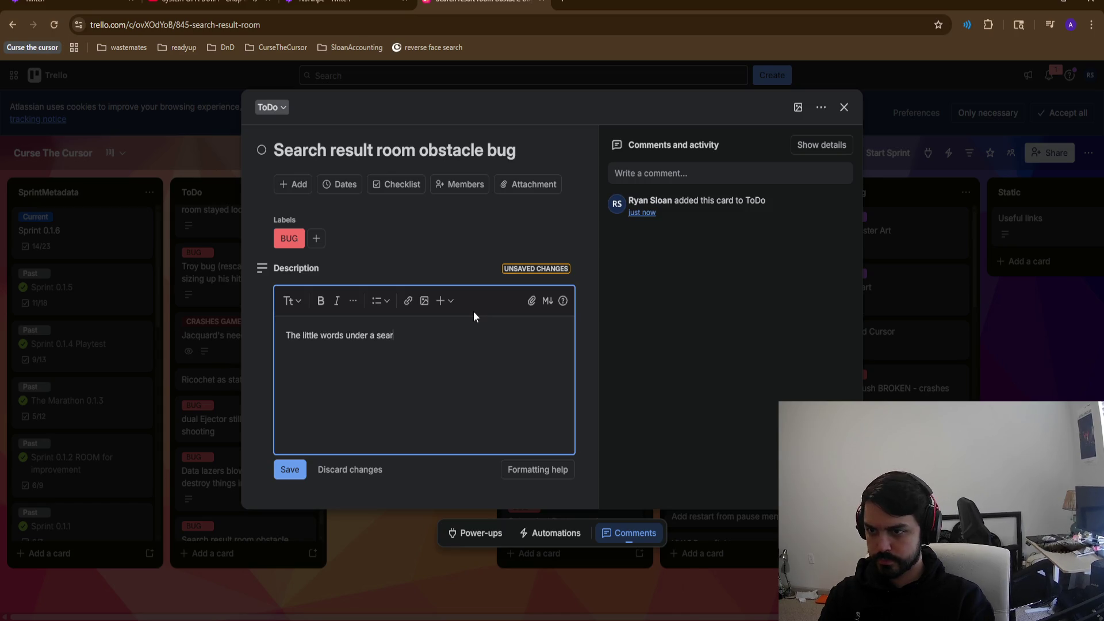
{"action": "type", "text": "ult column r"}
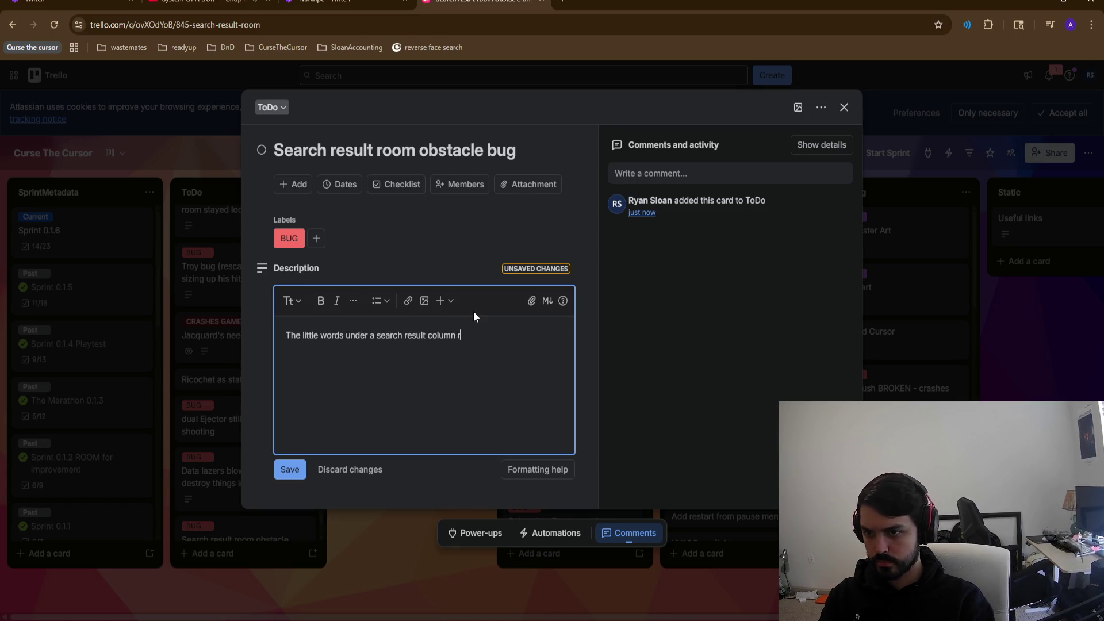
{"action": "type", "text": "sprite before removin"}
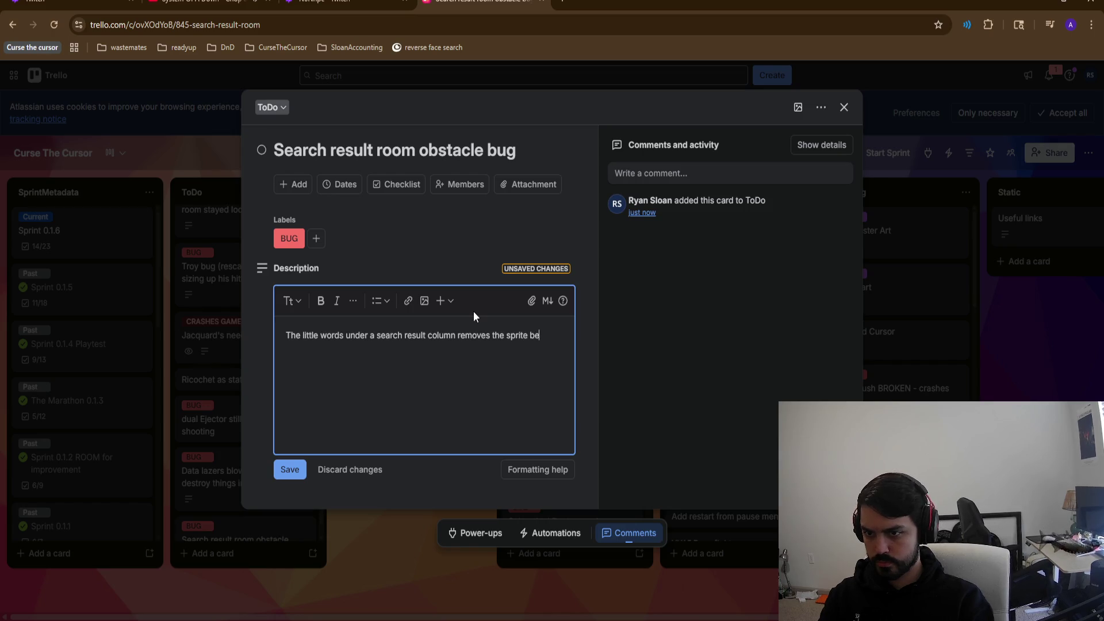
{"action": "type", "text": "g hitbox u"}
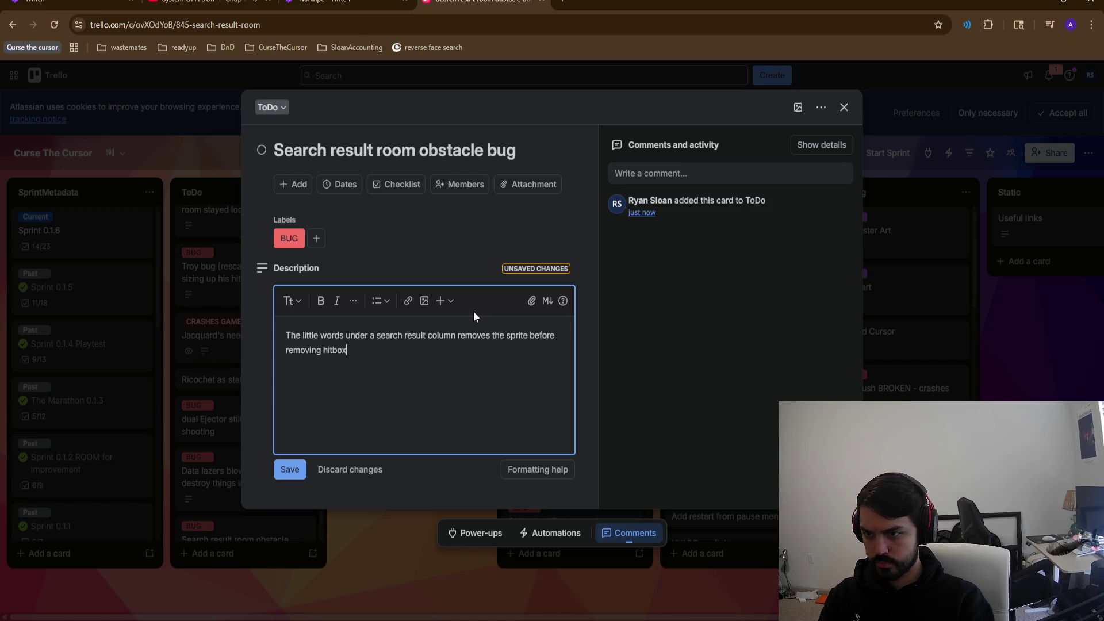
{"action": "type", "text": "ntil a f"}
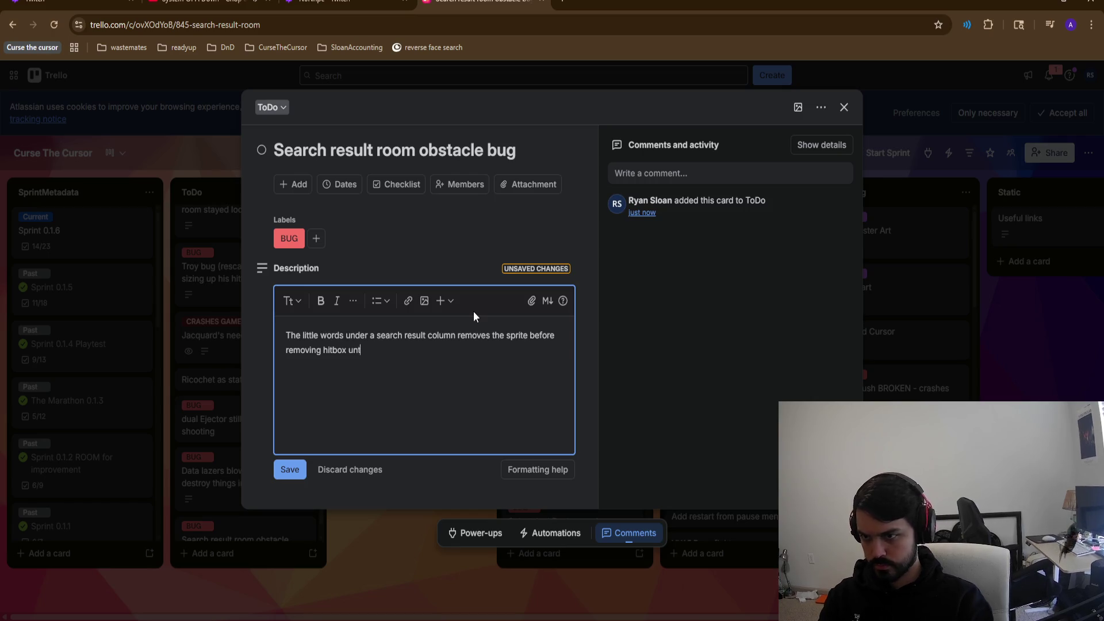
{"action": "type", "text": "ollowup hit occurs"}
- Discard the unsaved description, close the card, and move the dual Ejector card to In Progress
{"action": "left_click", "coordinate": [328, 469]}
{"action": "key", "text": "Escape"}
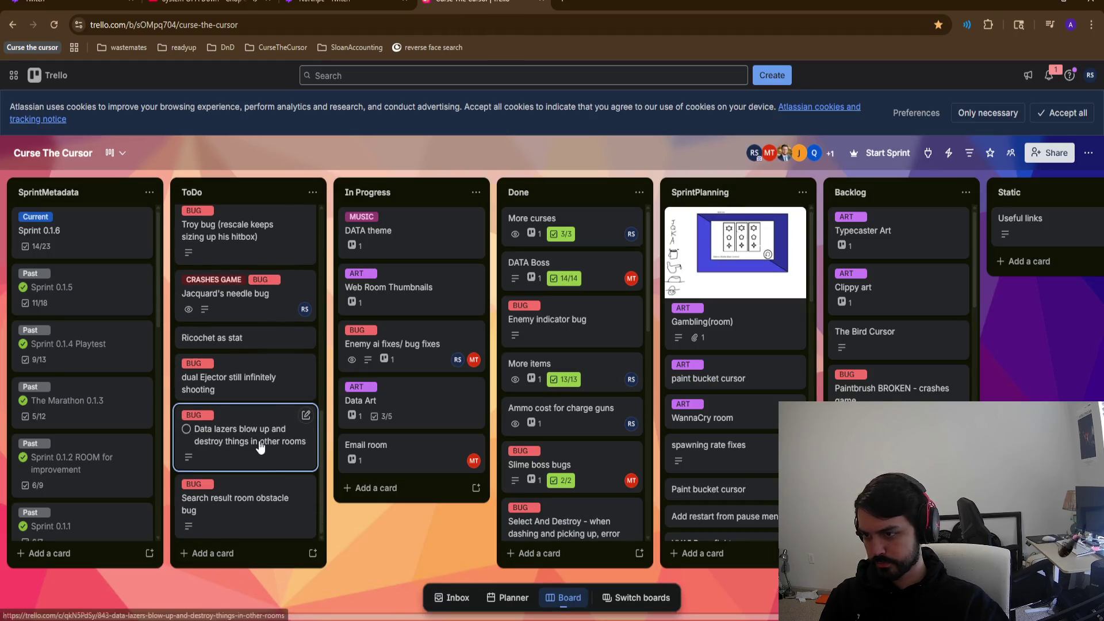
{"action": "left_click_drag", "start_coordinate": [247, 385], "coordinate": [399, 239]}
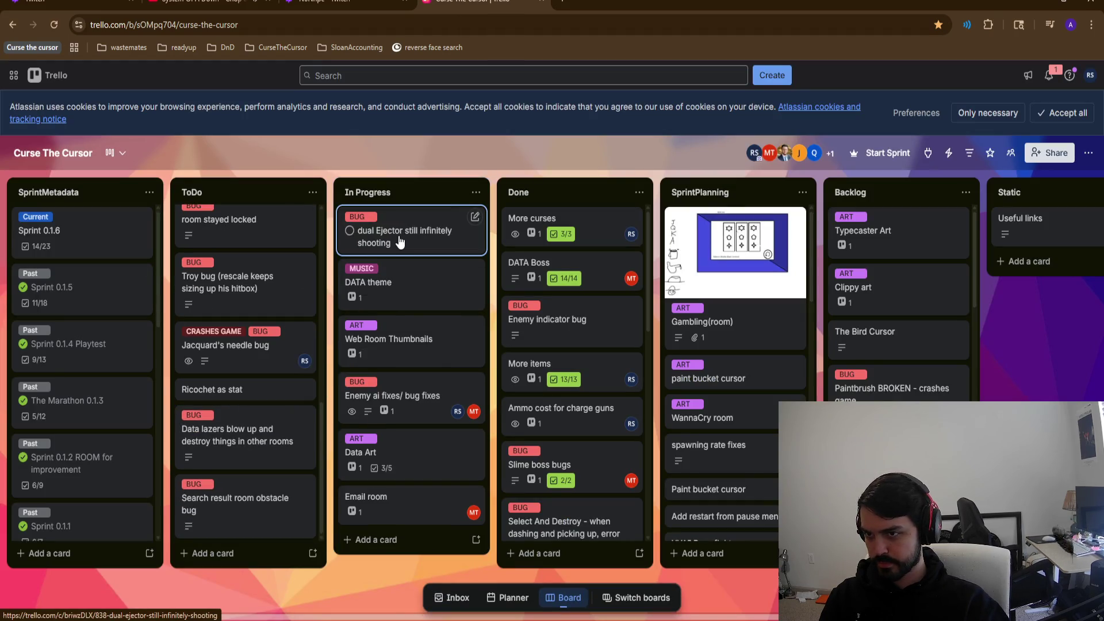
- Reposition the room stayed locked card in ToDo, review the Obstacle Spawn weight card, and restart the run
{"action": "scroll", "coordinate": [240, 311], "scroll_direction": "up", "scroll_amount": 2}
{"action": "left_click_drag", "start_coordinate": [240, 311], "coordinate": [247, 397]}
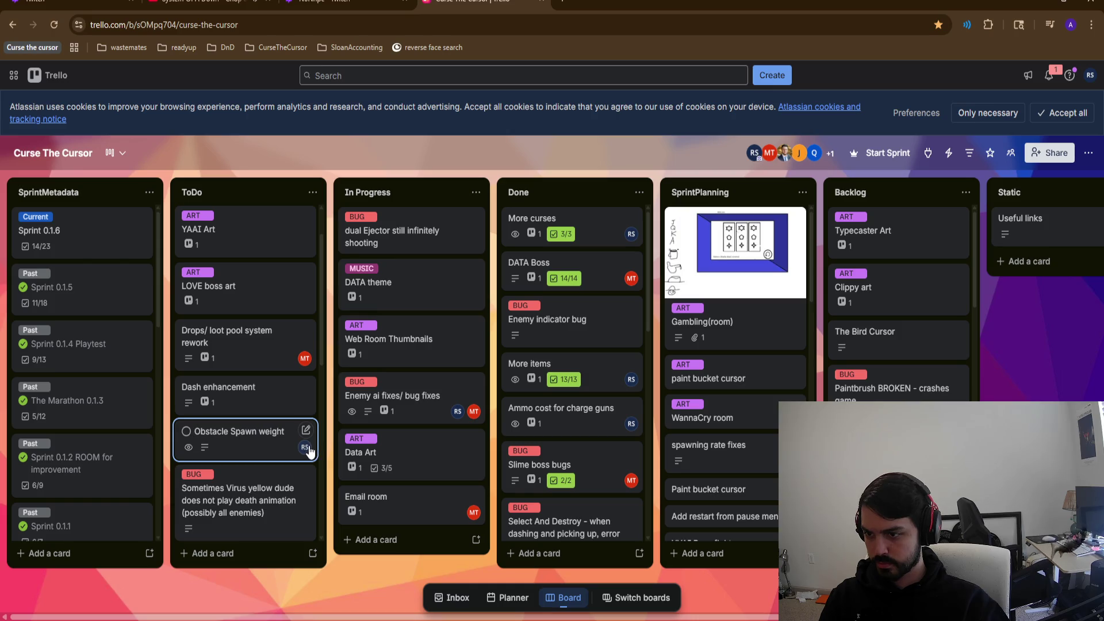
{"action": "left_click", "coordinate": [311, 450]}
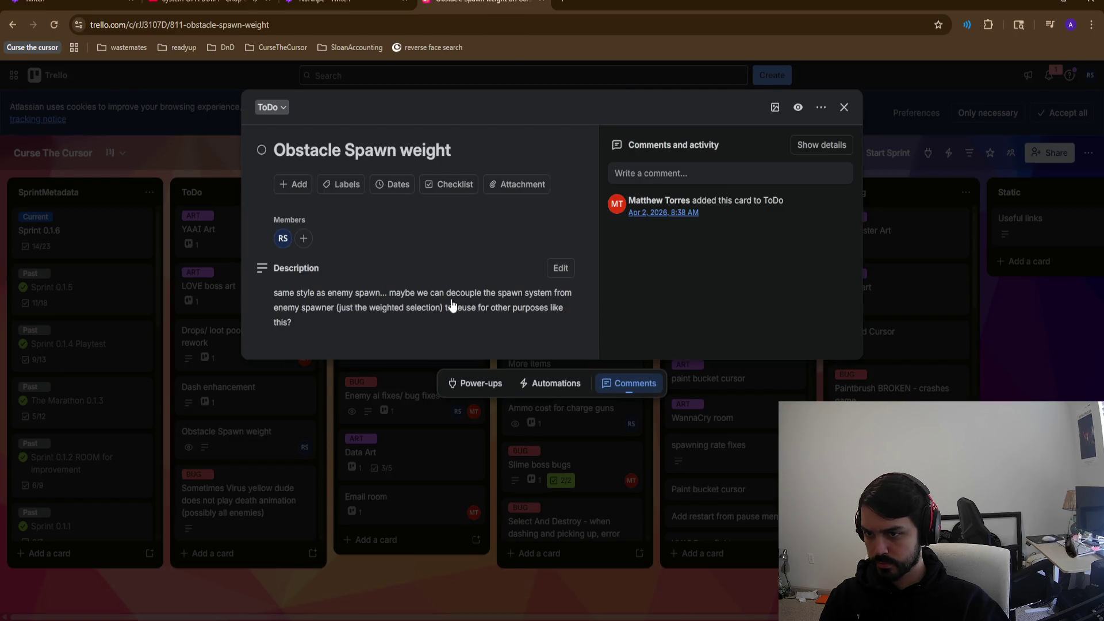
{"action": "left_click", "coordinate": [337, 473]}
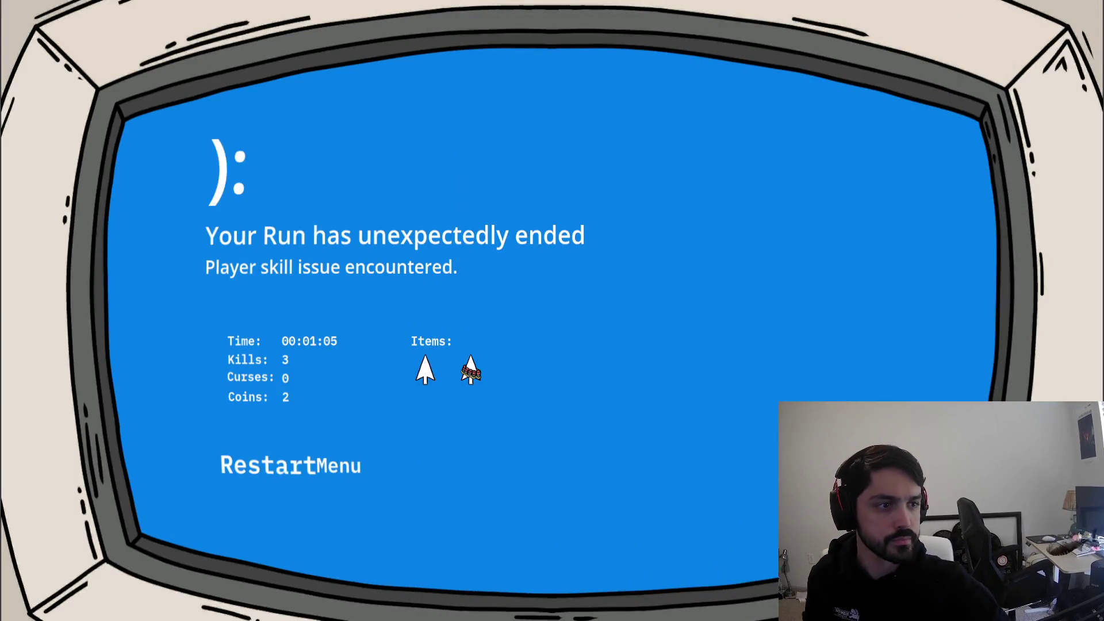
{"action": "left_click", "coordinate": [291, 462]}
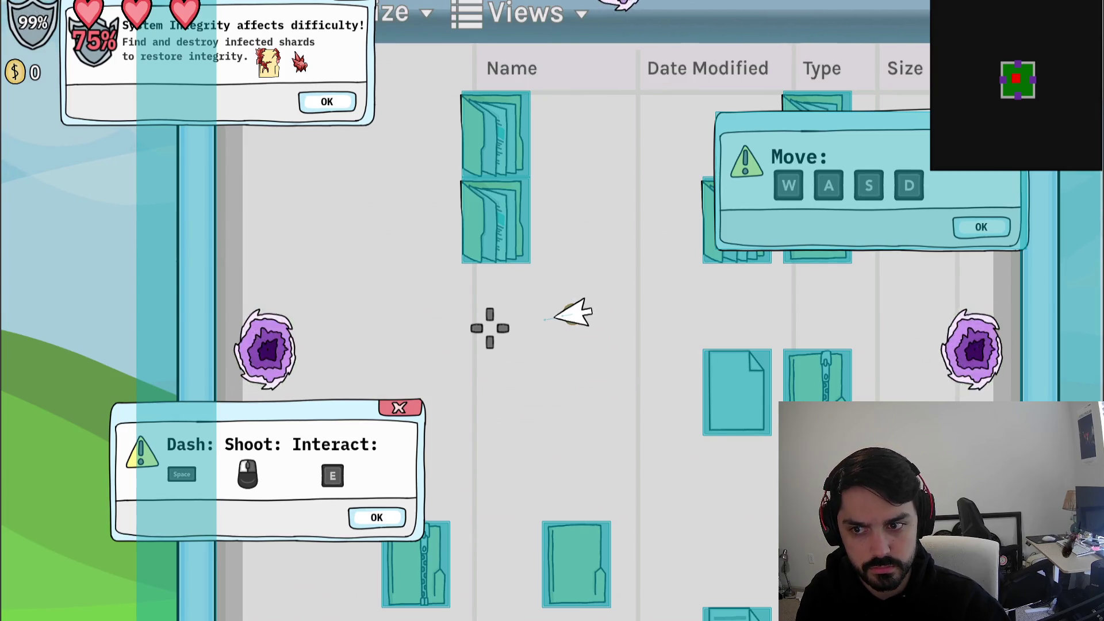
- Fly left and down, briefly pause, then maneuver around the arena fighting enemies
{"action": "key", "text": "a"}
{"action": "key", "text": "a"}
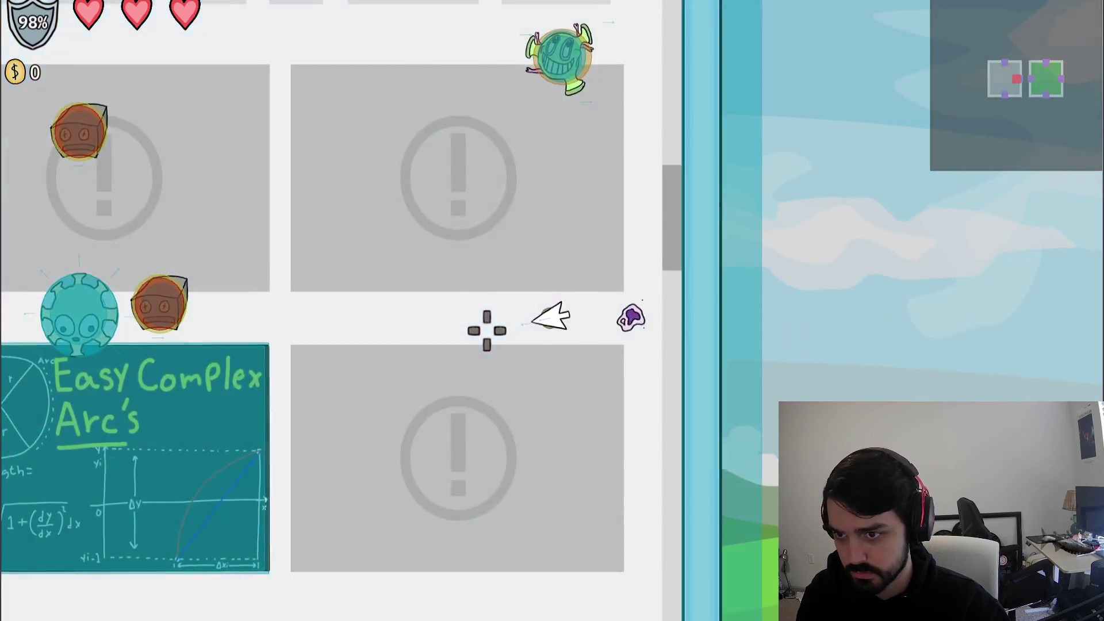
{"action": "key", "text": "s"}
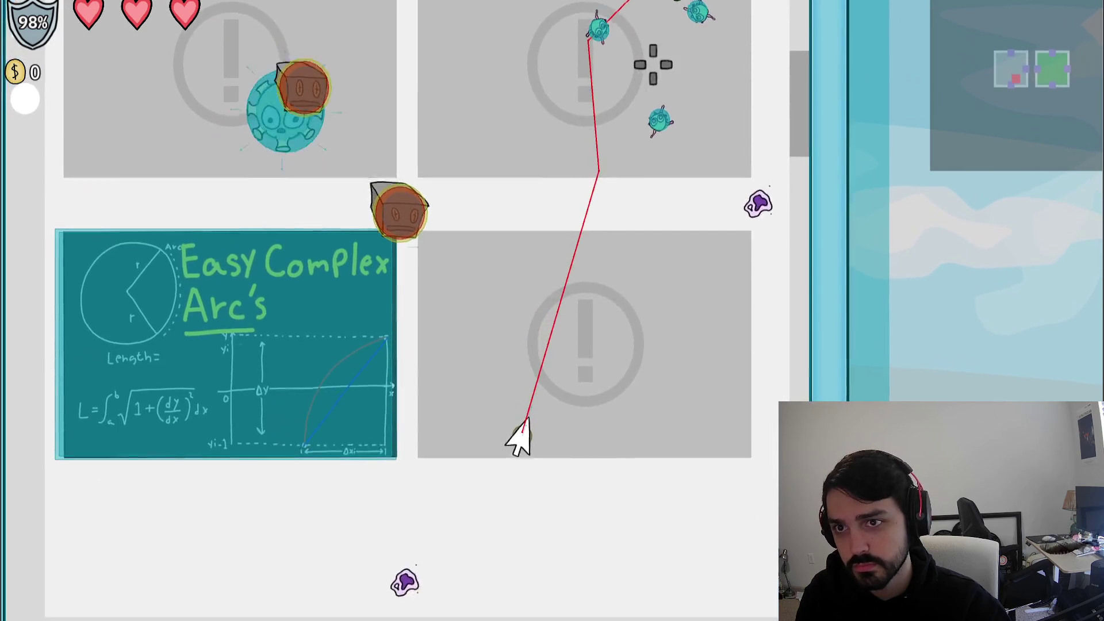
{"action": "key", "text": "Escape"}
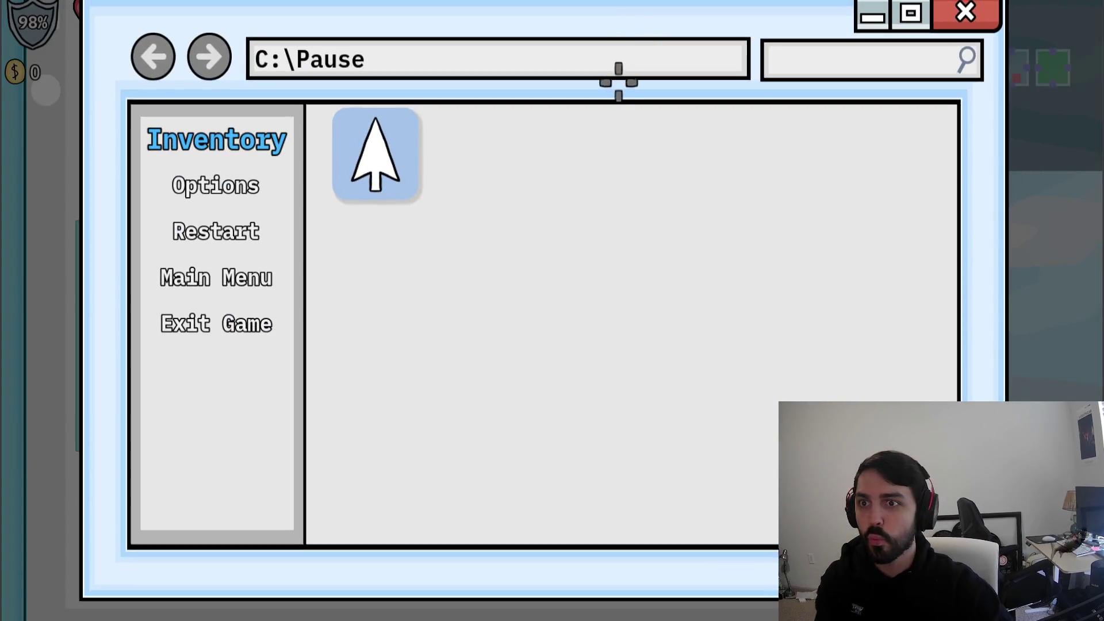
{"action": "key", "text": "Escape"}
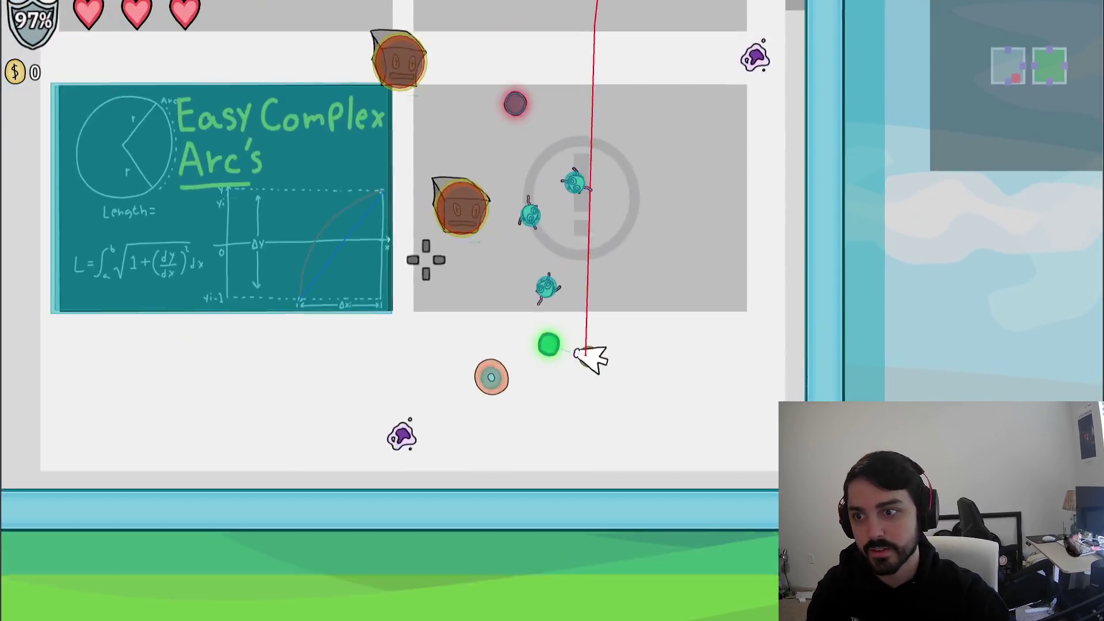
{"action": "key", "text": "w"}
{"action": "key", "text": "a"}
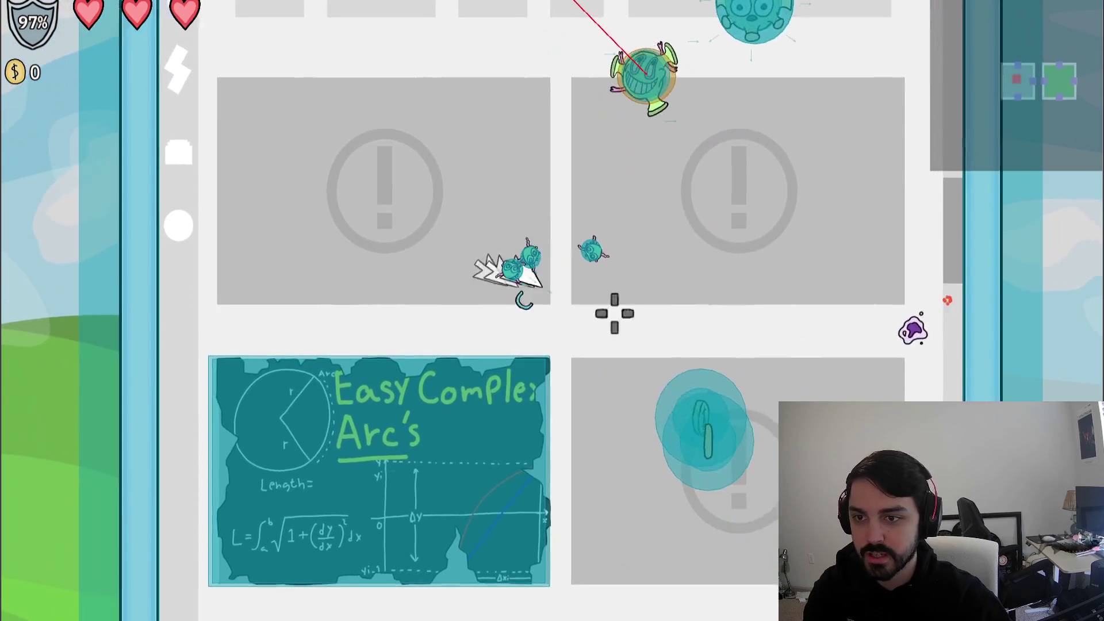
{"action": "key", "text": "d"}
{"action": "key", "text": "s"}
{"action": "key", "text": "a"}
{"action": "key", "text": "d"}
{"action": "key", "text": "w"}
- Pause the game and switch away from it to the Godot editor and desktop
{"action": "key", "text": "Escape"}
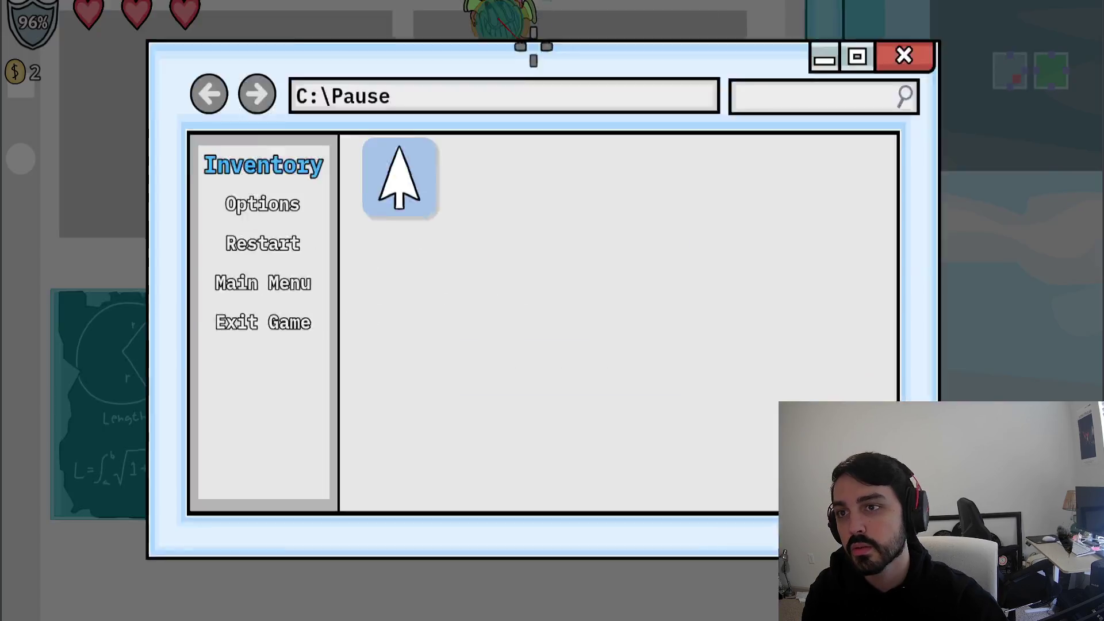
{"action": "key", "text": "alt+Tab"}
{"action": "left_click", "coordinate": [513, 165]}
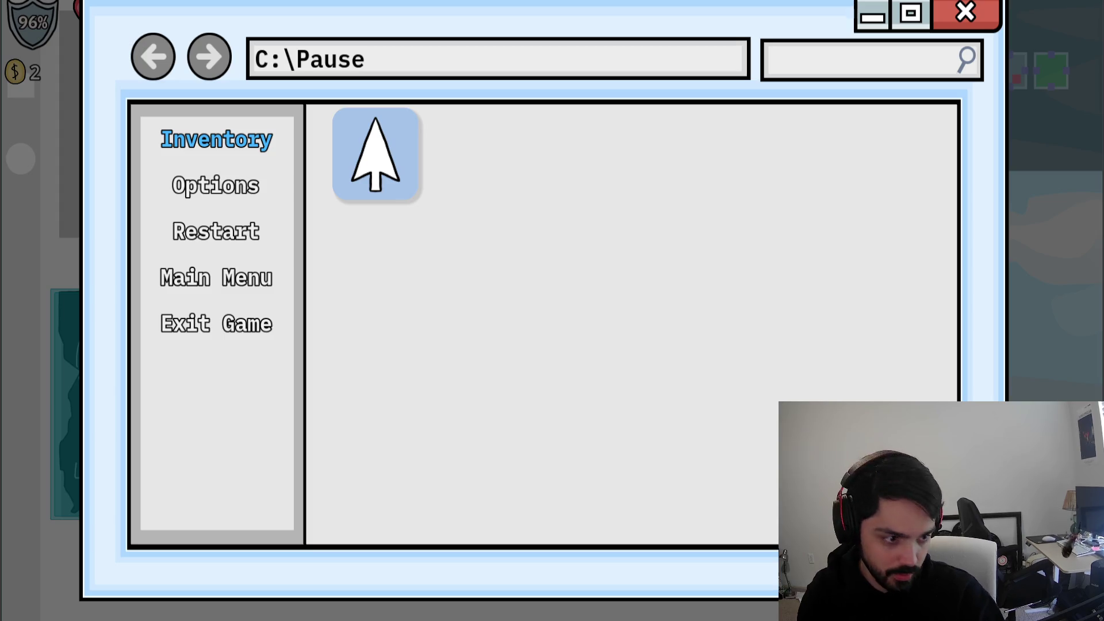
{"action": "key", "text": "alt+Tab"}
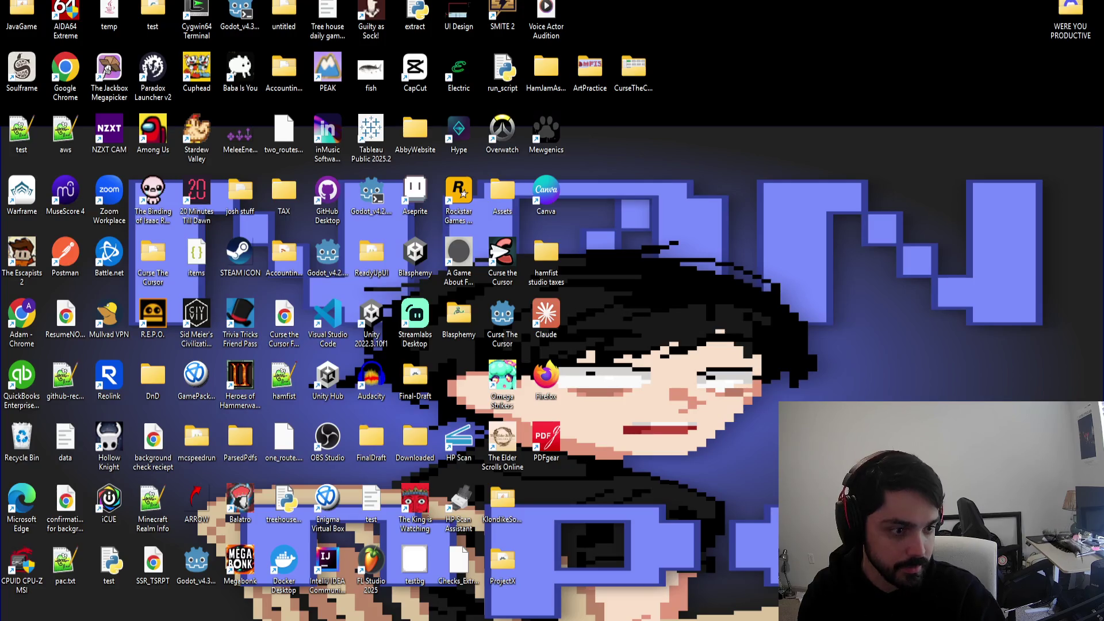
- Back in Godot, filter the FileSystem files by 'room' and place the cursor on empty line 35
{"action": "key", "text": "alt+Tab"}
{"action": "left_click", "coordinate": [119, 80]}
{"action": "type", "text": "room"}
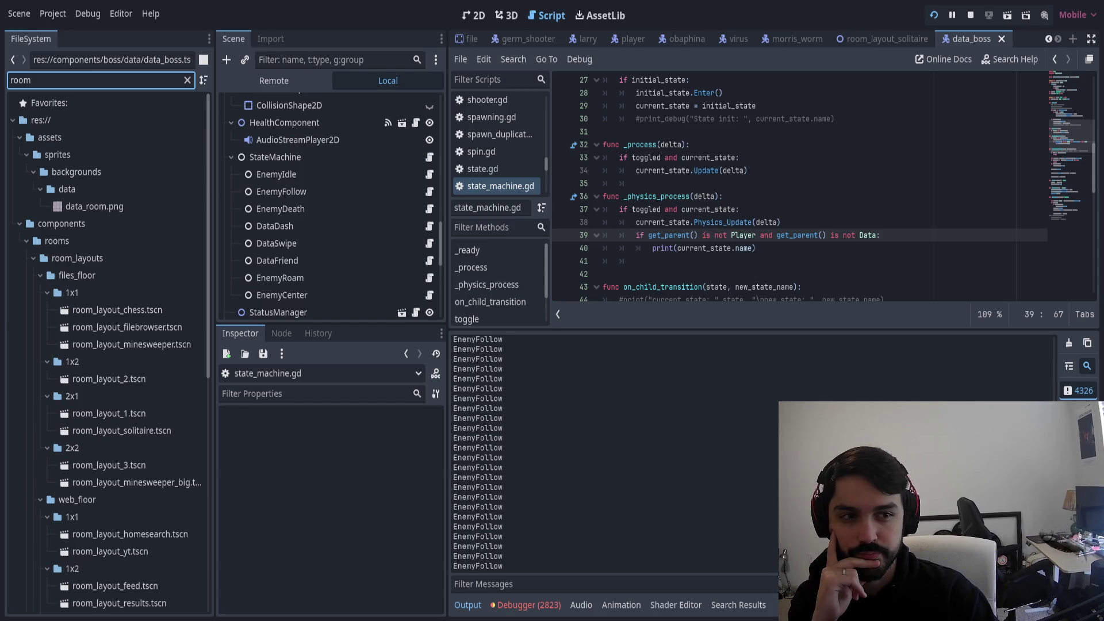
{"action": "left_click", "coordinate": [751, 184]}
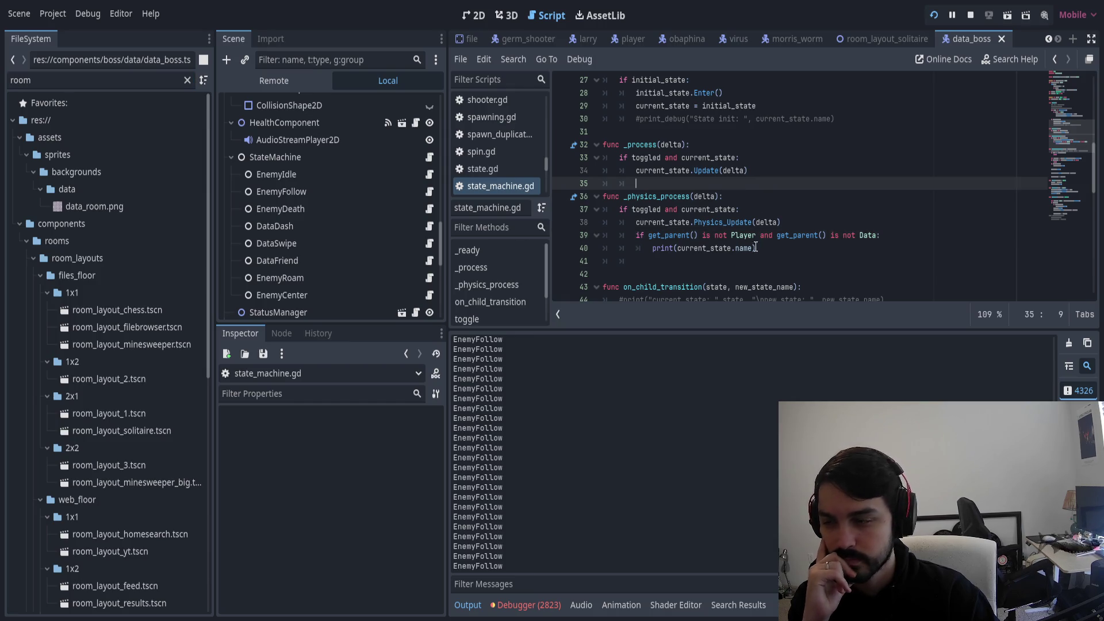
{"action": "left_click", "coordinate": [75, 83]}
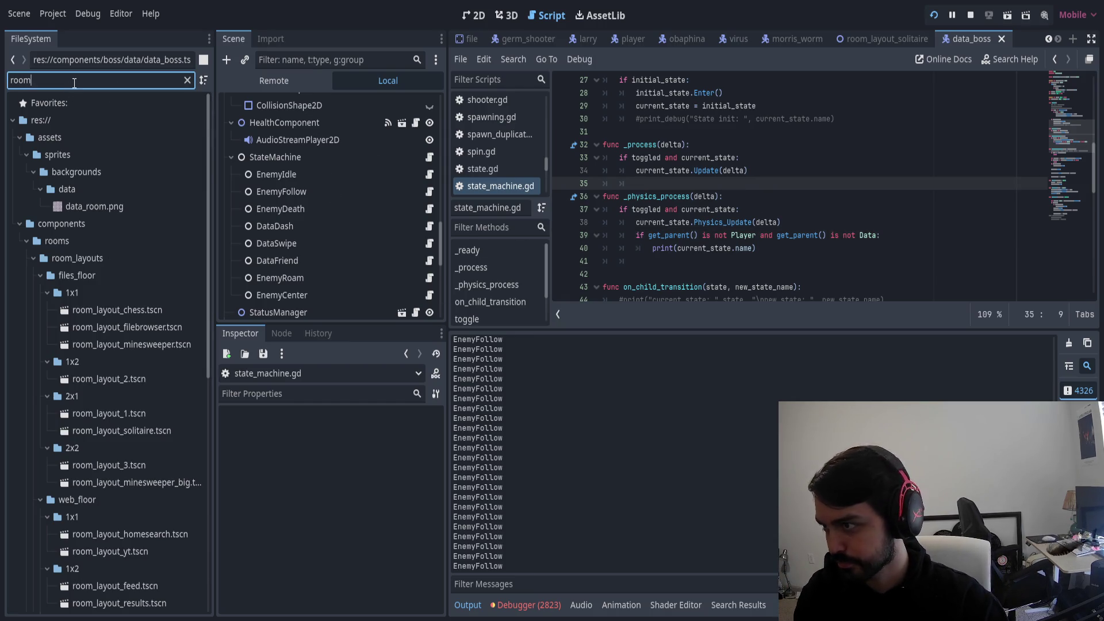
- Narrow the file filter to 'room_layout' and open the room_layout_yt scene
{"action": "type", "text": "_layout"}
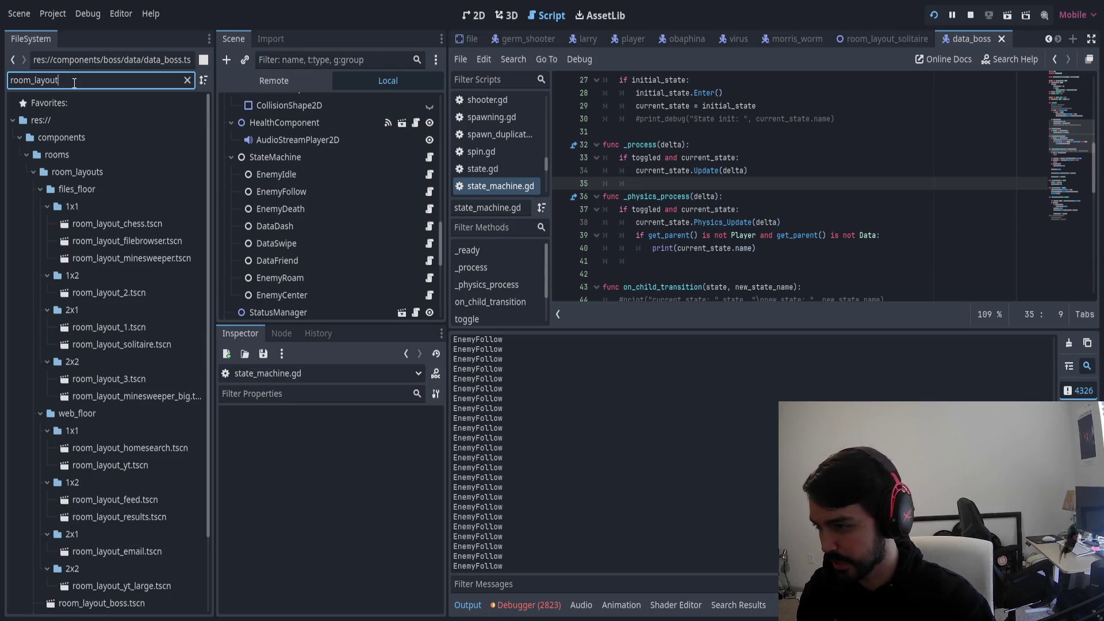
{"action": "scroll", "coordinate": [164, 352], "scroll_direction": "down", "scroll_amount": 3}
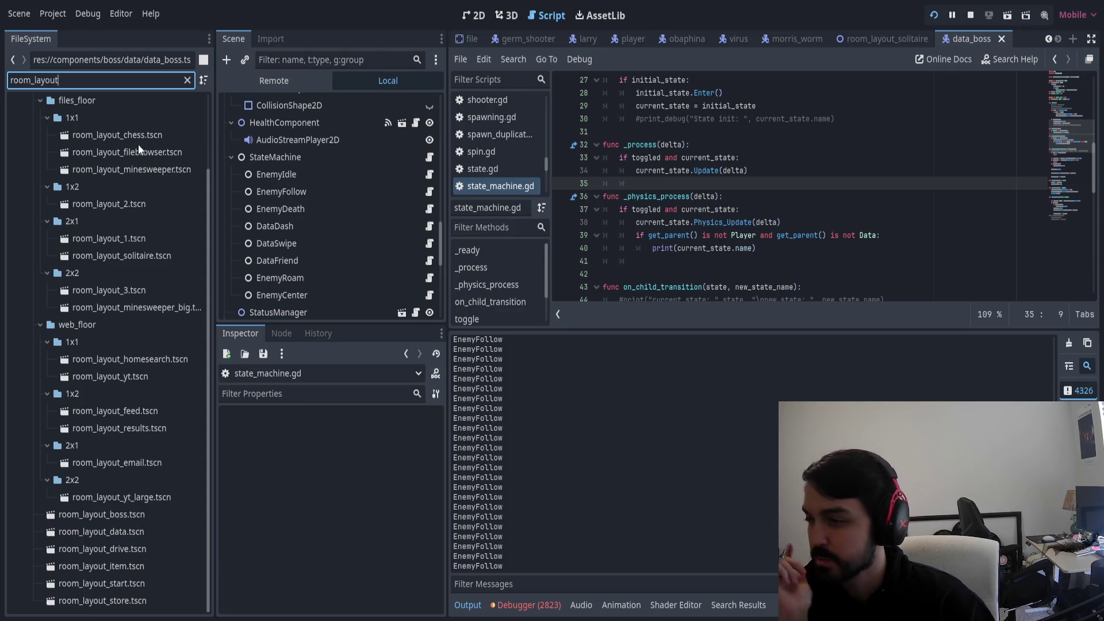
{"action": "double_click", "coordinate": [126, 376]}
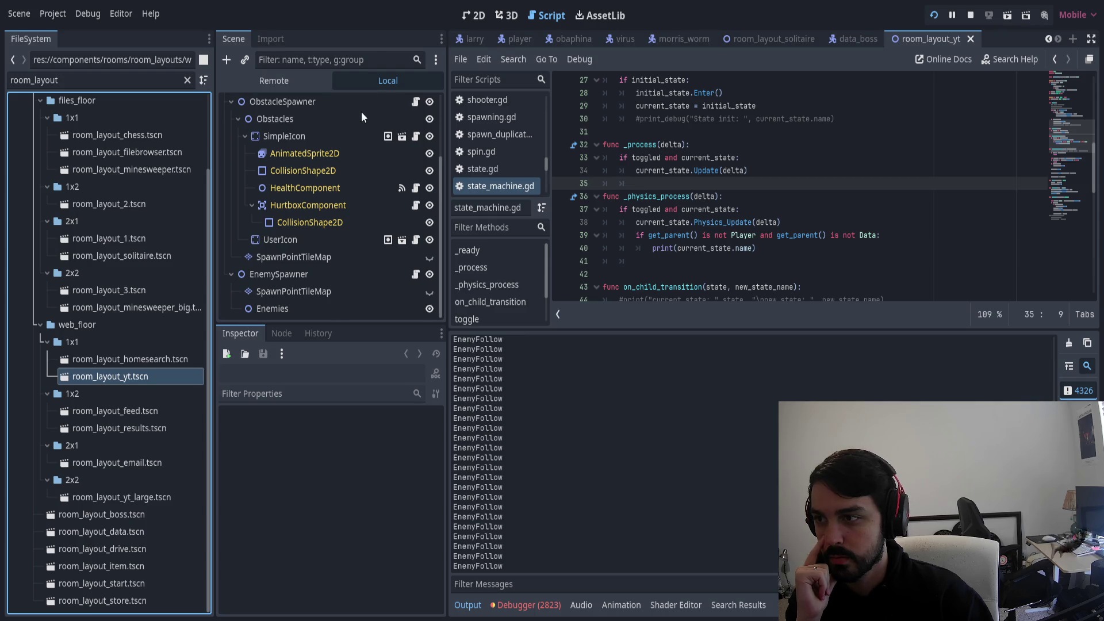
- Widen the filter back to 'room' and open room.tscn
{"action": "scroll", "coordinate": [293, 118], "scroll_direction": "up", "scroll_amount": 3}
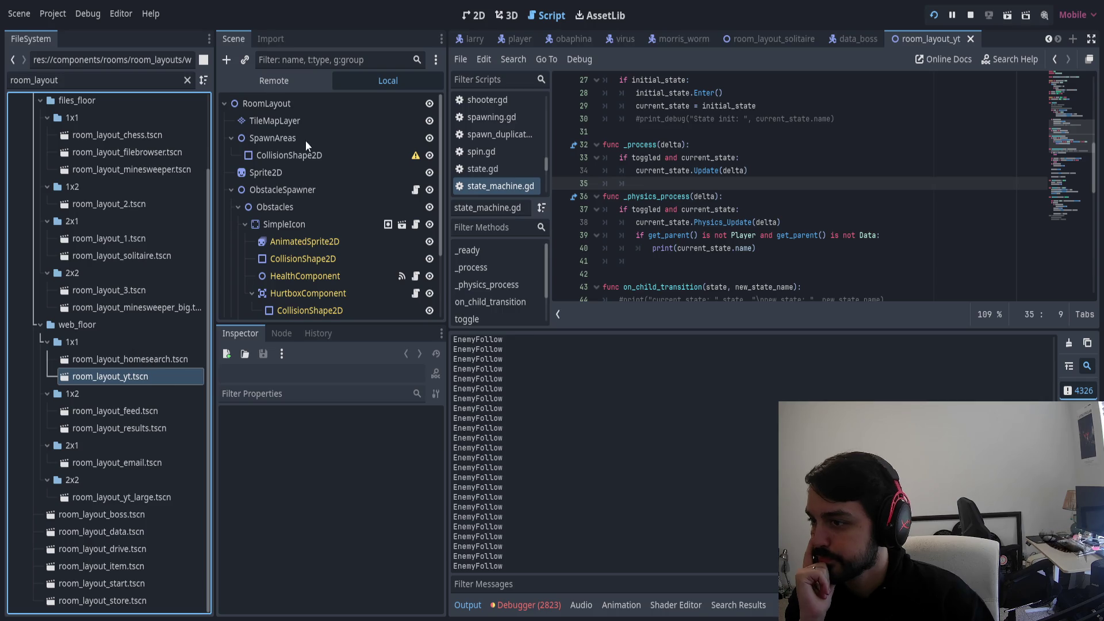
{"action": "scroll", "coordinate": [314, 150], "scroll_direction": "down", "scroll_amount": 3}
{"action": "scroll", "coordinate": [310, 202], "scroll_direction": "down", "scroll_amount": 2}
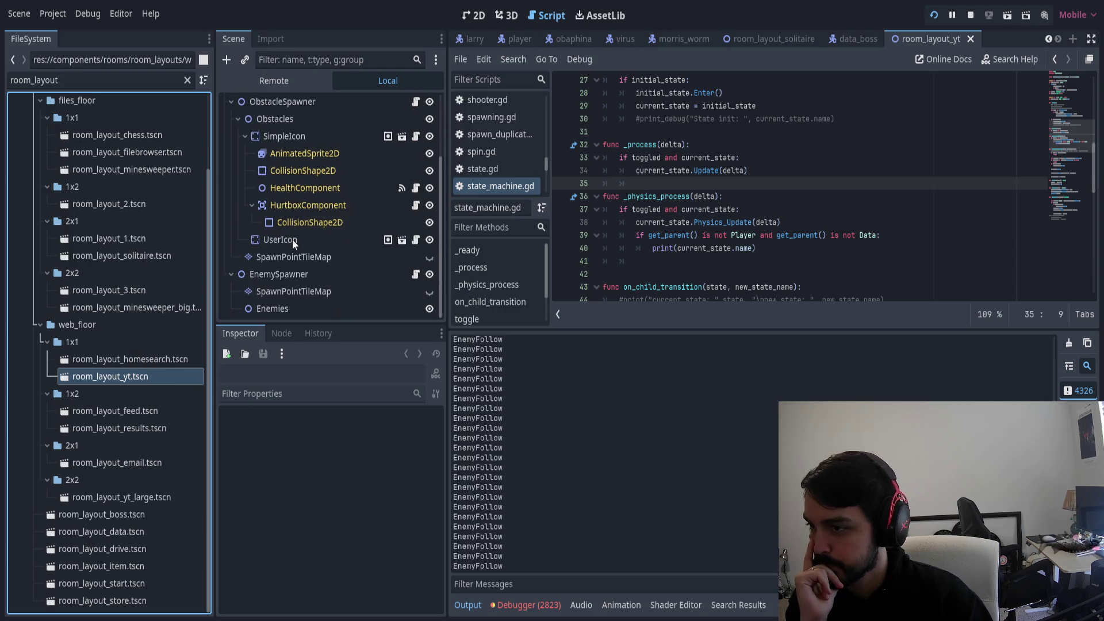
{"action": "left_click", "coordinate": [106, 82]}
{"action": "key", "text": "BackSpace"}
{"action": "key", "text": "BackSpace"}
{"action": "key", "text": "BackSpace"}
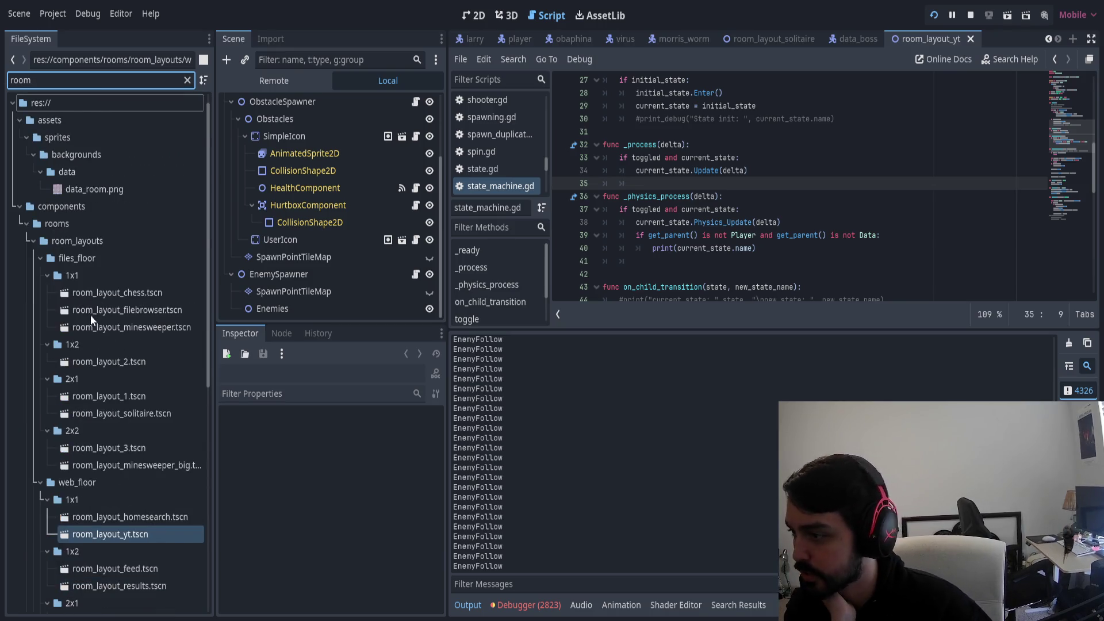
{"action": "scroll", "coordinate": [101, 348], "scroll_direction": "down", "scroll_amount": 6}
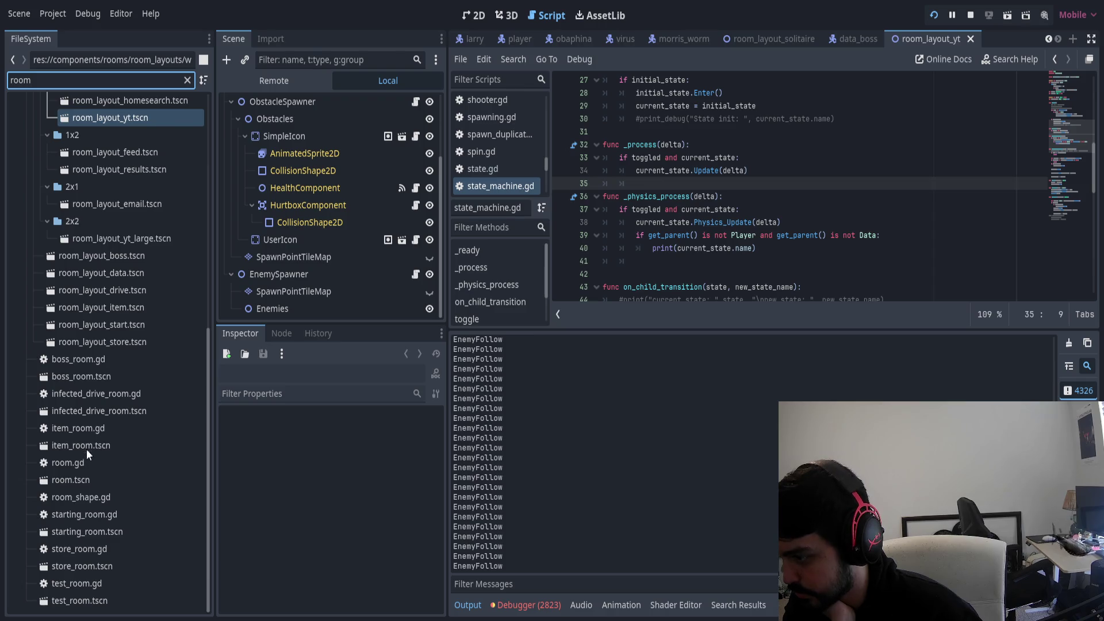
{"action": "double_click", "coordinate": [73, 480]}
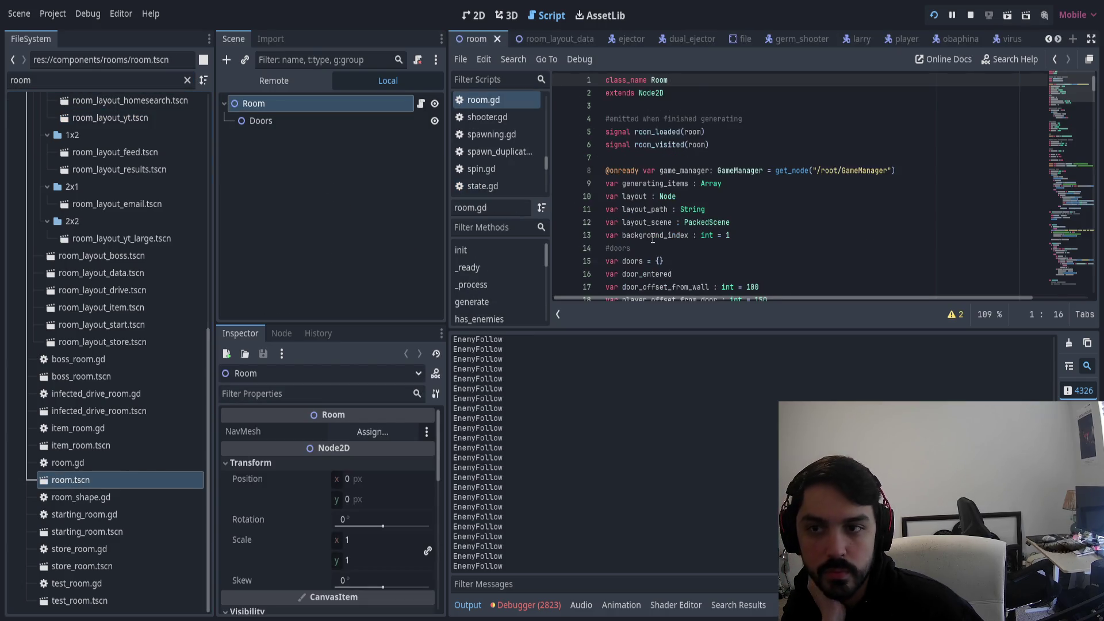
- Search room.gd for 'navmesh' and jump to the rebake check in _process
{"action": "left_click", "coordinate": [690, 93]}
{"action": "key", "text": "ctrl+f"}
{"action": "type", "text": "nav"}
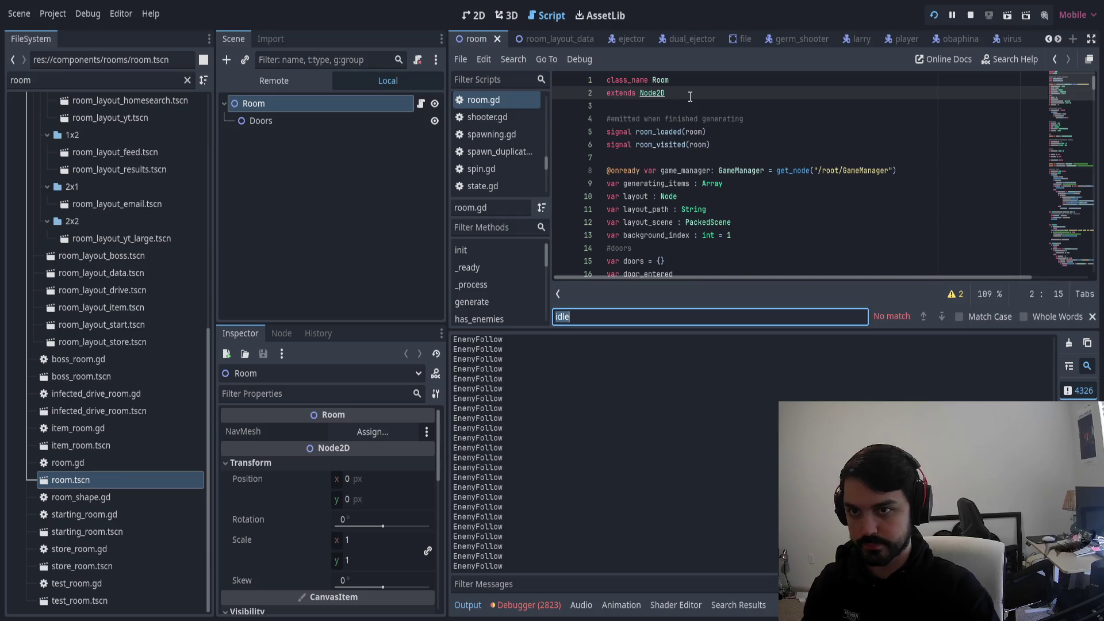
{"action": "type", "text": "mesh"}
{"action": "key", "text": "Return"}
{"action": "key", "text": "Return"}
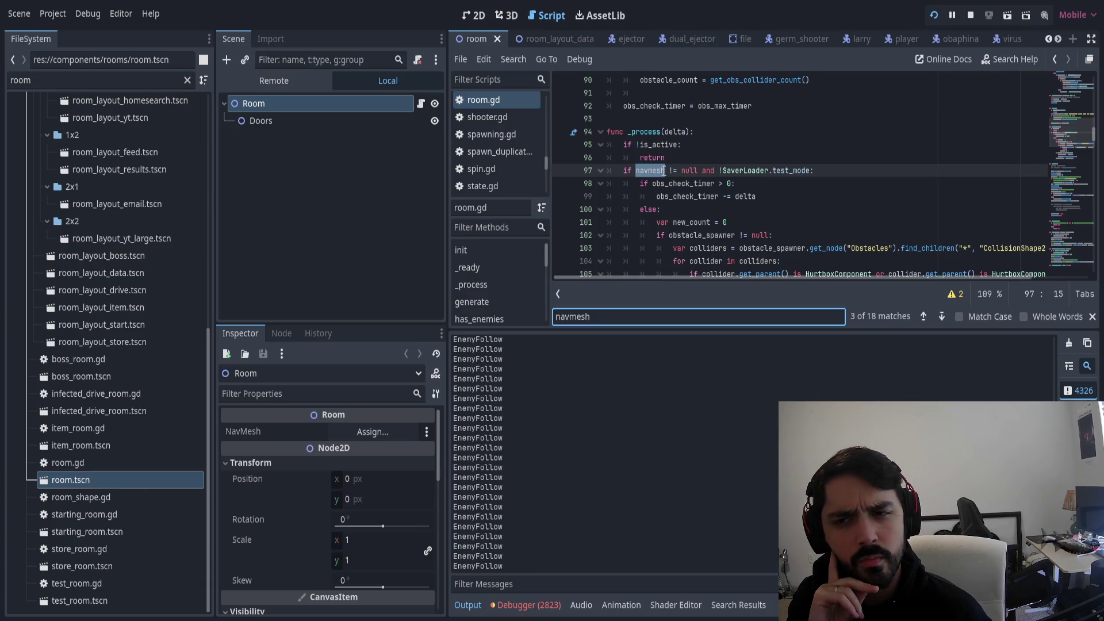
{"action": "double_click", "coordinate": [652, 134]}
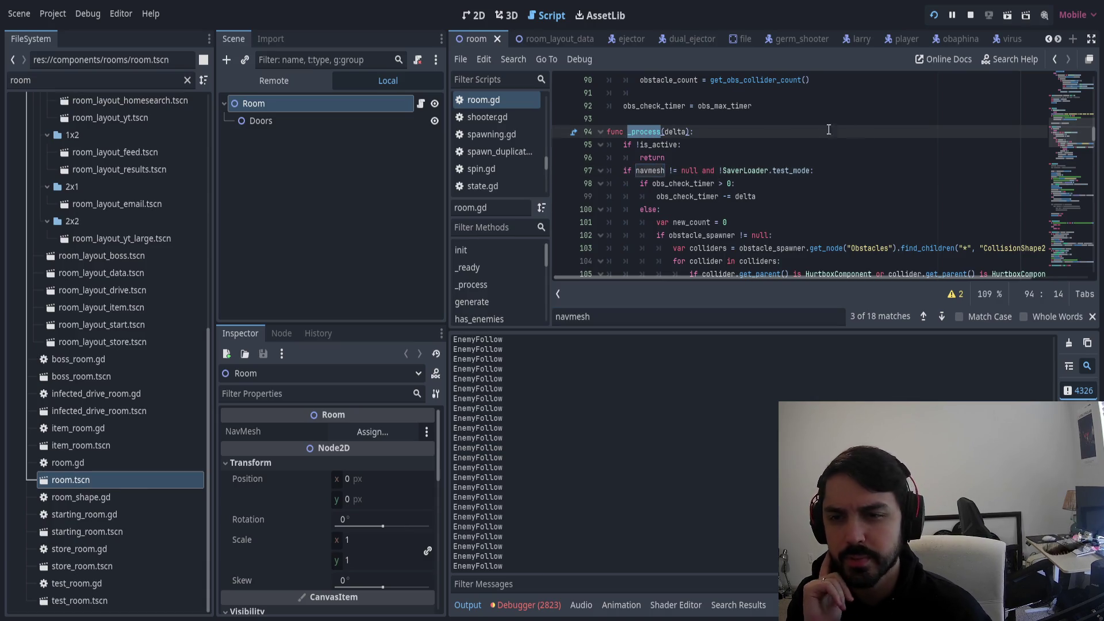
- Review the obstacle-check lines, then add blank lines after the return on line 96
{"action": "scroll", "coordinate": [700, 190], "scroll_direction": "down", "scroll_amount": 1}
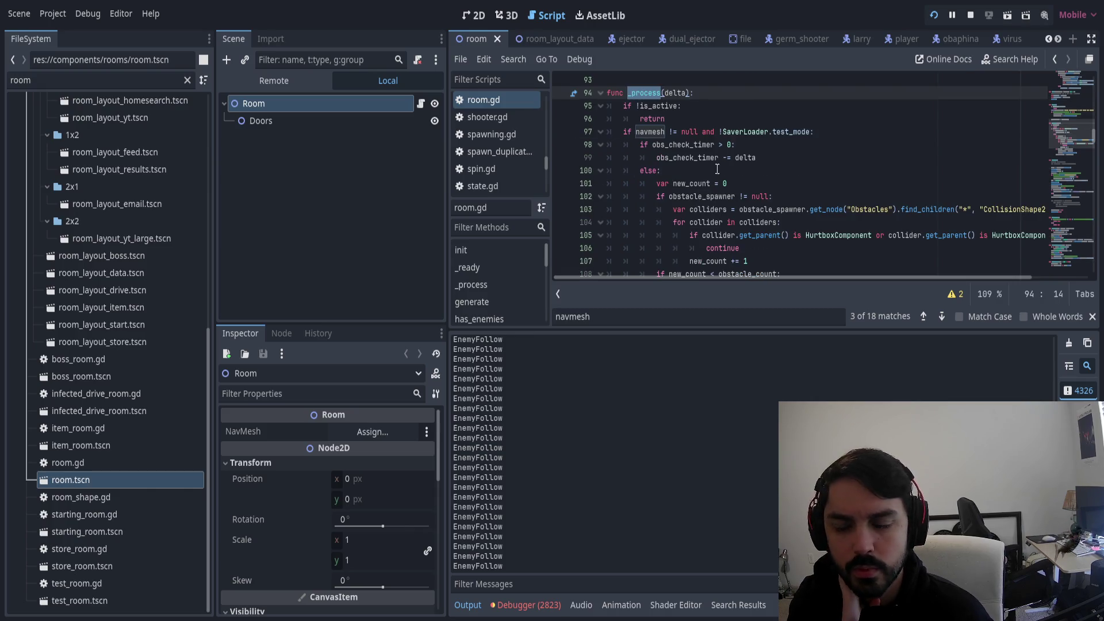
{"action": "scroll", "coordinate": [672, 151], "scroll_direction": "down", "scroll_amount": 2}
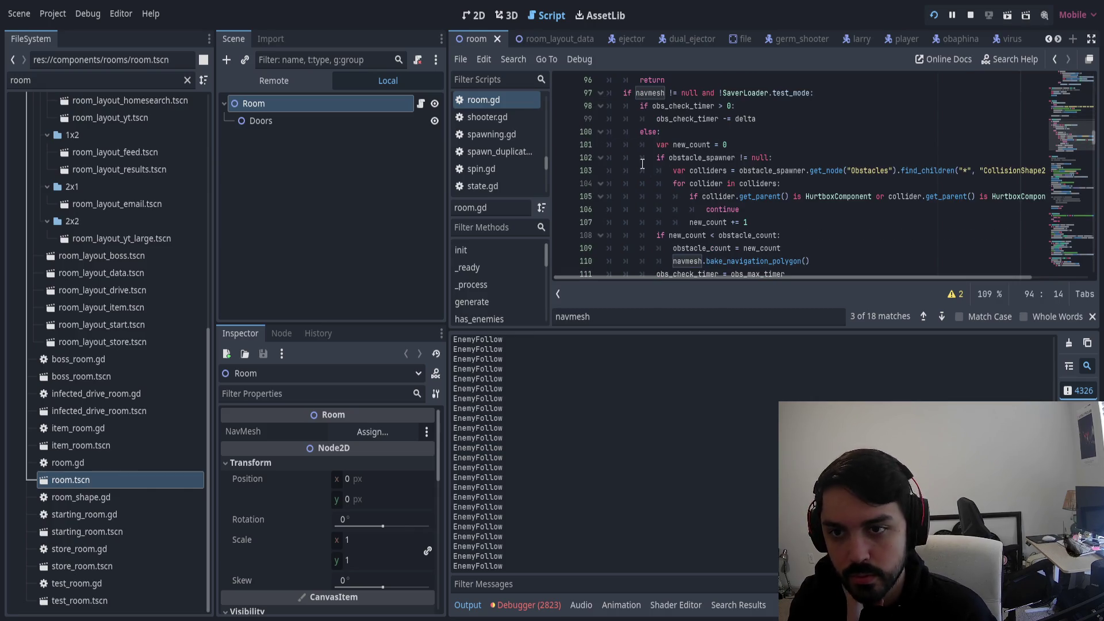
{"action": "left_click", "coordinate": [664, 101]}
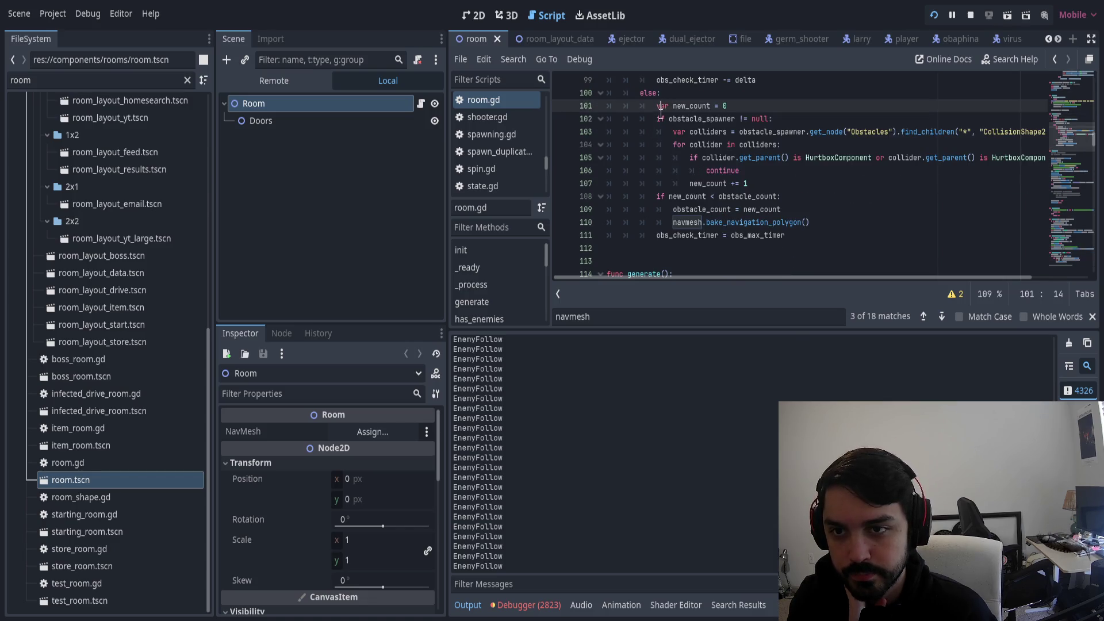
{"action": "scroll", "coordinate": [675, 153], "scroll_direction": "up", "scroll_amount": 3}
{"action": "mouse_move", "coordinate": [640, 183]}
{"action": "left_mouse_down"}
{"action": "mouse_move", "coordinate": [735, 184]}
{"action": "mouse_move", "coordinate": [637, 183]}
{"action": "left_mouse_up"}
{"action": "left_click", "coordinate": [785, 182]}
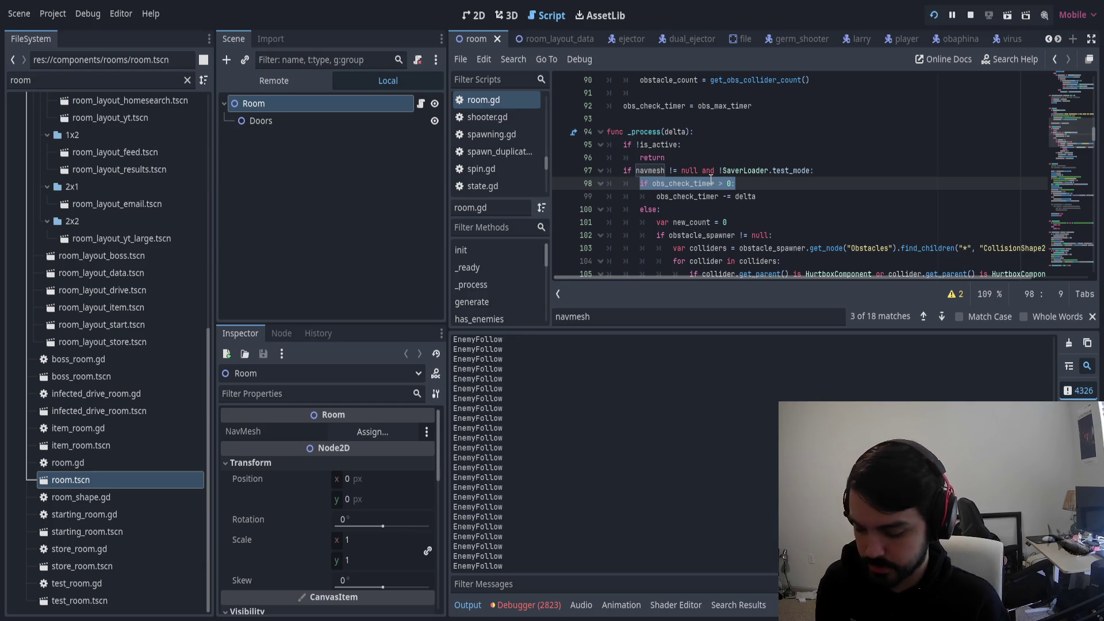
{"action": "scroll", "coordinate": [724, 190], "scroll_direction": "down", "scroll_amount": 2}
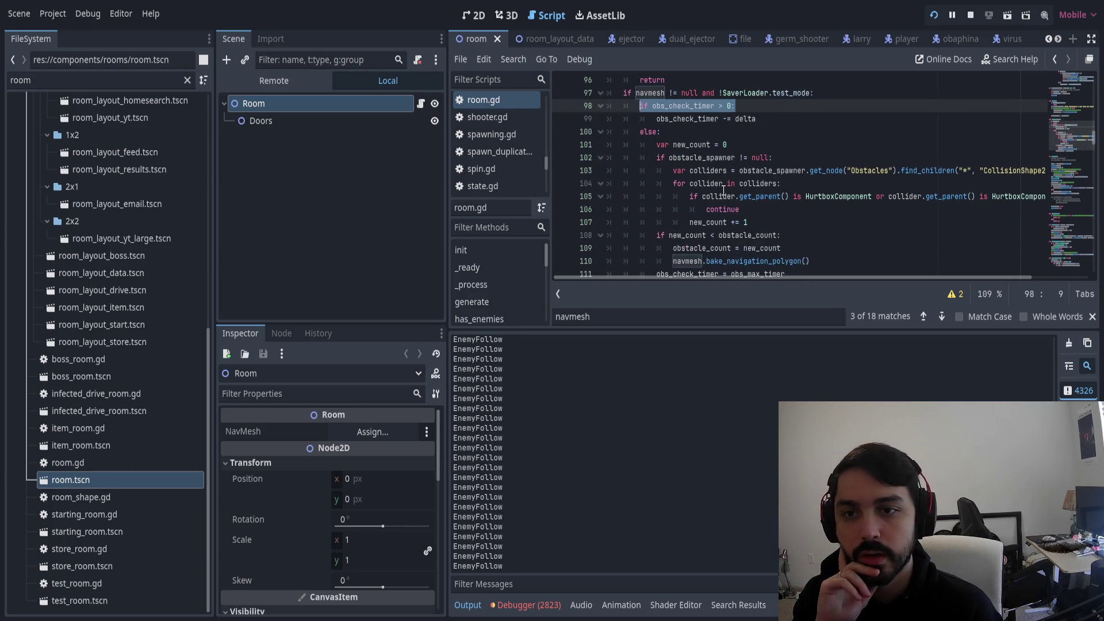
{"action": "left_click_drag", "start_coordinate": [658, 148], "coordinate": [790, 161]}
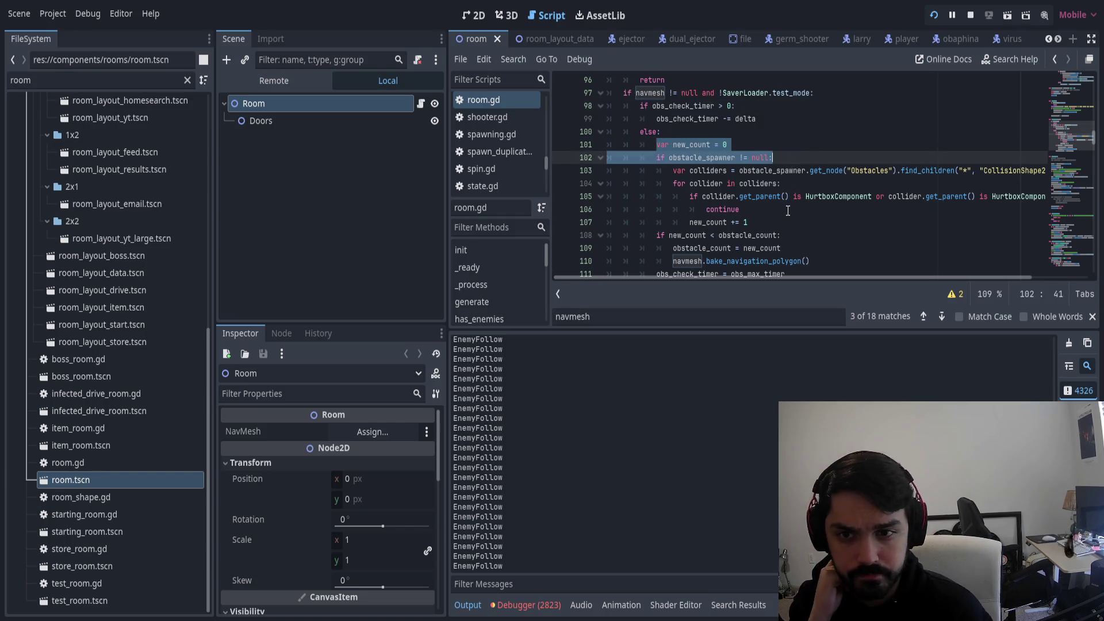
{"action": "scroll", "coordinate": [798, 207], "scroll_direction": "down", "scroll_amount": 1}
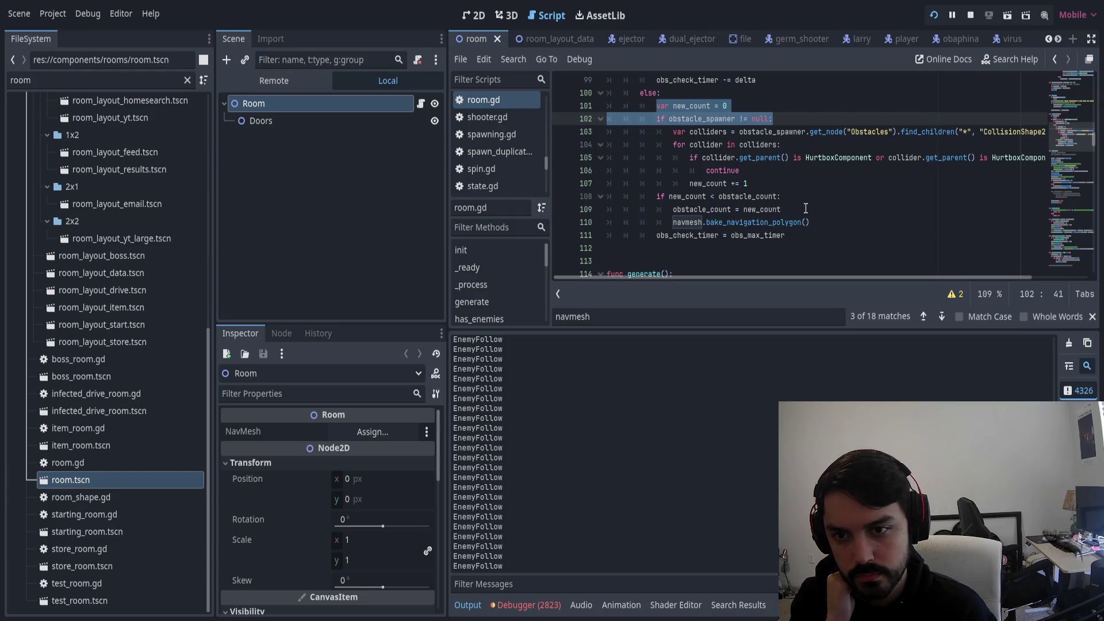
{"action": "scroll", "coordinate": [714, 173], "scroll_direction": "up", "scroll_amount": 2}
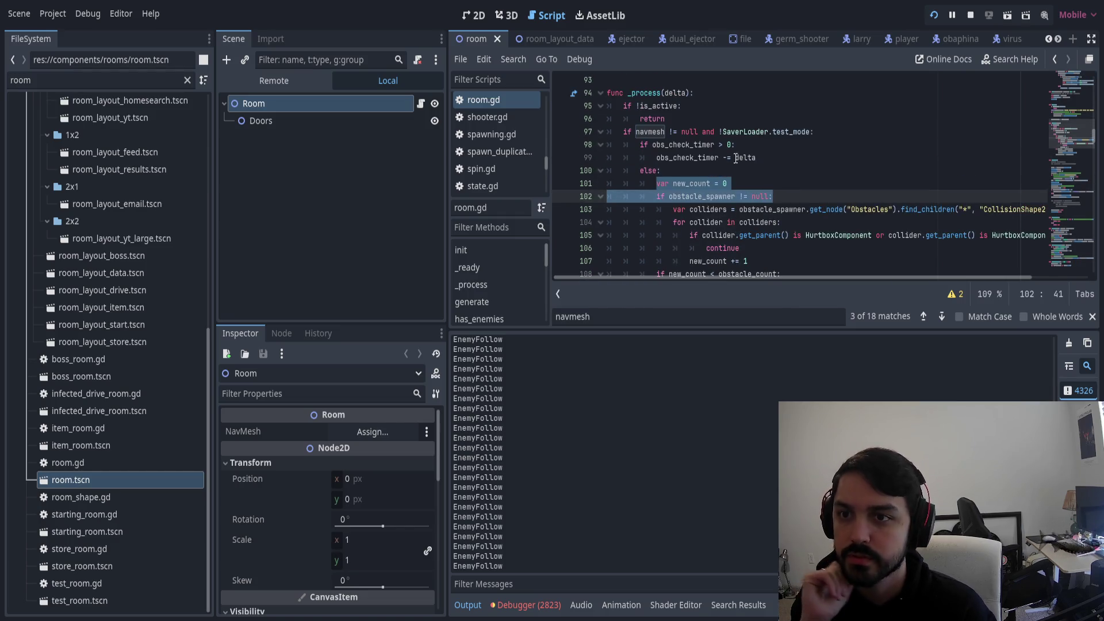
{"action": "left_click", "coordinate": [715, 121]}
{"action": "key", "text": "Return"}
{"action": "key", "text": "Return"}
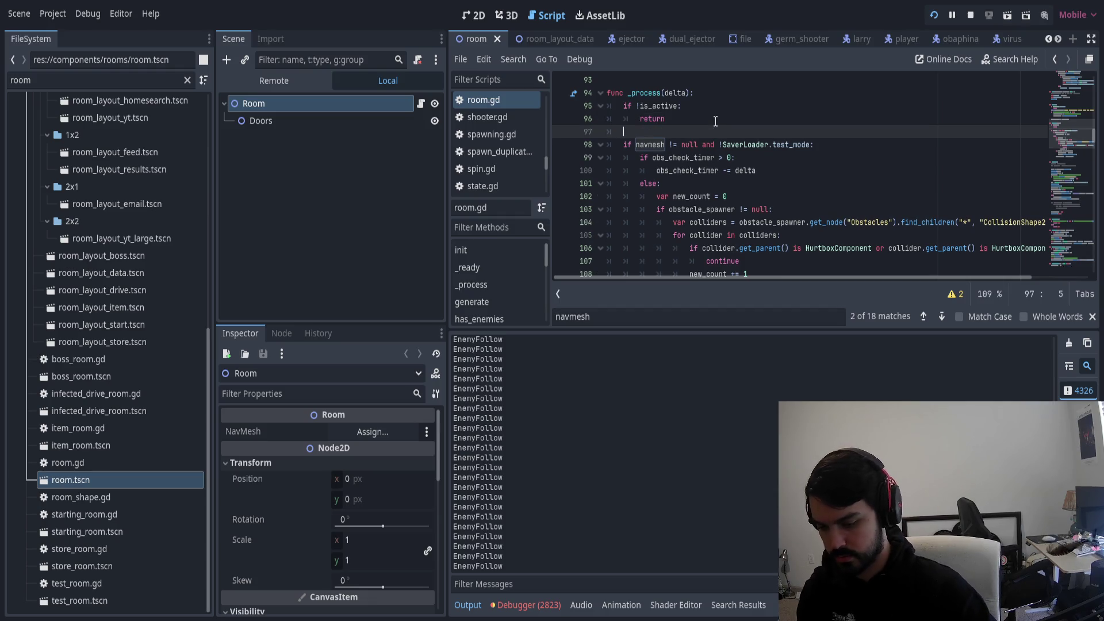
- Write the comment '# TODO: Gotta be a better way to check if they are destroyed and need a rebake rather than polling?'
{"action": "type", "text": "# Gotta be a "}
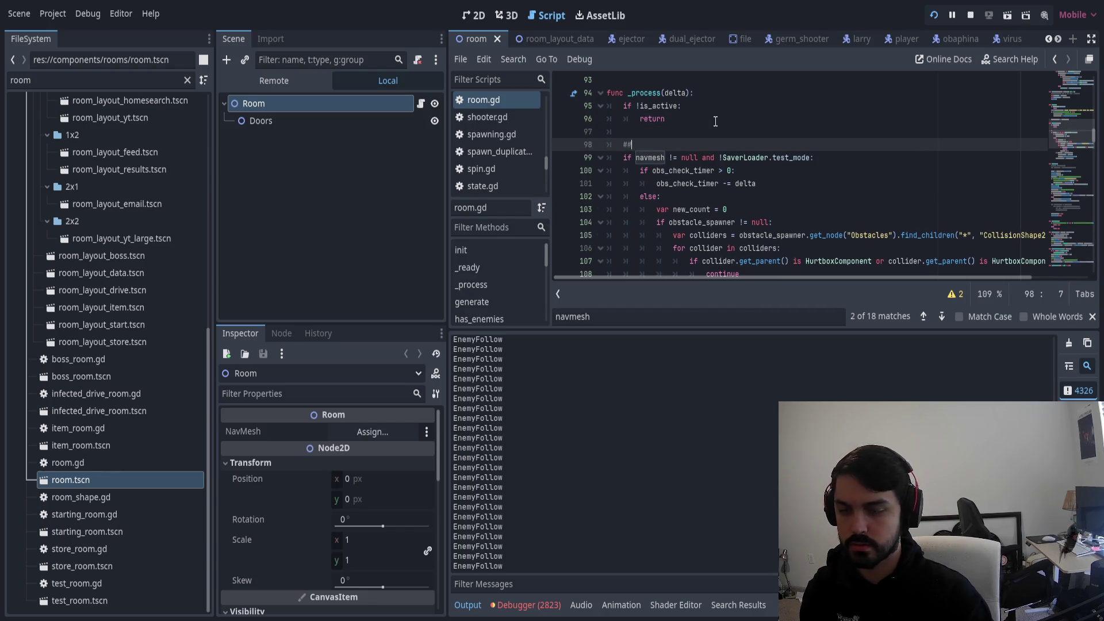
{"action": "type", "text": "better wat "}
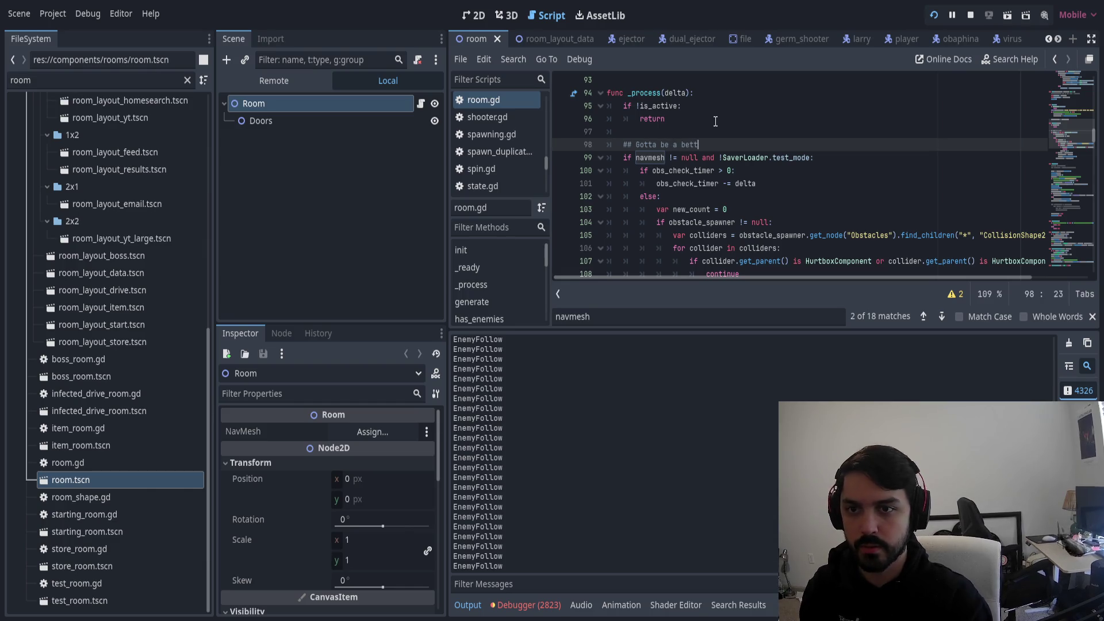
{"action": "type", "text": "y to check if "}
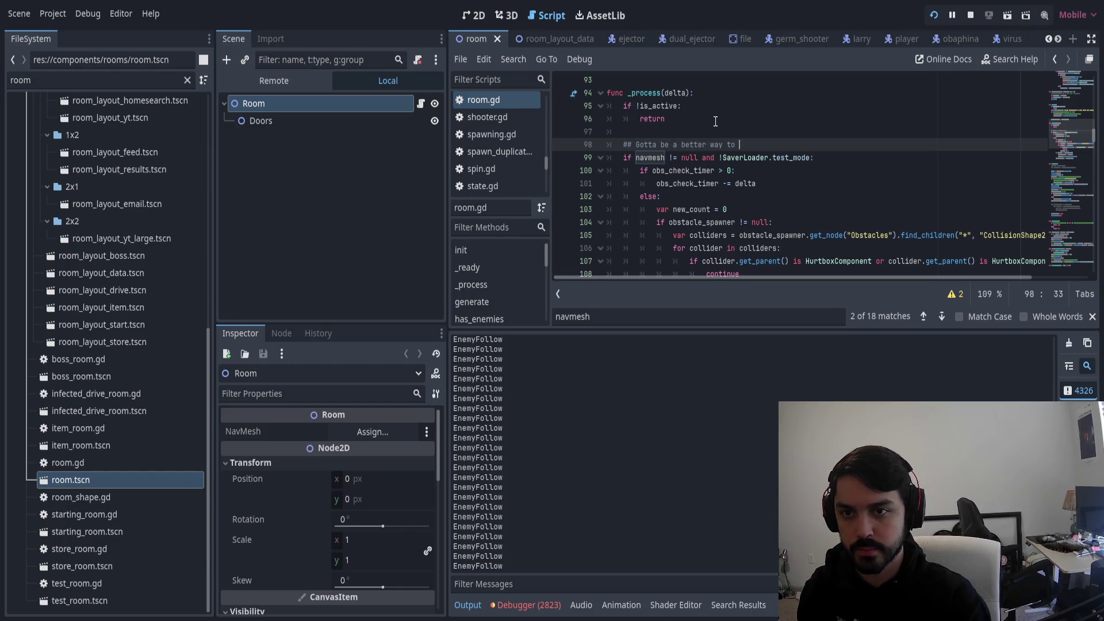
{"action": "type", "text": "they are desty"}
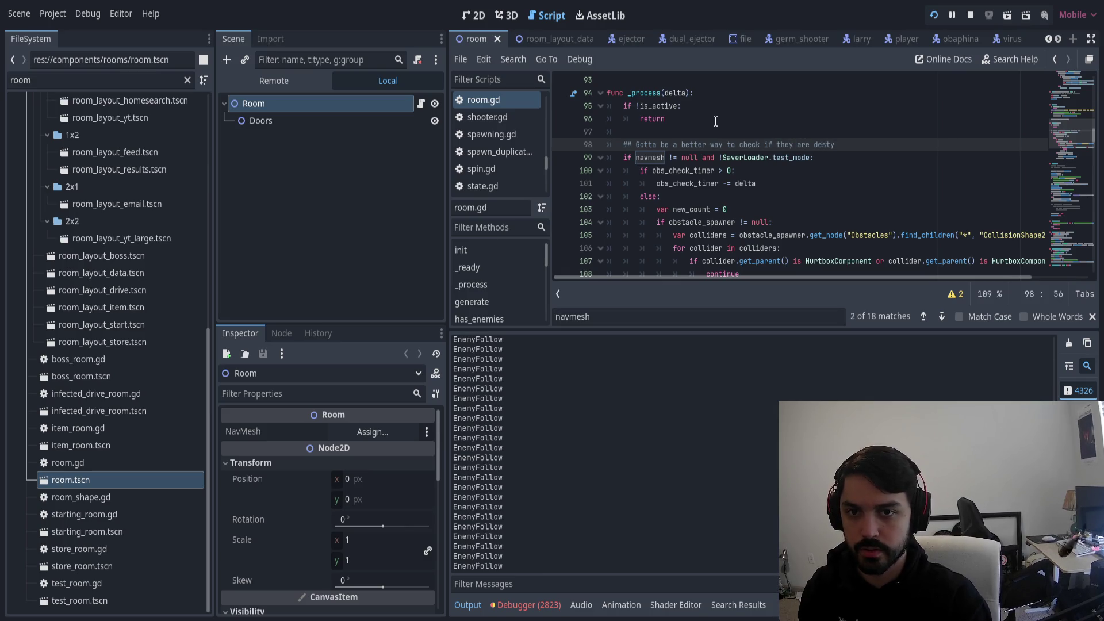
{"action": "key", "text": "BackSpace"}
{"action": "key", "text": "BackSpace"}
{"action": "type", "text": "r"}
{"action": "type", "text": "ed and need a reb"}
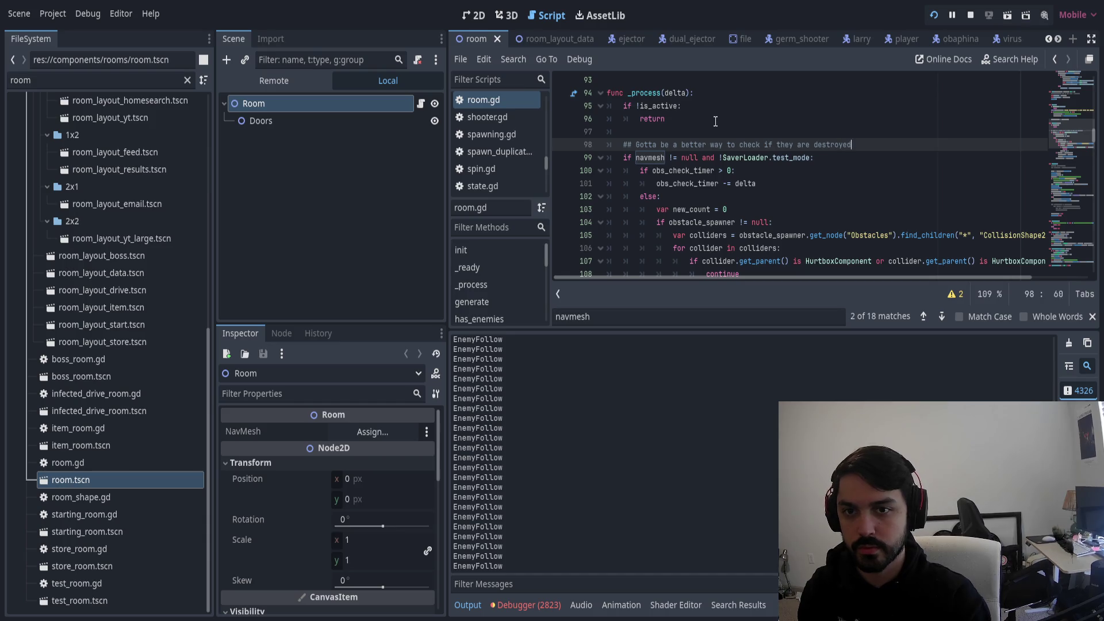
{"action": "type", "text": "ak"}
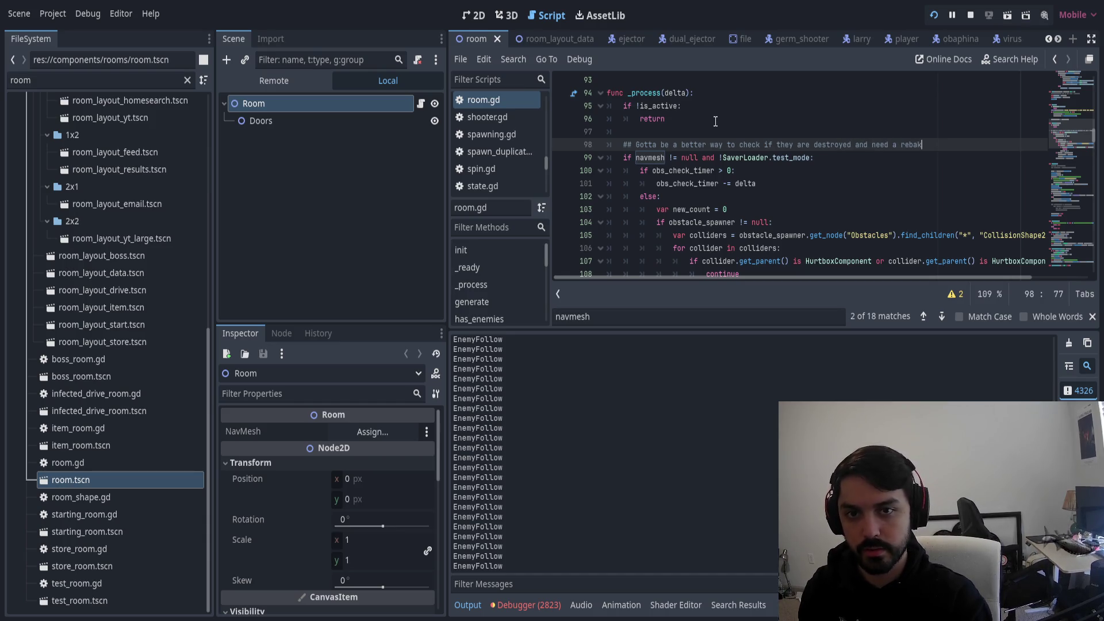
{"action": "type", "text": "rather than l"}
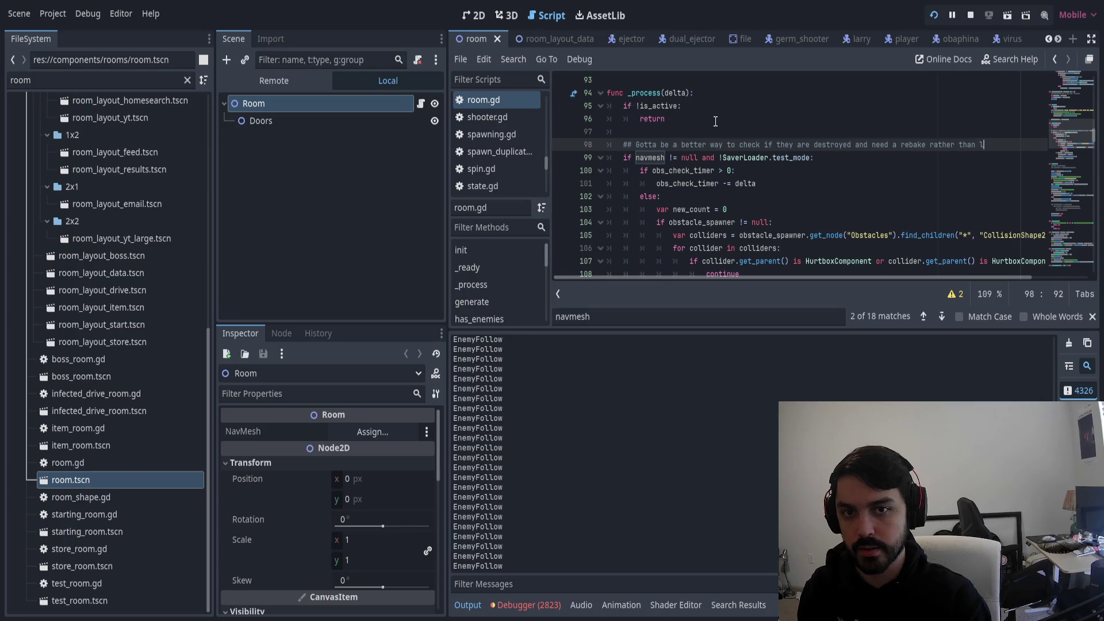
{"action": "type", "text": "polling?"}
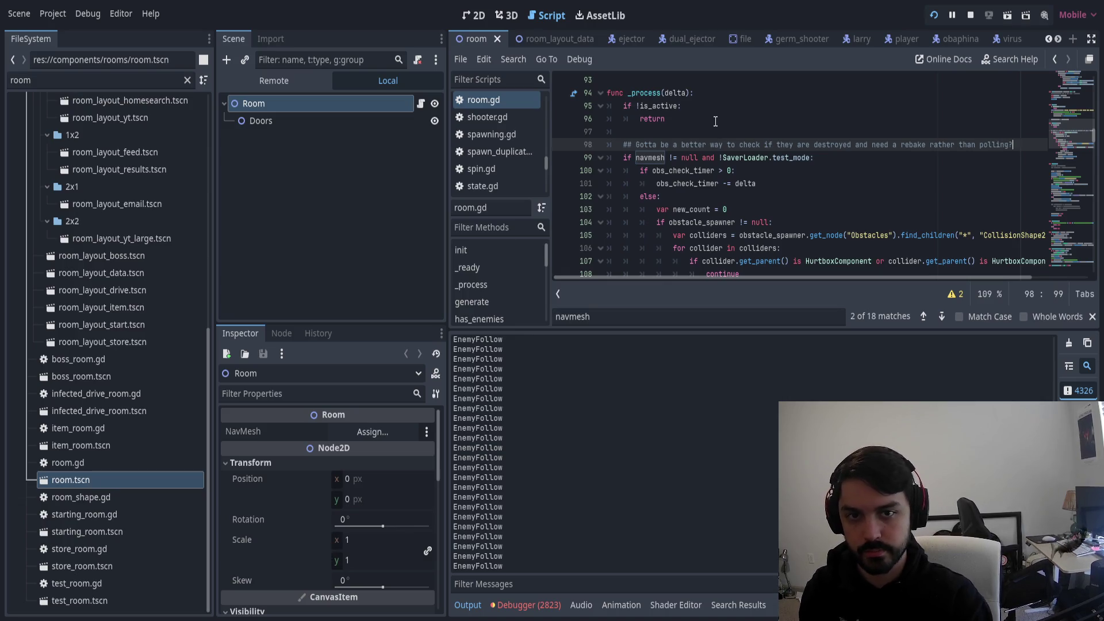
{"action": "key", "text": "Home"}
{"action": "key", "text": "ctrl+Right"}
{"action": "key", "text": "ctrl+Right"}
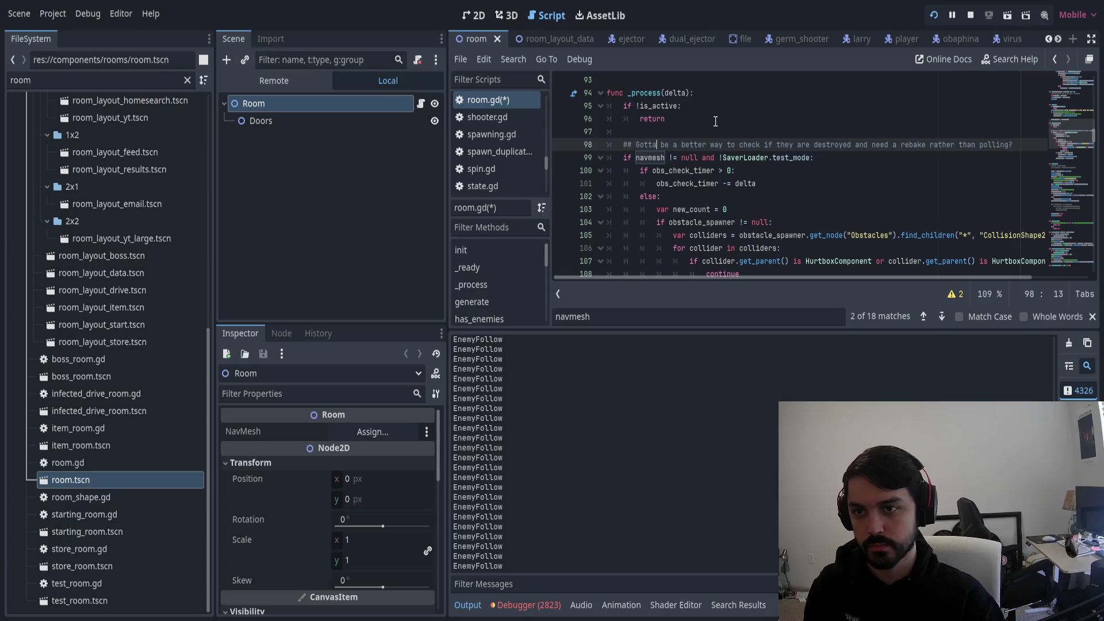
{"action": "key", "text": "ctrl+Left"}
{"action": "type", "text": "TODO:"}
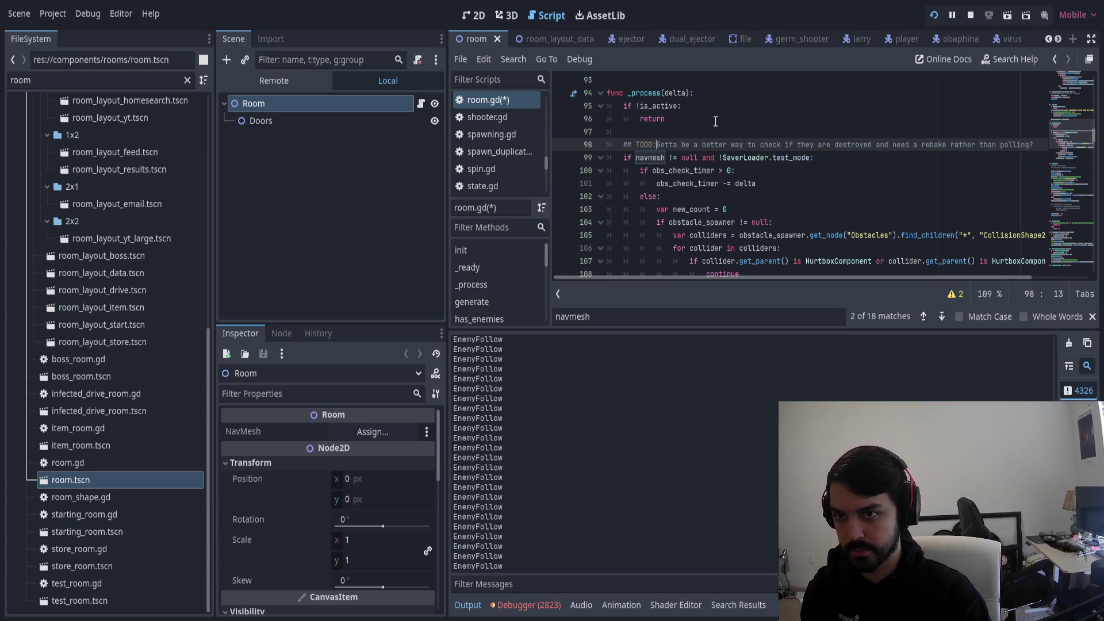
- Save room.gd with the new TODO comment
{"action": "key", "text": "ctrl+s"}
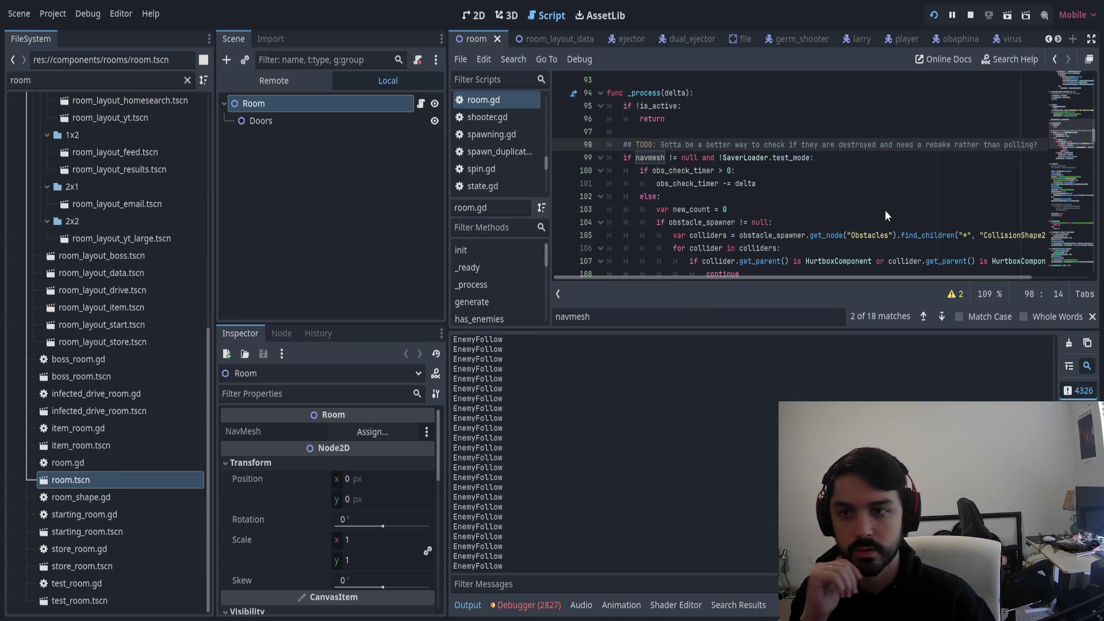
{"action": "scroll", "coordinate": [795, 227], "scroll_direction": "down", "scroll_amount": 2}
{"action": "left_click", "coordinate": [827, 237]}
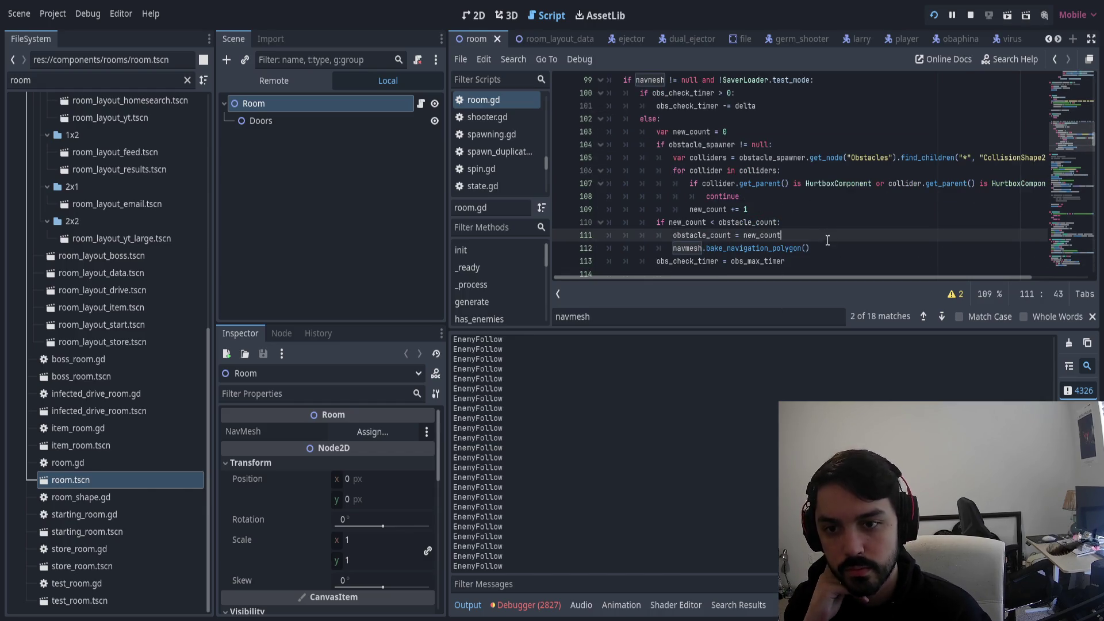
- Insert print("REBAKED NAVMESH") on a new line above navmesh.bake_navigation_polygon()
{"action": "left_click", "coordinate": [826, 242]}
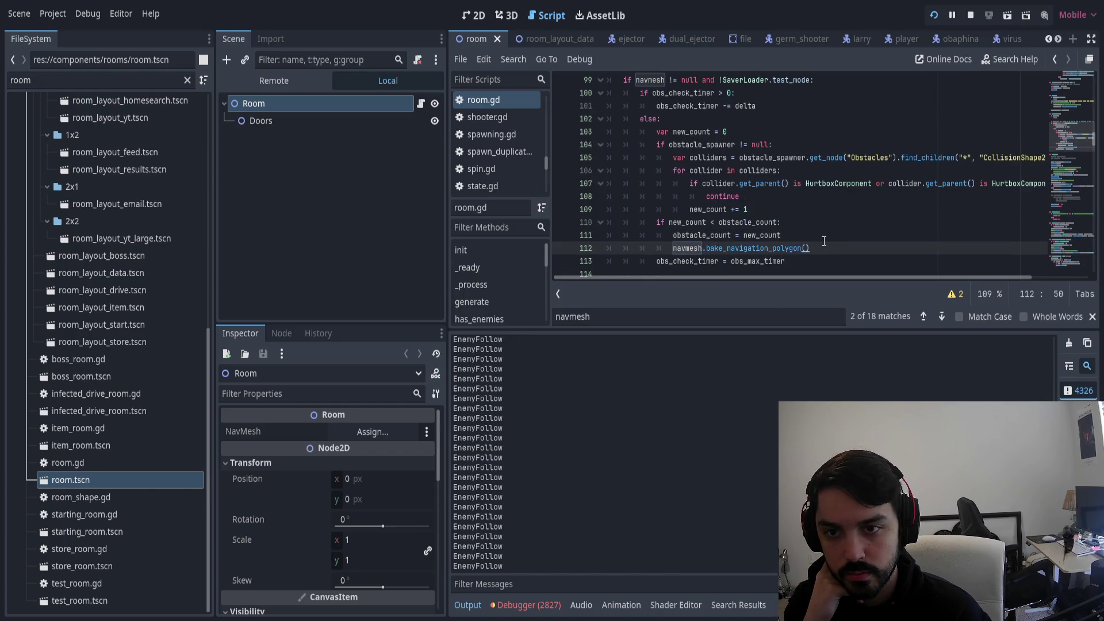
{"action": "scroll", "coordinate": [824, 241], "scroll_direction": "down", "scroll_amount": 1}
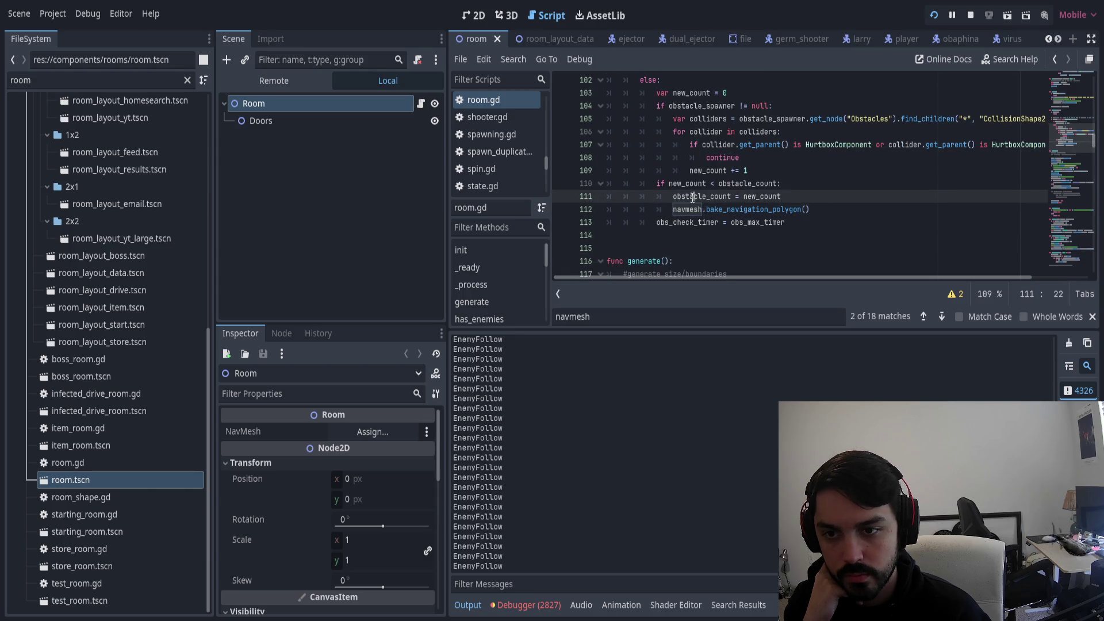
{"action": "double_click", "coordinate": [754, 209]}
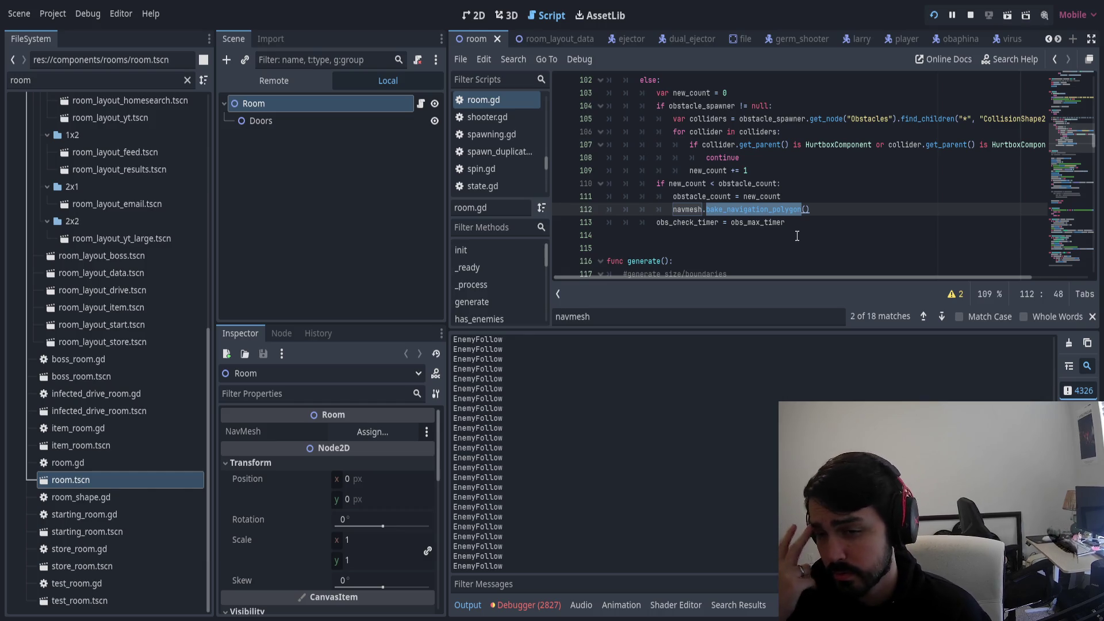
{"action": "left_click", "coordinate": [862, 196]}
{"action": "key", "text": "Return"}
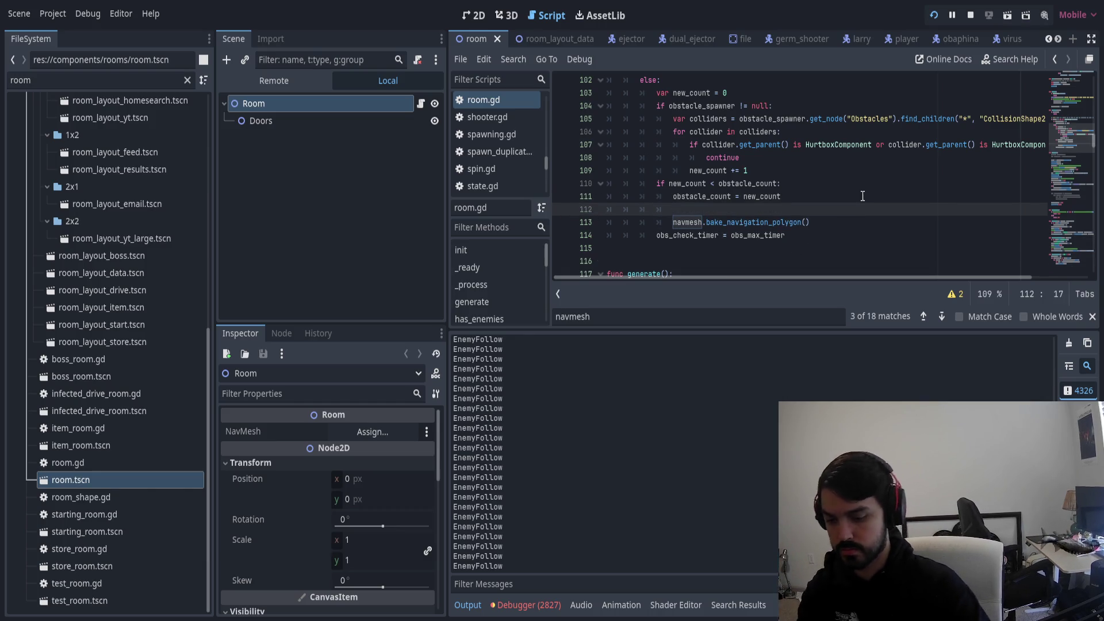
{"action": "type", "text": "rint(\"R"}
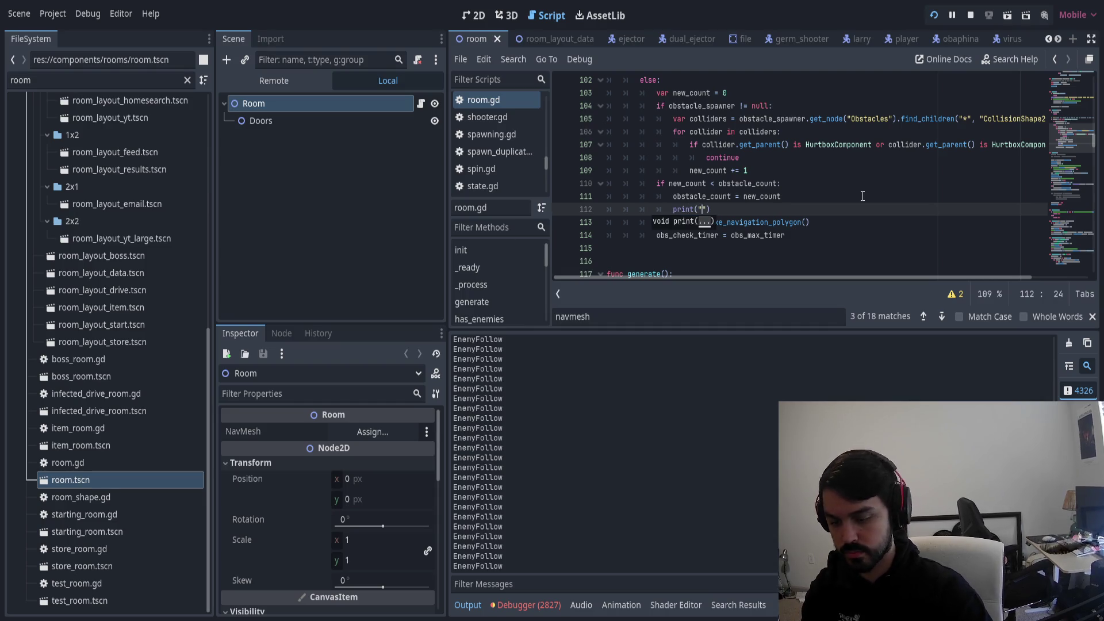
{"action": "type", "text": "EBAKED "}
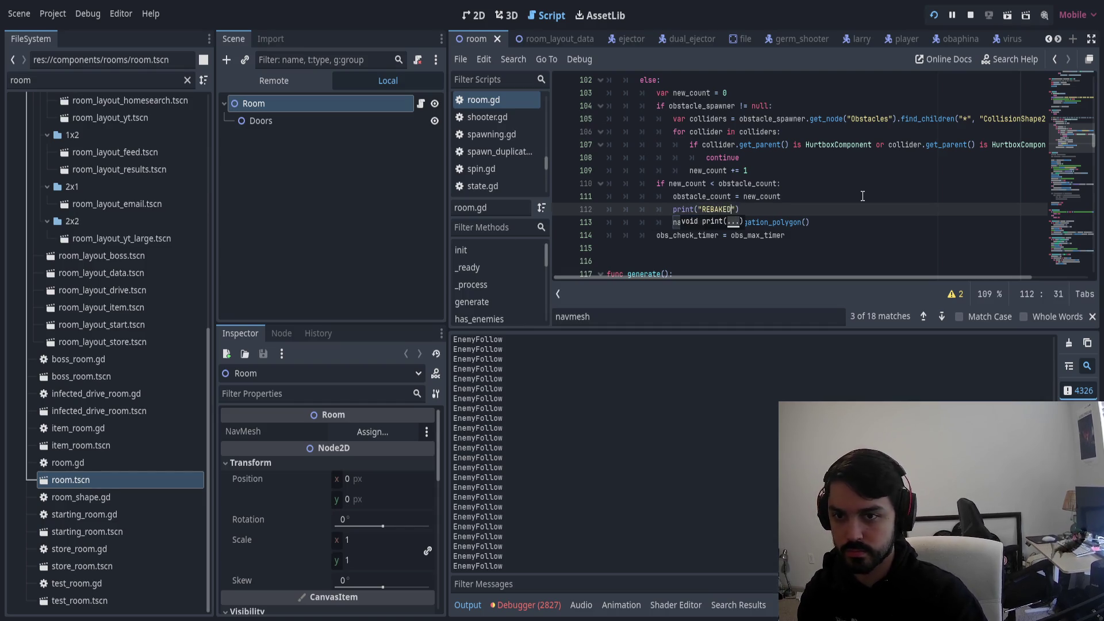
{"action": "type", "text": "NAVMESH"}
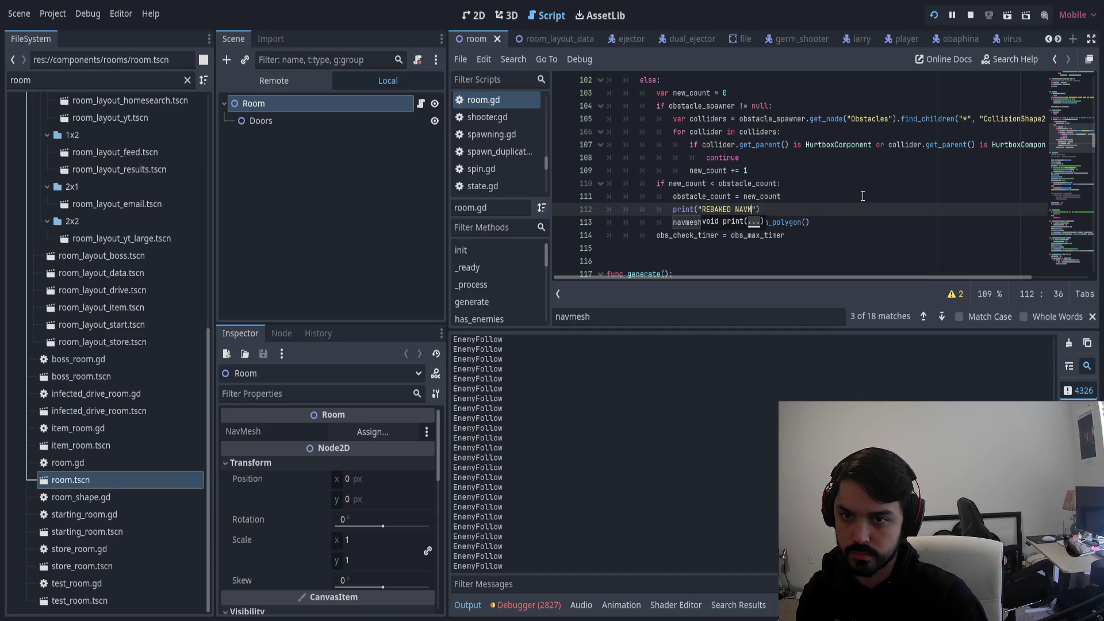
{"action": "key", "text": "End"}
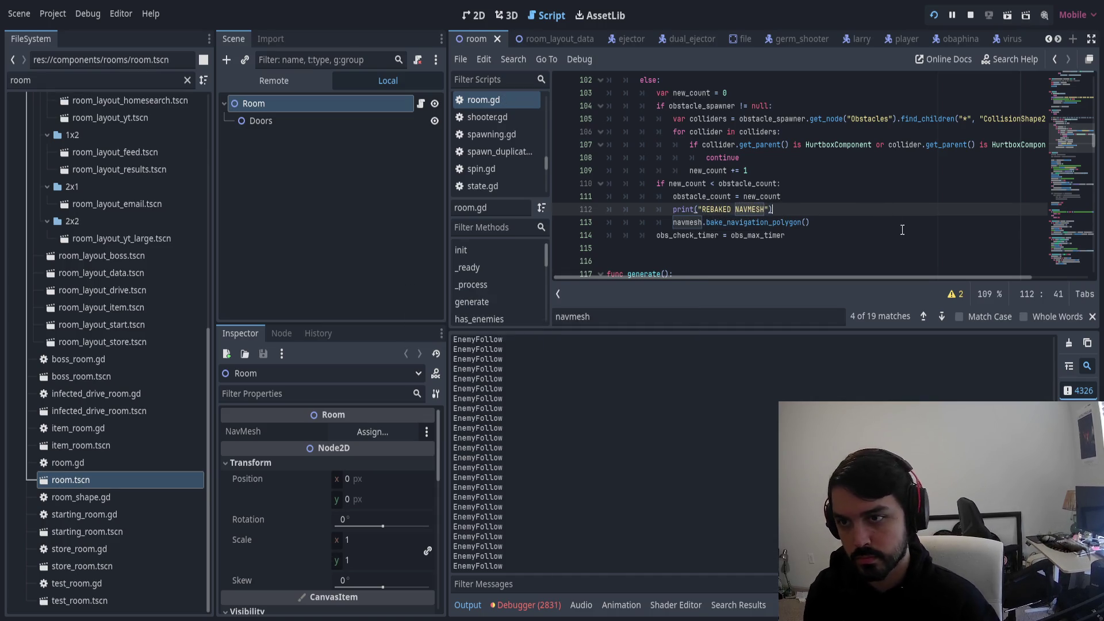
{"action": "key", "text": "alt+Tab"}
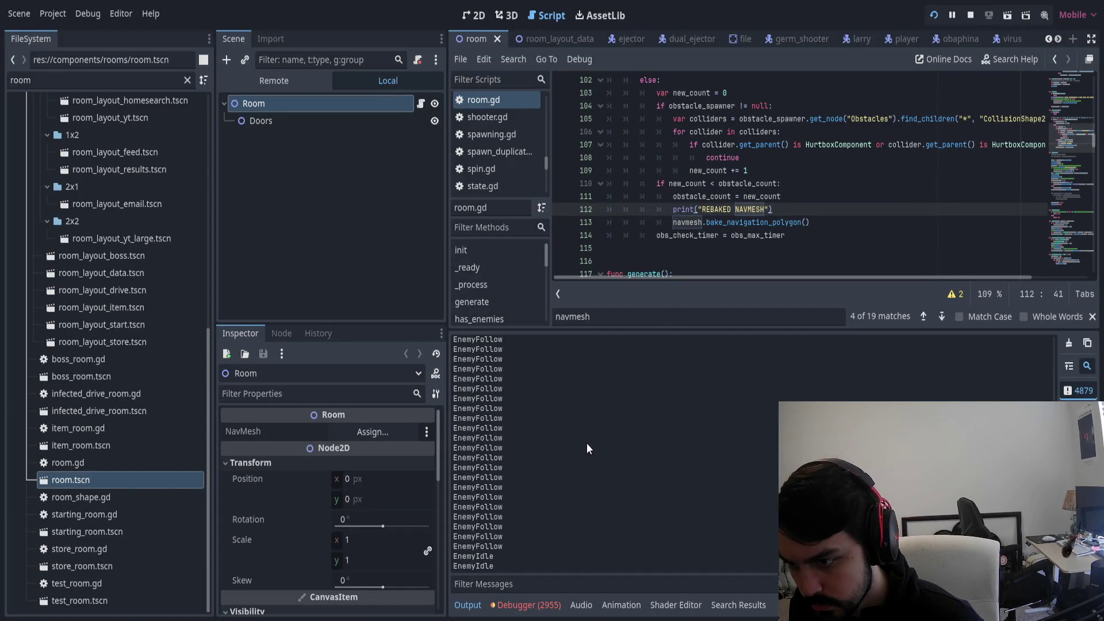
- Highlight the REBAKED NAVMESH message among the EnemyIdle prints in the Output log
{"action": "left_click_drag", "start_coordinate": [521, 535], "coordinate": [454, 534]}
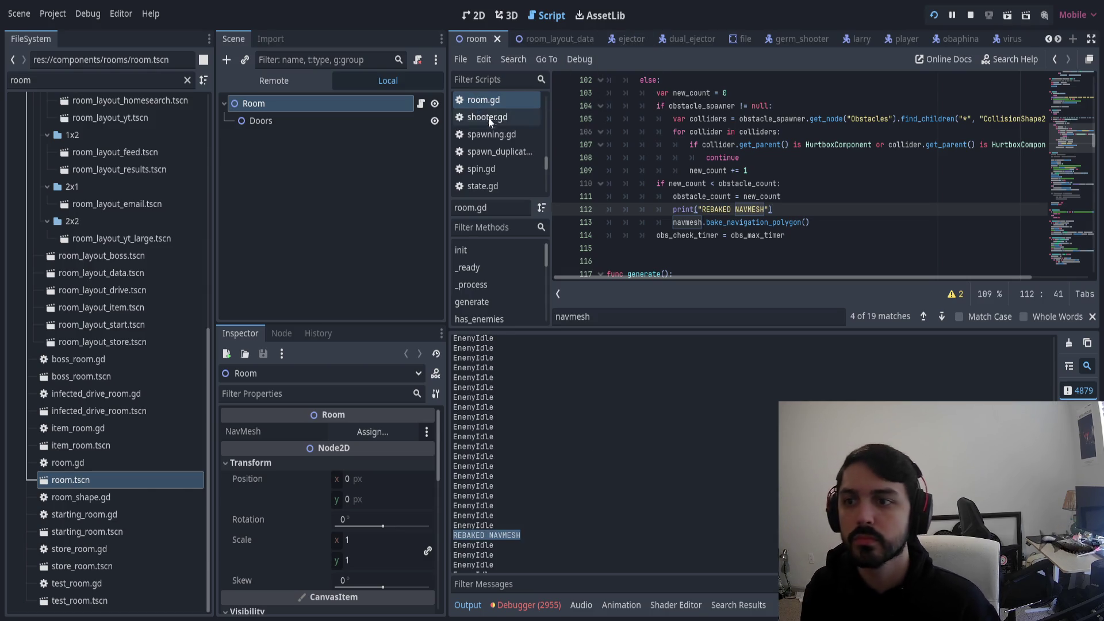
{"action": "scroll", "coordinate": [492, 163], "scroll_direction": "down", "scroll_amount": 1}
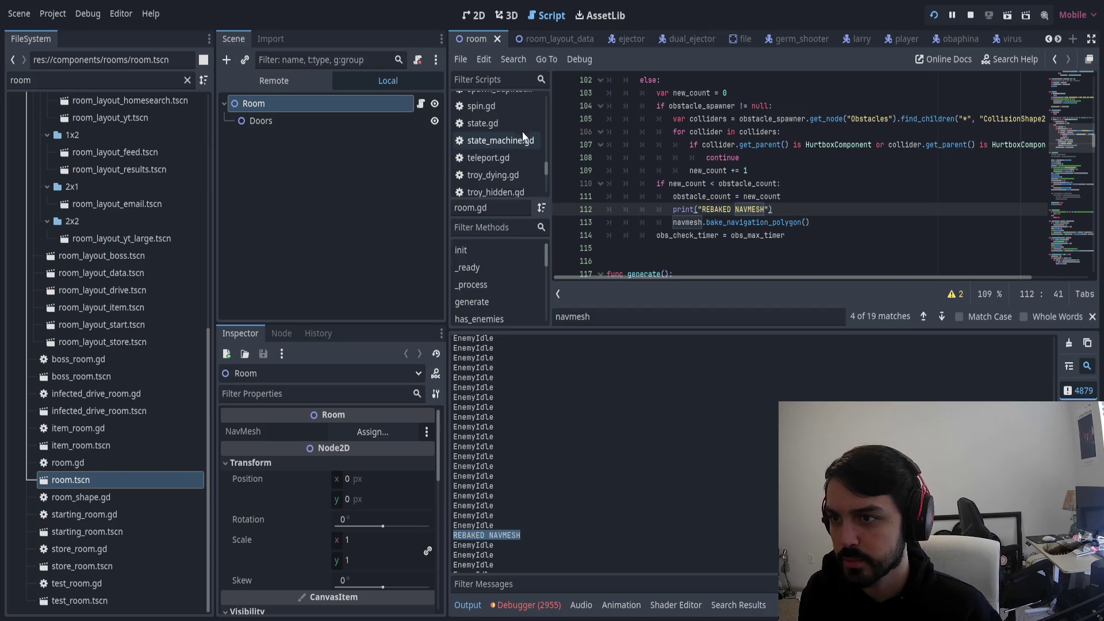
{"action": "scroll", "coordinate": [500, 158], "scroll_direction": "up", "scroll_amount": 5}
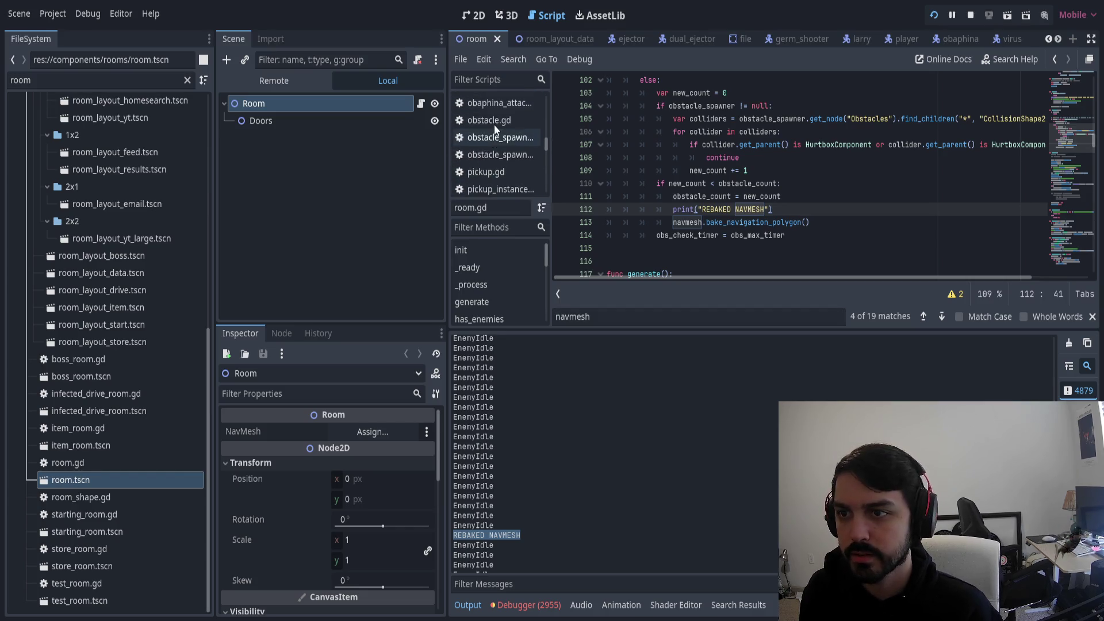
{"action": "scroll", "coordinate": [502, 120], "scroll_direction": "up", "scroll_amount": 2}
{"action": "double_click", "coordinate": [150, 80]}
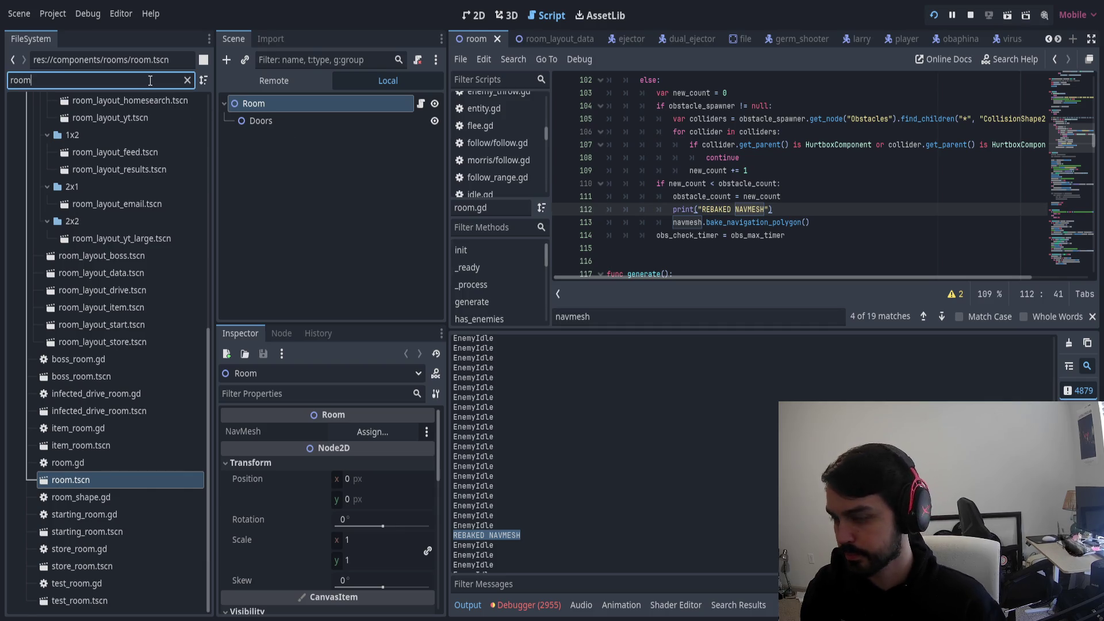
- Filter FileSystem for 'state', open states/state_machine.gd, and delete its two debug print lines
{"action": "type", "text": "state"}
{"action": "double_click", "coordinate": [115, 256]}
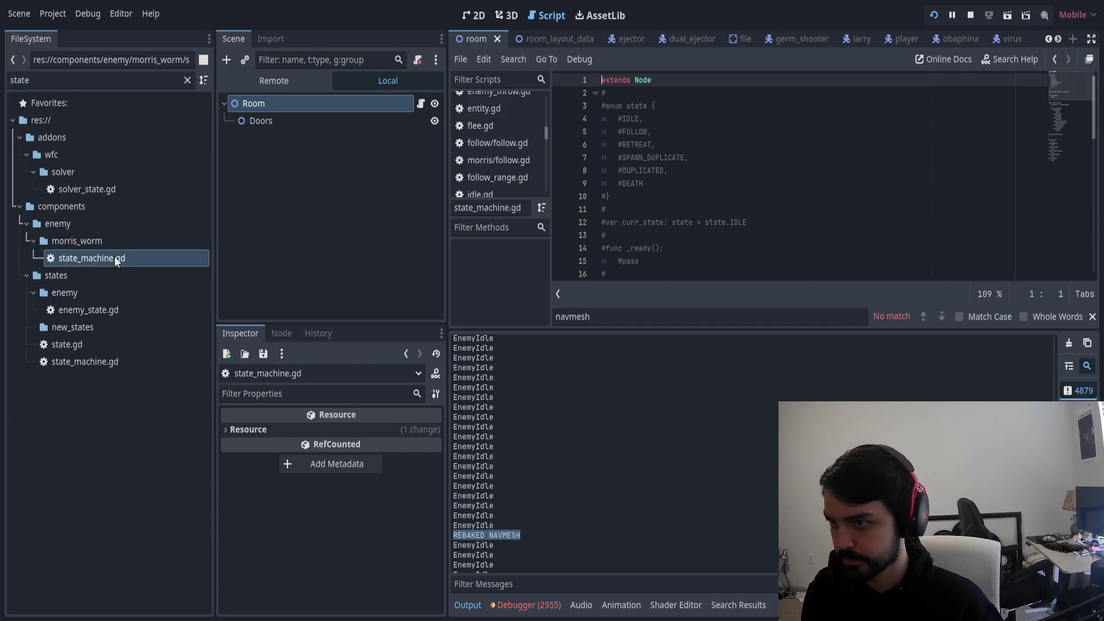
{"action": "scroll", "coordinate": [664, 217], "scroll_direction": "down", "scroll_amount": 5}
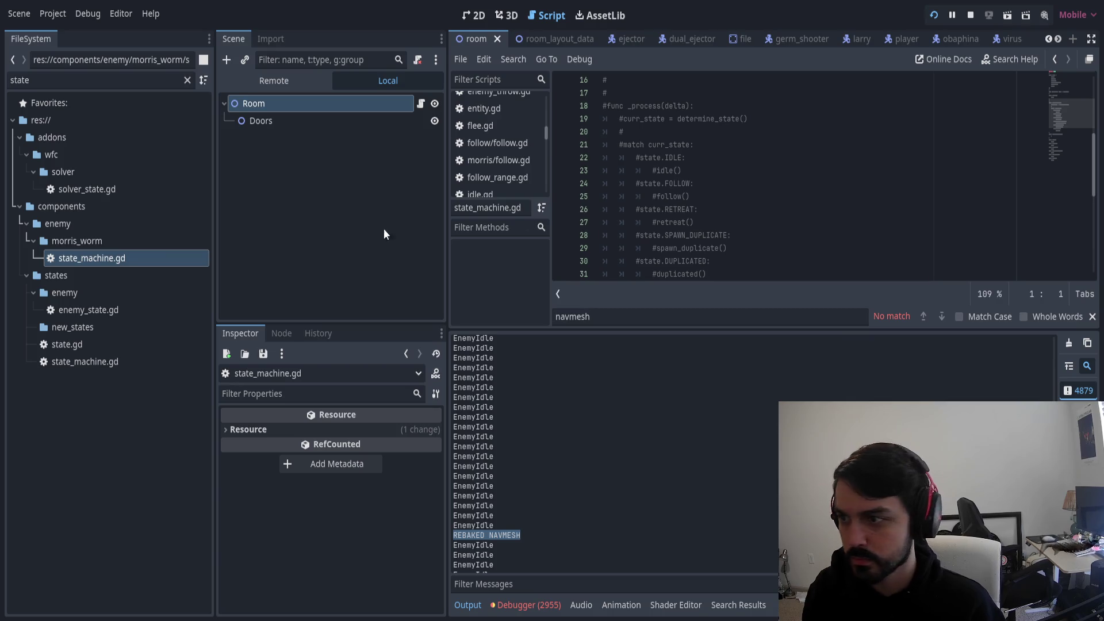
{"action": "double_click", "coordinate": [97, 360]}
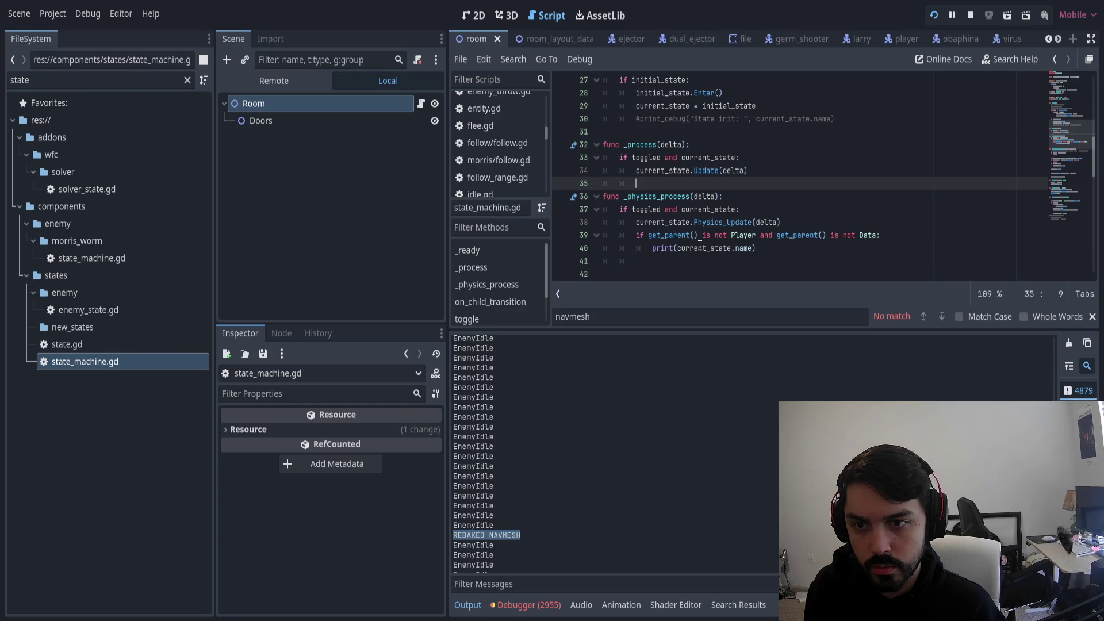
{"action": "mouse_move", "coordinate": [765, 248]}
{"action": "left_mouse_down"}
{"action": "mouse_move", "coordinate": [788, 247]}
{"action": "mouse_move", "coordinate": [546, 246]}
{"action": "left_mouse_up"}
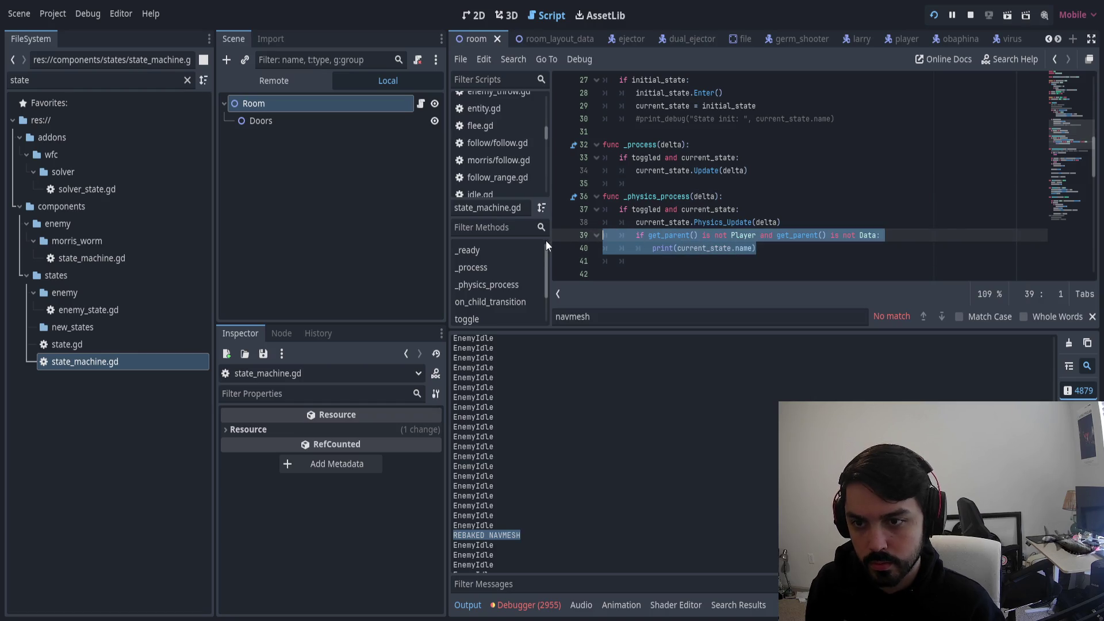
{"action": "key", "text": "BackSpace"}
{"action": "key", "text": "BackSpace"}
- Save state_machine.gd with the state-name print removed
{"action": "key", "text": "ctrl+s"}
{"action": "key", "text": "alt+Tab"}
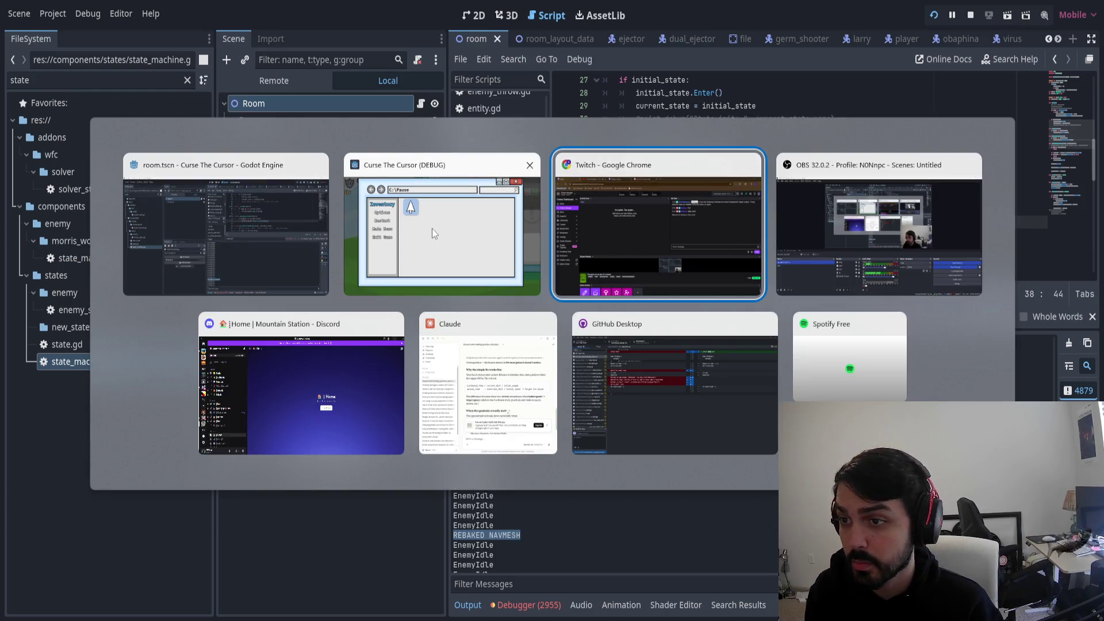
{"action": "key", "text": "Escape"}
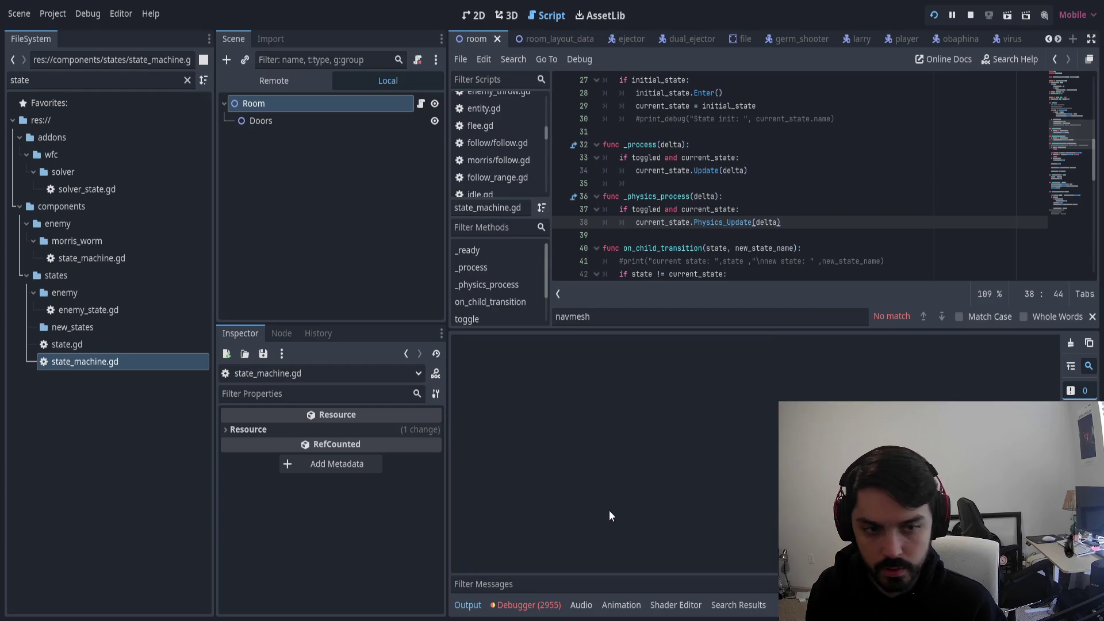
- Unpause the game, move the ship with W, D, S, A and attack, then pause it again
{"action": "key", "text": "alt+Tab"}
{"action": "key", "text": "Escape"}
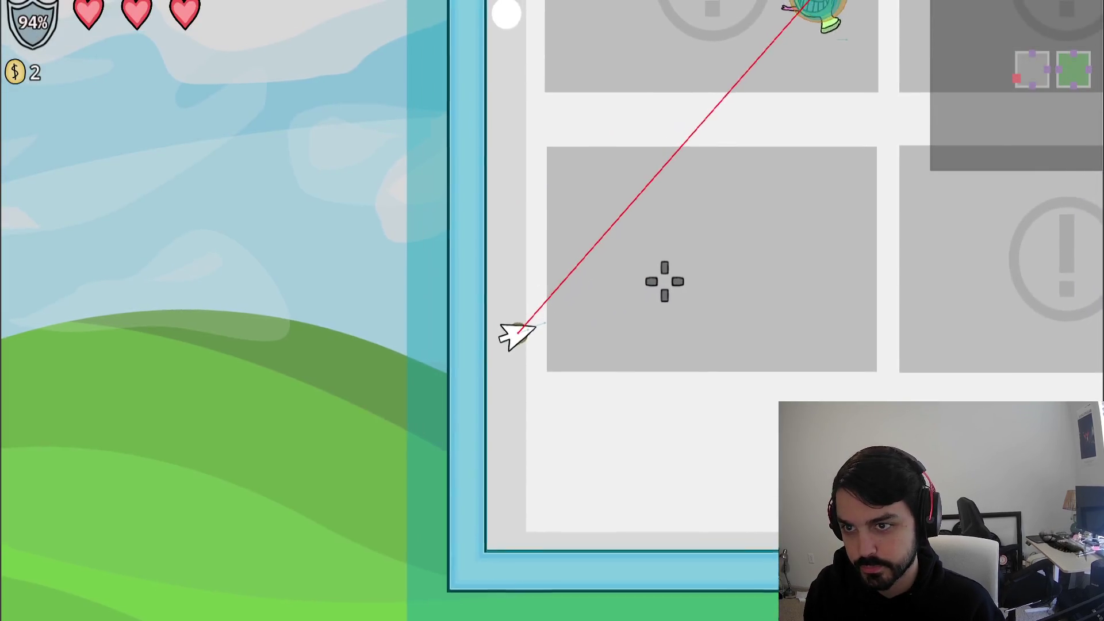
{"action": "key", "text": "alt+Tab"}
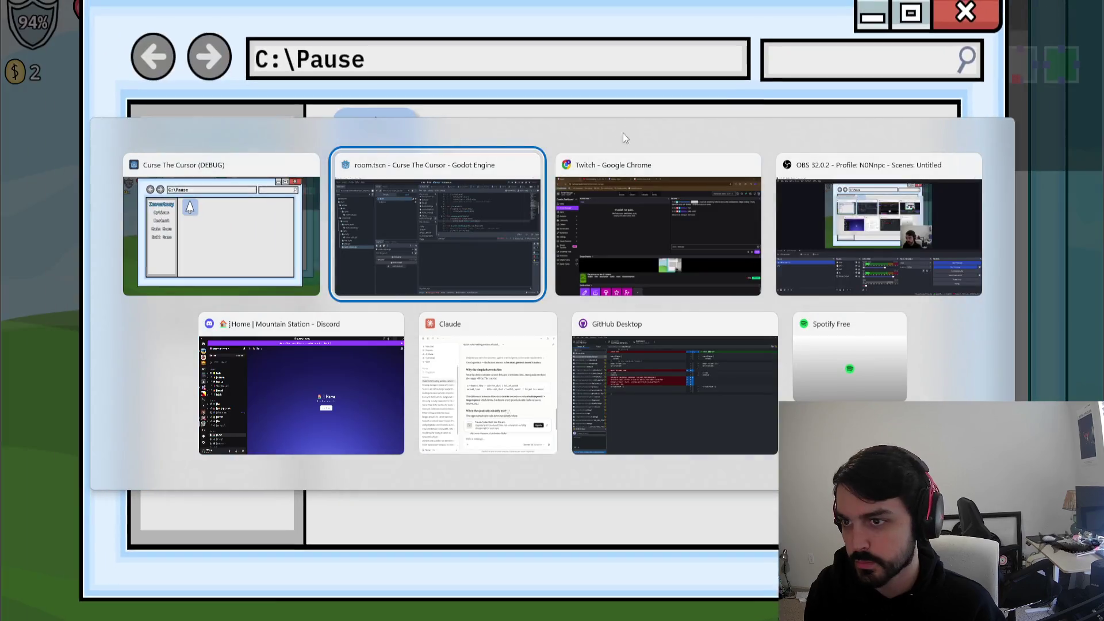
{"action": "key", "text": "alt+Tab"}
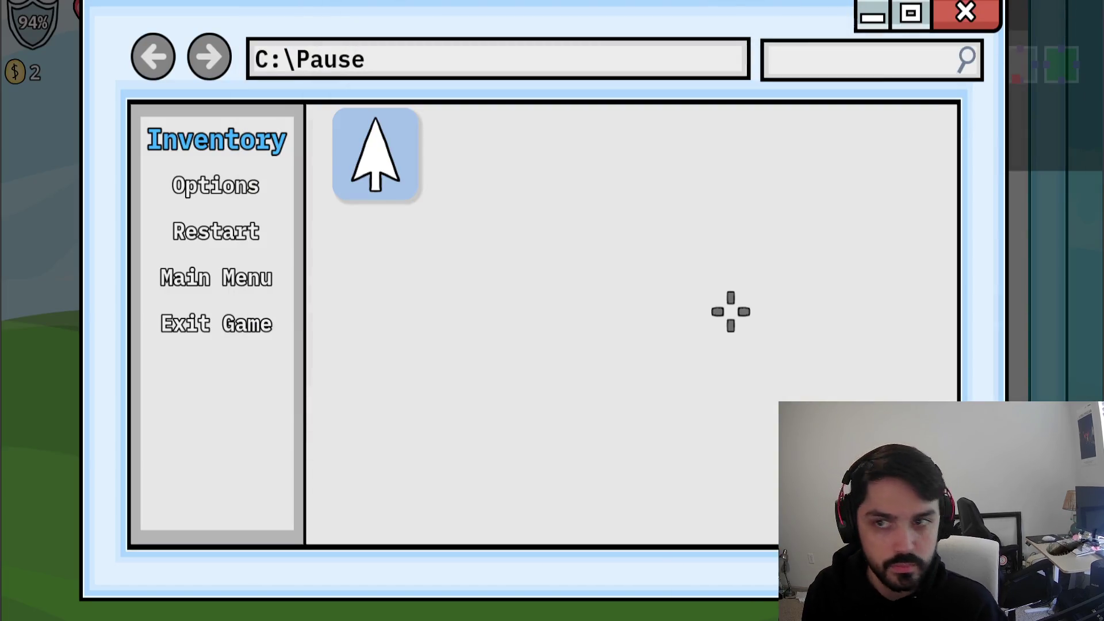
{"action": "key", "text": "Escape"}
{"action": "key", "text": "w"}
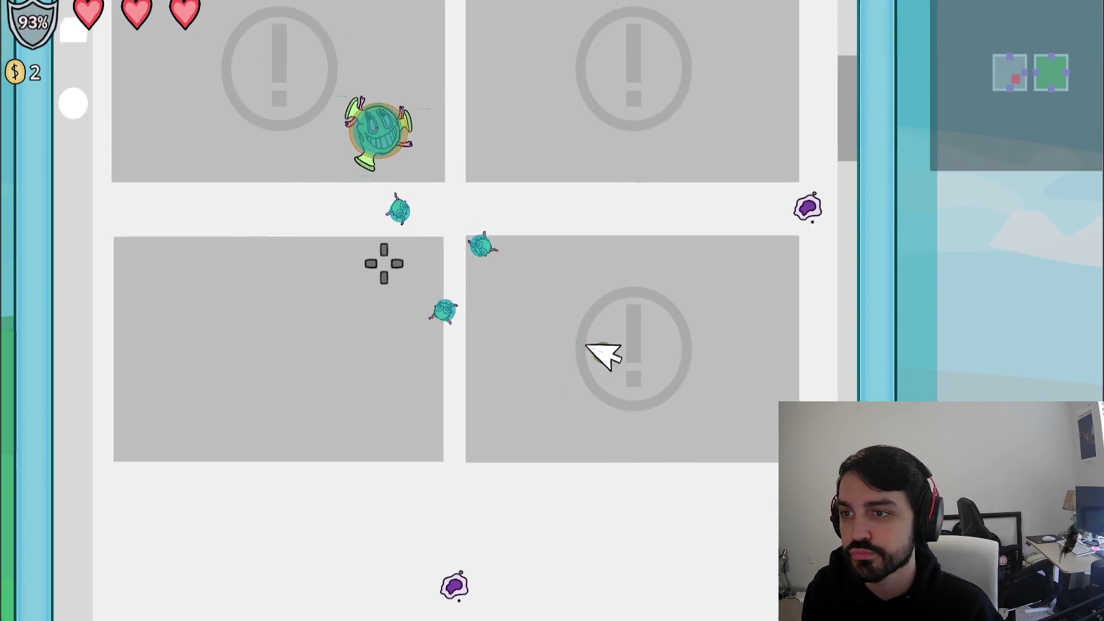
{"action": "left_click", "coordinate": [412, 382]}
{"action": "key", "text": "d"}
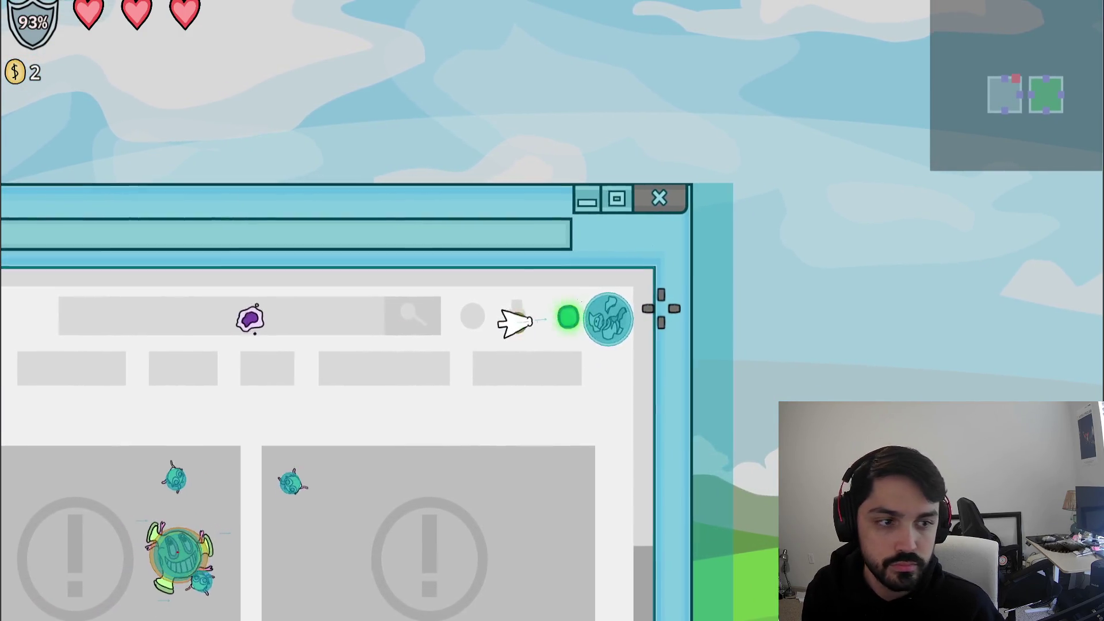
{"action": "key", "text": "s"}
{"action": "key", "text": "a"}
{"action": "key", "text": "s"}
{"action": "key", "text": "a"}
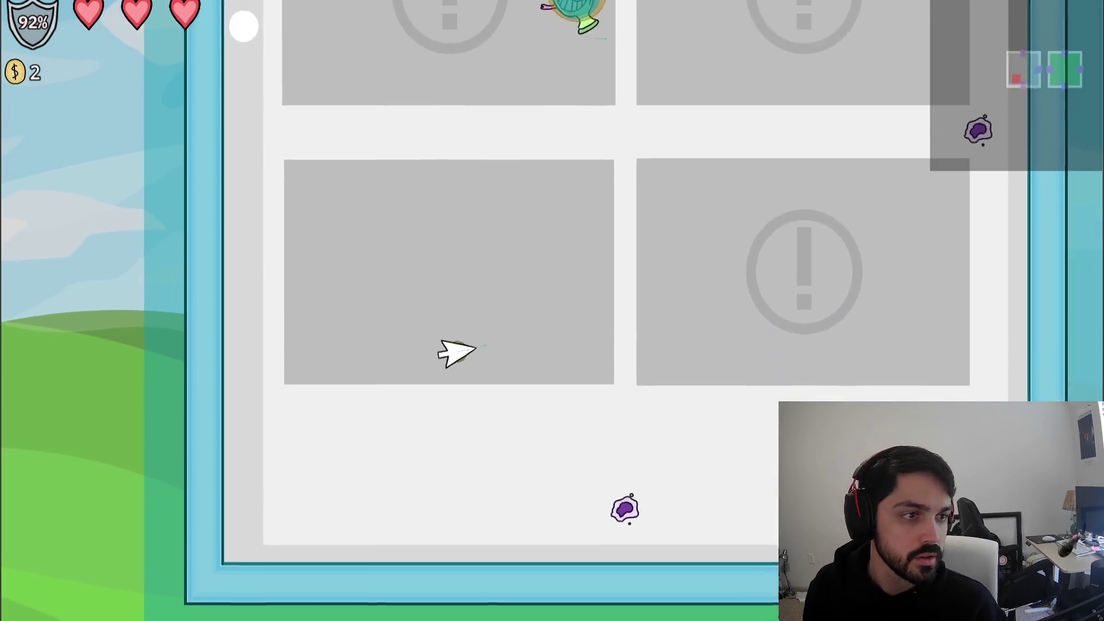
{"action": "key", "text": "Escape"}
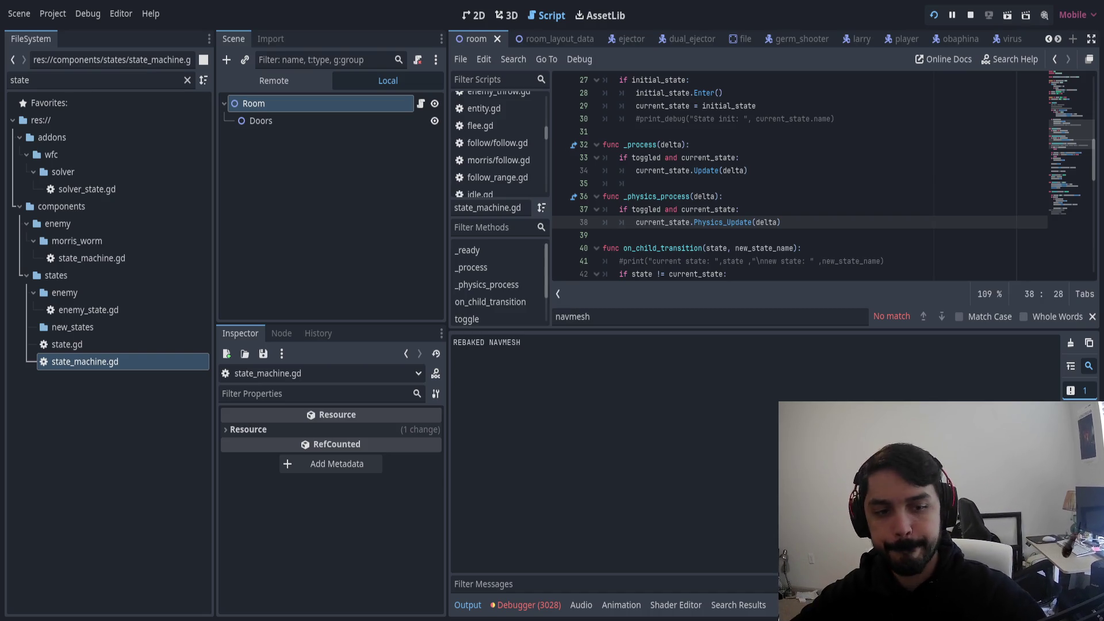
{"action": "left_click", "coordinate": [800, 224]}
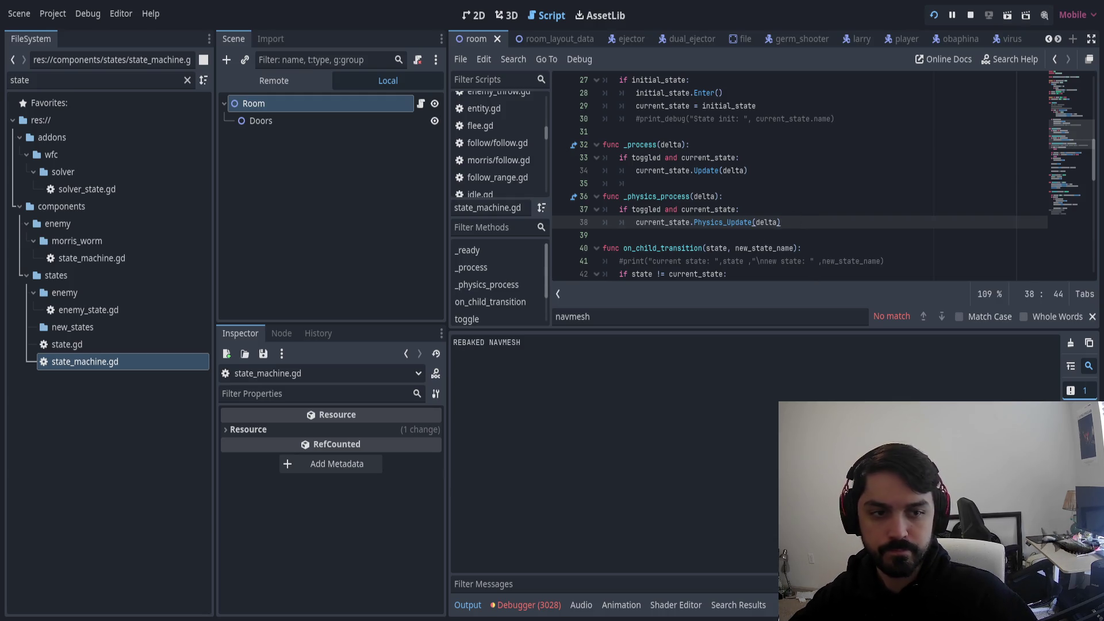
- Resume the game, send the teal minions toward the crosshair, then leave the game window
{"action": "key", "text": "alt+Tab"}
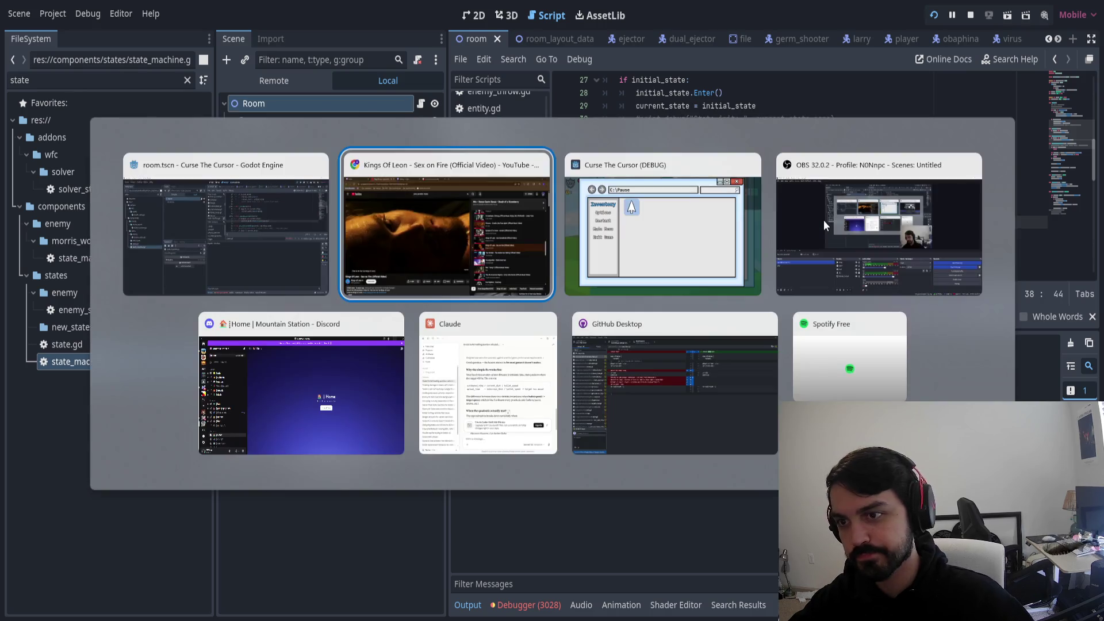
{"action": "key", "text": "Escape"}
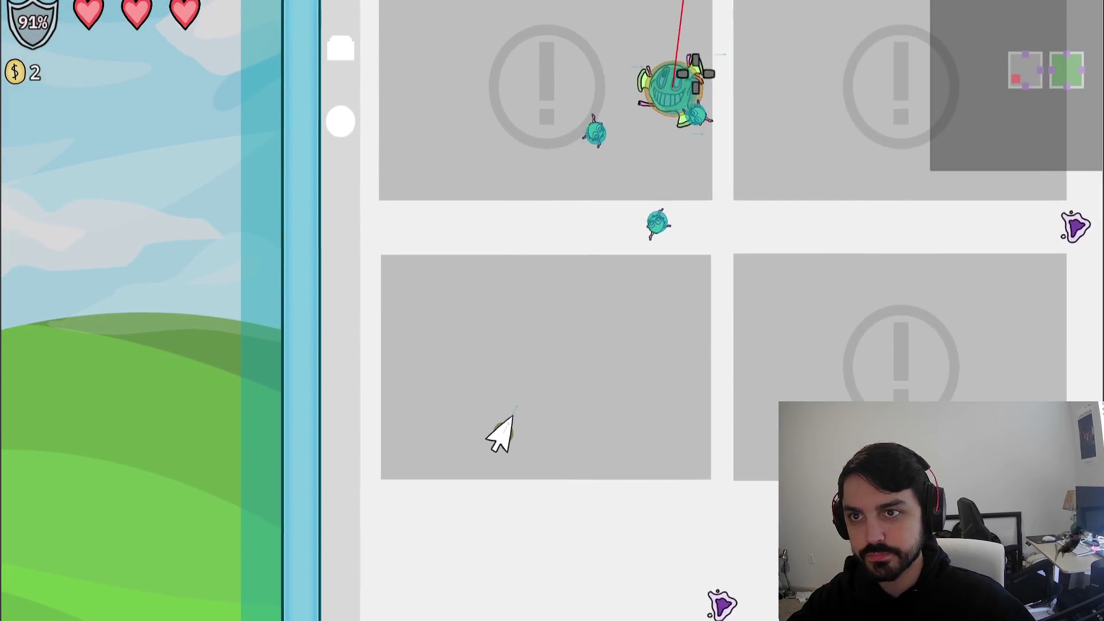
{"action": "left_click", "coordinate": [508, 451]}
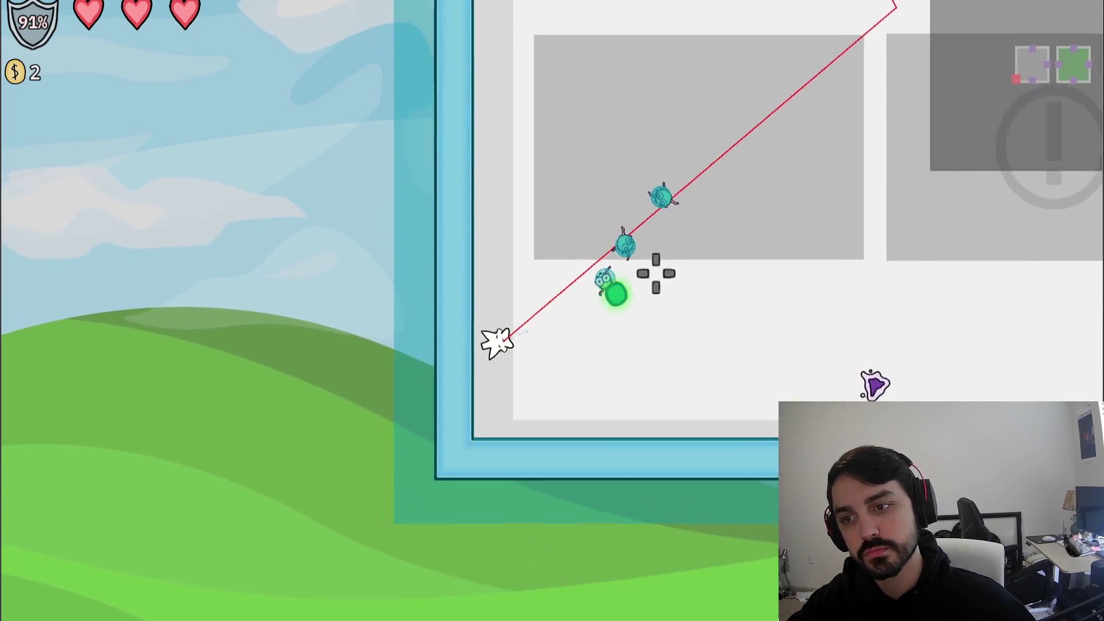
{"action": "key", "text": "alt+Tab"}
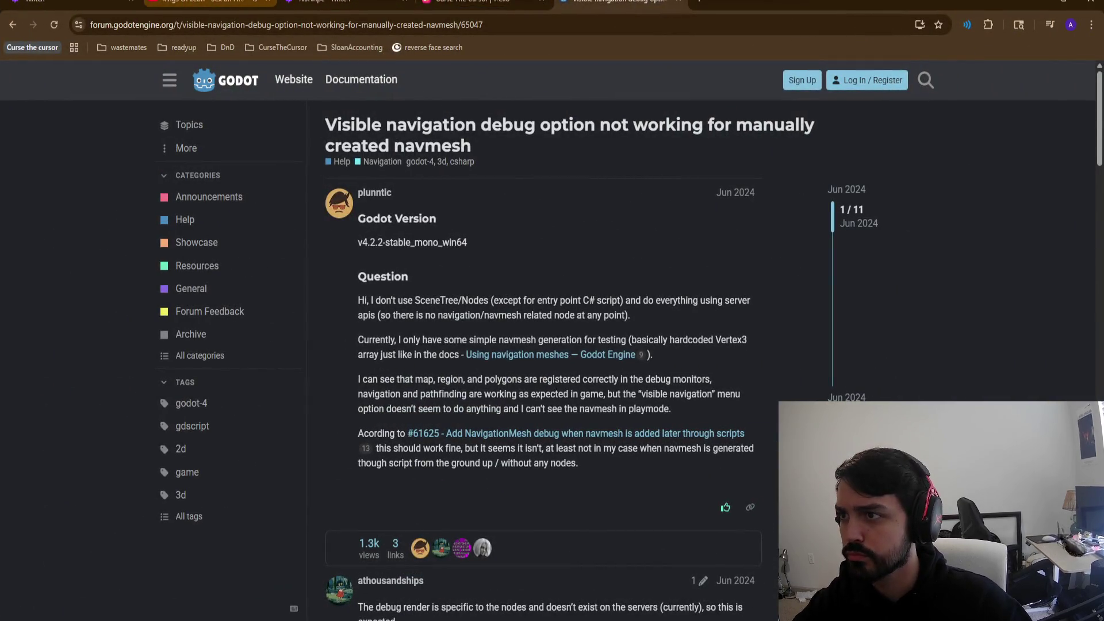
- Scroll through the forum replies down to post 4's draw_line navigation polygon code
{"action": "scroll", "coordinate": [682, 233], "scroll_direction": "down", "scroll_amount": 2}
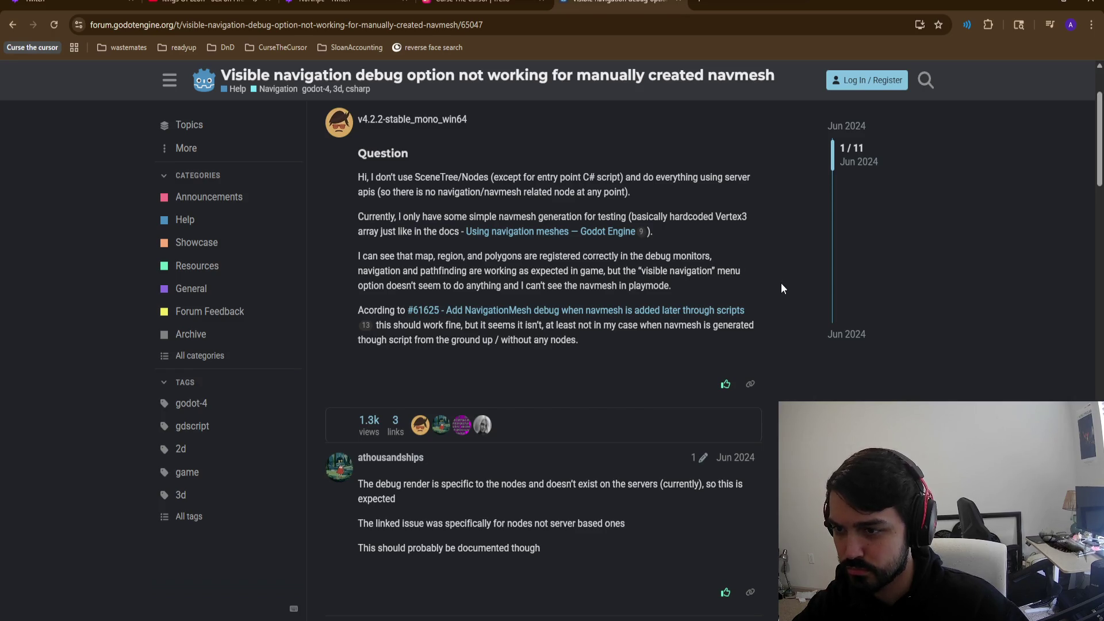
{"action": "scroll", "coordinate": [697, 259], "scroll_direction": "down", "scroll_amount": 3}
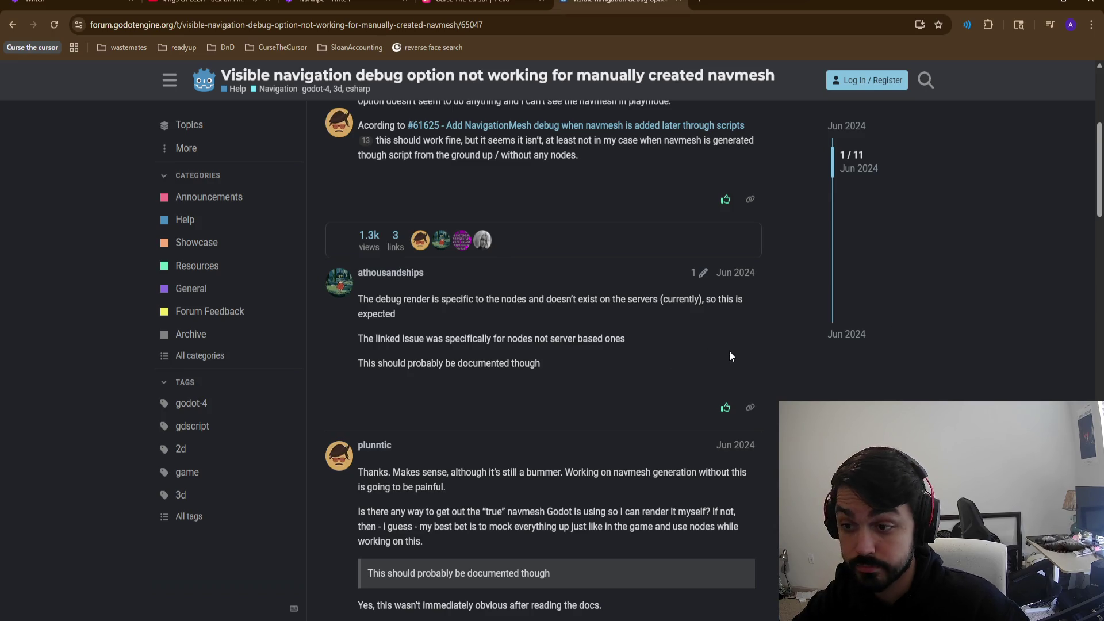
{"action": "scroll", "coordinate": [792, 344], "scroll_direction": "down", "scroll_amount": 1}
{"action": "scroll", "coordinate": [799, 339], "scroll_direction": "down", "scroll_amount": 3}
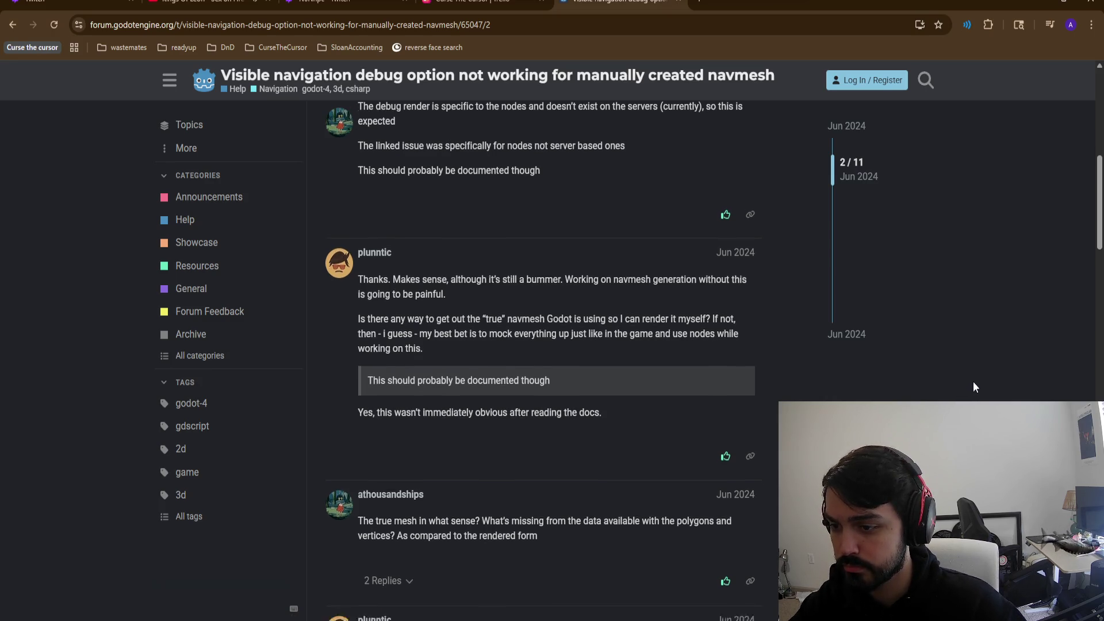
{"action": "scroll", "coordinate": [974, 381], "scroll_direction": "down", "scroll_amount": 3}
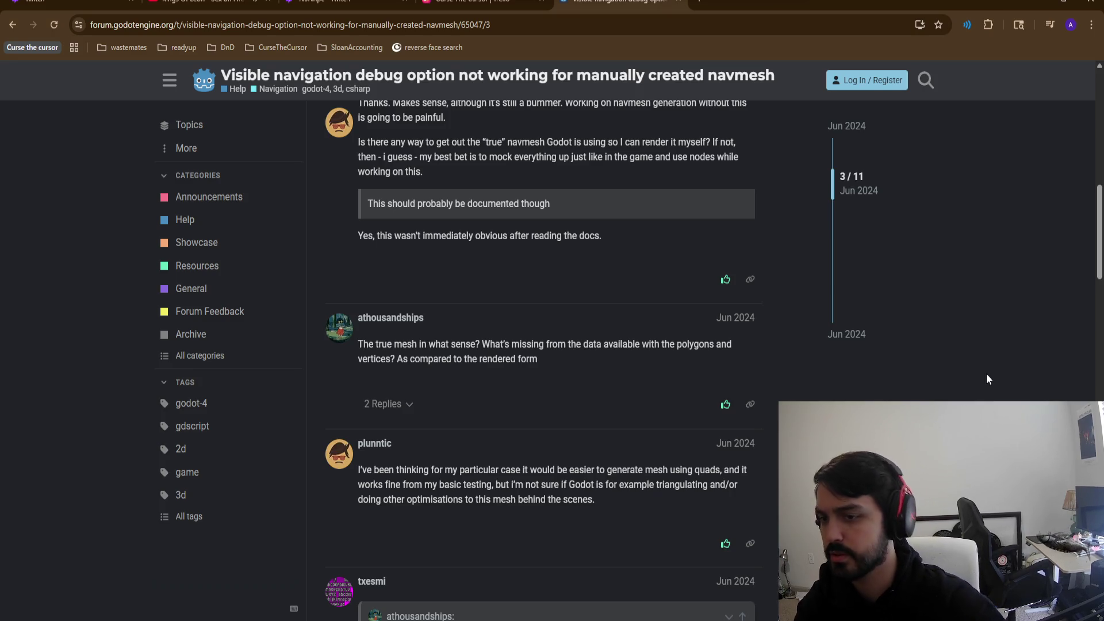
{"action": "scroll", "coordinate": [762, 460], "scroll_direction": "down", "scroll_amount": 1}
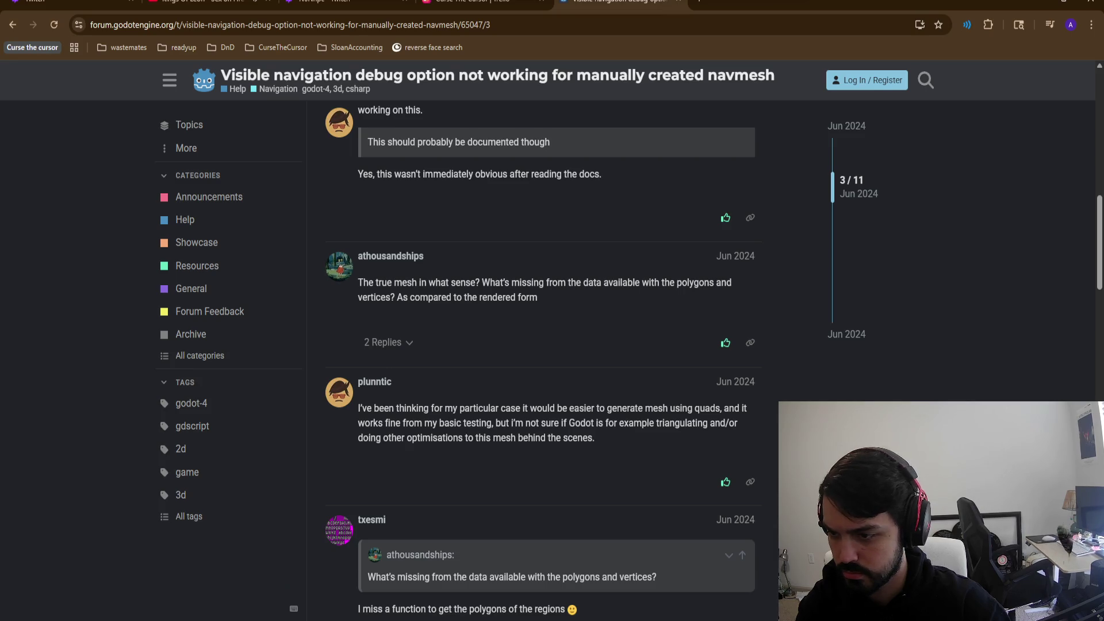
{"action": "scroll", "coordinate": [540, 356], "scroll_direction": "down", "scroll_amount": 4}
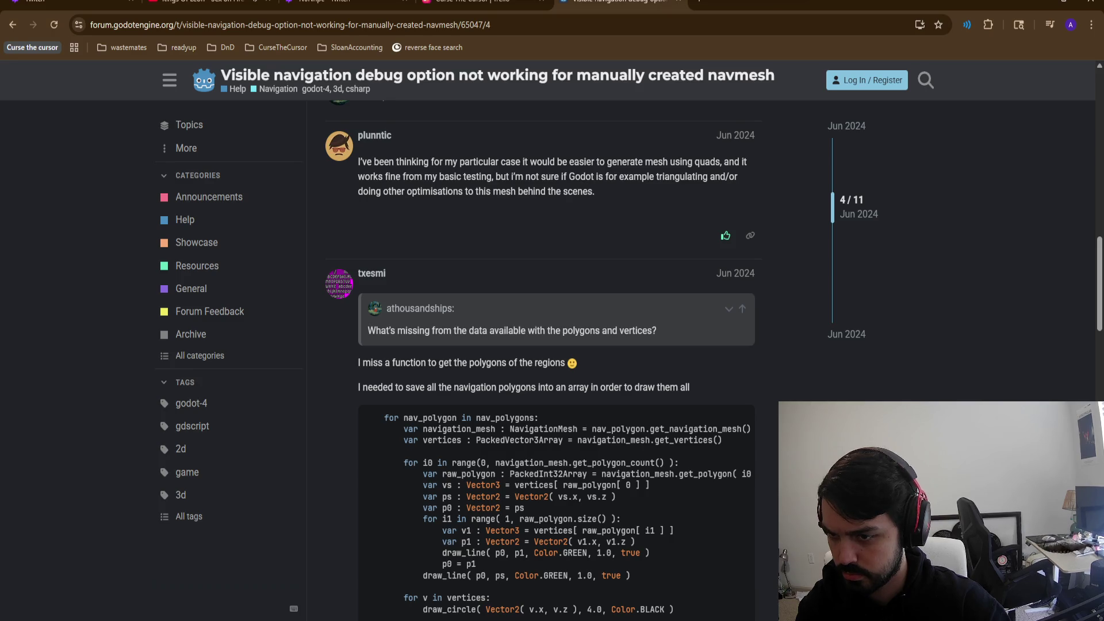
- Review txesmi's draw_line code, reread the question about server APIs, then go back to Google results
{"action": "scroll", "coordinate": [541, 356], "scroll_direction": "down", "scroll_amount": 1}
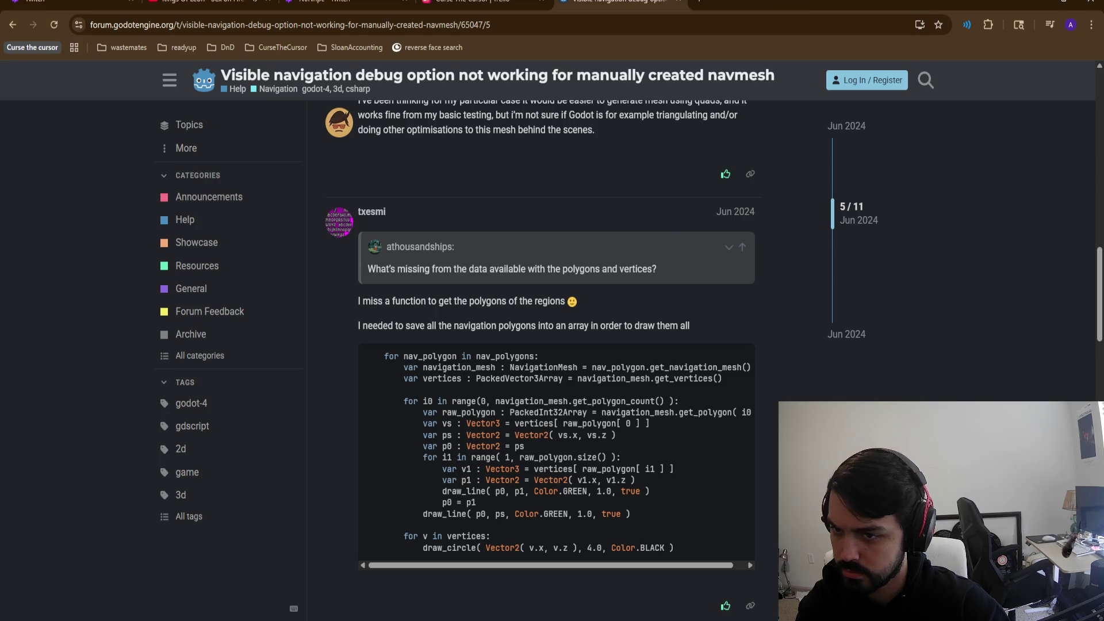
{"action": "scroll", "coordinate": [676, 128], "scroll_direction": "down", "scroll_amount": 4}
{"action": "scroll", "coordinate": [676, 128], "scroll_direction": "up", "scroll_amount": 2}
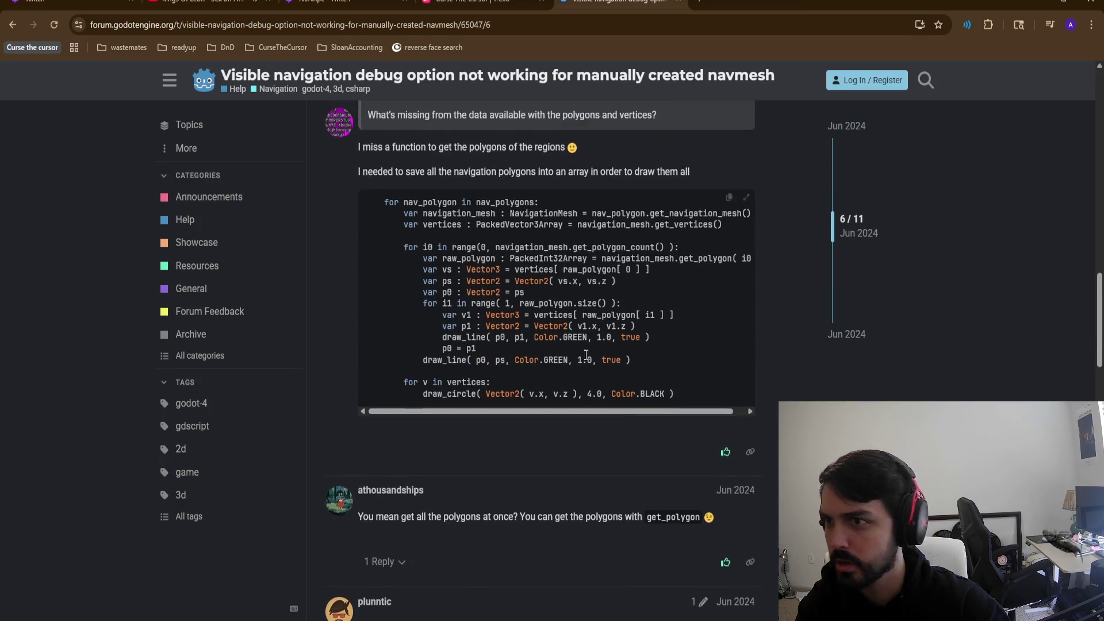
{"action": "scroll", "coordinate": [677, 128], "scroll_direction": "up", "scroll_amount": 20}
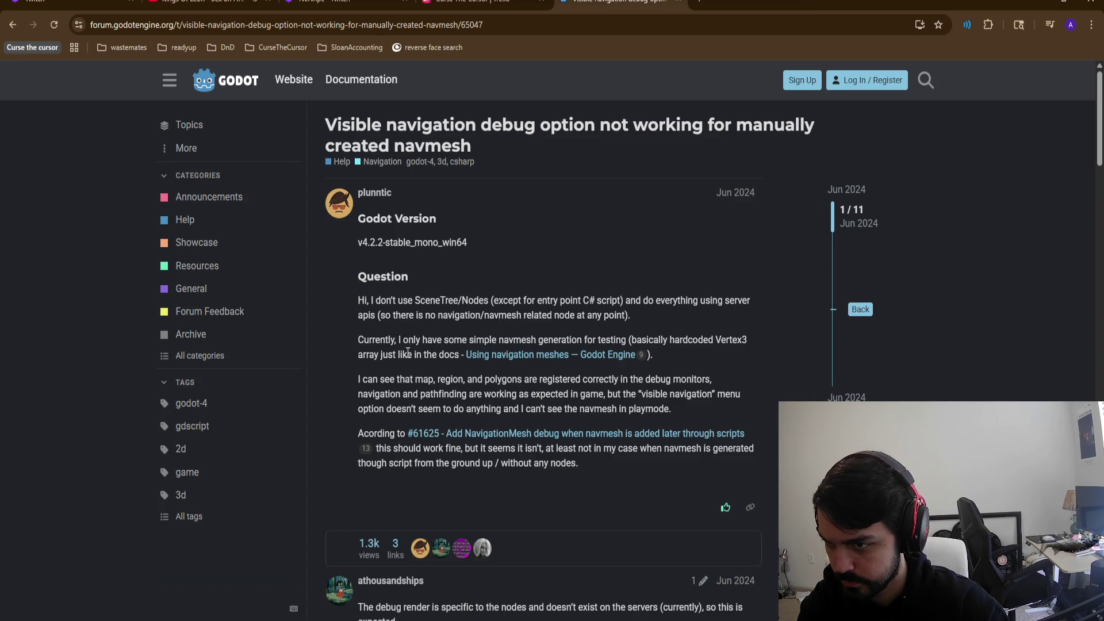
{"action": "left_click_drag", "start_coordinate": [706, 300], "coordinate": [761, 309]}
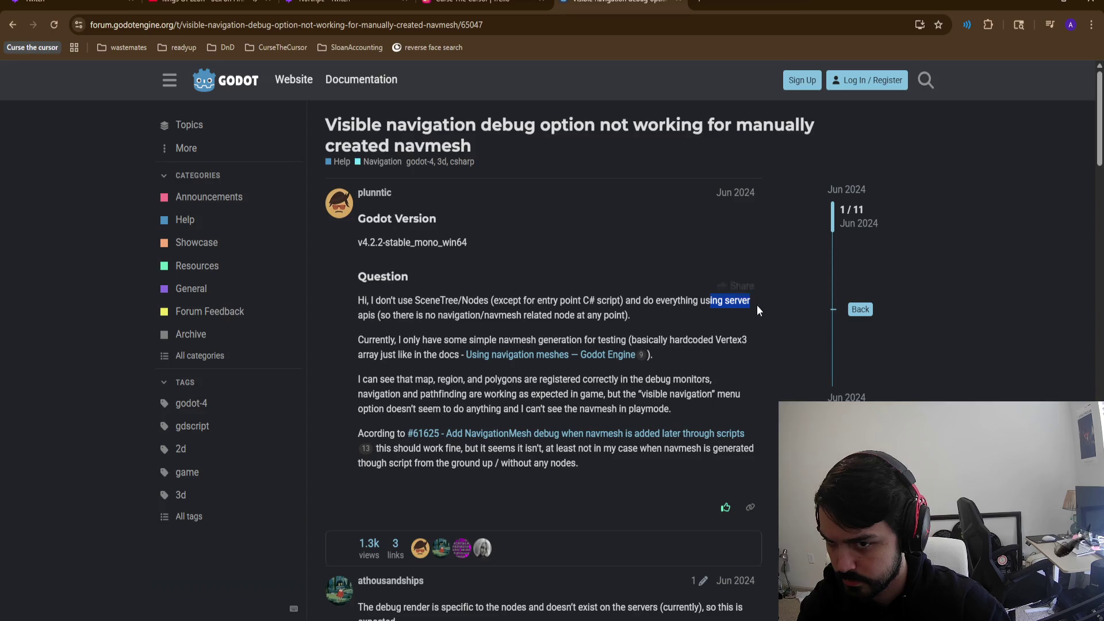
{"action": "left_click_drag", "start_coordinate": [357, 316], "coordinate": [375, 313]}
{"action": "left_click", "coordinate": [367, 326]}
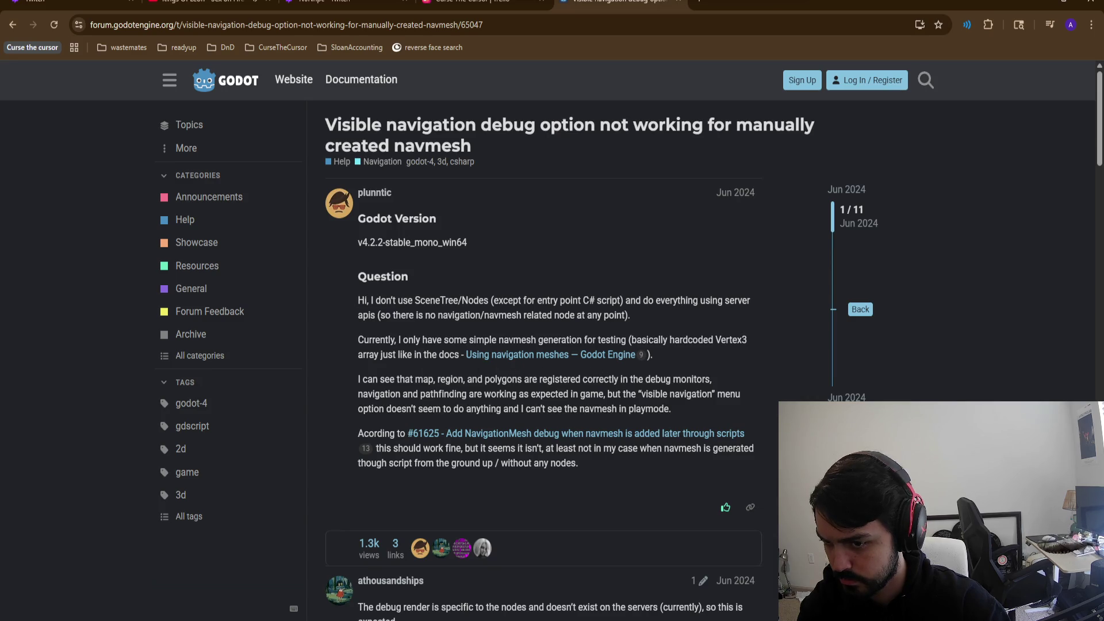
{"action": "scroll", "coordinate": [544, 357], "scroll_direction": "down", "scroll_amount": 6}
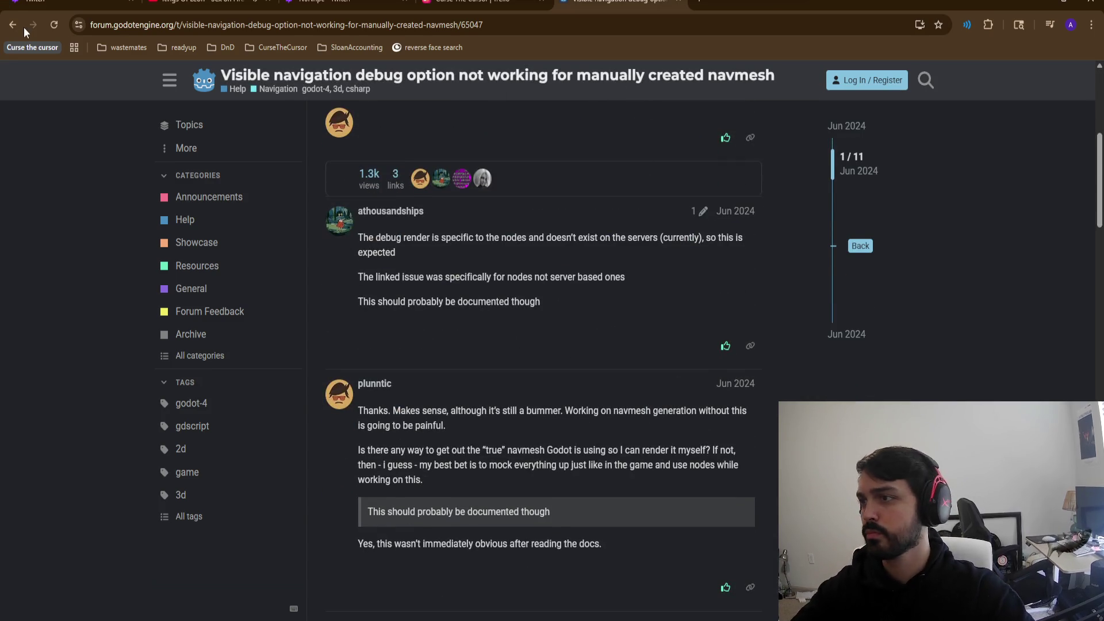
{"action": "left_click", "coordinate": [21, 26]}
{"action": "scroll", "coordinate": [410, 377], "scroll_direction": "down", "scroll_amount": 6}
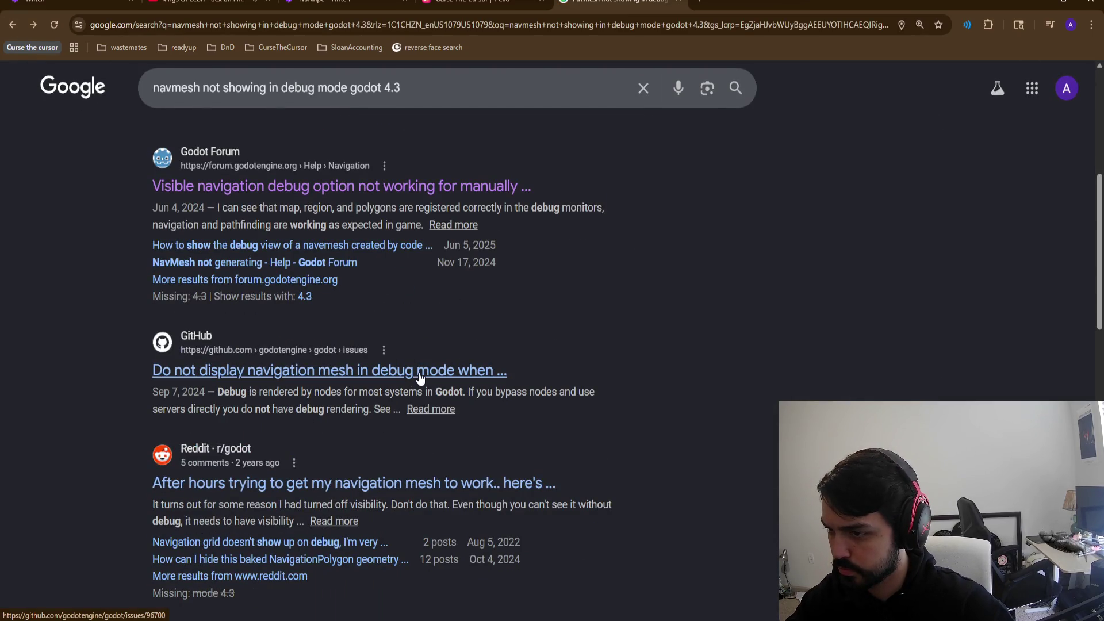
- Scroll the navmesh debug search results, then minimize Chrome to return to the Godot editor
{"action": "scroll", "coordinate": [495, 382], "scroll_direction": "down", "scroll_amount": 1}
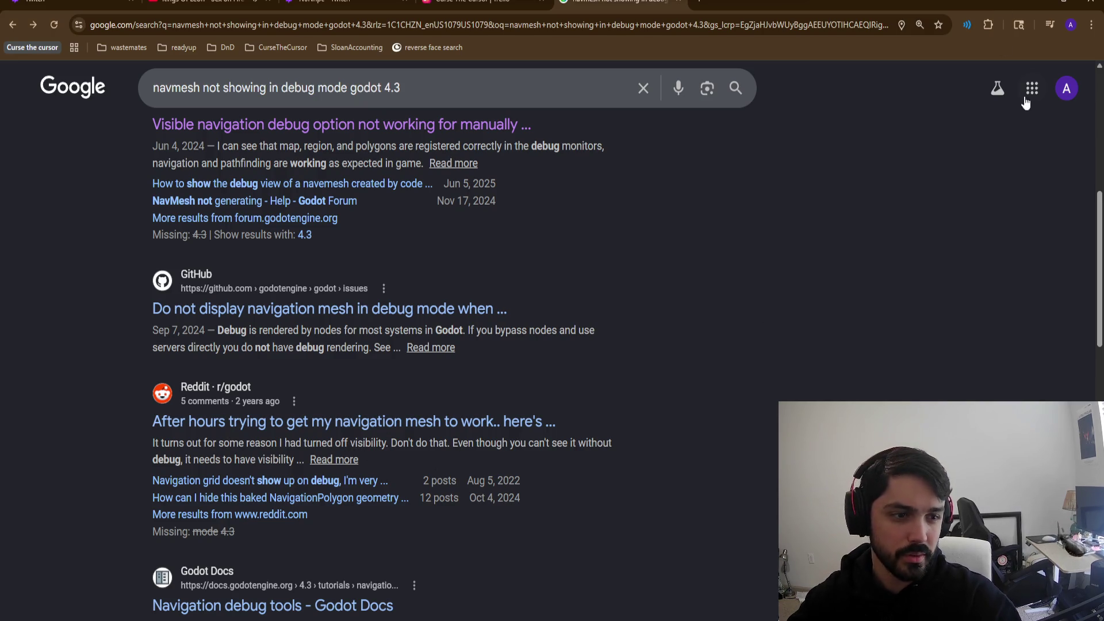
{"action": "left_click", "coordinate": [1064, 3]}
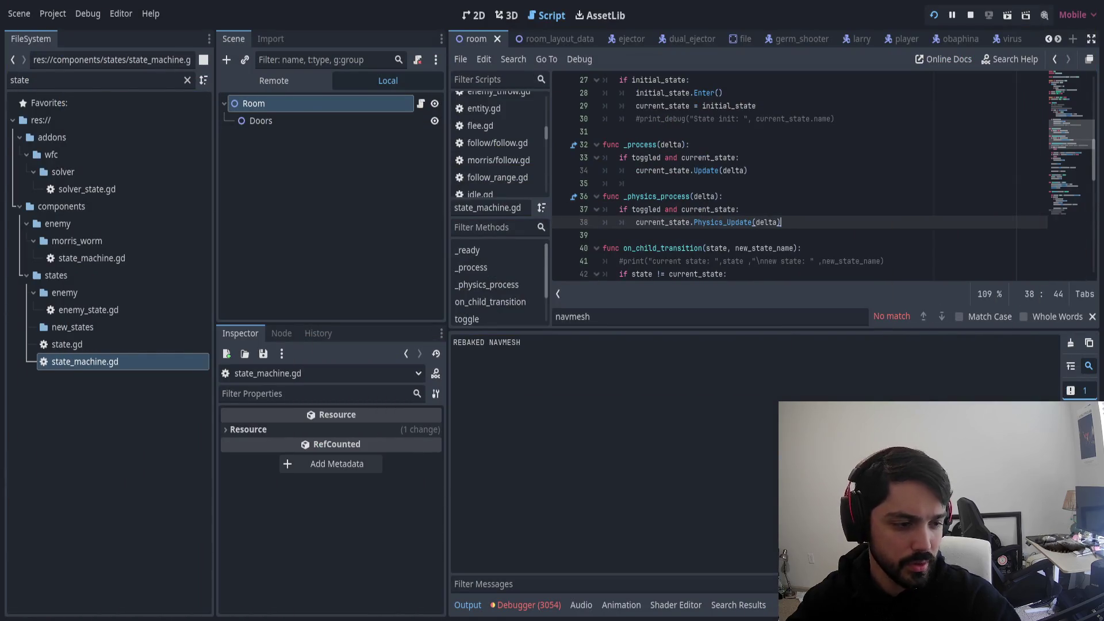
- Open room.gd from the Room node and search it for 'navmesh' to reach the init_navmesh matches
{"action": "key", "text": "alt+Tab"}
{"action": "key", "text": "alt+Tab"}
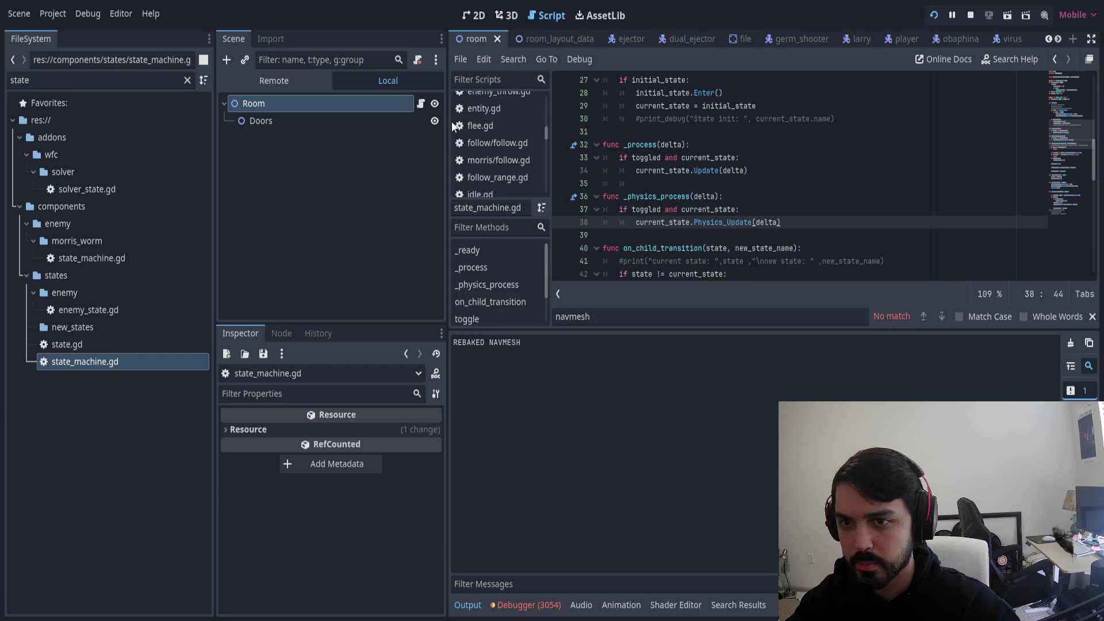
{"action": "left_click", "coordinate": [420, 105]}
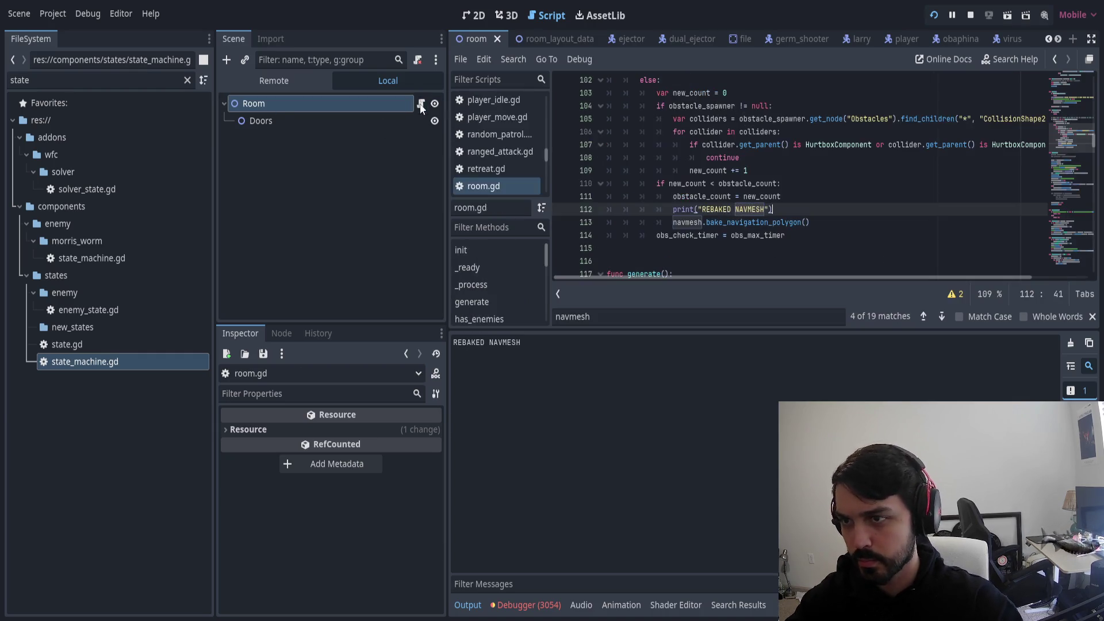
{"action": "left_click", "coordinate": [698, 209]}
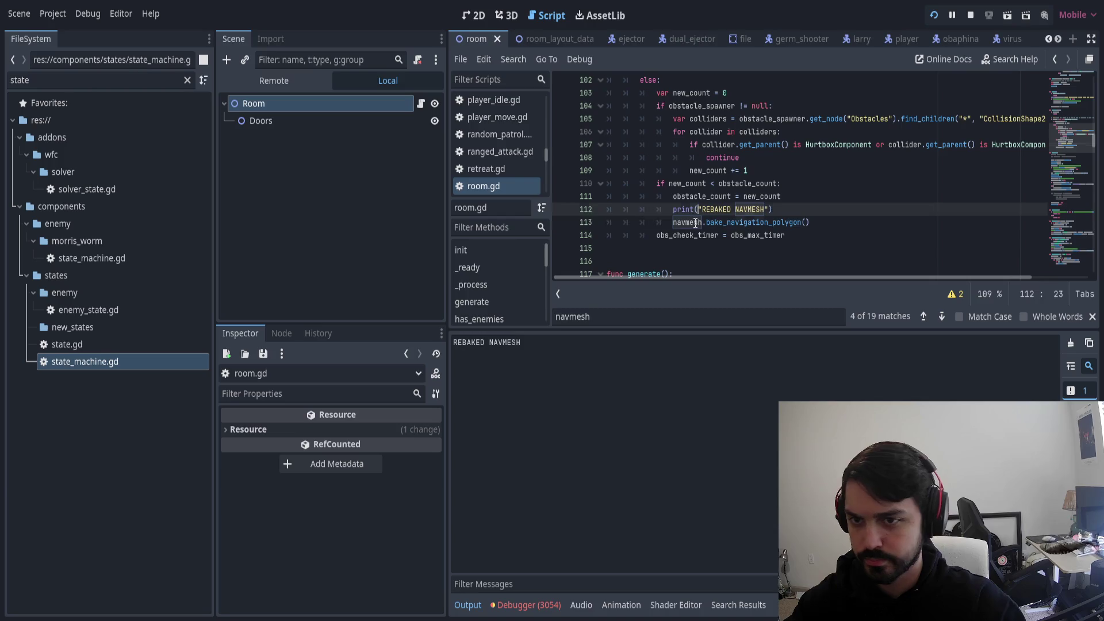
{"action": "left_click", "coordinate": [696, 223]}
{"action": "key", "text": "ctrl+f"}
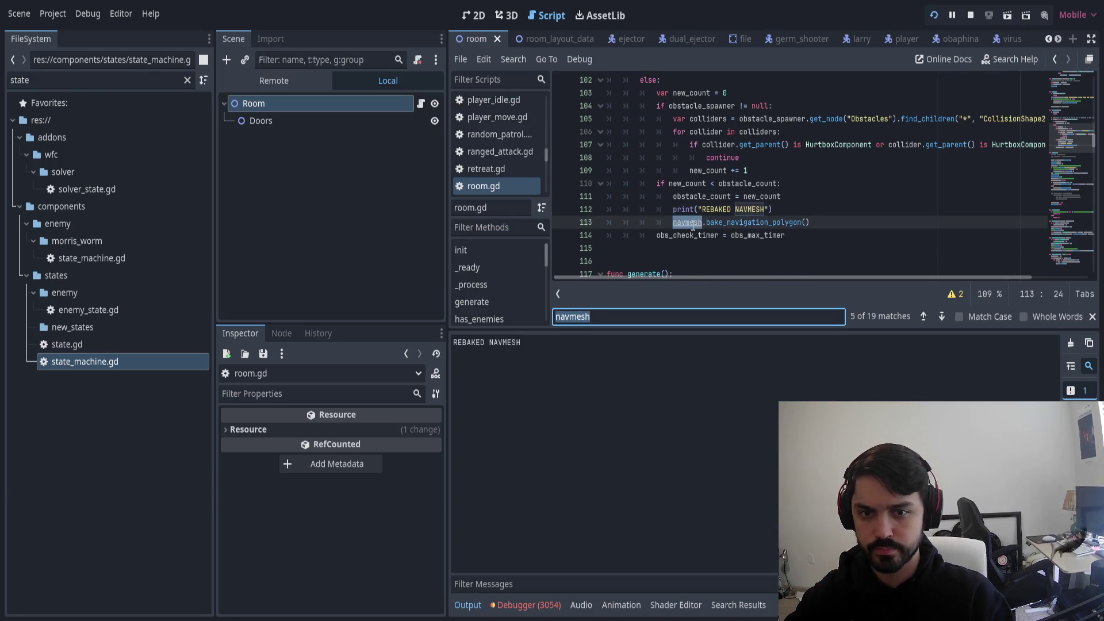
{"action": "key", "text": "Return"}
{"action": "key", "text": "Return"}
{"action": "key", "text": "Return"}
{"action": "key", "text": "Return"}
{"action": "key", "text": "Return"}
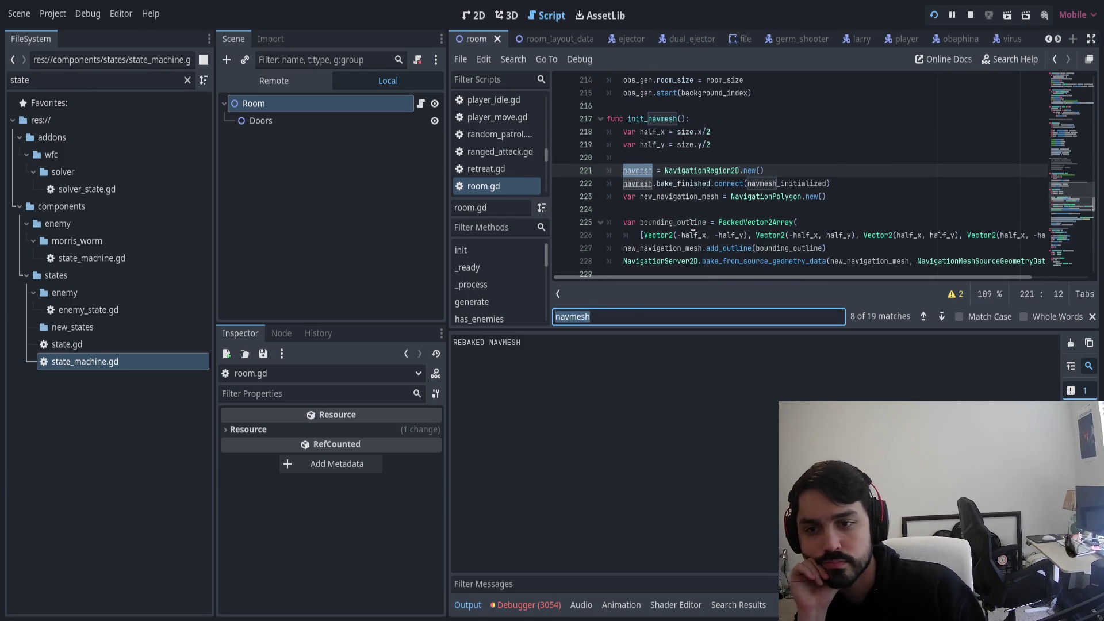
{"action": "key", "text": "Return"}
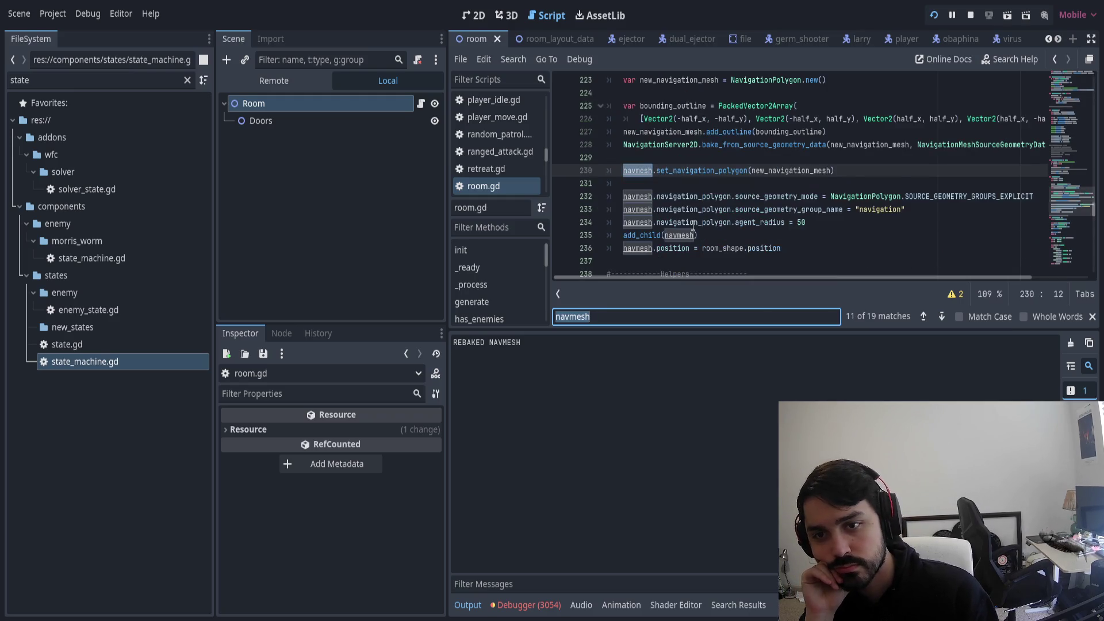
{"action": "key", "text": "Return"}
{"action": "key", "text": "Return"}
{"action": "key", "text": "Return"}
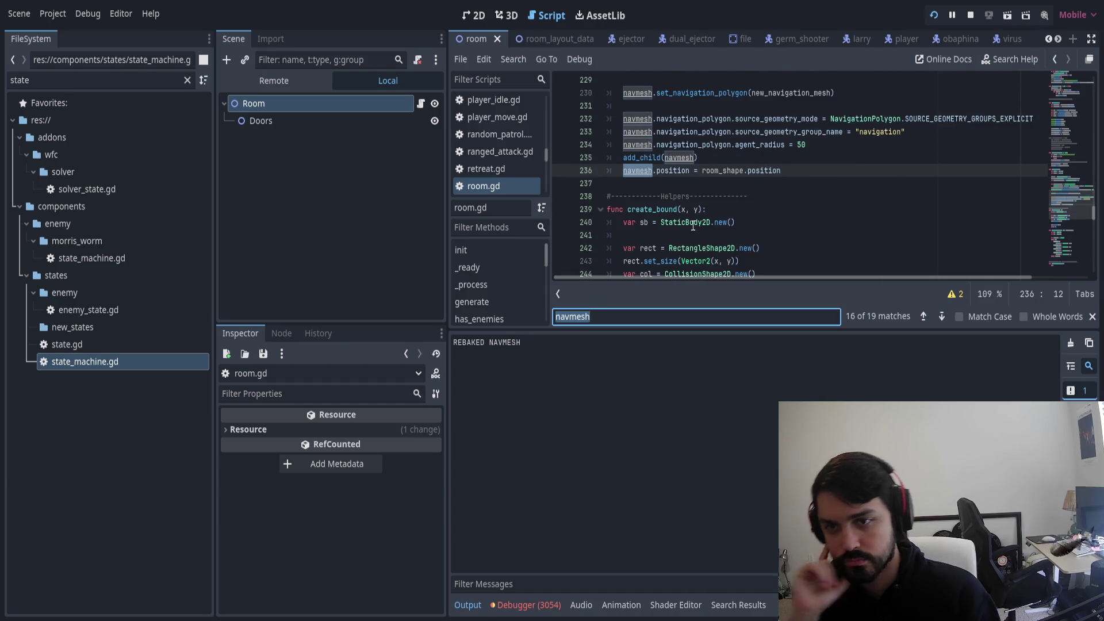
- Add 'navmesh.visible = true' after the navmesh position line and save room.gd
{"action": "key", "text": "Right"}
{"action": "left_click", "coordinate": [800, 172]}
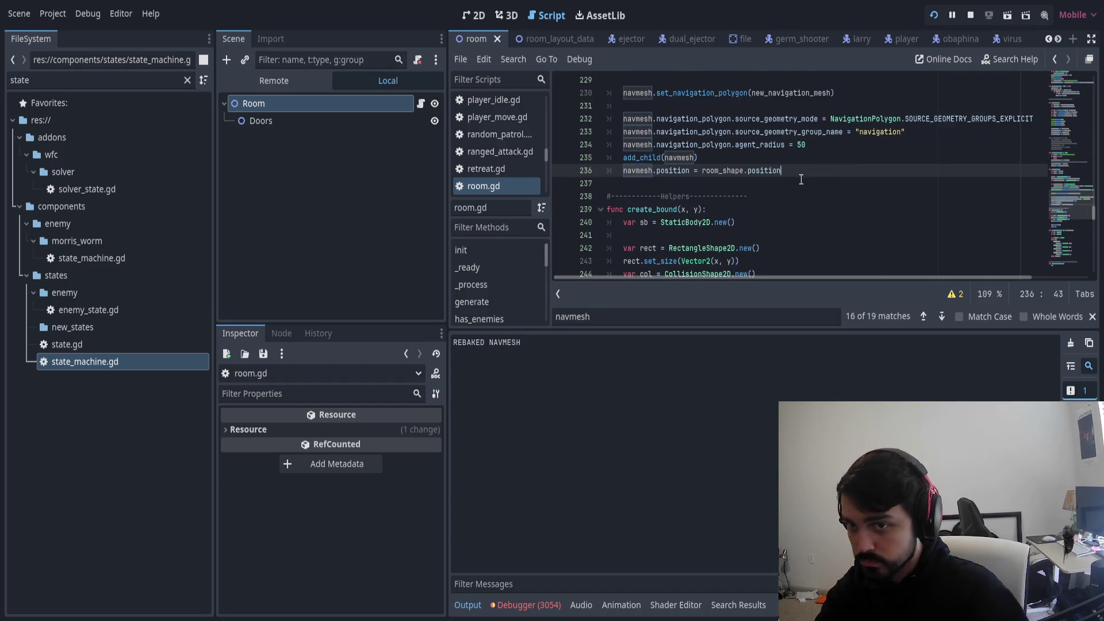
{"action": "key", "text": "Return"}
{"action": "type", "text": "vmesh."}
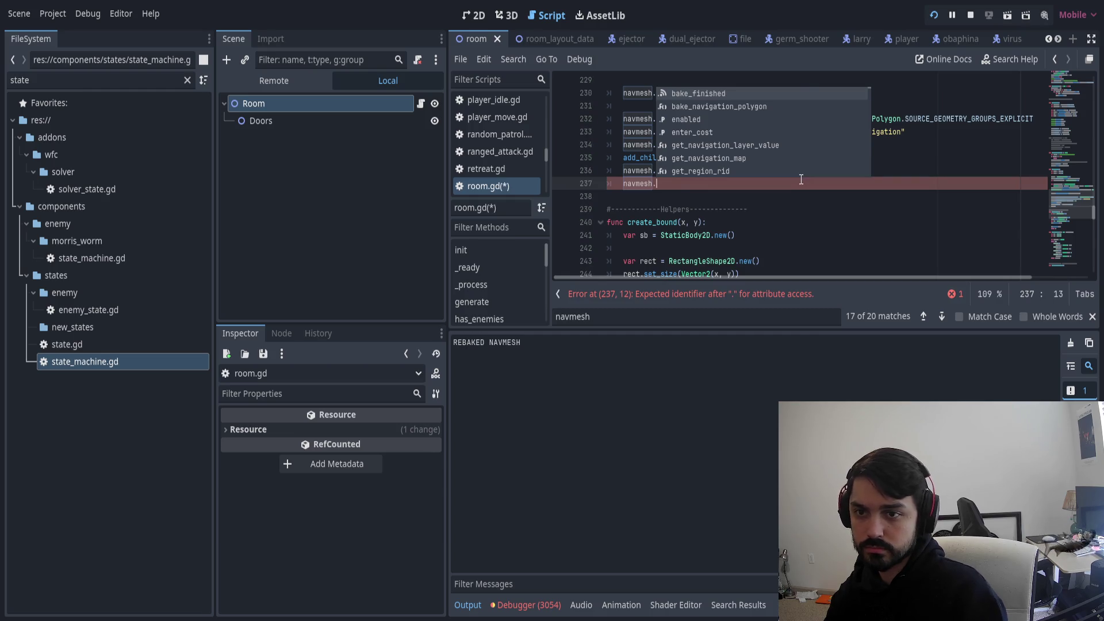
{"action": "type", "text": "visible"}
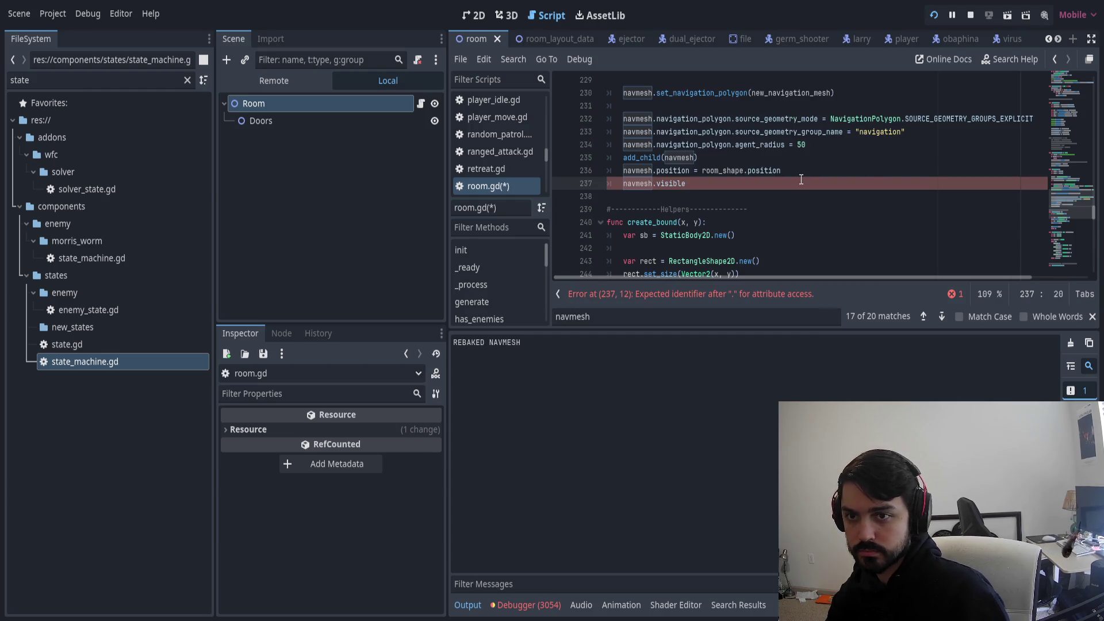
{"action": "type", "text": " = true"}
{"action": "key", "text": "Escape"}
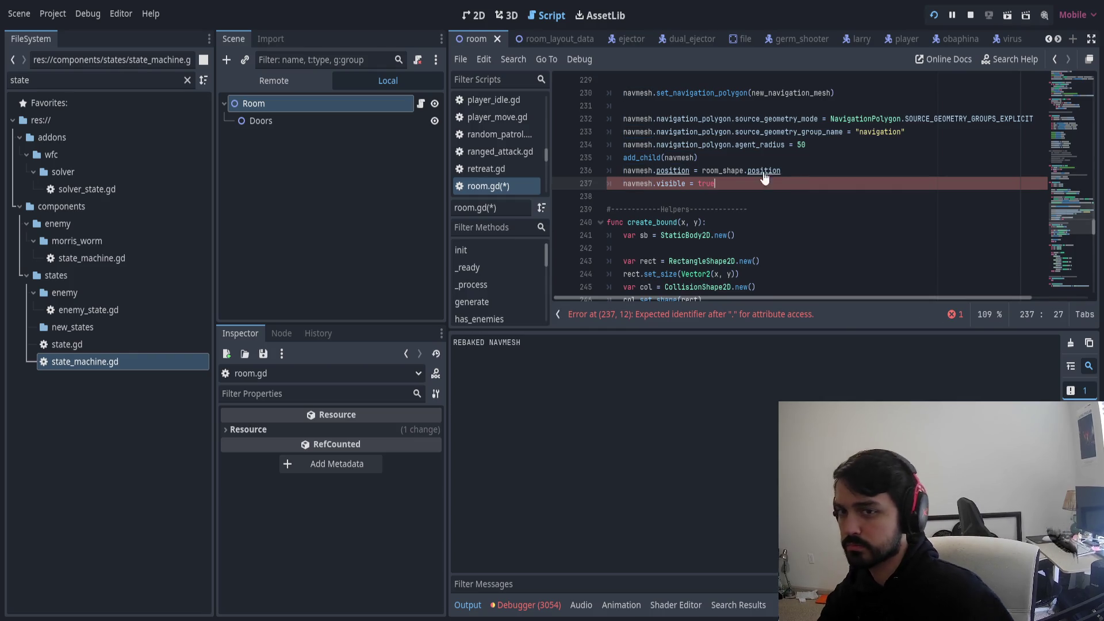
{"action": "key", "text": "ctrl+s"}
{"action": "left_click", "coordinate": [88, 13]}
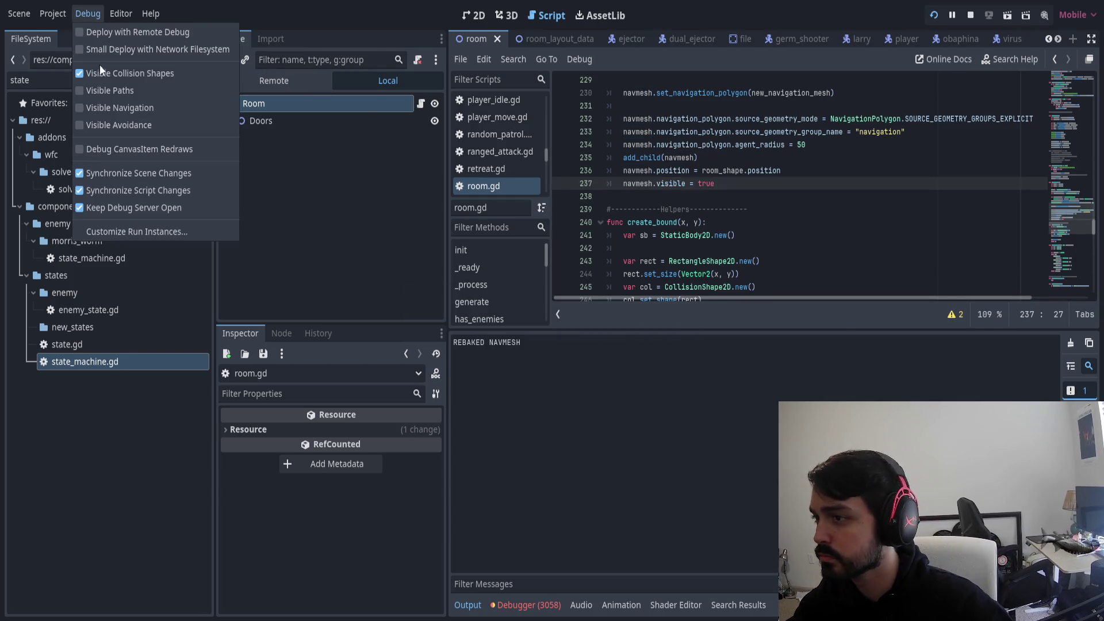
- Enable Visible Navigation and disable Visible Collision Shapes in the Debug menu
{"action": "left_click", "coordinate": [117, 111]}
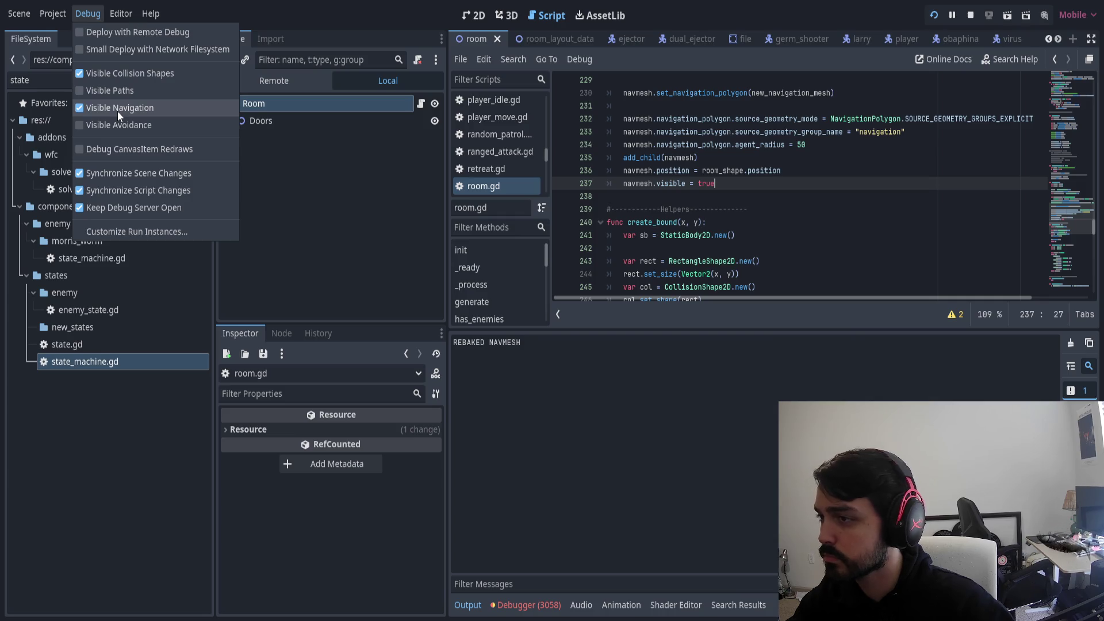
{"action": "left_click", "coordinate": [126, 76]}
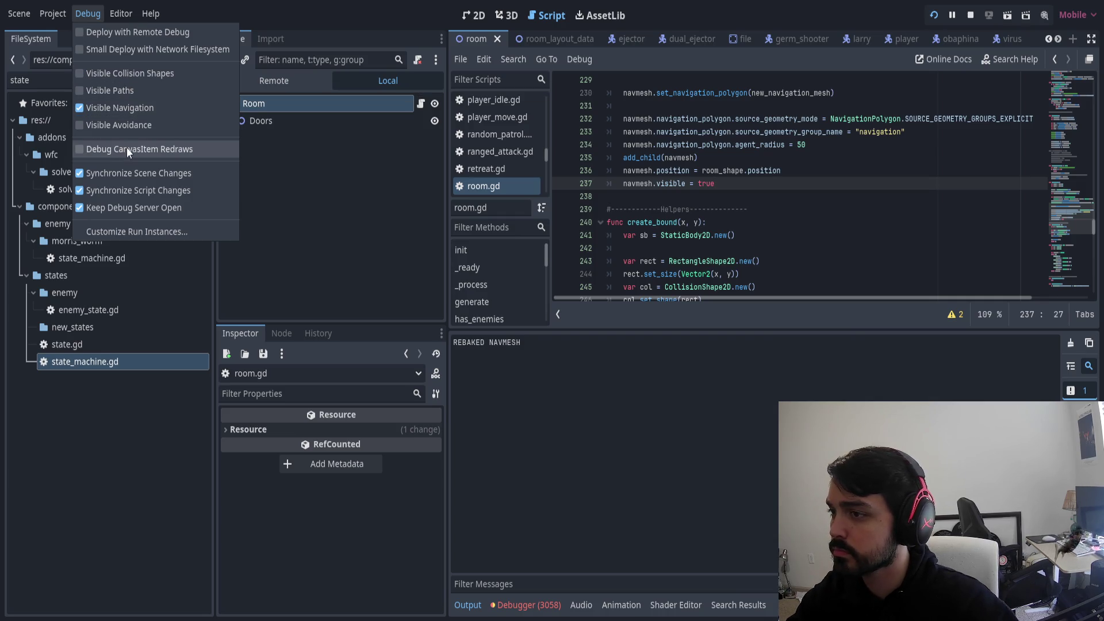
{"action": "left_click", "coordinate": [739, 184]}
- Start a new line below navmesh.visible = true and type 'navmesh.z'
{"action": "left_click", "coordinate": [771, 177]}
{"action": "left_click", "coordinate": [777, 184]}
{"action": "key", "text": "Return"}
{"action": "type", "text": "nav"}
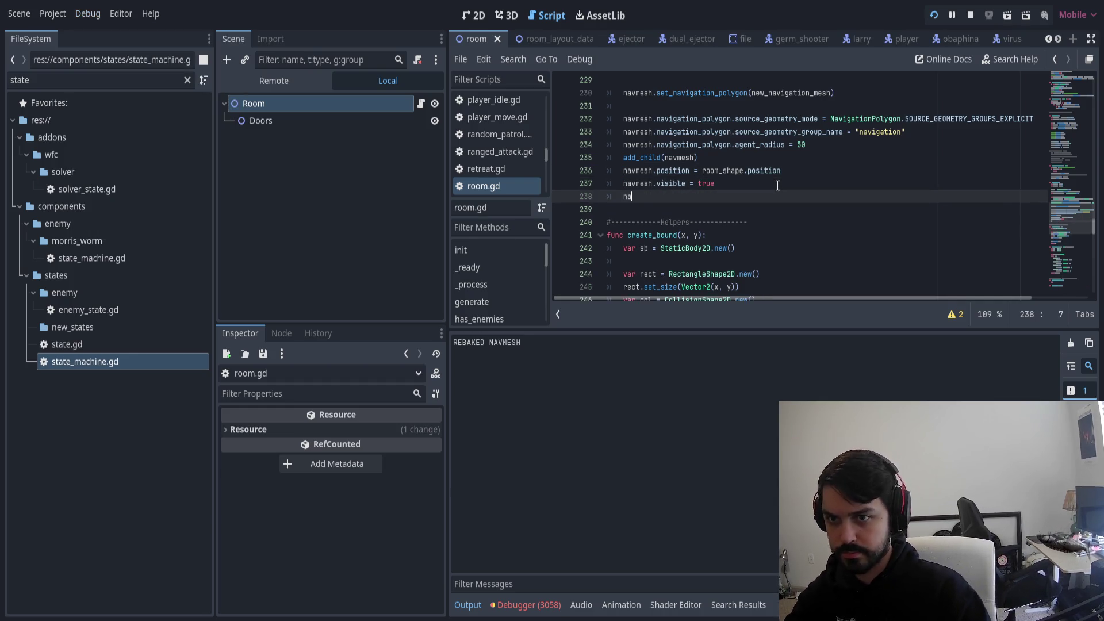
{"action": "type", "text": "mesh.z"}
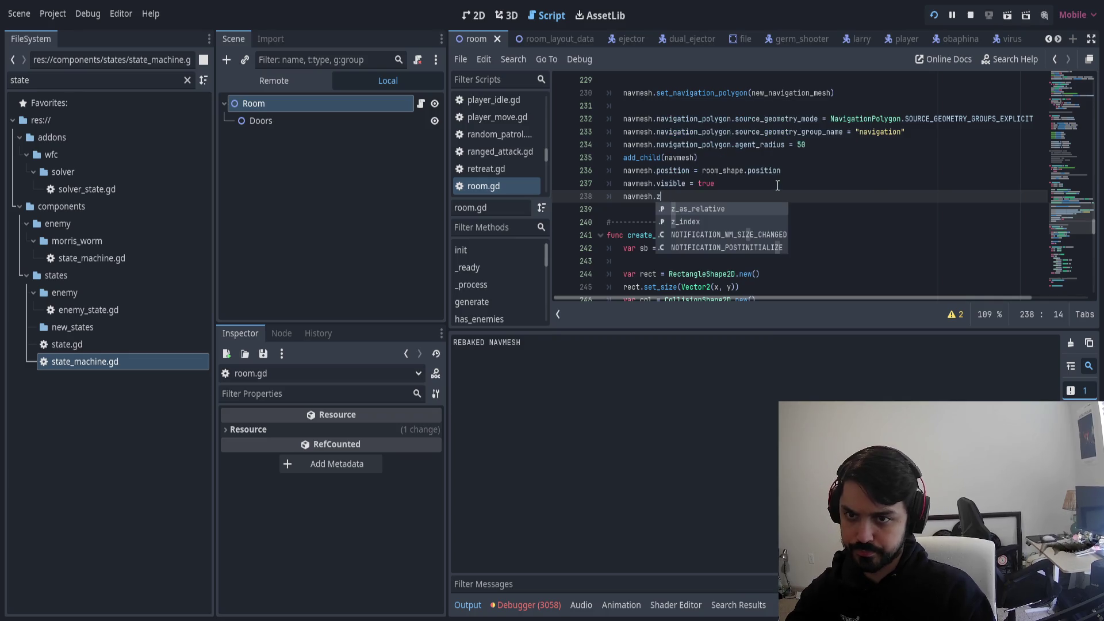
- Complete the new line as 'navmesh.z_index = 100' using autocomplete
{"action": "key", "text": "Down"}
{"action": "key", "text": "Return"}
{"action": "type", "text": "100"}
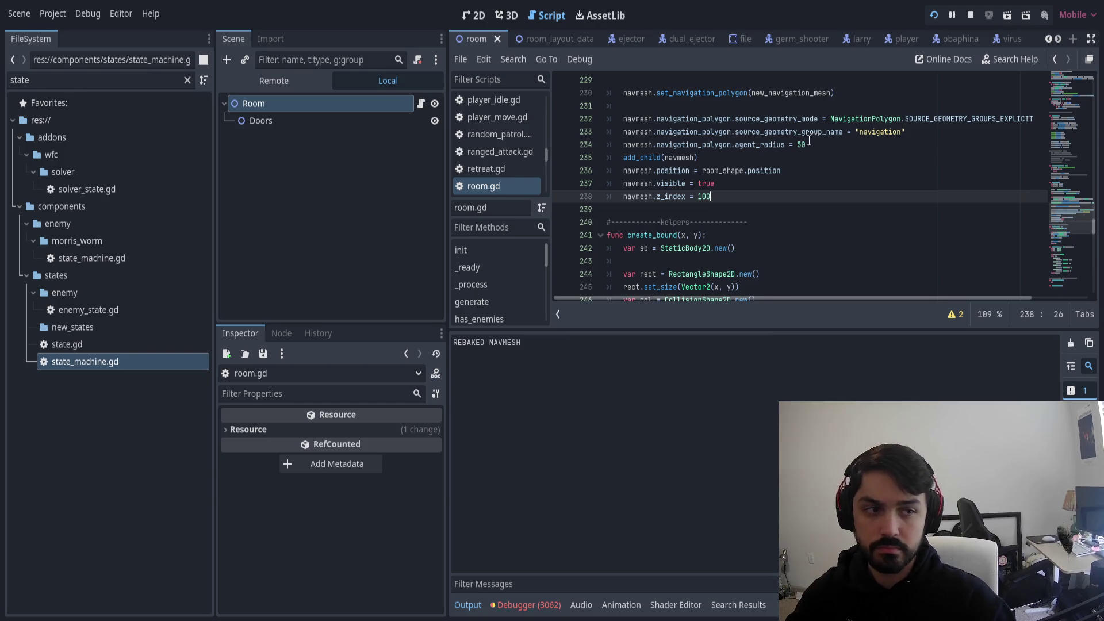
- Unpause the running game, return to the editor, and relaunch the game with F5
{"action": "key", "text": "alt+Tab"}
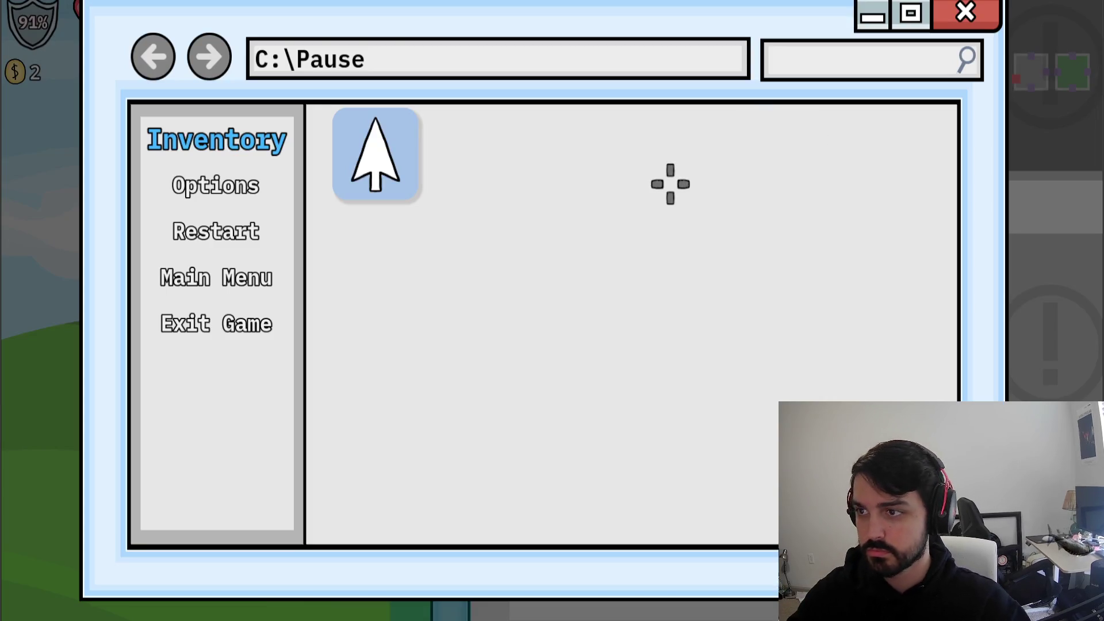
{"action": "key", "text": "Escape"}
{"action": "key", "text": "alt+Tab"}
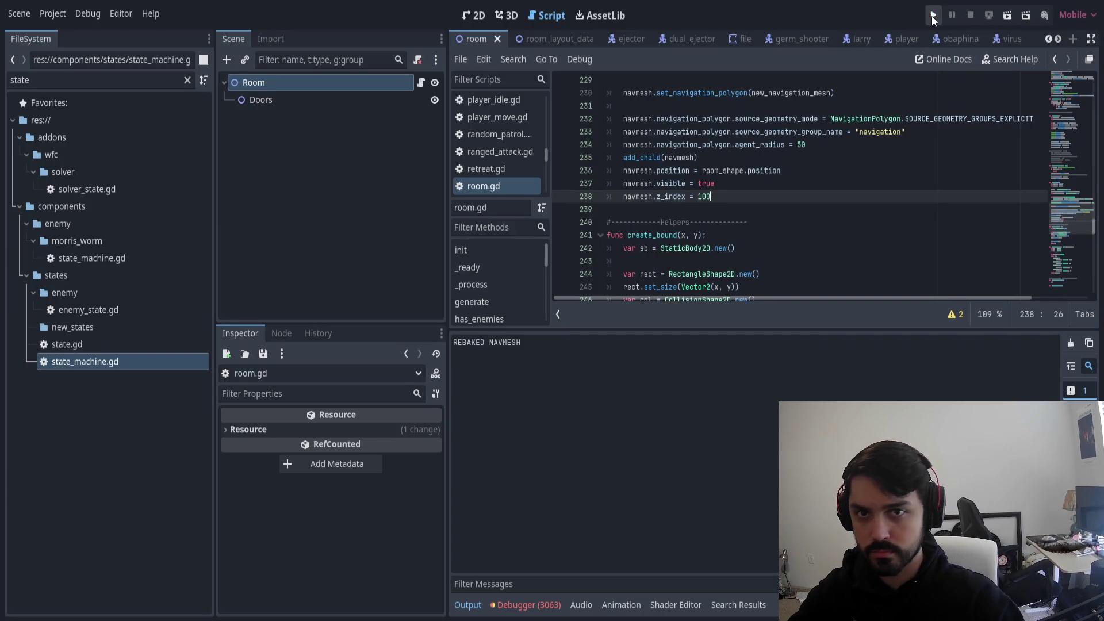
{"action": "key", "text": "F5"}
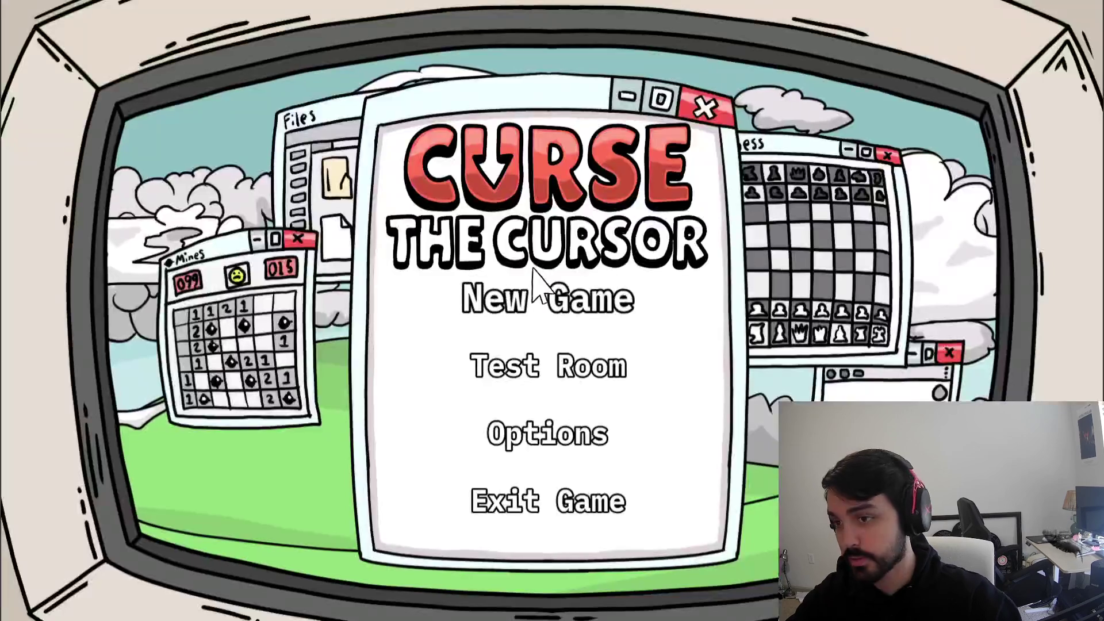
- Start a new game, walk through the portal into the next room with WASD, then stop the game
{"action": "left_click", "coordinate": [537, 297]}
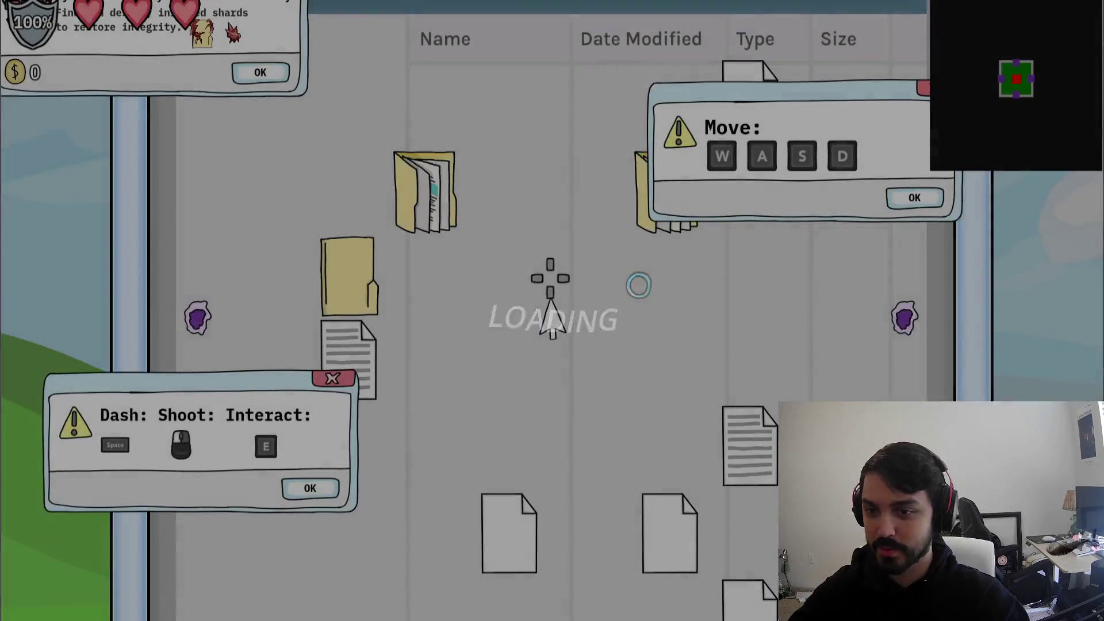
{"action": "key", "text": "w"}
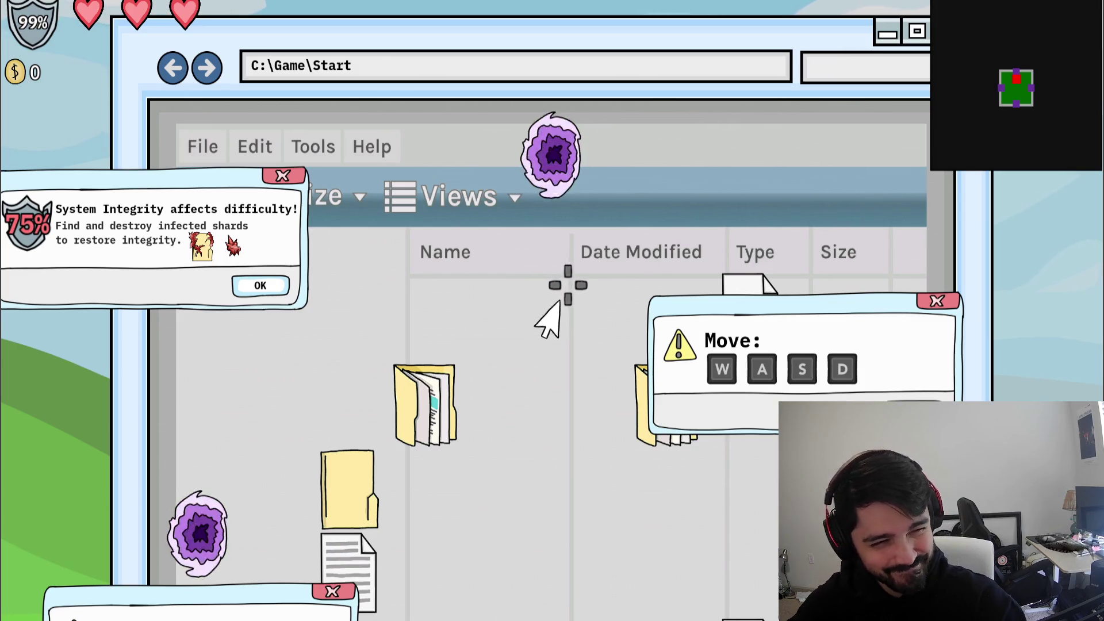
{"action": "key", "text": "w+a"}
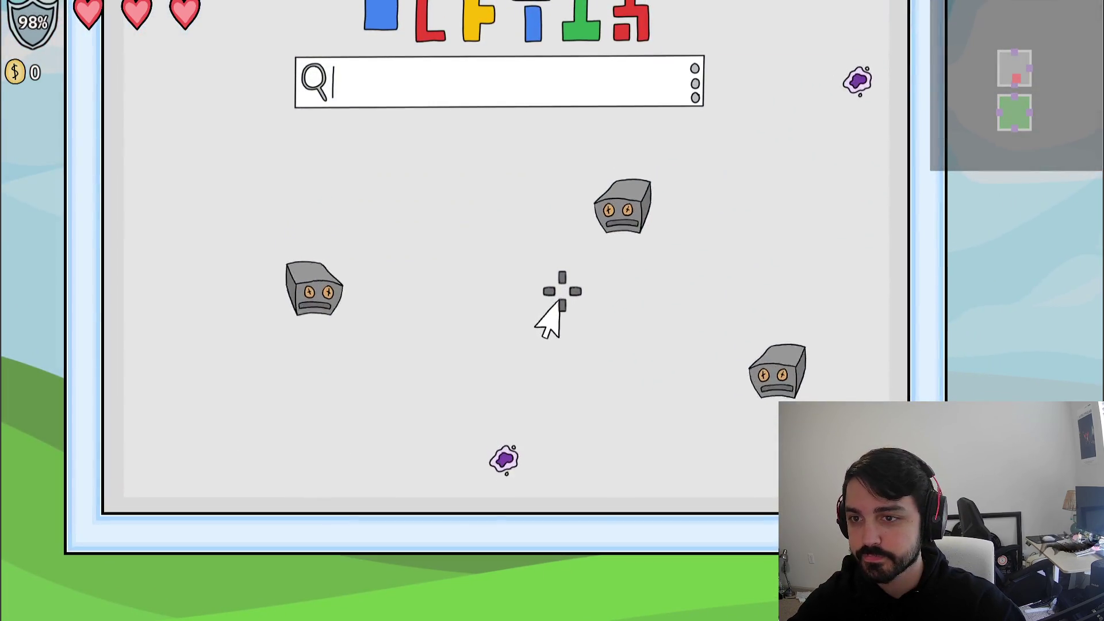
{"action": "key", "text": "s+a"}
{"action": "key", "text": "w"}
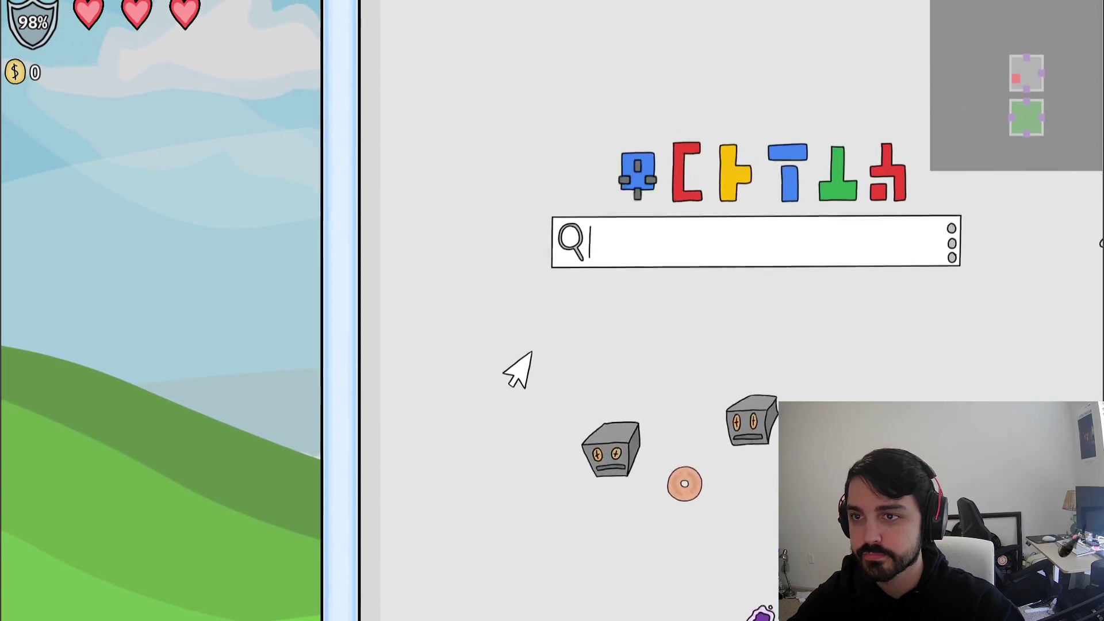
{"action": "key", "text": "F8"}
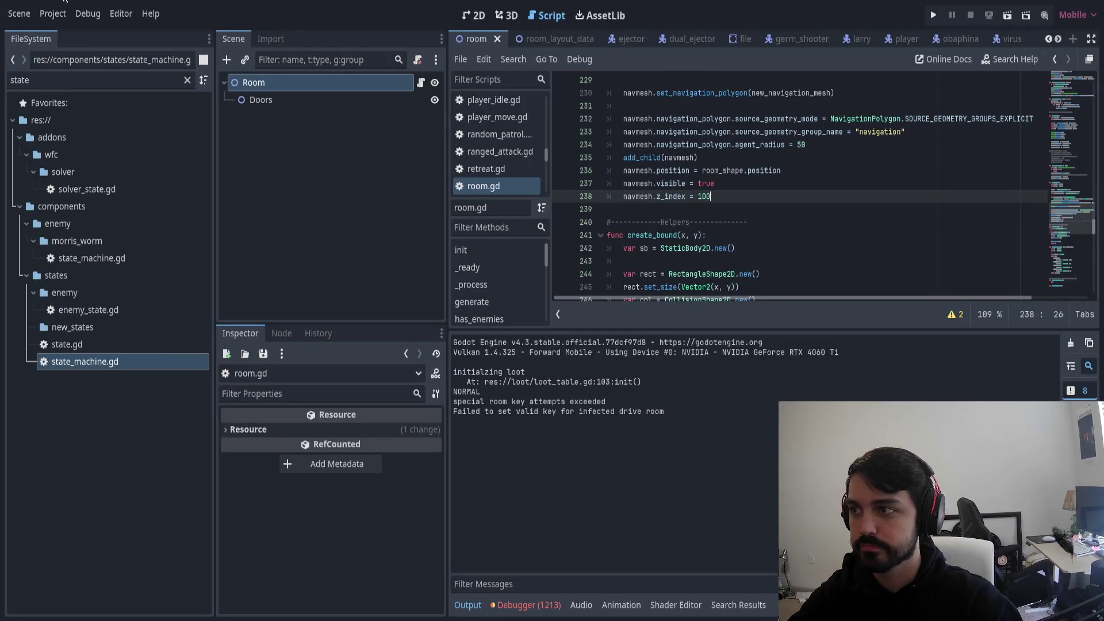
{"action": "key", "text": "shift+F11"}
{"action": "key", "text": "shift+F11"}
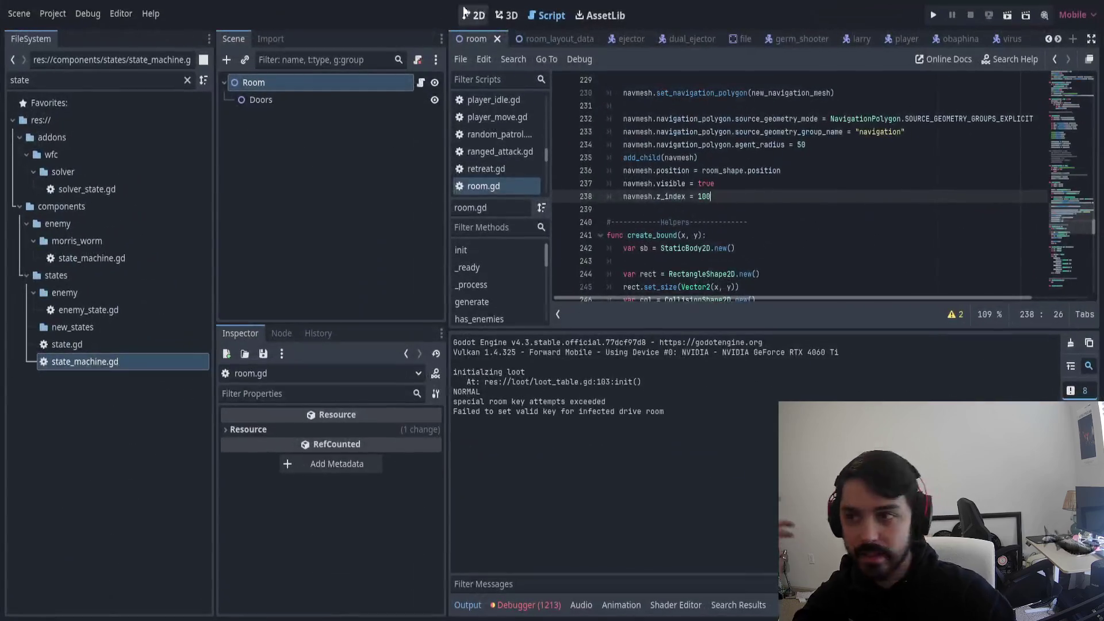
{"action": "left_click", "coordinate": [87, 14]}
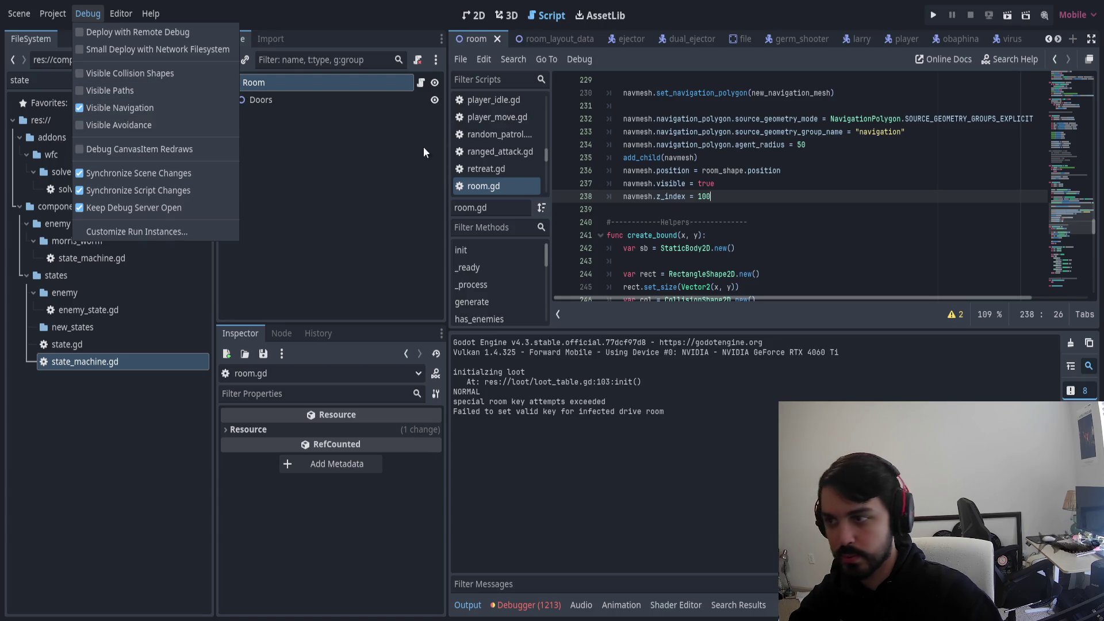
{"action": "triple_click", "coordinate": [726, 197]}
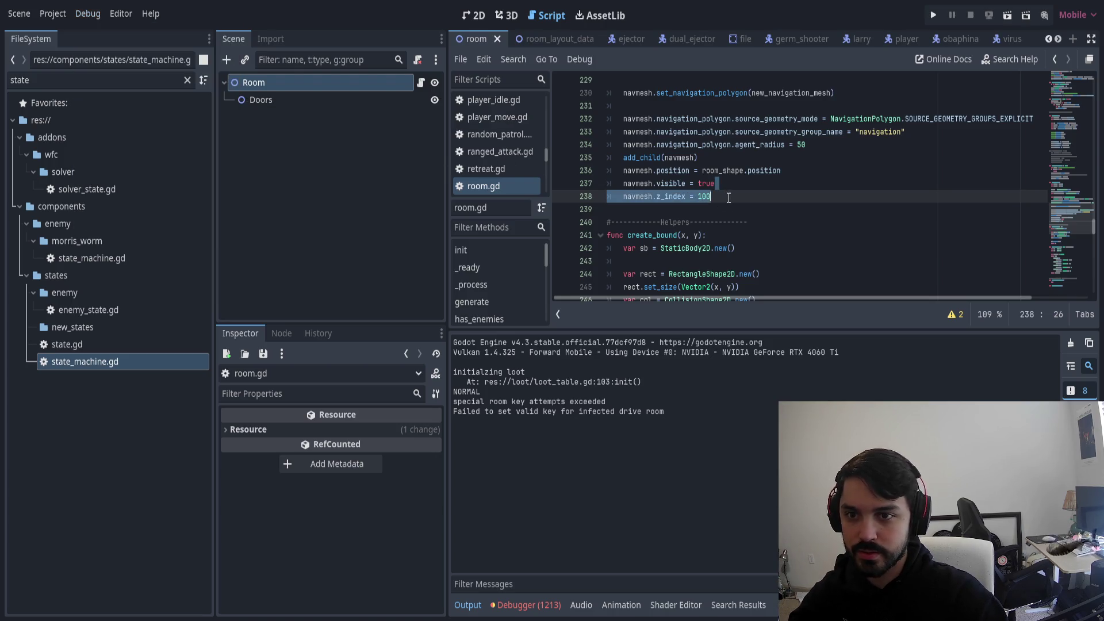
{"action": "scroll", "coordinate": [716, 199], "scroll_direction": "down", "scroll_amount": 3}
{"action": "scroll", "coordinate": [698, 179], "scroll_direction": "up", "scroll_amount": 3}
{"action": "key", "text": "shift+Up"}
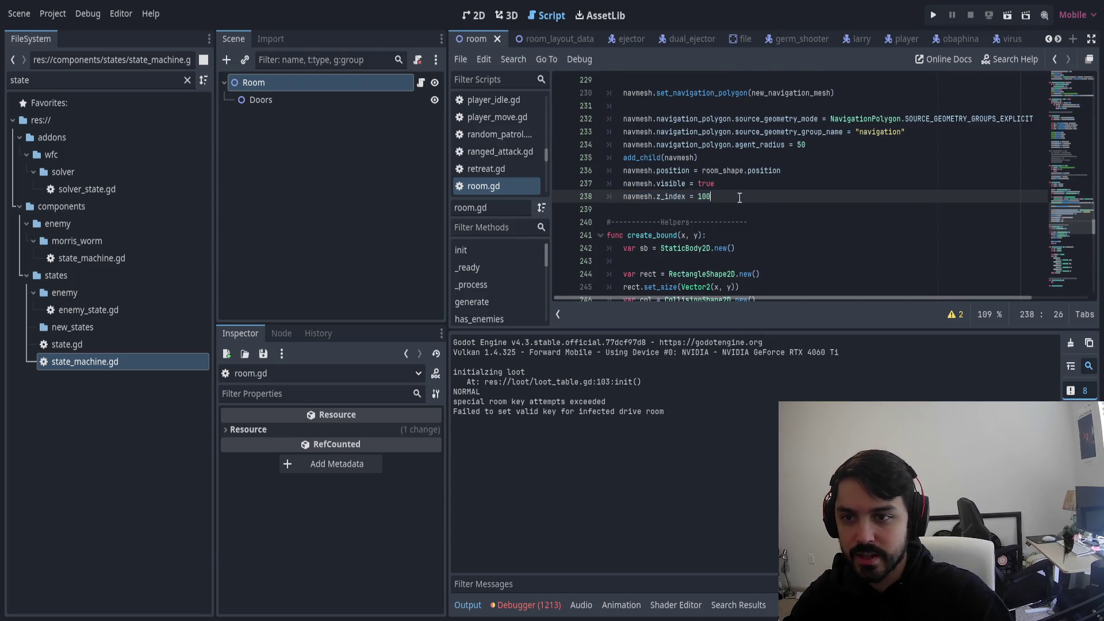
{"action": "key", "text": "shift+Home"}
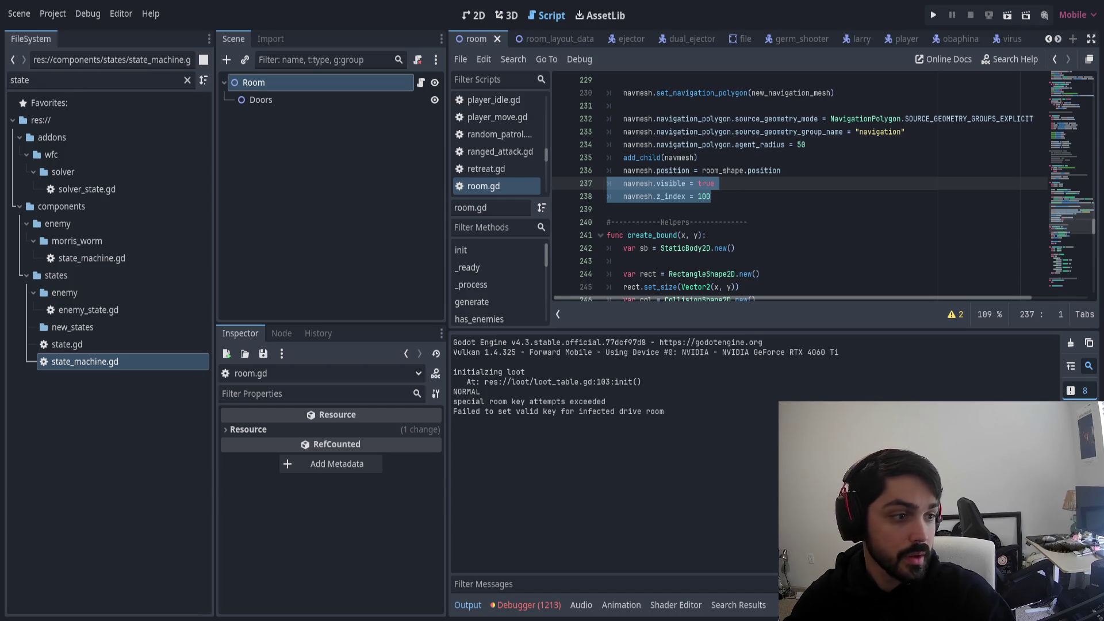
{"action": "key", "text": "alt+Tab"}
{"action": "left_click", "coordinate": [623, 170]}
{"action": "left_click_drag", "start_coordinate": [715, 184], "coordinate": [624, 184]}
{"action": "left_click", "coordinate": [710, 197]}
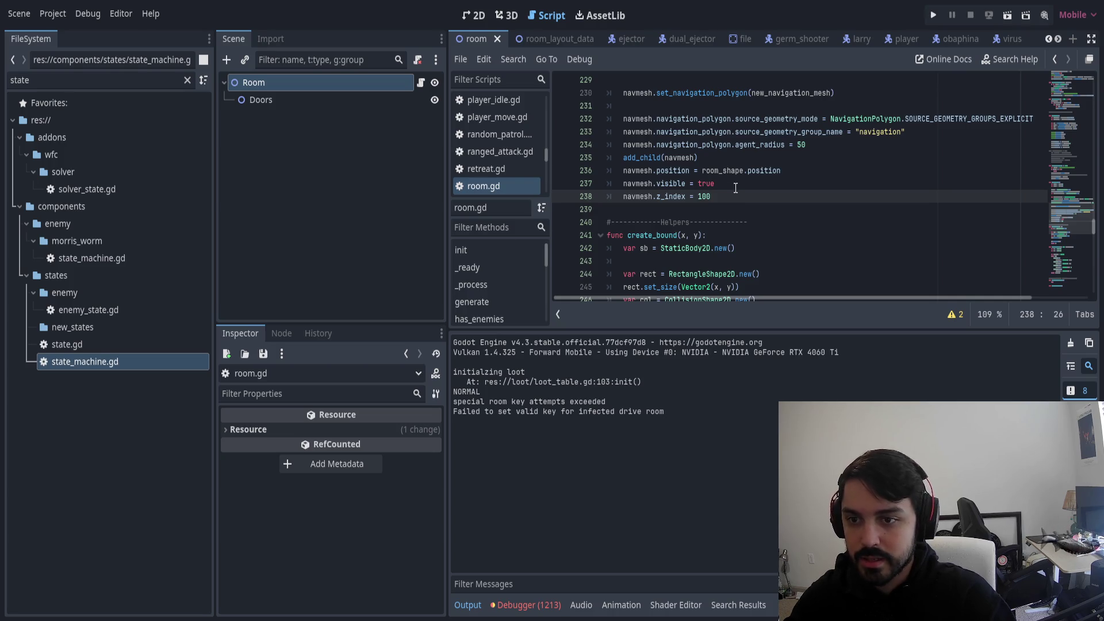
{"action": "scroll", "coordinate": [737, 190], "scroll_direction": "down", "scroll_amount": 2}
{"action": "scroll", "coordinate": [738, 189], "scroll_direction": "down", "scroll_amount": 3}
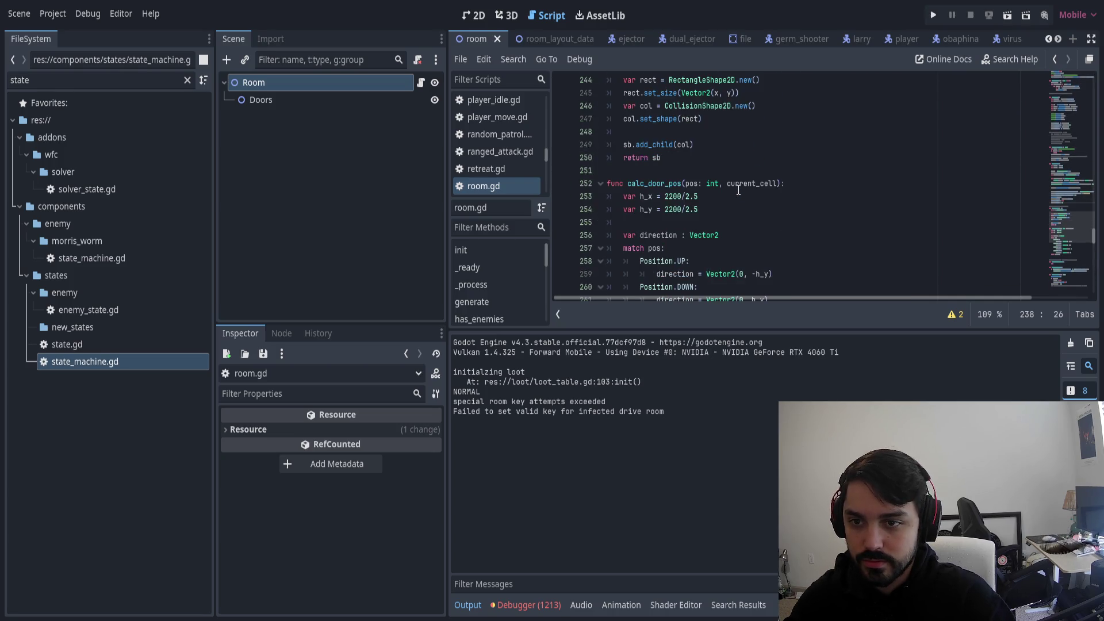
{"action": "scroll", "coordinate": [738, 190], "scroll_direction": "down", "scroll_amount": 3}
{"action": "scroll", "coordinate": [747, 189], "scroll_direction": "down", "scroll_amount": 4}
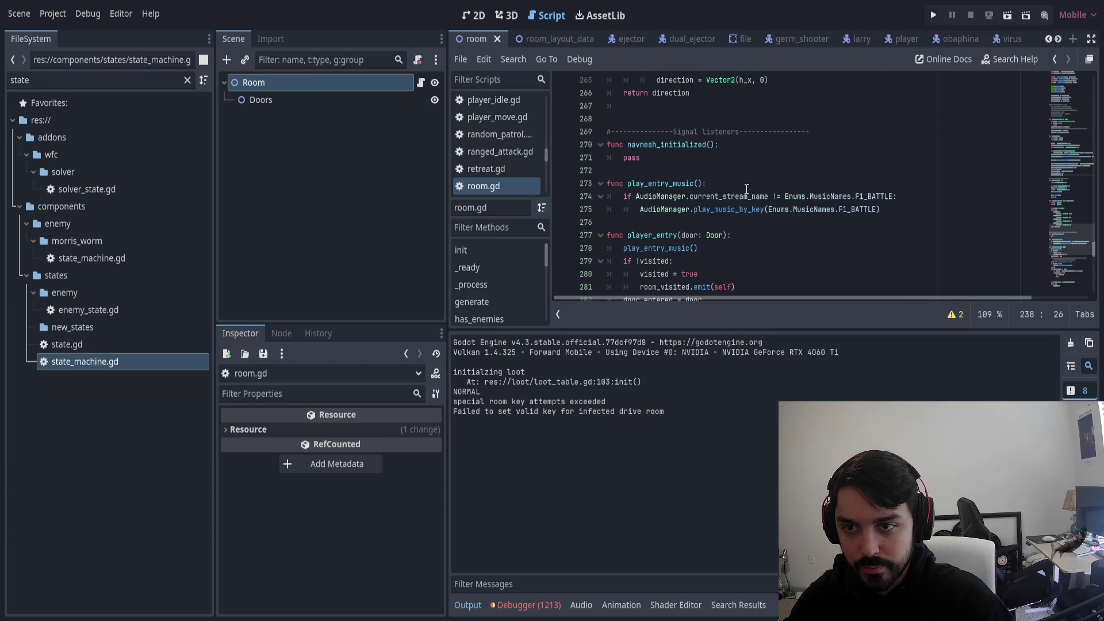
{"action": "scroll", "coordinate": [747, 189], "scroll_direction": "up", "scroll_amount": 5}
{"action": "scroll", "coordinate": [747, 191], "scroll_direction": "down", "scroll_amount": 4}
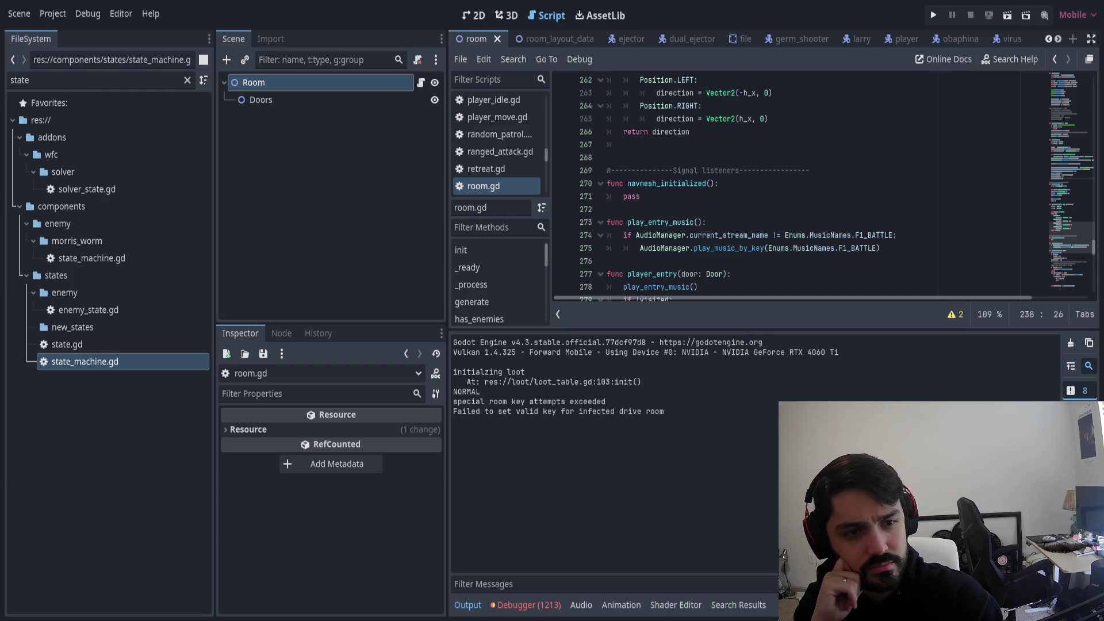
{"action": "key", "text": "alt+Tab"}
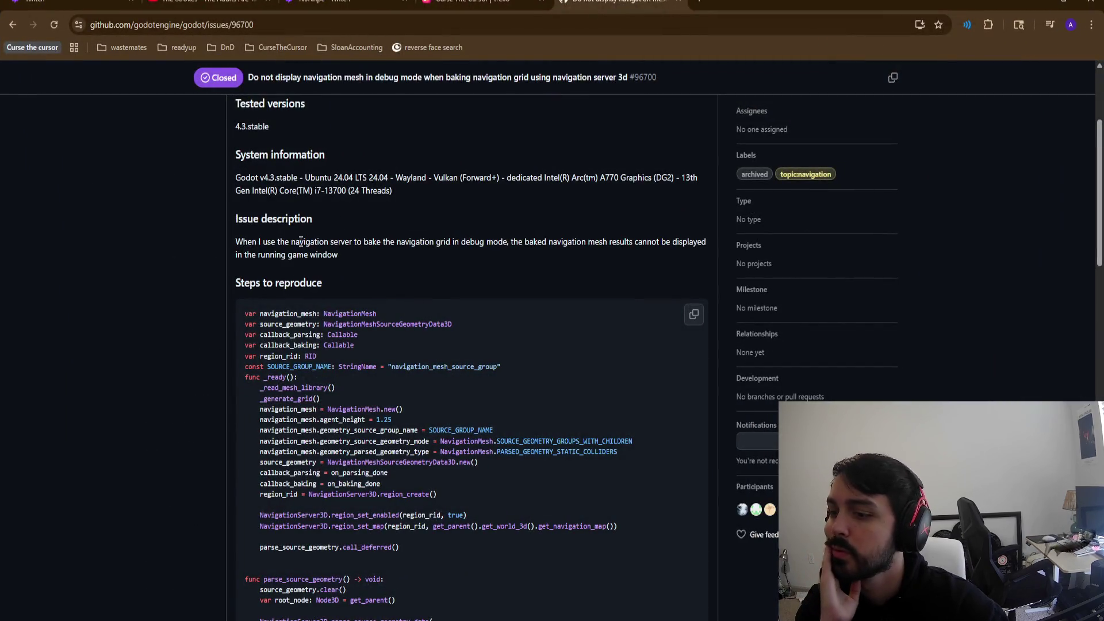
- Scroll down the GitHub issue, then search room.gd for 'NavigationServ'
{"action": "scroll", "coordinate": [315, 255], "scroll_direction": "down", "scroll_amount": 2}
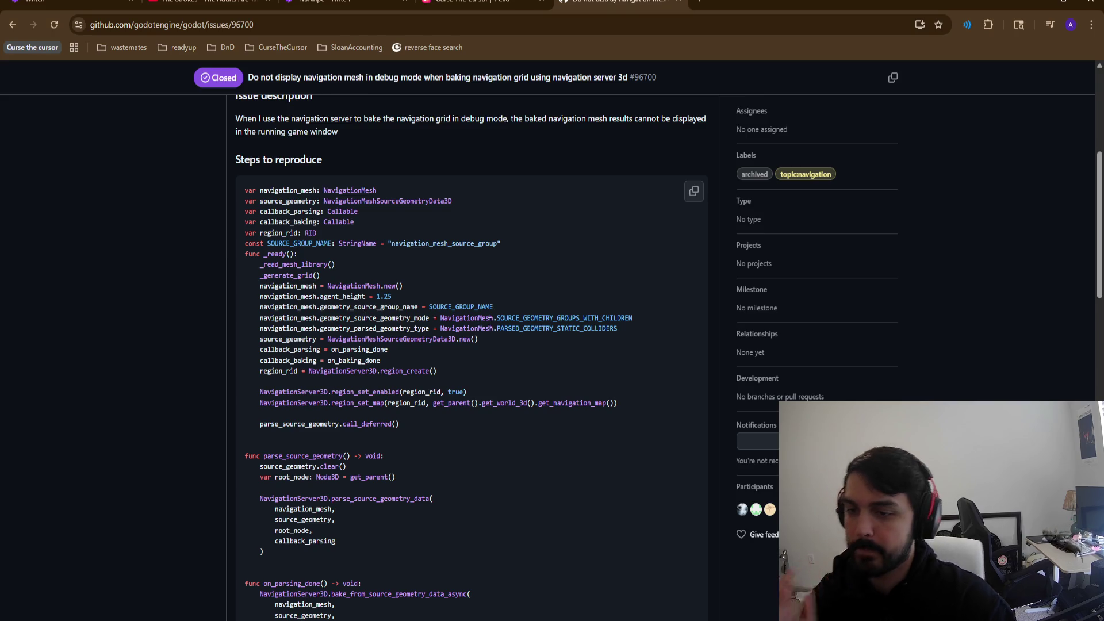
{"action": "scroll", "coordinate": [627, 344], "scroll_direction": "down", "scroll_amount": 2}
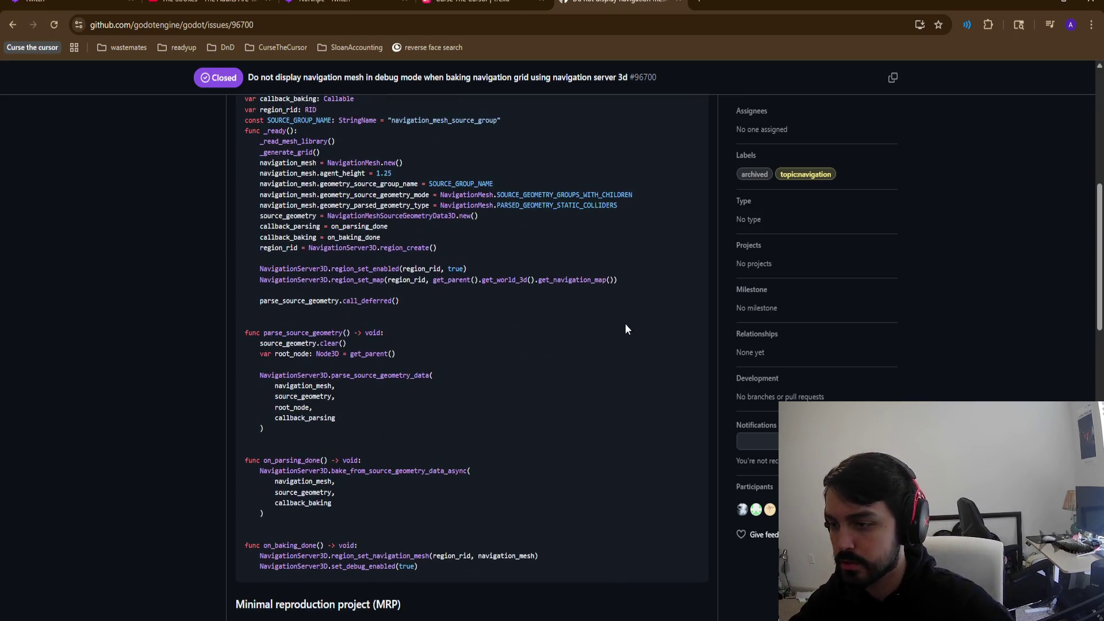
{"action": "key", "text": "alt+Tab"}
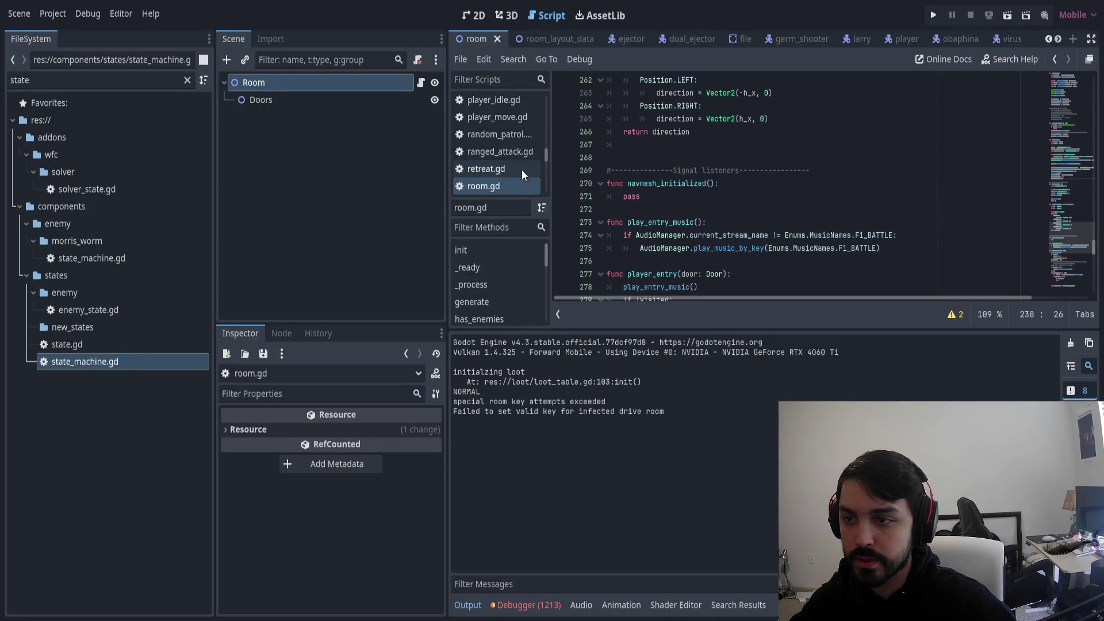
{"action": "left_click", "coordinate": [703, 170]}
{"action": "key", "text": "ctrl+f"}
{"action": "type", "text": "Nav"}
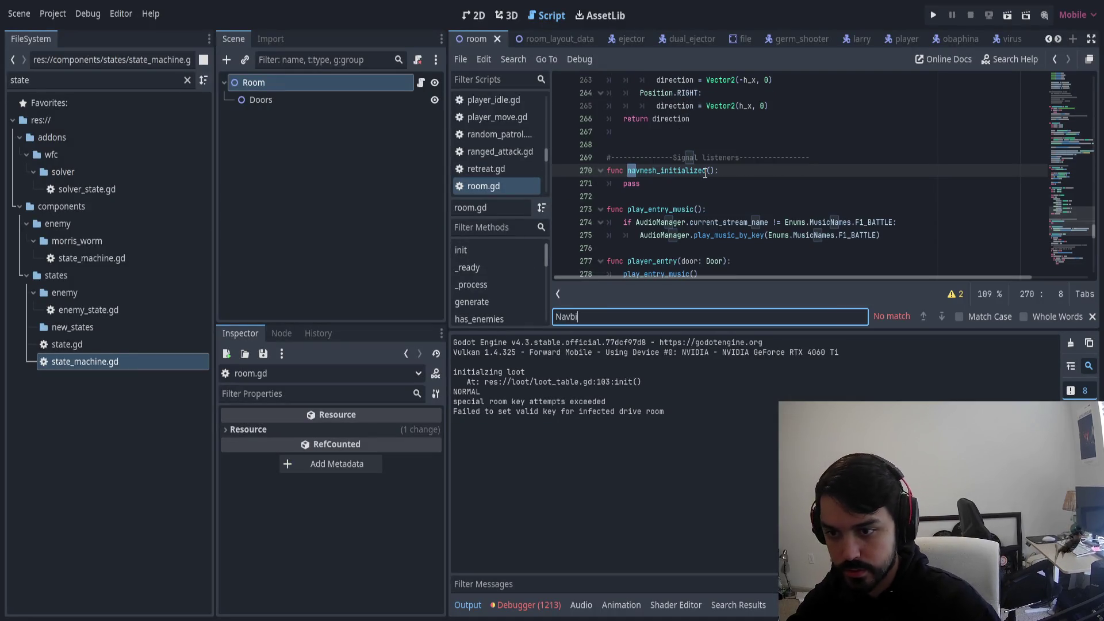
{"action": "type", "text": "igationSe"}
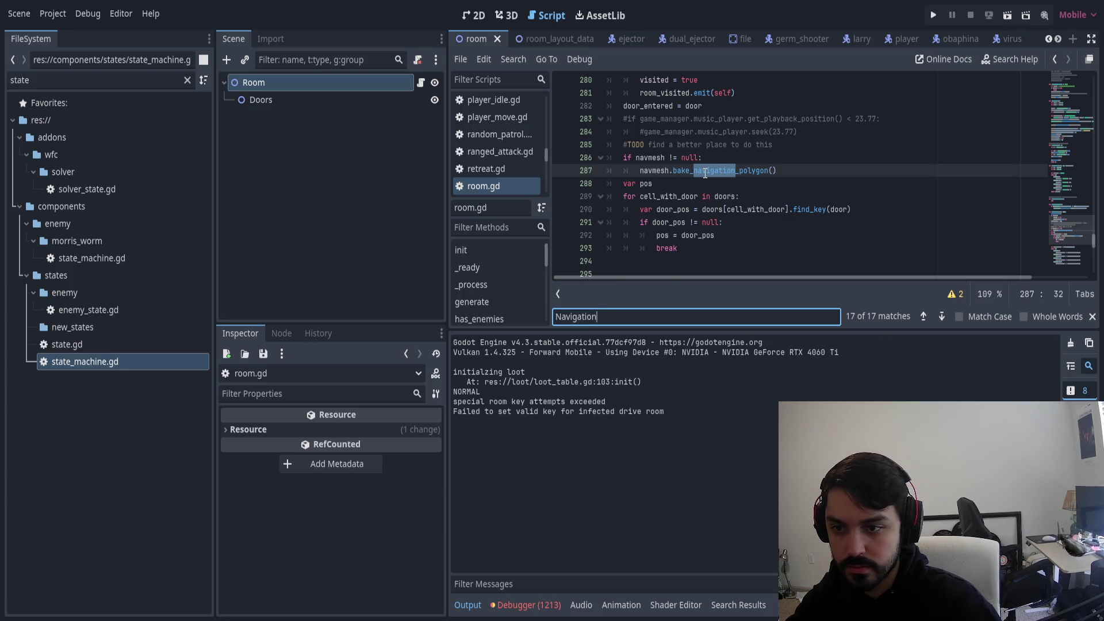
{"action": "type", "text": "rv"}
- Read and highlight the contributor replies on debug rendering and using navigation servers directly
{"action": "key", "text": "alt+Tab"}
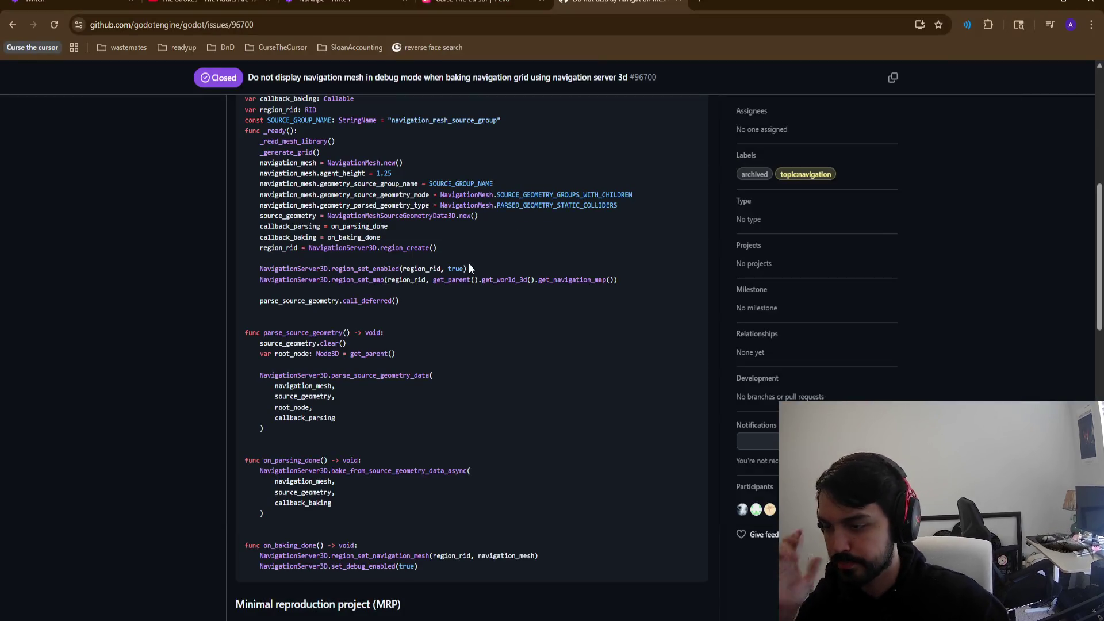
{"action": "scroll", "coordinate": [465, 291], "scroll_direction": "down", "scroll_amount": 5}
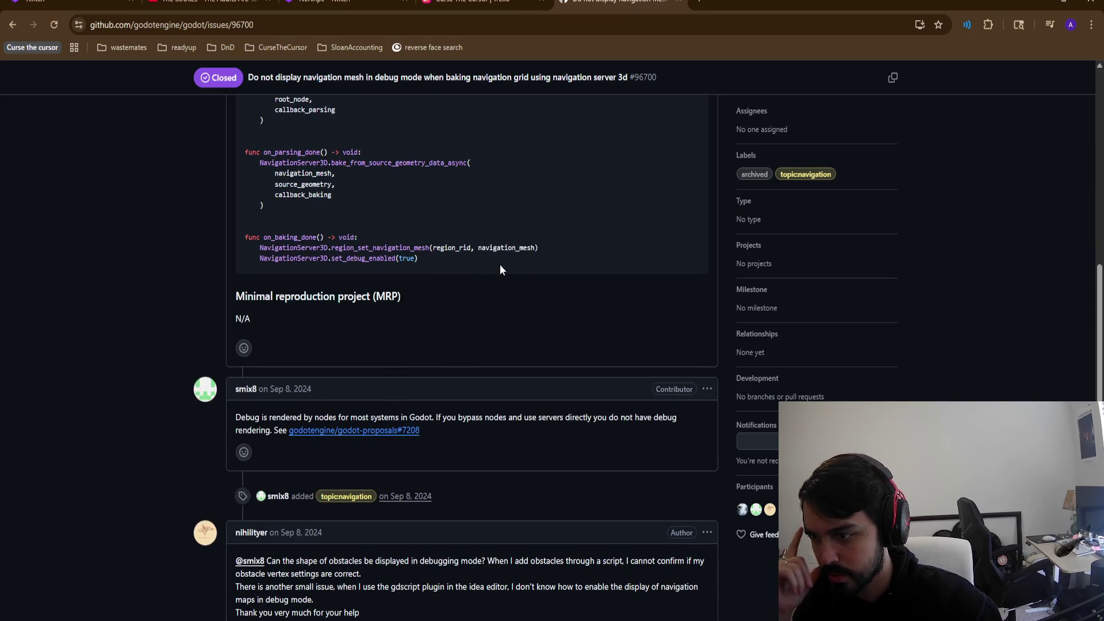
{"action": "left_click_drag", "start_coordinate": [237, 417], "coordinate": [694, 424]}
{"action": "left_click", "coordinate": [512, 420]}
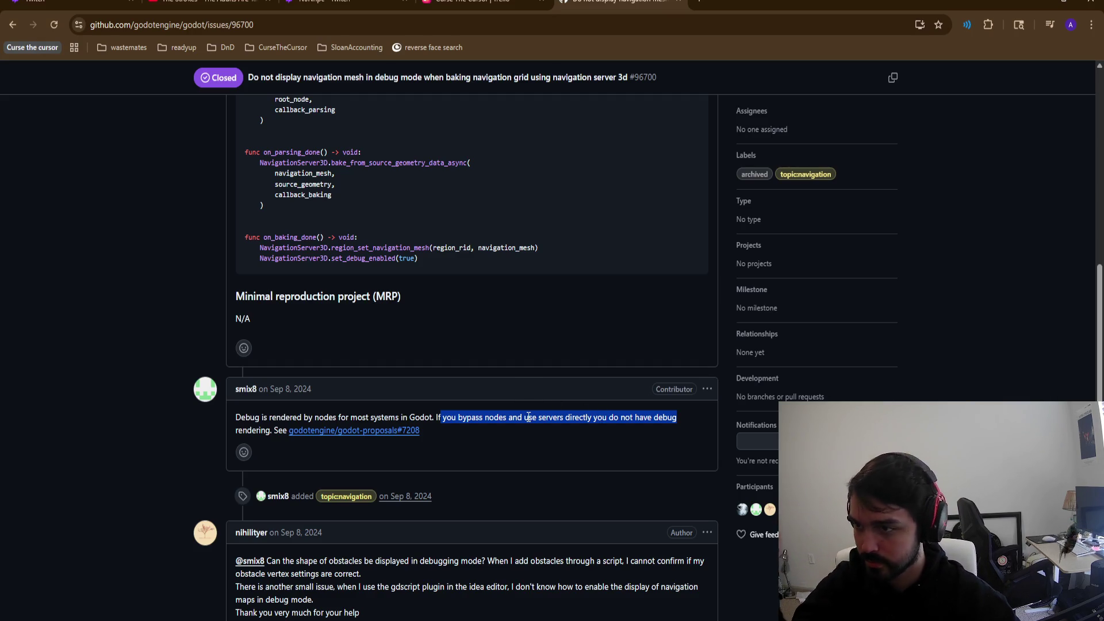
{"action": "scroll", "coordinate": [516, 463], "scroll_direction": "down", "scroll_amount": 4}
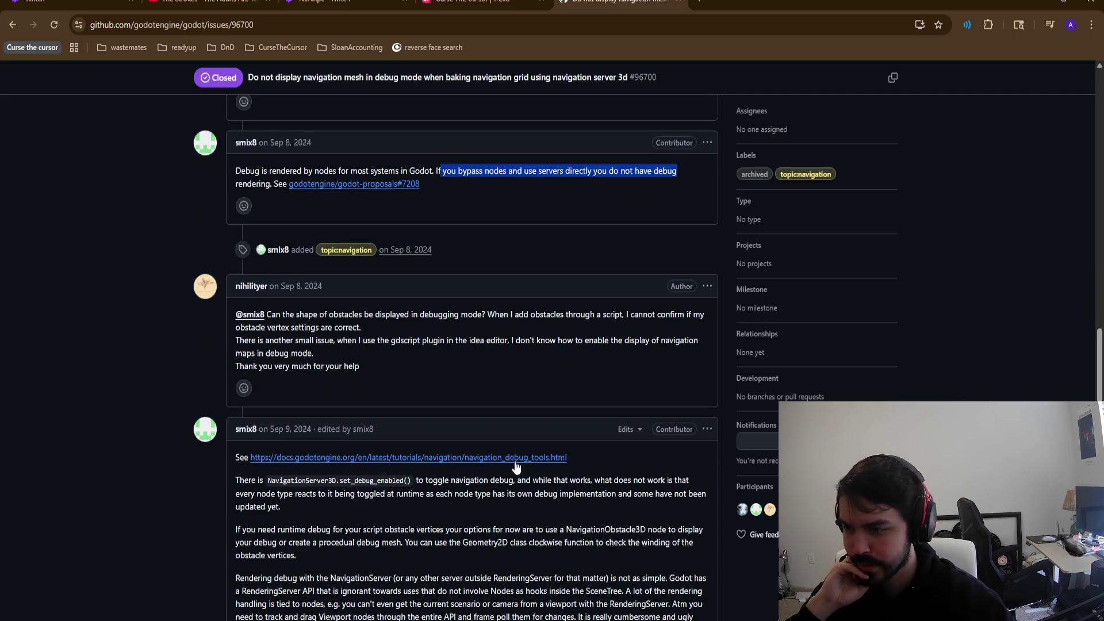
{"action": "scroll", "coordinate": [515, 463], "scroll_direction": "down", "scroll_amount": 2}
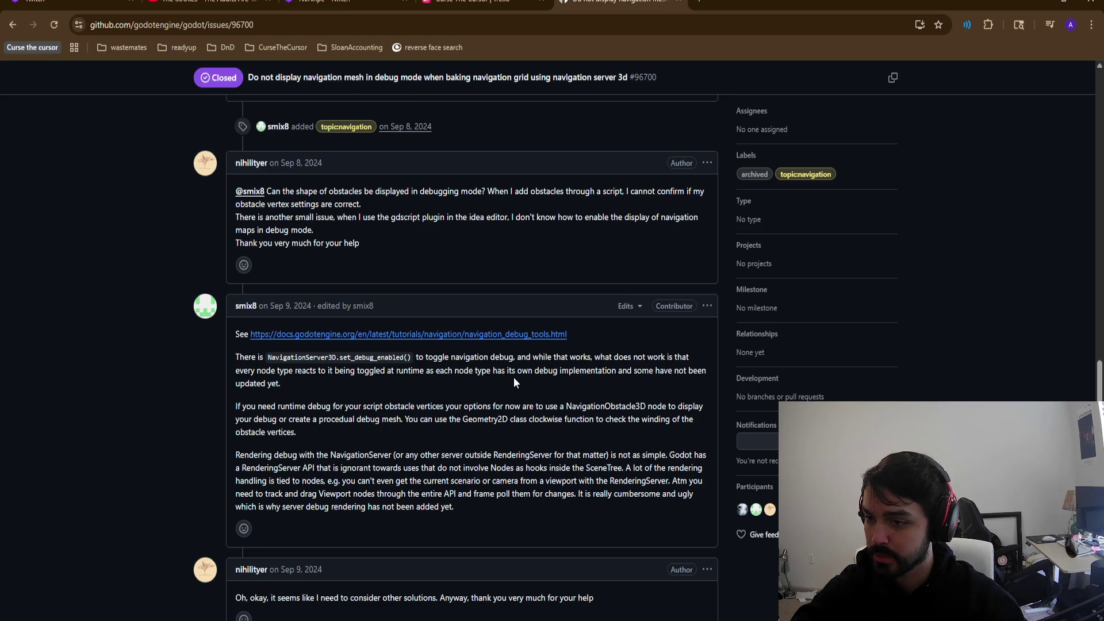
{"action": "key", "text": "alt+Tab"}
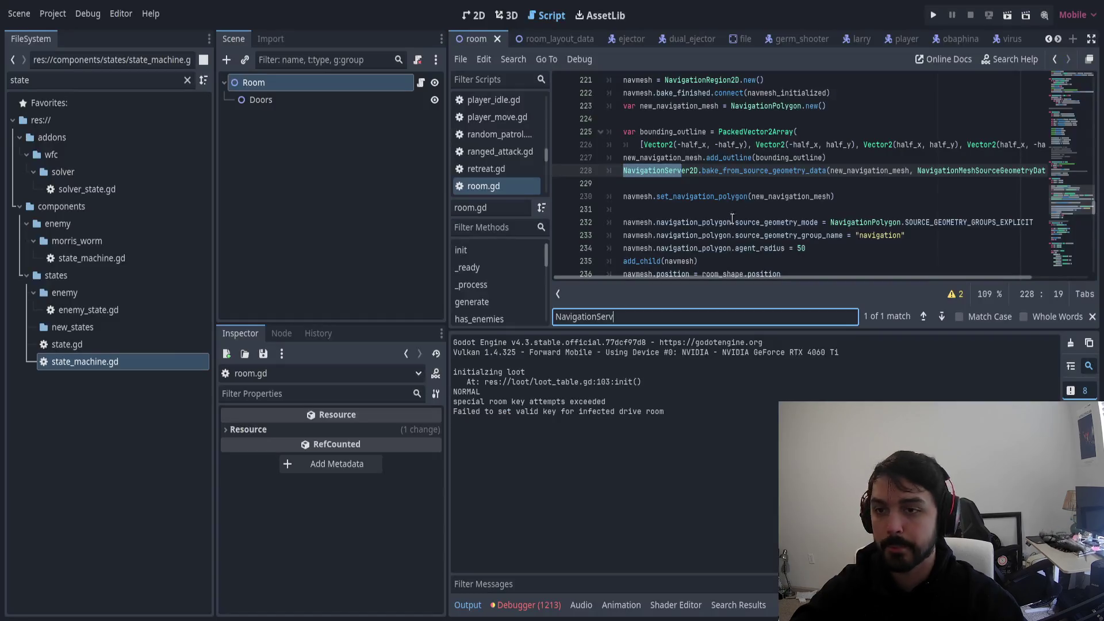
- Delete the navmesh.visible and navmesh.z_index lines from room.gd
{"action": "left_click", "coordinate": [786, 184]}
{"action": "scroll", "coordinate": [787, 184], "scroll_direction": "down", "scroll_amount": 3}
{"action": "left_click", "coordinate": [757, 180]}
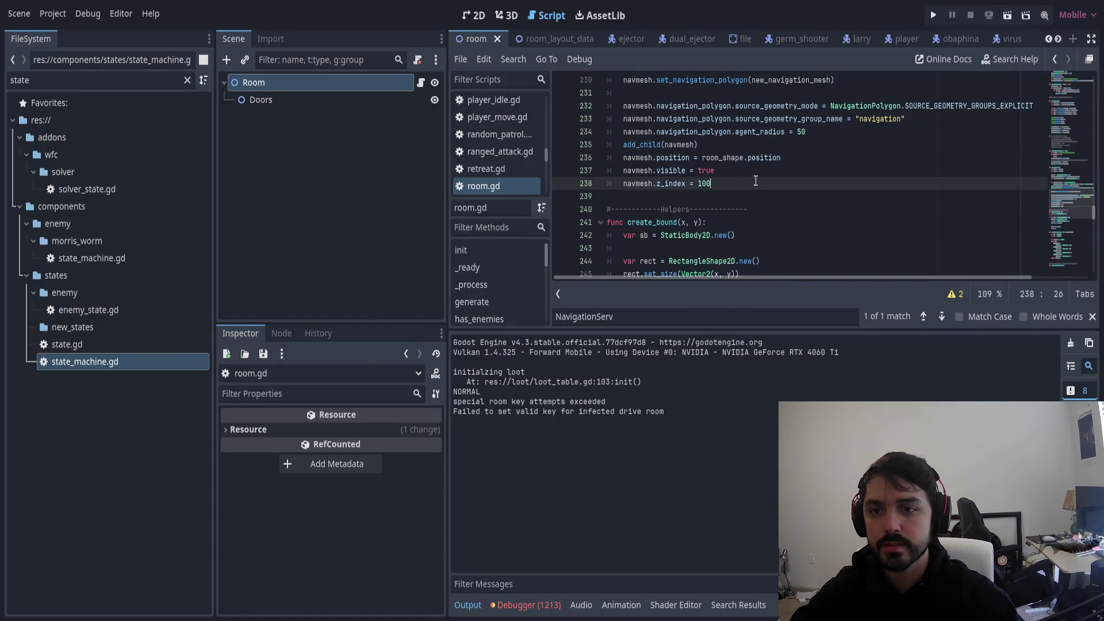
{"action": "key", "text": "Up"}
{"action": "key", "text": "ctrl+x"}
{"action": "key", "text": "ctrl+x"}
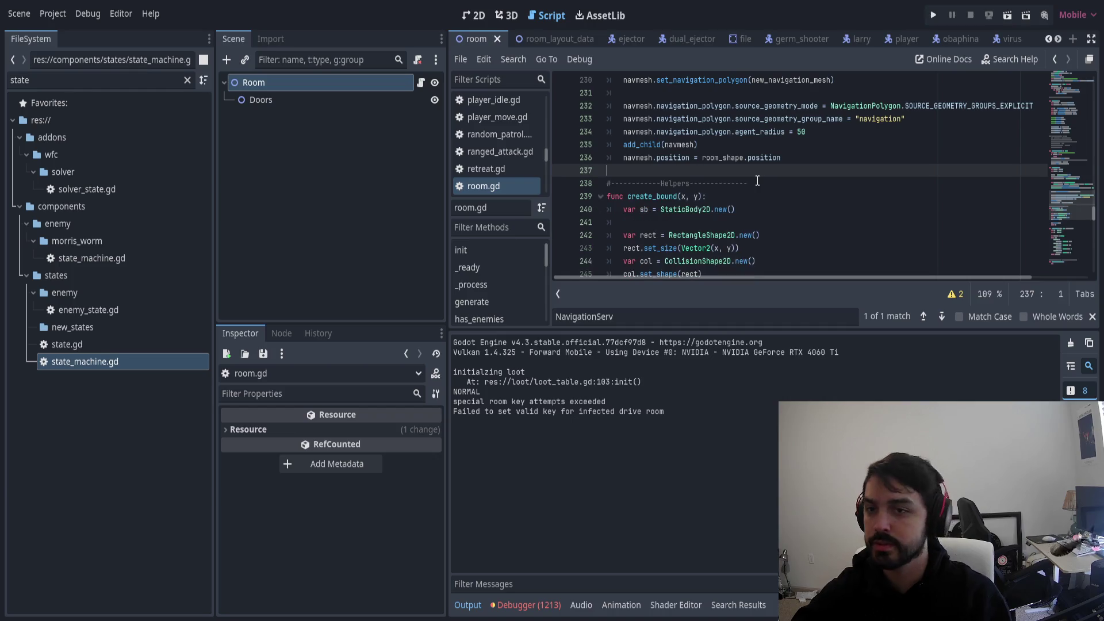
- Write 'NavigationServer2D.set_debug_enabled(true)' in their place and run the project
{"action": "type", "text": "N"}
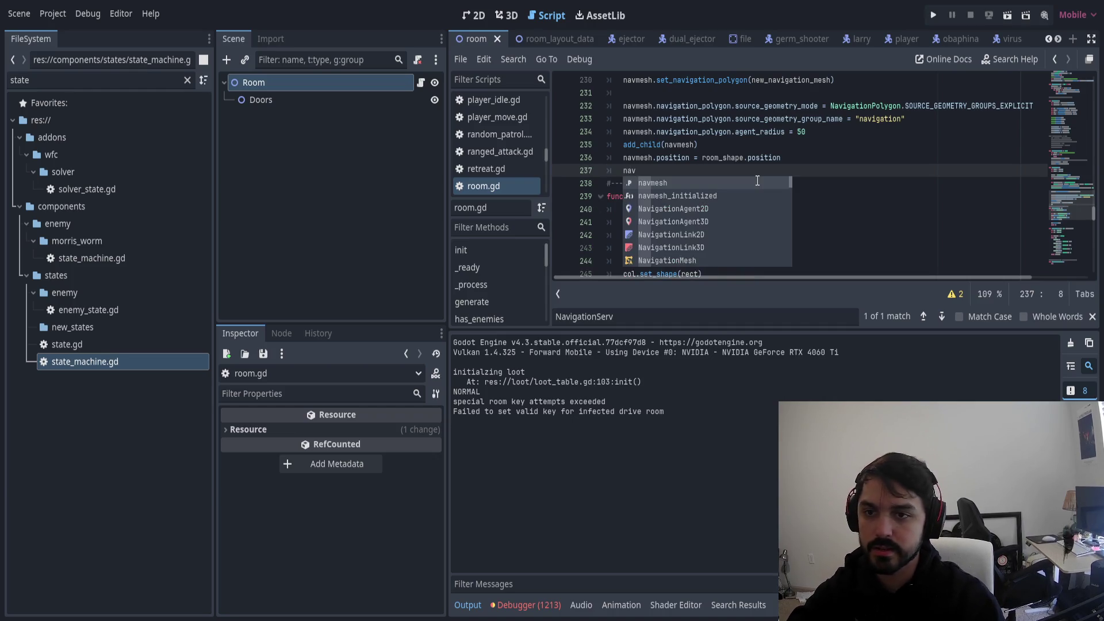
{"action": "type", "text": "avigationSer"}
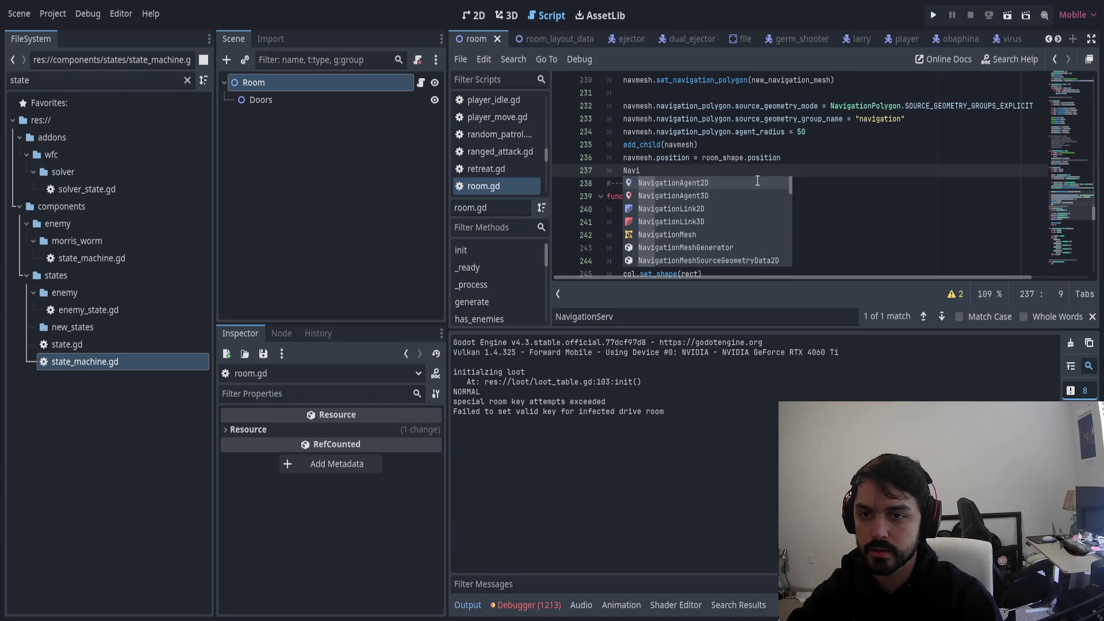
{"action": "key", "text": "Return"}
{"action": "type", "text": "."}
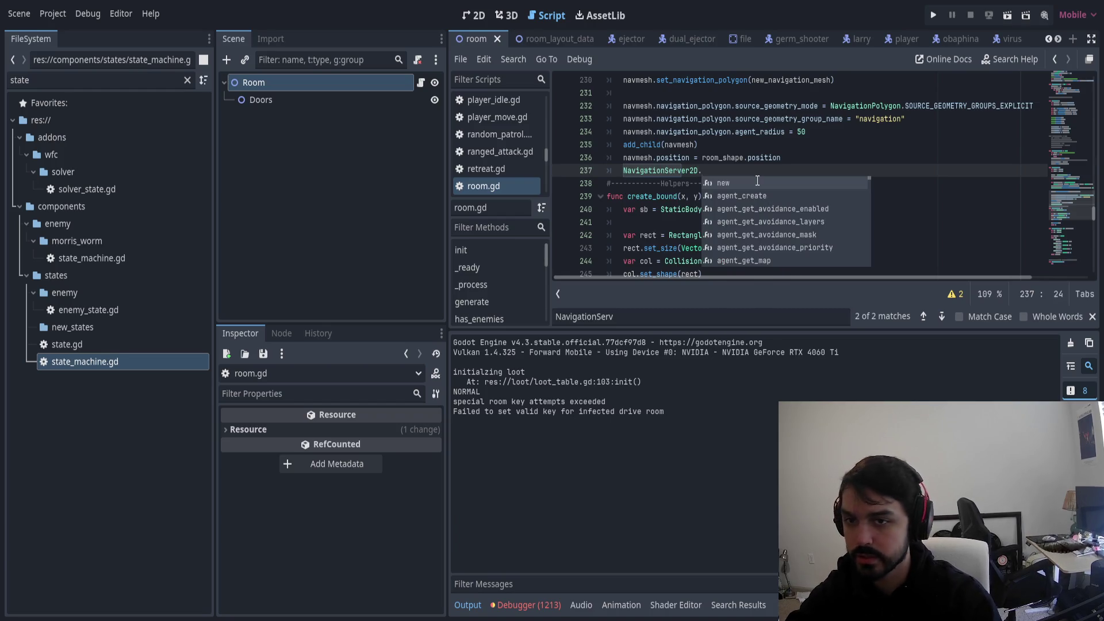
{"action": "type", "text": "set_debug"}
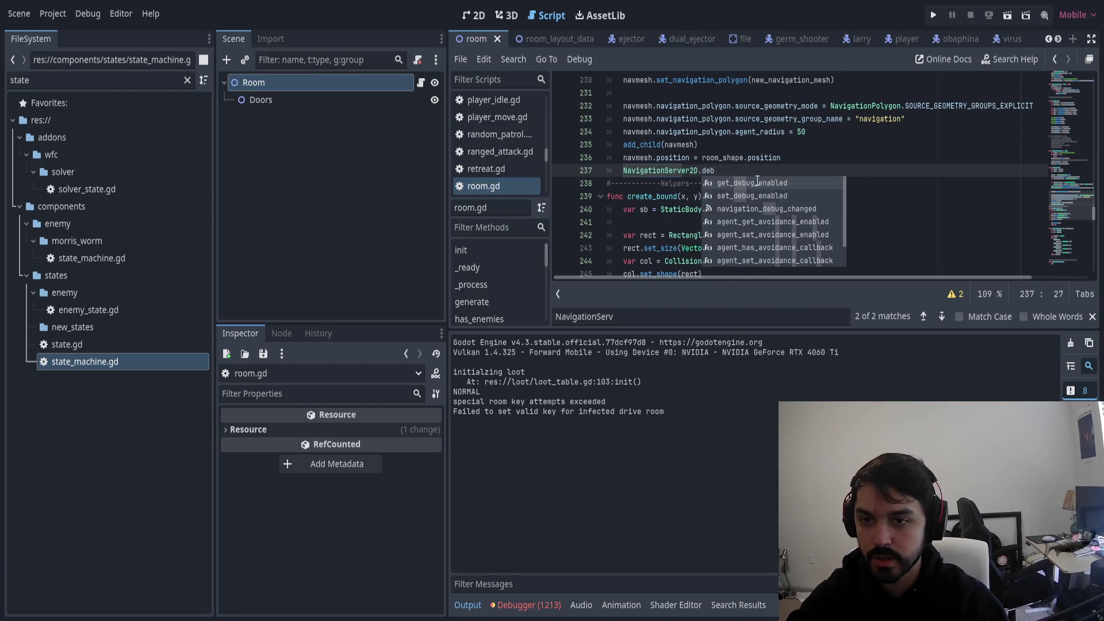
{"action": "key", "text": "Return"}
{"action": "type", "text": "true"}
{"action": "left_click", "coordinate": [933, 15]}
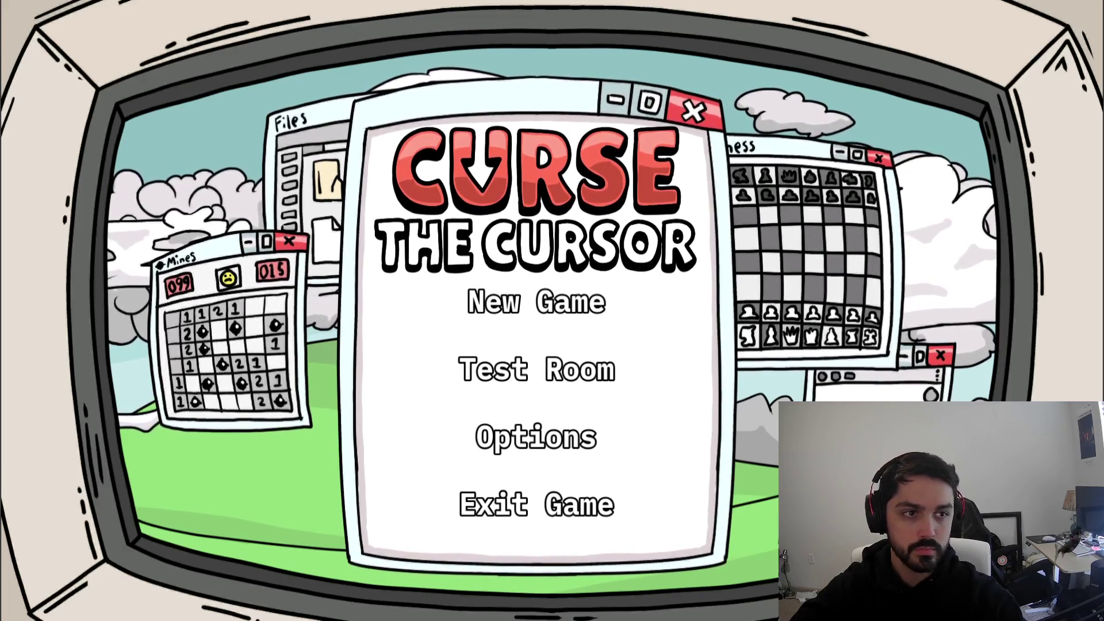
- Start a new game, move briefly to check the navmesh, stop it, and add a line after the navmesh position
{"action": "left_click", "coordinate": [537, 301]}
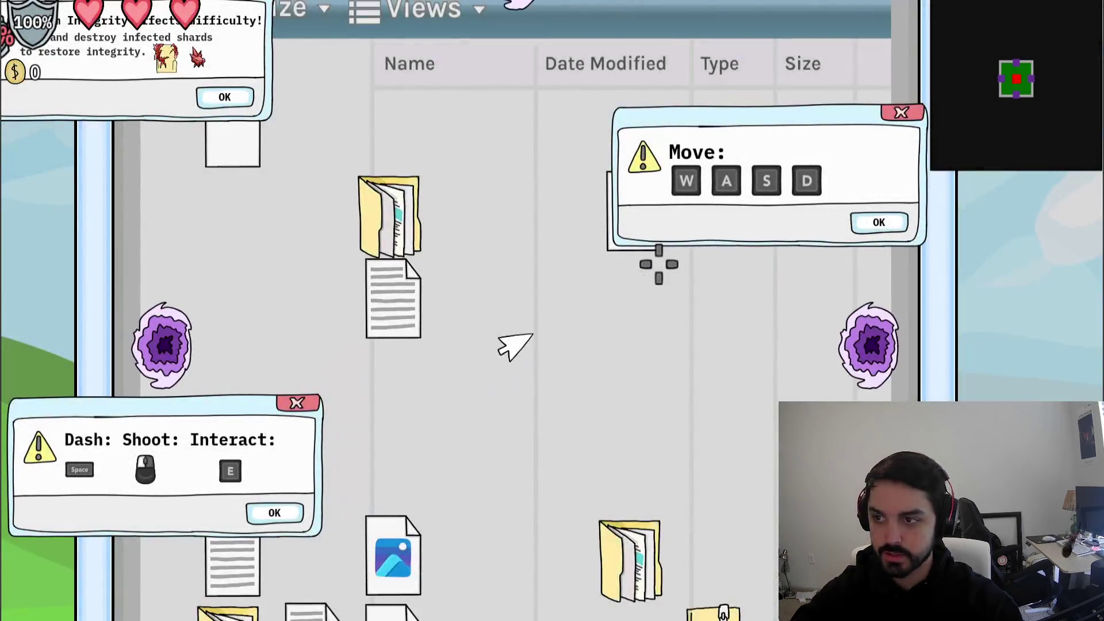
{"action": "key", "text": "w"}
{"action": "key", "text": "a"}
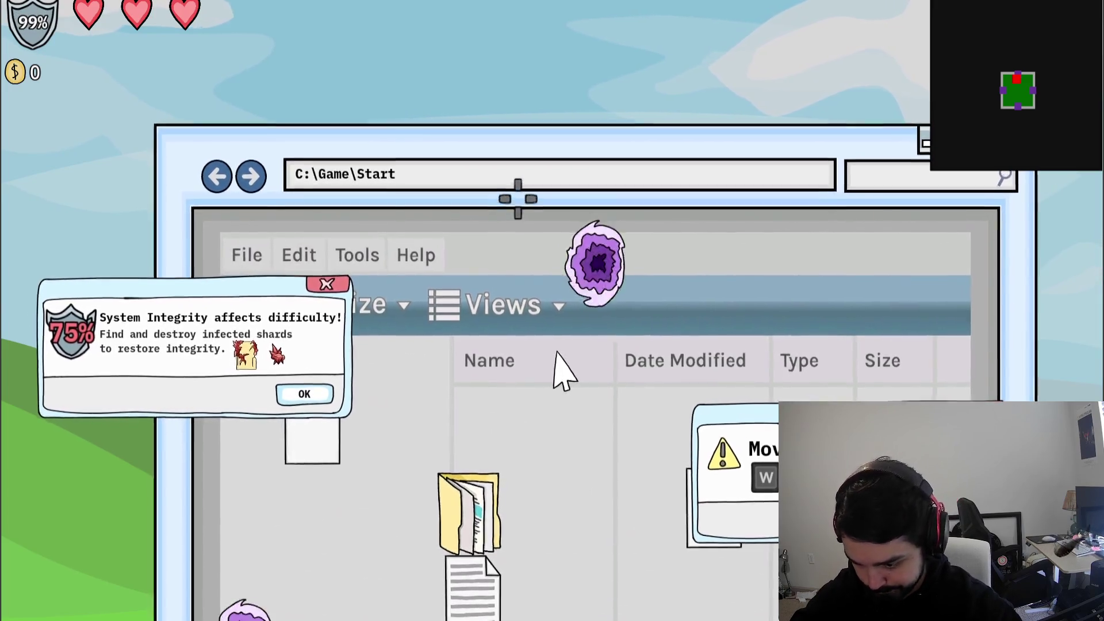
{"action": "key", "text": "F8"}
{"action": "left_click", "coordinate": [837, 158]}
{"action": "key", "text": "Return"}
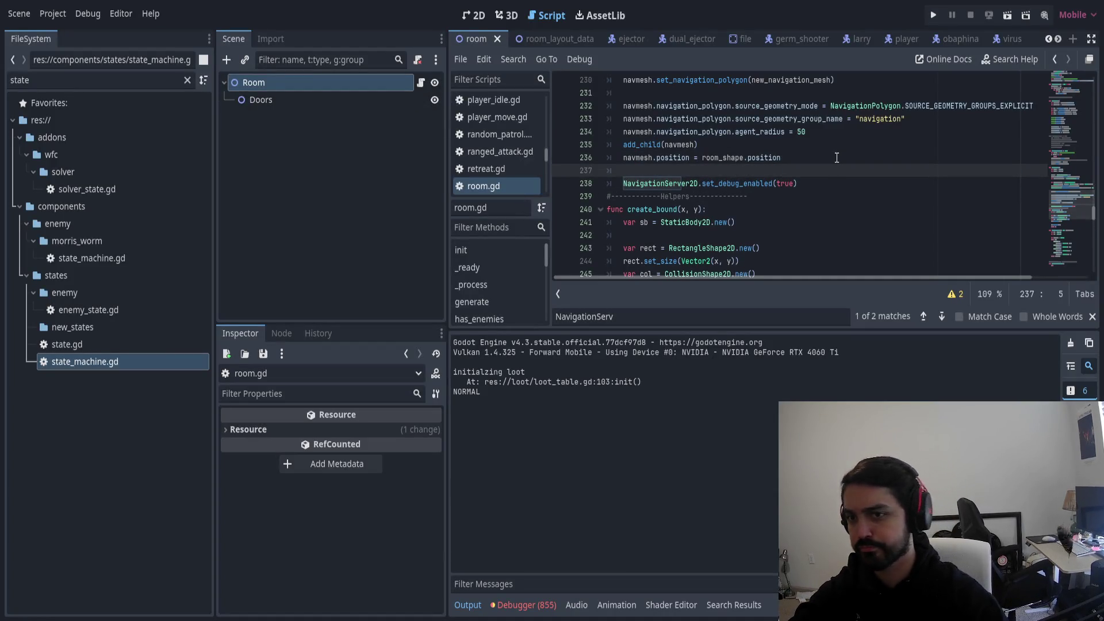
- Type and then discard a 'navmesh.debug' line, then open the set_debug_enabled documentation
{"action": "type", "text": "navmesh.deb"}
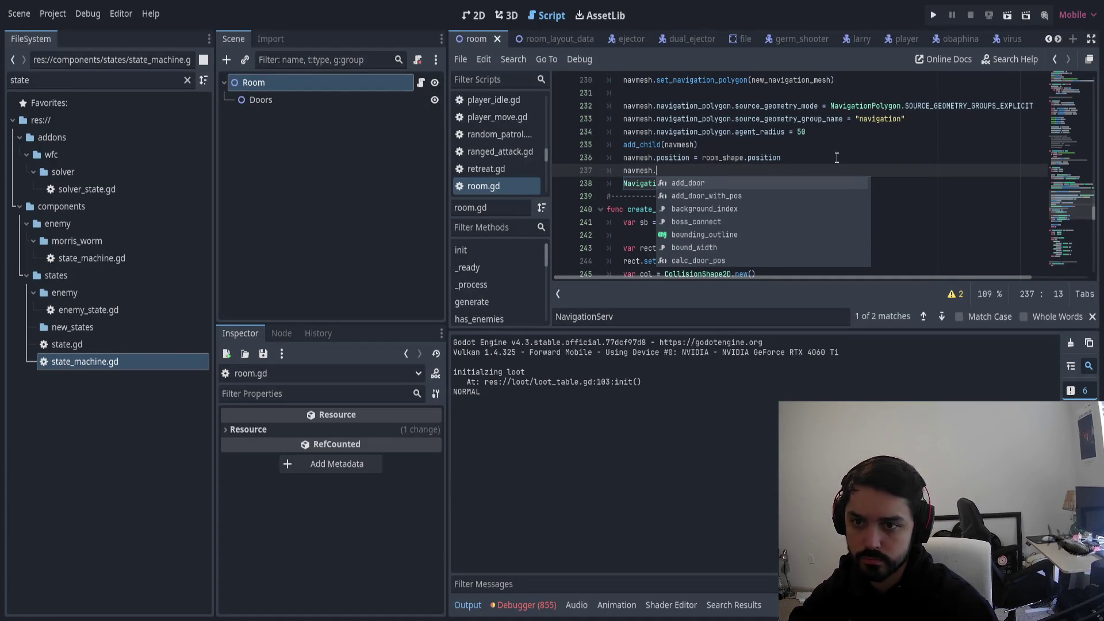
{"action": "key", "text": "BackSpace"}
{"action": "key", "text": "BackSpace"}
{"action": "key", "text": "BackSpace"}
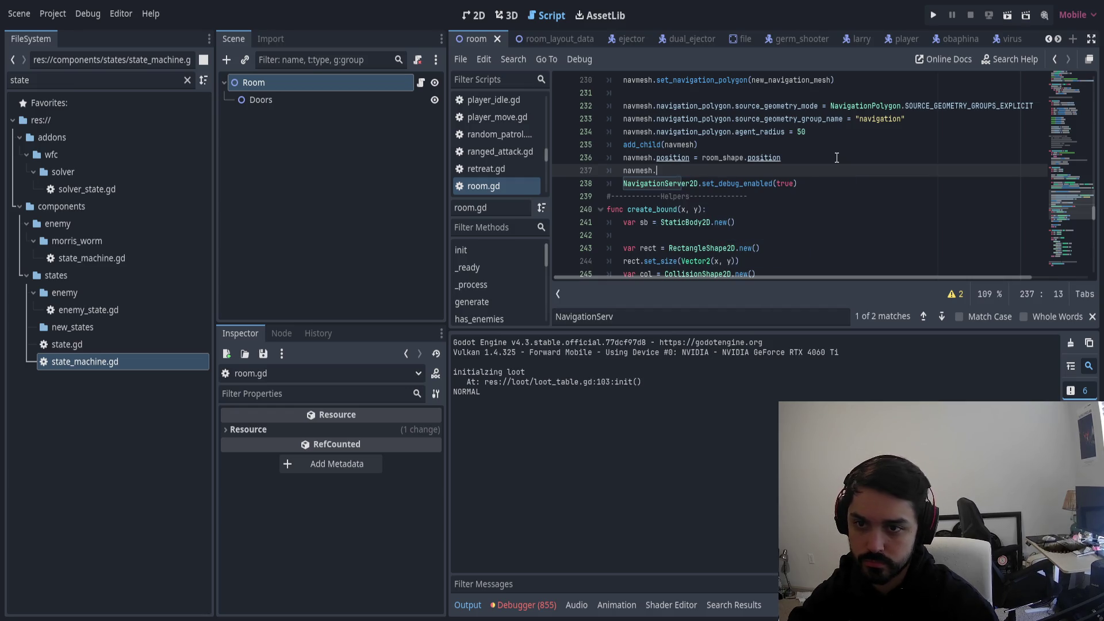
{"action": "type", "text": ".d"}
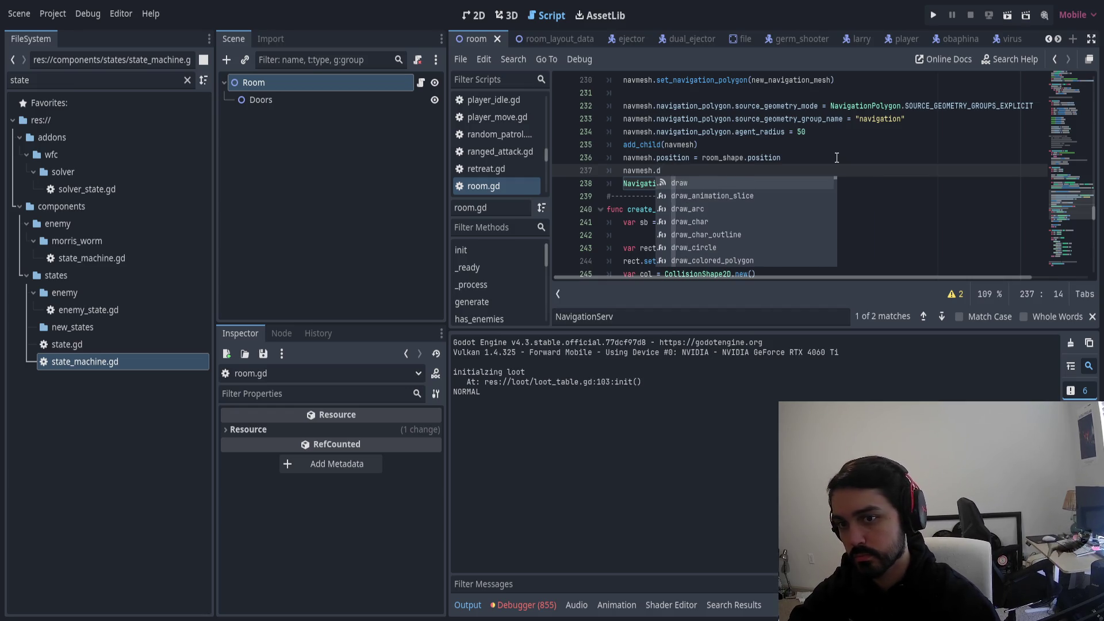
{"action": "type", "text": "ebug"}
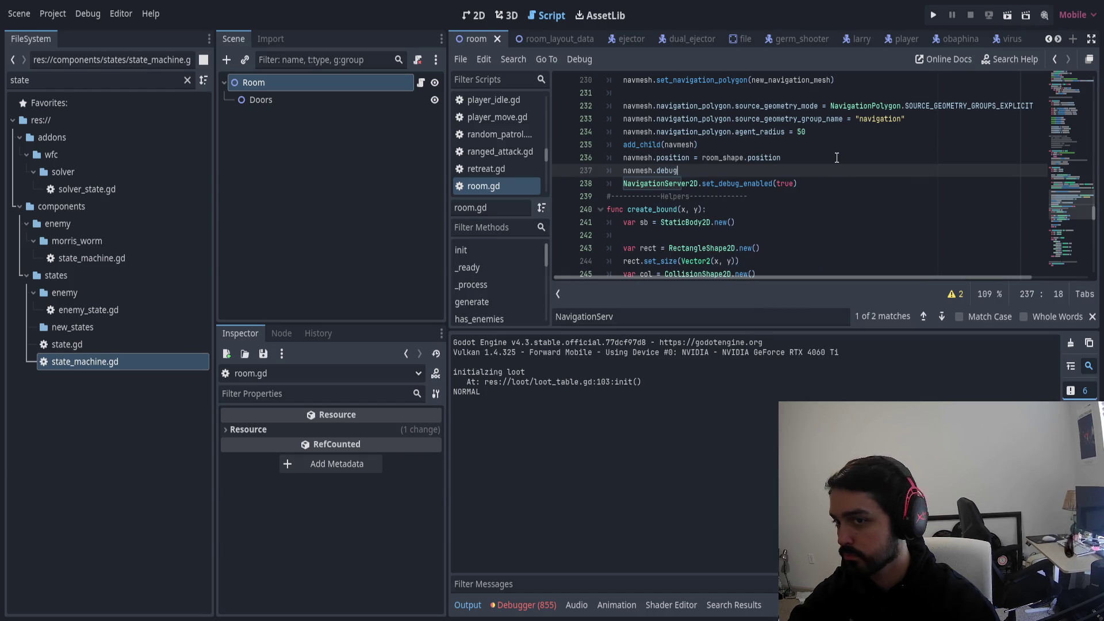
{"action": "key", "text": "ctrl+BackSpace"}
{"action": "key", "text": "ctrl+BackSpace"}
{"action": "key", "text": "ctrl+BackSpace"}
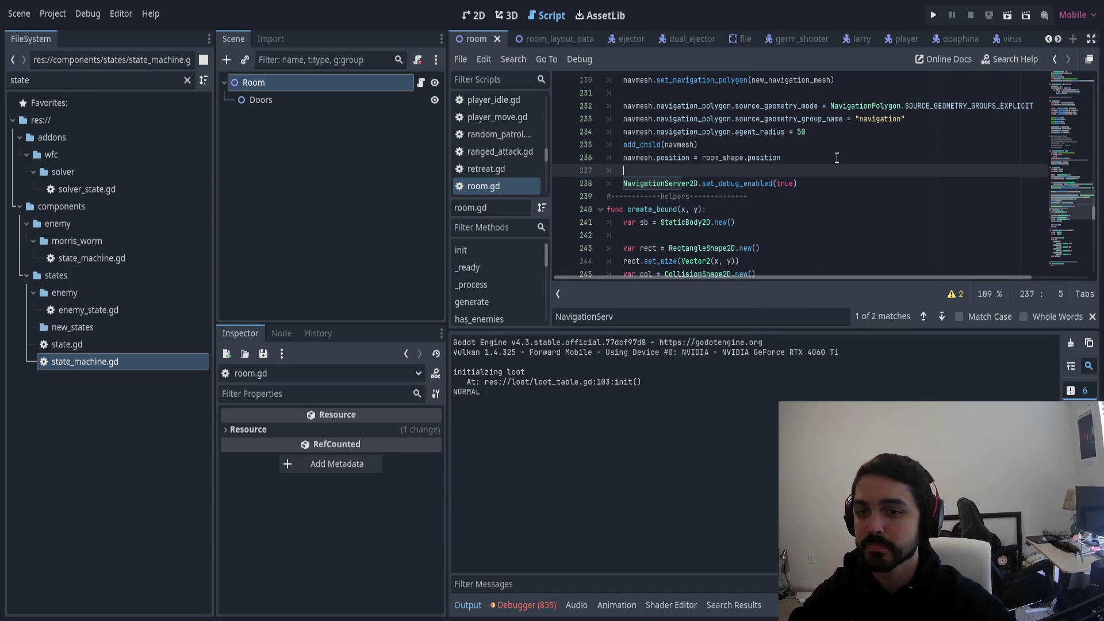
{"action": "left_click", "coordinate": [730, 184], "text": "ctrl"}
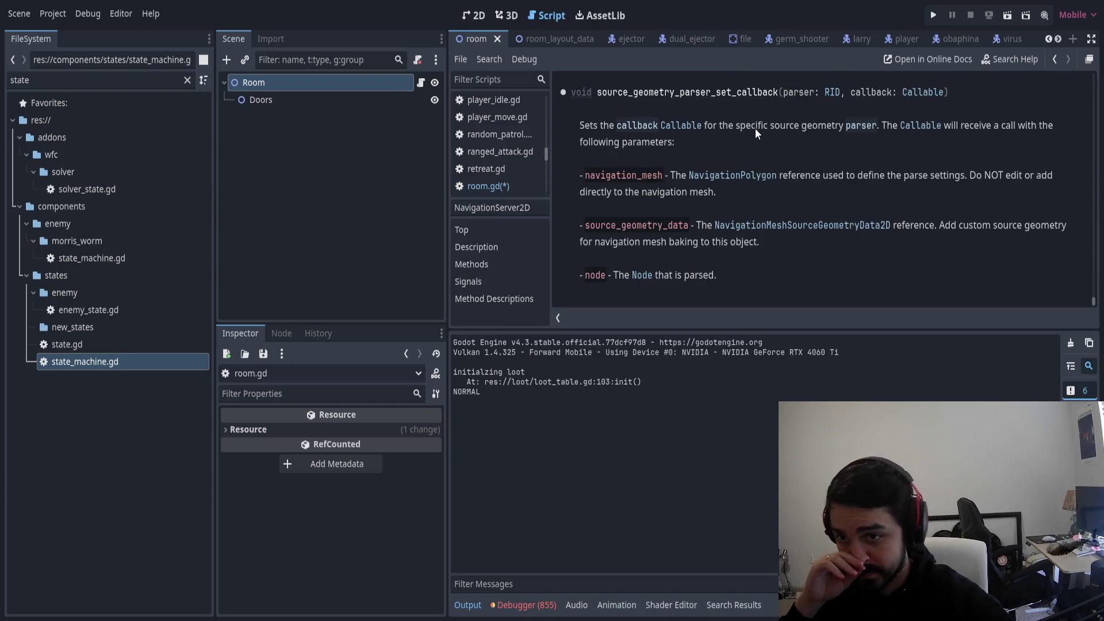
- Return to room.gd and open the set_debug_enabled documentation from the code
{"action": "scroll", "coordinate": [733, 161], "scroll_direction": "up", "scroll_amount": 2}
{"action": "scroll", "coordinate": [733, 163], "scroll_direction": "down", "scroll_amount": 2}
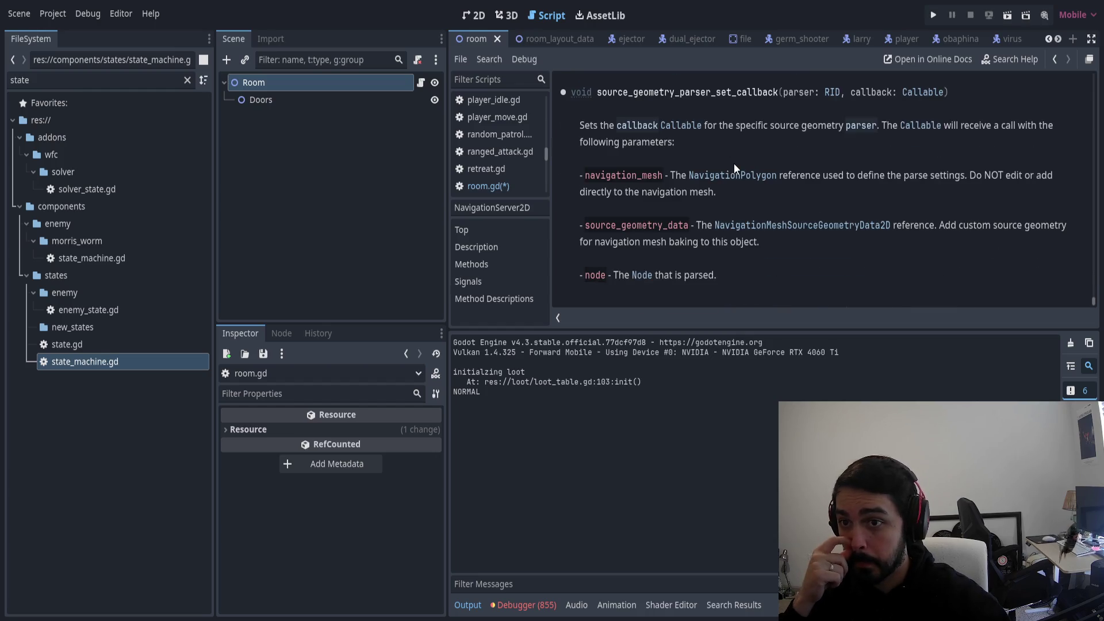
{"action": "scroll", "coordinate": [736, 195], "scroll_direction": "up", "scroll_amount": 3}
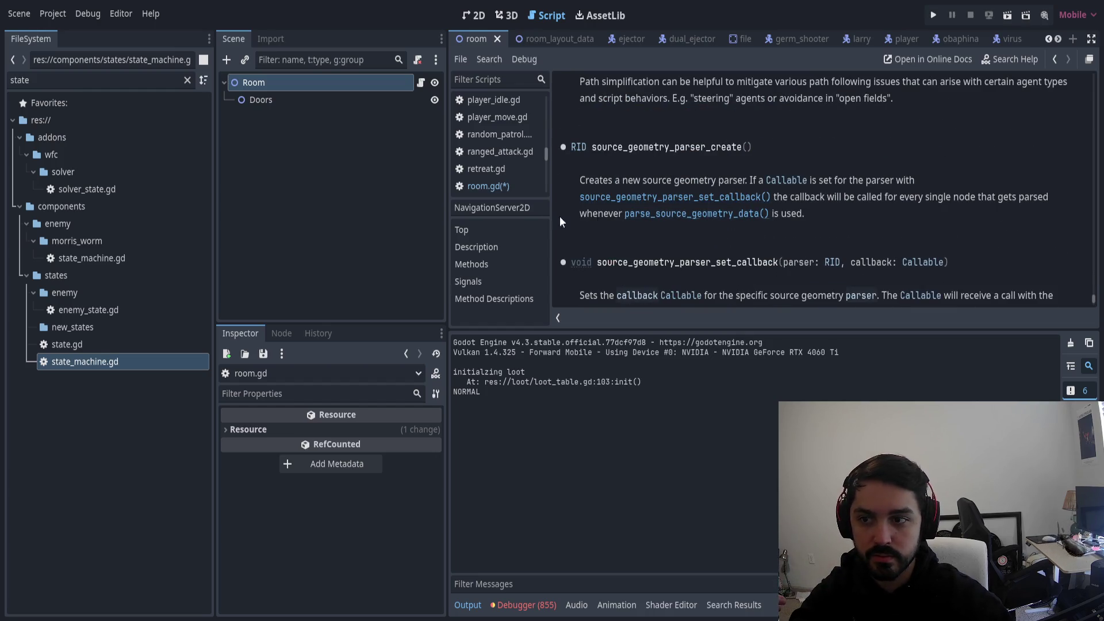
{"action": "left_click", "coordinate": [522, 185]}
{"action": "left_click", "coordinate": [730, 183], "text": "ctrl"}
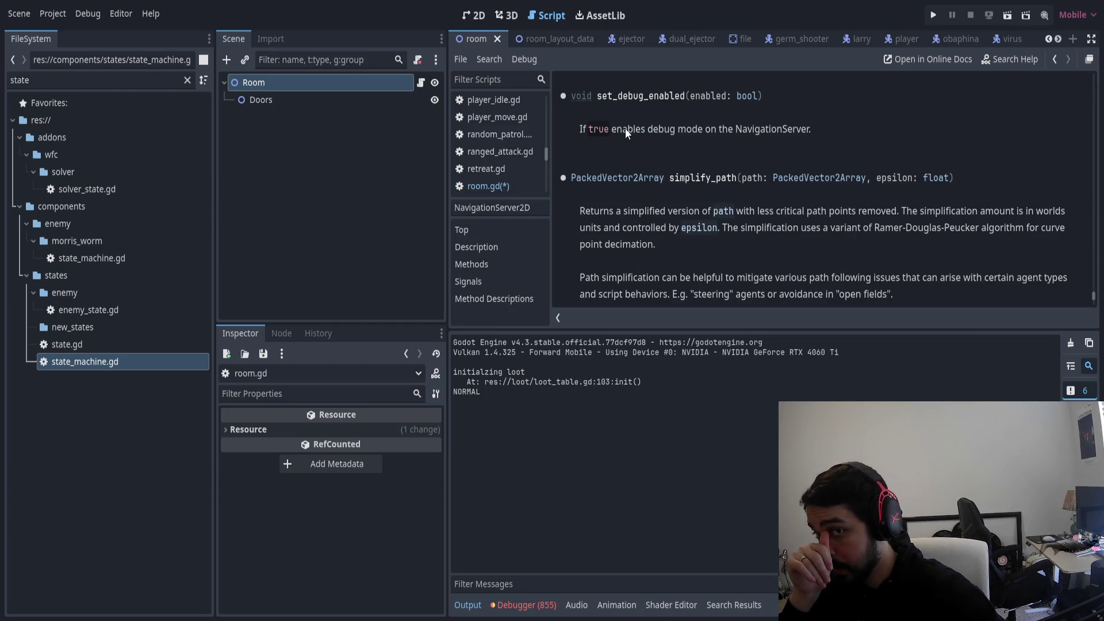
- Scroll the NavigationServer2D methods list past the agent_* and bake_* entries to link_*
{"action": "scroll", "coordinate": [687, 138], "scroll_direction": "up", "scroll_amount": 5}
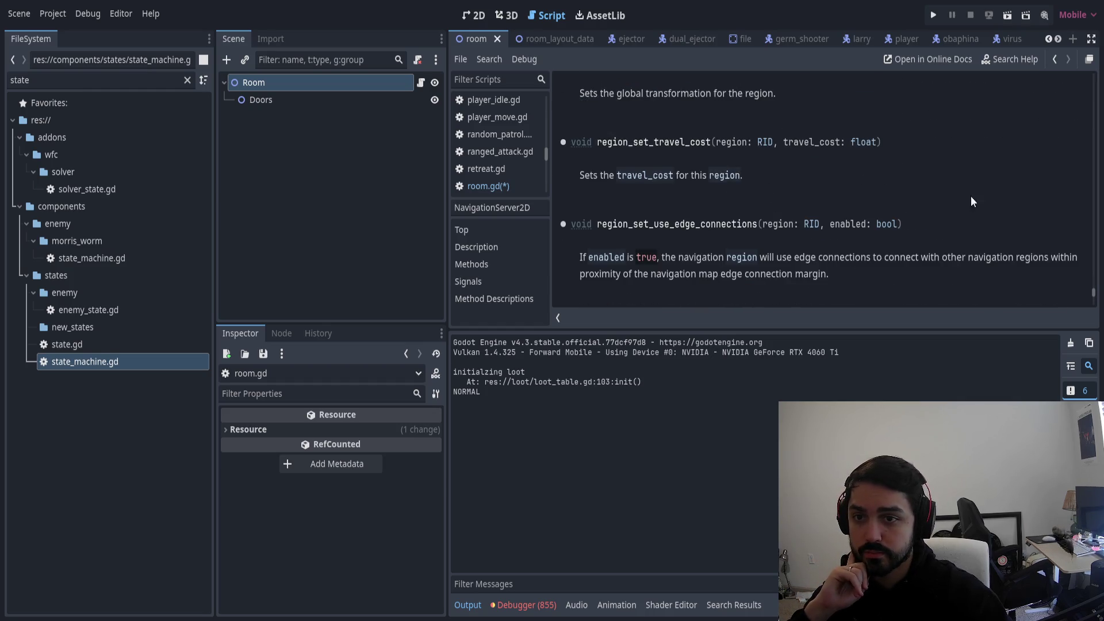
{"action": "left_click_drag", "start_coordinate": [1093, 293], "coordinate": [1090, 66]}
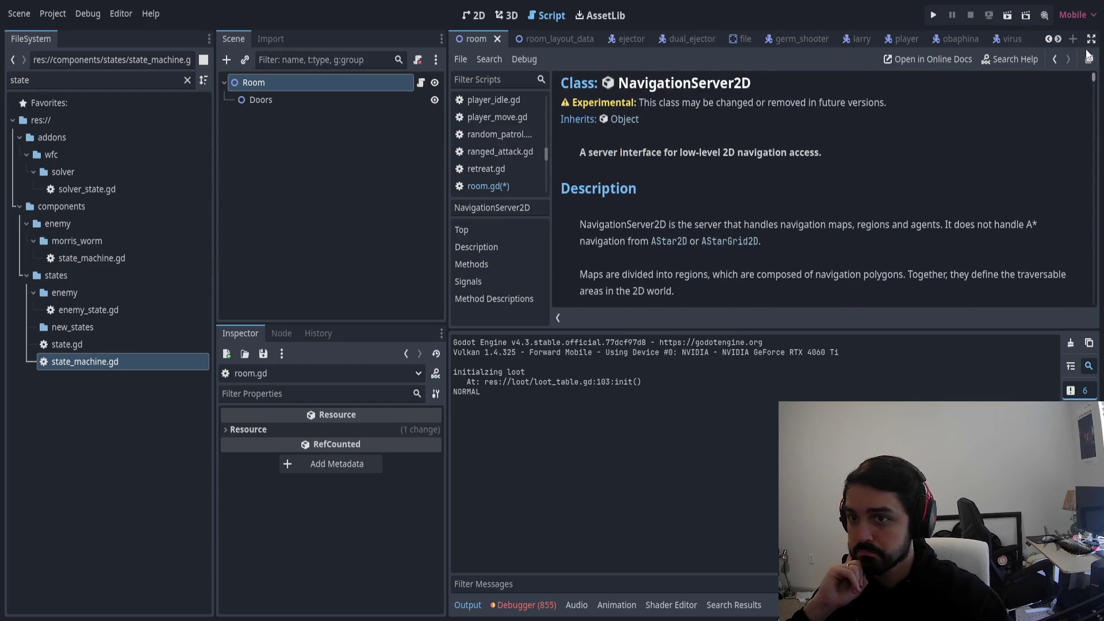
{"action": "scroll", "coordinate": [835, 202], "scroll_direction": "down", "scroll_amount": 1}
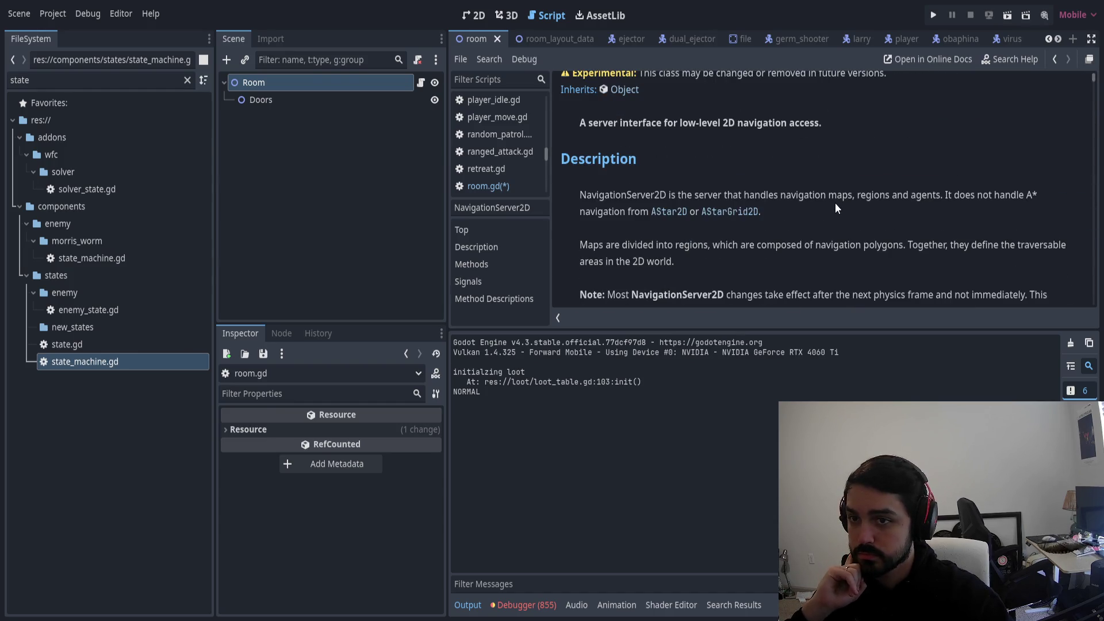
{"action": "scroll", "coordinate": [633, 118], "scroll_direction": "up", "scroll_amount": 1}
{"action": "scroll", "coordinate": [606, 102], "scroll_direction": "down", "scroll_amount": 3}
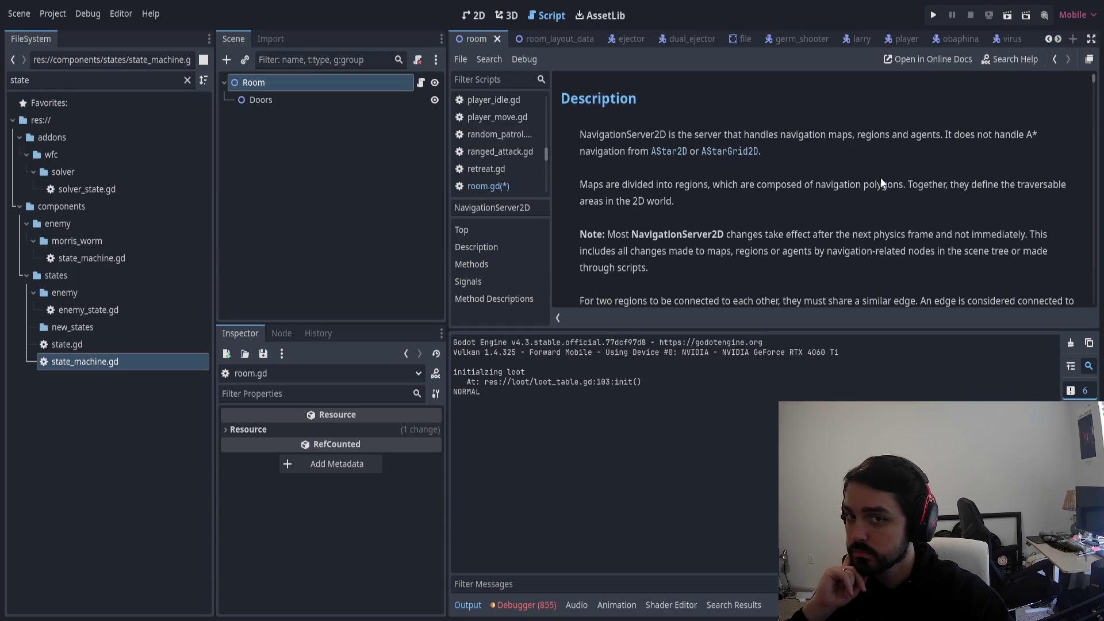
{"action": "scroll", "coordinate": [881, 181], "scroll_direction": "down", "scroll_amount": 1}
{"action": "scroll", "coordinate": [884, 181], "scroll_direction": "down", "scroll_amount": 2}
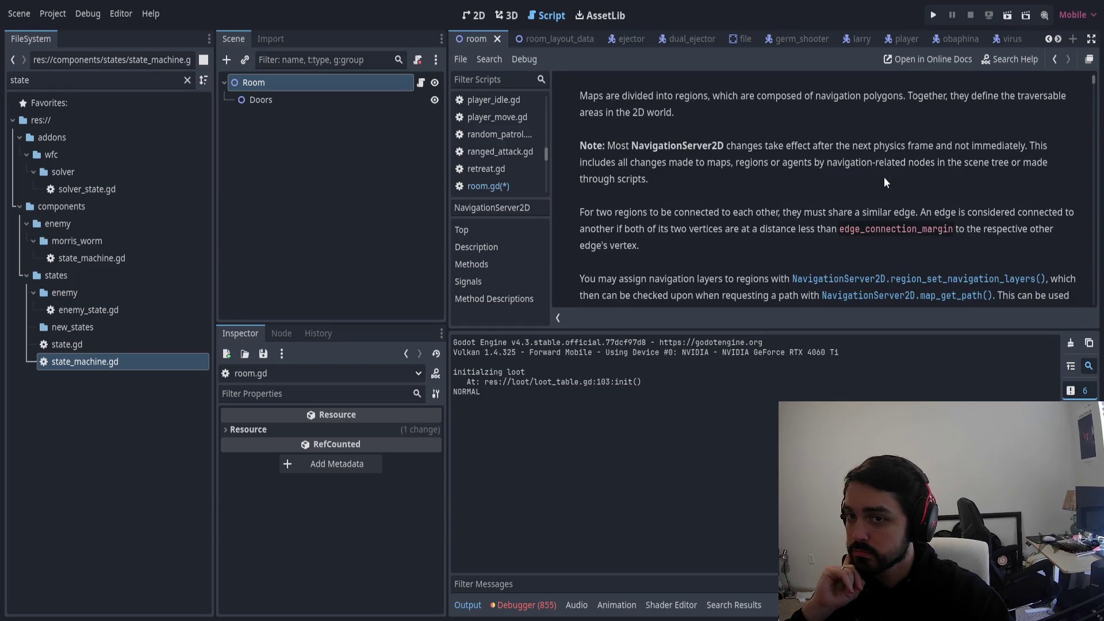
{"action": "scroll", "coordinate": [785, 202], "scroll_direction": "down", "scroll_amount": 4}
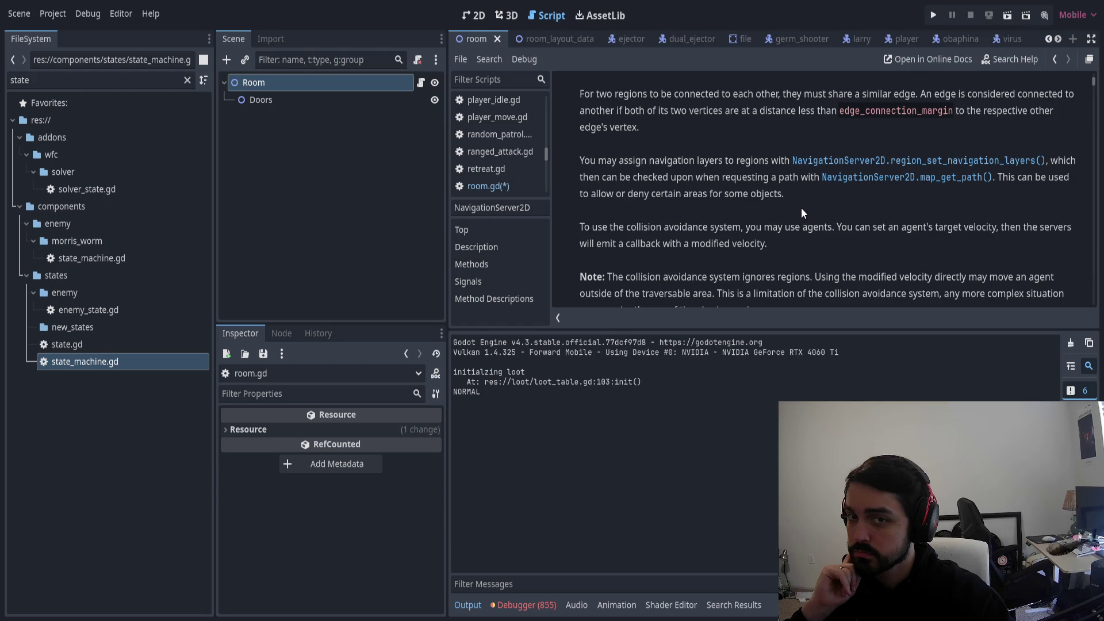
{"action": "scroll", "coordinate": [802, 209], "scroll_direction": "down", "scroll_amount": 15}
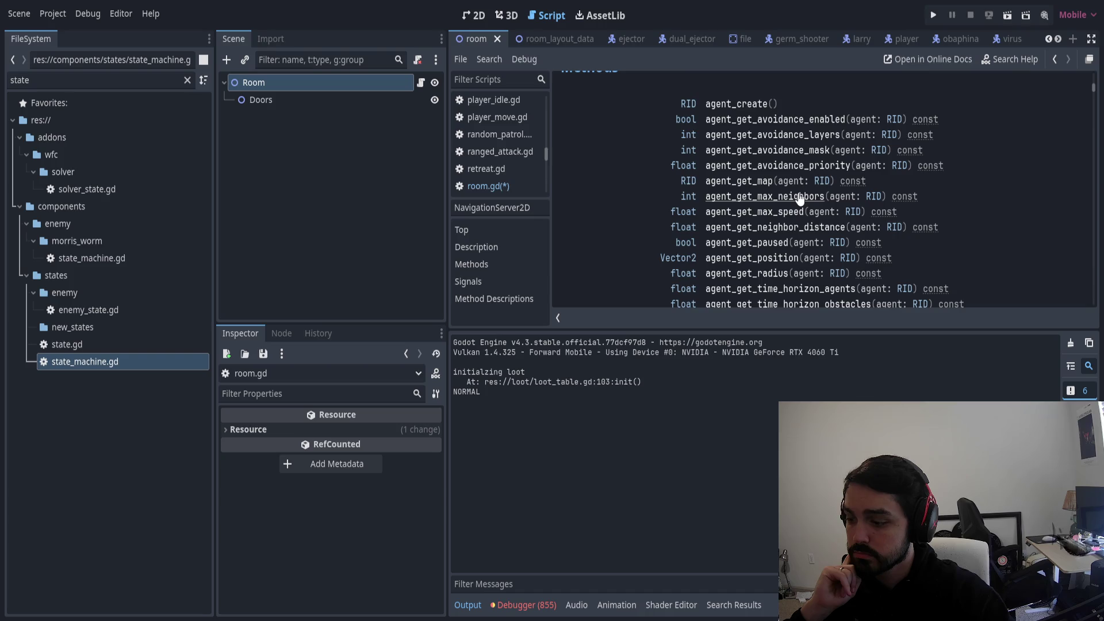
{"action": "scroll", "coordinate": [800, 198], "scroll_direction": "down", "scroll_amount": 12}
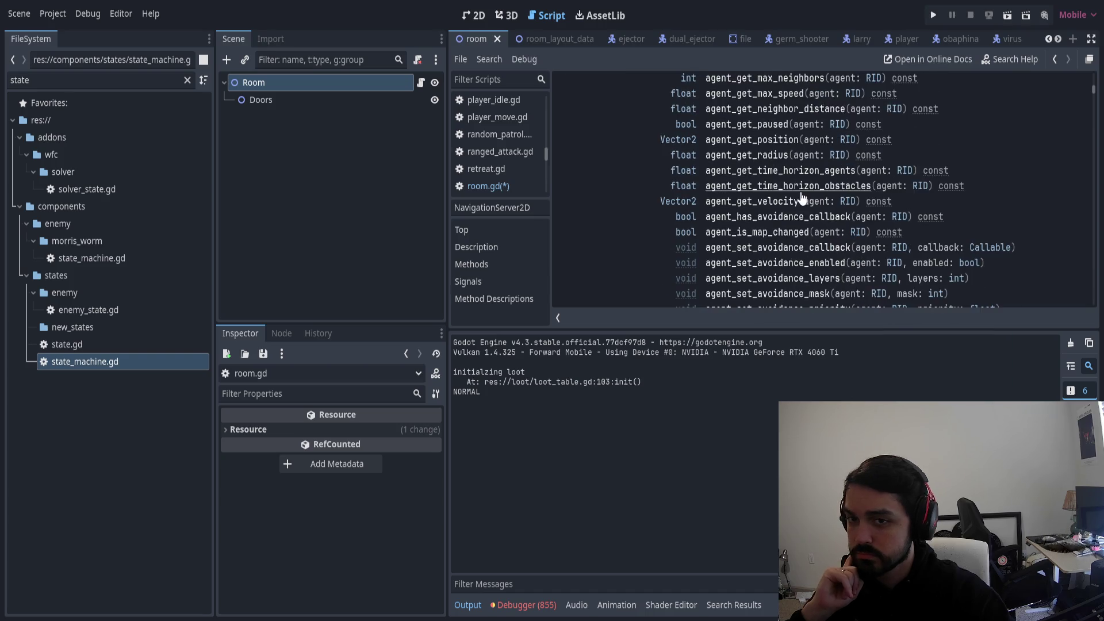
{"action": "scroll", "coordinate": [808, 207], "scroll_direction": "down", "scroll_amount": 8}
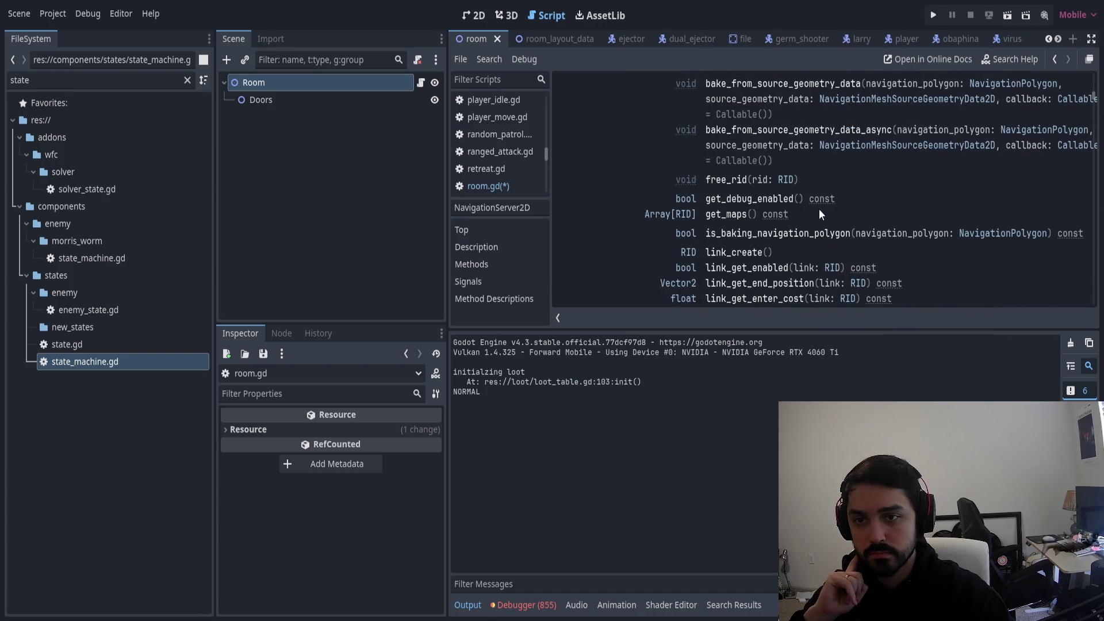
{"action": "scroll", "coordinate": [827, 219], "scroll_direction": "down", "scroll_amount": 2}
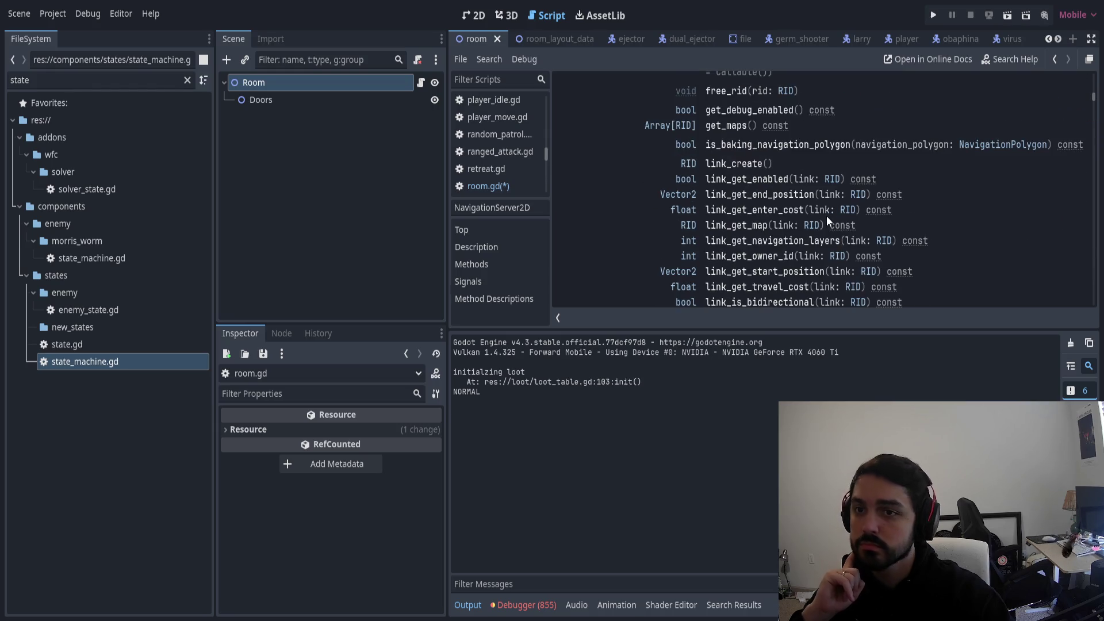
- Open the get_maps description and scroll through the NavigationServer2D method descriptions
{"action": "left_click", "coordinate": [725, 126]}
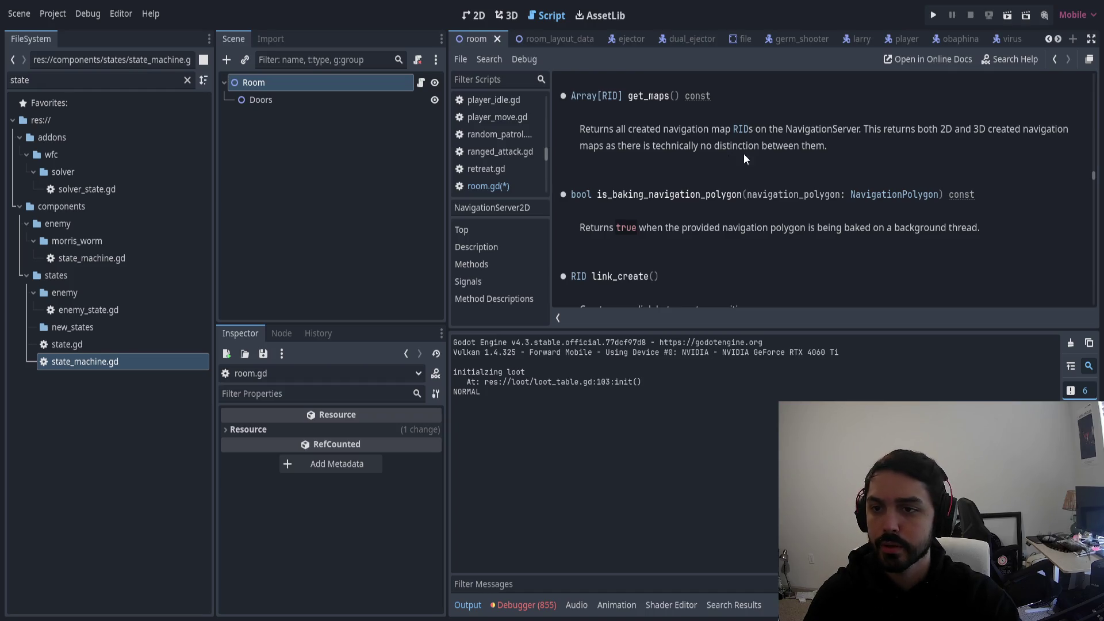
{"action": "scroll", "coordinate": [748, 160], "scroll_direction": "down", "scroll_amount": 3}
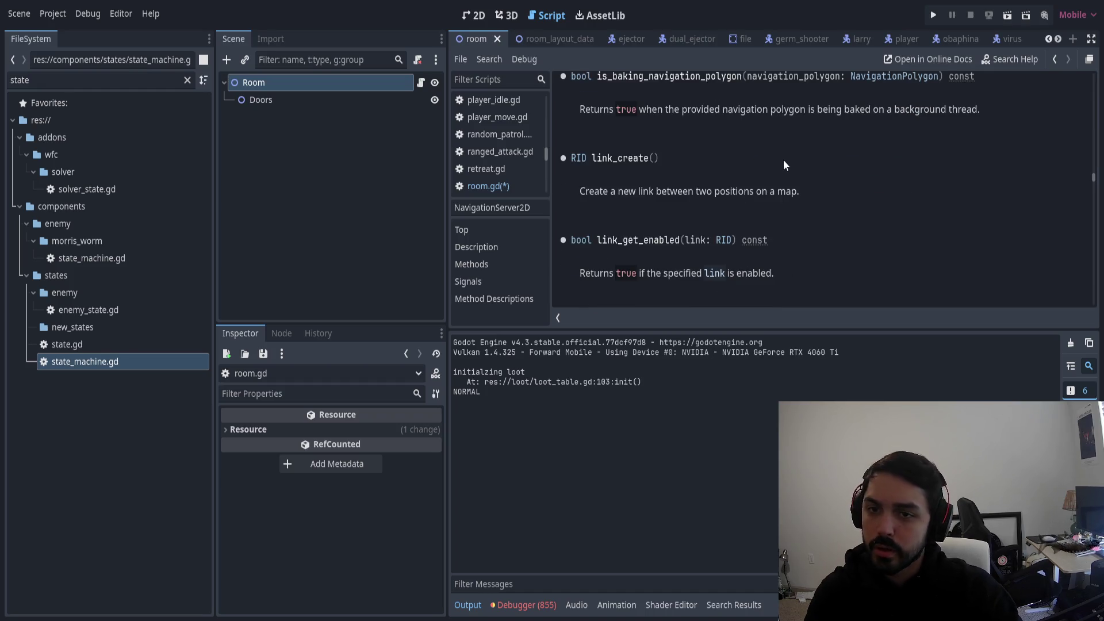
{"action": "scroll", "coordinate": [786, 163], "scroll_direction": "down", "scroll_amount": 1}
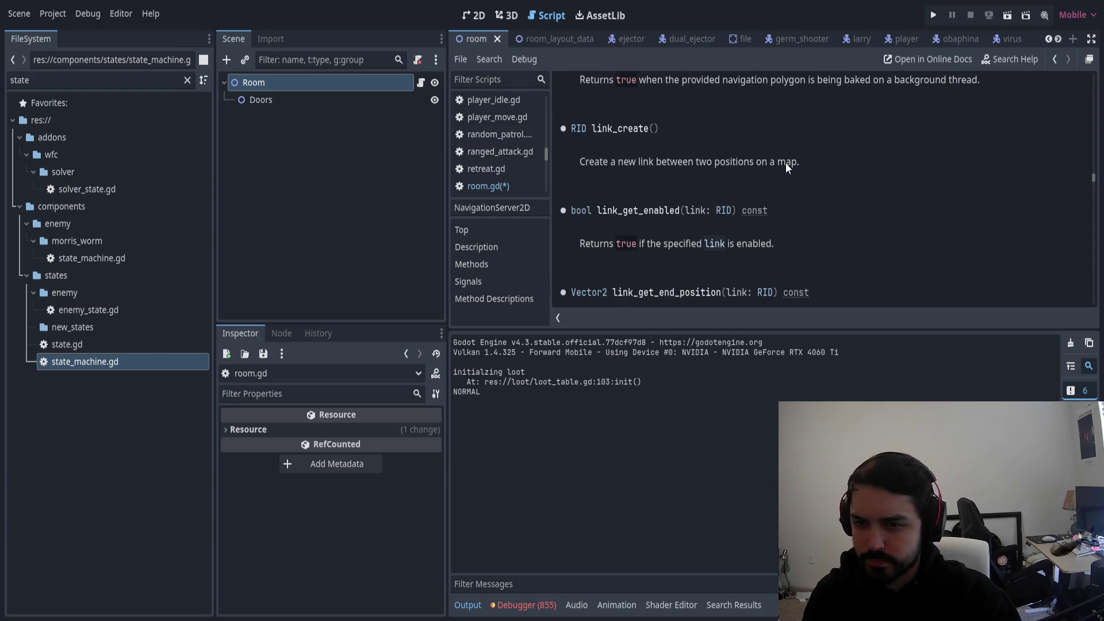
{"action": "scroll", "coordinate": [789, 163], "scroll_direction": "down", "scroll_amount": 1}
{"action": "scroll", "coordinate": [805, 159], "scroll_direction": "down", "scroll_amount": 2}
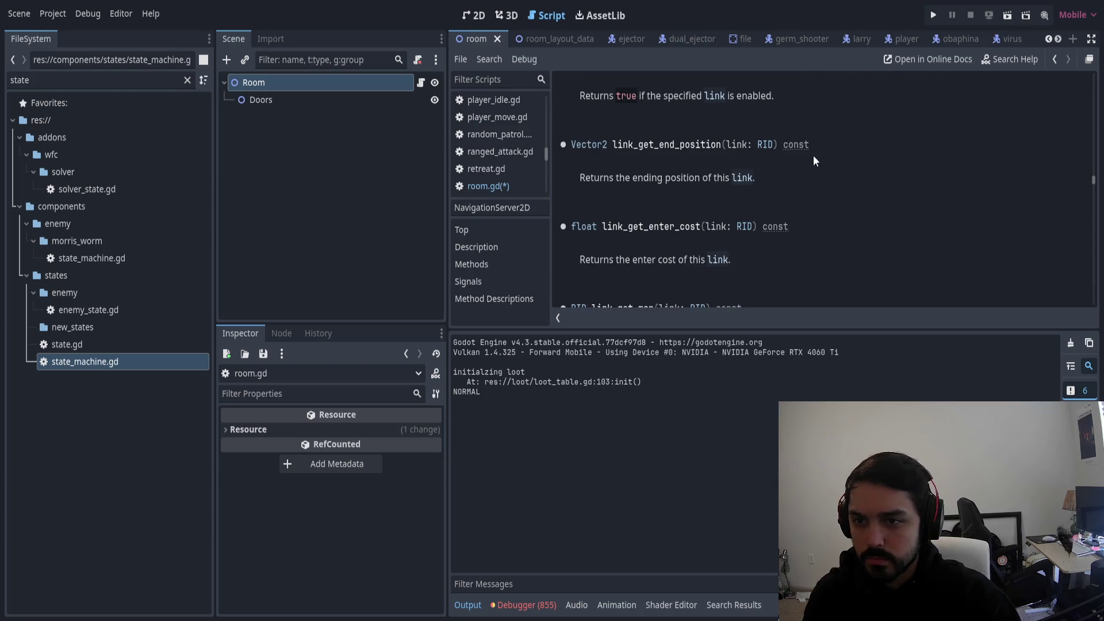
{"action": "scroll", "coordinate": [826, 160], "scroll_direction": "down", "scroll_amount": 2}
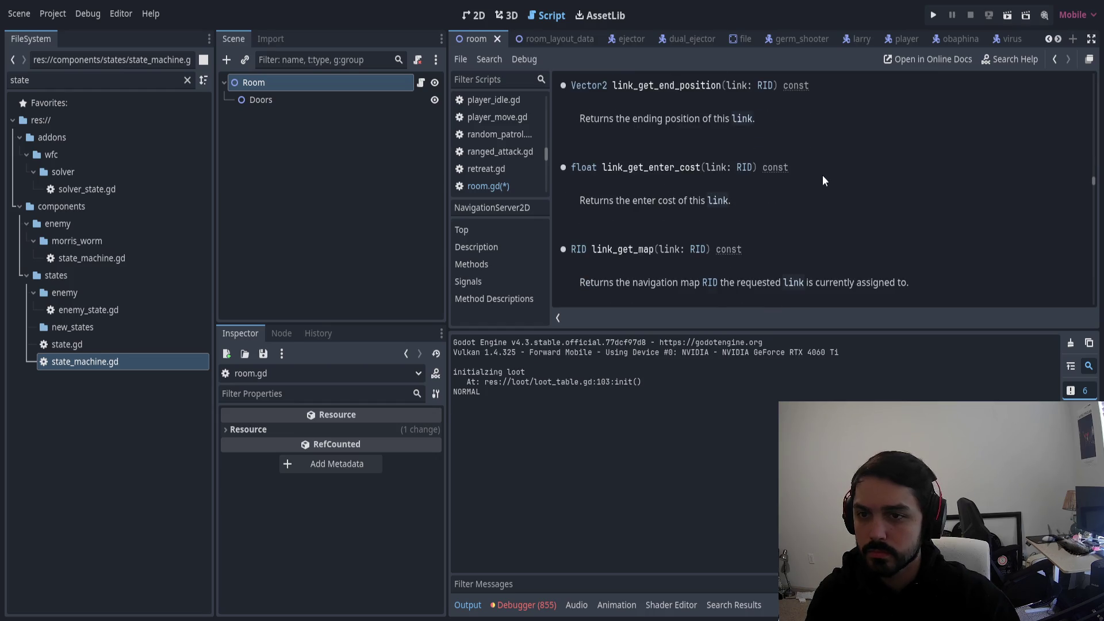
{"action": "scroll", "coordinate": [828, 203], "scroll_direction": "down", "scroll_amount": 3}
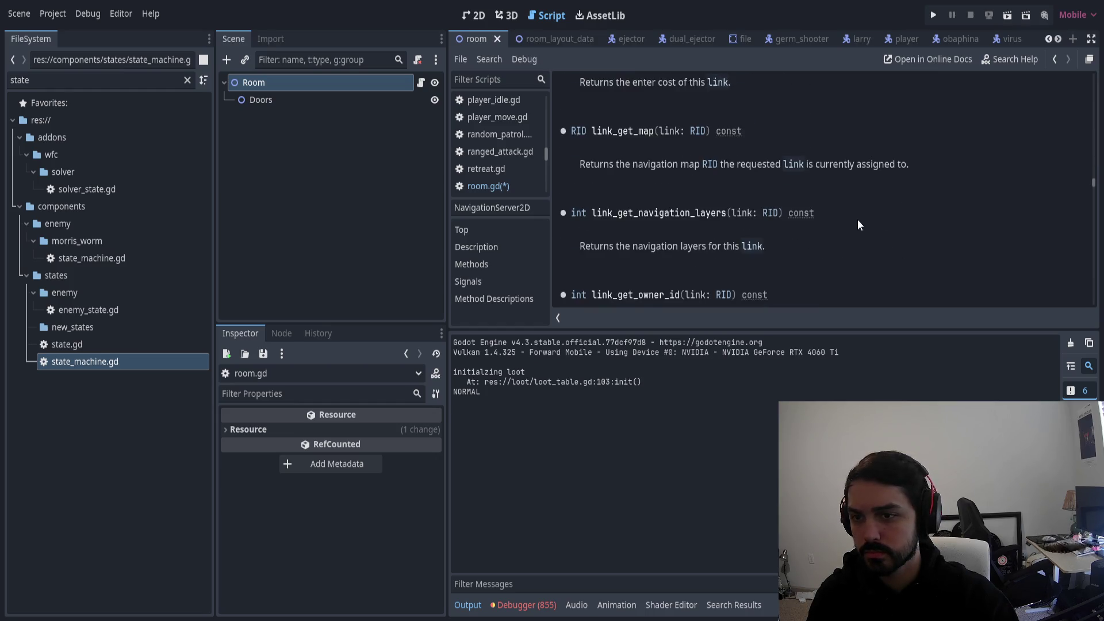
{"action": "scroll", "coordinate": [886, 235], "scroll_direction": "down", "scroll_amount": 9}
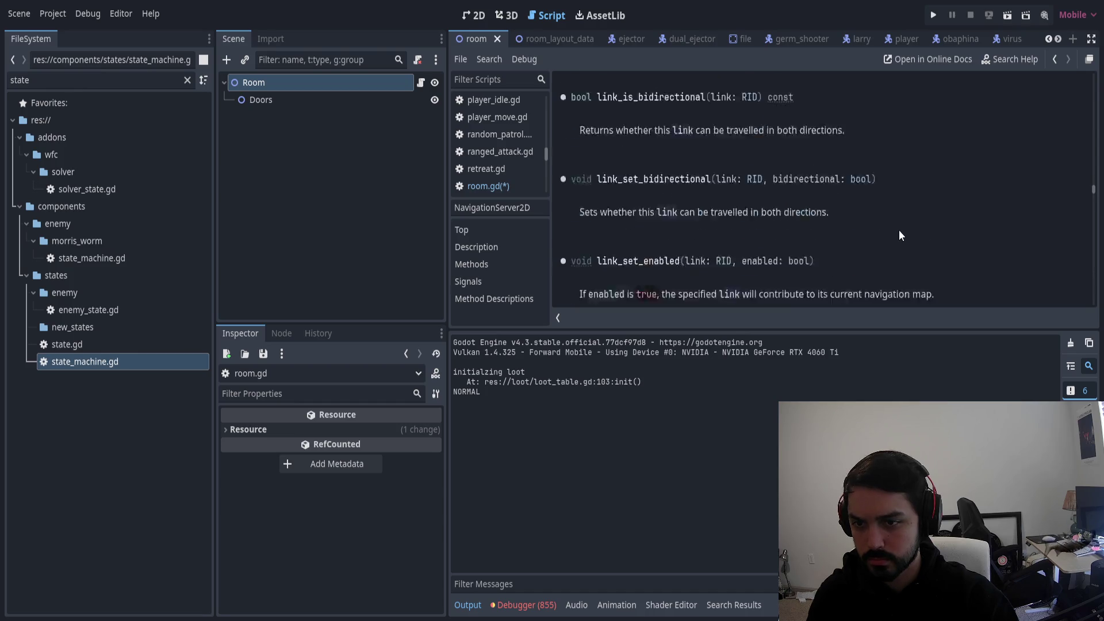
{"action": "scroll", "coordinate": [908, 233], "scroll_direction": "down", "scroll_amount": 8}
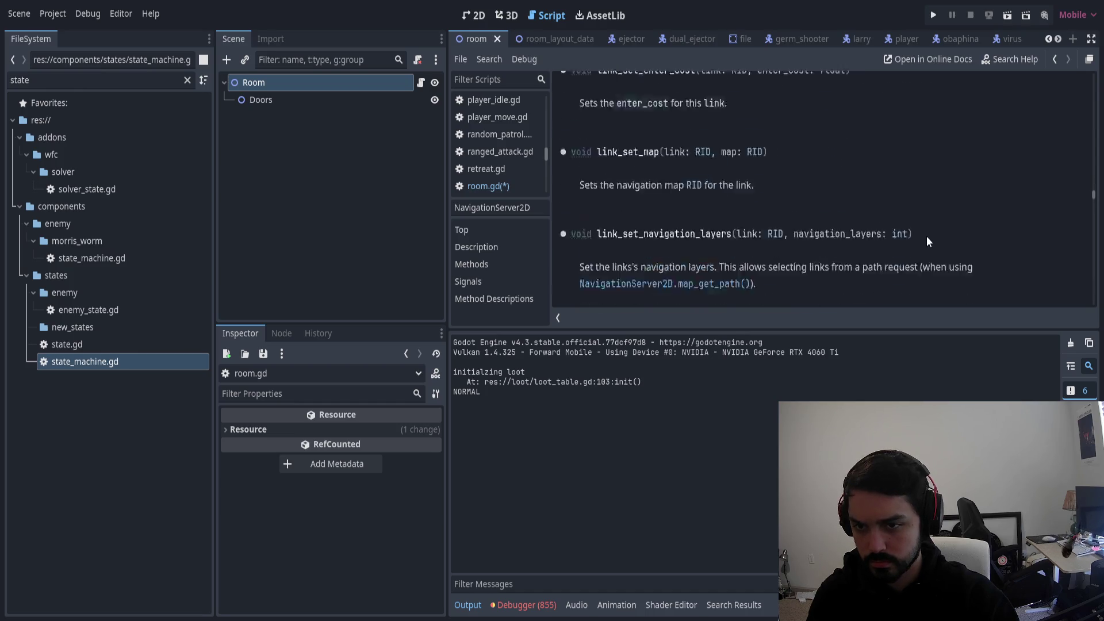
{"action": "scroll", "coordinate": [928, 237], "scroll_direction": "down", "scroll_amount": 10}
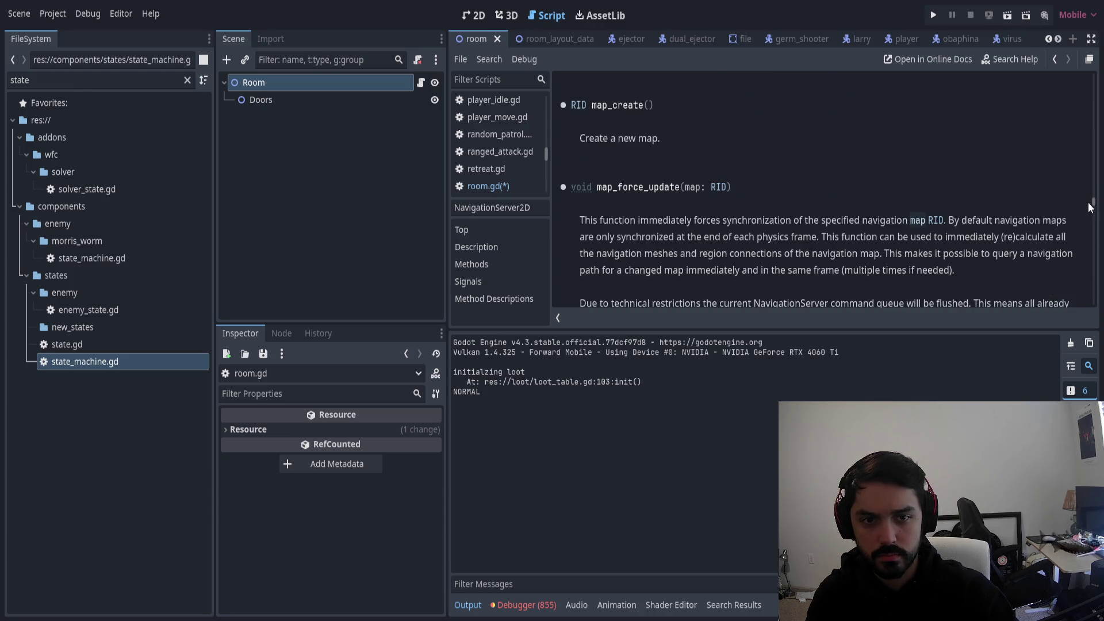
- Read further down the method descriptions, then go back to the room.gd script
{"action": "left_click_drag", "start_coordinate": [1093, 206], "coordinate": [1082, 77]}
{"action": "scroll", "coordinate": [871, 209], "scroll_direction": "down", "scroll_amount": 5}
{"action": "scroll", "coordinate": [830, 215], "scroll_direction": "down", "scroll_amount": 15}
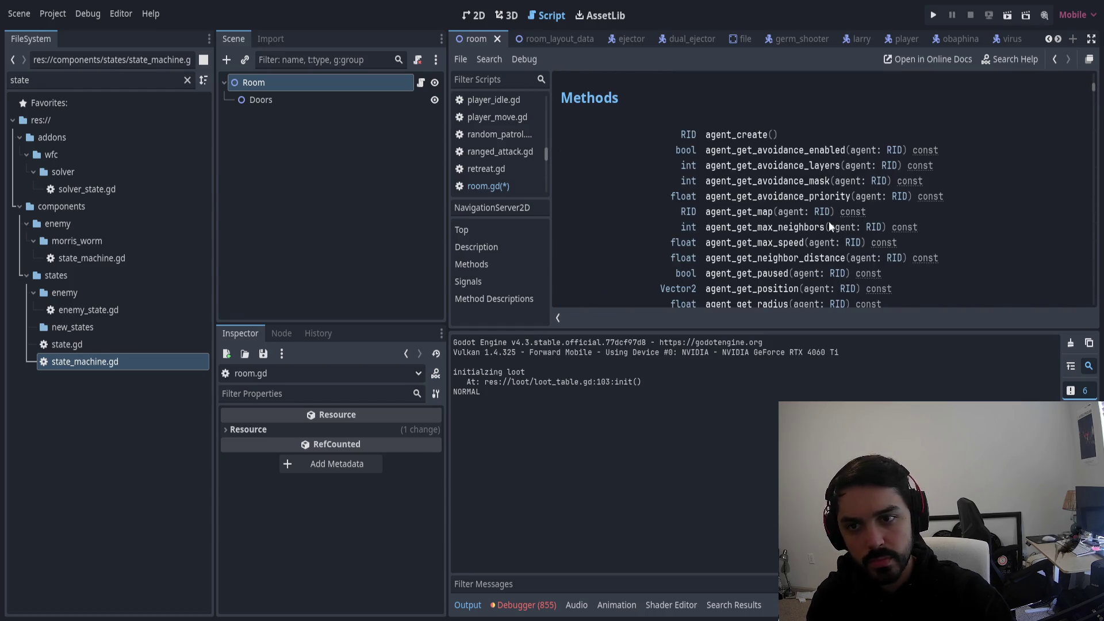
{"action": "scroll", "coordinate": [820, 226], "scroll_direction": "down", "scroll_amount": 5}
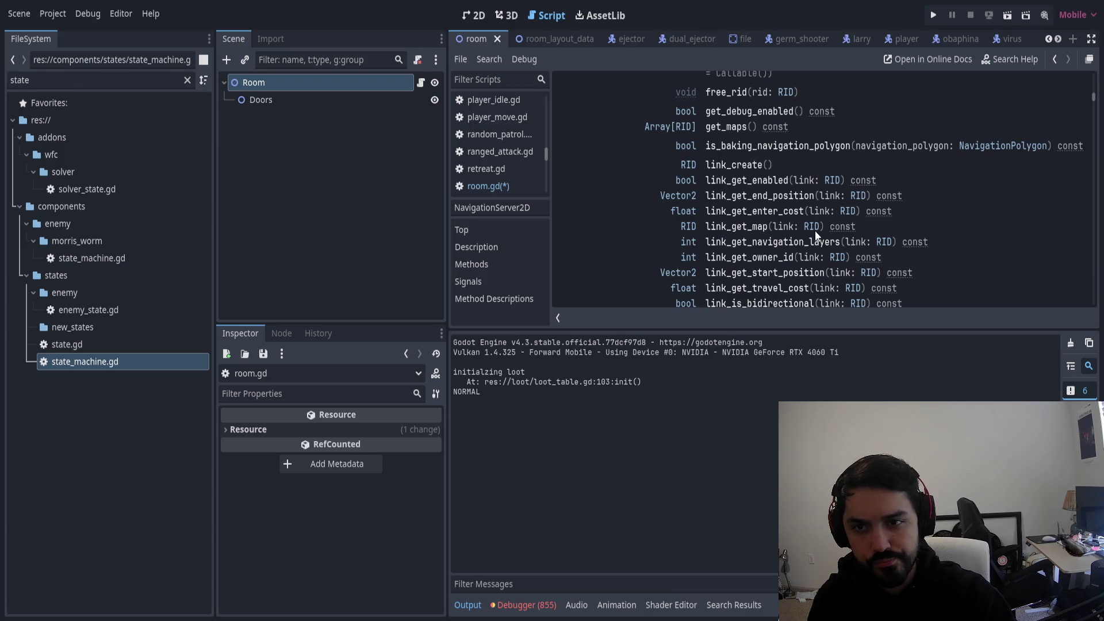
{"action": "scroll", "coordinate": [811, 237], "scroll_direction": "down", "scroll_amount": 10}
{"action": "scroll", "coordinate": [810, 240], "scroll_direction": "down", "scroll_amount": 5}
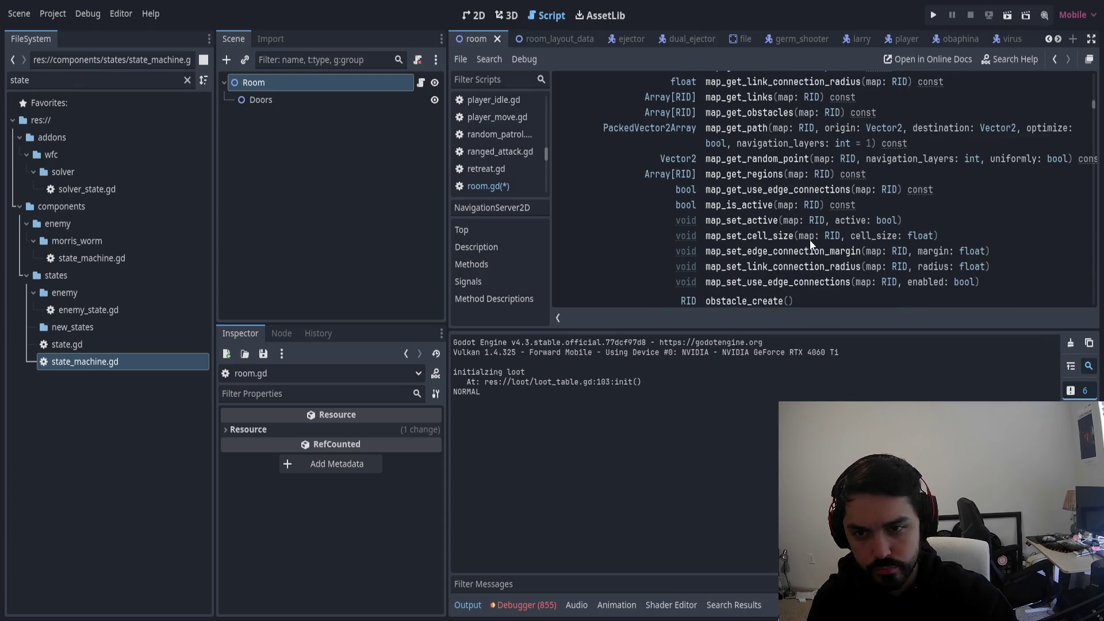
{"action": "scroll", "coordinate": [810, 240], "scroll_direction": "down", "scroll_amount": 3}
{"action": "scroll", "coordinate": [811, 247], "scroll_direction": "down", "scroll_amount": 3}
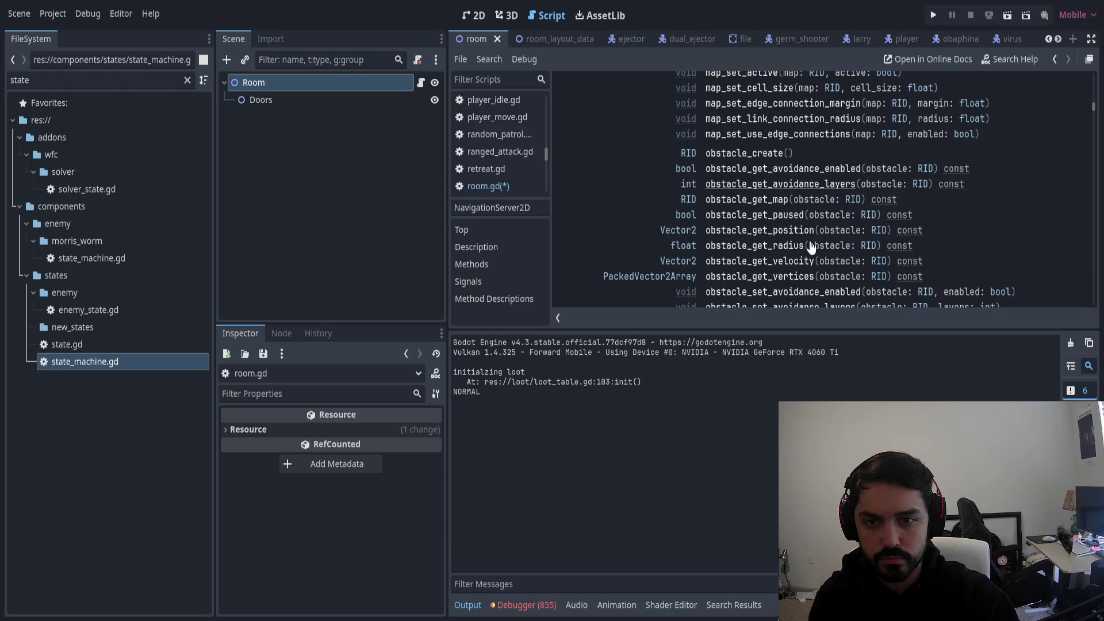
{"action": "scroll", "coordinate": [811, 247], "scroll_direction": "down", "scroll_amount": 8}
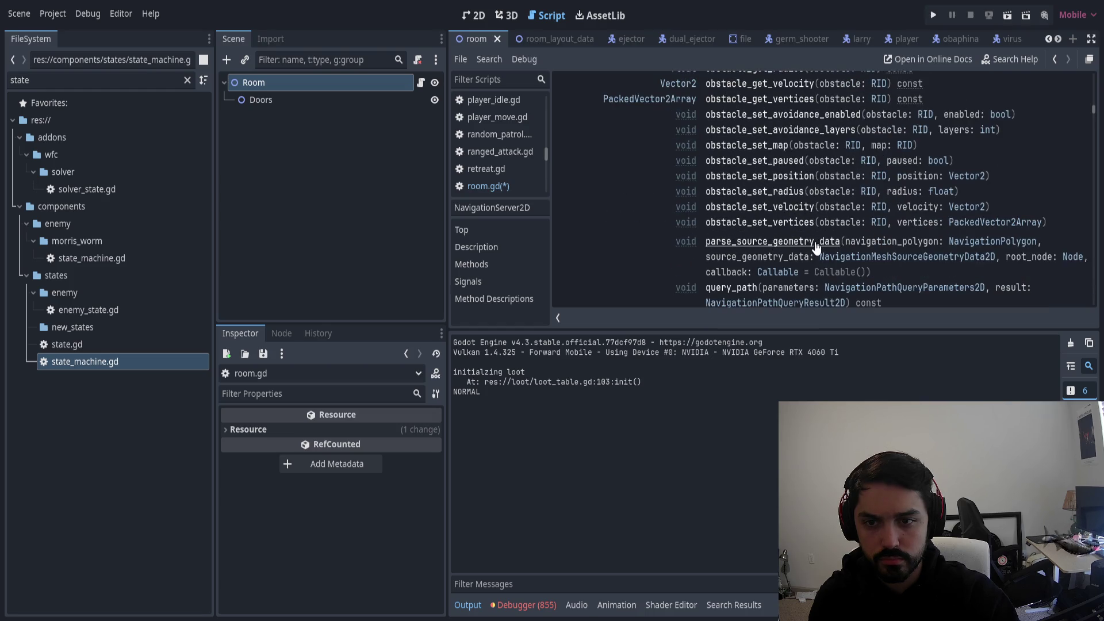
{"action": "scroll", "coordinate": [892, 276], "scroll_direction": "down", "scroll_amount": 2}
{"action": "scroll", "coordinate": [951, 285], "scroll_direction": "down", "scroll_amount": 7}
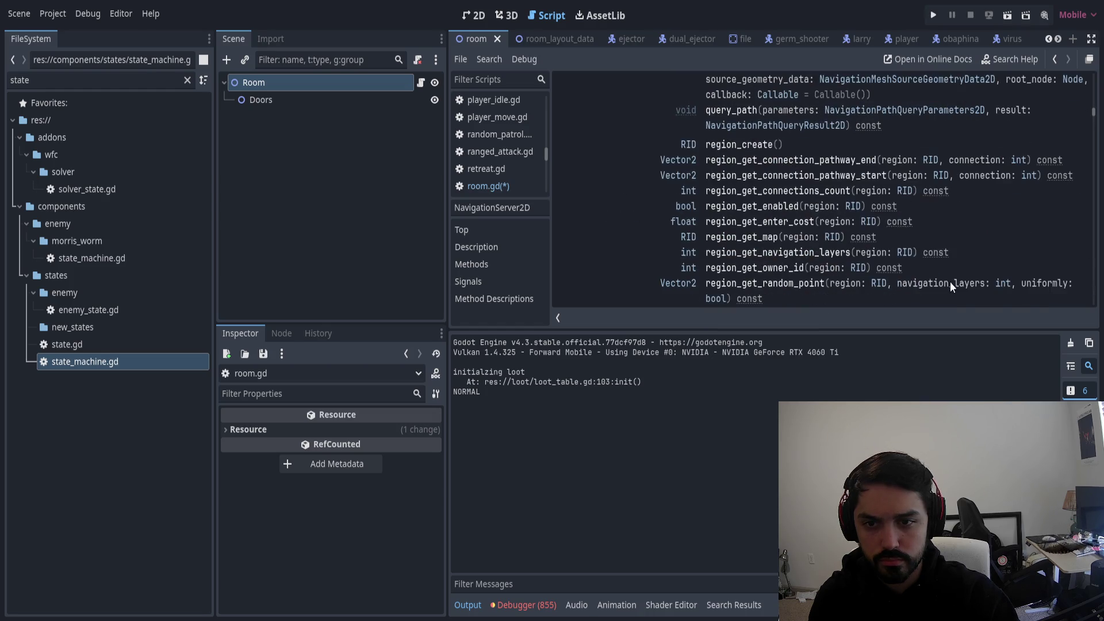
{"action": "left_click", "coordinate": [489, 186]}
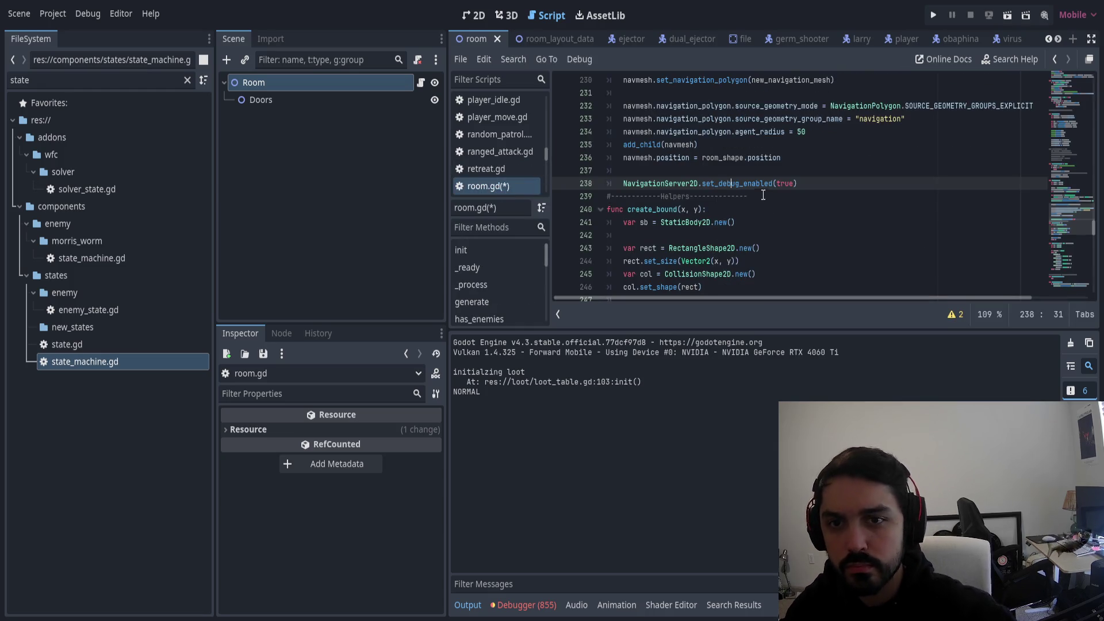
- Trace navigation_polygon, navmesh and new_navigation_mesh through init_navmesh to find their declarations
{"action": "left_click", "coordinate": [801, 107]}
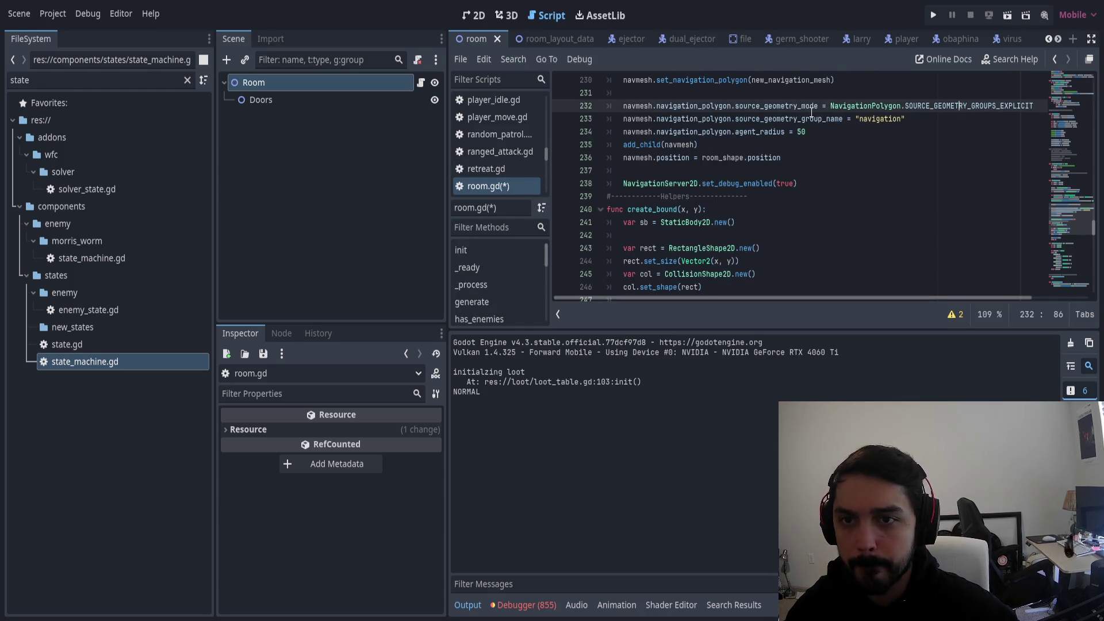
{"action": "double_click", "coordinate": [722, 107]}
{"action": "scroll", "coordinate": [716, 221], "scroll_direction": "up", "scroll_amount": 3}
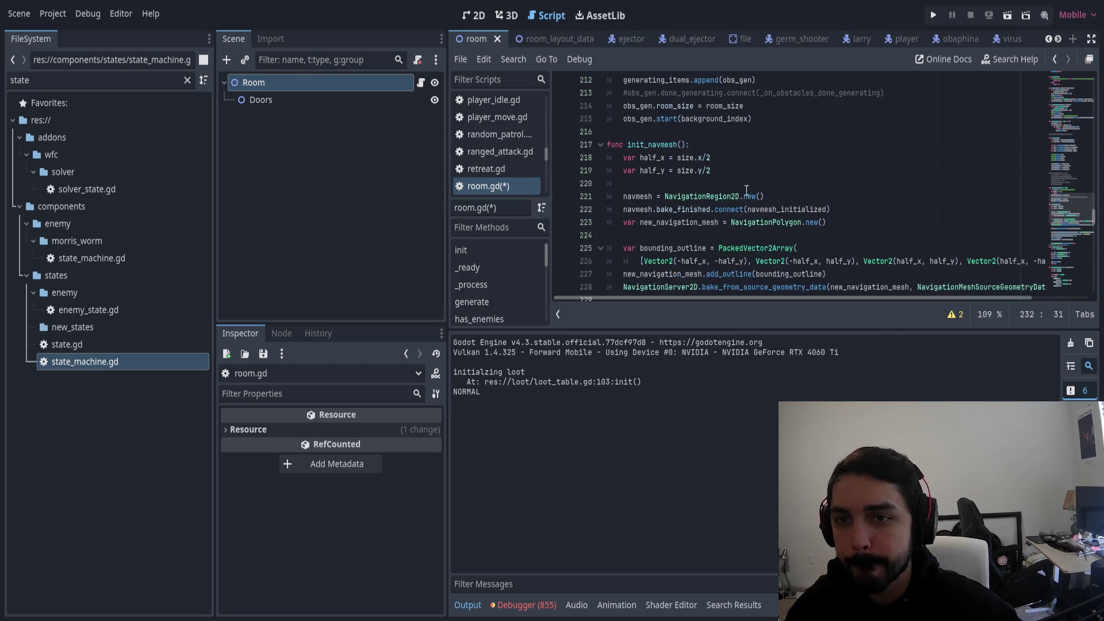
{"action": "double_click", "coordinate": [637, 195]}
{"action": "scroll", "coordinate": [767, 217], "scroll_direction": "up", "scroll_amount": 2}
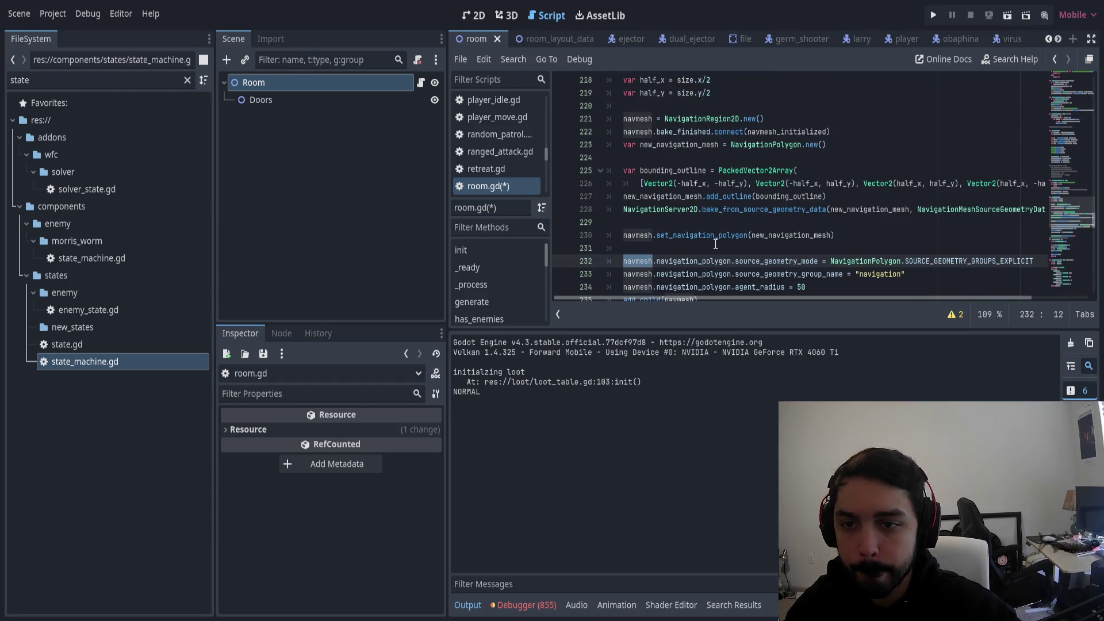
{"action": "double_click", "coordinate": [794, 235]}
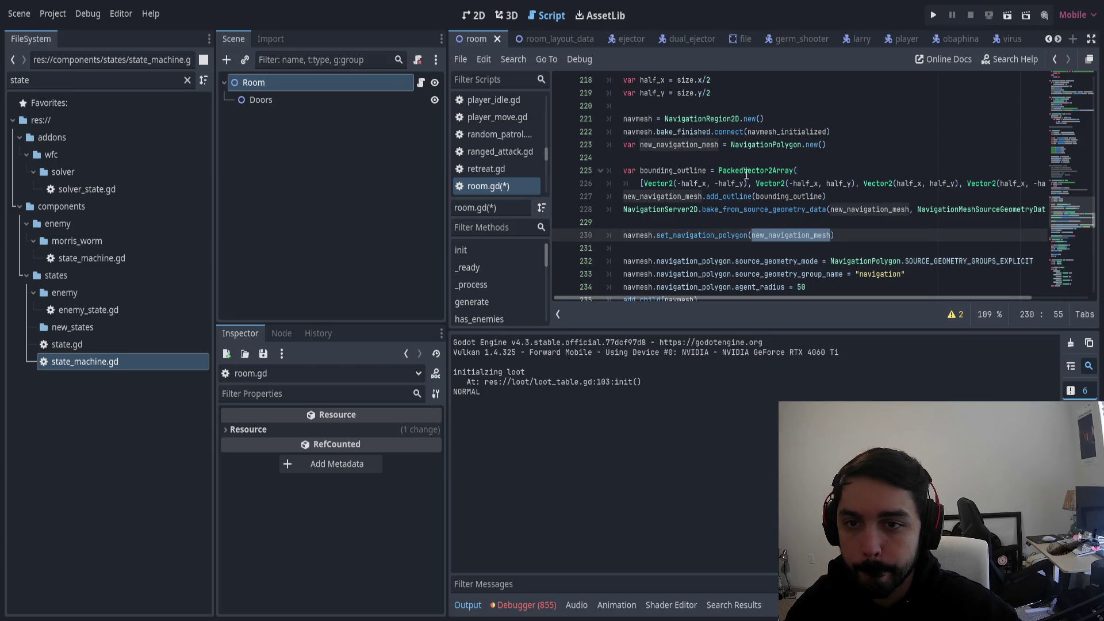
{"action": "double_click", "coordinate": [681, 145]}
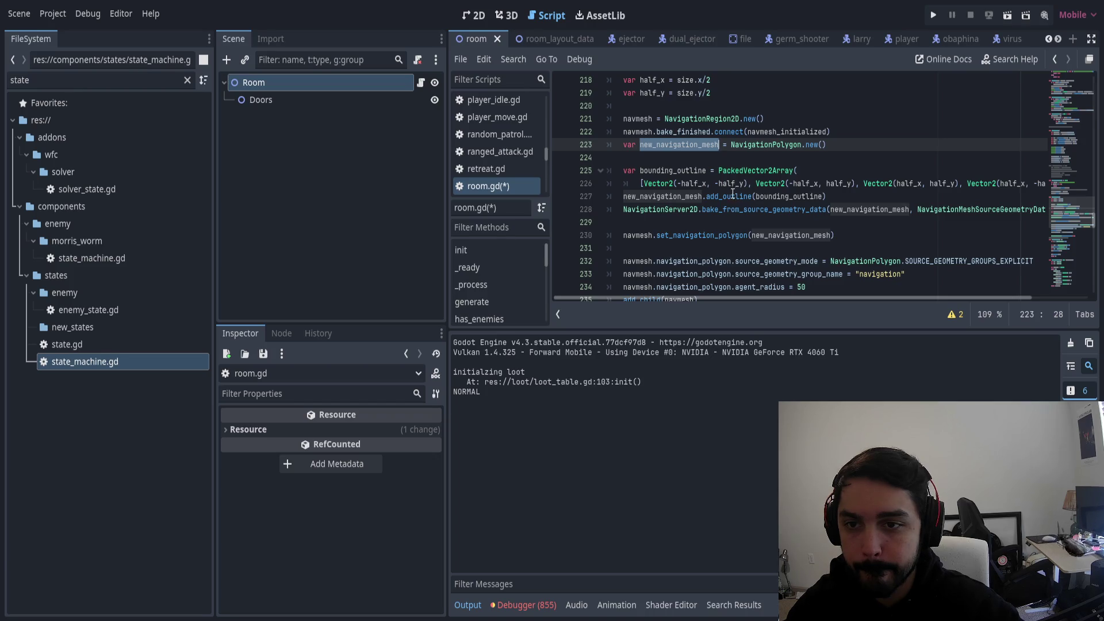
- Select the whole bake_from_source_geometry_data line 228, then bring up the Claude chat app
{"action": "double_click", "coordinate": [748, 209]}
{"action": "left_click", "coordinate": [669, 210]}
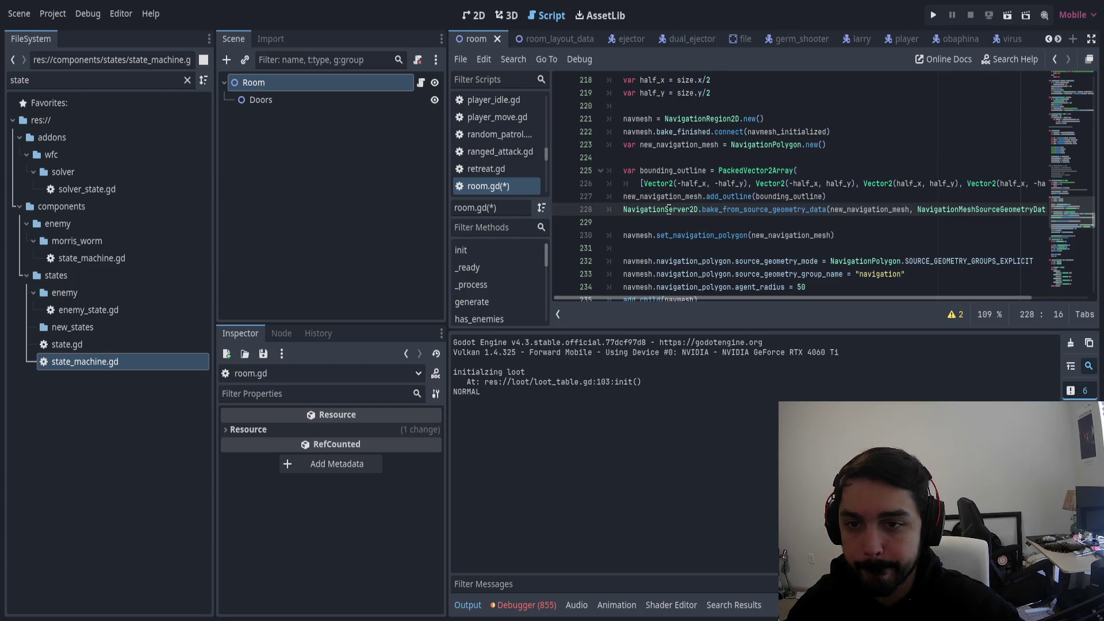
{"action": "triple_click", "coordinate": [782, 209]}
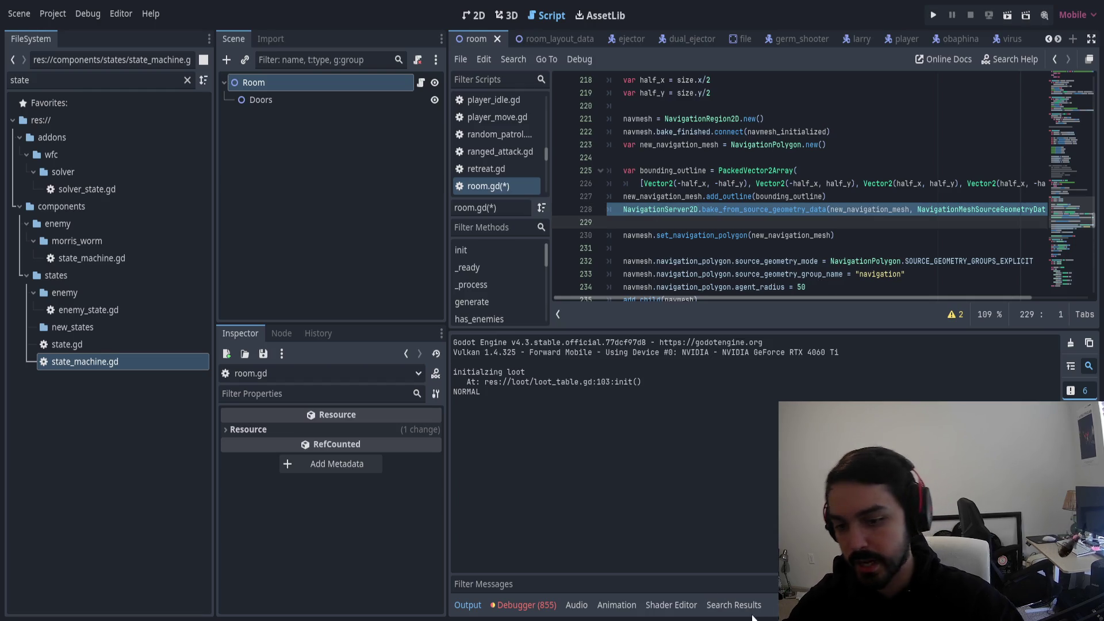
{"action": "key", "text": "alt+Tab"}
{"action": "scroll", "coordinate": [602, 297], "scroll_direction": "down", "scroll_amount": 15}
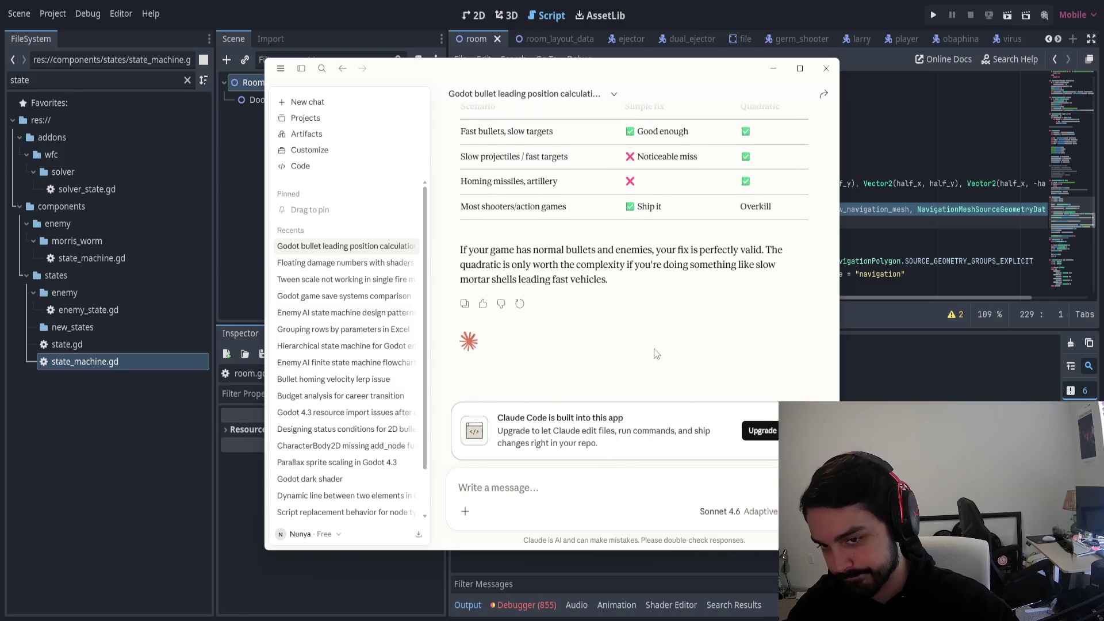
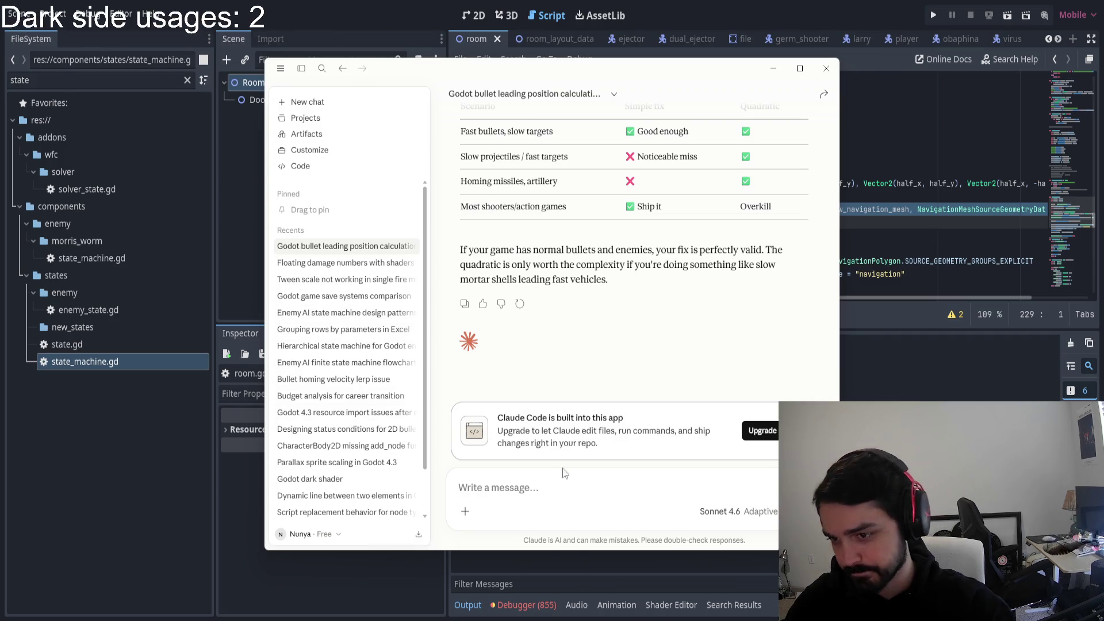
- Paste the bake_from_source_geometry_data line into Claude and ask for visual debug of the server-built navmesh
{"action": "key", "text": "ctrl+v"}
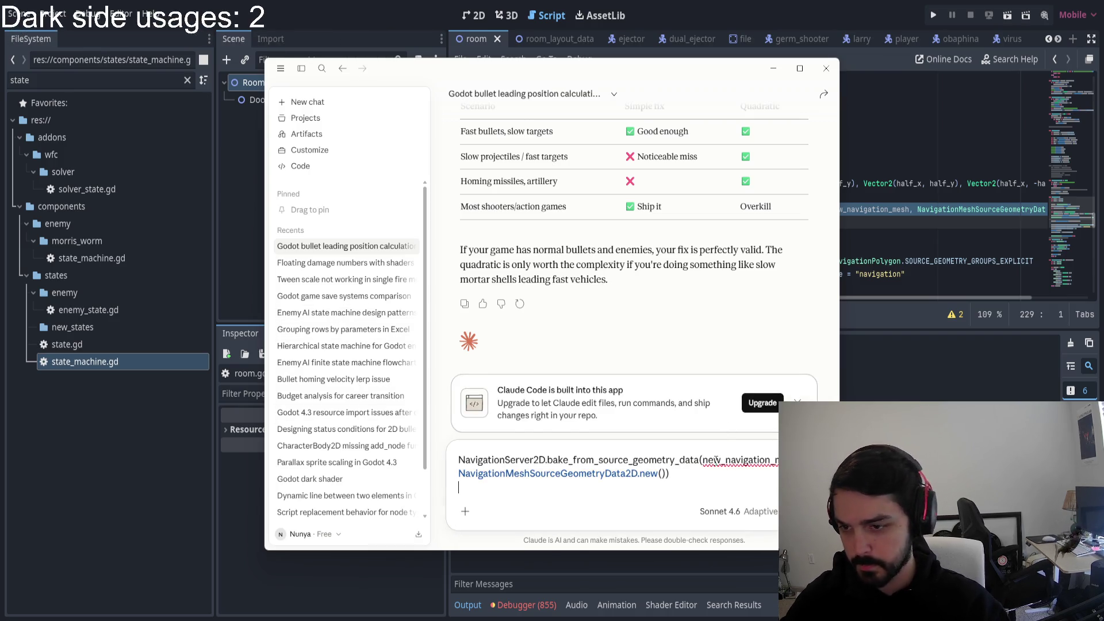
{"action": "key", "text": "shift+Return"}
{"action": "type", "text": "I am creating a "}
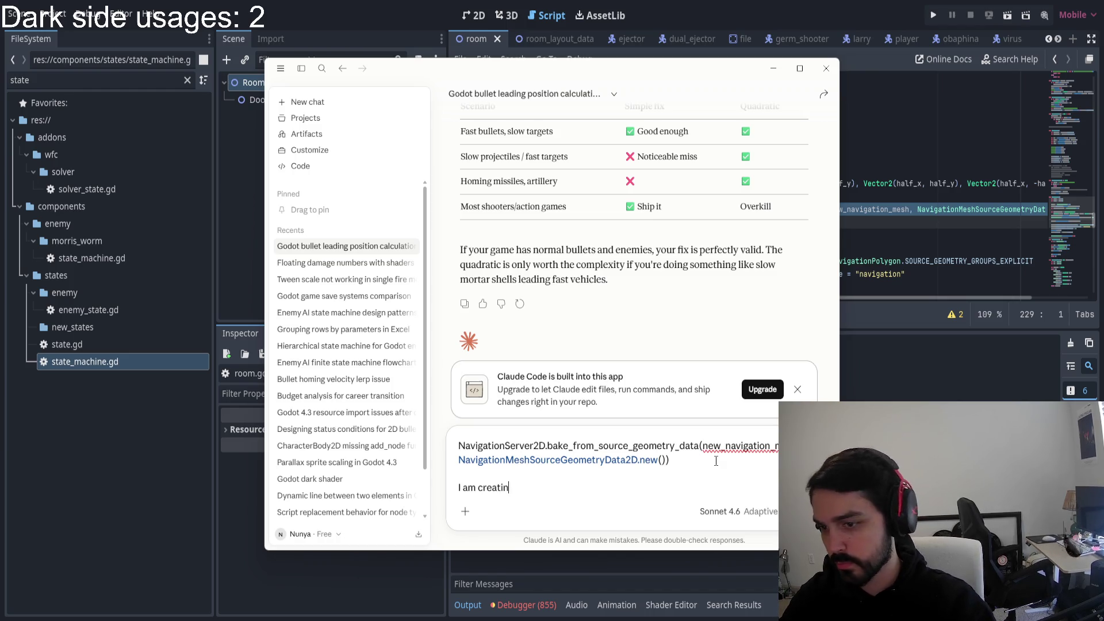
{"action": "type", "text": "navmesh "}
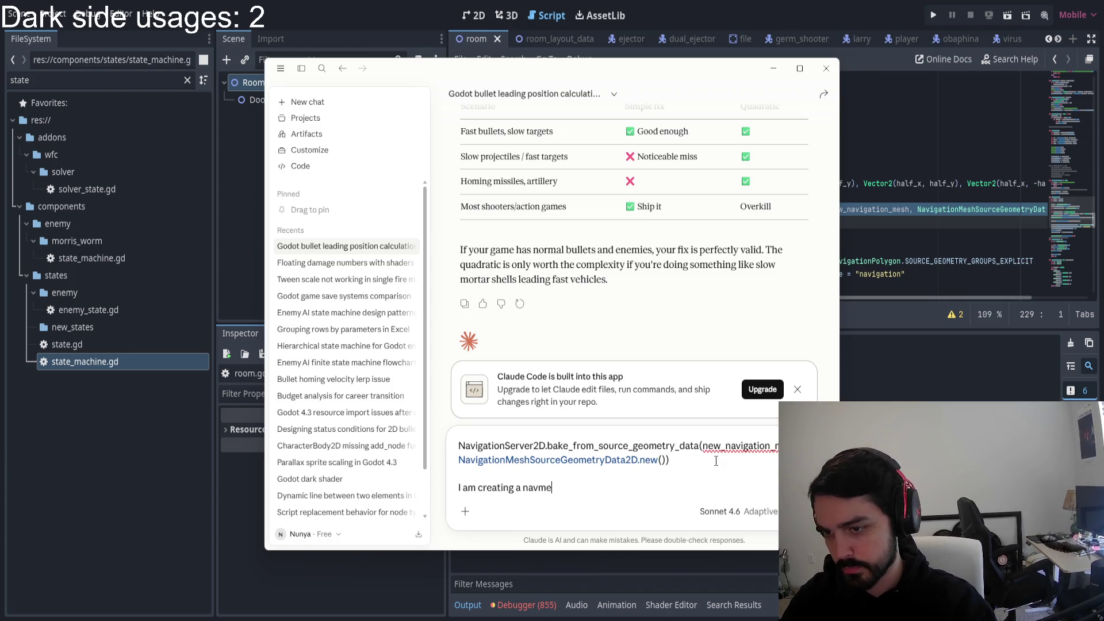
{"action": "type", "text": "polygon from na"}
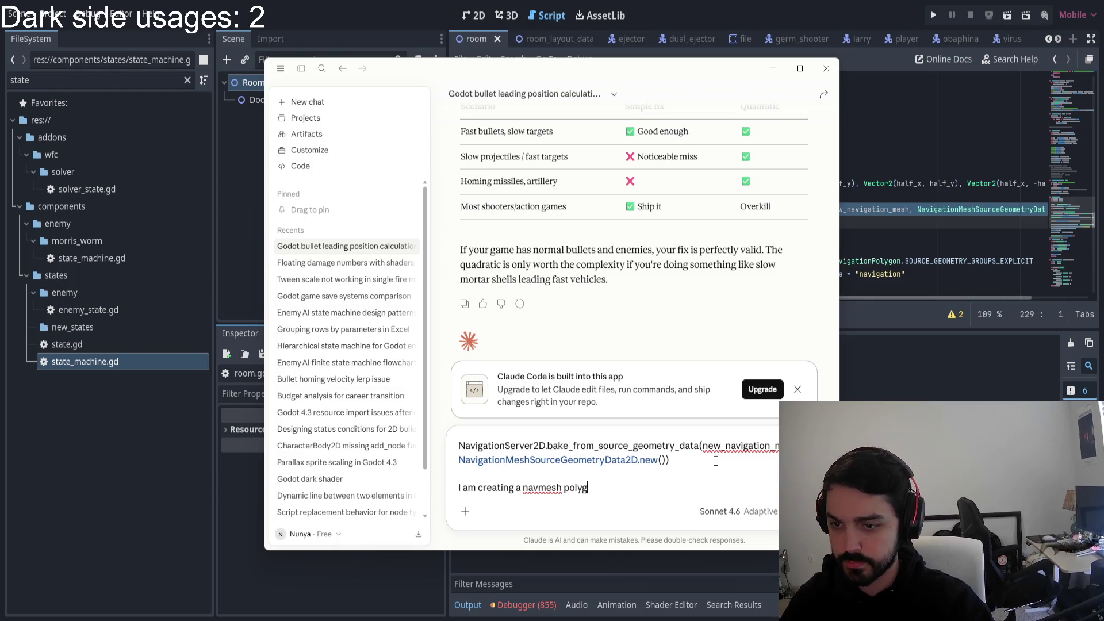
{"action": "type", "text": "vigation servce"}
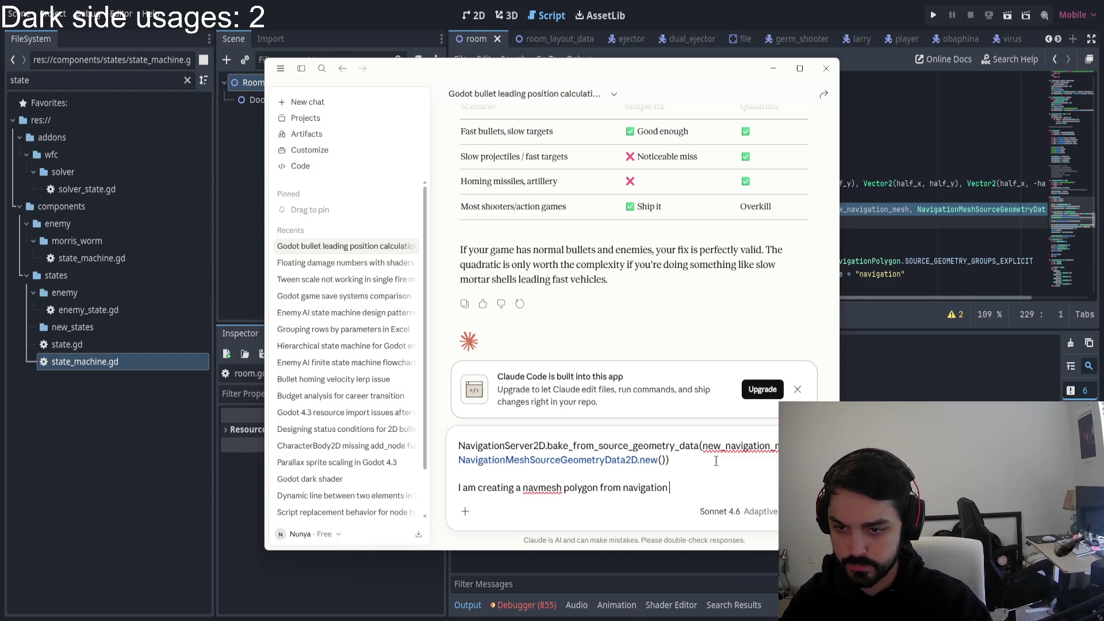
{"action": "key", "text": "BackSpace"}
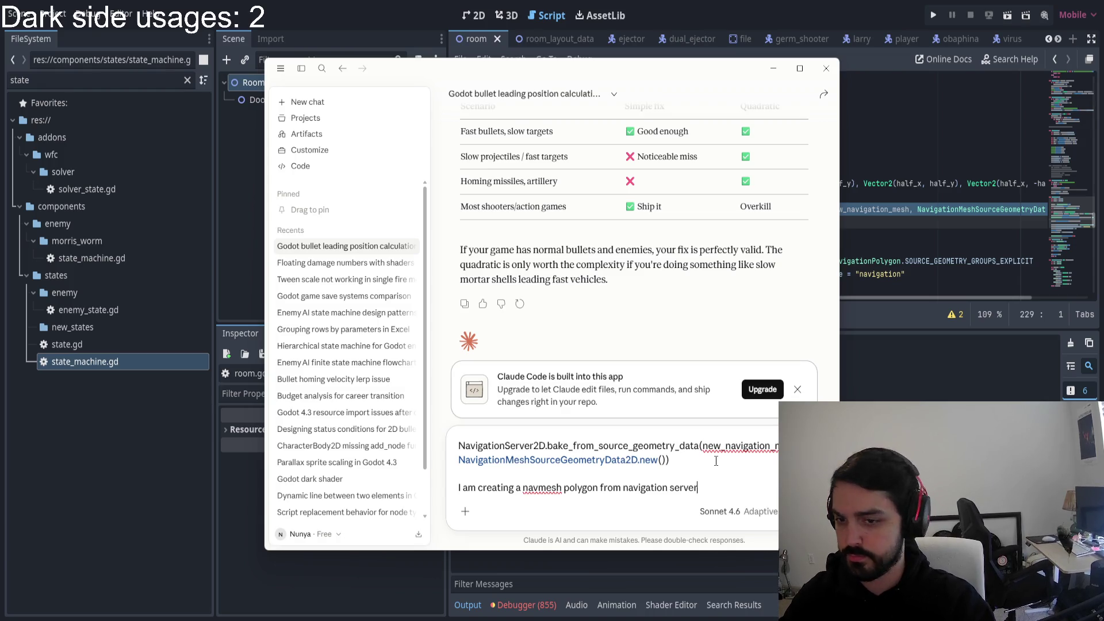
{"action": "type", "text": "r2d, "}
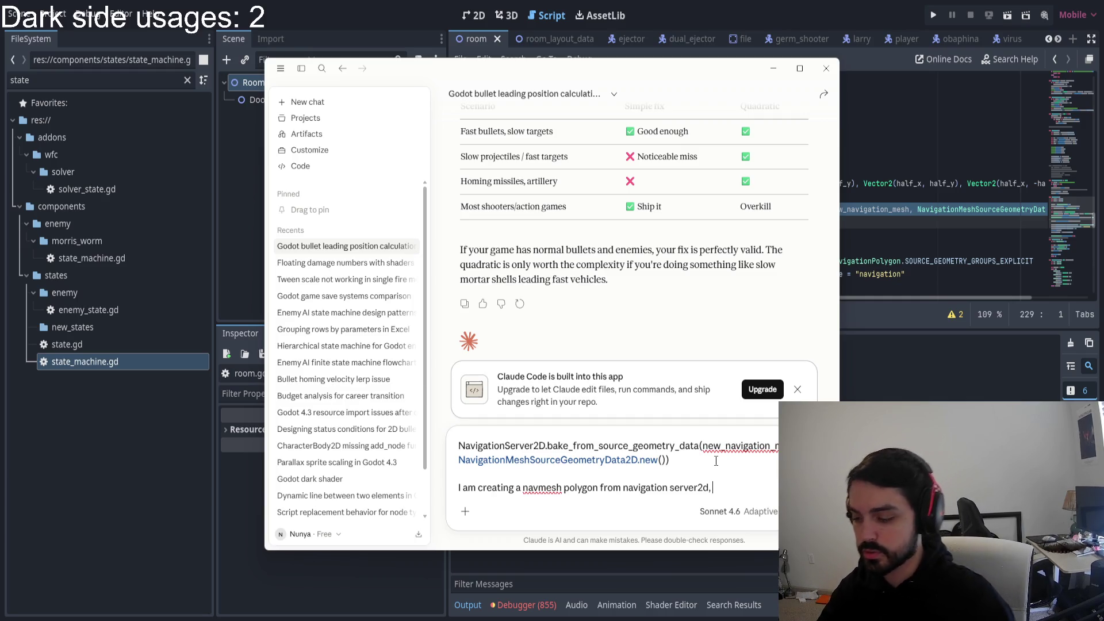
{"action": "type", "text": "and i need deb"}
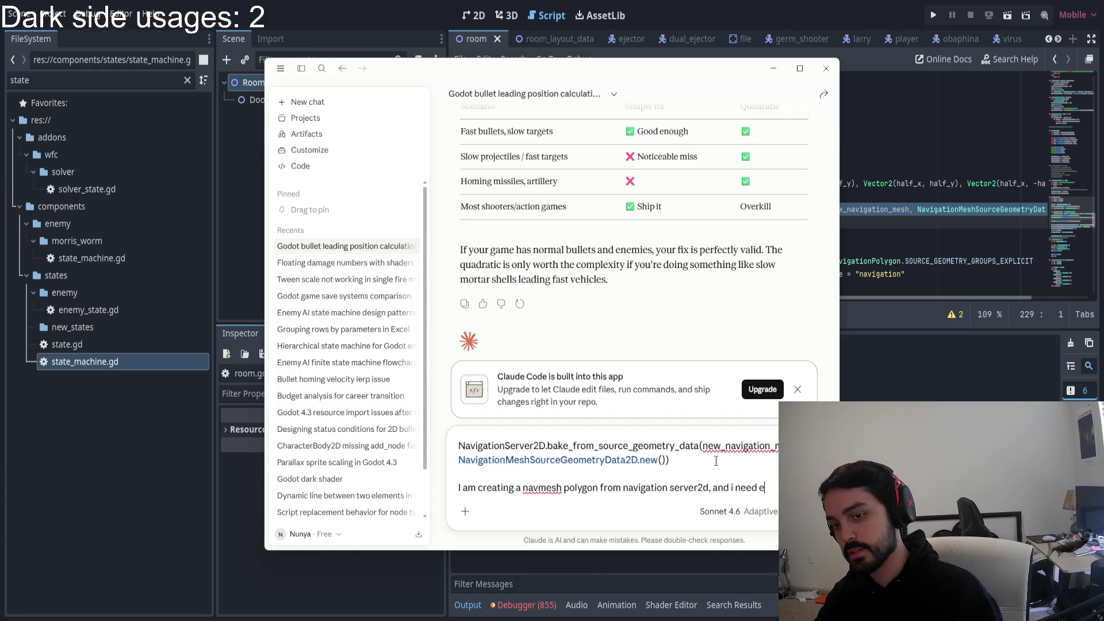
{"action": "key", "text": "BackSpace"}
{"action": "key", "text": "BackSpace"}
{"action": "key", "text": "BackSpace"}
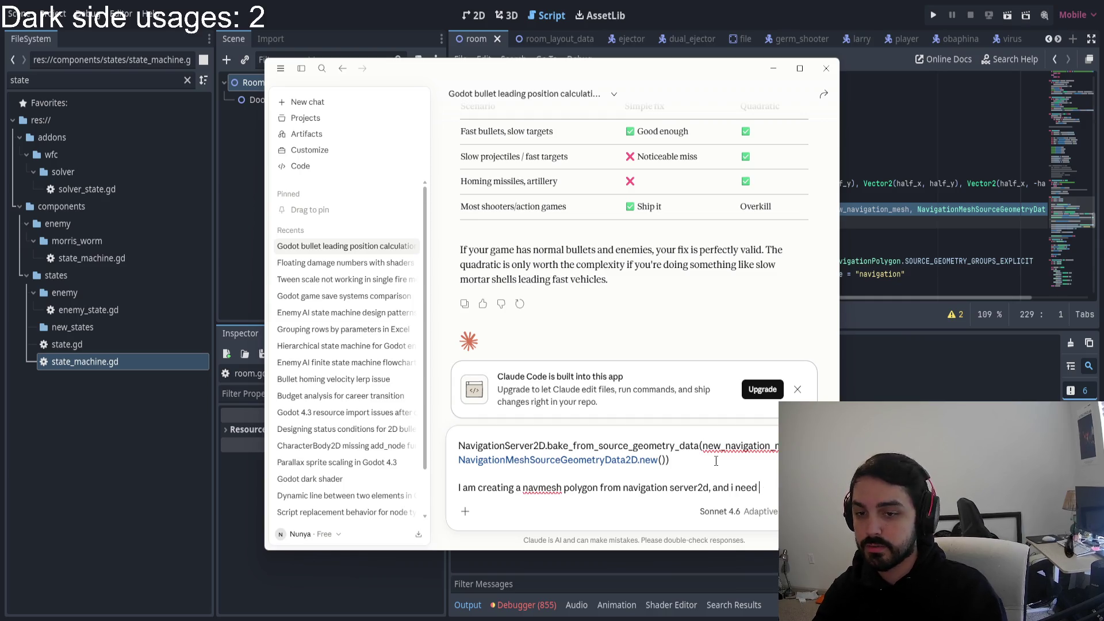
{"action": "type", "text": "visual debug on this. I have"}
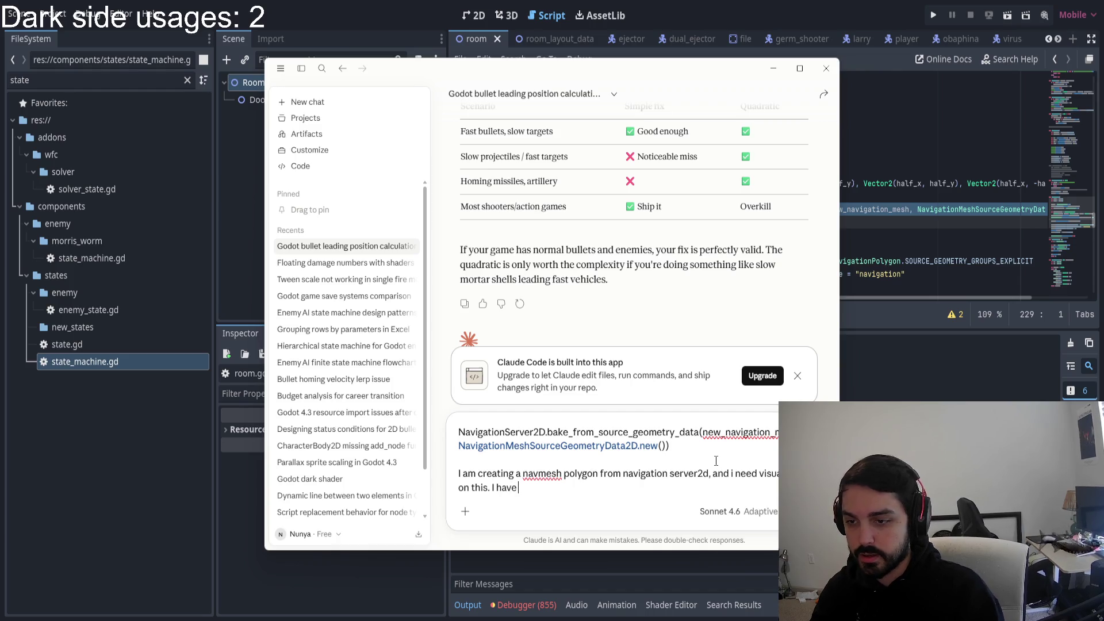
{"action": "type", "text": "hre"}
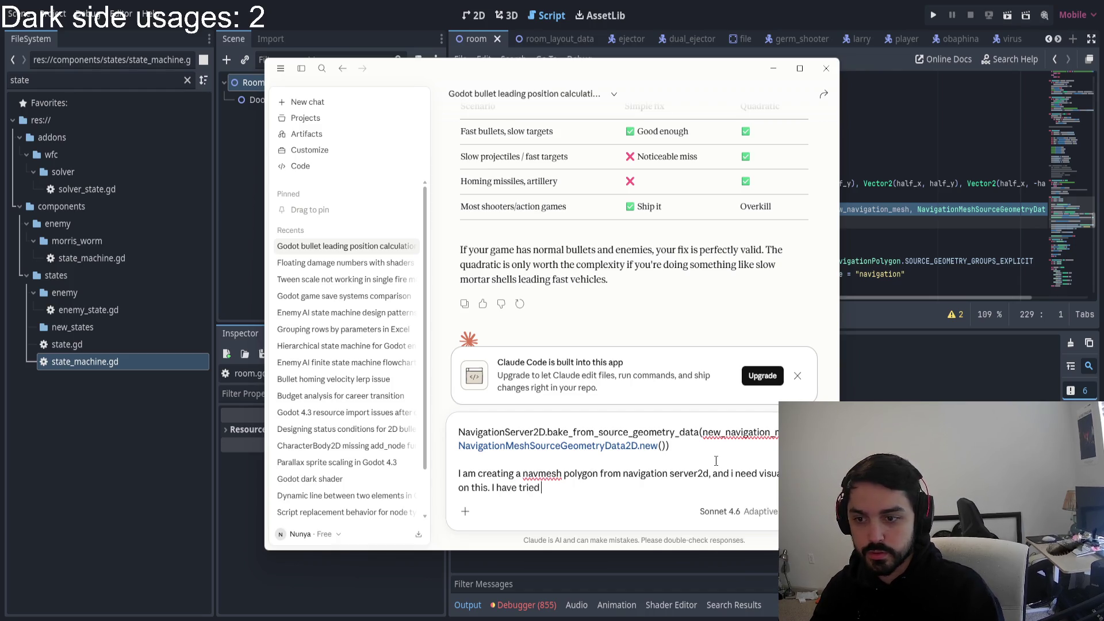
- Copy the set_debug_enabled(true) line from the Godot script
{"action": "left_click", "coordinate": [848, 47]}
{"action": "scroll", "coordinate": [741, 179], "scroll_direction": "up", "scroll_amount": 4}
{"action": "triple_click", "coordinate": [816, 184]}
{"action": "key", "text": "ctrl+c"}
{"action": "key", "text": "alt+Tab"}
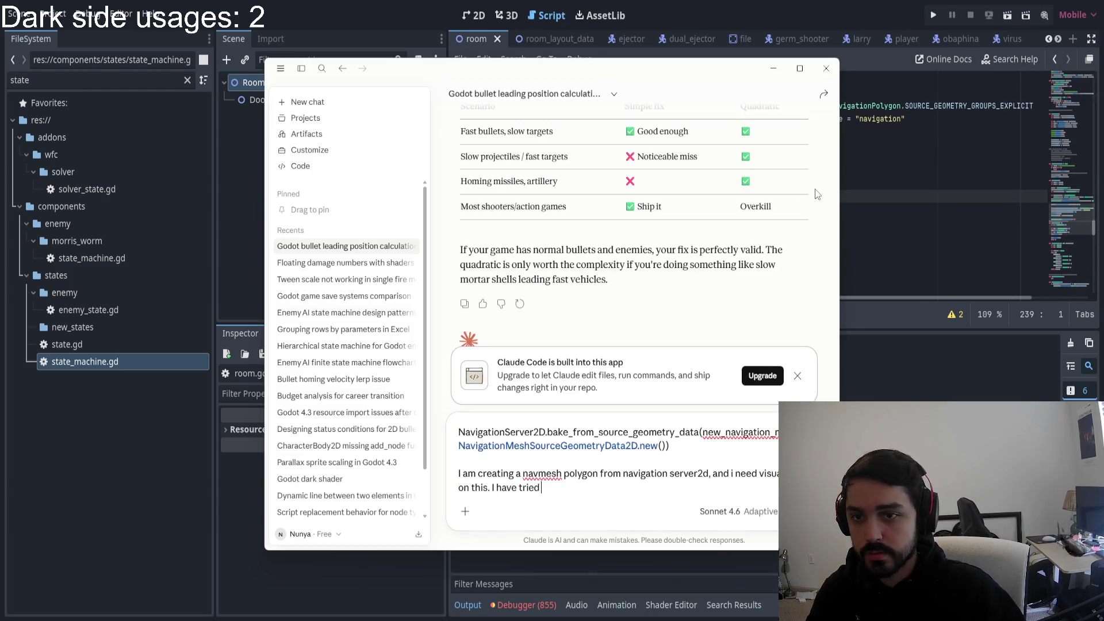
- Add set_debug_enabled(true) to the message, note it does nothing, and send the question
{"action": "type", "text": "to"}
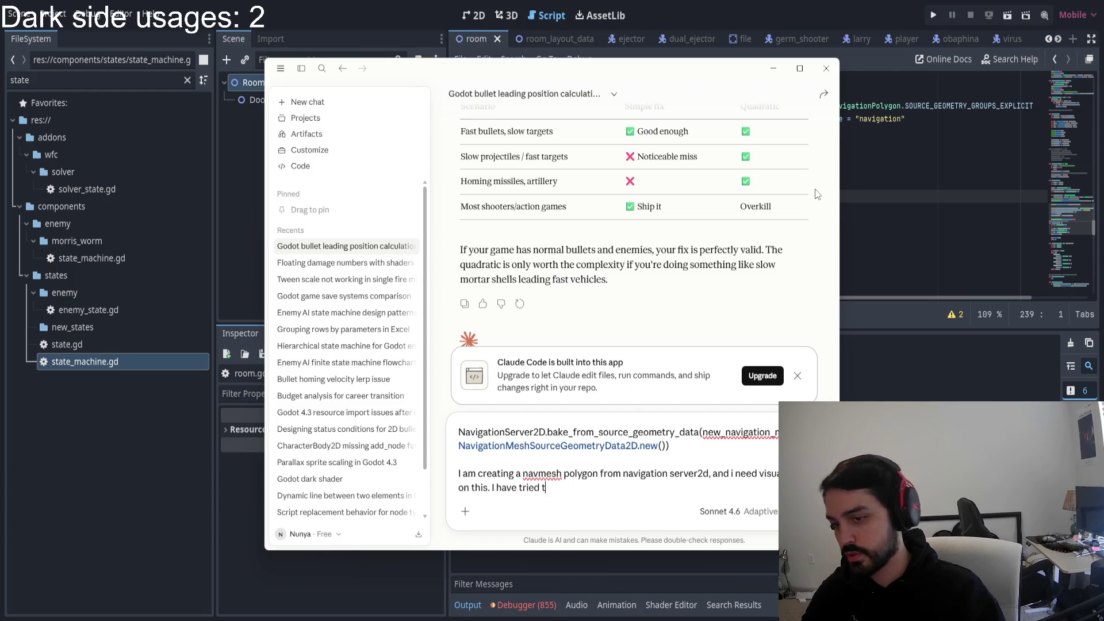
{"action": "key", "text": "ctrl+v"}
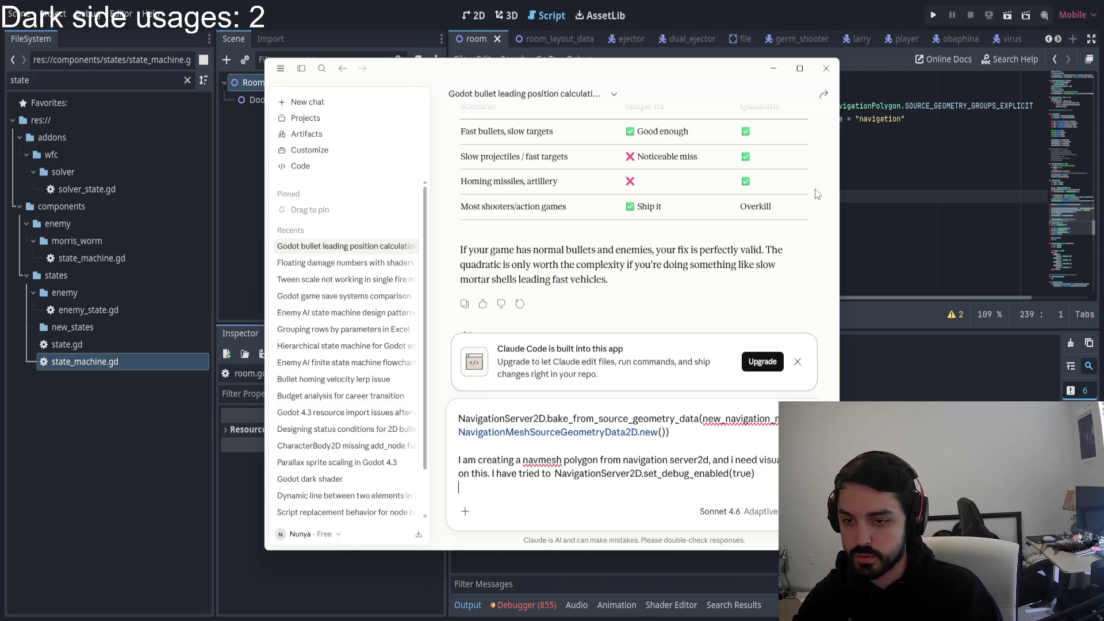
{"action": "type", "text": "But this also does "}
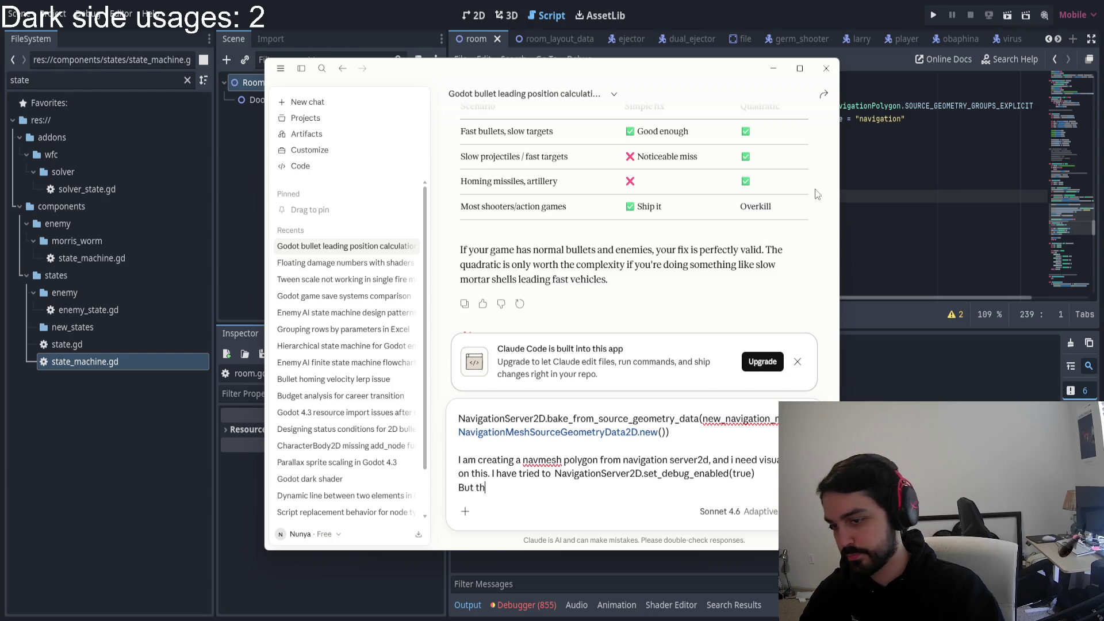
{"action": "type", "text": "nothing"}
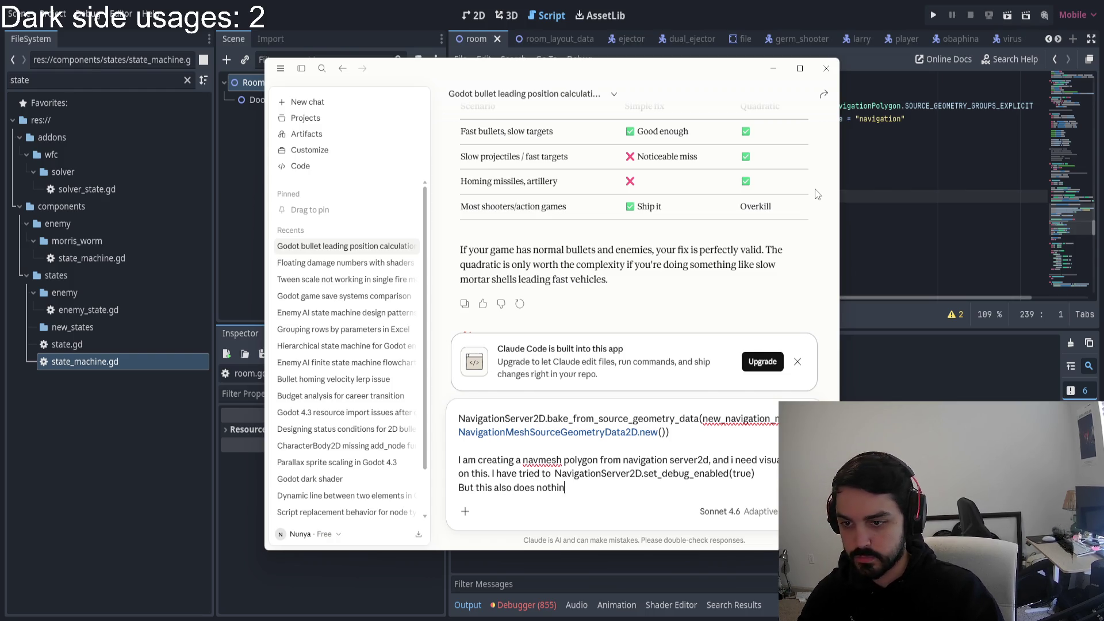
{"action": "type", "text": ".  How can I"}
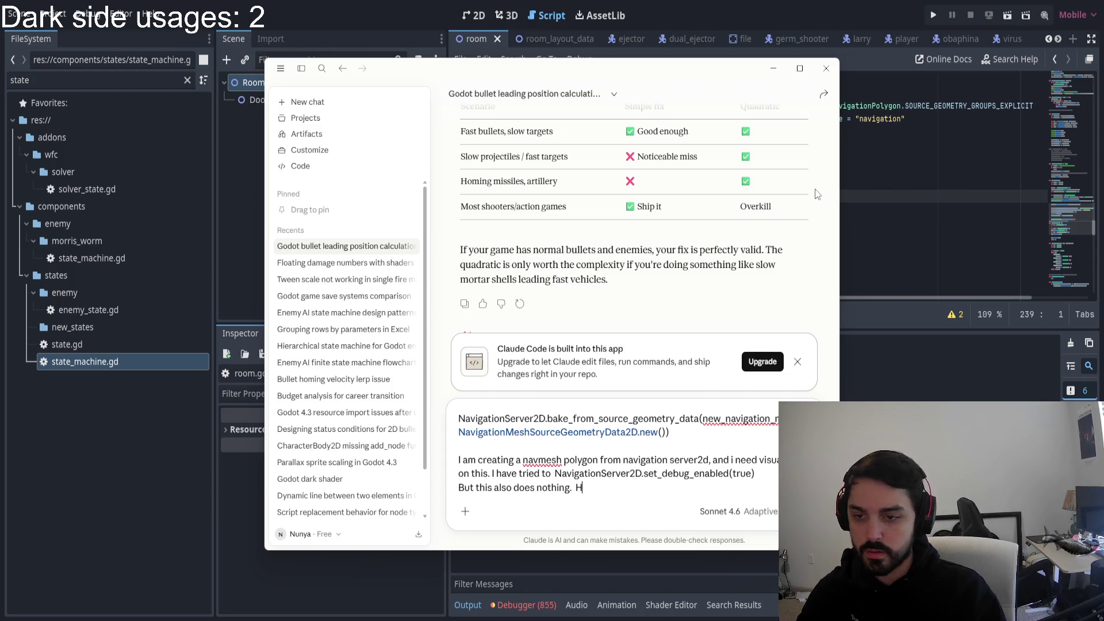
{"action": "type", "text": " enable "}
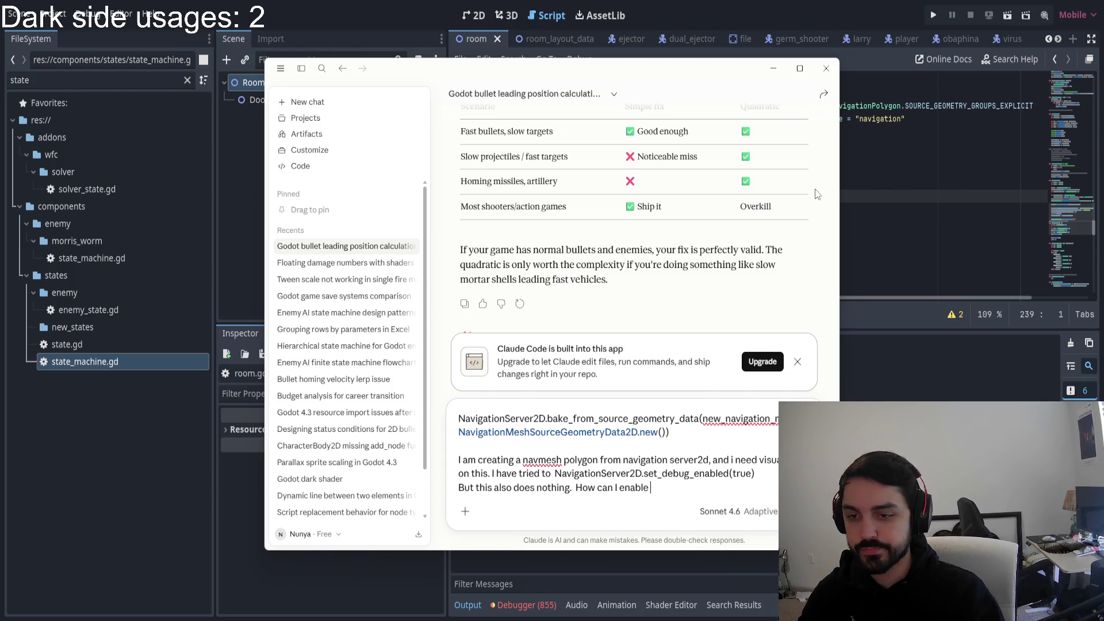
{"action": "type", "text": "visual debug of na"}
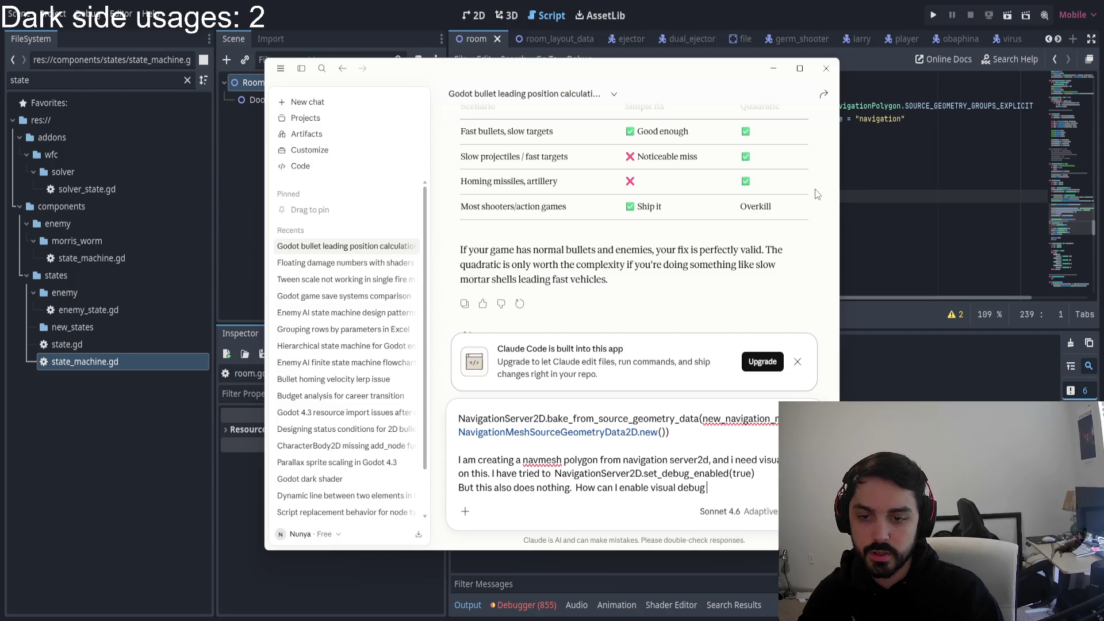
{"action": "type", "text": "v polygon"}
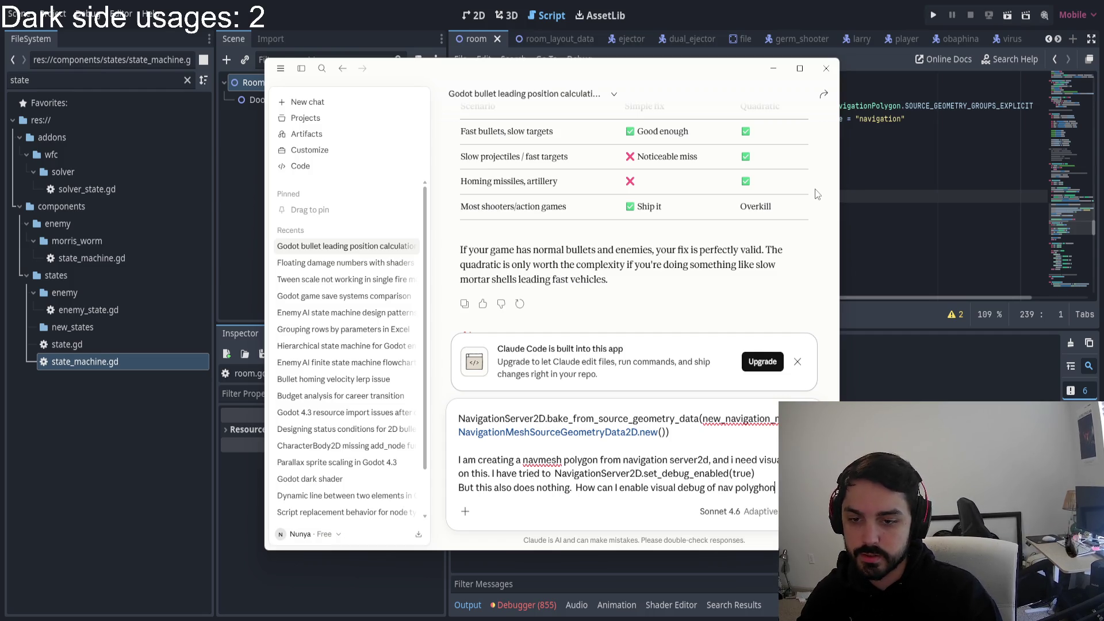
{"action": "type", "text": "s created "}
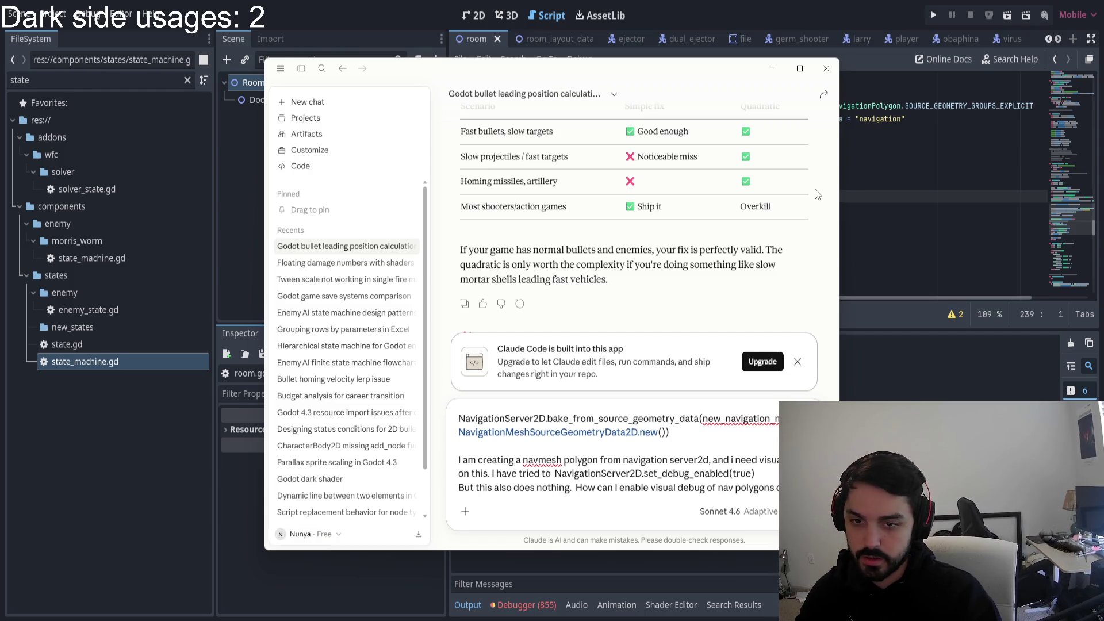
{"action": "type", "text": "on server"}
{"action": "key", "text": "Return"}
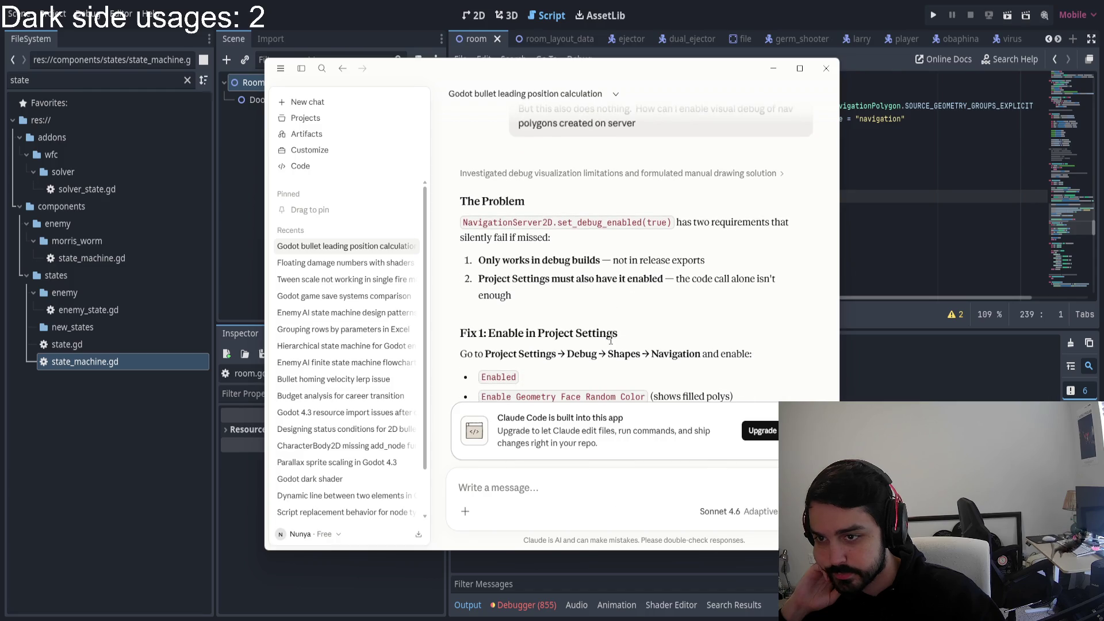
- Enable Godot's navigation visibility debug option while reading Claude's reply
{"action": "left_click_drag", "start_coordinate": [779, 263], "coordinate": [460, 267]}
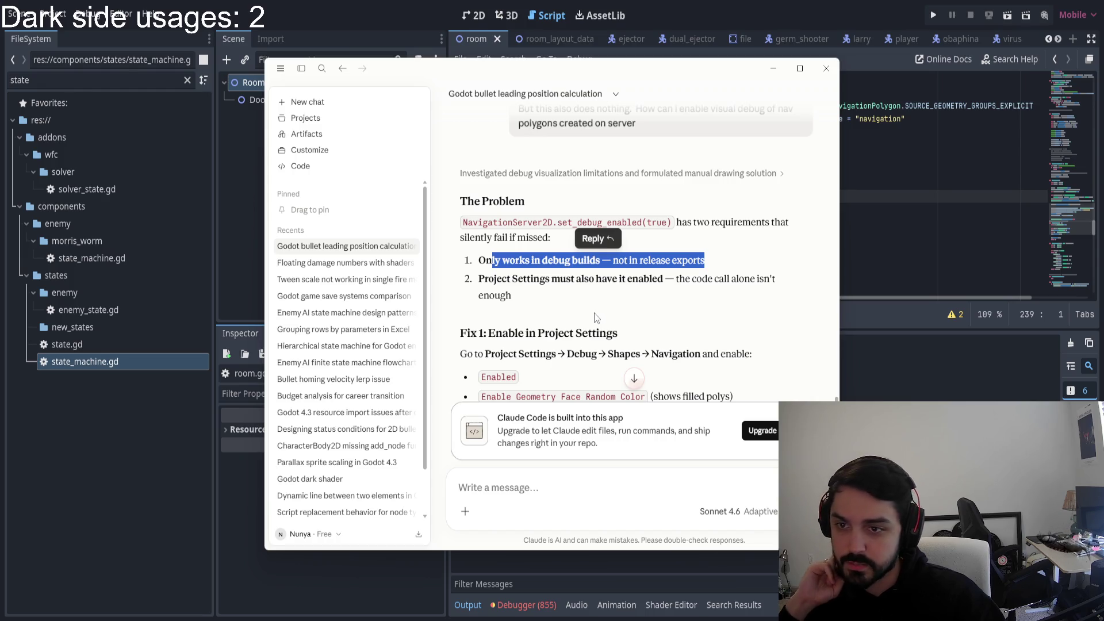
{"action": "left_click", "coordinate": [89, 13]}
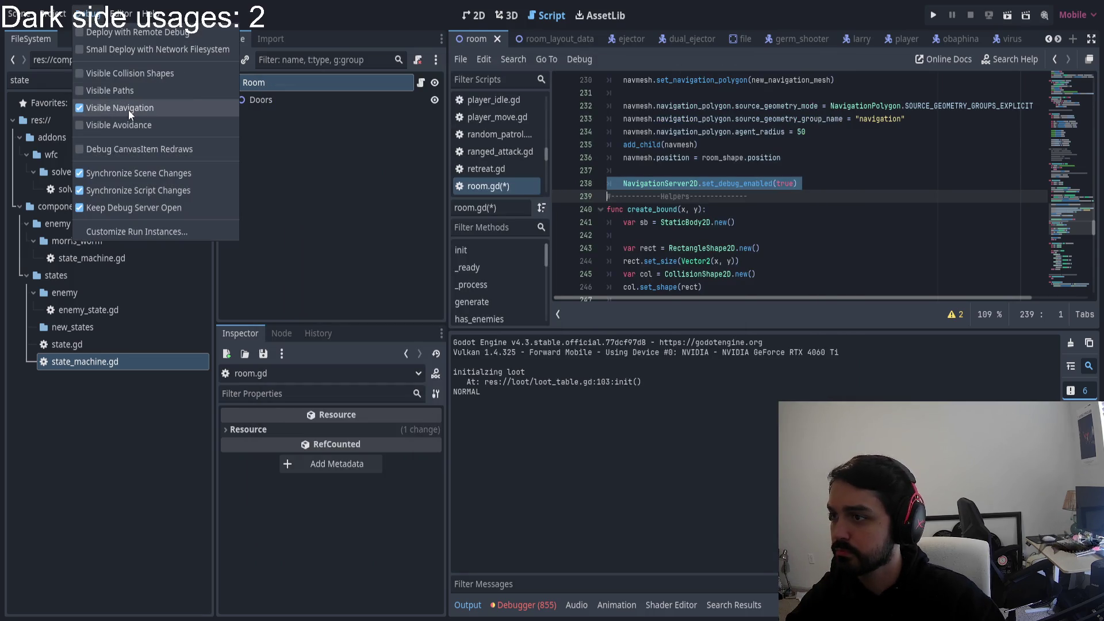
{"action": "key", "text": "alt+Tab"}
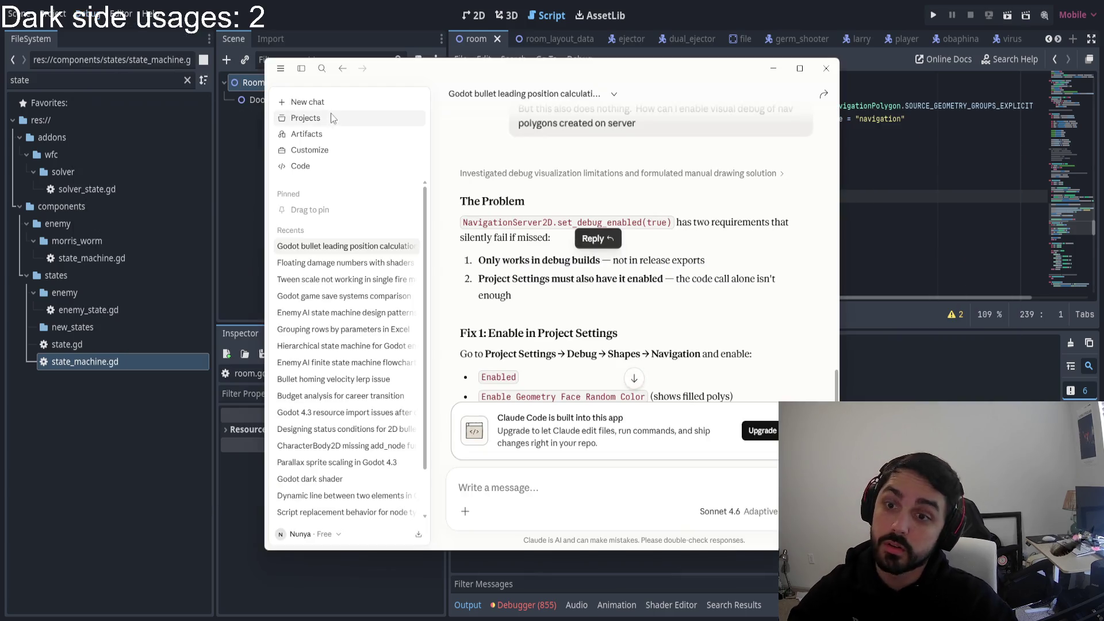
- Read Claude's Fix 1 Project Settings path, then bring up Godot's Project Settings
{"action": "scroll", "coordinate": [580, 232], "scroll_direction": "down", "scroll_amount": 3}
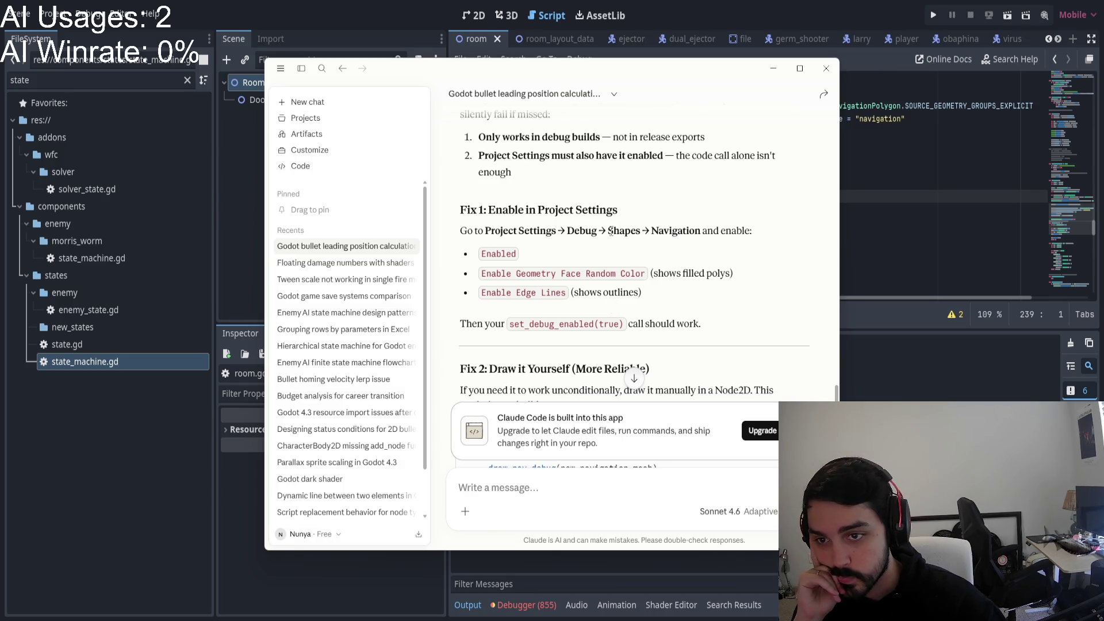
{"action": "left_click_drag", "start_coordinate": [485, 230], "coordinate": [563, 229]}
{"action": "left_click", "coordinate": [637, 236]}
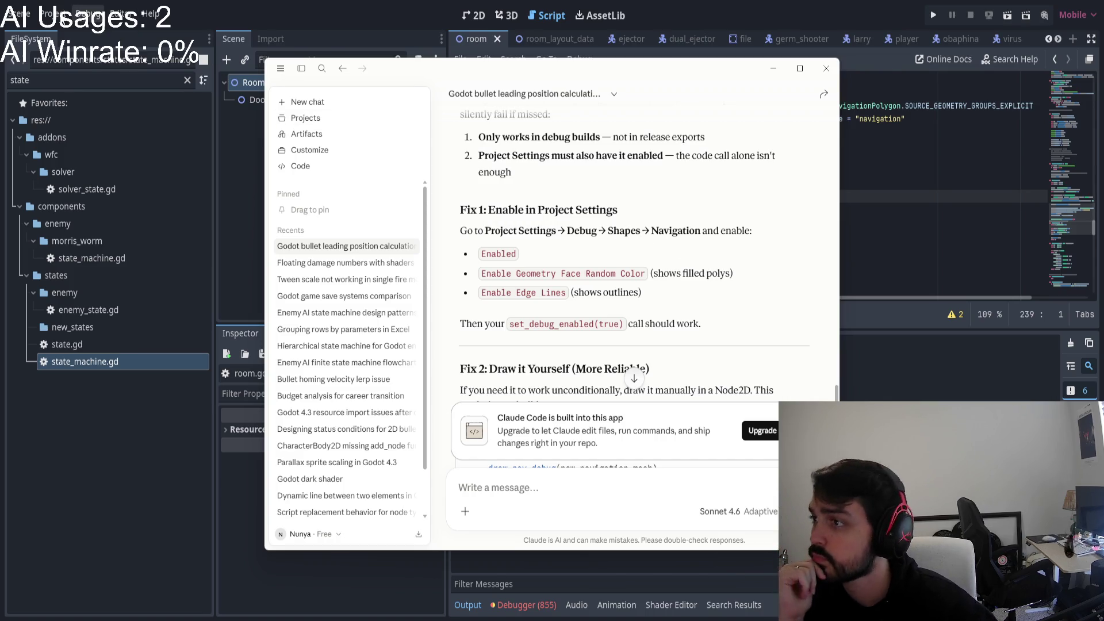
{"action": "left_click", "coordinate": [58, 14]}
- Filter the Project Settings list by 'debug'
{"action": "left_click", "coordinate": [87, 30]}
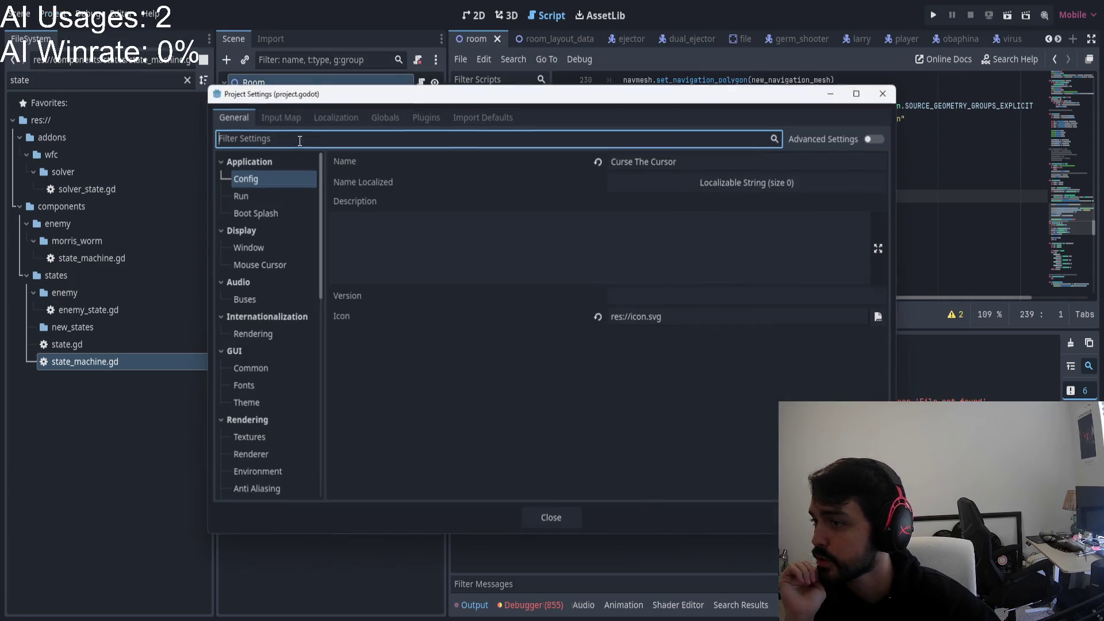
{"action": "scroll", "coordinate": [274, 236], "scroll_direction": "down", "scroll_amount": 3}
{"action": "scroll", "coordinate": [272, 243], "scroll_direction": "down", "scroll_amount": 2}
{"action": "scroll", "coordinate": [271, 243], "scroll_direction": "up", "scroll_amount": 5}
{"action": "scroll", "coordinate": [278, 231], "scroll_direction": "down", "scroll_amount": 15}
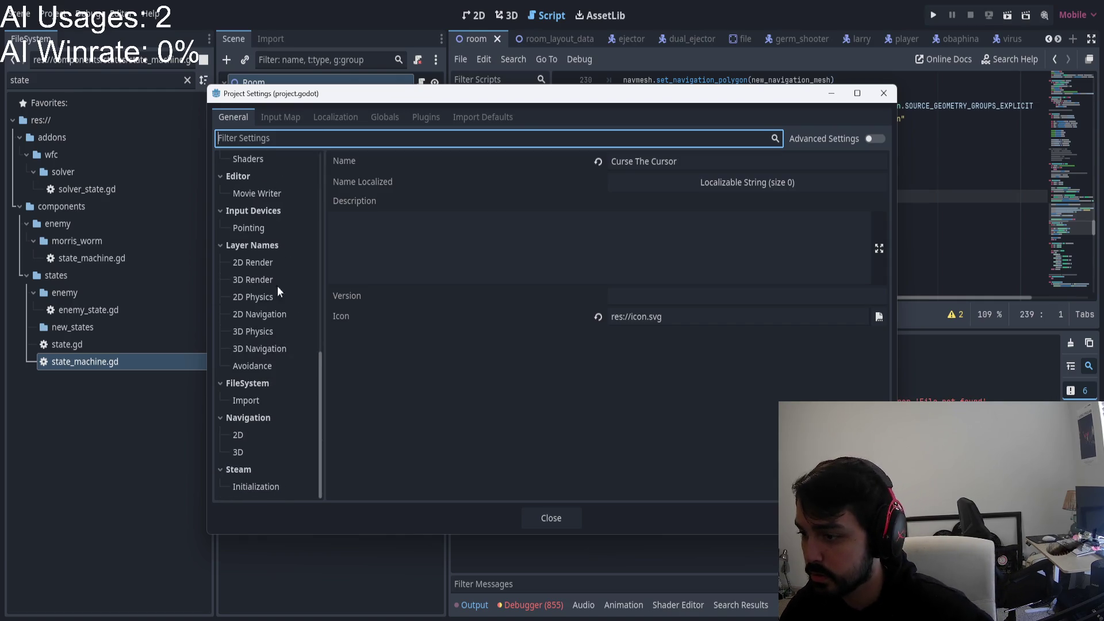
{"action": "scroll", "coordinate": [276, 391], "scroll_direction": "up", "scroll_amount": 6}
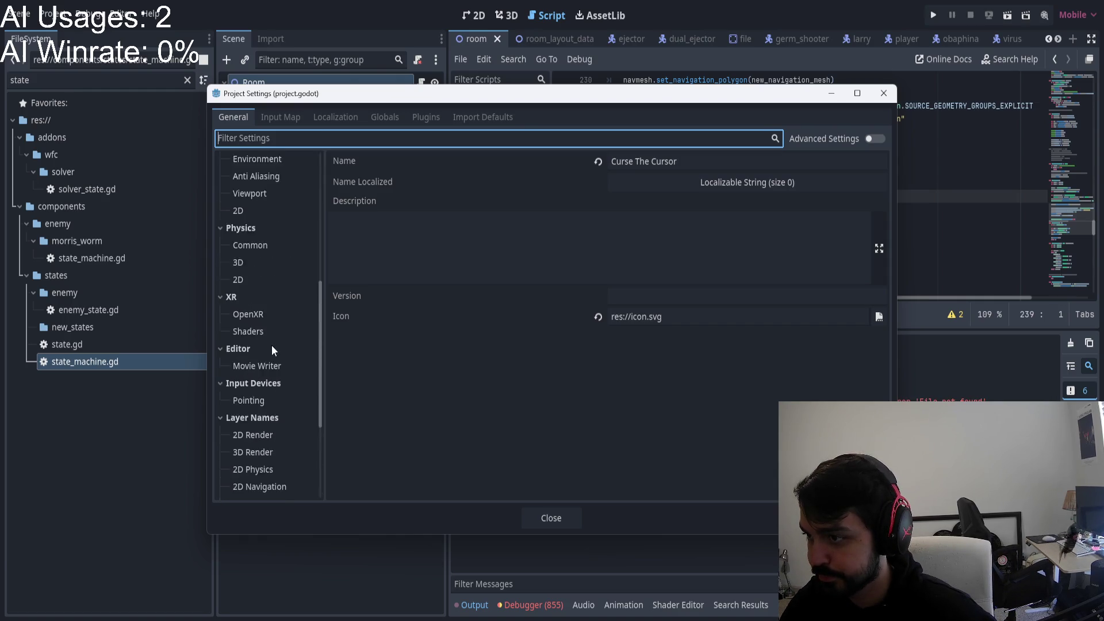
{"action": "scroll", "coordinate": [277, 294], "scroll_direction": "up", "scroll_amount": 3}
{"action": "type", "text": "debug"}
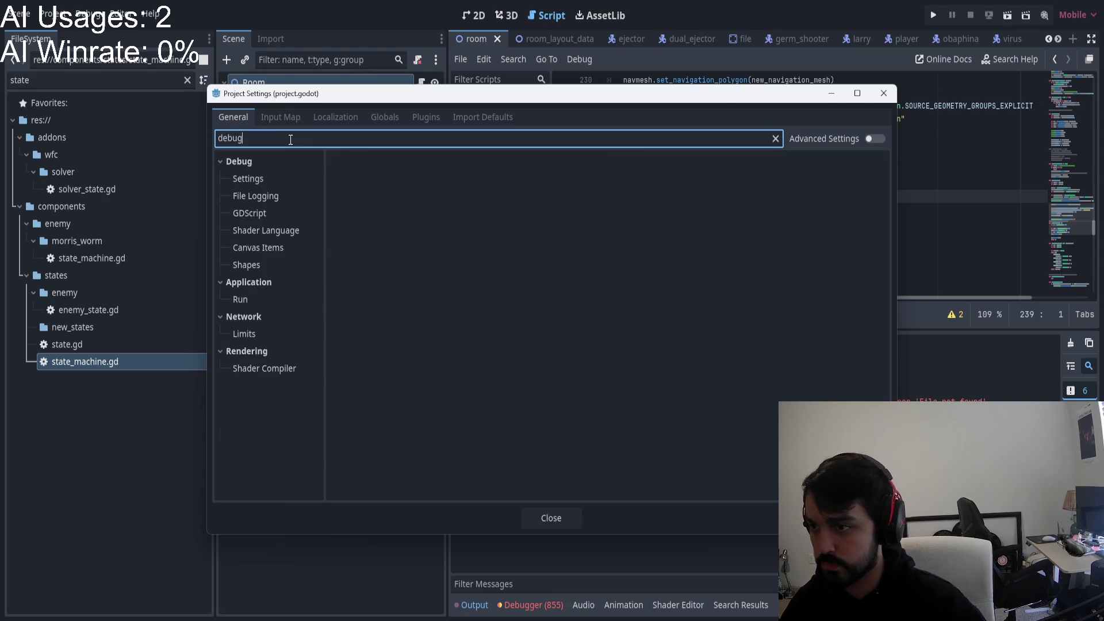
- Show the Debug > Shapes category and review its Navigation options against Claude's instructions
{"action": "left_click", "coordinate": [265, 177]}
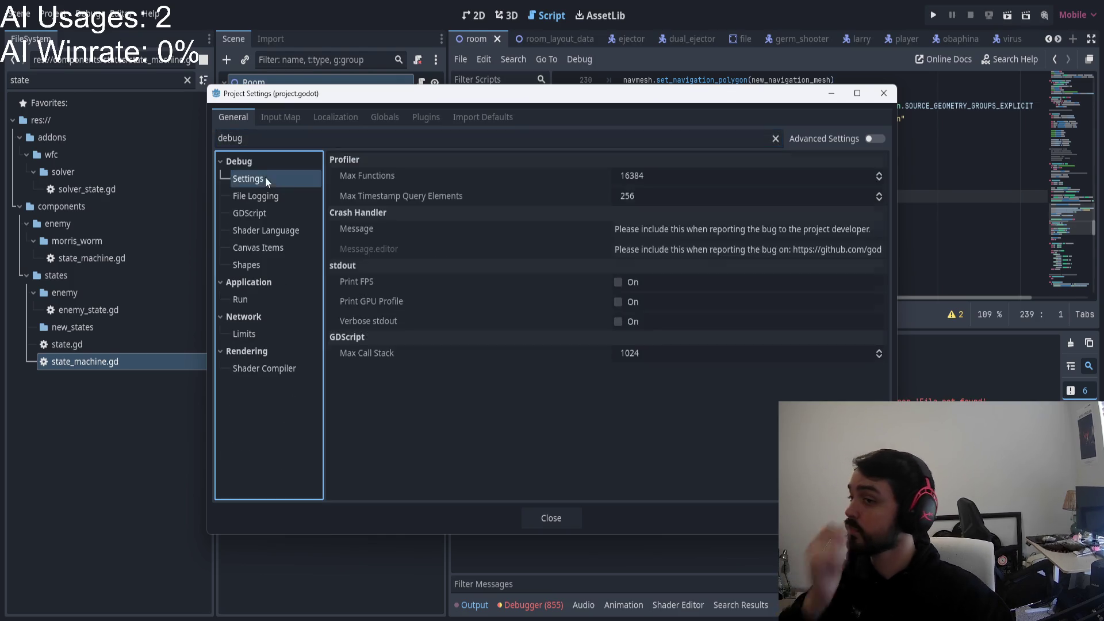
{"action": "key", "text": "alt+Tab"}
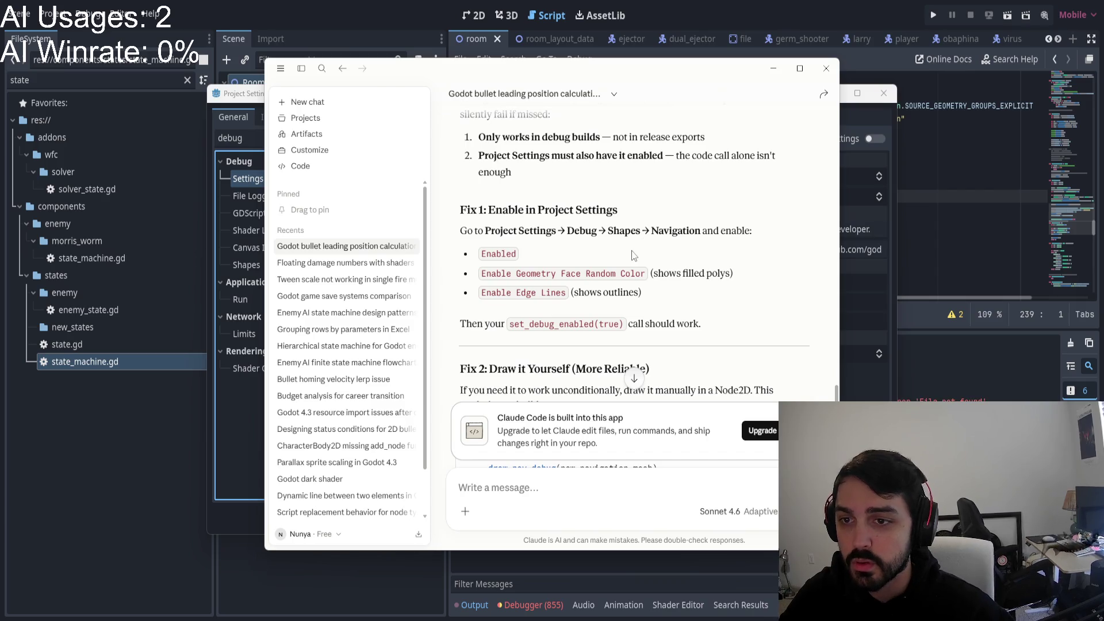
{"action": "key", "text": "alt+Tab"}
{"action": "left_click", "coordinate": [249, 263]}
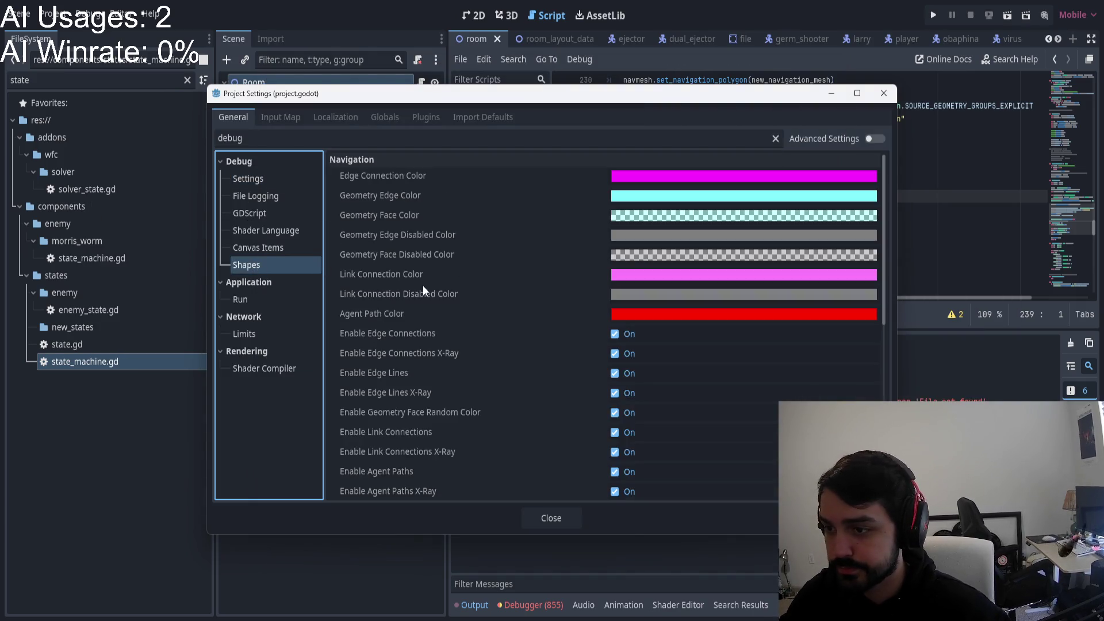
{"action": "scroll", "coordinate": [417, 327], "scroll_direction": "down", "scroll_amount": 5}
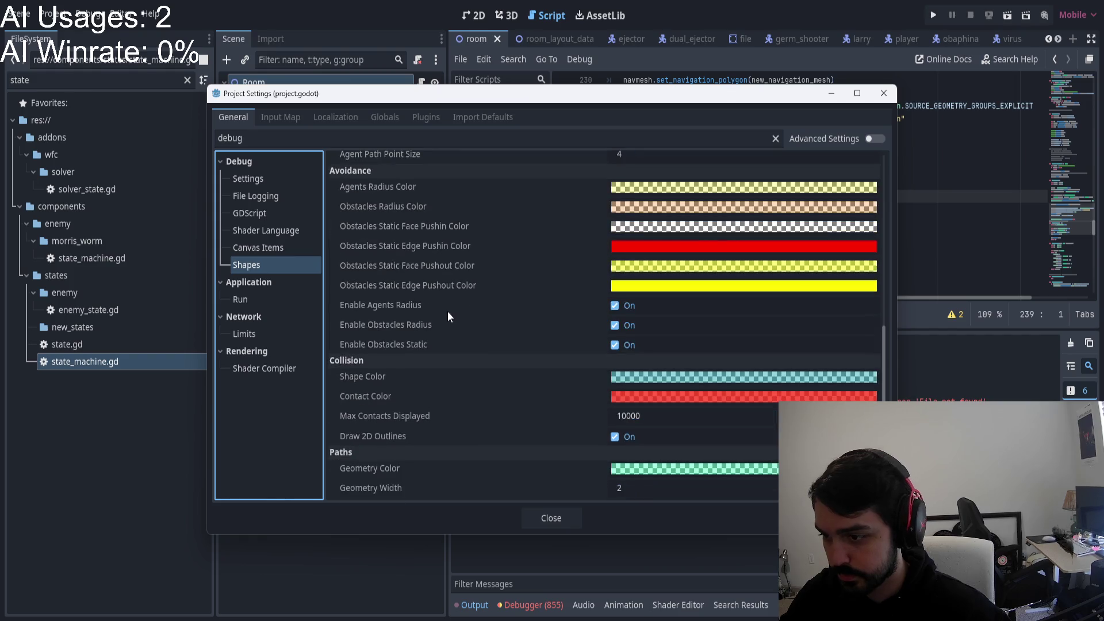
{"action": "scroll", "coordinate": [438, 328], "scroll_direction": "up", "scroll_amount": 5}
{"action": "key", "text": "alt+Tab"}
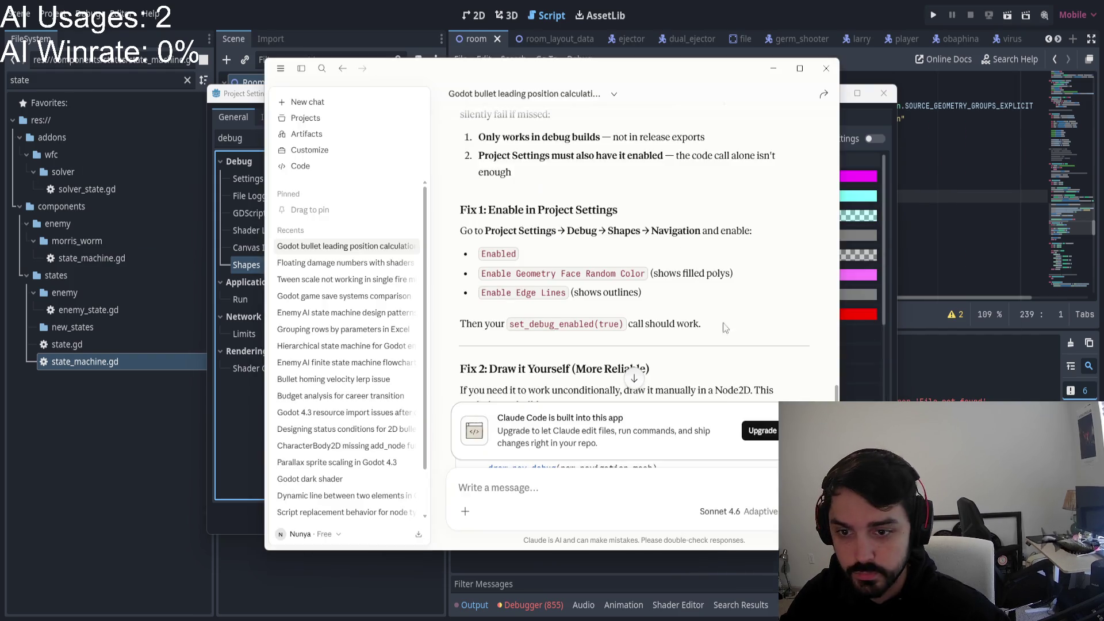
{"action": "key", "text": "alt+Tab"}
{"action": "scroll", "coordinate": [448, 291], "scroll_direction": "up", "scroll_amount": 5}
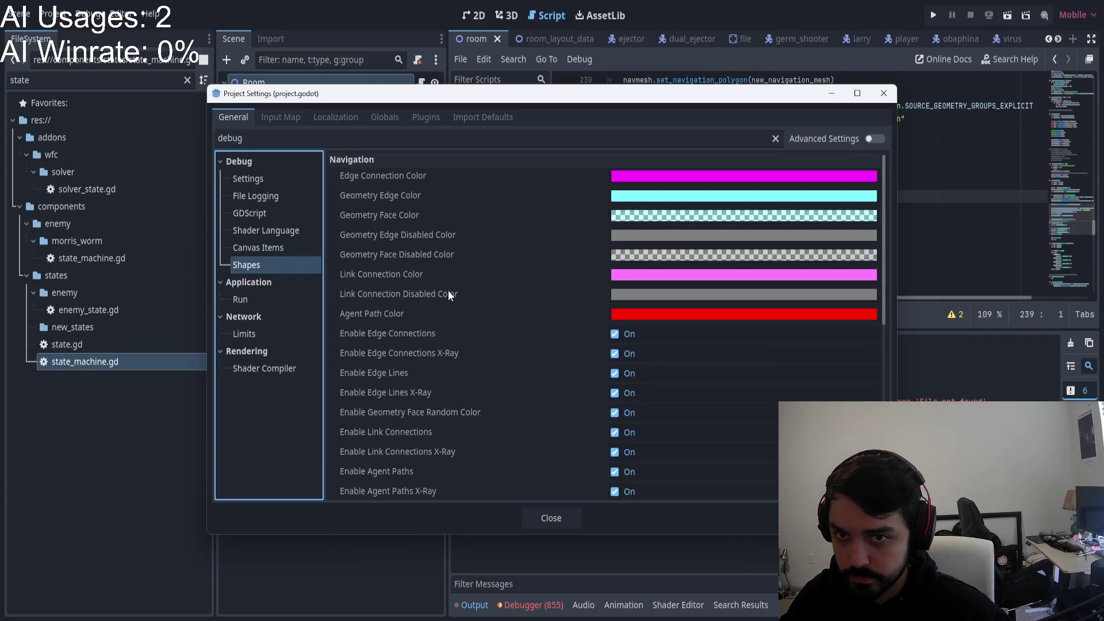
- Turn Advanced Settings on to inspect the extra options, then turn it off again
{"action": "left_click", "coordinate": [828, 140]}
{"action": "scroll", "coordinate": [690, 230], "scroll_direction": "down", "scroll_amount": 2}
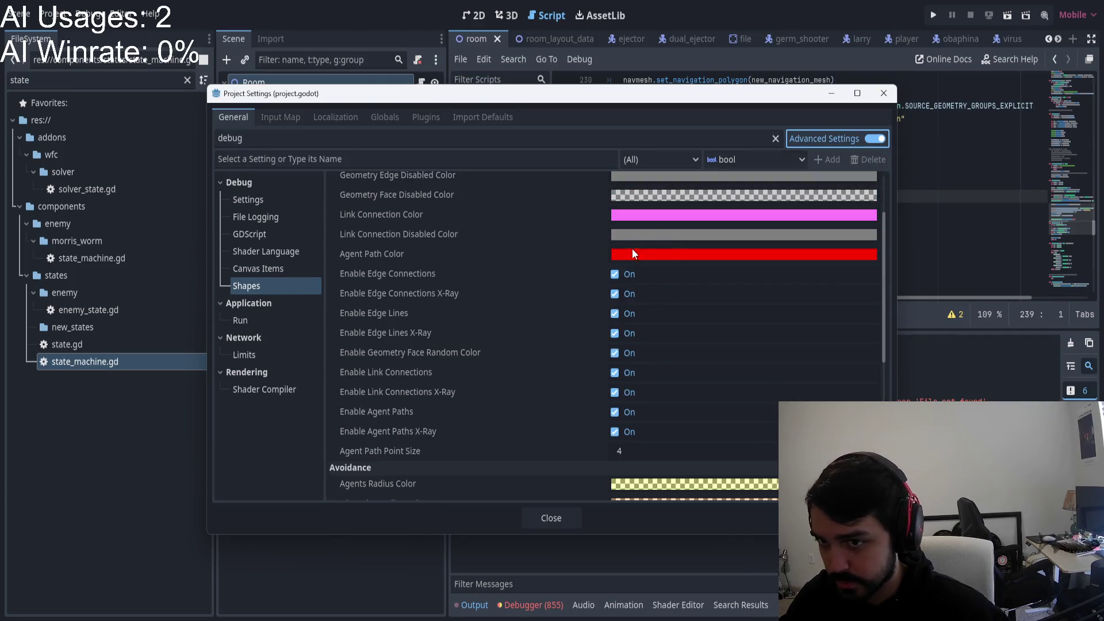
{"action": "scroll", "coordinate": [633, 255], "scroll_direction": "down", "scroll_amount": 5}
{"action": "left_click", "coordinate": [872, 141]}
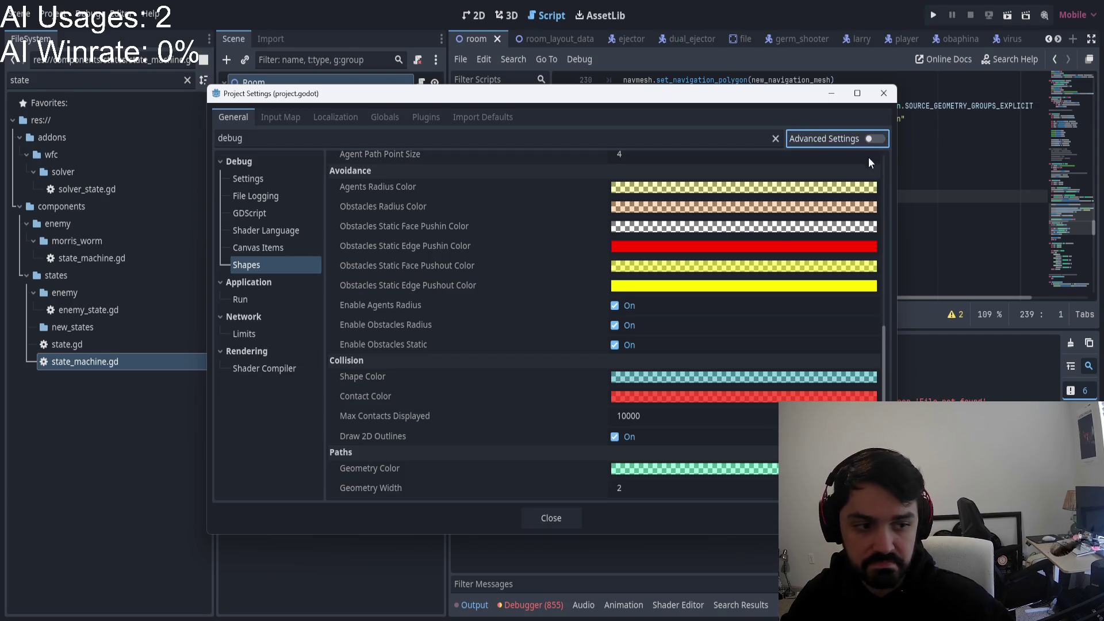
{"action": "scroll", "coordinate": [556, 306], "scroll_direction": "up", "scroll_amount": 3}
- Reread Claude's sentence about set_debug_enabled(true) and scroll on to Fix 2
{"action": "key", "text": "alt+Tab"}
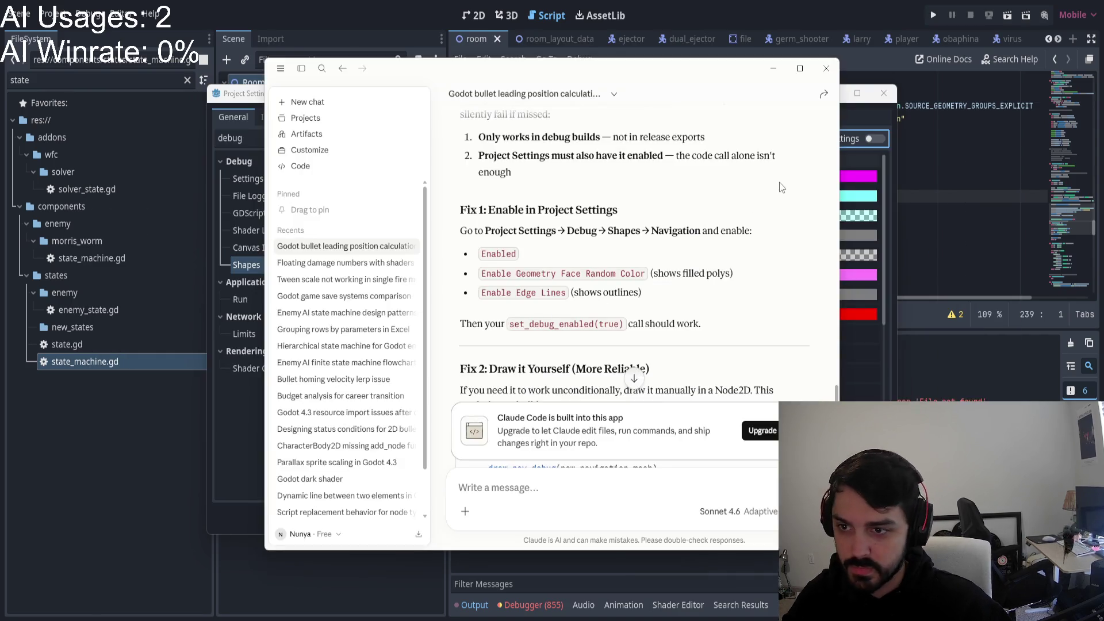
{"action": "triple_click", "coordinate": [636, 318]}
{"action": "scroll", "coordinate": [667, 310], "scroll_direction": "down", "scroll_amount": 5}
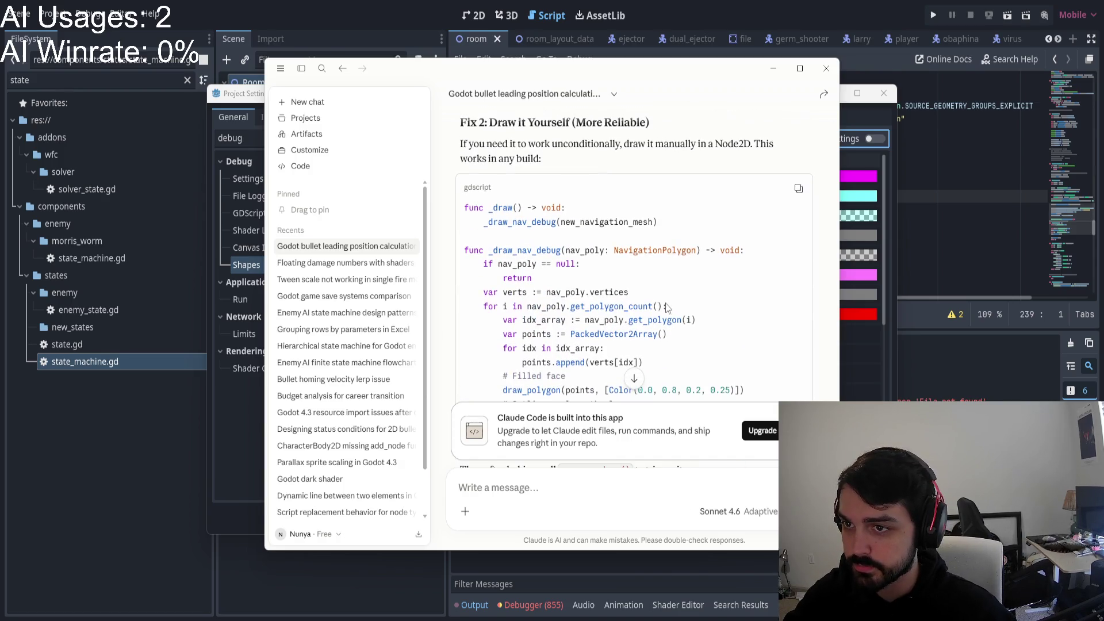
- Copy Claude's Fix 2 _draw and _draw_nav_debug code block, then close Godot's Project Settings
{"action": "scroll", "coordinate": [486, 187], "scroll_direction": "up", "scroll_amount": 1}
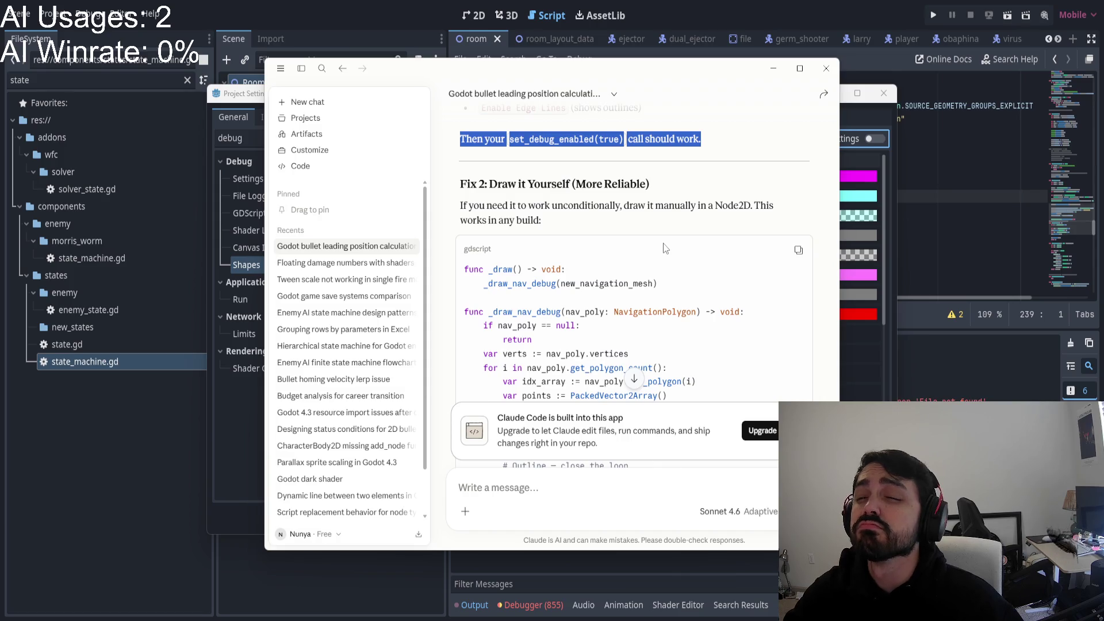
{"action": "scroll", "coordinate": [673, 276], "scroll_direction": "down", "scroll_amount": 1}
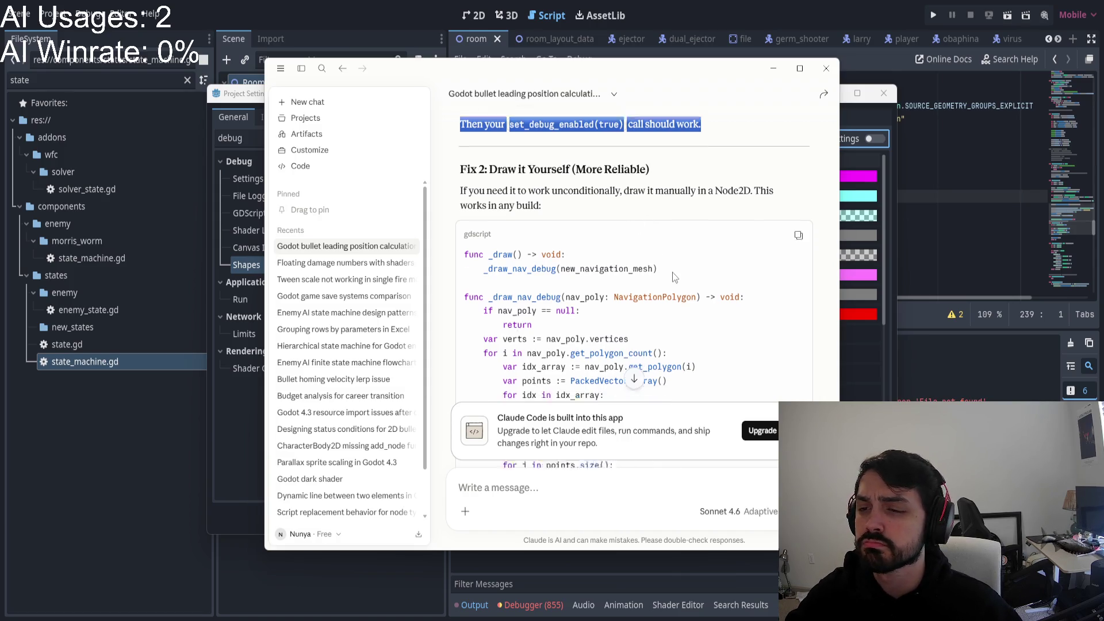
{"action": "scroll", "coordinate": [672, 271], "scroll_direction": "down", "scroll_amount": 2}
{"action": "scroll", "coordinate": [671, 274], "scroll_direction": "down", "scroll_amount": 2}
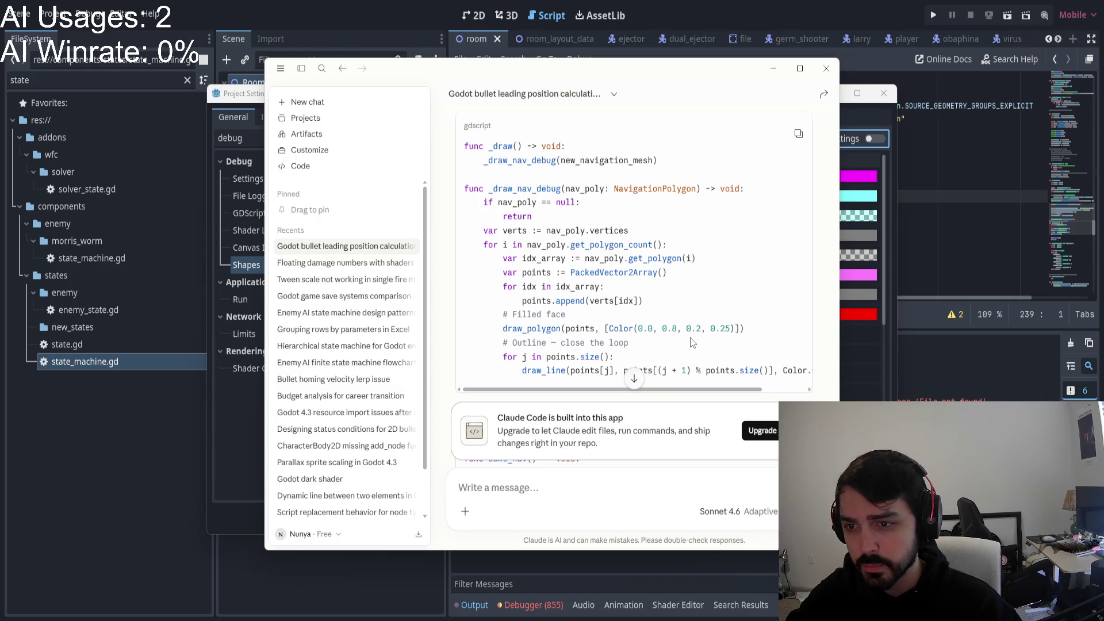
{"action": "scroll", "coordinate": [672, 304], "scroll_direction": "down", "scroll_amount": 3}
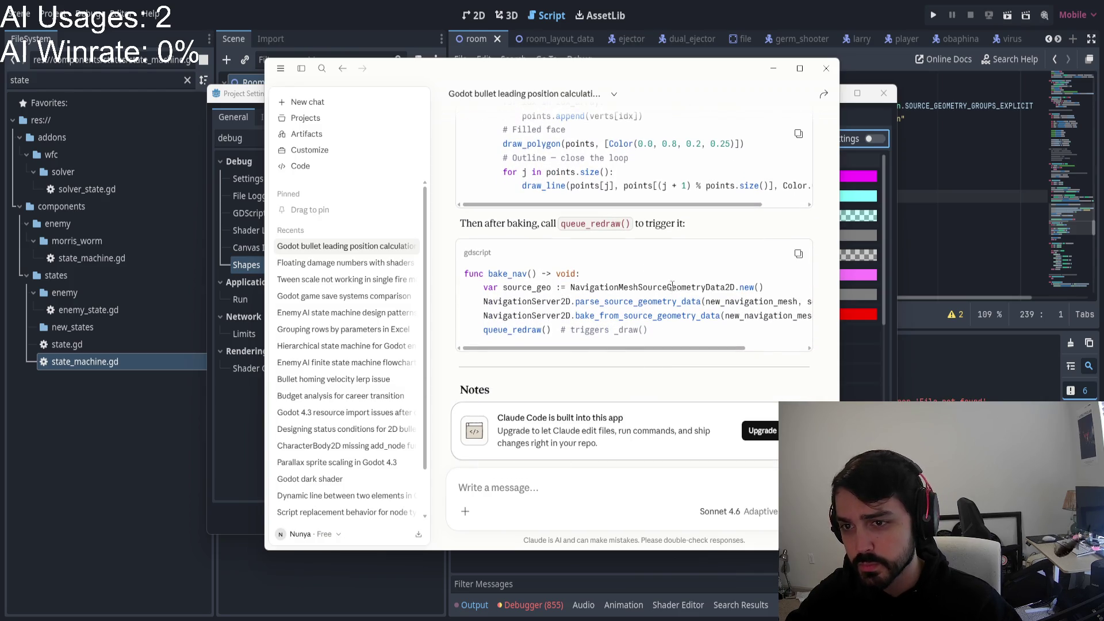
{"action": "scroll", "coordinate": [656, 265], "scroll_direction": "up", "scroll_amount": 2}
{"action": "scroll", "coordinate": [535, 218], "scroll_direction": "up", "scroll_amount": 1}
{"action": "mouse_move", "coordinate": [465, 142]}
{"action": "left_mouse_down"}
{"action": "mouse_move", "coordinate": [610, 166]}
{"action": "mouse_move", "coordinate": [815, 368]}
{"action": "mouse_move", "coordinate": [835, 371]}
{"action": "left_mouse_up"}
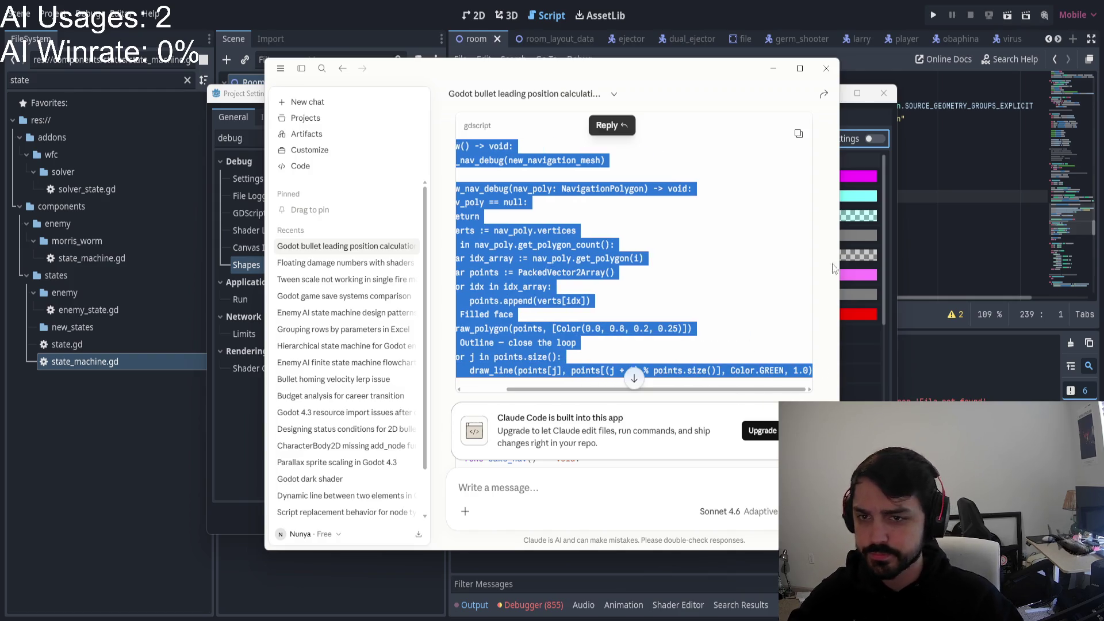
{"action": "left_click", "coordinate": [956, 251]}
{"action": "left_click", "coordinate": [884, 95]}
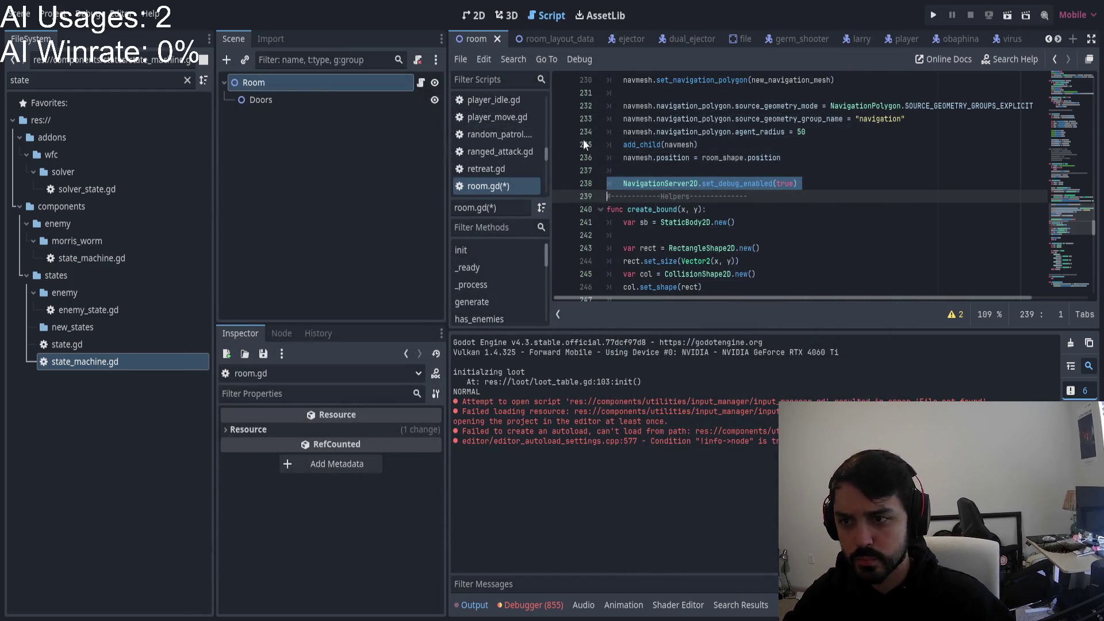
- Add a '## Navmesh debugging' comment on line 338 at the end of room.gd
{"action": "scroll", "coordinate": [685, 209], "scroll_direction": "down", "scroll_amount": 10}
{"action": "scroll", "coordinate": [685, 208], "scroll_direction": "down", "scroll_amount": 9}
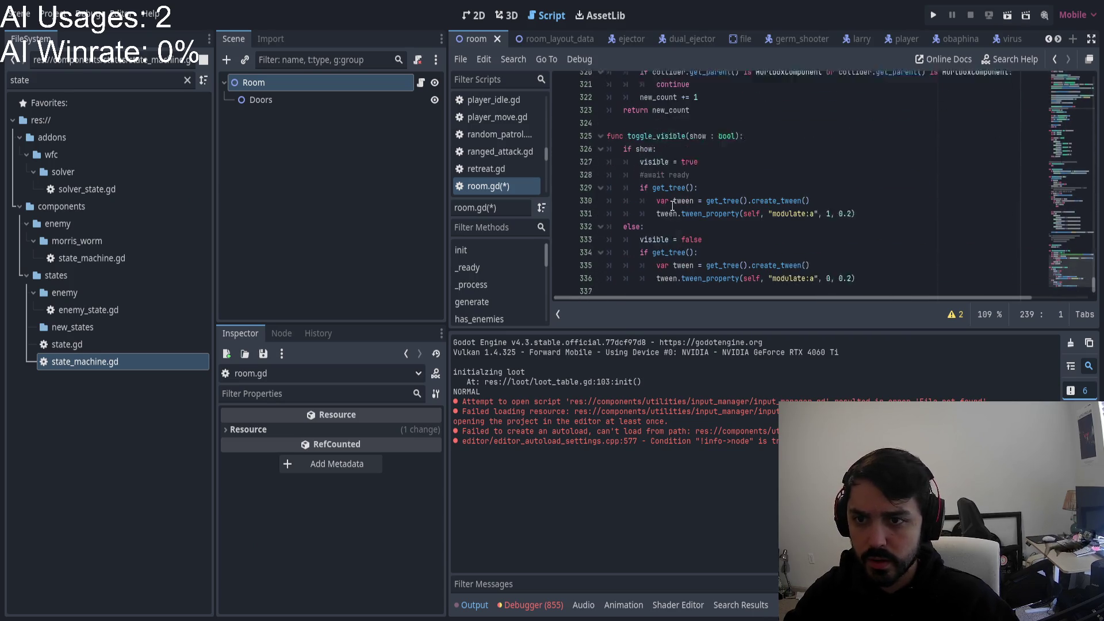
{"action": "left_click", "coordinate": [659, 287]}
{"action": "type", "text": "func"}
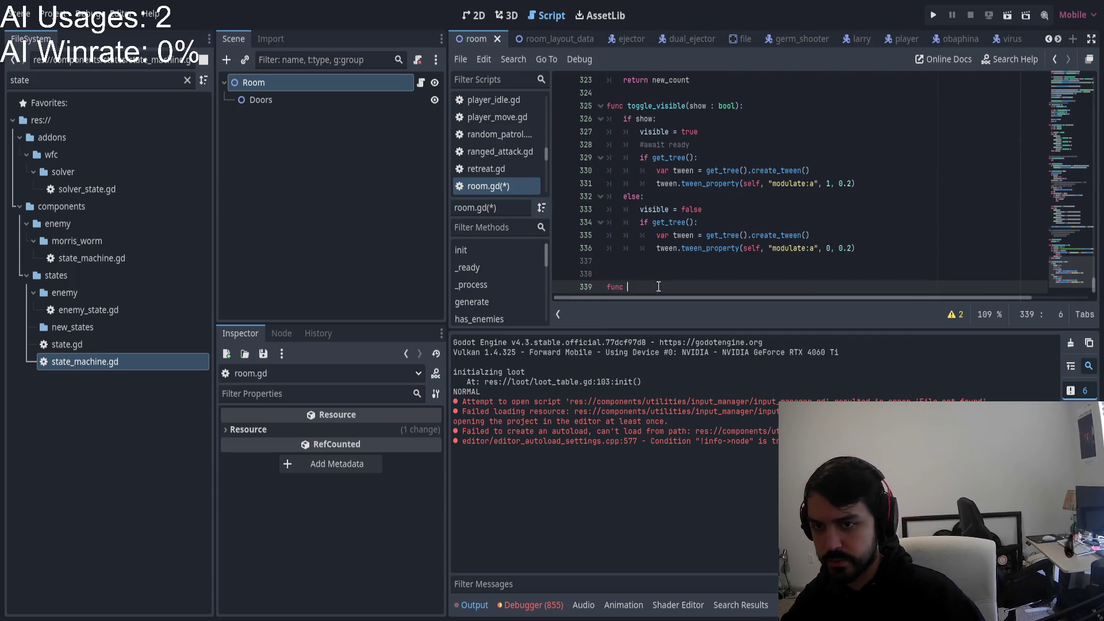
{"action": "key", "text": "Up"}
{"action": "type", "text": "## Na"}
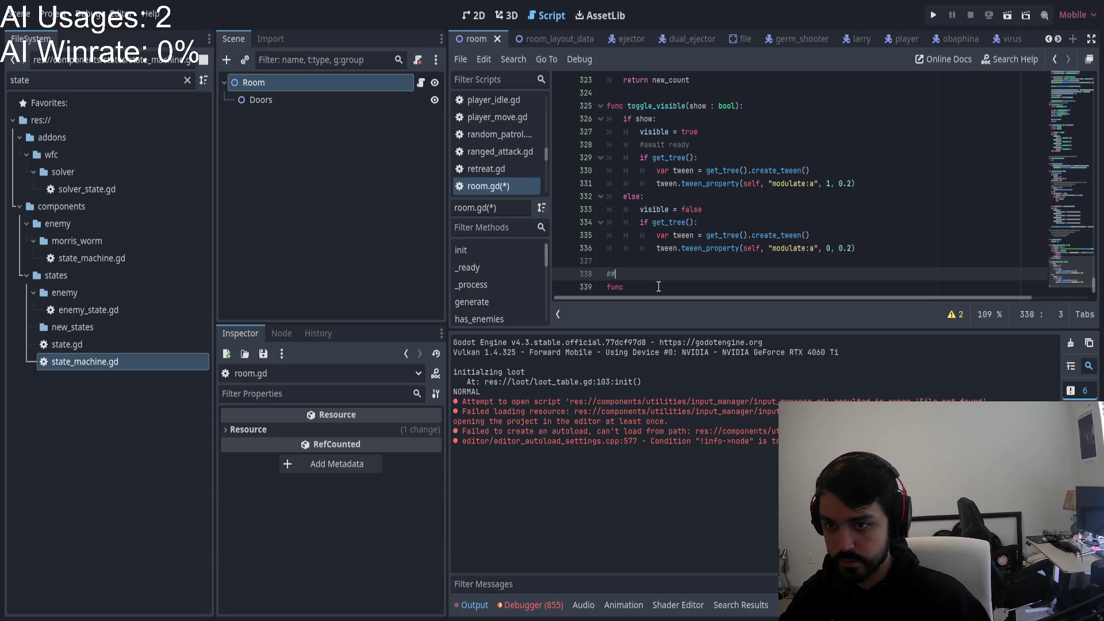
{"action": "type", "text": "vmesh "}
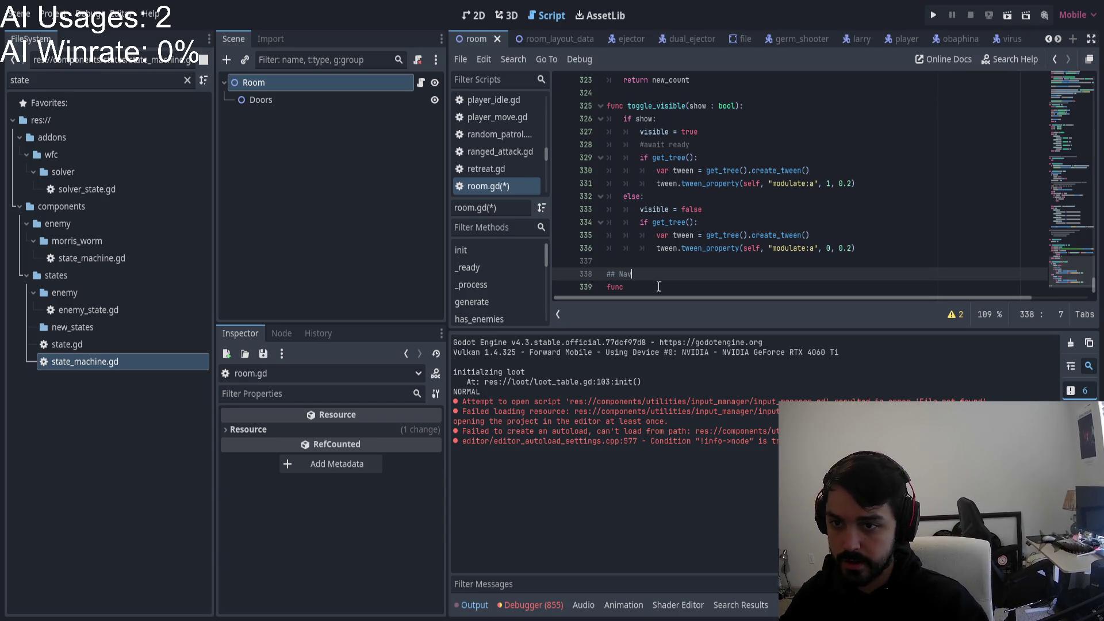
{"action": "type", "text": "debugging ##"}
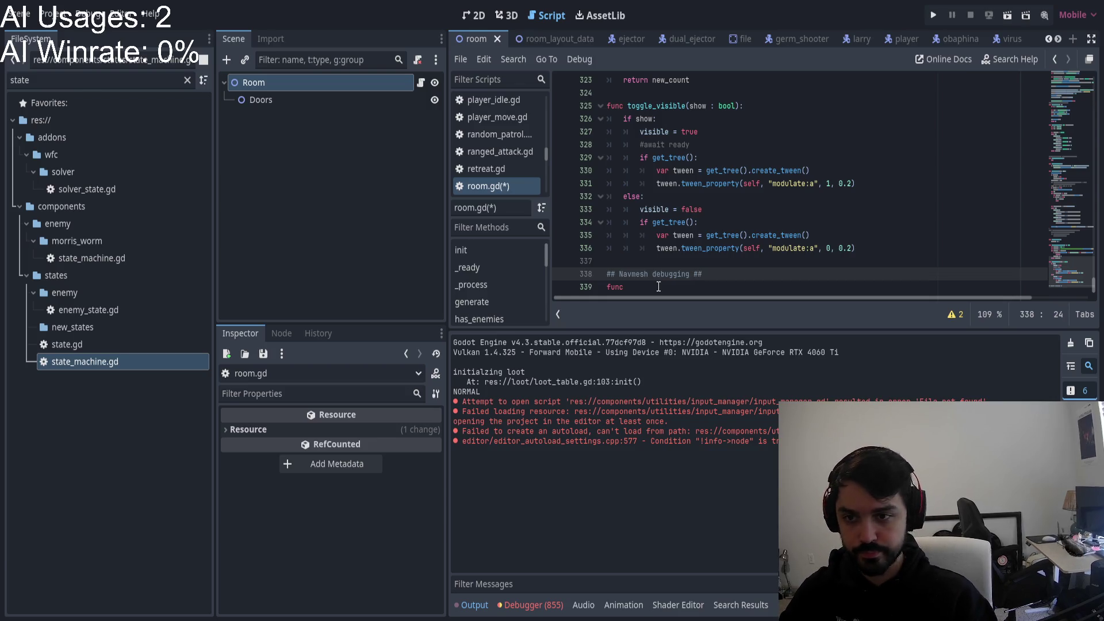
- Paste Claude's _draw and _draw_nav_debug code below the comment, redoing the badly indented paste
{"action": "left_click", "coordinate": [659, 287]}
{"action": "type", "text": "func _draw() -> void: \t_draw_nav_debug(new_navigation_mesh)  func _draw_nav_debug(nav_poly: NavigationPolygon) -> void: \tif nav_poly == null: \t\treturn \tvar verts := nav_poly.vertices \tfor i in nav_poly.get_polygon_count(): \t\tvar idx_array := nav_poly.get_polygon(i) \t\tvar points := PackedVector2Array() \t\tfor idx in idx_array: \t\t\tpoints.append(verts[idx]) \t\t# Filled face \t\tdraw_polygon(points, [Color(0.0, 0.8, 0.2, 0.25)]) \t\t# Outline — close the loop \t\tfor j in points.size(): \t\t\tdraw_line(points[j], points[(j + 1) % points.size()], Color.GREEN, 1.0)"}
{"action": "key", "text": "ctrl+z"}
{"action": "key", "text": "BackSpace"}
{"action": "key", "text": "BackSpace"}
{"action": "key", "text": "BackSpace"}
{"action": "type", "text": "func _draw() -> void: \t_draw_nav_debug(new_navigation_mesh)  func _draw_nav_debug(nav_poly: NavigationPolygon) -> void: \tif nav_poly == null: \t\treturn \tvar verts := nav_poly.vertices \tfor i in nav_poly.get_polygon_count(): \t\tvar idx_array := nav_poly.get_polygon(i) \t\tvar points := PackedVector2Array() \t\tfor idx in idx_array: \t\t\tpoints.append(verts[idx]) \t\t# Filled face \t\tdraw_polygon(points, [Color(0.0, 0.8, 0.2, 0.25)]) \t\t# Outline — close the loop \t\tfor j in points.size(): \t\t\tdraw_line(points[j], points[(j + 1) % points.size()], Color.GREEN, 1.0)"}
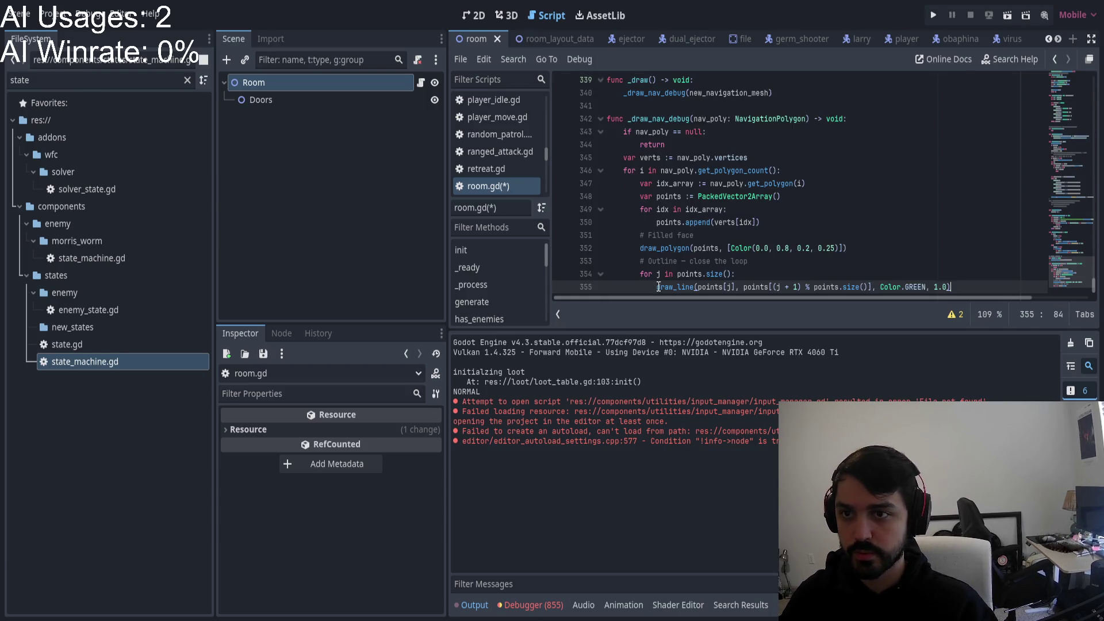
{"action": "scroll", "coordinate": [735, 232], "scroll_direction": "up", "scroll_amount": 1}
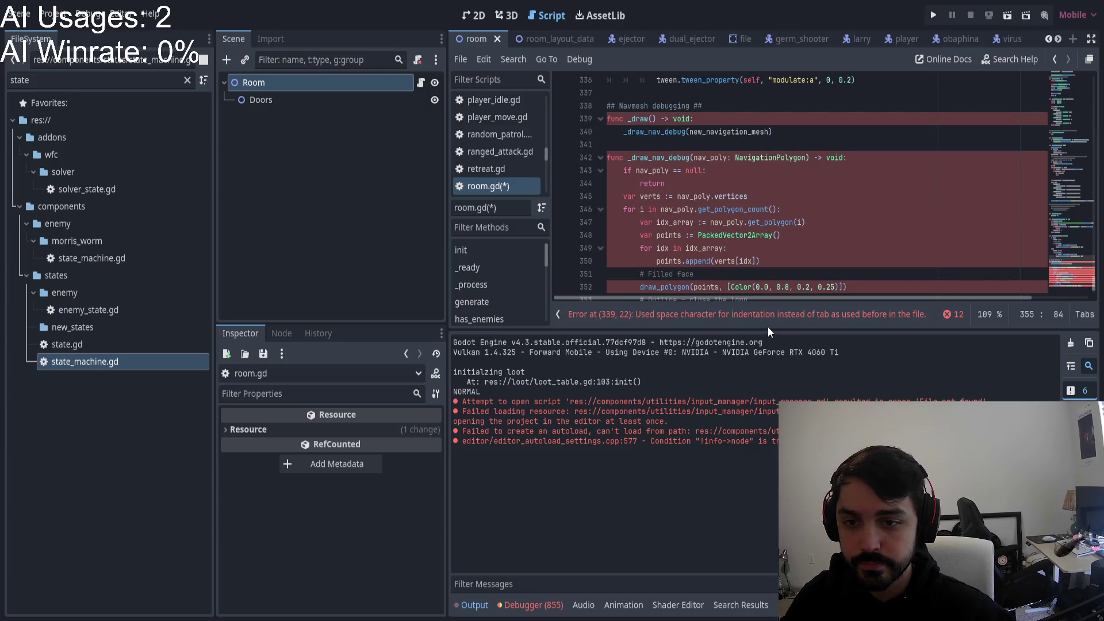
{"action": "key", "text": "ctrl+z"}
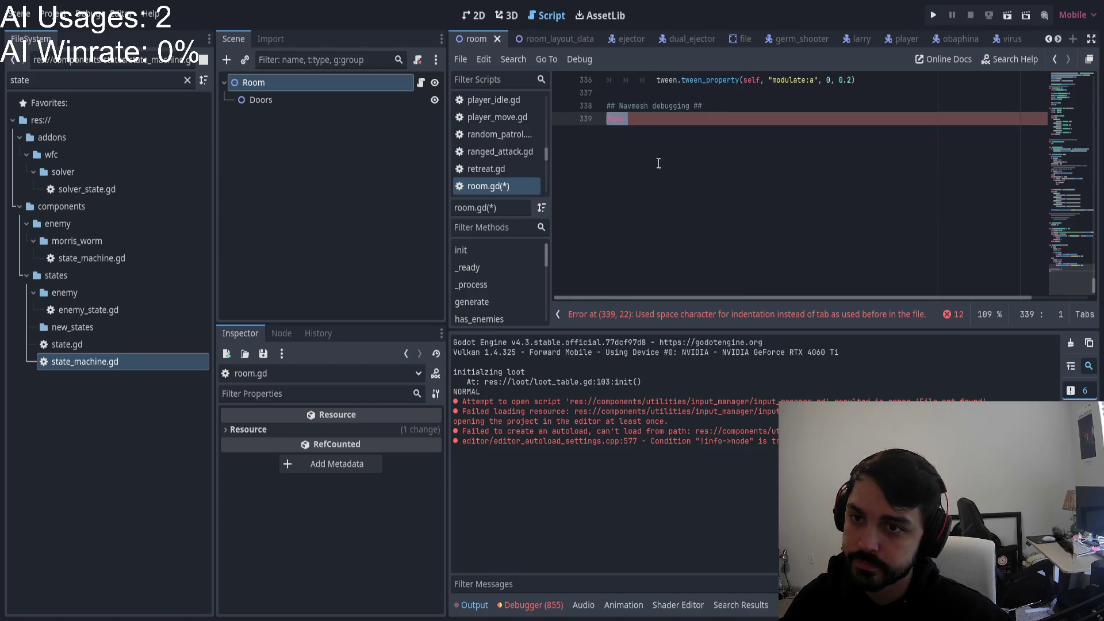
{"action": "key", "text": "alt+Tab"}
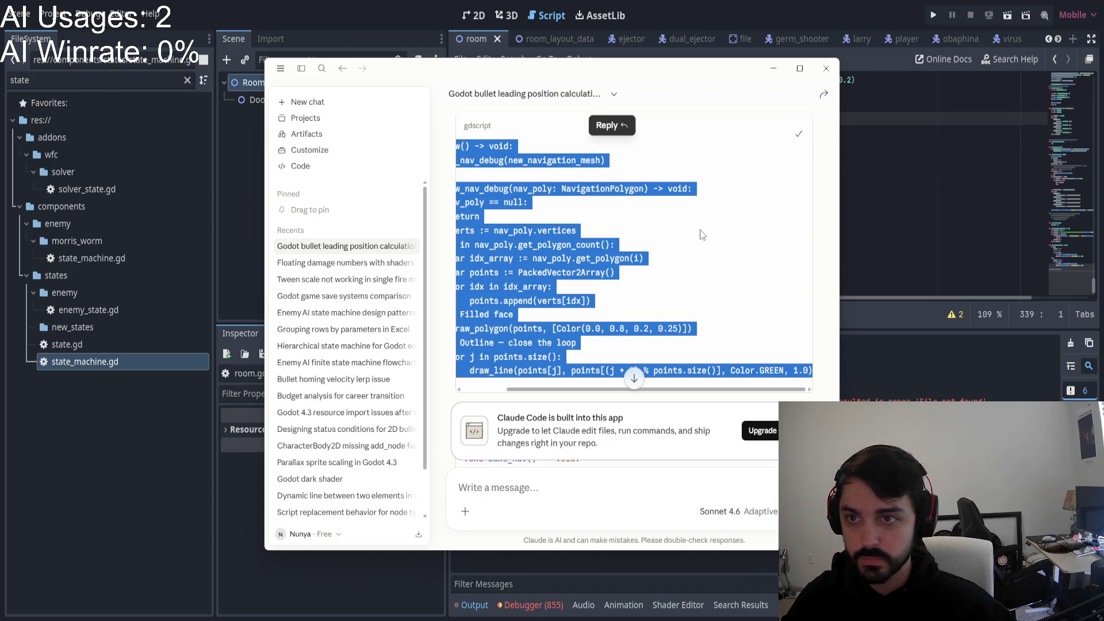
{"action": "key", "text": "alt+Tab"}
{"action": "type", "text": "func _draw() -> void: \t_draw_nav_debug(new_navigation_mesh)  func _draw_nav_debug(nav_poly: NavigationPolygon) -> void: \tif nav_poly == null: \t\treturn \tvar verts := nav_poly.vertices \tfor i in nav_poly.get_polygon_count(): \t\tvar idx_array := nav_poly.get_polygon(i) \t\tvar points := PackedVector2Array() \t\tfor idx in idx_array: \t\t\tpoints.append(verts[idx]) \t\t# Filled face \t\tdraw_polygon(points, [Color(0.0, 0.8, 0.2, 0.25)]) \t\t# Outline — close the loop \t\tfor j in points.size(): \t\t\tdraw_line(points[j], points[(j + 1) % points.size()], Color.GREEN, 1.0)"}
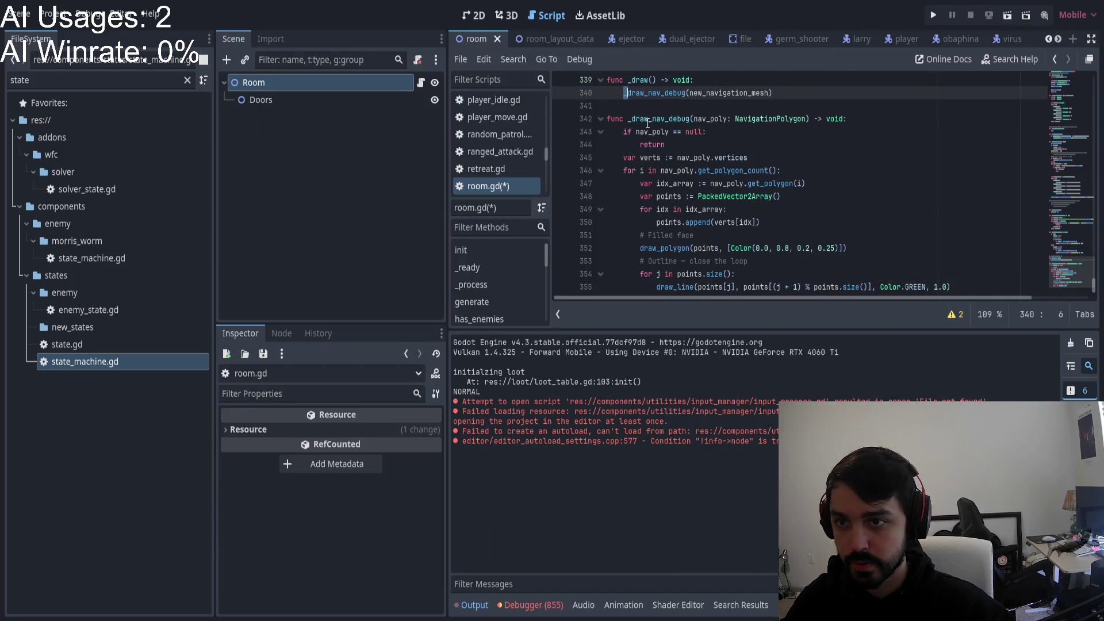
- Replace space indentation with tabs on lines 344–350, through the points.append line
{"action": "key", "text": "Down"}
{"action": "key", "text": "Down"}
{"action": "key", "text": "Down"}
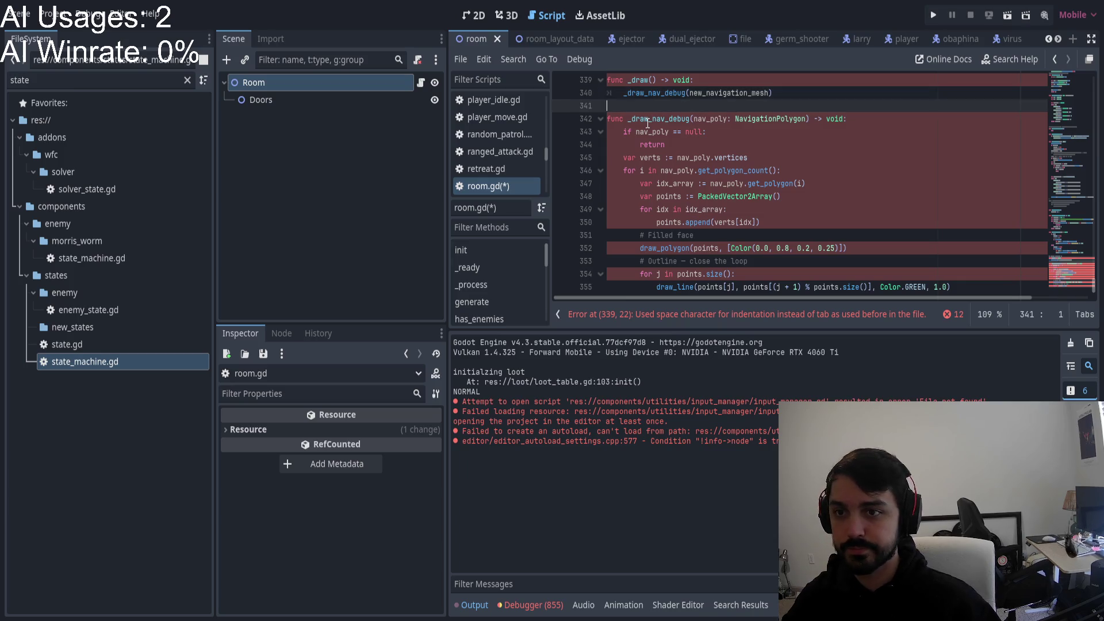
{"action": "key", "text": "Down"}
{"action": "key", "text": "ctrl+BackSpace"}
{"action": "key", "text": "Tab"}
{"action": "key", "text": "Tab"}
{"action": "key", "text": "Down"}
{"action": "key", "text": "ctrl+BackSpace"}
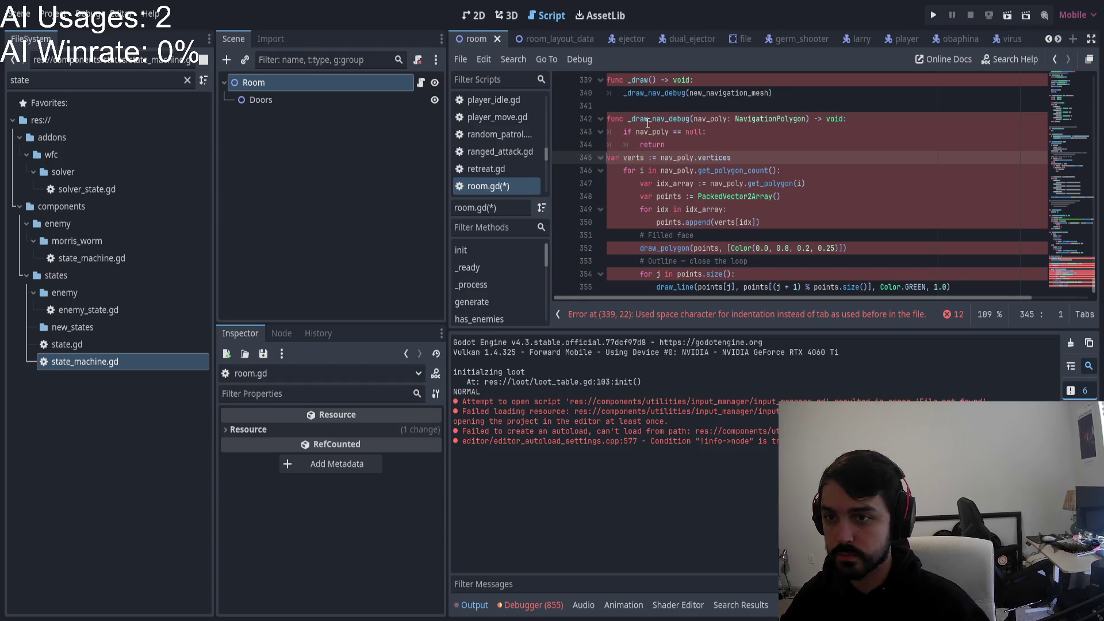
{"action": "key", "text": "Tab"}
{"action": "key", "text": "Down"}
{"action": "key", "text": "ctrl+BackSpace"}
{"action": "key", "text": "Tab"}
{"action": "key", "text": "Down"}
{"action": "key", "text": "ctrl+BackSpace"}
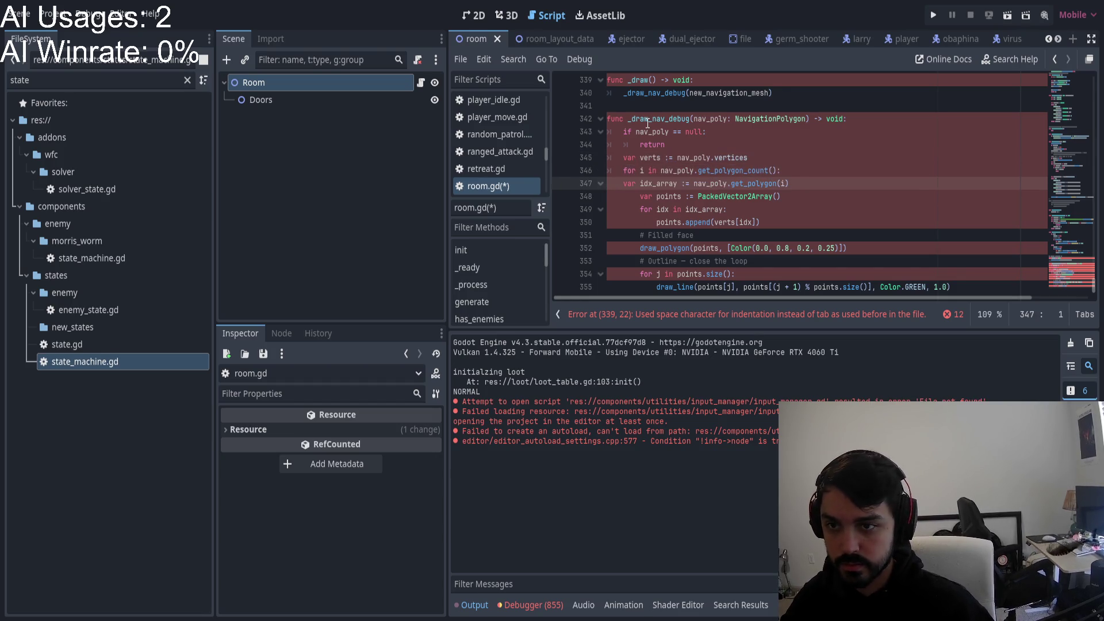
{"action": "key", "text": "Tab"}
{"action": "key", "text": "Tab"}
{"action": "key", "text": "Down"}
{"action": "key", "text": "ctrl+BackSpace"}
{"action": "key", "text": "Tab"}
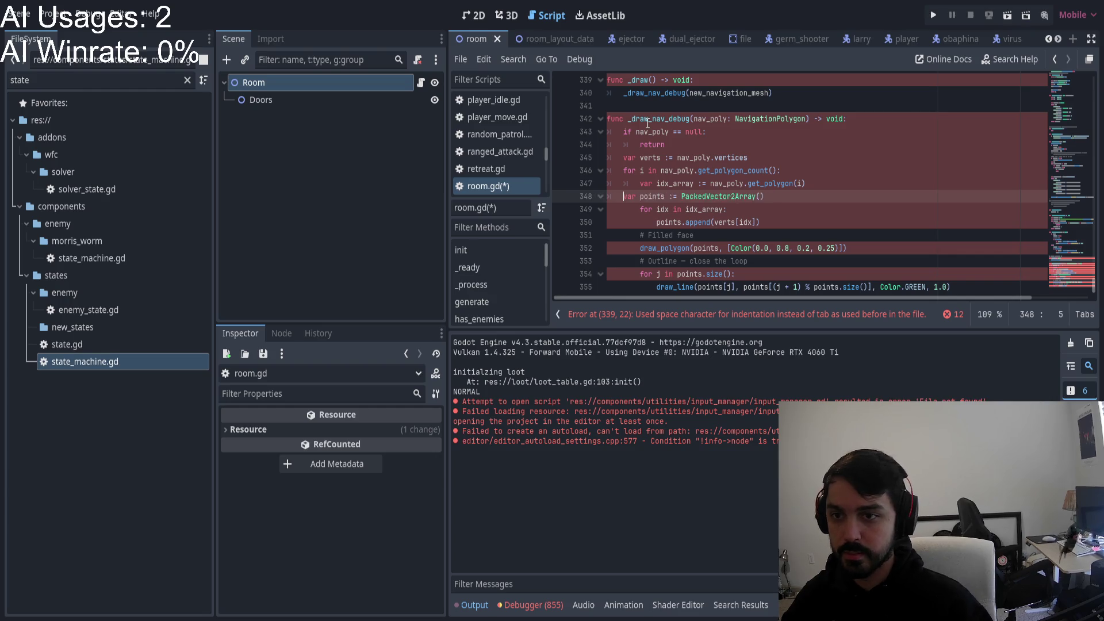
{"action": "key", "text": "Tab"}
{"action": "key", "text": "Down"}
{"action": "key", "text": "ctrl+BackSpace"}
{"action": "key", "text": "Tab"}
{"action": "key", "text": "Tab"}
{"action": "key", "text": "Down"}
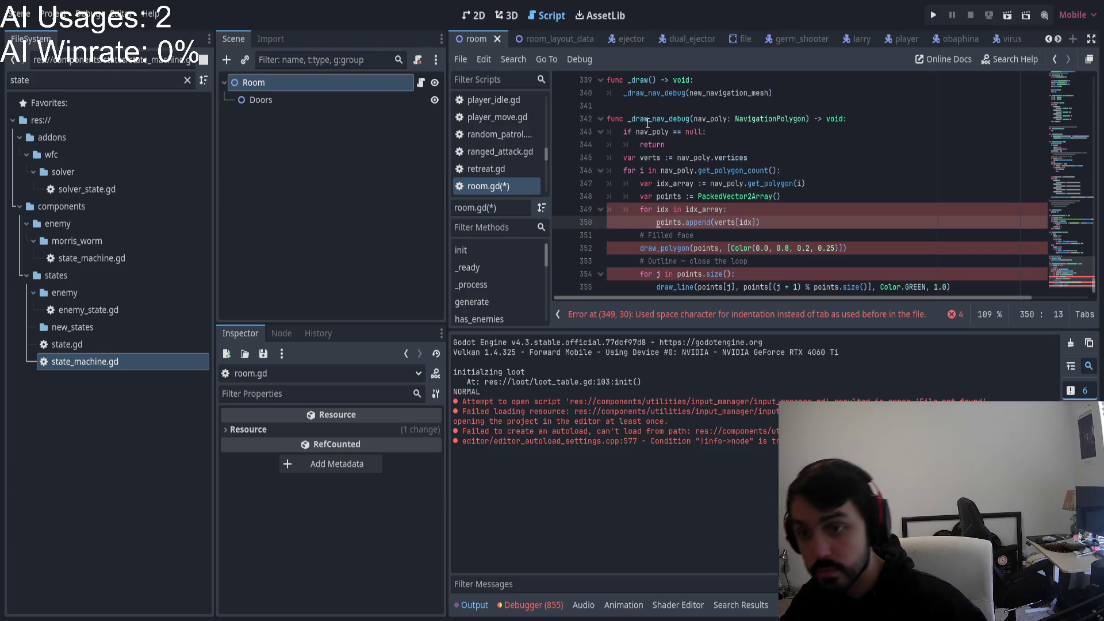
{"action": "key", "text": "ctrl+BackSpace"}
{"action": "key", "text": "Tab"}
{"action": "key", "text": "Tab"}
{"action": "key", "text": "Tab"}
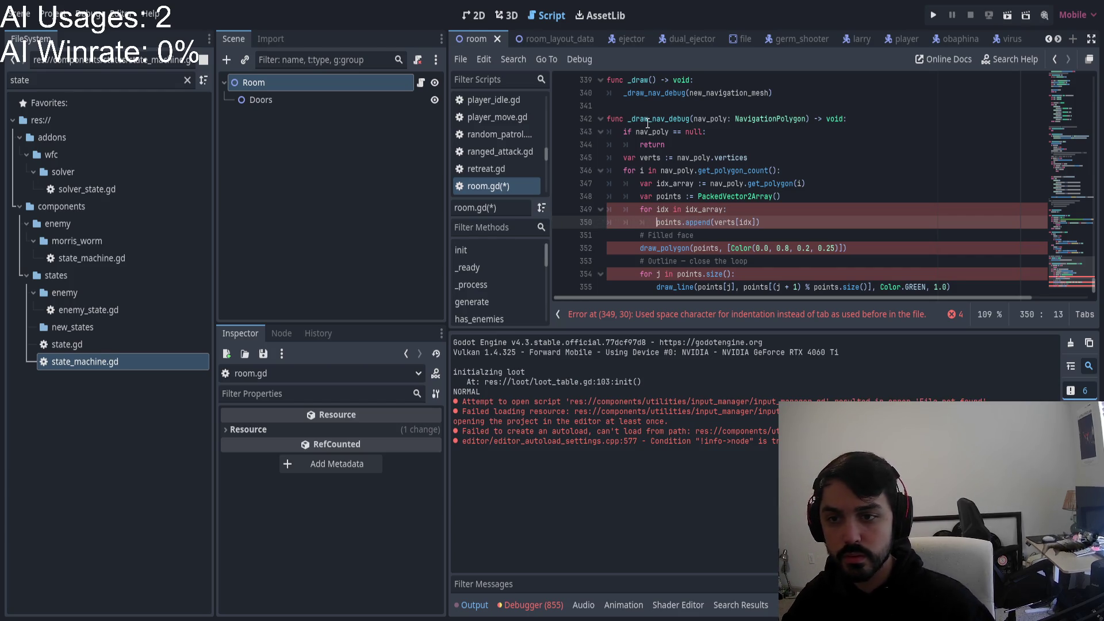
{"action": "key", "text": "Down"}
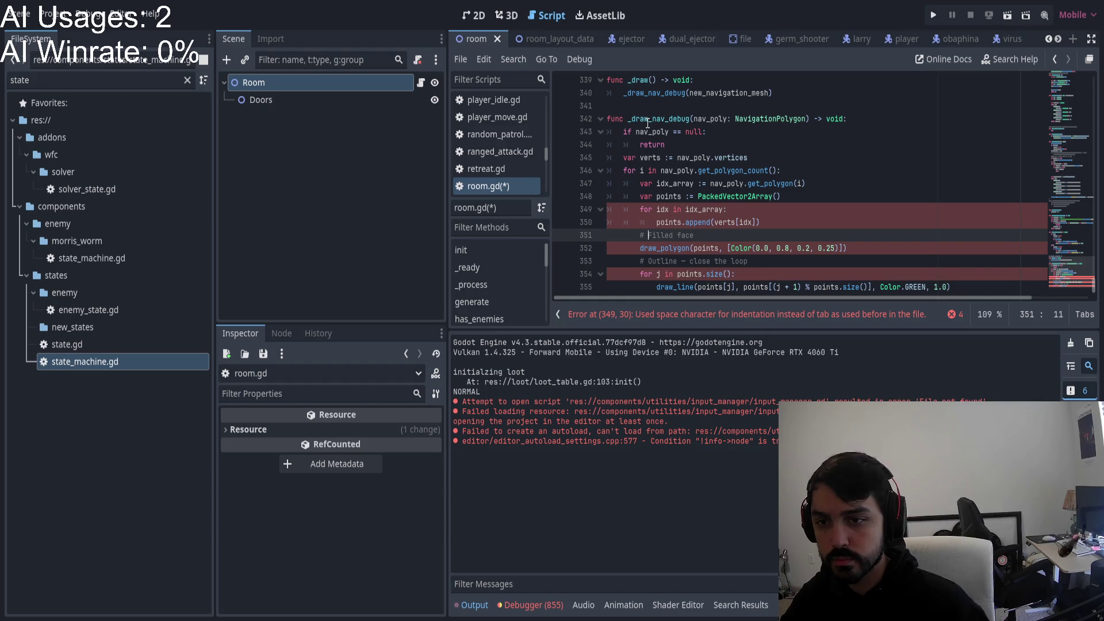
- Re-indent the Filled face comment, draw_polygon, for j loop and draw_line lines with tabs
{"action": "key", "text": "Home"}
{"action": "key", "text": "ctrl+BackSpace"}
{"action": "key", "text": "Tab"}
{"action": "key", "text": "Tab"}
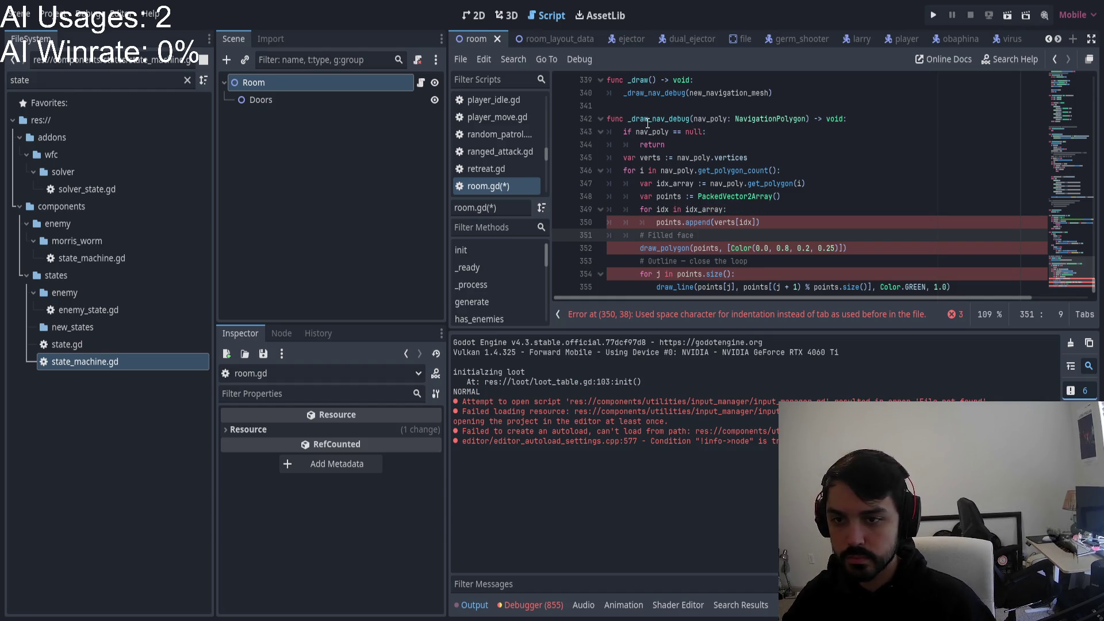
{"action": "key", "text": "Down"}
{"action": "key", "text": "ctrl+BackSpace"}
{"action": "key", "text": "Tab"}
{"action": "key", "text": "Tab"}
{"action": "key", "text": "Down"}
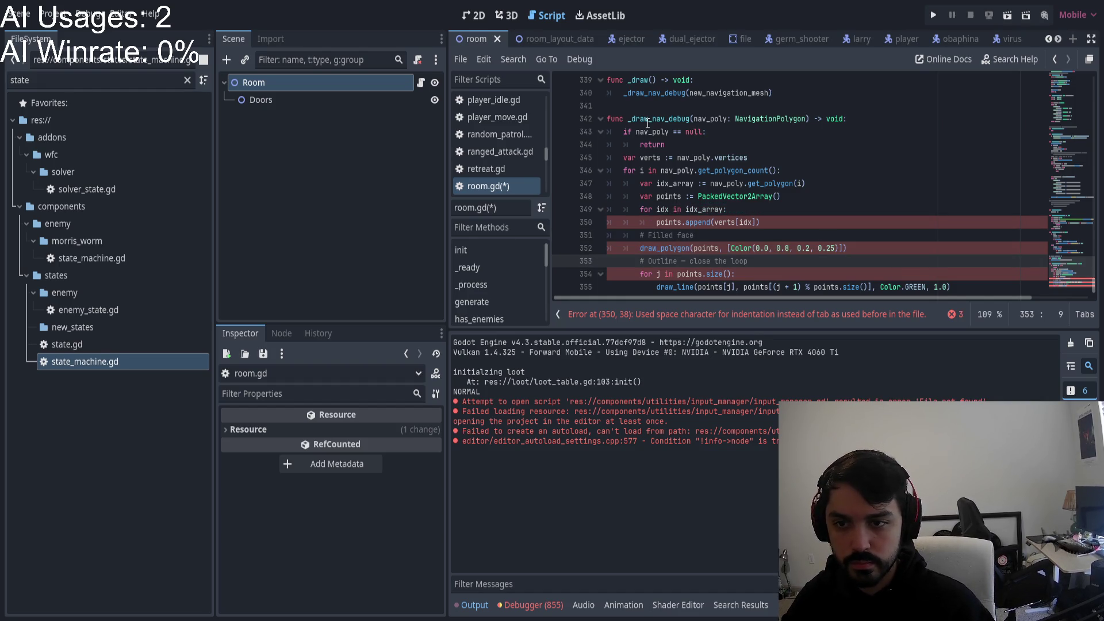
{"action": "key", "text": "Up"}
{"action": "key", "text": "Up"}
{"action": "key", "text": "Up"}
{"action": "key", "text": "ctrl+BackSpace"}
{"action": "key", "text": "Tab"}
{"action": "key", "text": "Tab"}
{"action": "key", "text": "Tab"}
{"action": "key", "text": "Down"}
{"action": "key", "text": "Down"}
{"action": "key", "text": "ctrl+BackSpace"}
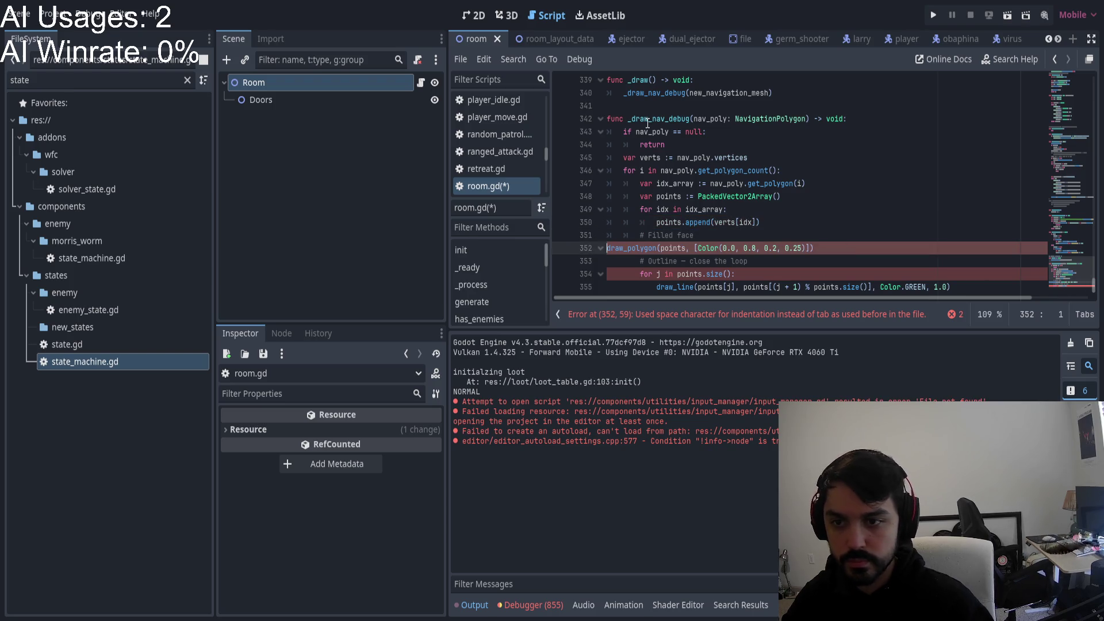
{"action": "key", "text": "Tab"}
{"action": "key", "text": "Tab"}
{"action": "key", "text": "Down"}
{"action": "key", "text": "Down"}
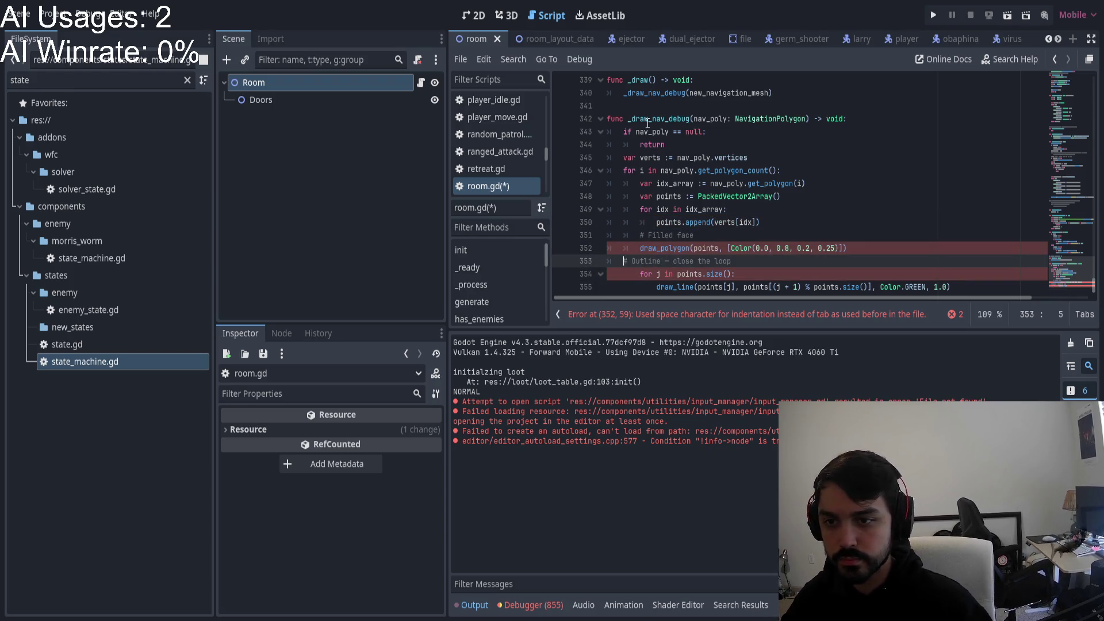
{"action": "key", "text": "ctrl+BackSpace"}
{"action": "key", "text": "Tab"}
{"action": "key", "text": "Tab"}
{"action": "key", "text": "Down"}
{"action": "key", "text": "ctrl+BackSpace"}
{"action": "key", "text": "Tab"}
{"action": "key", "text": "Tab"}
{"action": "key", "text": "Tab"}
{"action": "key", "text": "Down"}
{"action": "scroll", "coordinate": [734, 78], "scroll_direction": "down", "scroll_amount": 1}
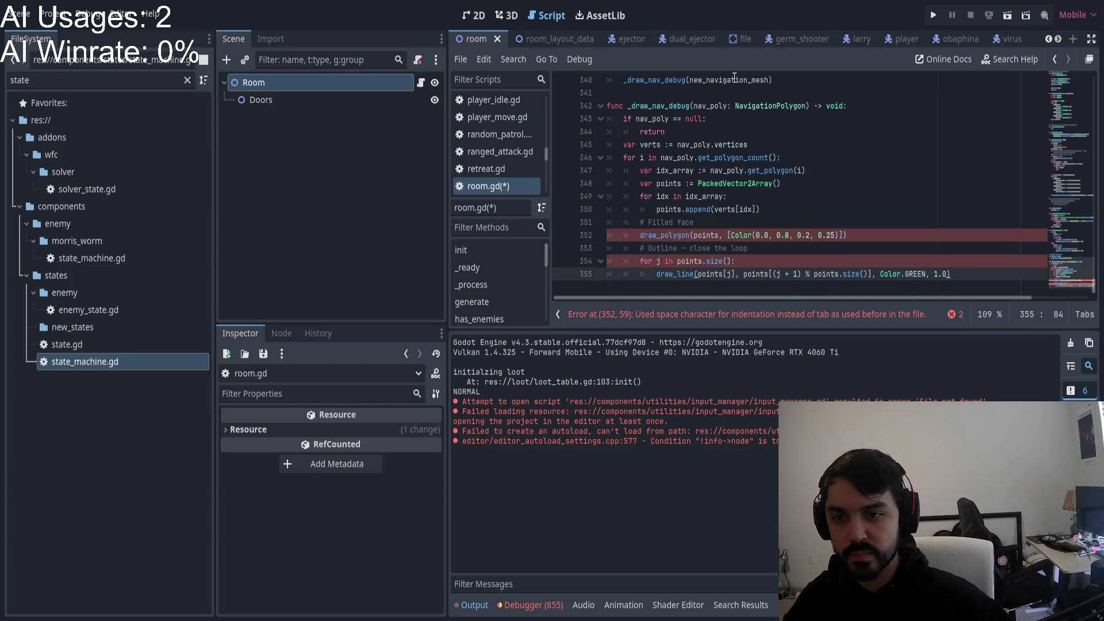
- Replace new_navigation_mesh with navmesh in the _draw_nav_debug call on line 340 and save room.gd
{"action": "scroll", "coordinate": [727, 190], "scroll_direction": "up", "scroll_amount": 1}
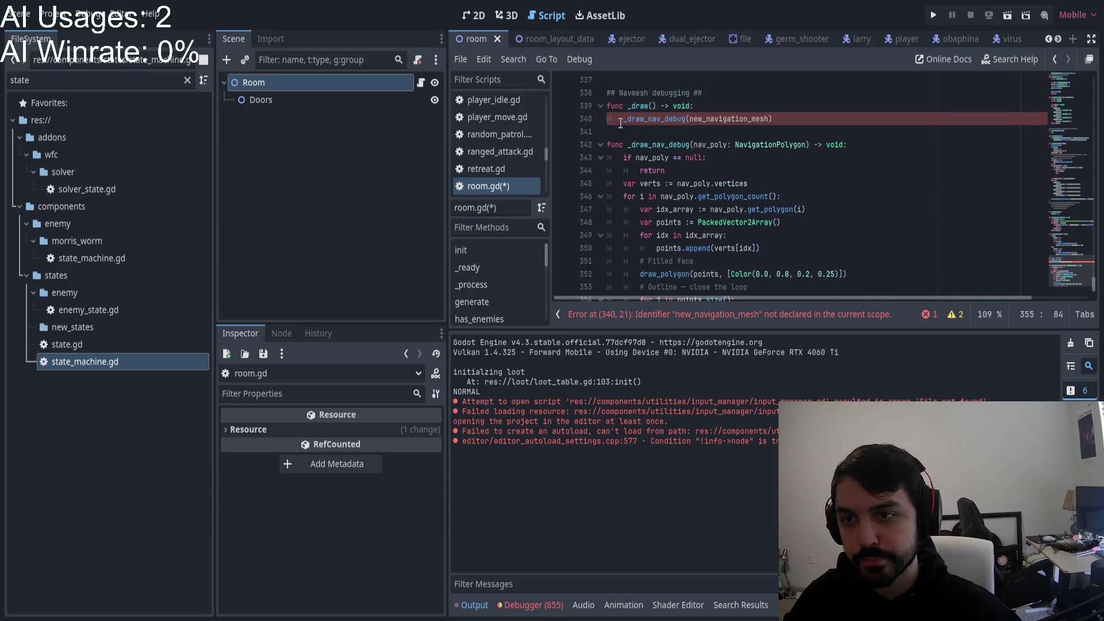
{"action": "double_click", "coordinate": [638, 119]}
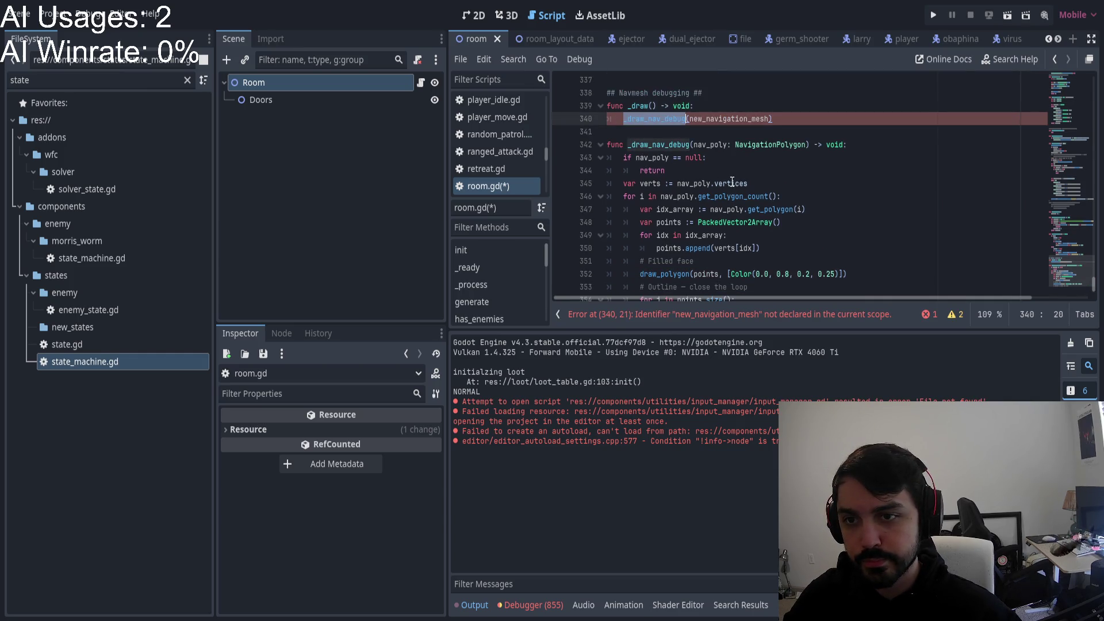
{"action": "left_click", "coordinate": [721, 122]}
{"action": "double_click", "coordinate": [720, 119]}
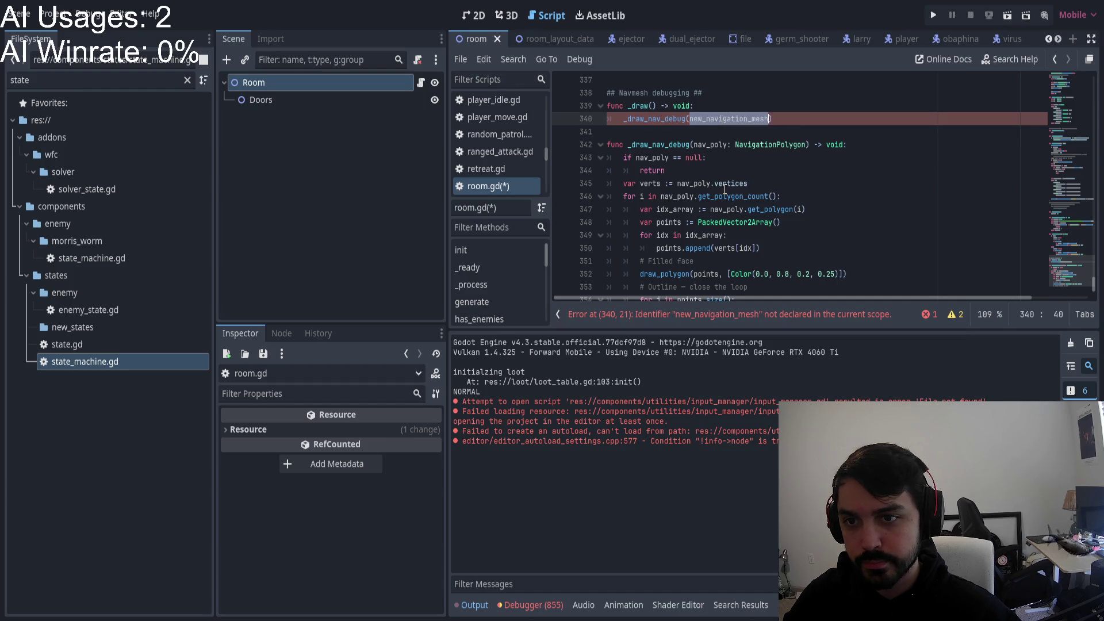
{"action": "type", "text": "navmesh"}
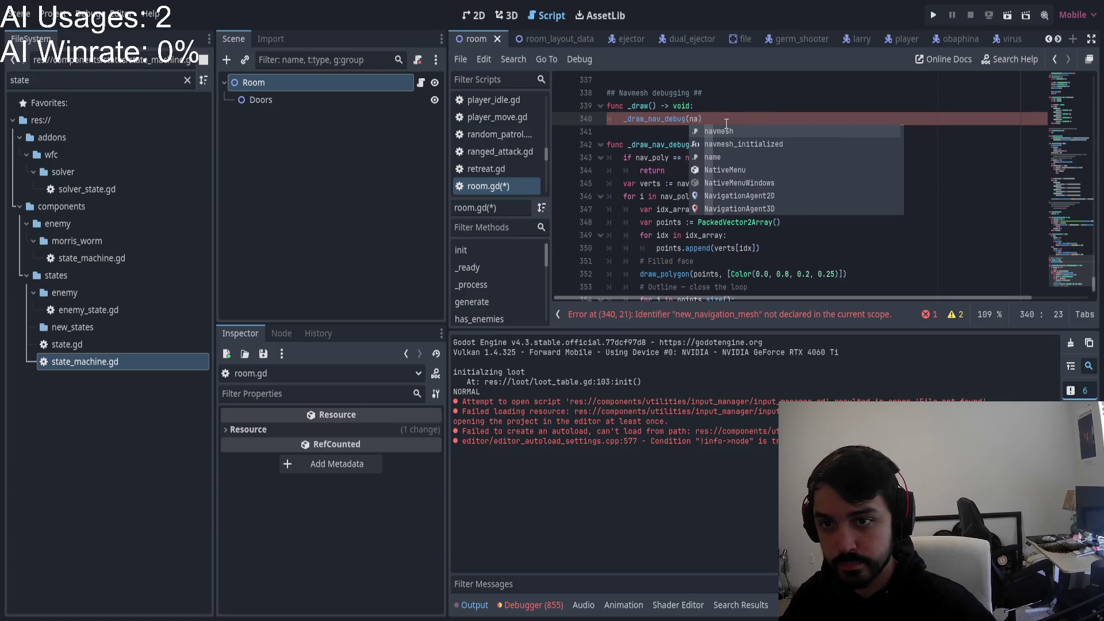
{"action": "key", "text": "Escape"}
{"action": "key", "text": "ctrl+s"}
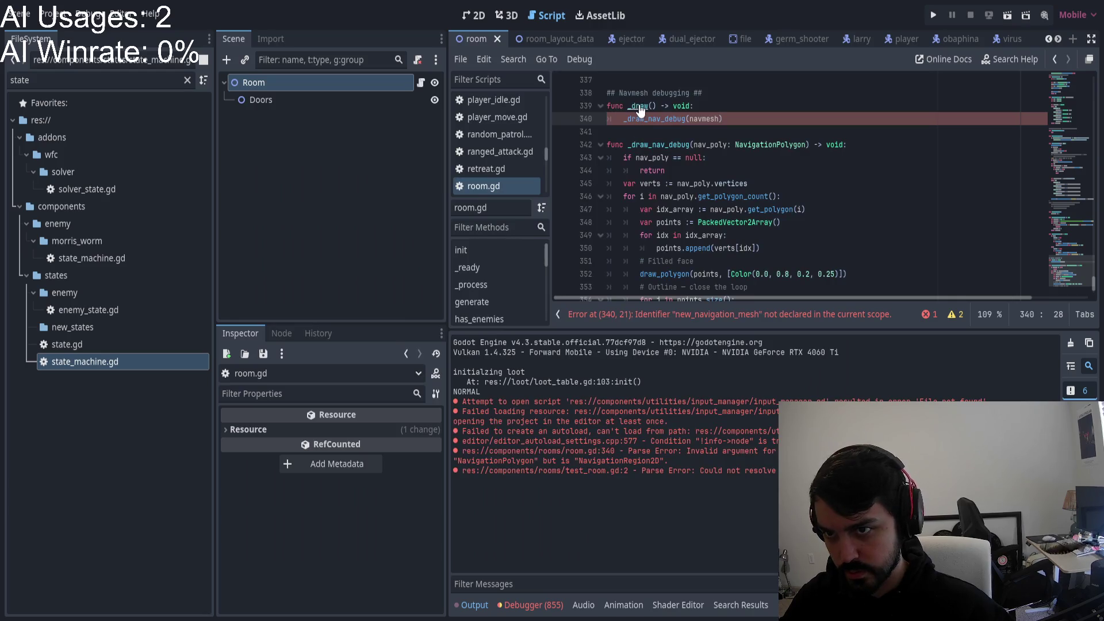
- Look up the _draw documentation, then return to the room.gd script
{"action": "left_click", "coordinate": [640, 106], "text": "ctrl"}
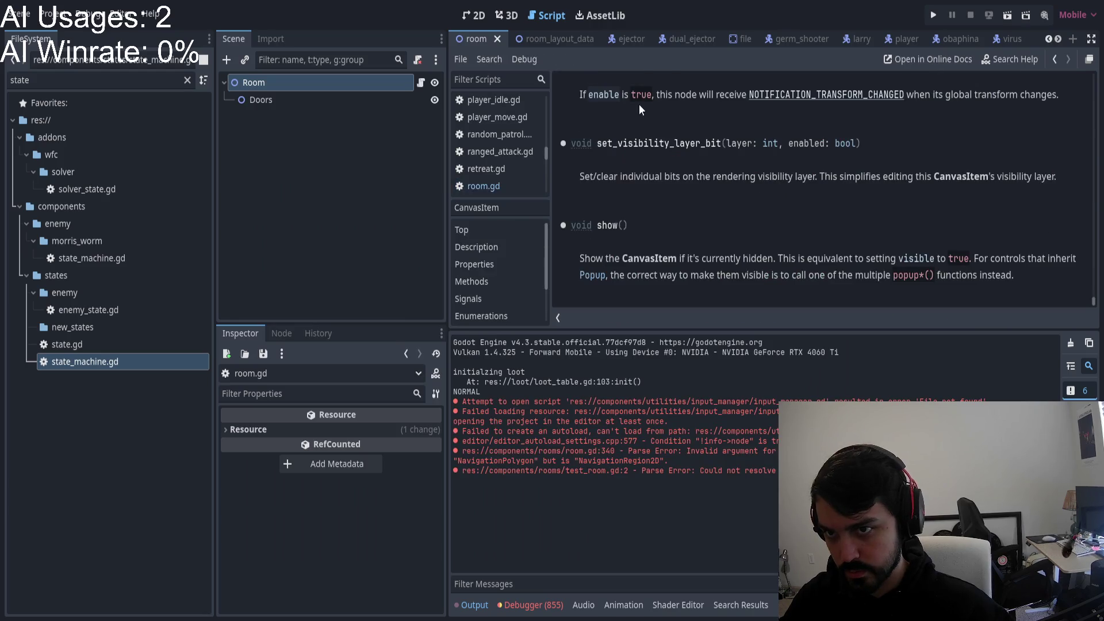
{"action": "scroll", "coordinate": [658, 165], "scroll_direction": "up", "scroll_amount": 3}
{"action": "scroll", "coordinate": [658, 166], "scroll_direction": "down", "scroll_amount": 3}
{"action": "left_click", "coordinate": [521, 186]}
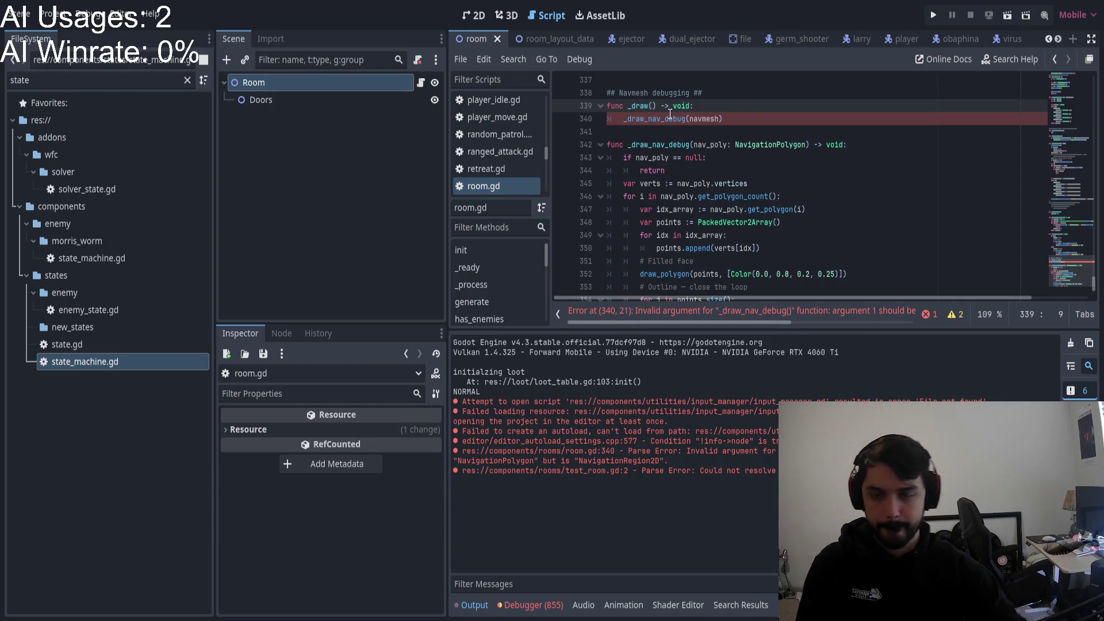
{"action": "left_click", "coordinate": [226, 60]}
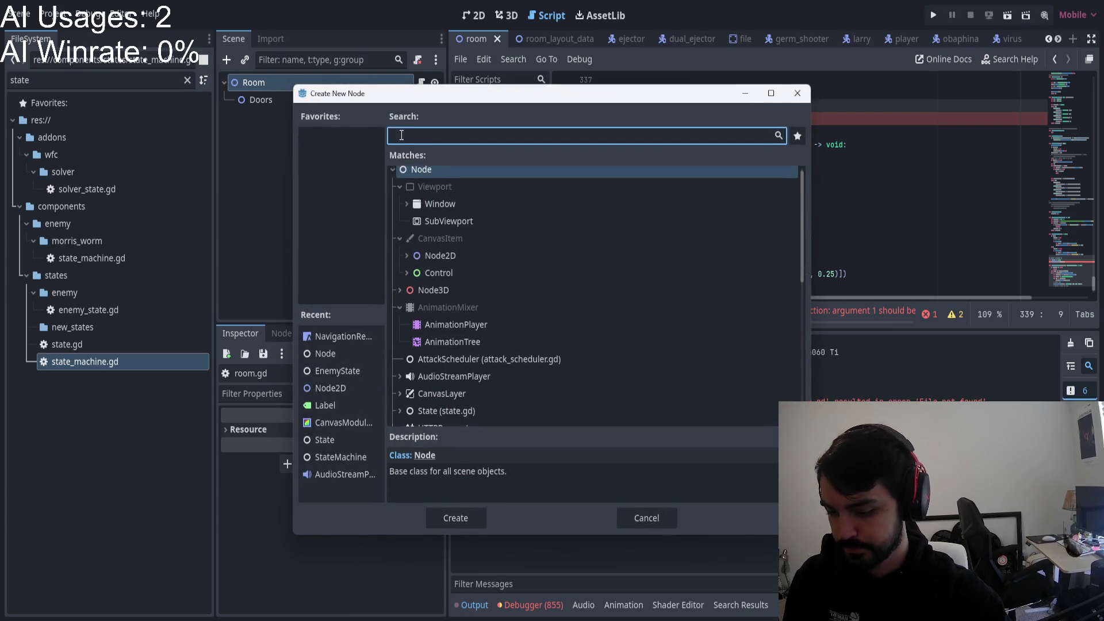
- Add a Node2D under Room and rename it NavmeshDebugger
{"action": "type", "text": "n2d"}
{"action": "key", "text": "Down"}
{"action": "key", "text": "Return"}
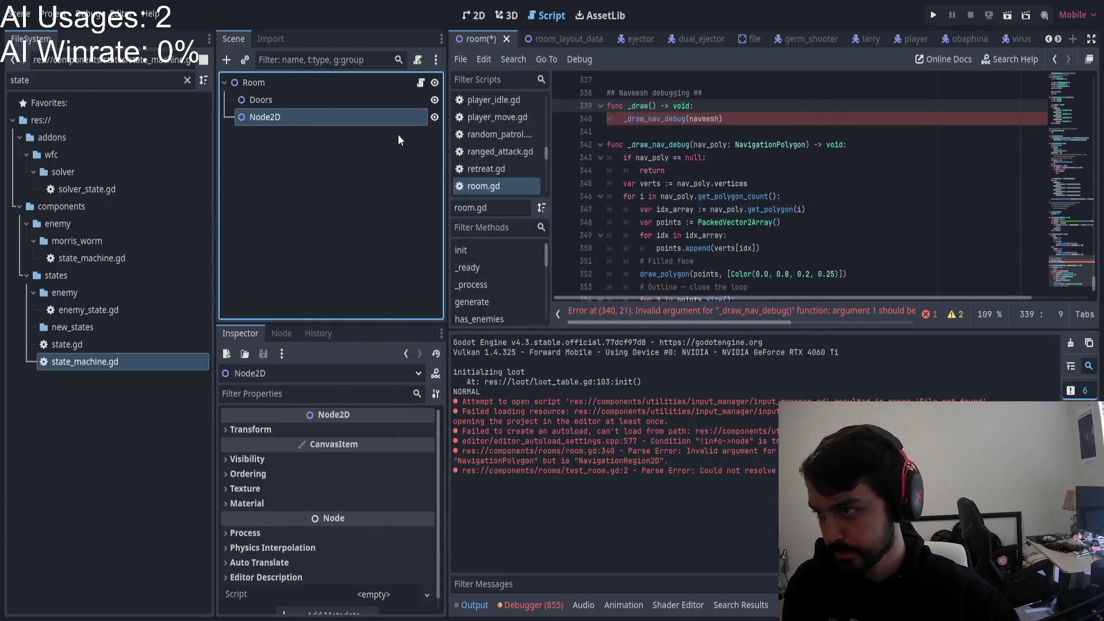
{"action": "double_click", "coordinate": [322, 118]}
{"action": "key", "text": "BackSpace"}
{"action": "type", "text": "meshDebugger"}
{"action": "key", "text": "Return"}
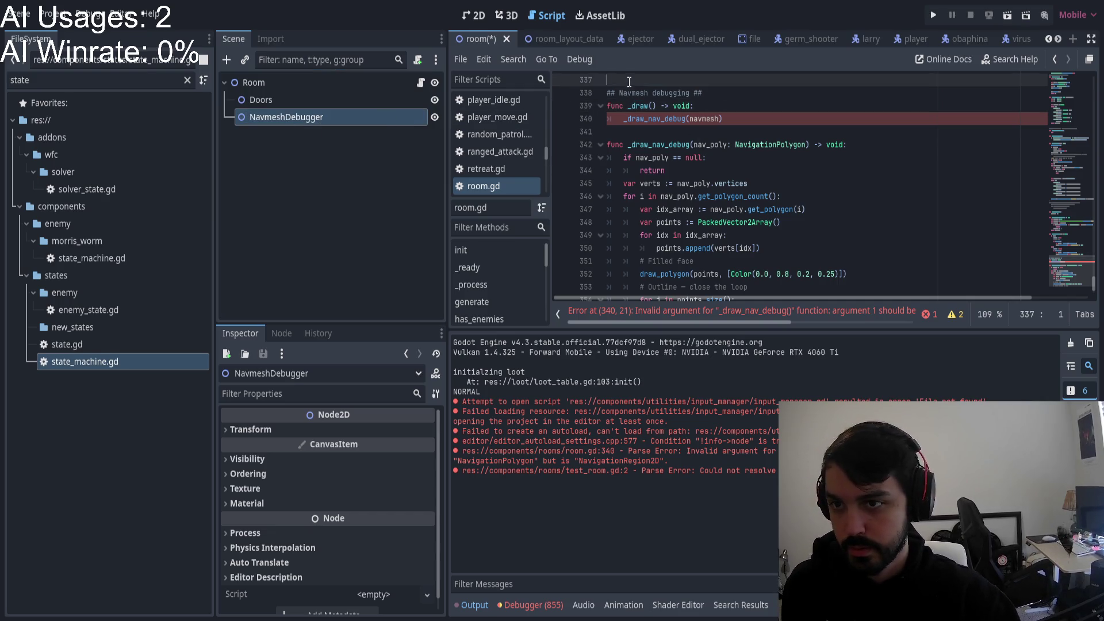
- Cut the navmesh debug code from line 337 to the end of room.gd
{"action": "left_click", "coordinate": [610, 80]}
{"action": "key", "text": "ctrl+shift+End"}
{"action": "key", "text": "Delete"}
{"action": "scroll", "coordinate": [681, 224], "scroll_direction": "up", "scroll_amount": 5}
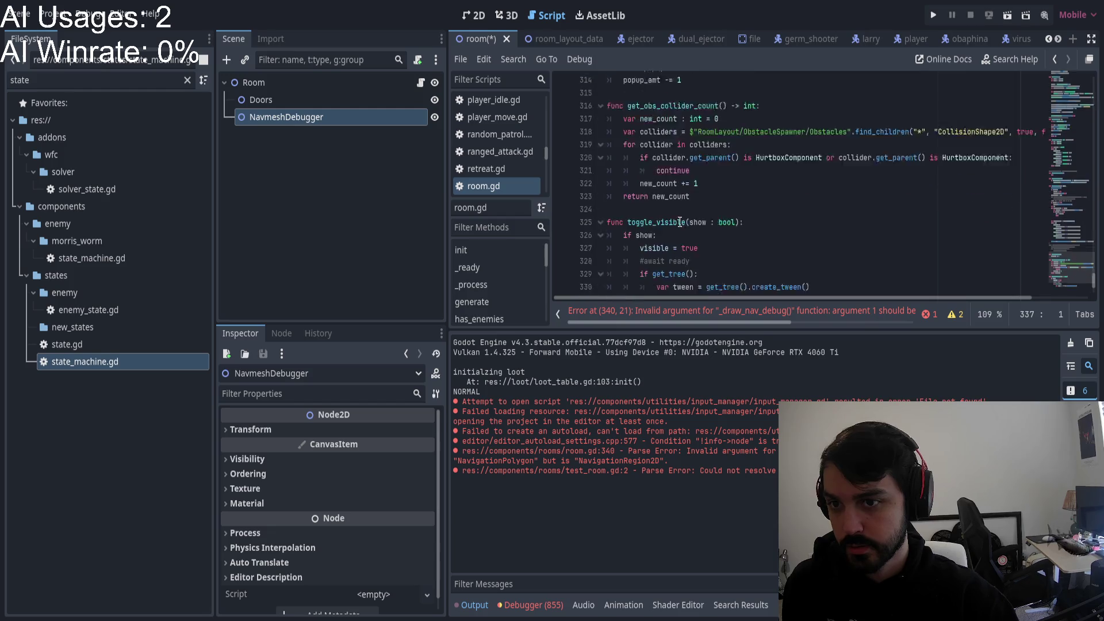
{"action": "key", "text": "BackSpace"}
- Attach a new navmesh_debugger.gd script to NavmeshDebugger and paste the debug code into it
{"action": "right_click", "coordinate": [382, 114]}
{"action": "left_click", "coordinate": [418, 61]}
{"action": "left_click", "coordinate": [419, 61]}
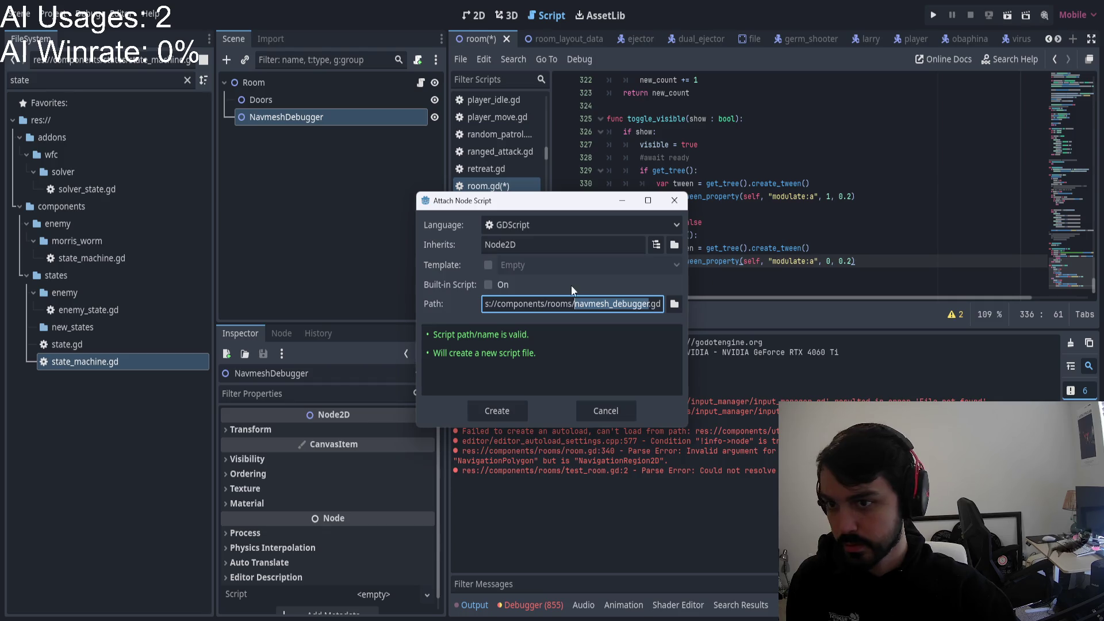
{"action": "left_click", "coordinate": [510, 409]}
{"action": "type", "text": "## Navmesh debugging ## func _draw() -> void: \t_draw_nav_debug(navmesh)  func _draw_nav_debug(nav_poly: NavigationPolygon) -> void: \tif nav_poly == null: \t\treturn \tvar verts := nav_poly.vertices \tfor i in nav_poly.get_polygon_count(): \t\tvar idx_array := nav_poly.get_polygon(i) \t\tvar points := PackedVector2Array() \t\tfor idx in idx_array: \t\t\tpoints.append(verts[idx]) \t\t# Filled face \t\tdraw_polygon(points, [Color(0.0, 0.8, 0.2, 0.25)]) \t\t# Outline — close the loop \t\tfor j in points.size(): \t\t\tdraw_line(points[j], points[(j + 1) % points.size()], Color.GREEN, 1.0)"}
- Save navmesh_debugger.gd with the pasted code, return to room.gd, then bring up the Claude chat
{"action": "scroll", "coordinate": [701, 160], "scroll_direction": "up", "scroll_amount": 3}
{"action": "key", "text": "ctrl+s"}
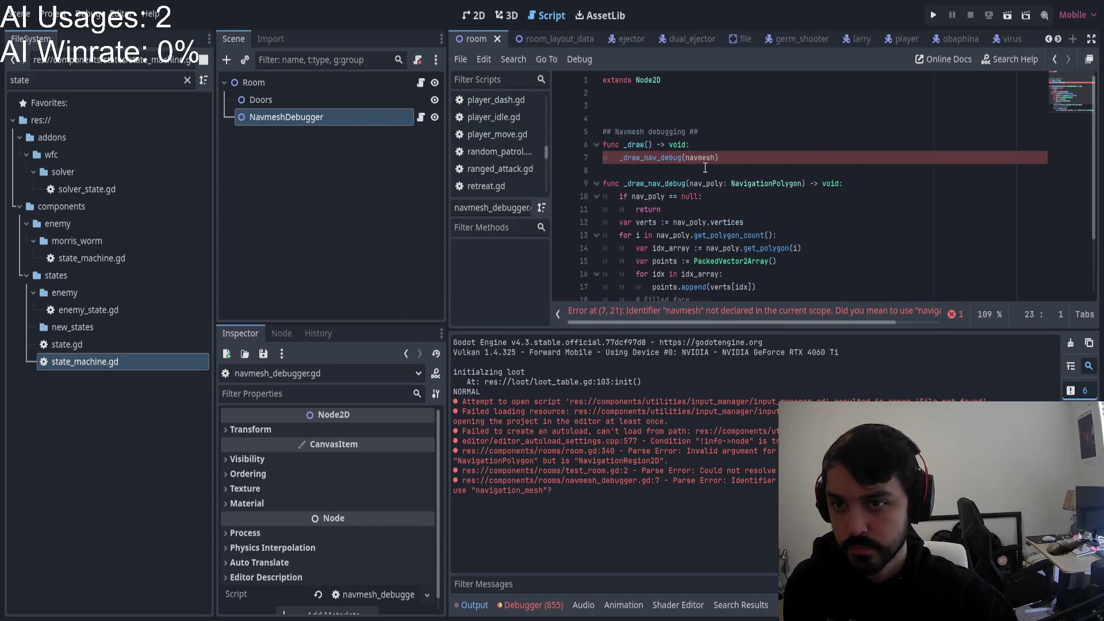
{"action": "left_click", "coordinate": [421, 82]}
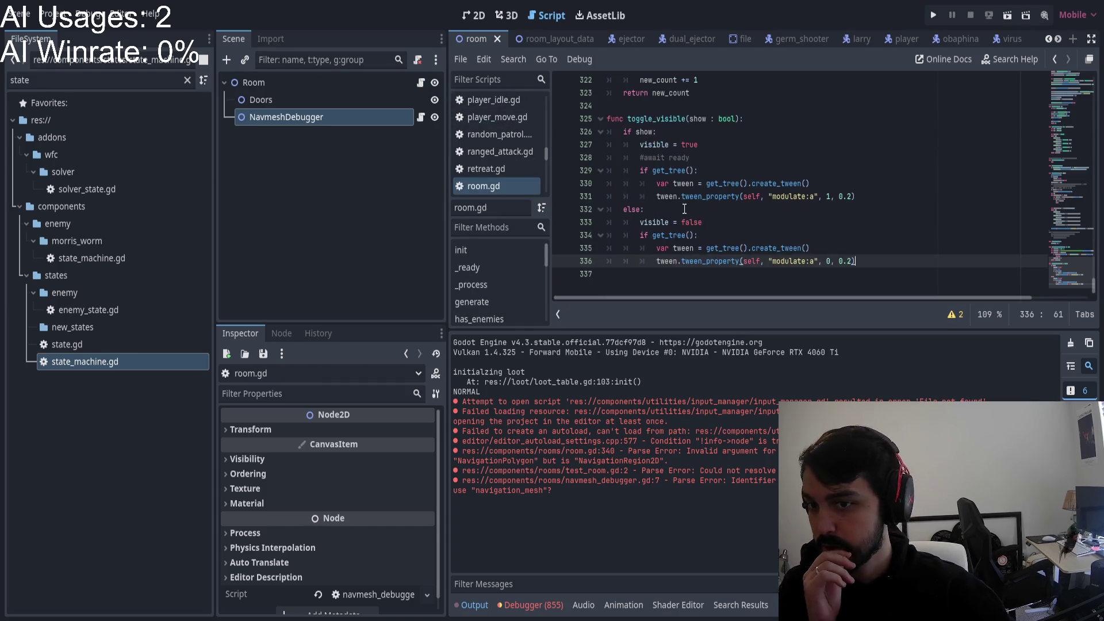
{"action": "key", "text": "alt+Tab"}
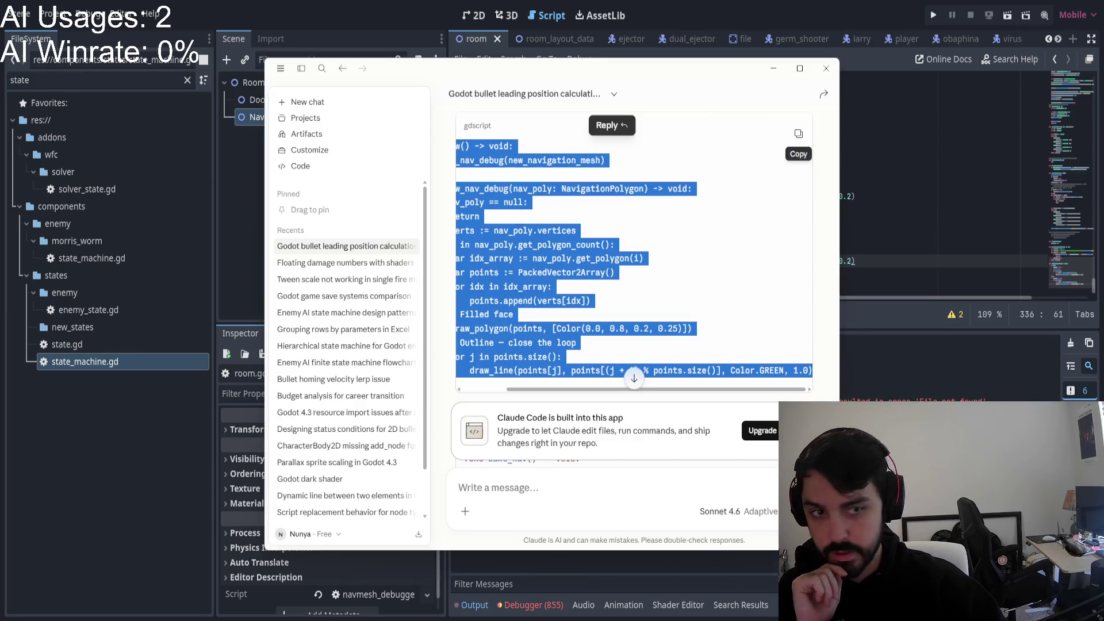
{"action": "left_click", "coordinate": [588, 316]}
{"action": "scroll", "coordinate": [610, 322], "scroll_direction": "up", "scroll_amount": 2}
{"action": "scroll", "coordinate": [603, 278], "scroll_direction": "down", "scroll_amount": 10}
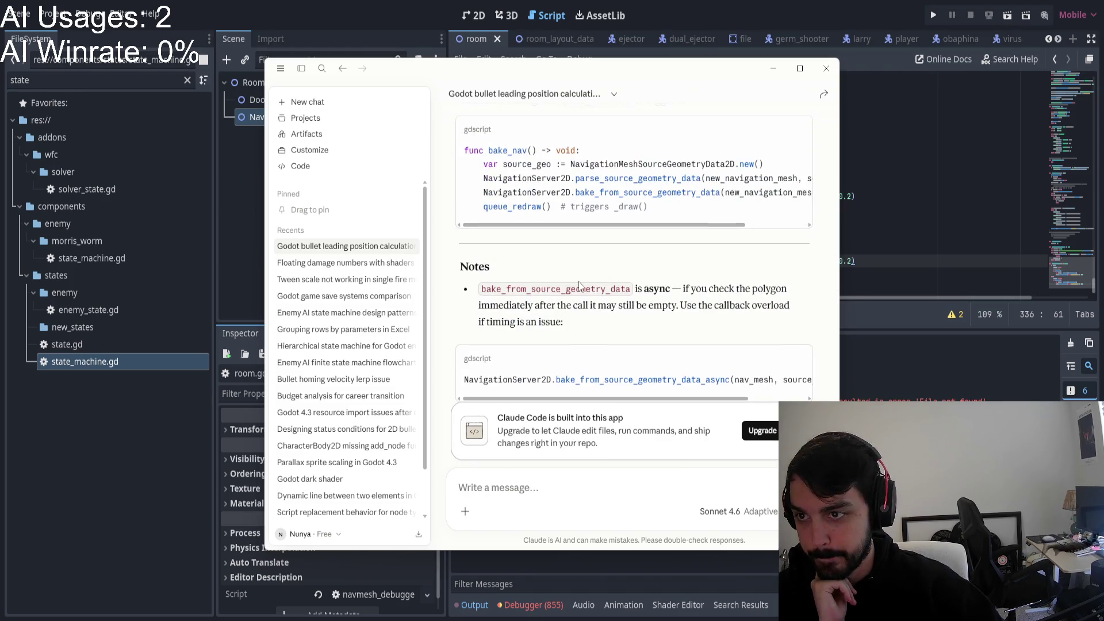
{"action": "scroll", "coordinate": [584, 287], "scroll_direction": "up", "scroll_amount": 1}
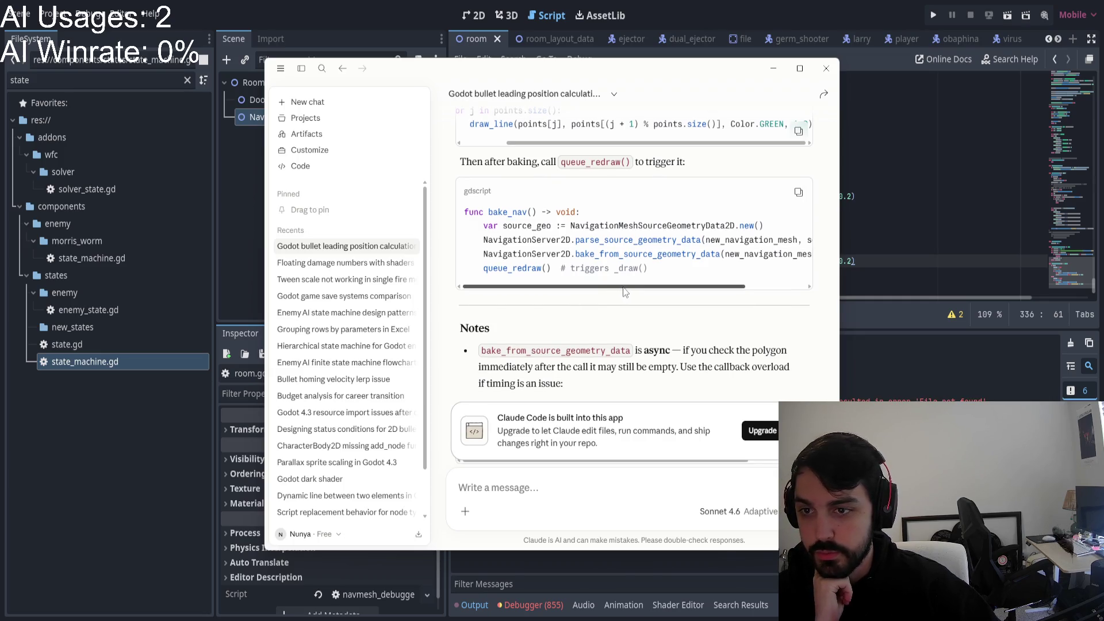
{"action": "scroll", "coordinate": [644, 291], "scroll_direction": "right", "scroll_amount": 2}
{"action": "scroll", "coordinate": [669, 291], "scroll_direction": "left", "scroll_amount": 2}
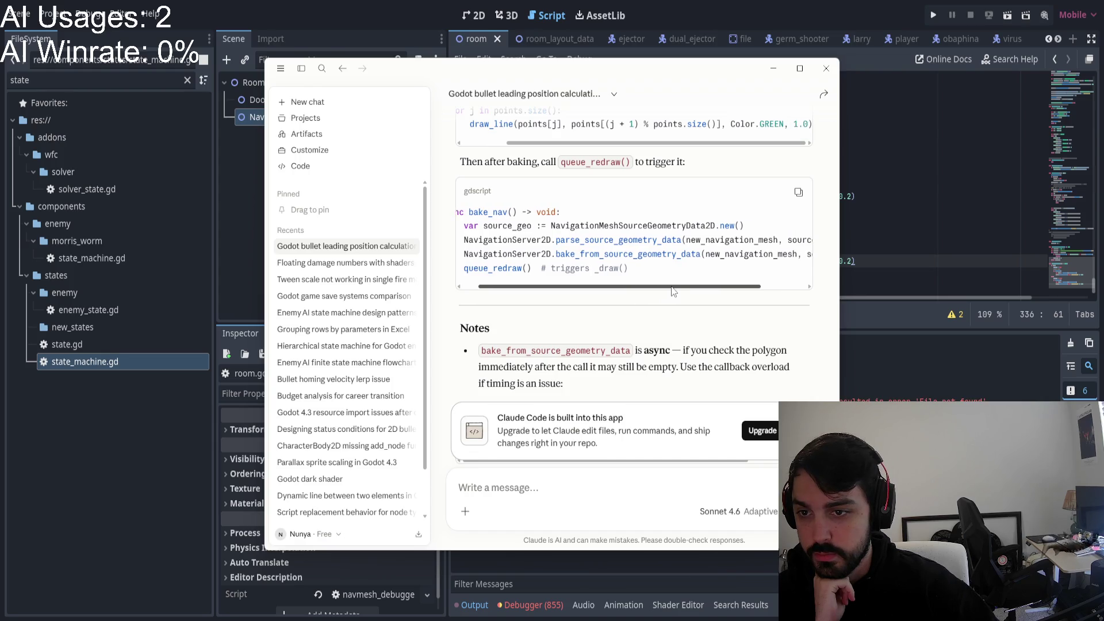
{"action": "double_click", "coordinate": [528, 267]}
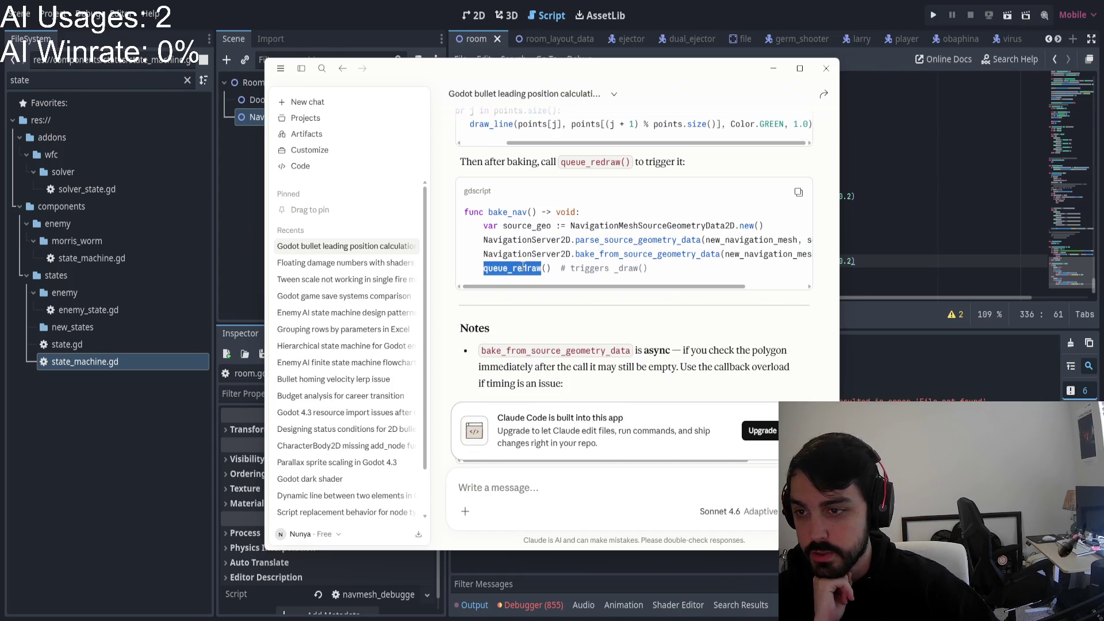
{"action": "left_click", "coordinate": [878, 187]}
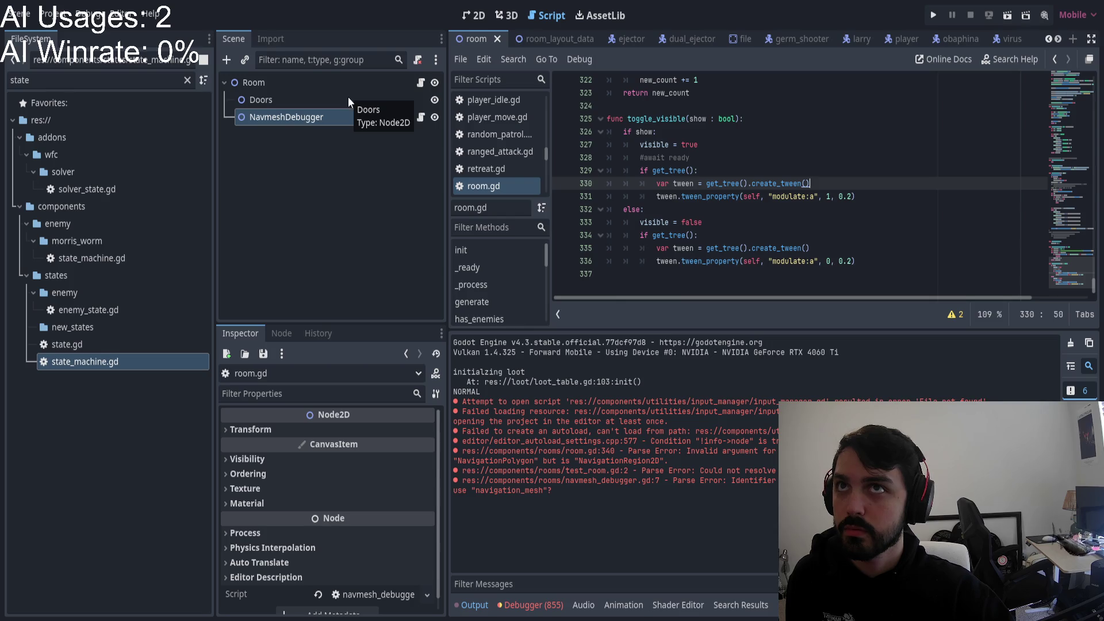
- Add a 'navmesh: NavigationMesh' declaration on line 3 of navmesh_debugger.gd
{"action": "left_click", "coordinate": [418, 119]}
{"action": "left_click", "coordinate": [709, 118]}
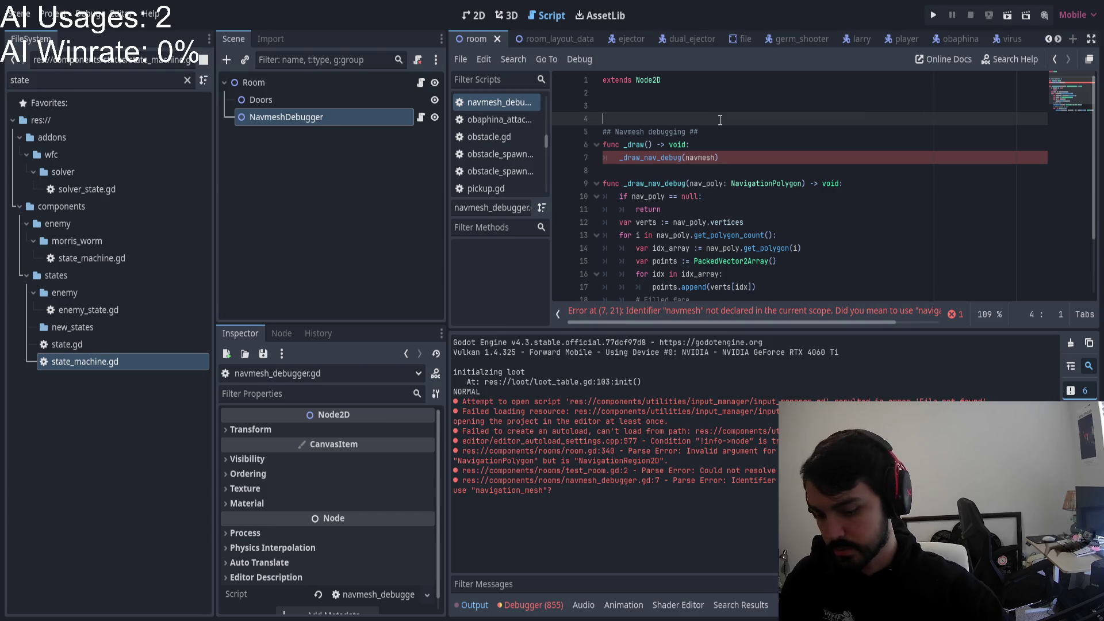
{"action": "key", "text": "Return"}
{"action": "key", "text": "Up"}
{"action": "key", "text": "Up"}
{"action": "type", "text": "navmesh: "}
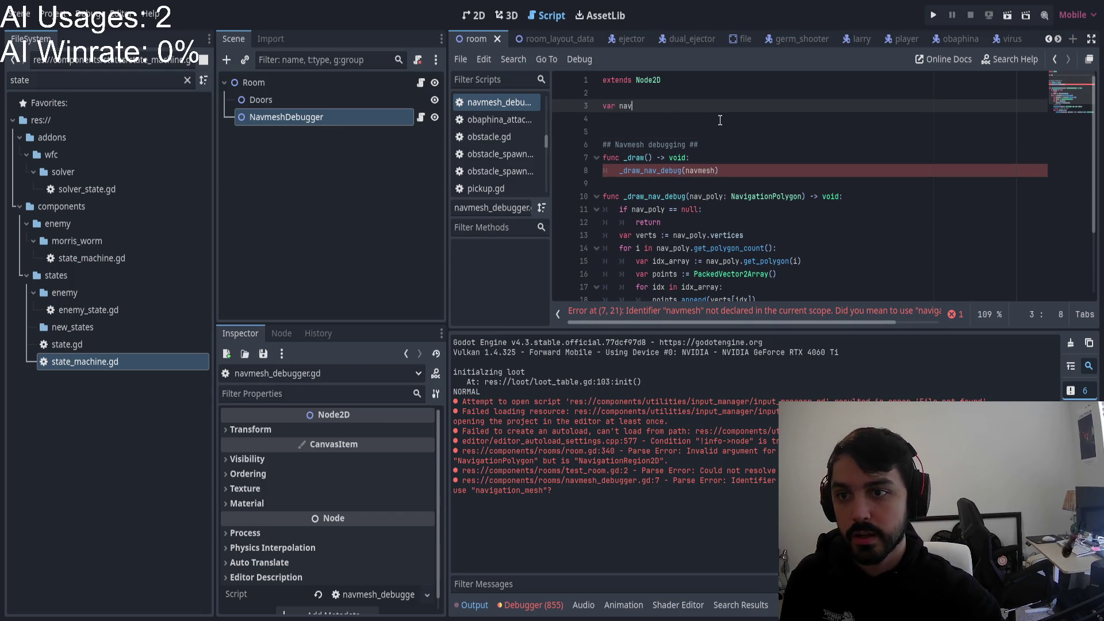
{"action": "type", "text": "Nav"}
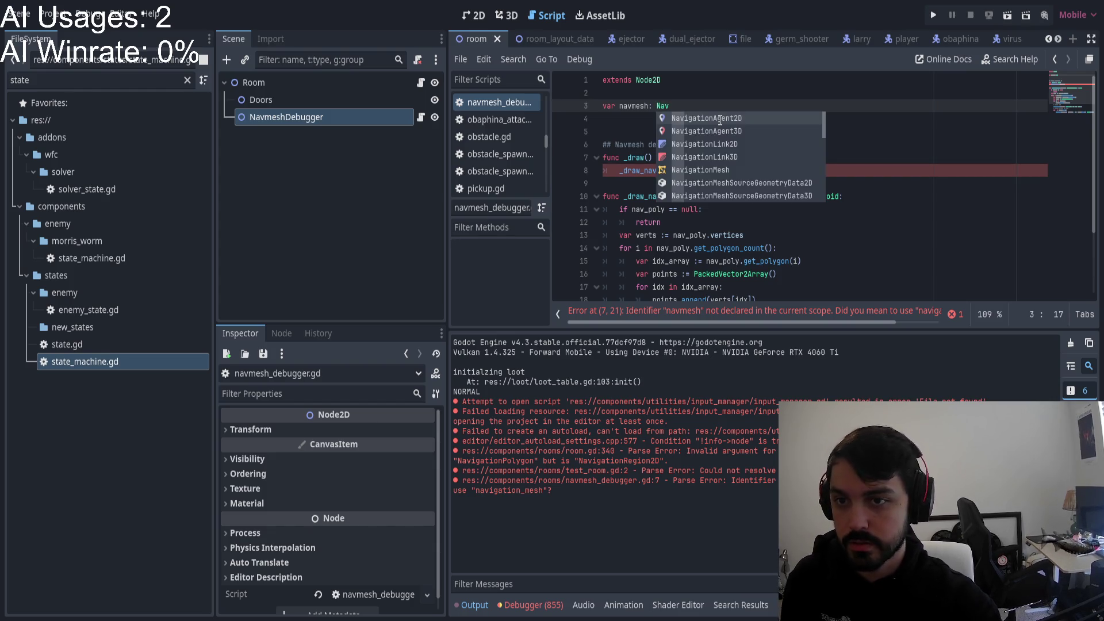
{"action": "type", "text": "igationMesh"}
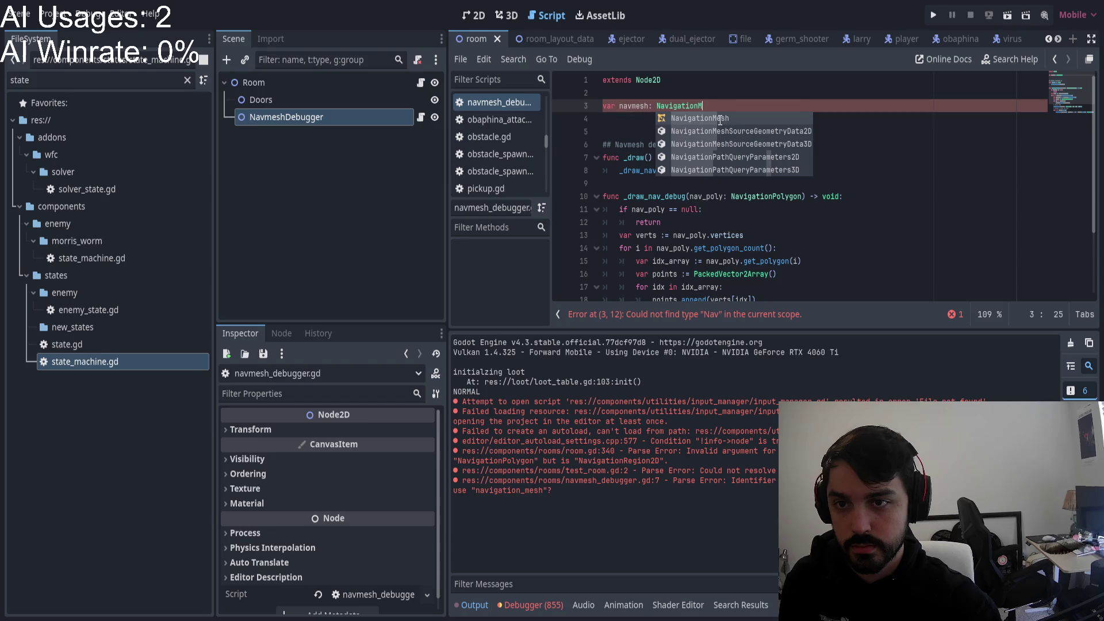
{"action": "key", "text": "Escape"}
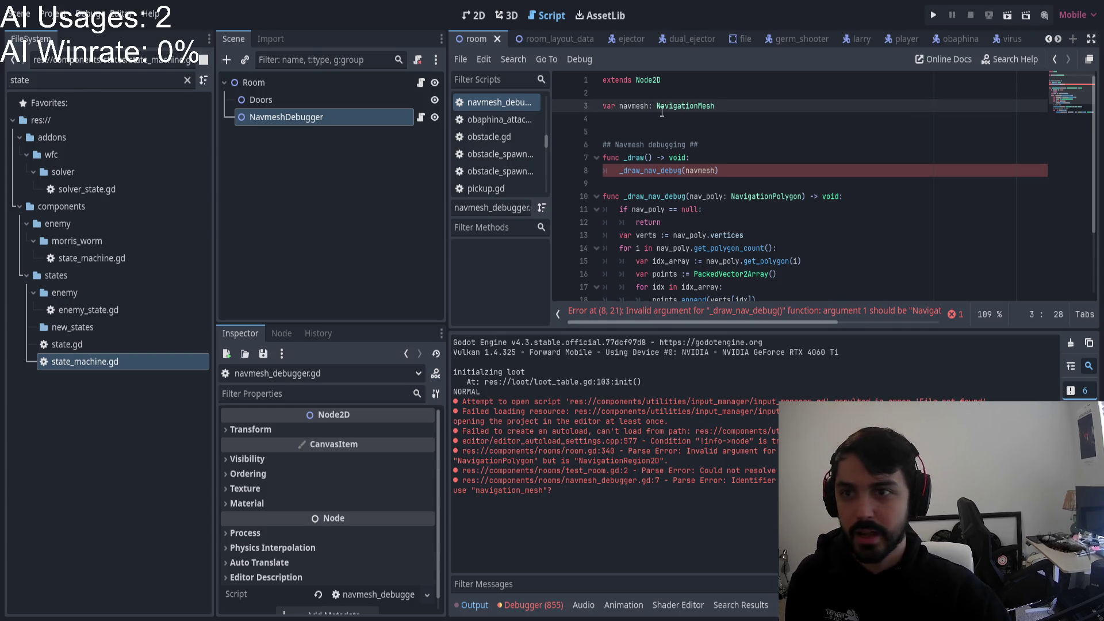
{"action": "left_click", "coordinate": [625, 129]}
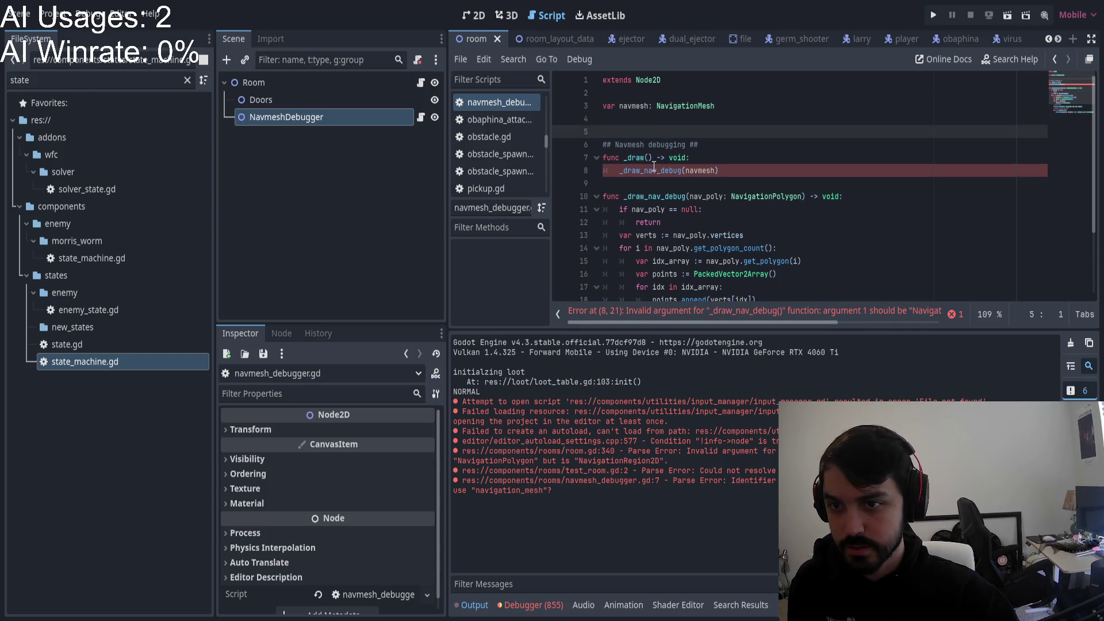
{"action": "left_click", "coordinate": [641, 107]}
- Change the declared type to NavigationPolygon, copied from line 10, and add a blank line below
{"action": "left_click", "coordinate": [759, 171]}
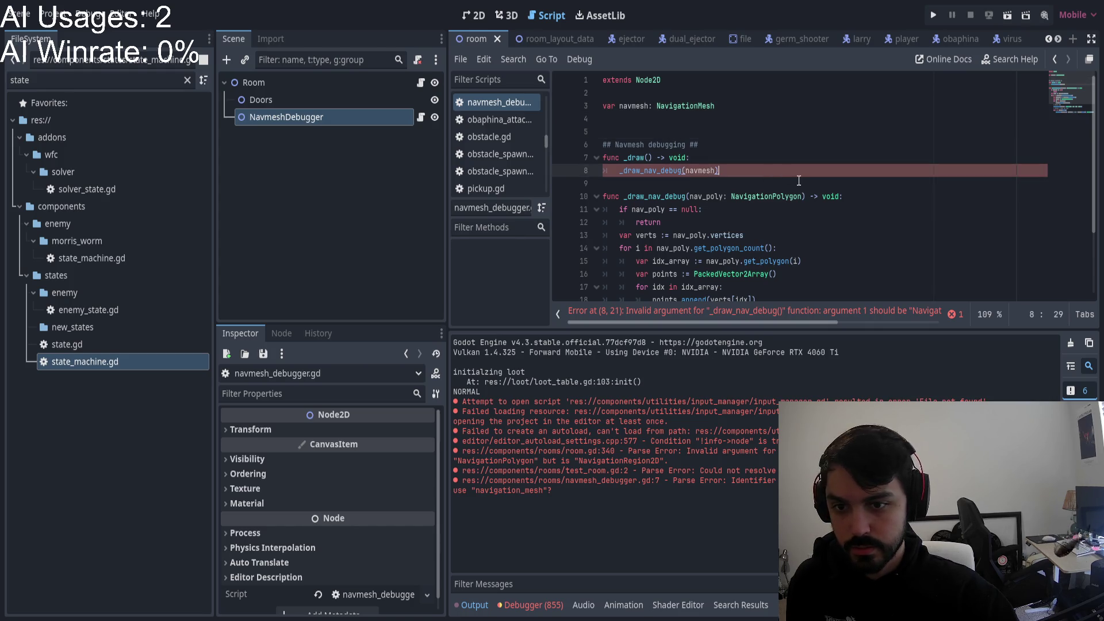
{"action": "left_click_drag", "start_coordinate": [812, 322], "coordinate": [933, 327]}
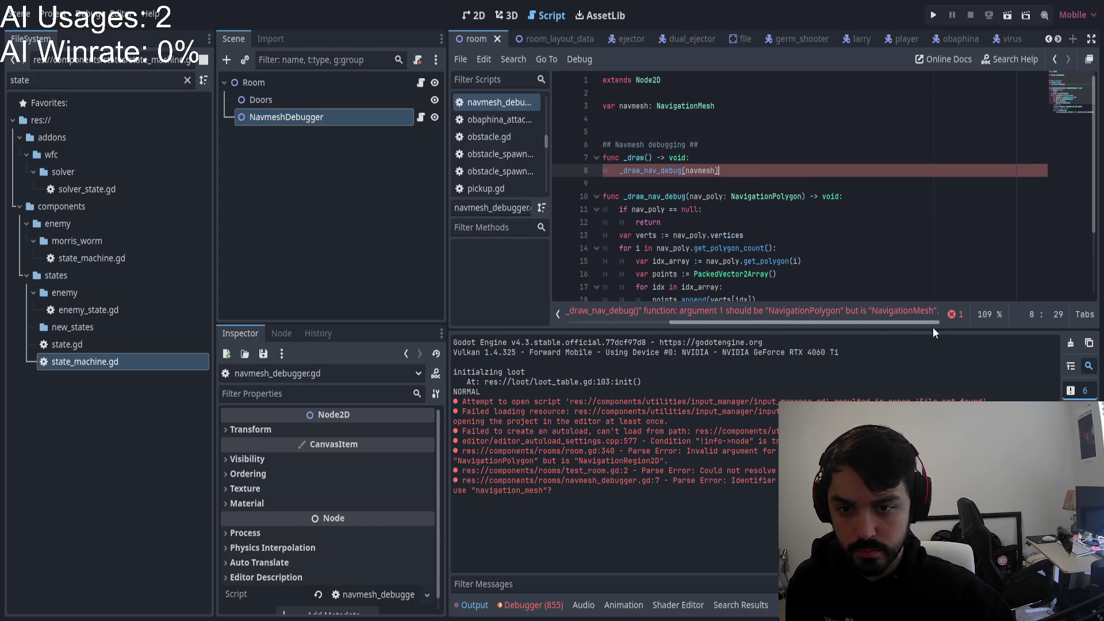
{"action": "double_click", "coordinate": [700, 172]}
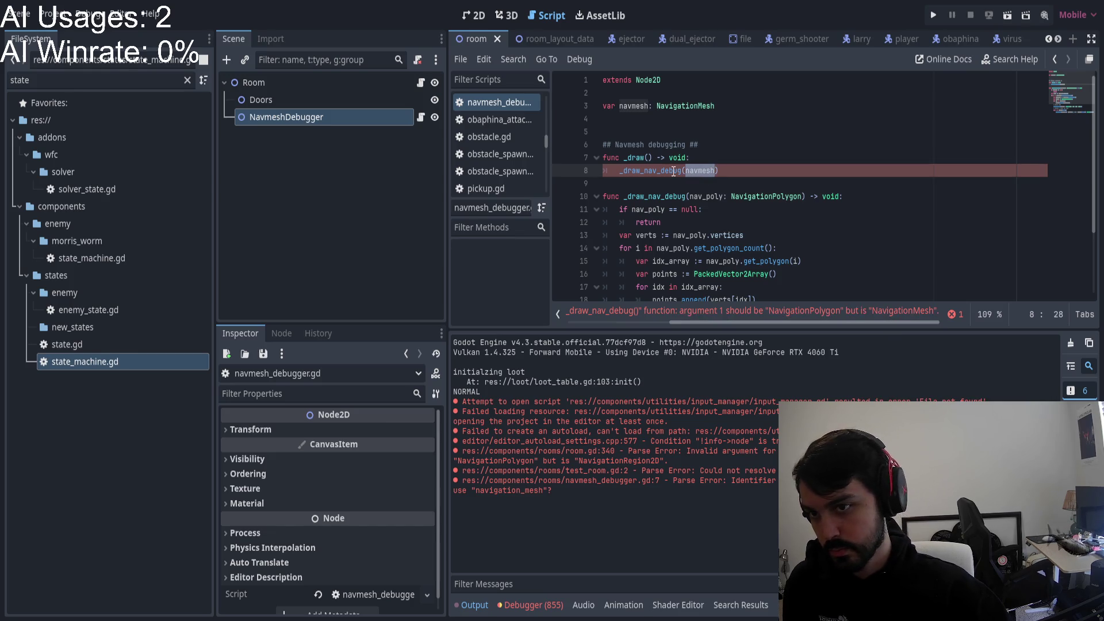
{"action": "double_click", "coordinate": [765, 197]}
{"action": "key", "text": "ctrl+c"}
{"action": "left_click", "coordinate": [682, 105]}
{"action": "key", "text": "ctrl+v"}
{"action": "double_click", "coordinate": [742, 105]}
{"action": "key", "text": "ctrl+v"}
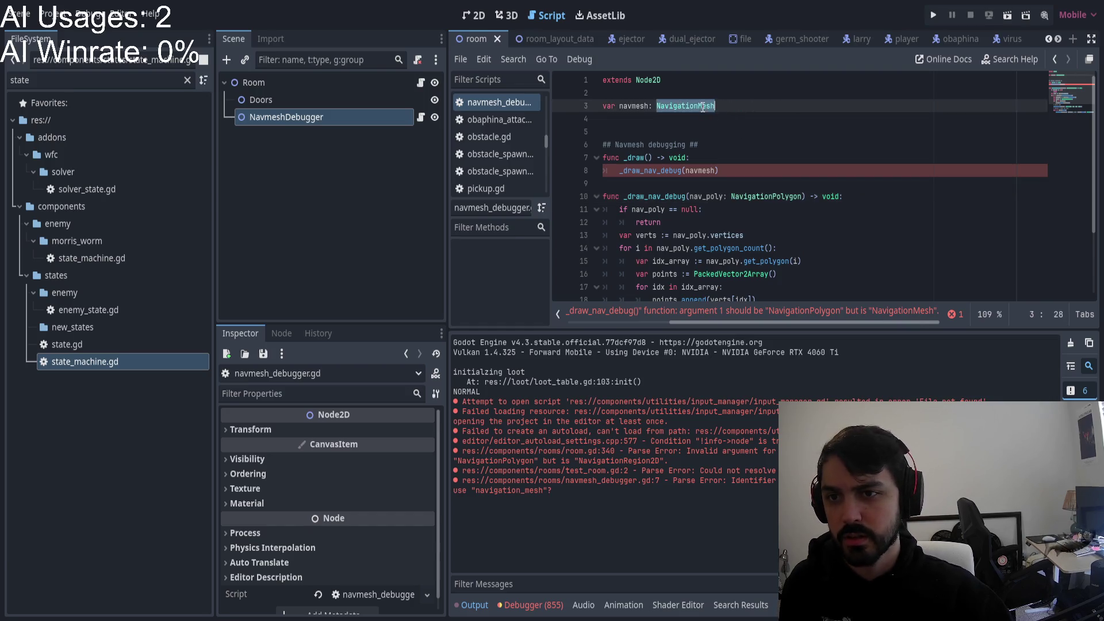
{"action": "left_click", "coordinate": [798, 119]}
{"action": "key", "text": "Return"}
{"action": "key", "text": "Up"}
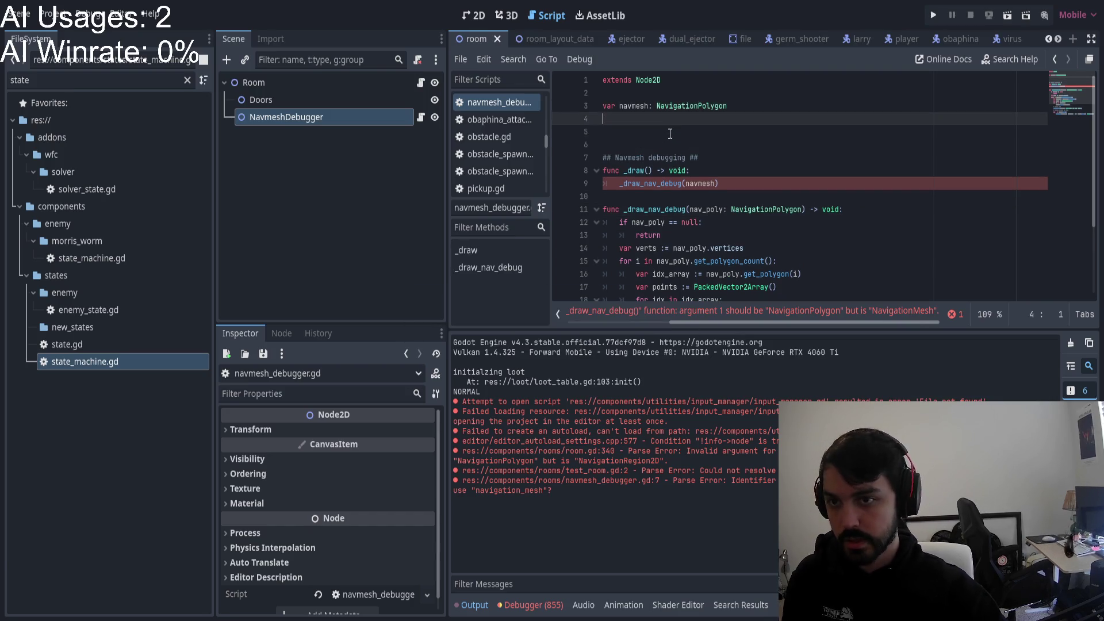
- Start an init(navmesh function below the navmesh declaration
{"action": "left_click", "coordinate": [670, 134]}
{"action": "type", "text": "func set_"}
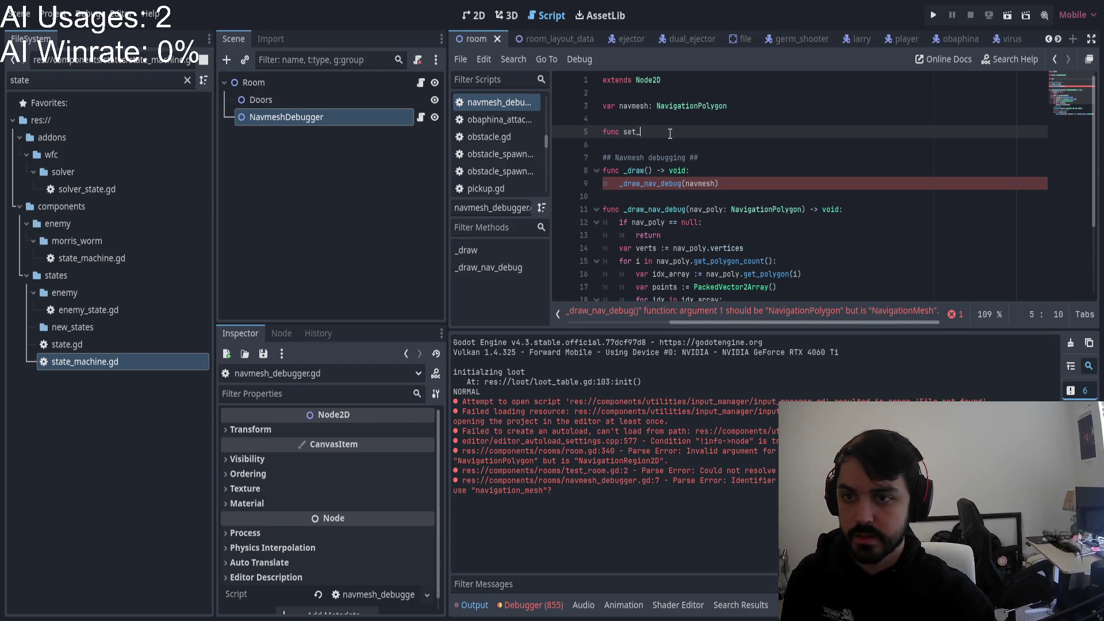
{"action": "key", "text": "BackSpace"}
{"action": "key", "text": "BackSpace"}
{"action": "key", "text": "BackSpace"}
{"action": "type", "text": "init("}
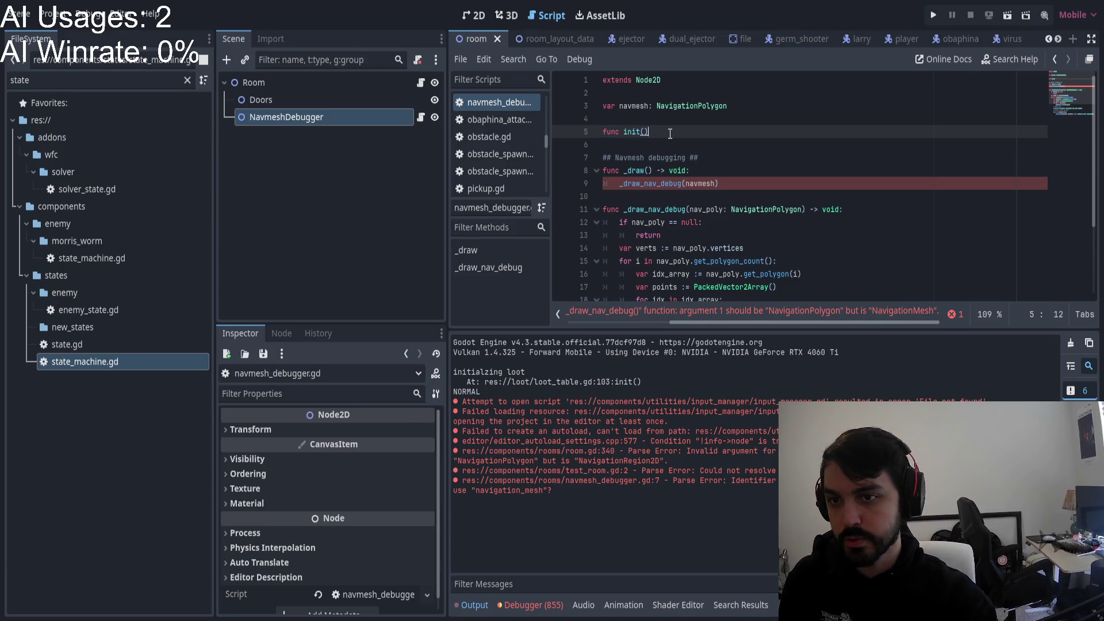
{"action": "type", "text": "navm"}
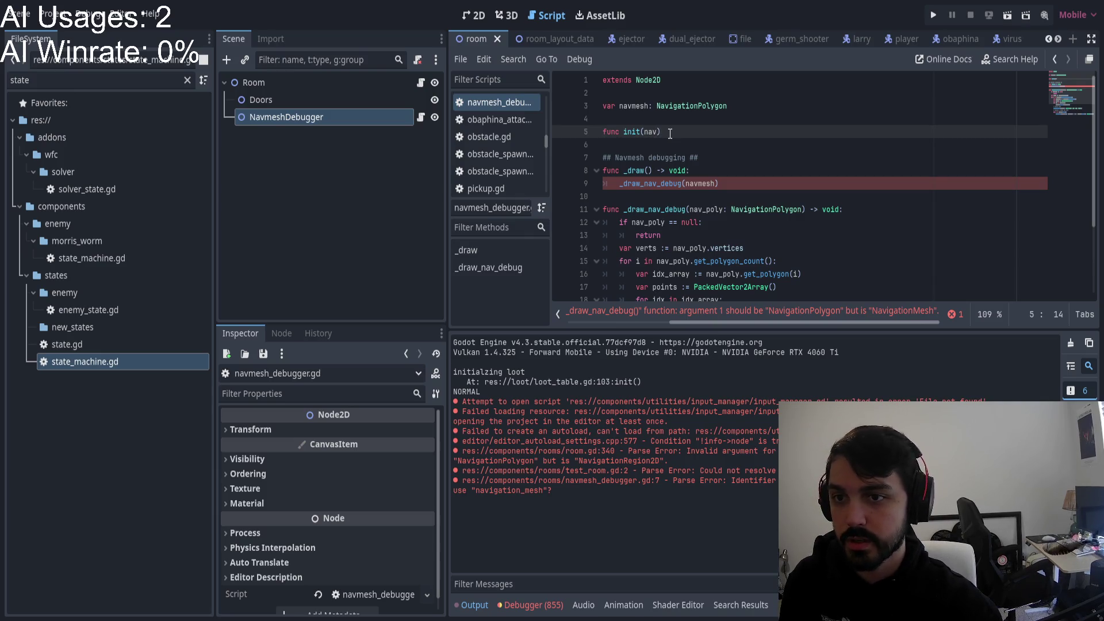
{"action": "type", "text": "esh"}
- Change the navmesh variable's type on line 3 back to NavigationMesh
{"action": "key", "text": "Up"}
{"action": "key", "text": "Up"}
{"action": "key", "text": "Up"}
{"action": "key", "text": "Down"}
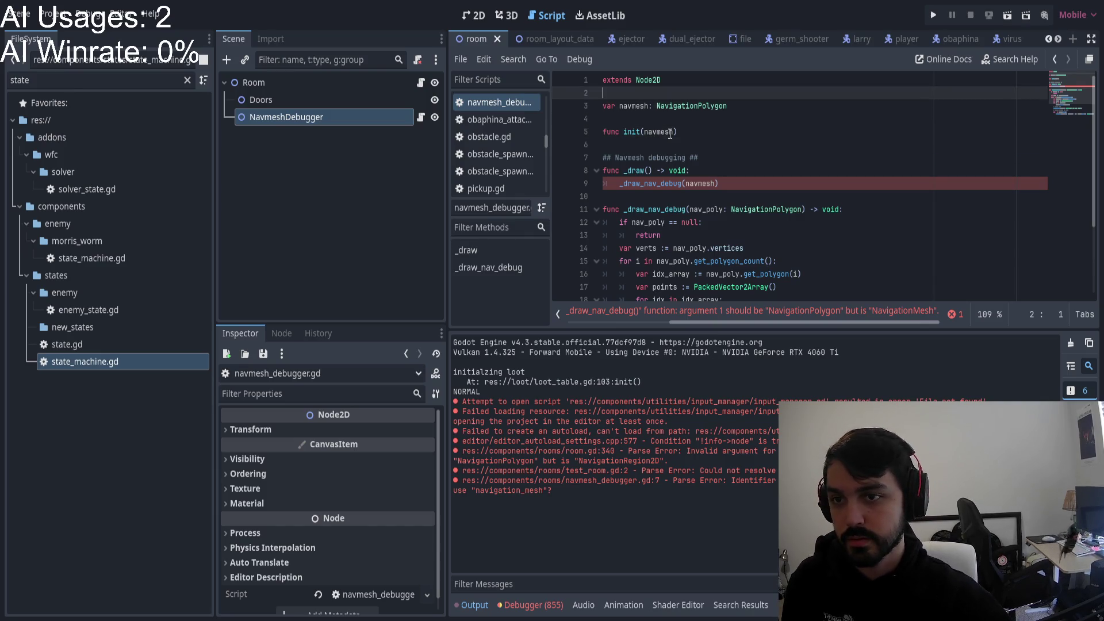
{"action": "key", "text": "ctrl+c"}
{"action": "key", "text": "ctrl+v"}
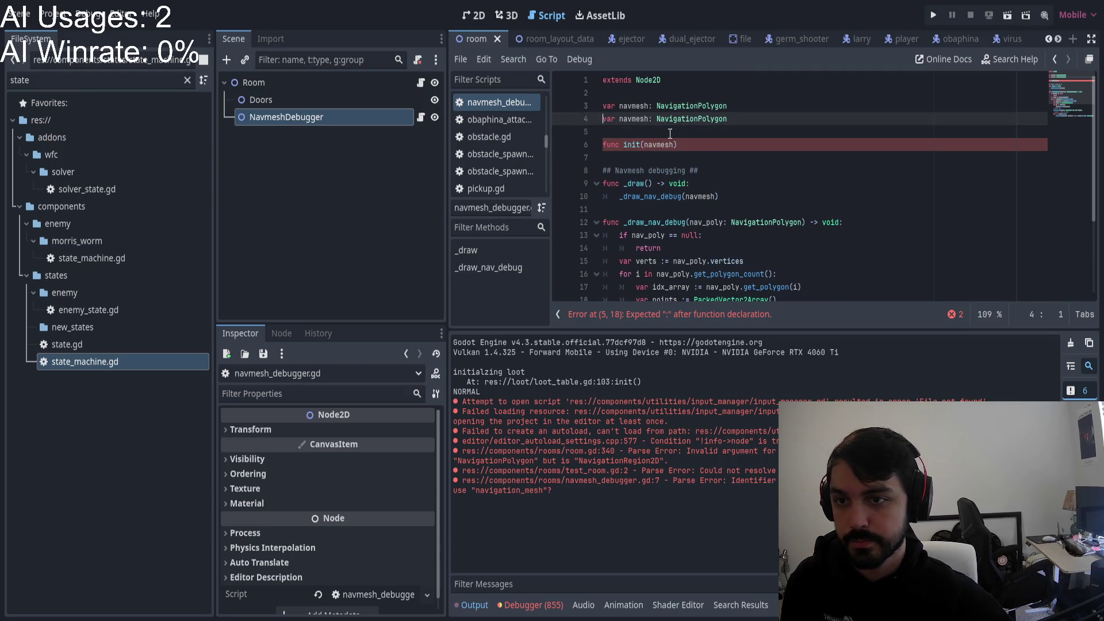
{"action": "key", "text": "ctrl+z"}
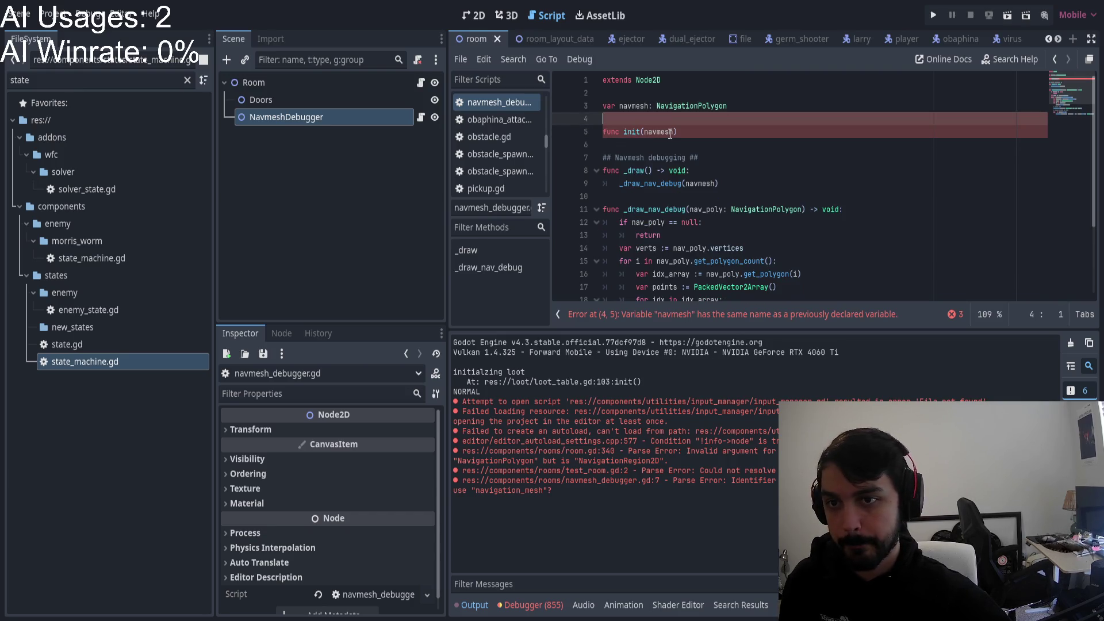
{"action": "key", "text": "Up"}
{"action": "key", "text": "End"}
{"action": "key", "text": "ctrl+shift+Left"}
{"action": "type", "text": "NavigationMesh"}
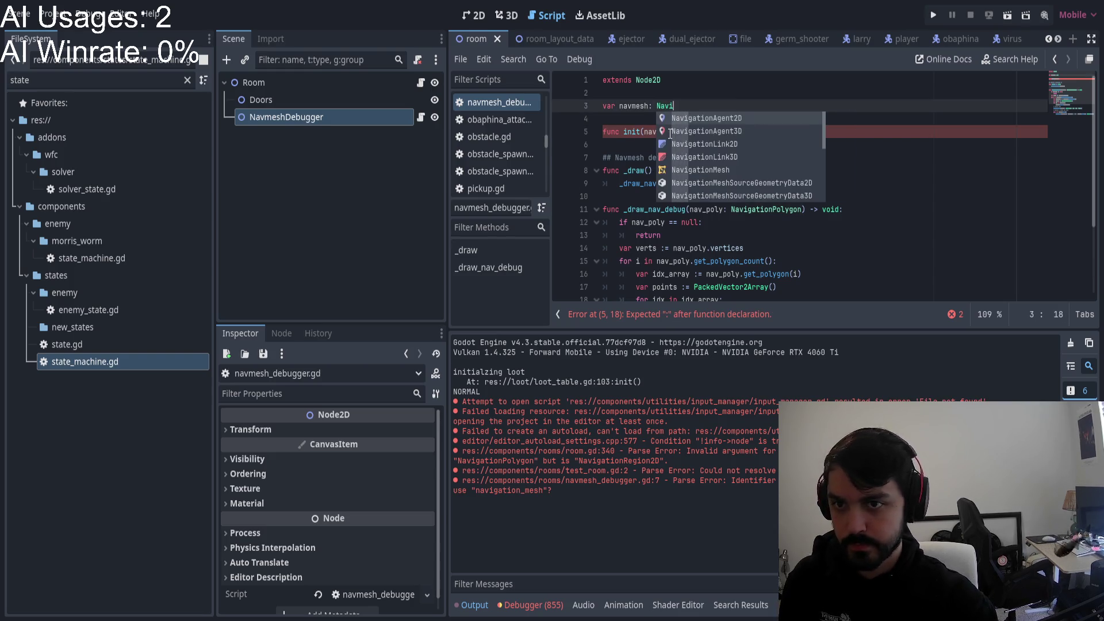
{"action": "key", "text": "Escape"}
{"action": "key", "text": "Up"}
{"action": "key", "text": "Down"}
- Complete init(_navmesh: NavigationMesh) -> void: with the body navmesh = _navmesh
{"action": "key", "text": "ctrl+Right"}
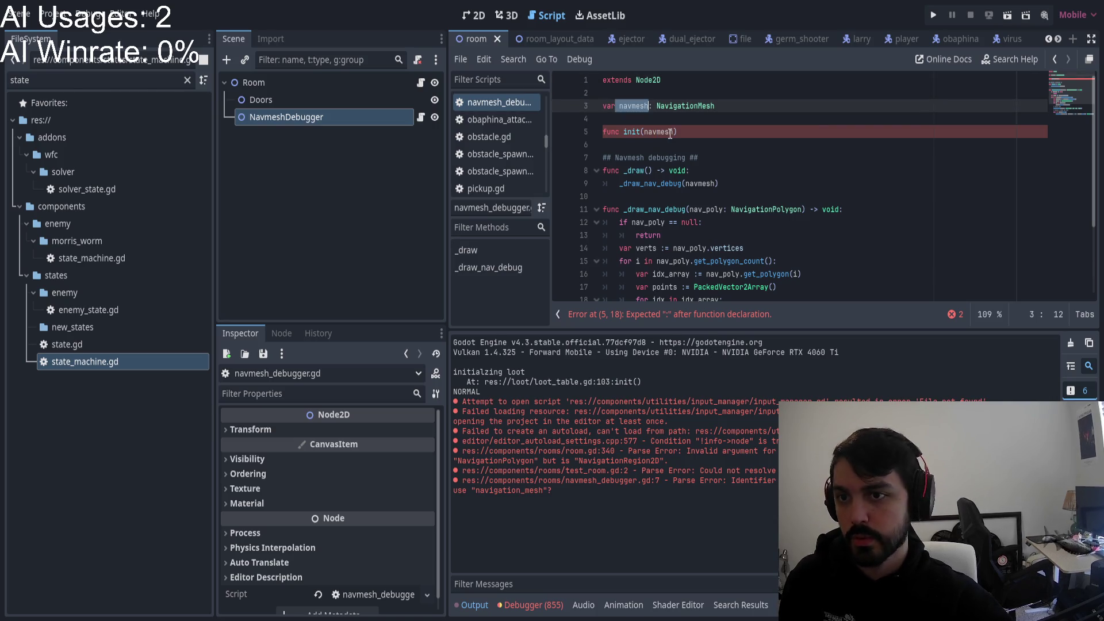
{"action": "key", "text": "Down"}
{"action": "key", "text": "Down"}
{"action": "type", "text": "Navi"}
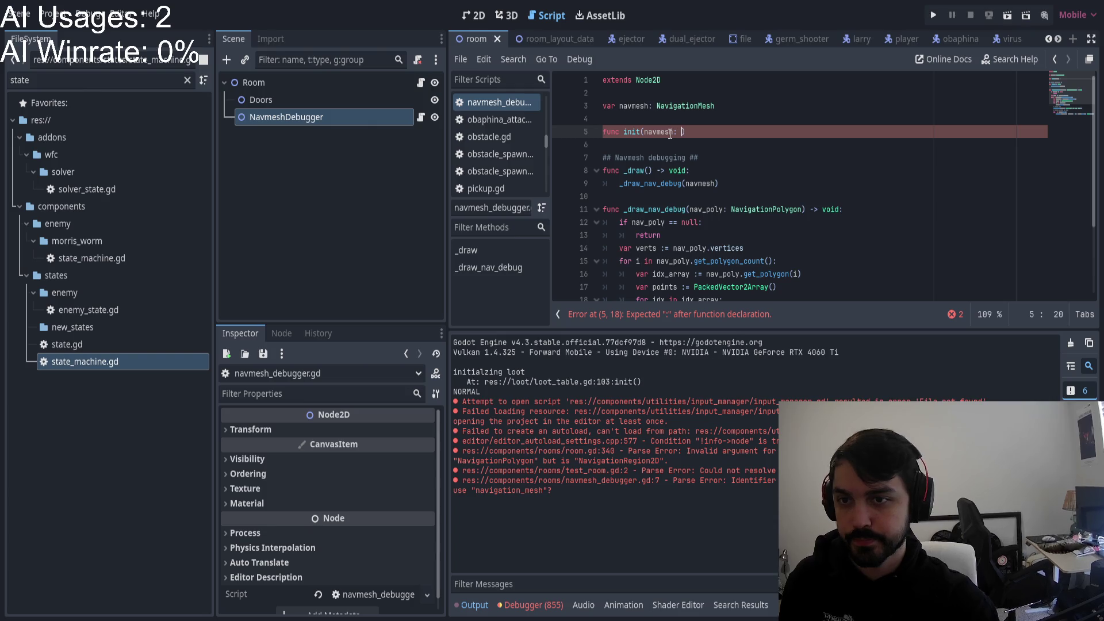
{"action": "type", "text": "gationMesh) -> "}
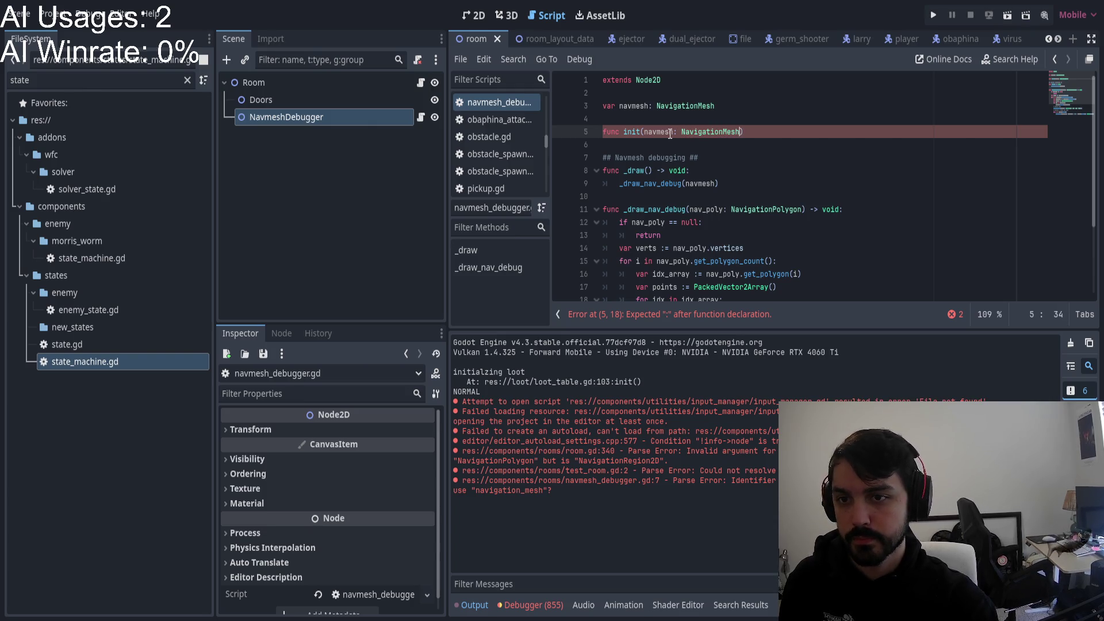
{"action": "type", "text": "void:"}
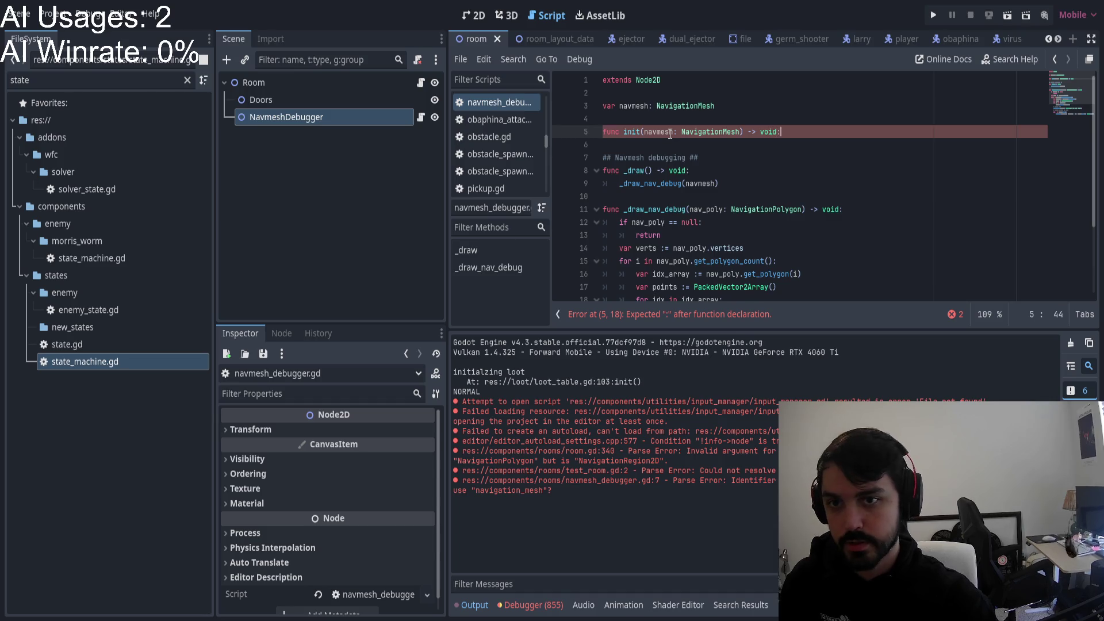
{"action": "key", "text": "Return"}
{"action": "type", "text": "avmesh"}
{"action": "key", "text": "Up"}
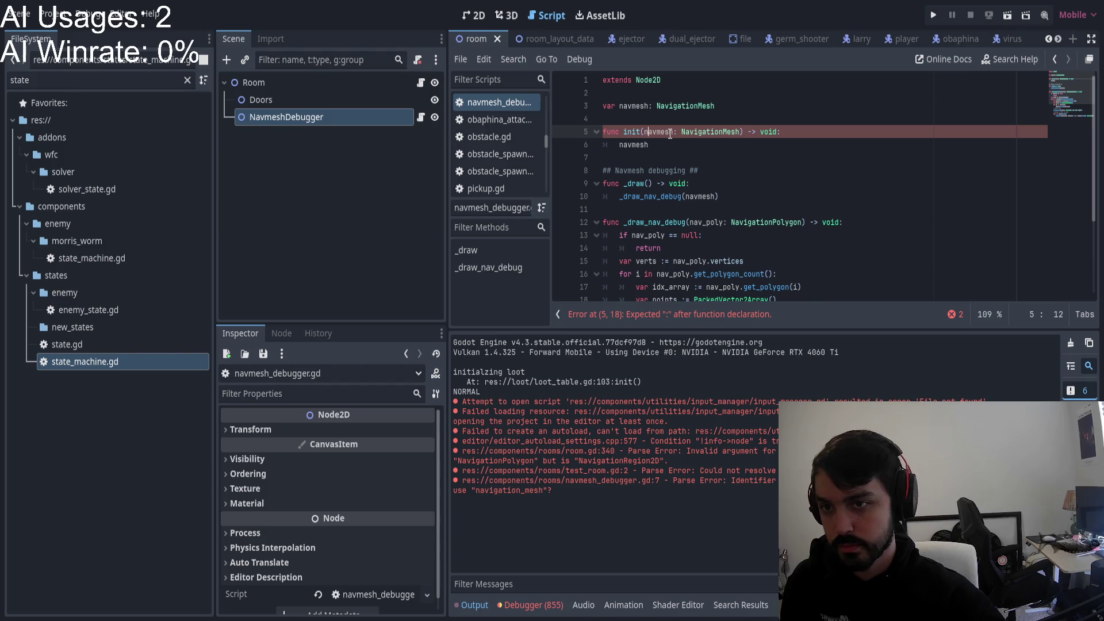
{"action": "type", "text": "_"}
{"action": "key", "text": "Down"}
{"action": "type", "text": "_navmesh"}
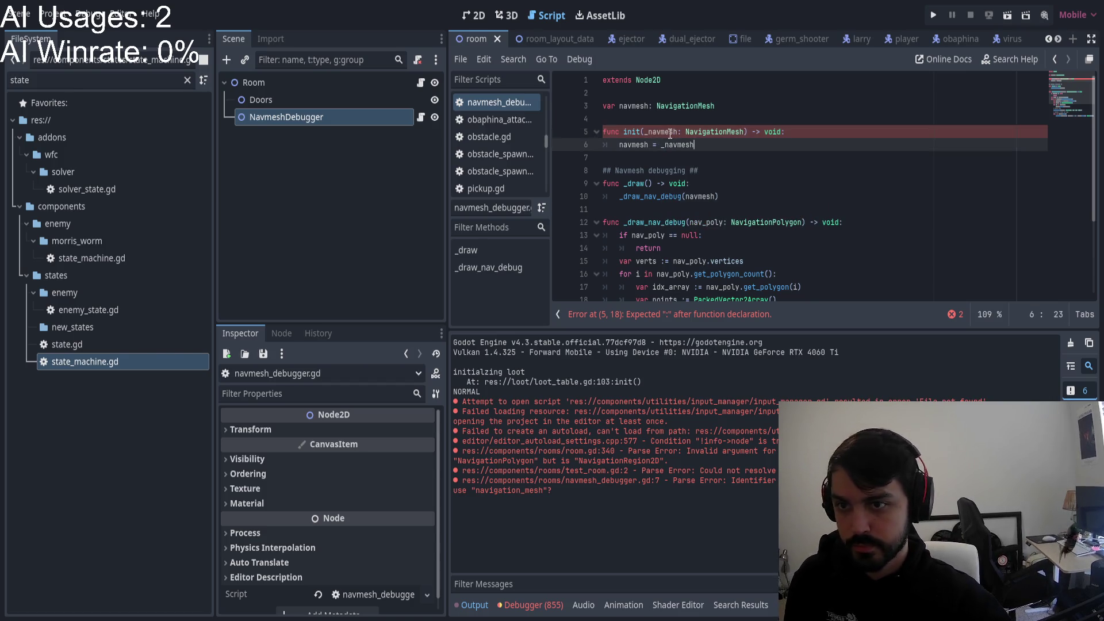
{"action": "key", "text": "ctrl+shift+Right"}
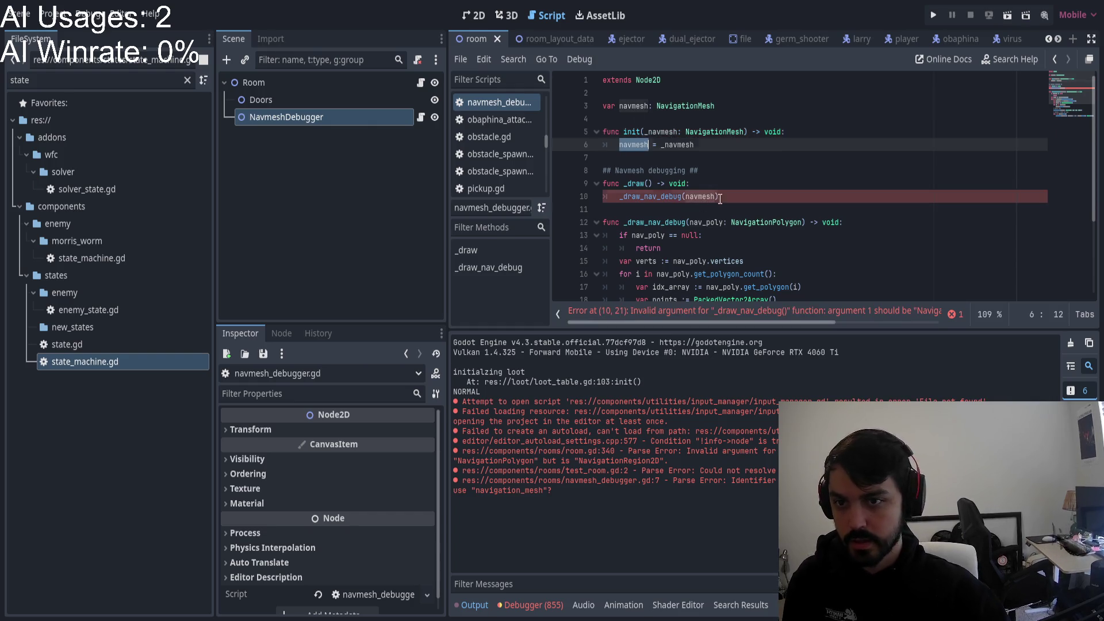
- Begin rewriting the draw call's navmesh argument as a navmesh.get… method call
{"action": "left_click", "coordinate": [717, 197]}
{"action": "type", "text": ".polyg"}
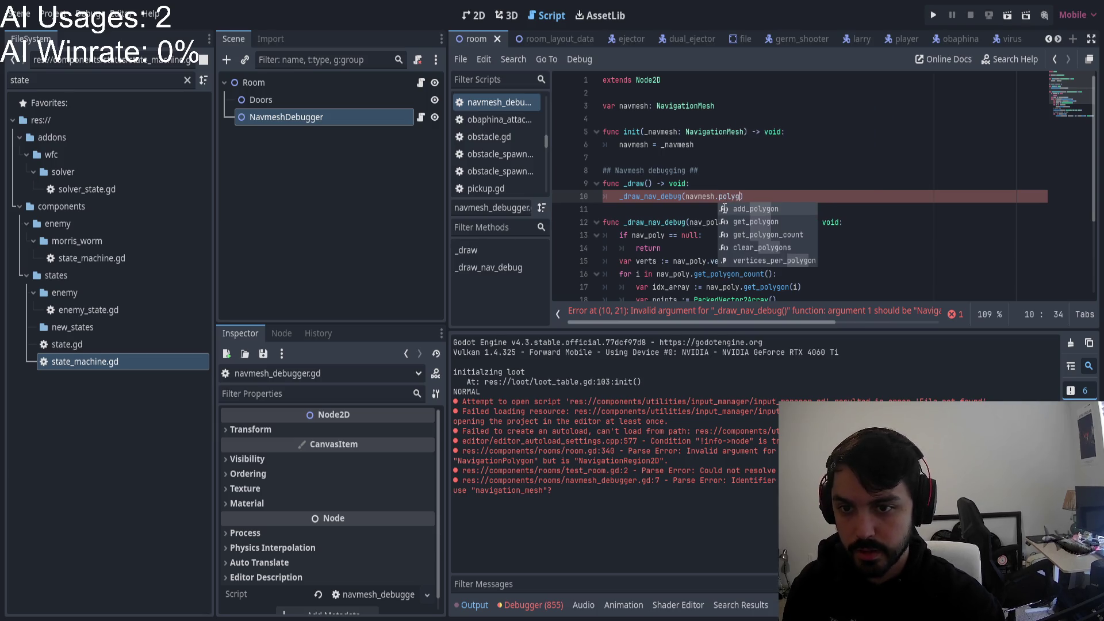
{"action": "key", "text": "Escape"}
{"action": "type", "text": "getNva"}
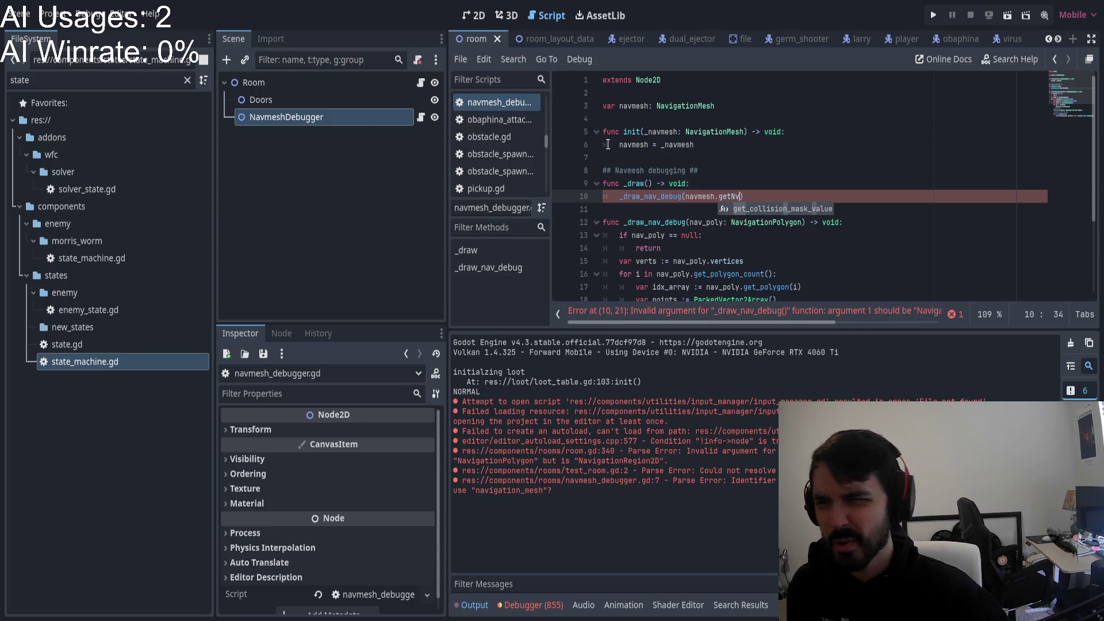
- Scroll room.gd up to init_navmesh and inspect its NavigationRegion2D and new_navigation_mesh variables
{"action": "left_click", "coordinate": [420, 82]}
{"action": "scroll", "coordinate": [709, 212], "scroll_direction": "up", "scroll_amount": 5}
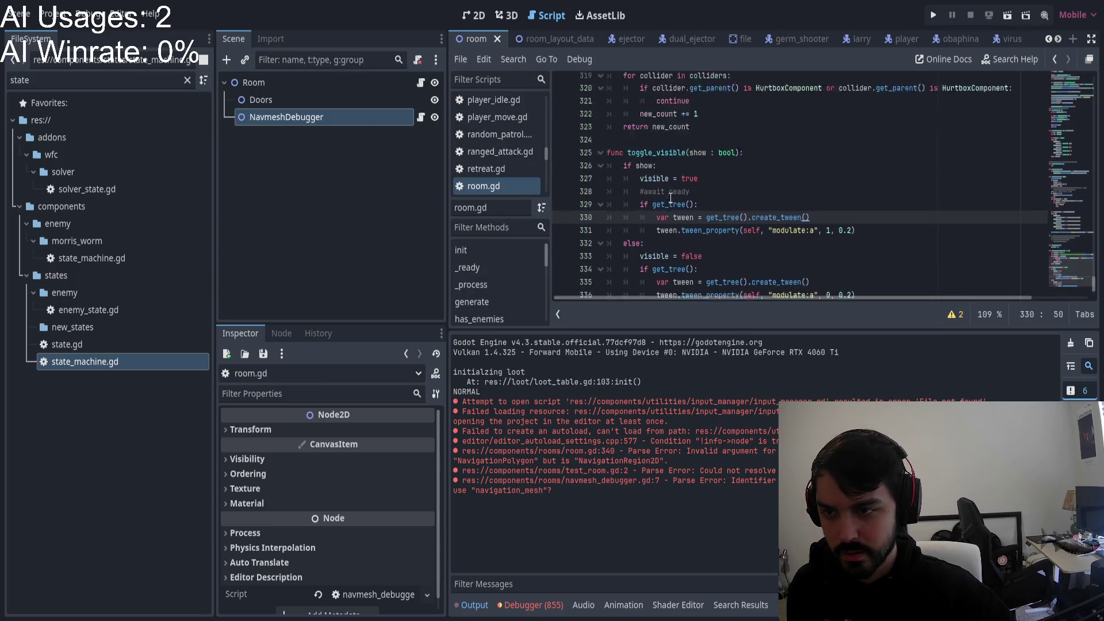
{"action": "scroll", "coordinate": [710, 212], "scroll_direction": "up", "scroll_amount": 10}
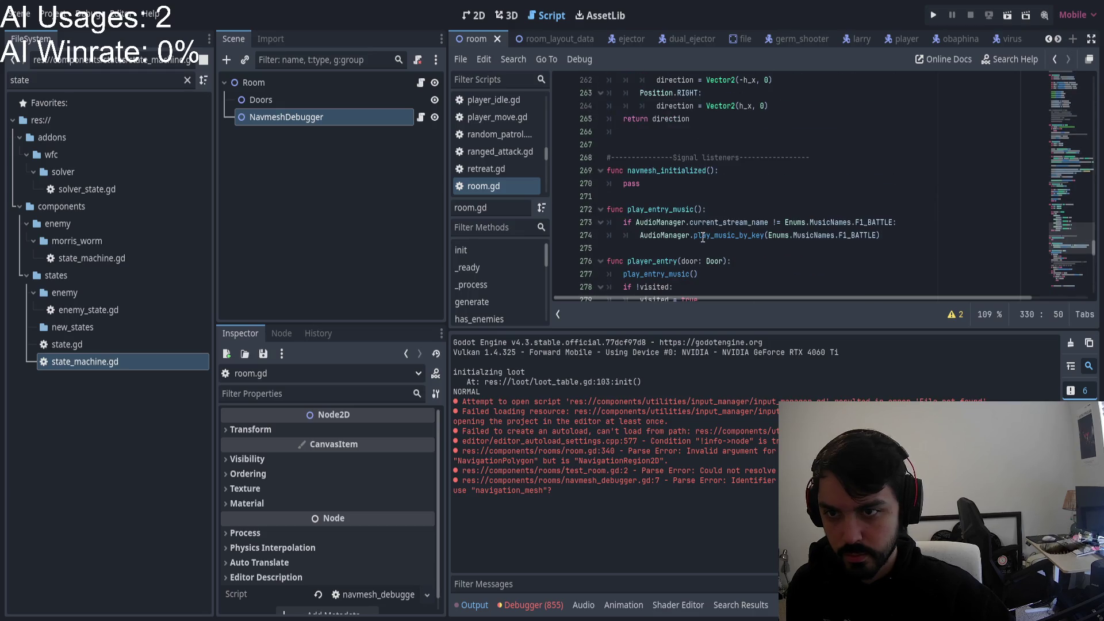
{"action": "scroll", "coordinate": [703, 238], "scroll_direction": "up", "scroll_amount": 3}
{"action": "scroll", "coordinate": [713, 224], "scroll_direction": "down", "scroll_amount": 4}
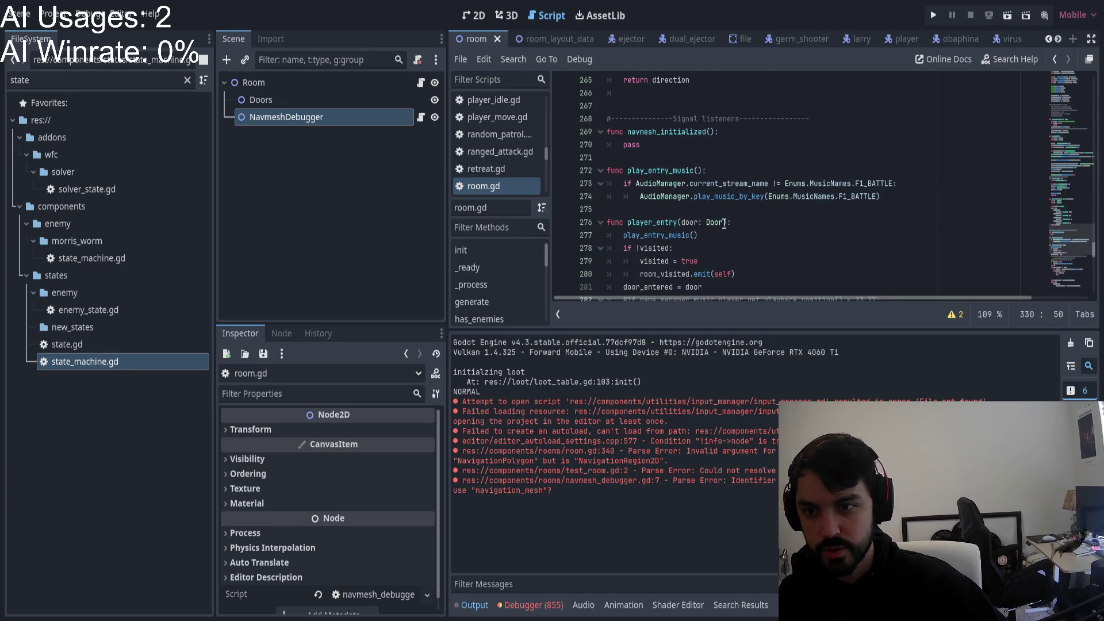
{"action": "scroll", "coordinate": [721, 222], "scroll_direction": "up", "scroll_amount": 10}
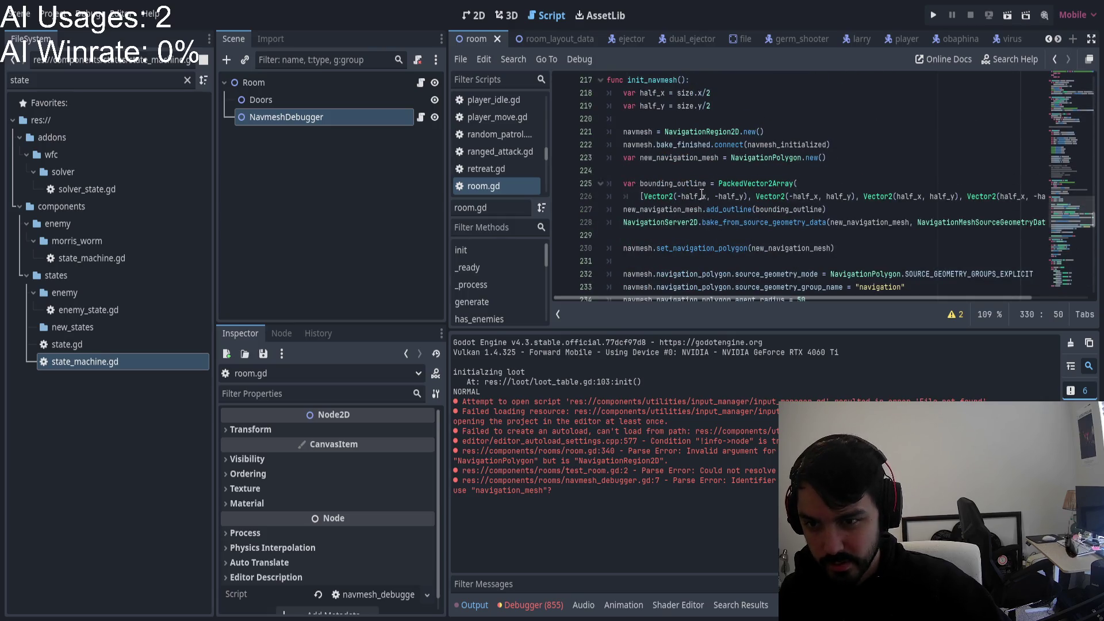
{"action": "double_click", "coordinate": [719, 132]}
{"action": "key", "text": "ctrl+c"}
{"action": "double_click", "coordinate": [643, 129]}
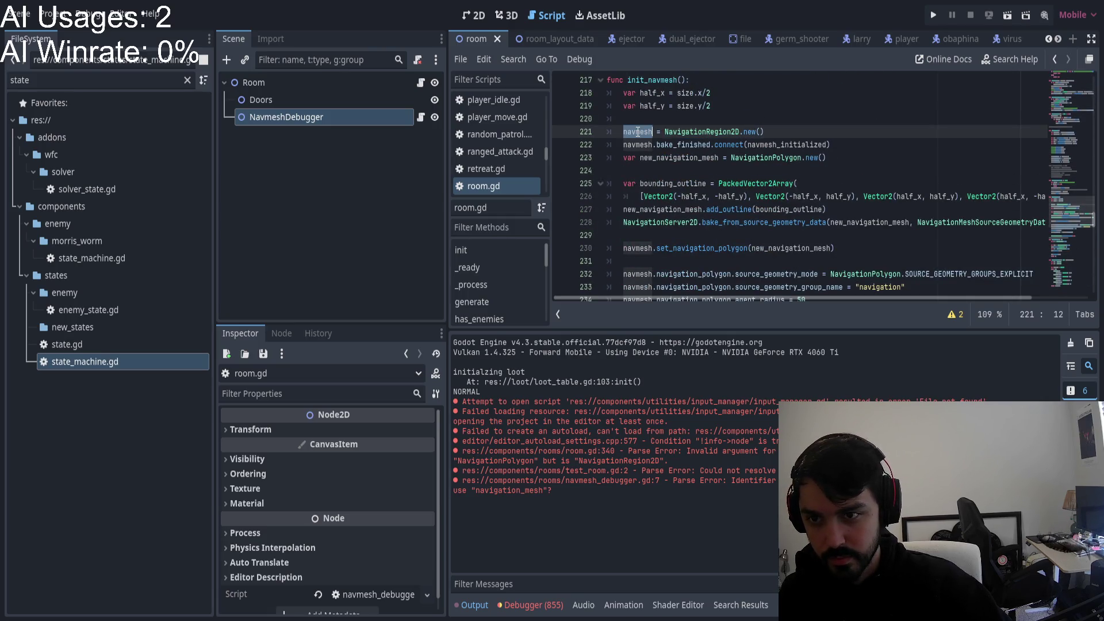
{"action": "double_click", "coordinate": [686, 157]}
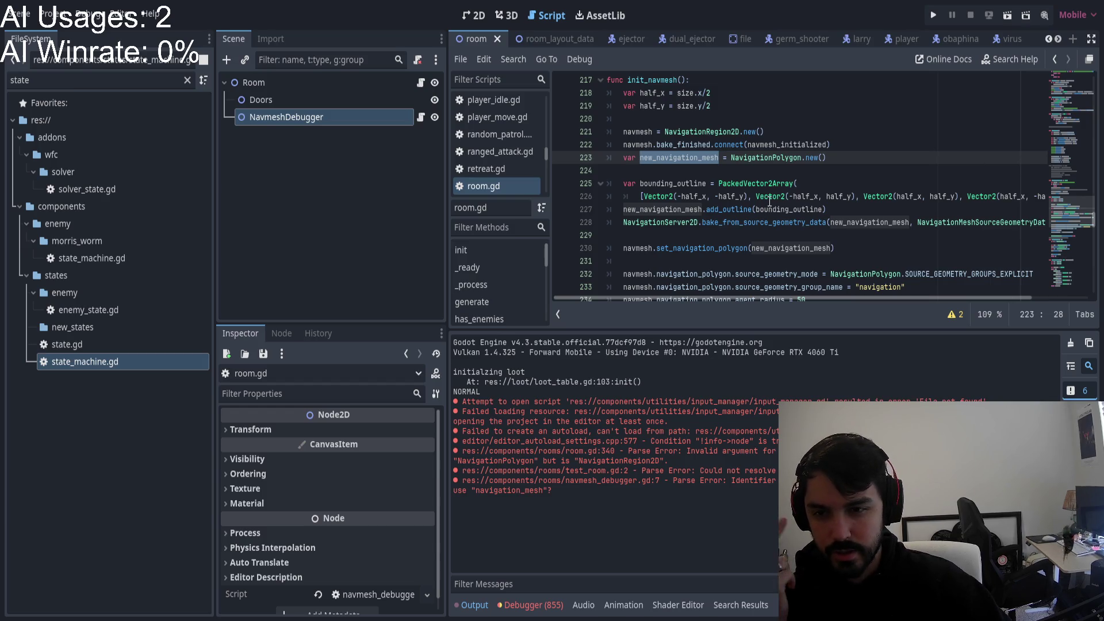
{"action": "double_click", "coordinate": [667, 209]}
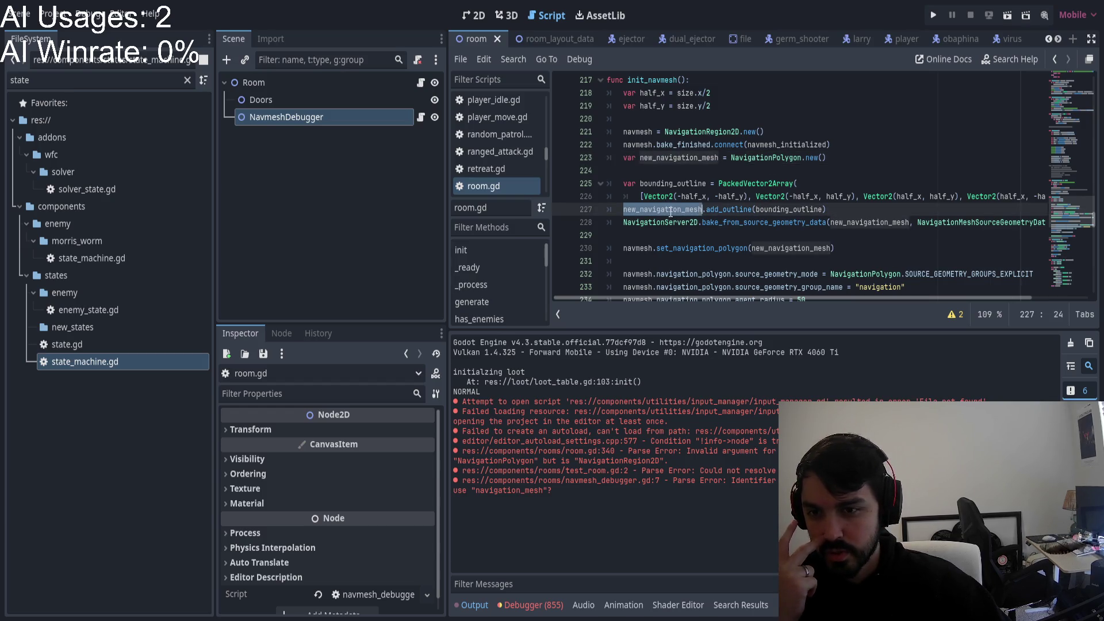
- Check set_navigation_polygon in room.gd and try a set_nav method in the line 10 call
{"action": "left_click", "coordinate": [715, 248]}
{"action": "double_click", "coordinate": [715, 249]}
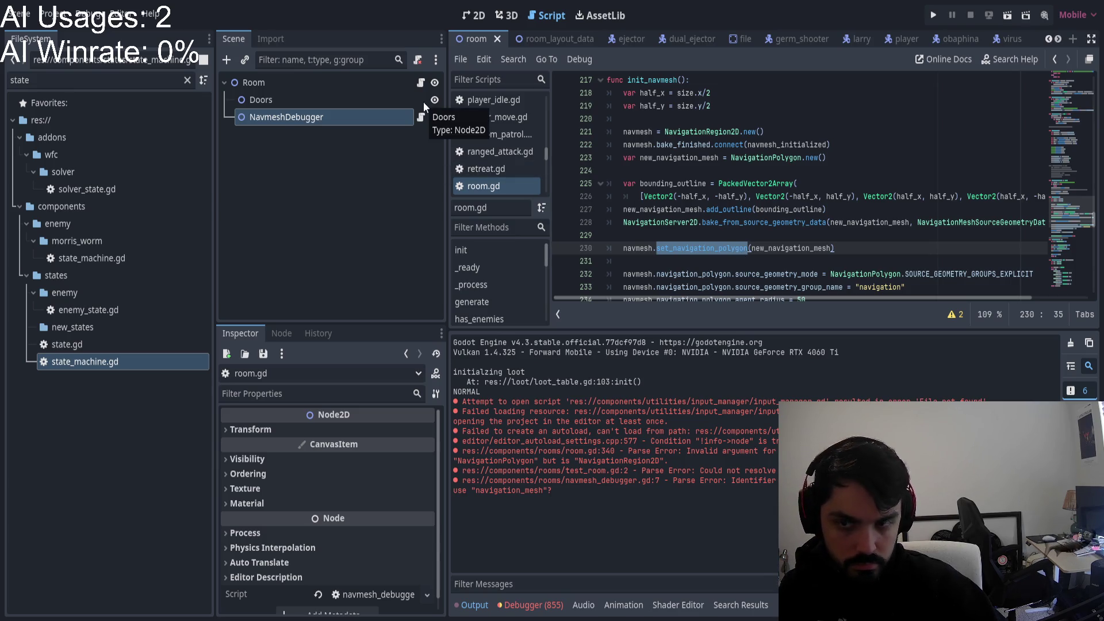
{"action": "left_click", "coordinate": [421, 116]}
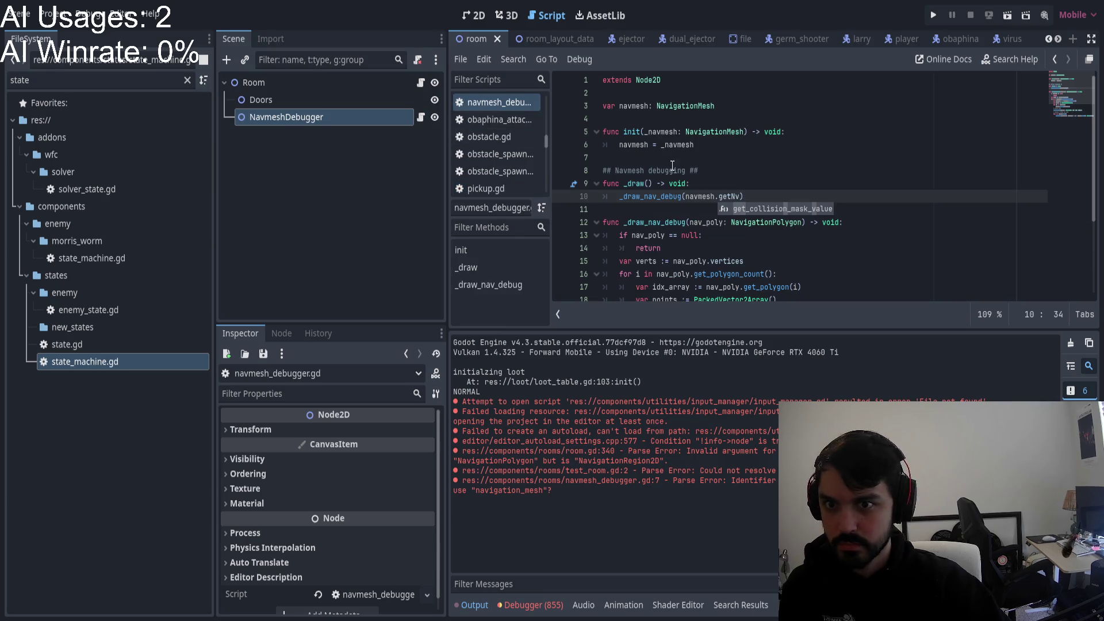
{"action": "double_click", "coordinate": [728, 198]}
{"action": "type", "text": "get_navi"}
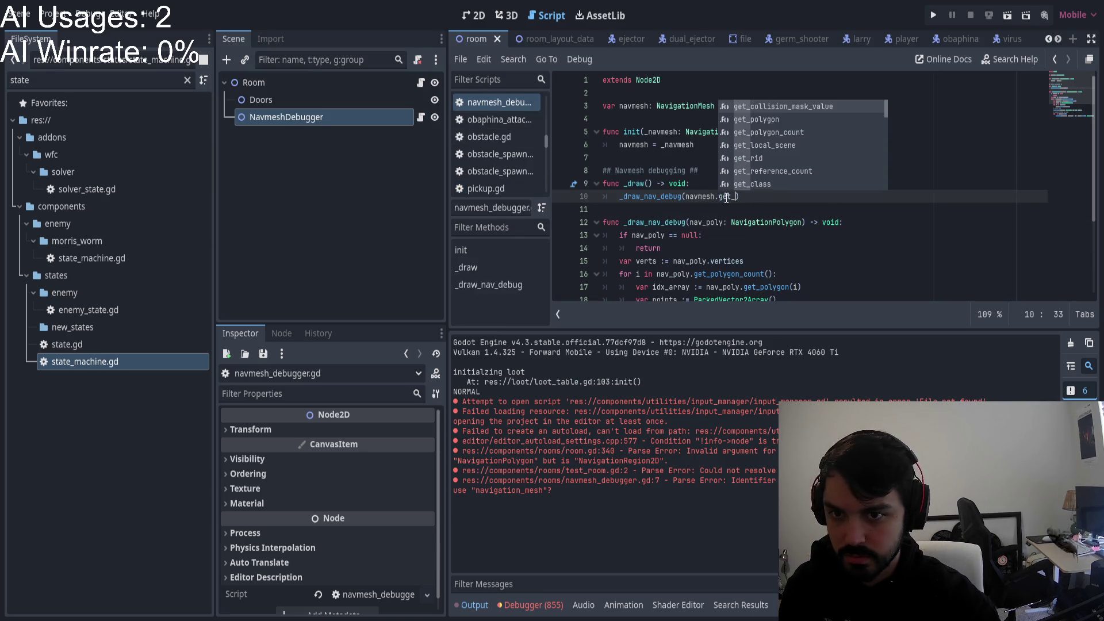
{"action": "key", "text": "ctrl+BackSpace"}
{"action": "type", "text": "set_nav"}
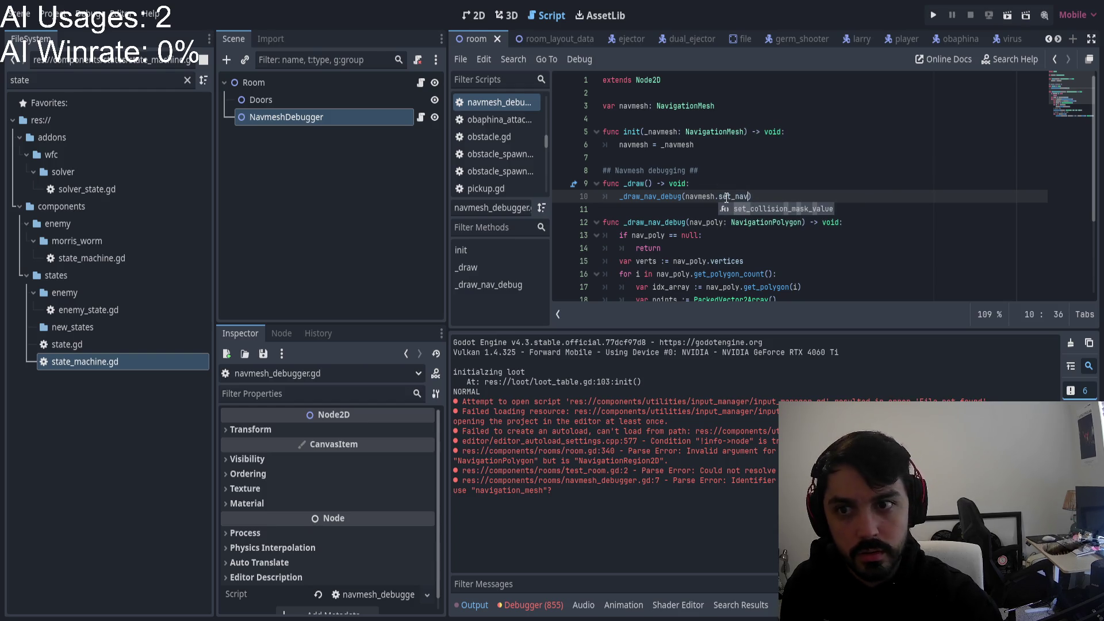
- Retype the navmesh variable and init parameter as NavigationRegion2D, matching room.gd's declaration
{"action": "left_click", "coordinate": [421, 84]}
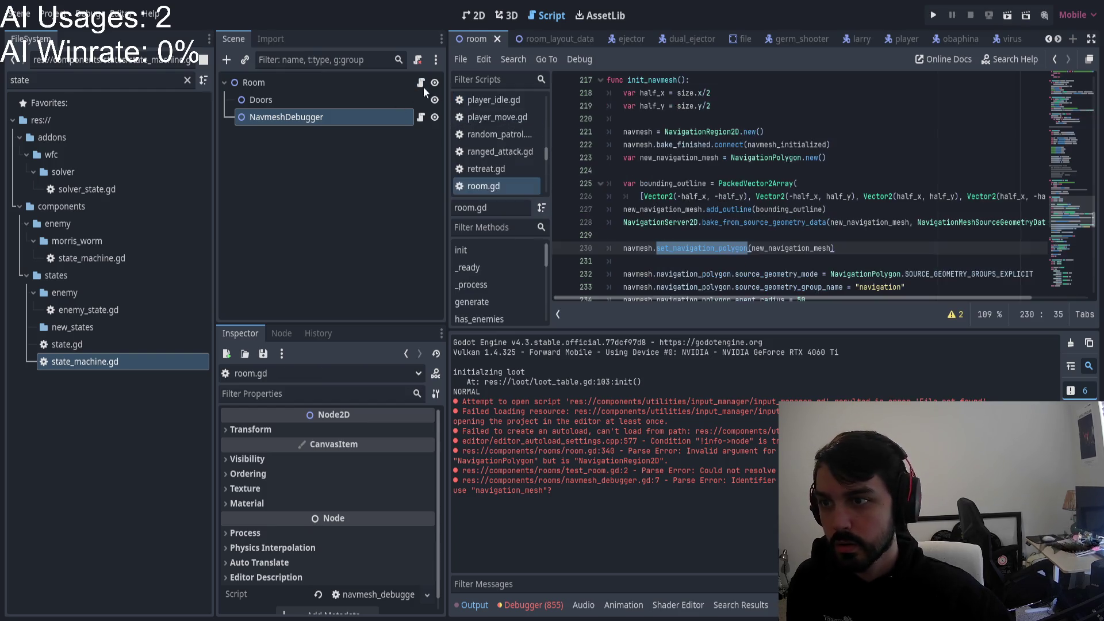
{"action": "left_click", "coordinate": [714, 208]}
{"action": "left_click", "coordinate": [712, 133]}
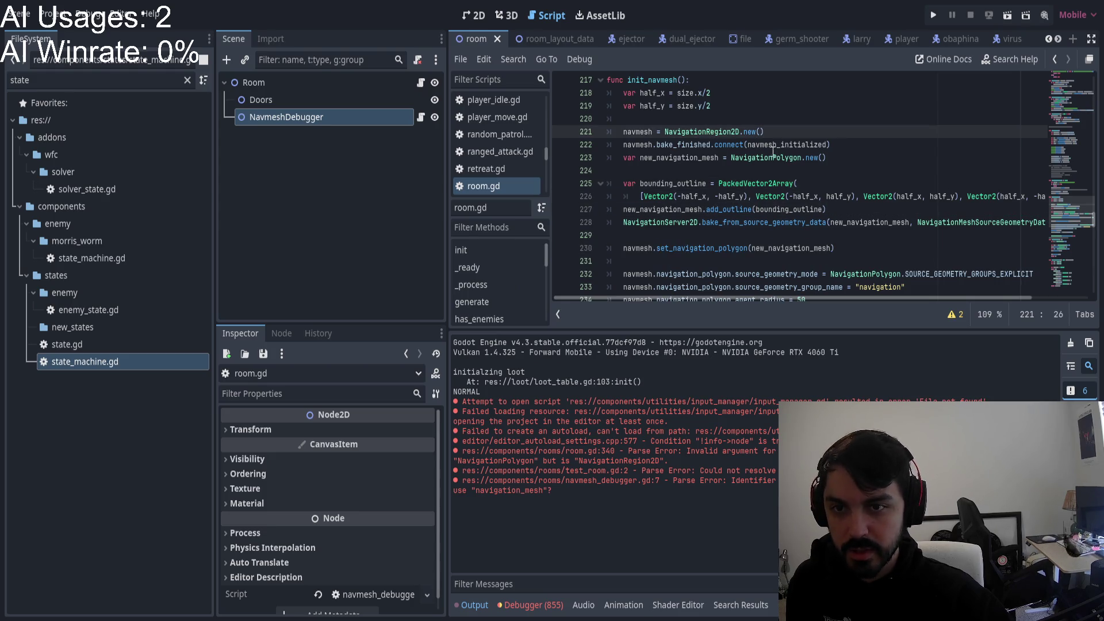
{"action": "left_click", "coordinate": [637, 131]}
{"action": "left_click", "coordinate": [637, 131], "text": "ctrl"}
{"action": "left_click", "coordinate": [760, 183]}
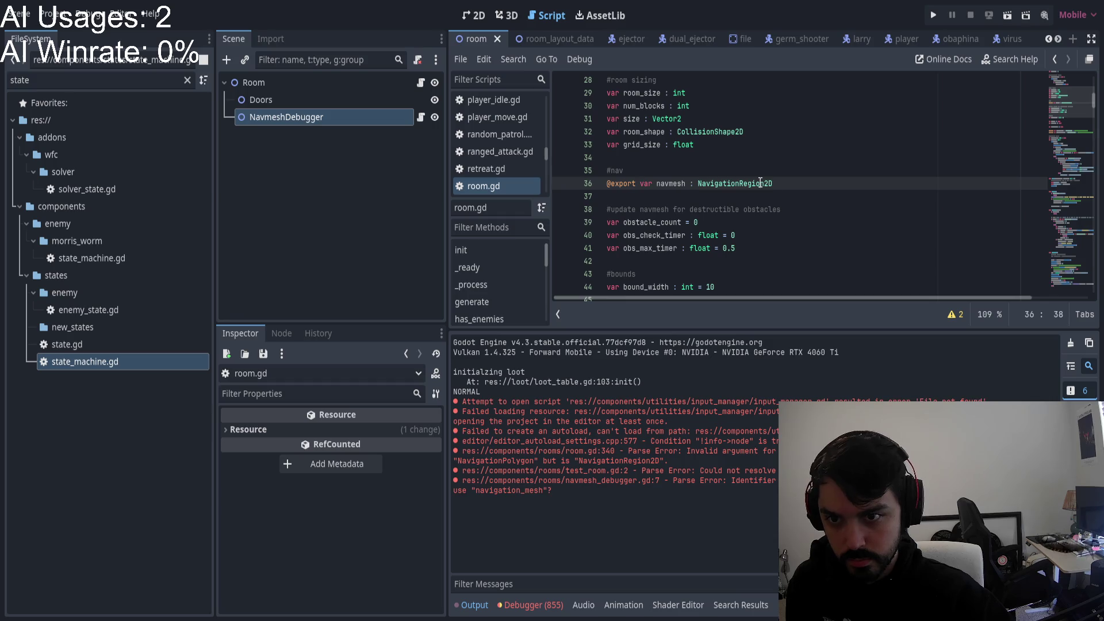
{"action": "left_click", "coordinate": [421, 117]}
{"action": "double_click", "coordinate": [686, 105]}
{"action": "key", "text": "ctrl+v"}
{"action": "double_click", "coordinate": [714, 132]}
{"action": "key", "text": "ctrl+v"}
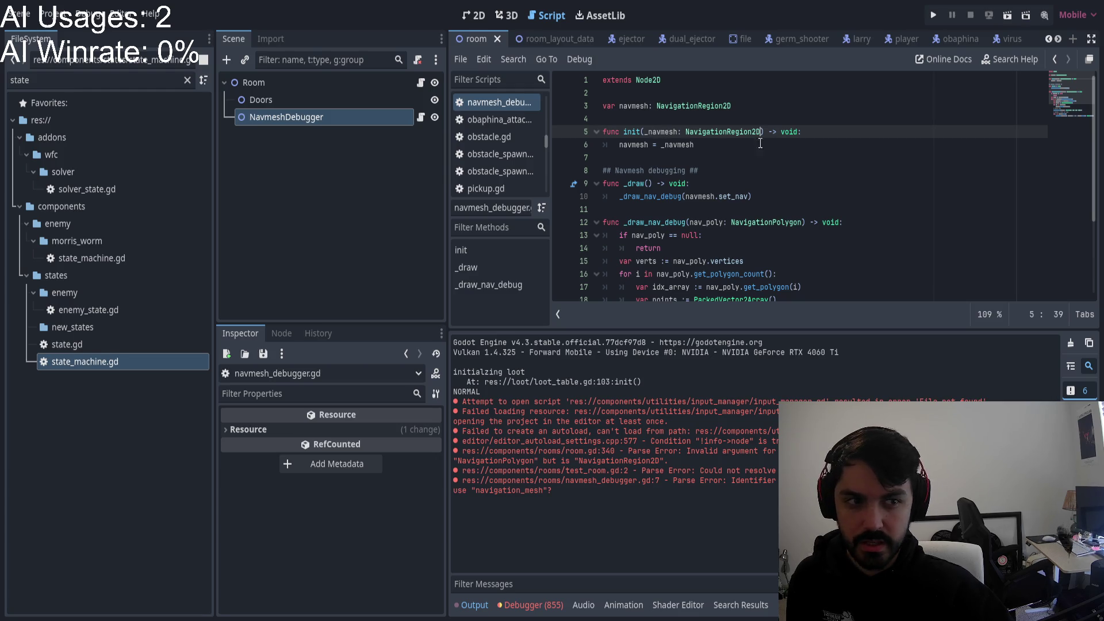
- Change the line 10 call to pass navmesh.get_navigation_map() using autocomplete
{"action": "left_click", "coordinate": [420, 83]}
{"action": "double_click", "coordinate": [670, 183]}
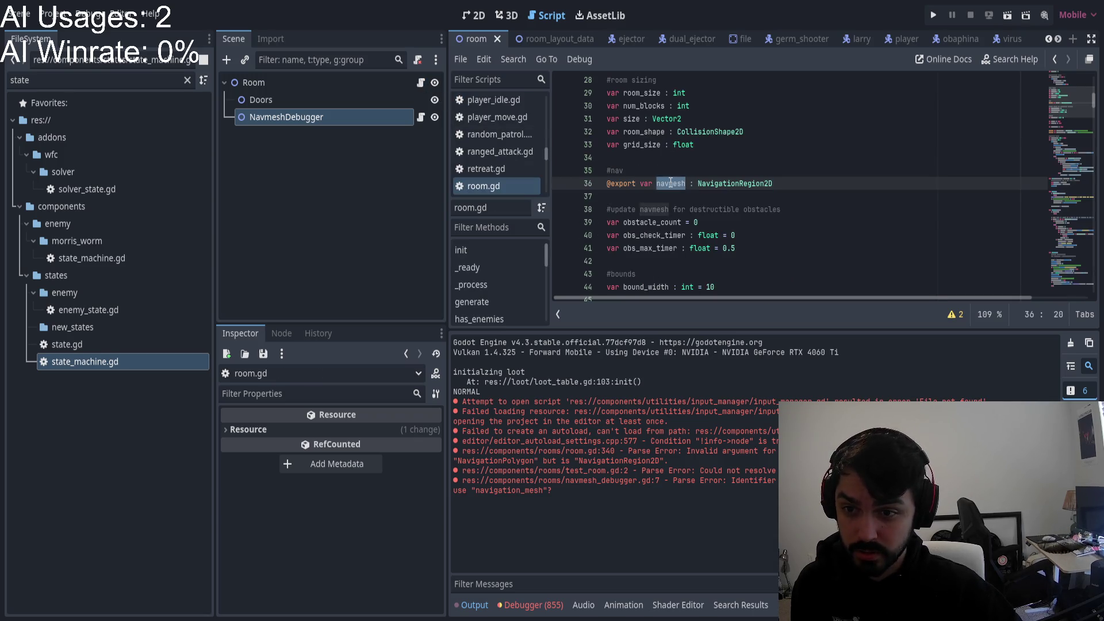
{"action": "double_click", "coordinate": [735, 183]}
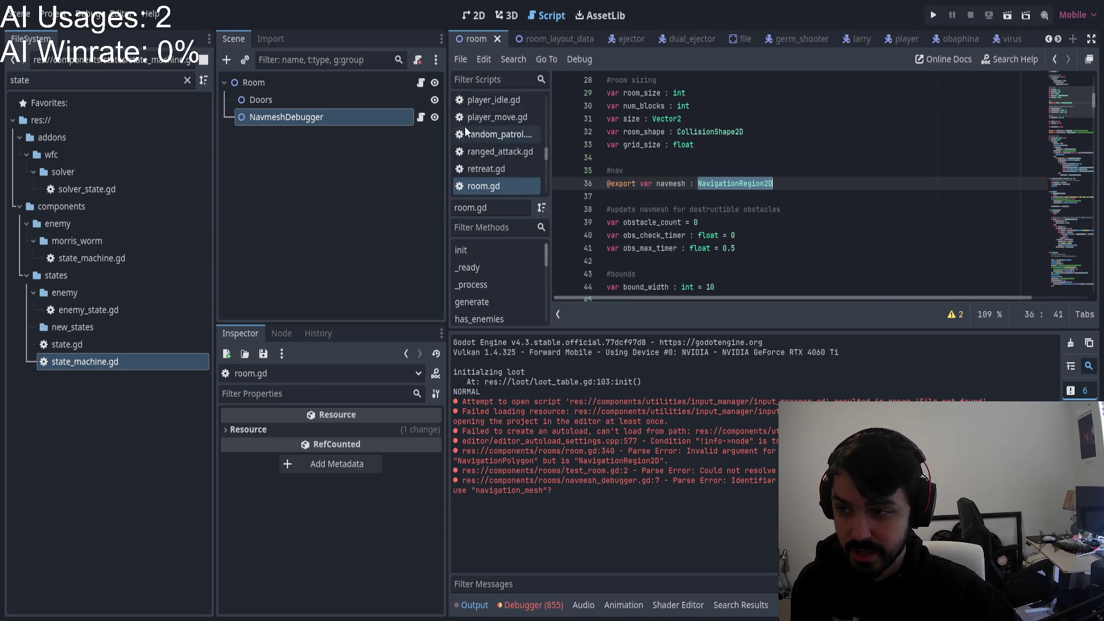
{"action": "left_click", "coordinate": [422, 117]}
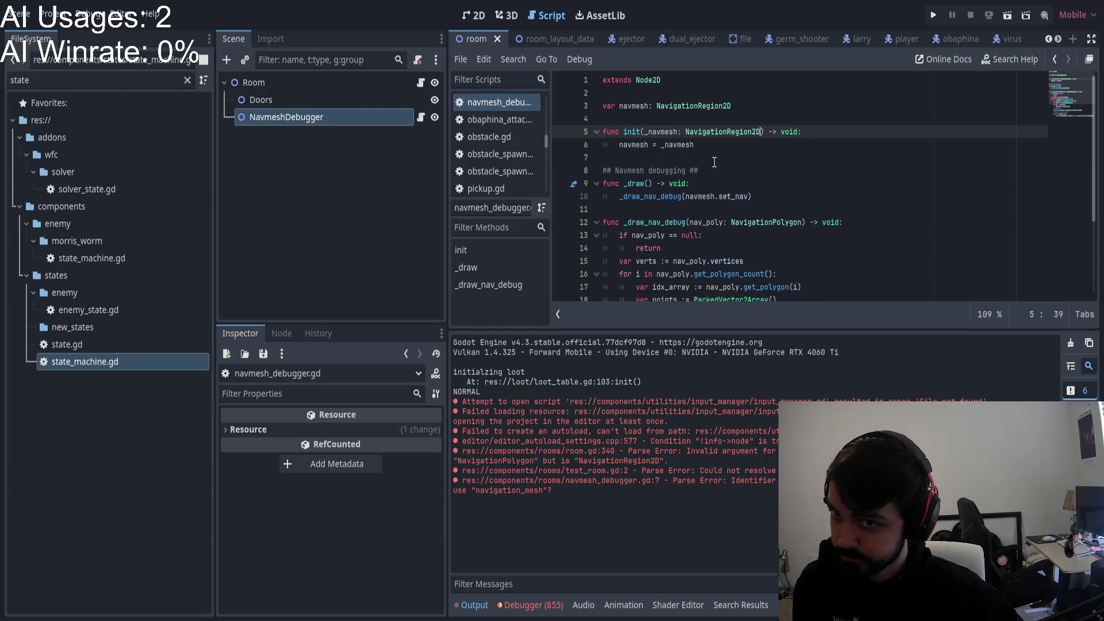
{"action": "left_click", "coordinate": [751, 196]}
{"action": "key", "text": "ctrl+BackSpace"}
{"action": "type", "text": "get_nab"}
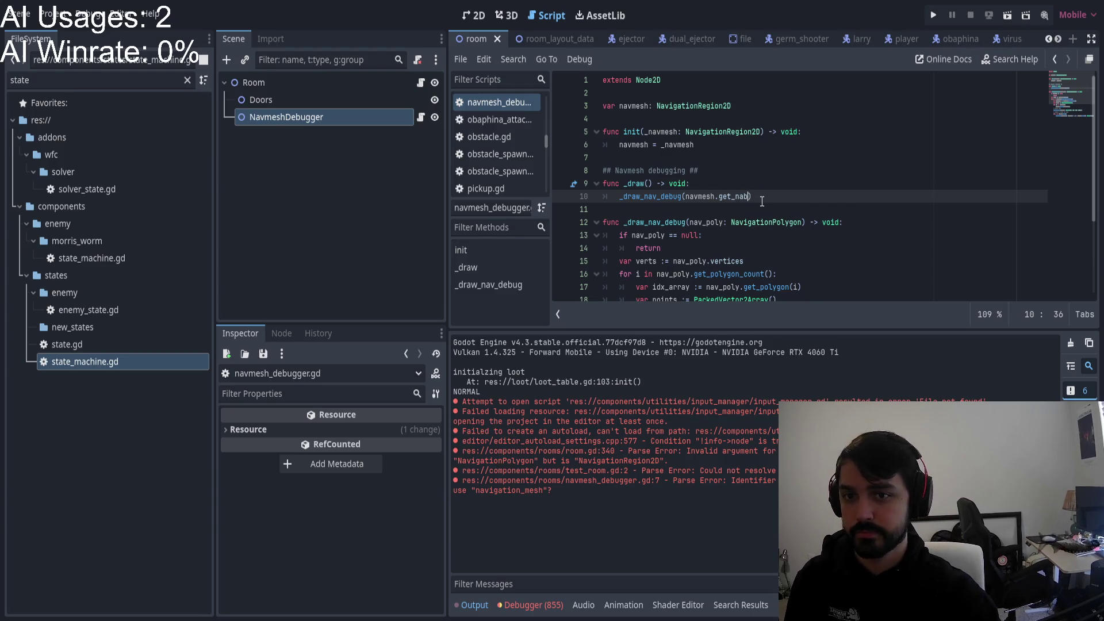
{"action": "type", "text": "igation"}
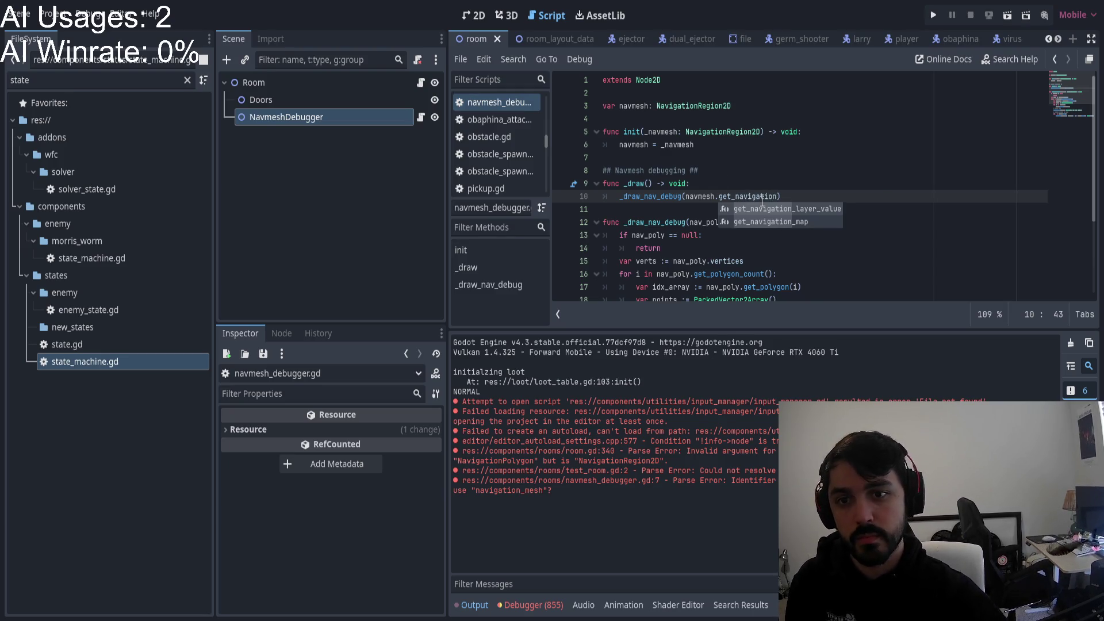
{"action": "key", "text": "Down"}
{"action": "key", "text": "Return"}
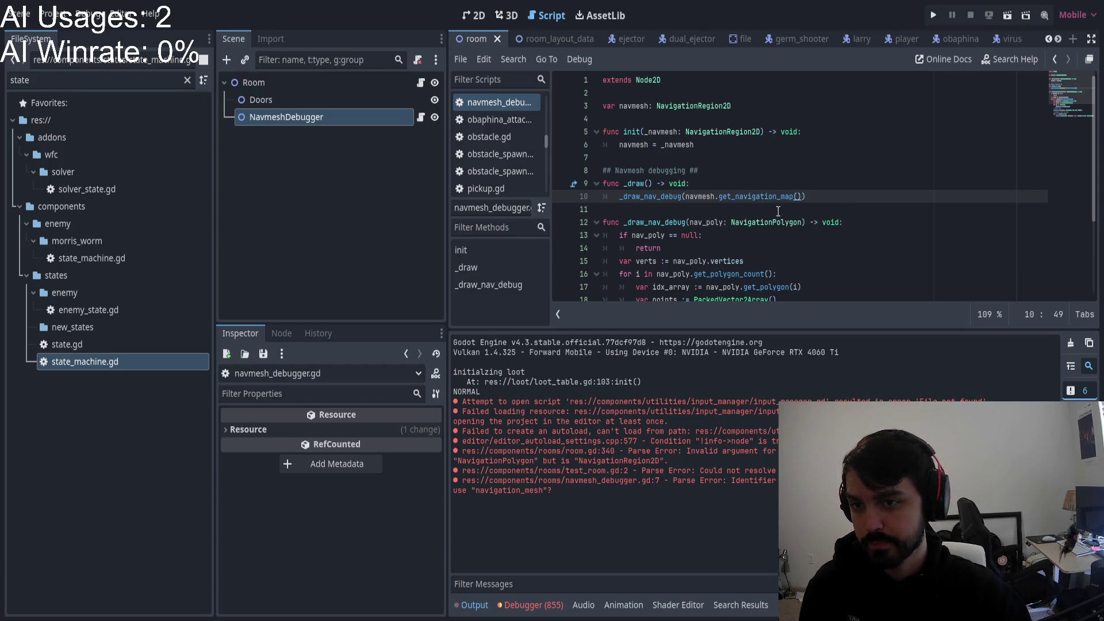
{"action": "key", "text": "End"}
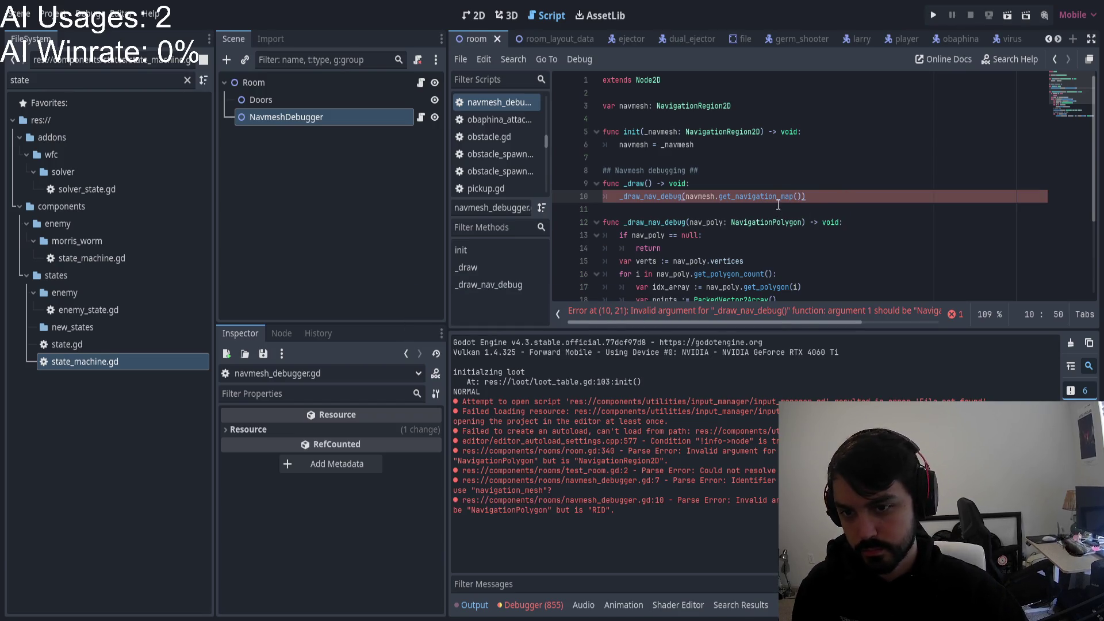
{"action": "left_click_drag", "start_coordinate": [805, 320], "coordinate": [913, 330]}
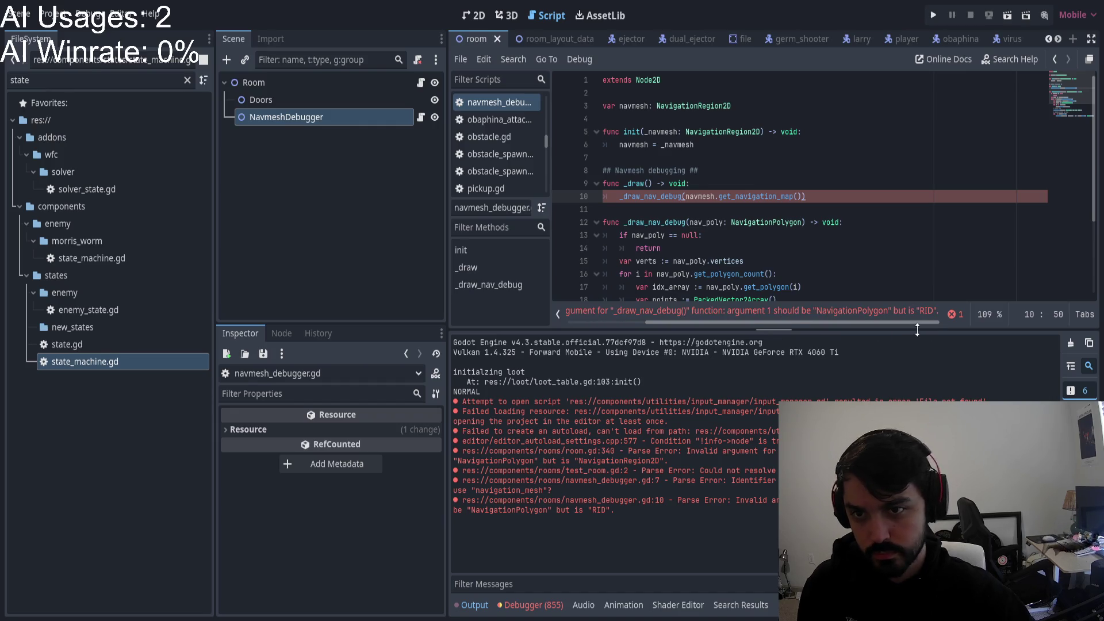
- Search room.gd for navmesh and step through the matches
{"action": "left_click", "coordinate": [421, 84]}
{"action": "double_click", "coordinate": [672, 184]}
{"action": "key", "text": "ctrl+f"}
{"action": "key", "text": "Return"}
{"action": "key", "text": "Return"}
{"action": "key", "text": "Return"}
{"action": "key", "text": "Return"}
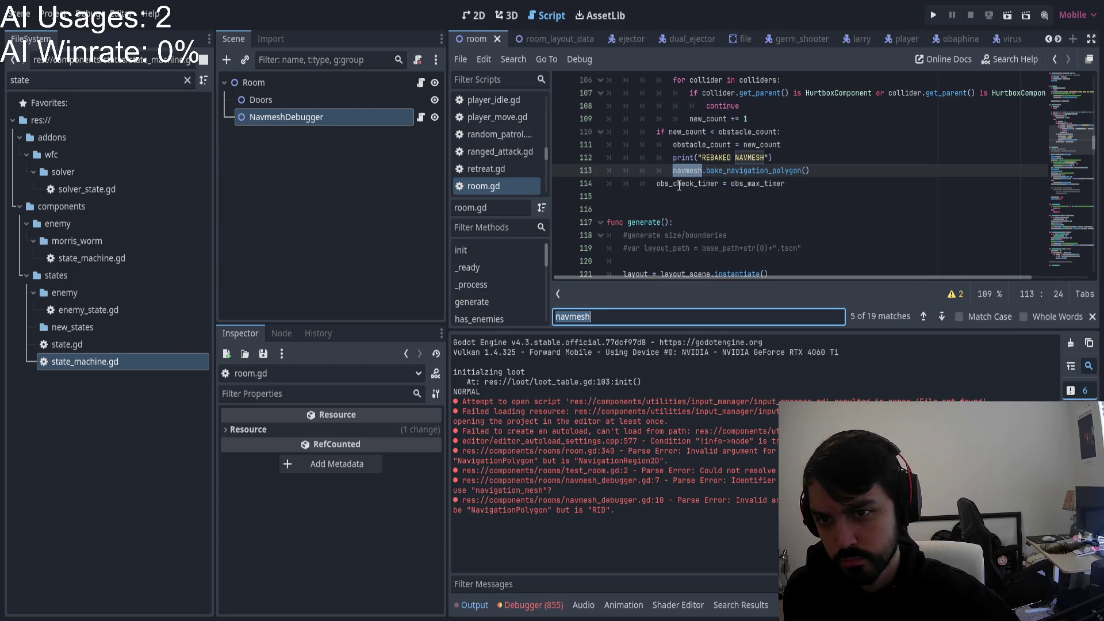
{"action": "key", "text": "Return"}
{"action": "key", "text": "Return"}
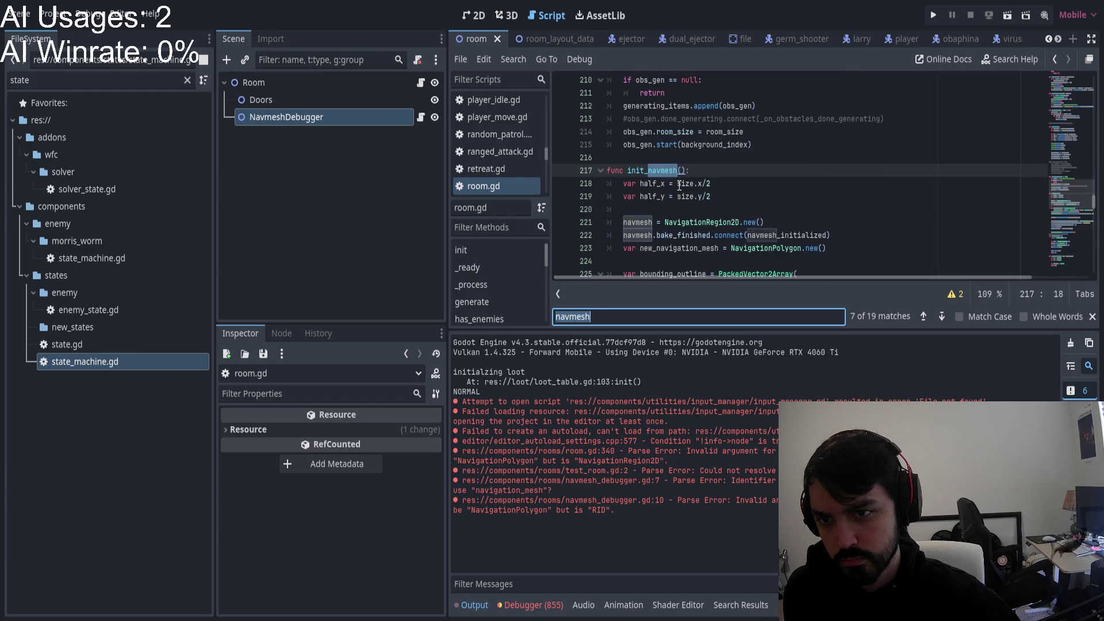
{"action": "key", "text": "Return"}
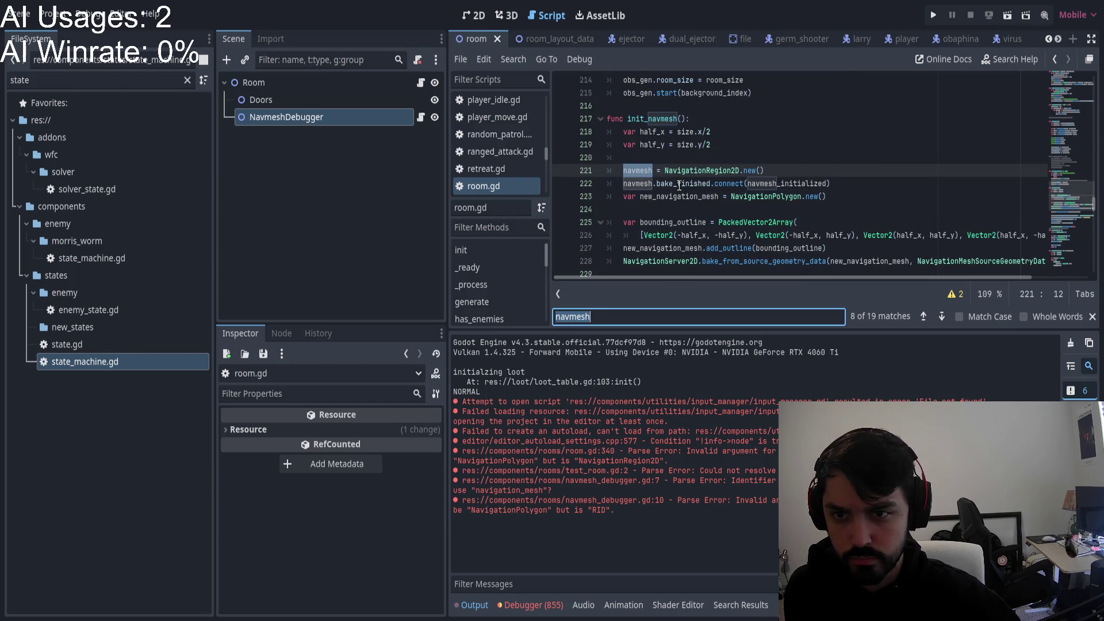
{"action": "key", "text": "Return"}
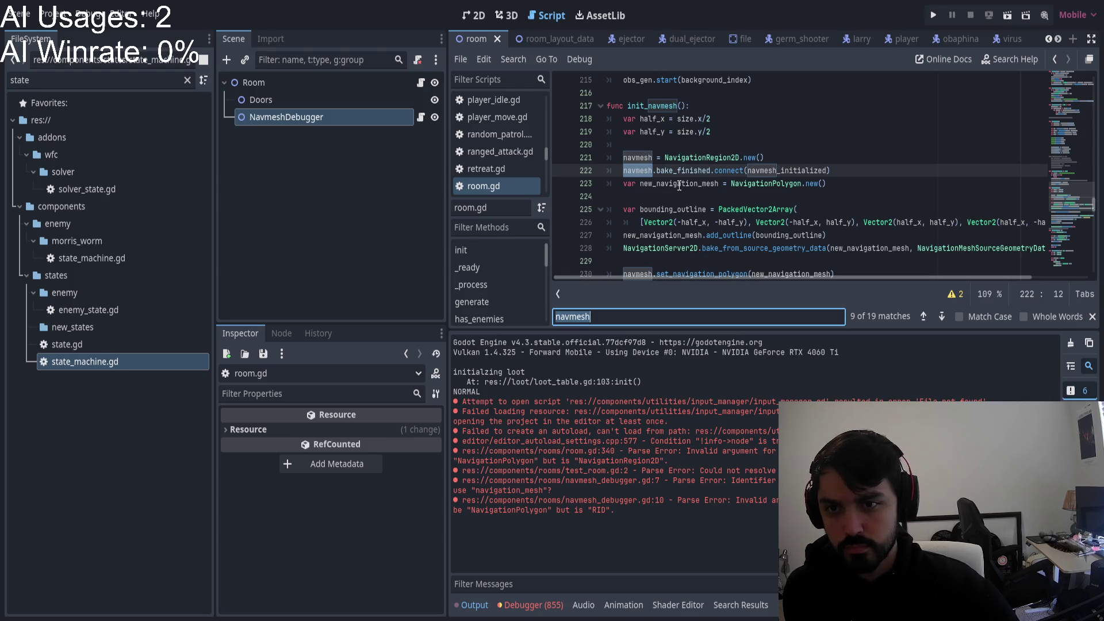
- Delete the set_debug_enabled(true) line ending init_navmesh, then go back to navmesh_debugger.gd
{"action": "scroll", "coordinate": [702, 209], "scroll_direction": "down", "scroll_amount": 2}
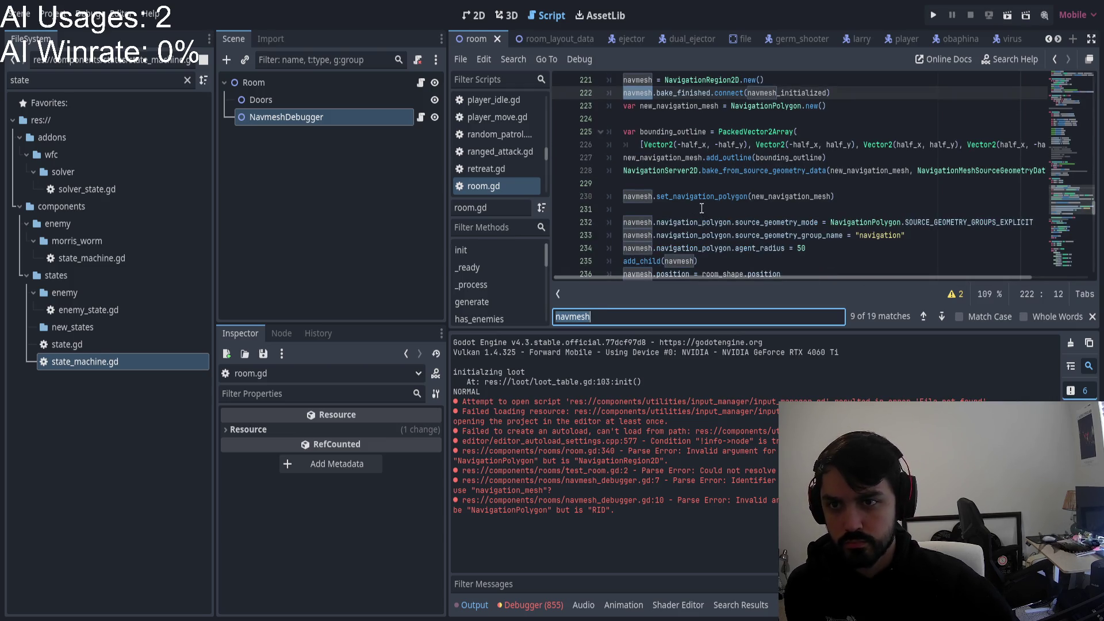
{"action": "scroll", "coordinate": [805, 228], "scroll_direction": "down", "scroll_amount": 1}
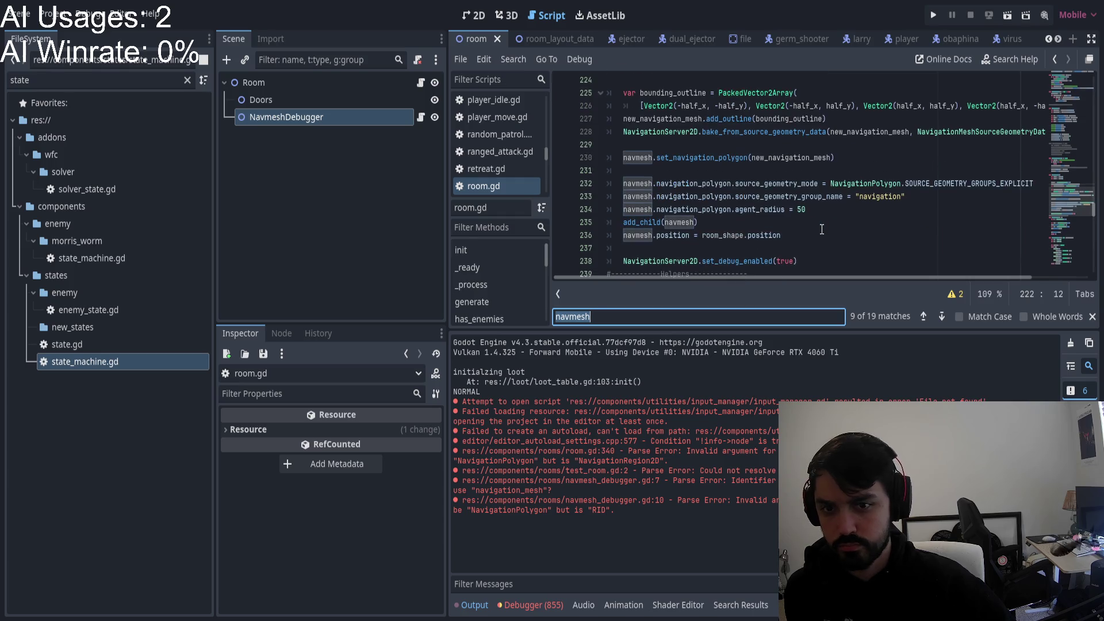
{"action": "scroll", "coordinate": [851, 229], "scroll_direction": "down", "scroll_amount": 1}
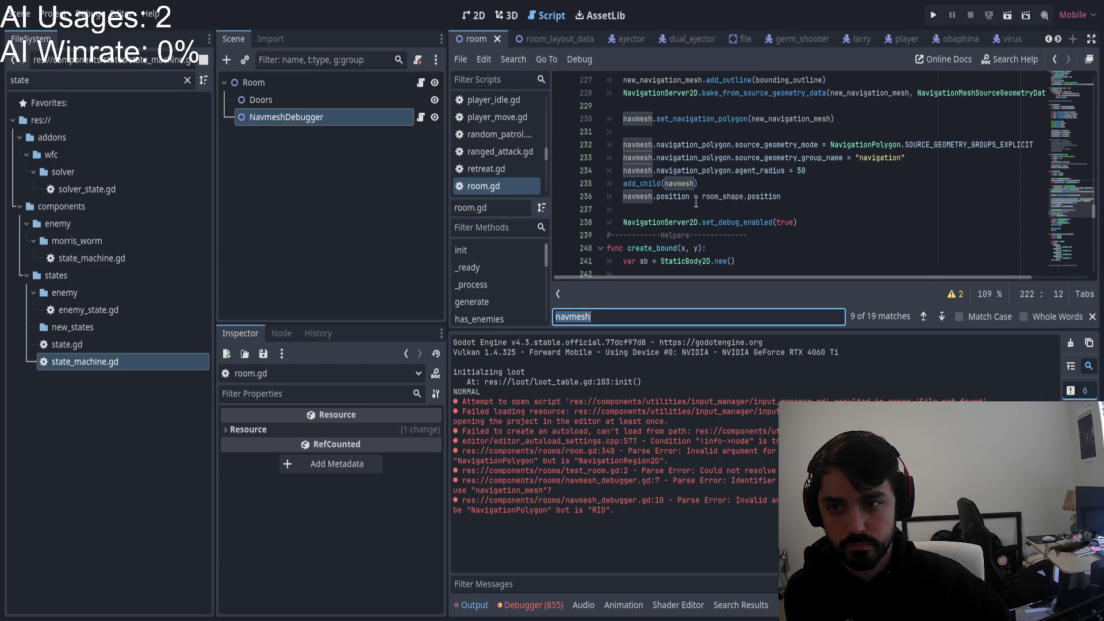
{"action": "scroll", "coordinate": [754, 202], "scroll_direction": "down", "scroll_amount": 1}
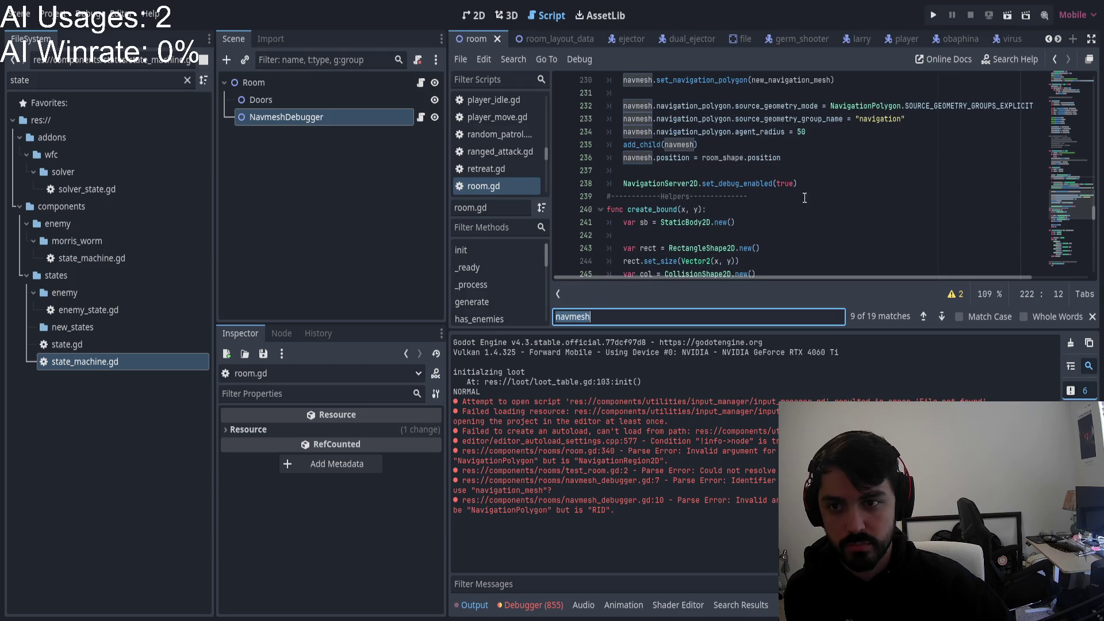
{"action": "left_click", "coordinate": [698, 183]}
{"action": "key", "text": "ctrl+shift+k"}
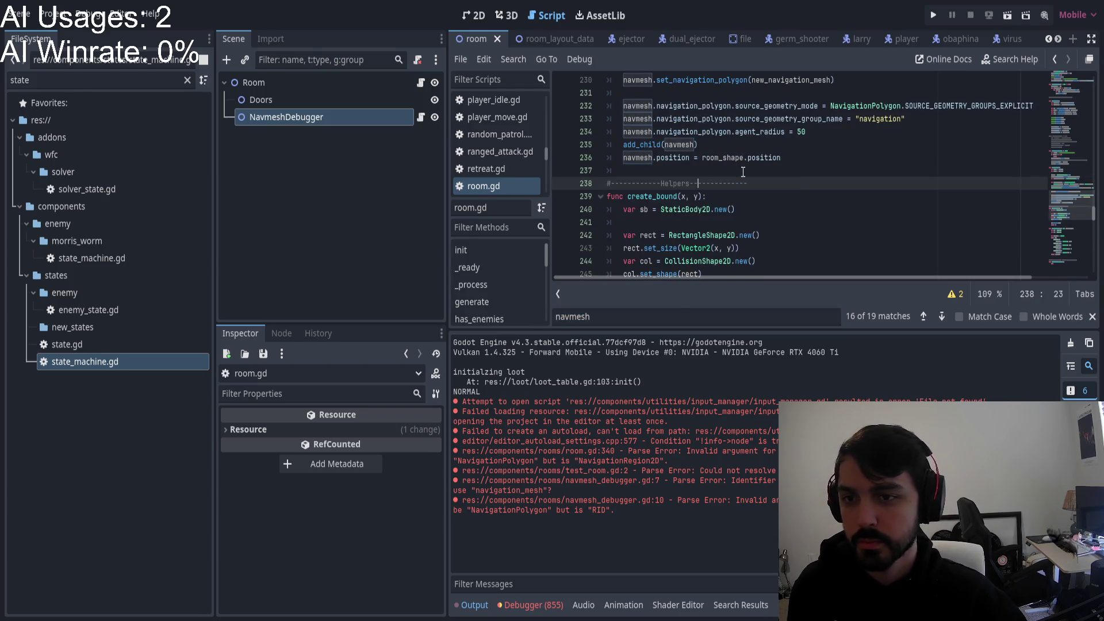
{"action": "left_click", "coordinate": [50, 13]}
{"action": "left_click", "coordinate": [651, 152]}
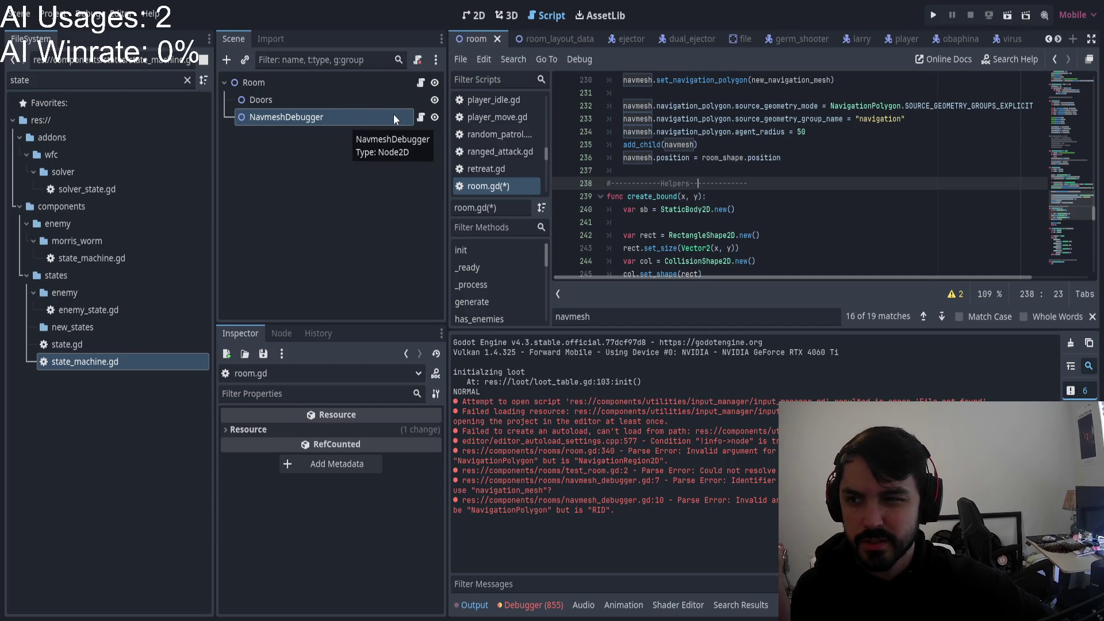
{"action": "left_click", "coordinate": [422, 116]}
- Declare class_name NavigationContainer in navmesh_debugger.gd and save
{"action": "left_click", "coordinate": [696, 78]}
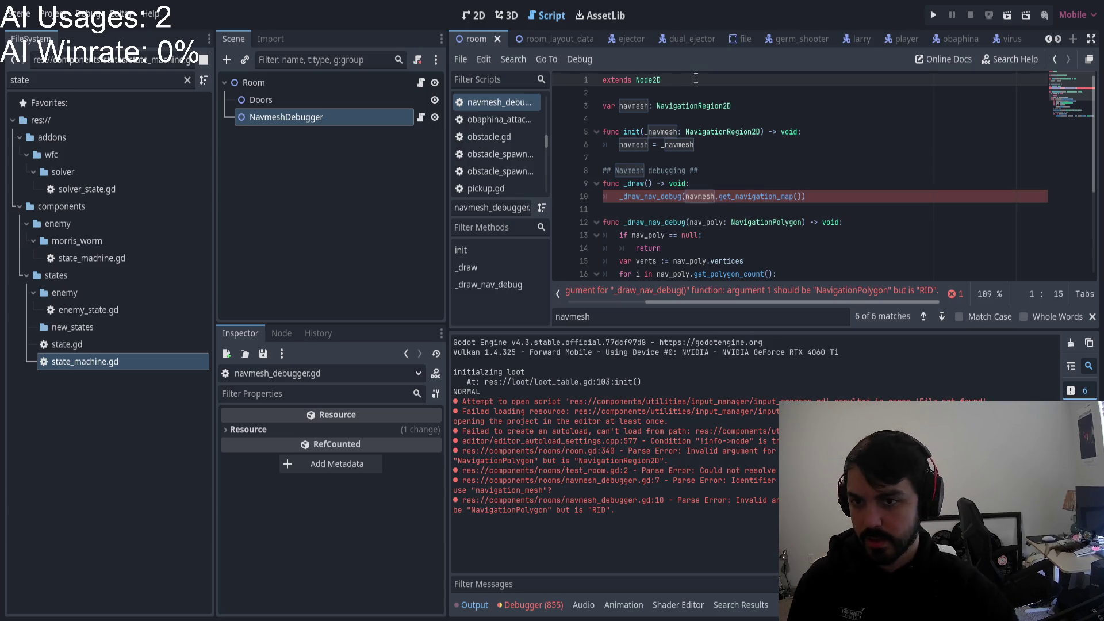
{"action": "type", "text": "class_name "}
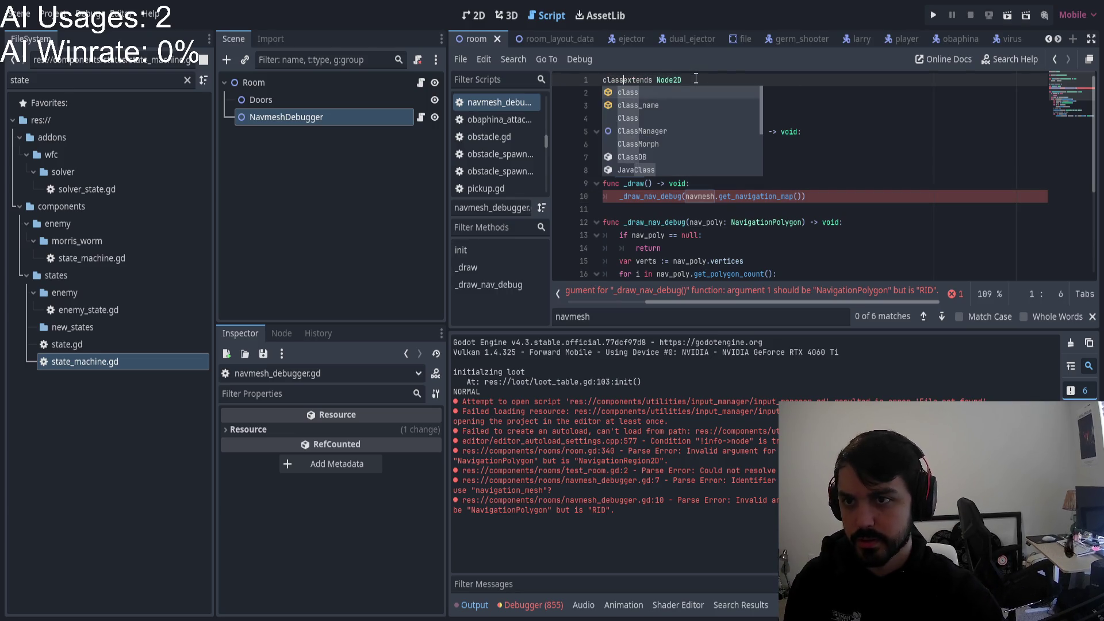
{"action": "type", "text": "NavmeshD"}
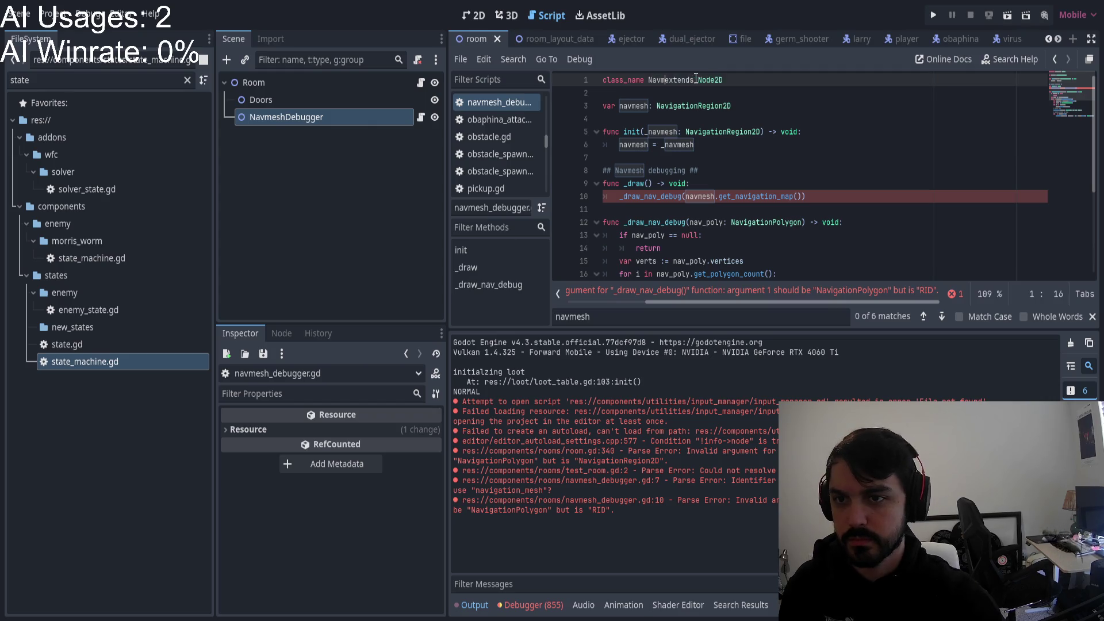
{"action": "type", "text": "ontainer e"}
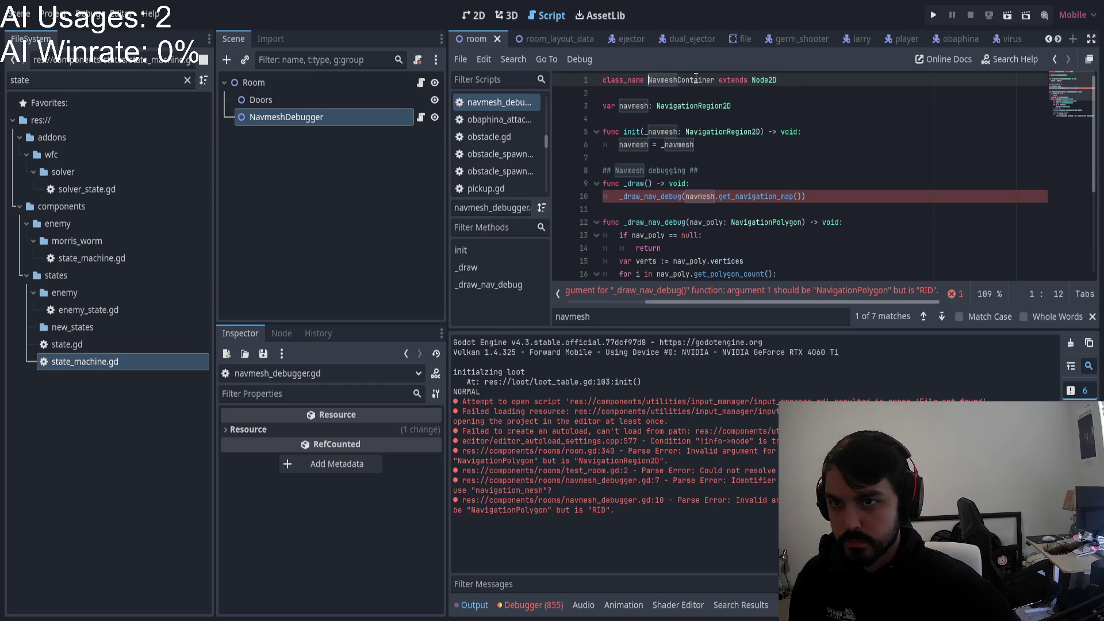
{"action": "key", "text": "shift+Right"}
{"action": "key", "text": "shift+Right"}
{"action": "key", "text": "shift+Right"}
{"action": "type", "text": "Navi"}
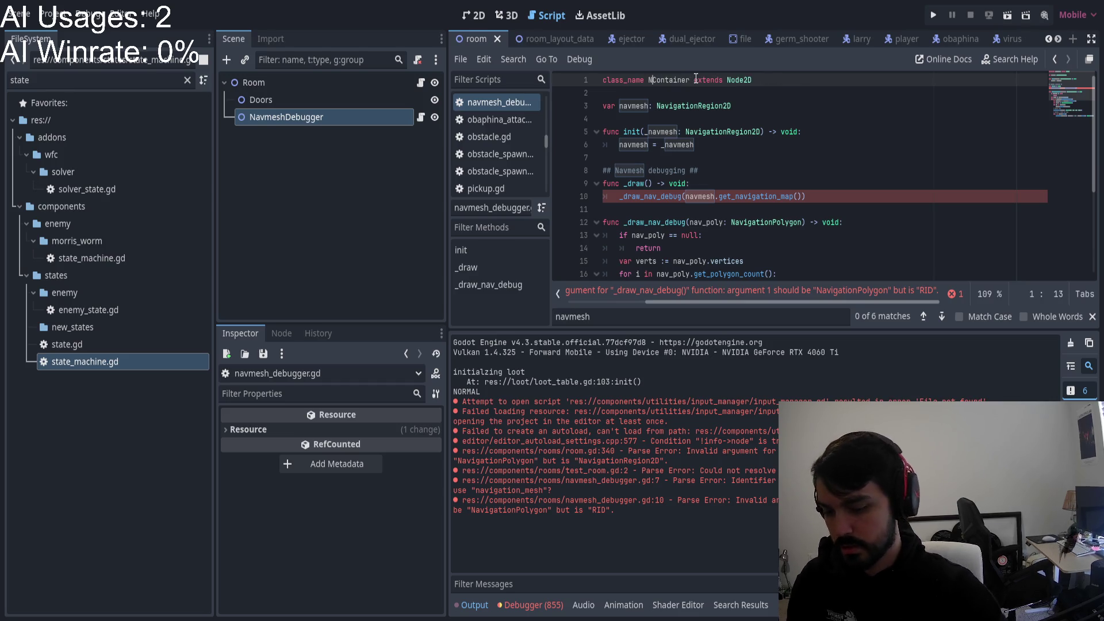
{"action": "type", "text": "gation"}
{"action": "key", "text": "Escape"}
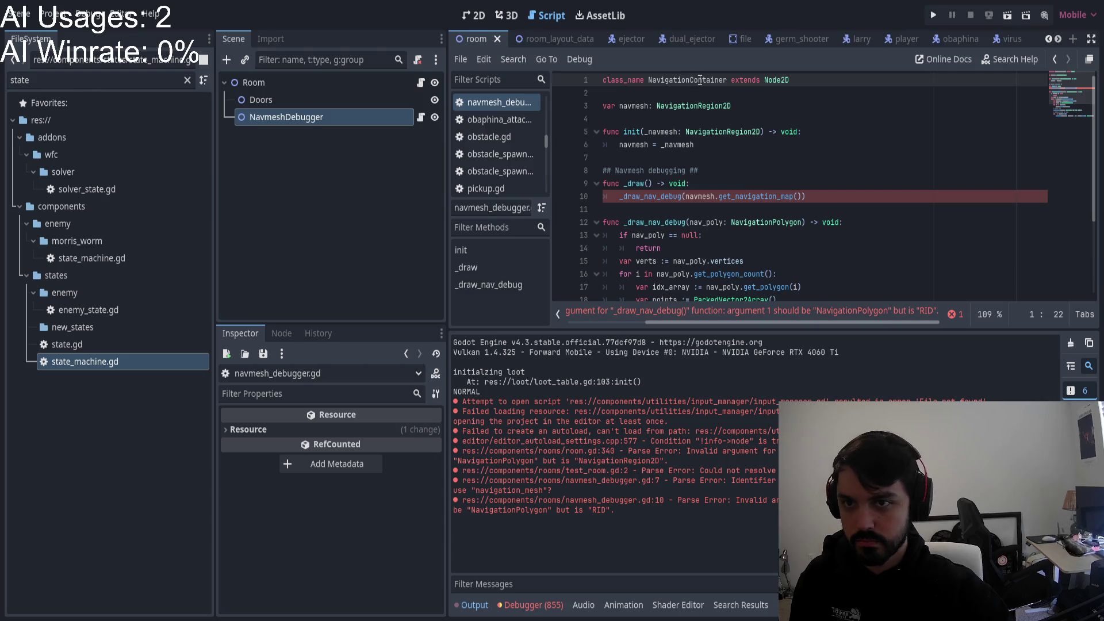
{"action": "double_click", "coordinate": [700, 80]}
{"action": "key", "text": "ctrl+s"}
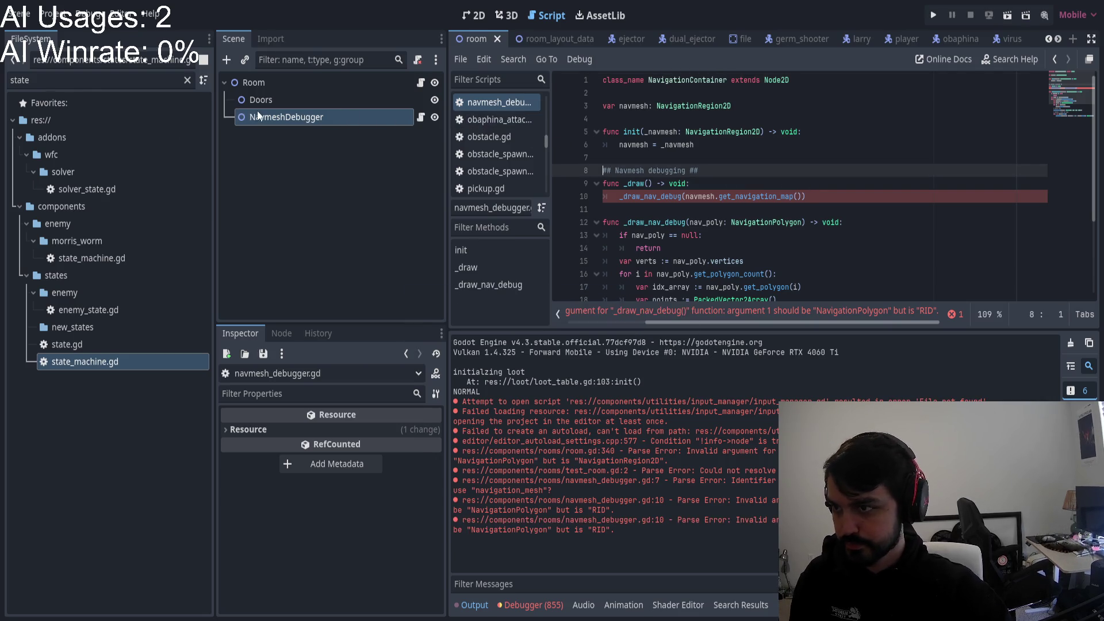
- Change the NavmeshDebugger node's type to NavigationContainer
{"action": "right_click", "coordinate": [257, 112]}
{"action": "left_click", "coordinate": [319, 326]}
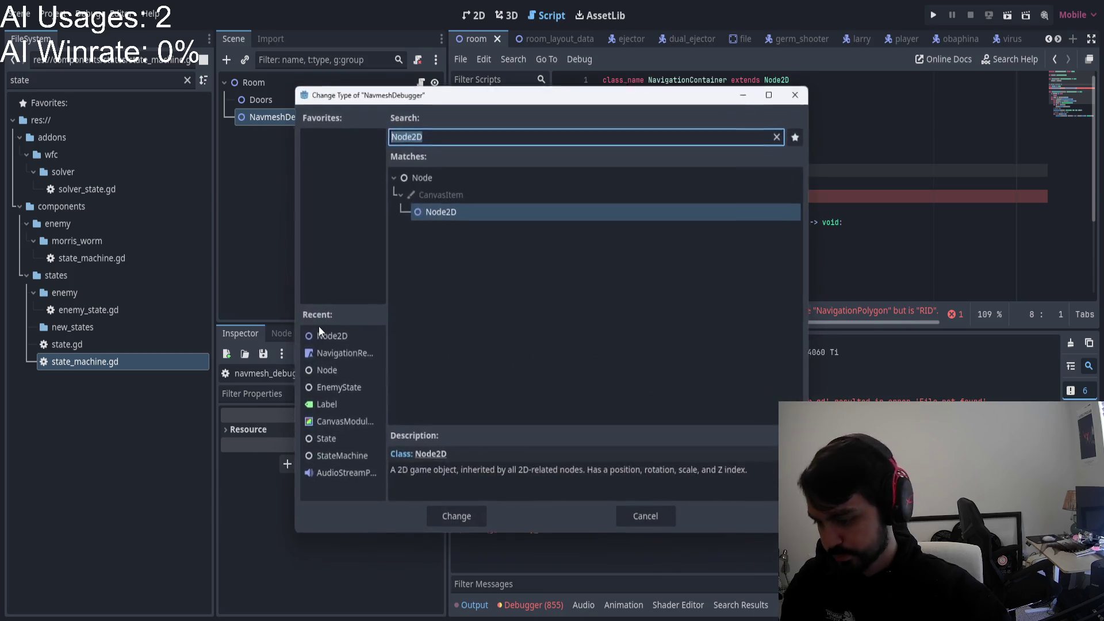
{"action": "type", "text": "NavigationCon"}
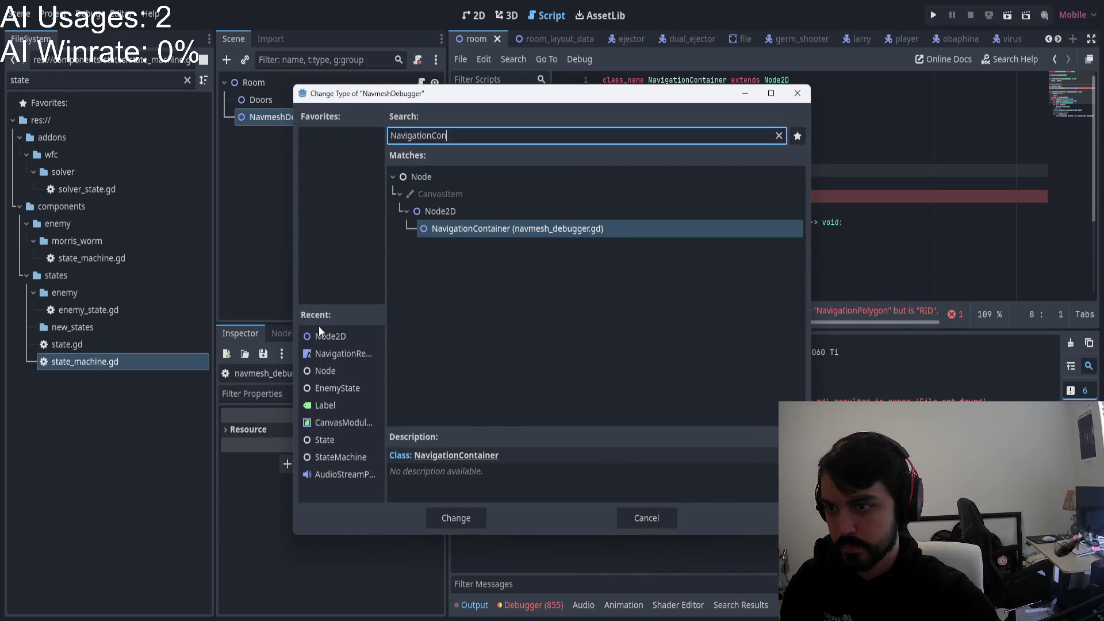
{"action": "key", "text": "Return"}
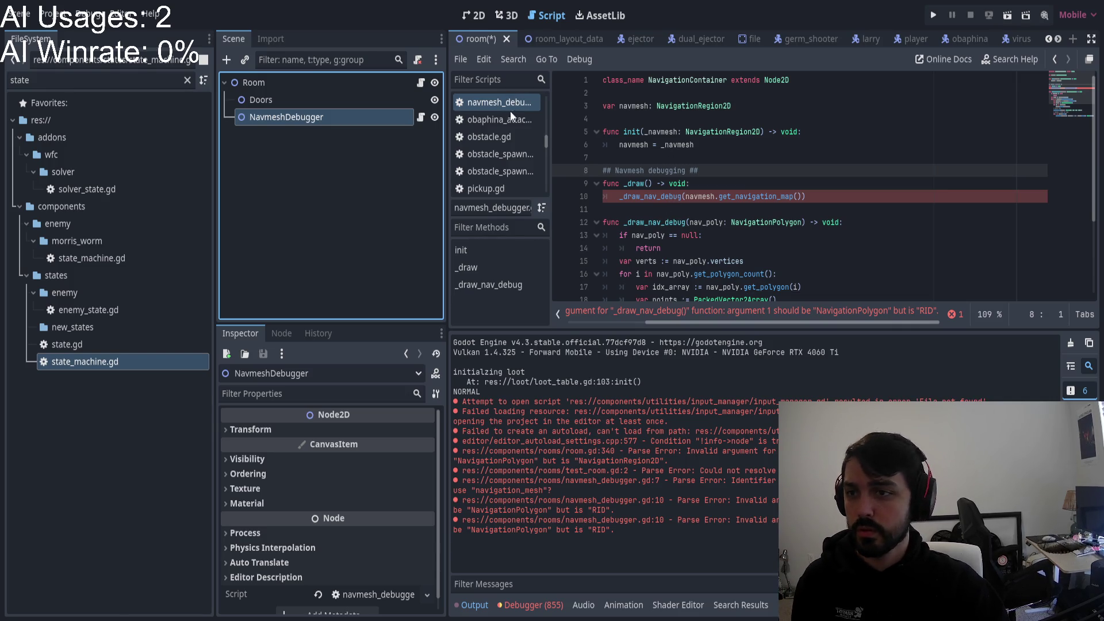
{"action": "left_click", "coordinate": [421, 83]}
- Insert a blank line in room.gd's init_navmesh below the half_x and half_y declarations
{"action": "scroll", "coordinate": [690, 201], "scroll_direction": "up", "scroll_amount": 6}
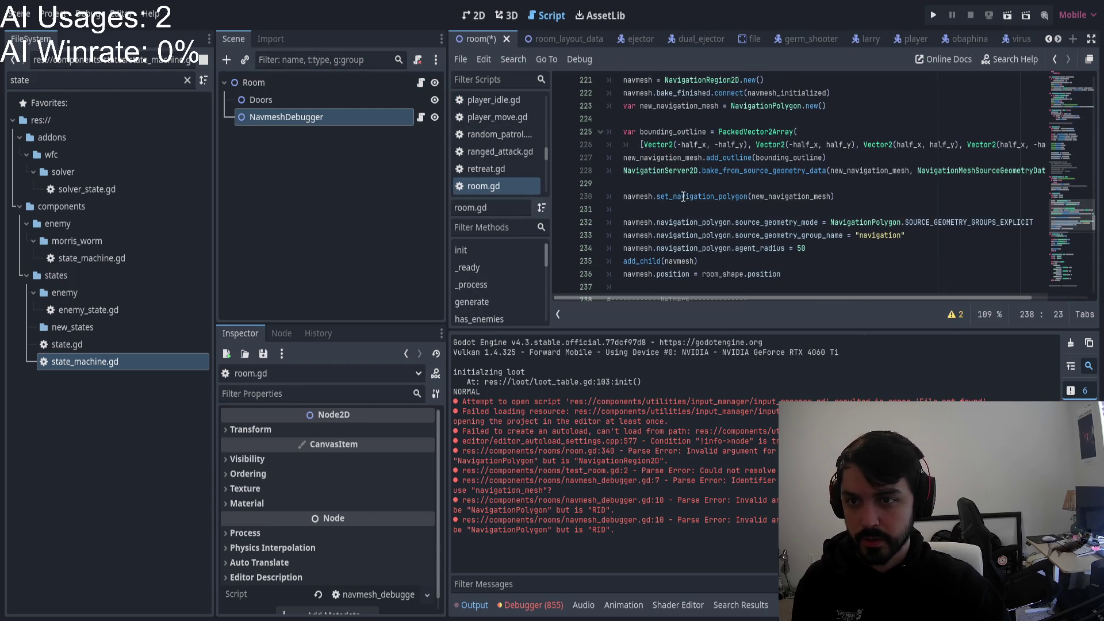
{"action": "double_click", "coordinate": [649, 146]}
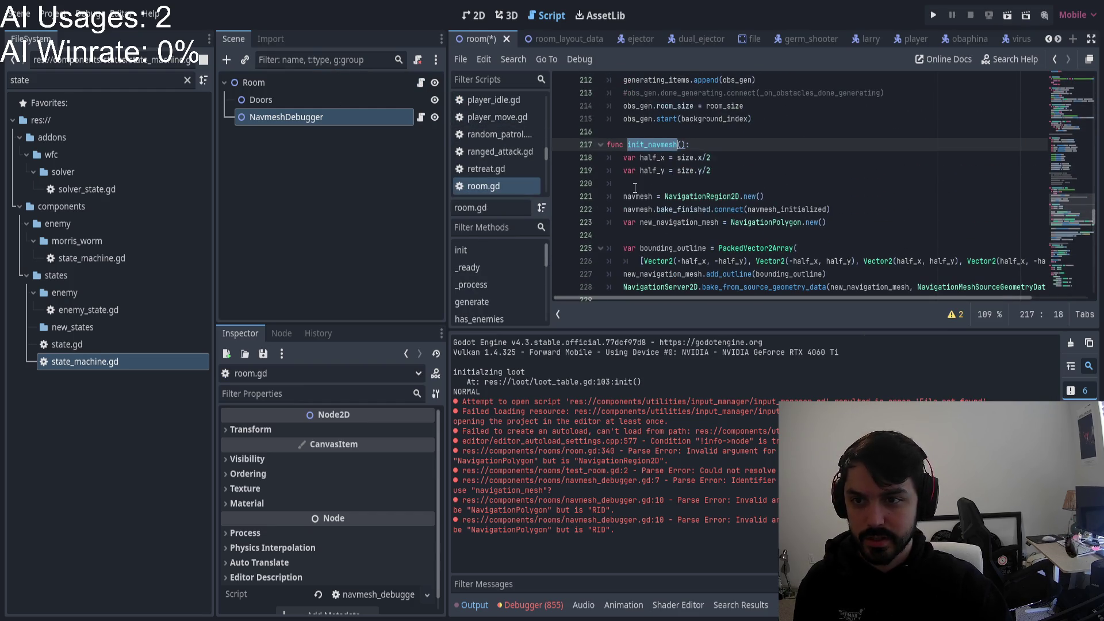
{"action": "left_click", "coordinate": [624, 159]}
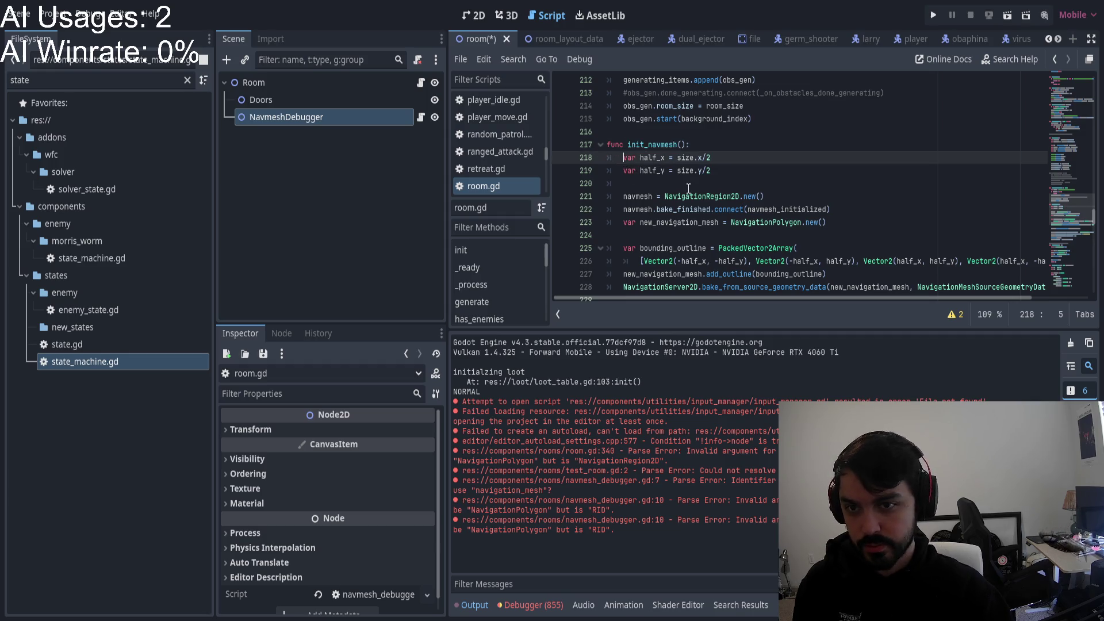
{"action": "key", "text": "Down"}
{"action": "key", "text": "Down"}
{"action": "key", "text": "Return"}
{"action": "key", "text": "Return"}
{"action": "key", "text": "Up"}
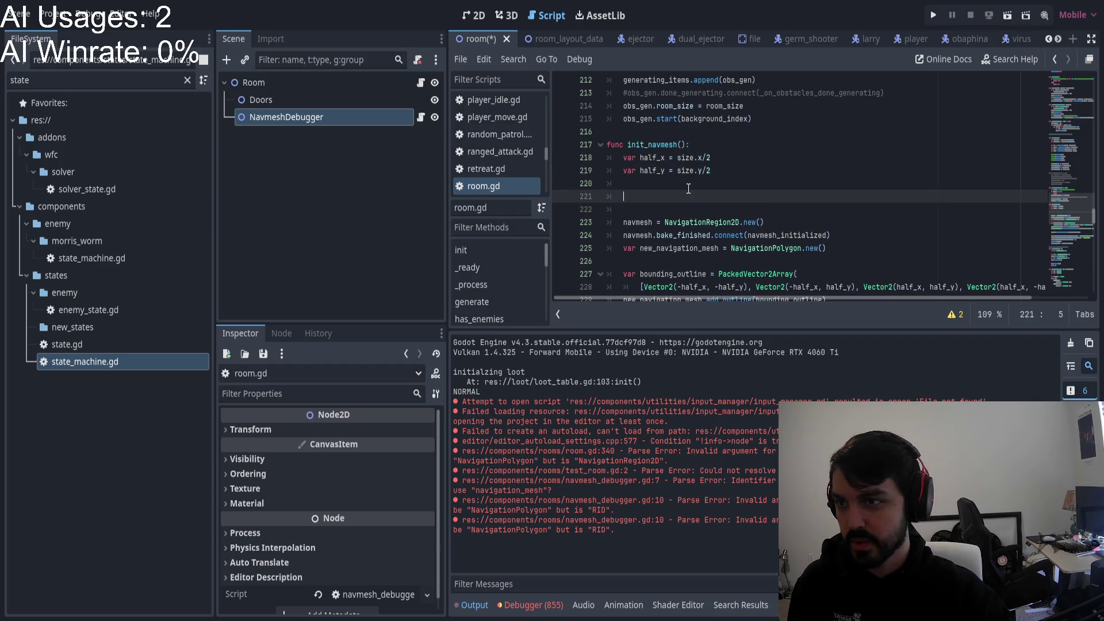
{"action": "left_click", "coordinate": [420, 82]}
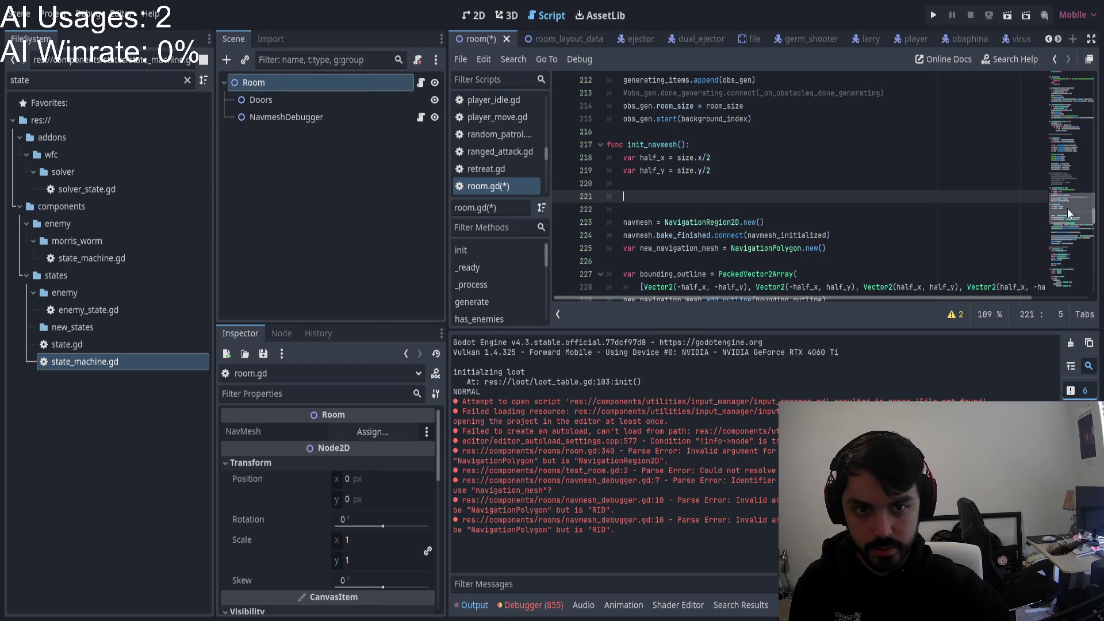
- Highlight and review every use of the navmesh variable in room.gd
{"action": "scroll", "coordinate": [650, 188], "scroll_direction": "down", "scroll_amount": 10}
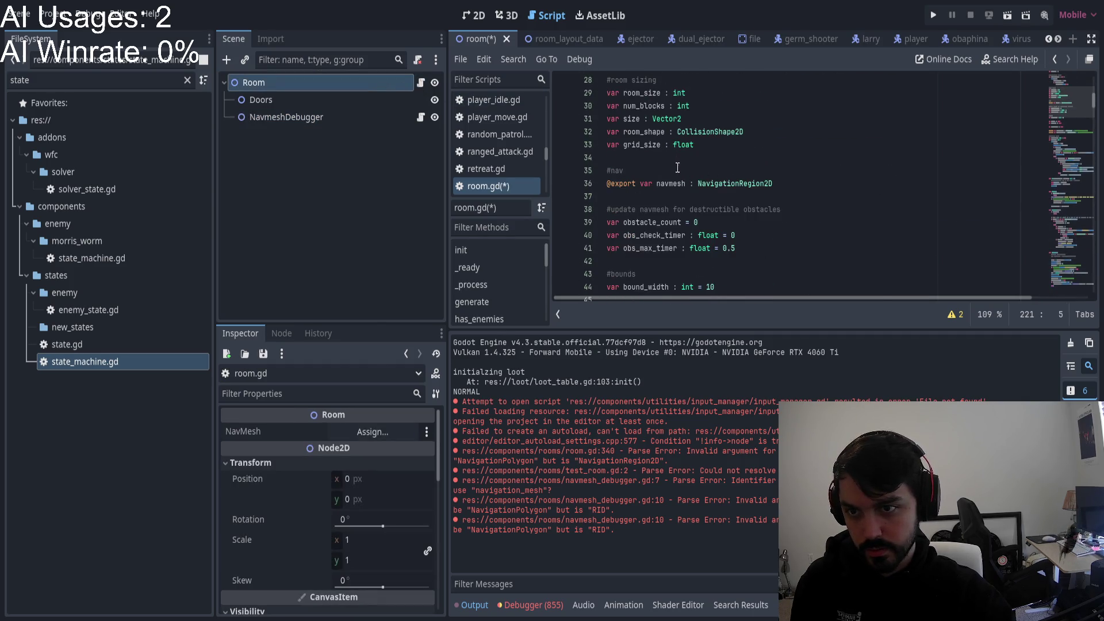
{"action": "double_click", "coordinate": [673, 108]}
{"action": "scroll", "coordinate": [772, 207], "scroll_direction": "down", "scroll_amount": 8}
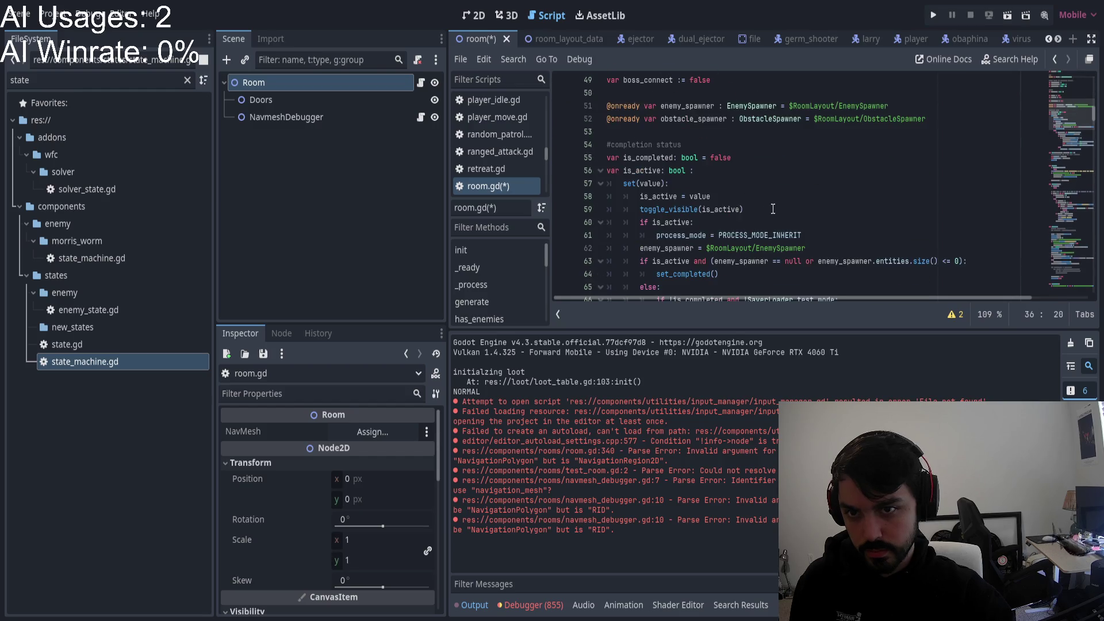
{"action": "scroll", "coordinate": [772, 207], "scroll_direction": "down", "scroll_amount": 13}
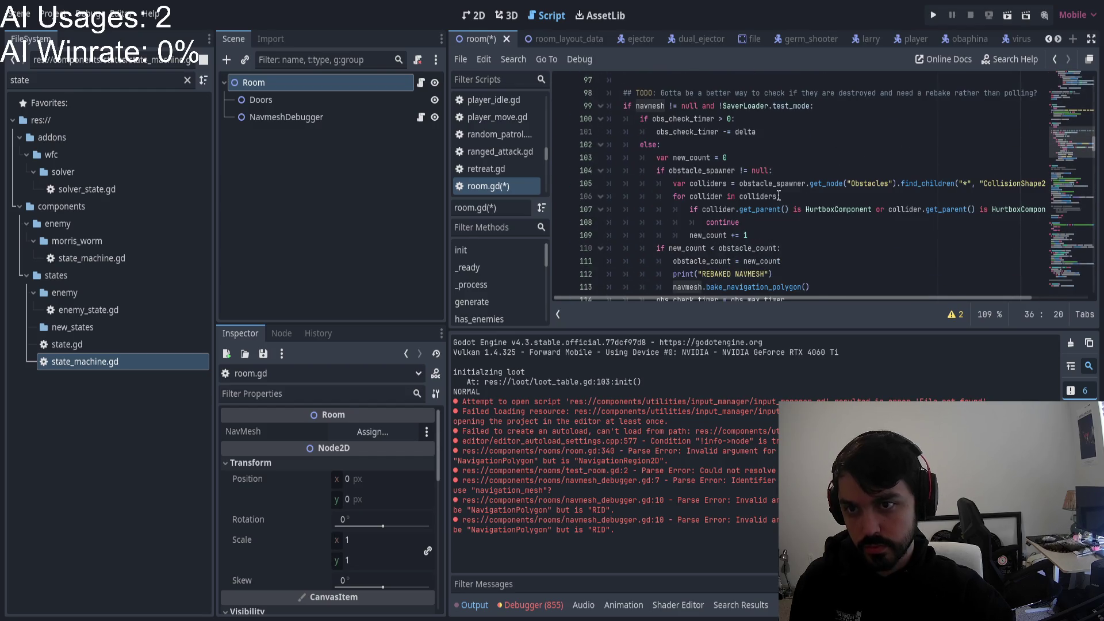
{"action": "scroll", "coordinate": [696, 178], "scroll_direction": "down", "scroll_amount": 2}
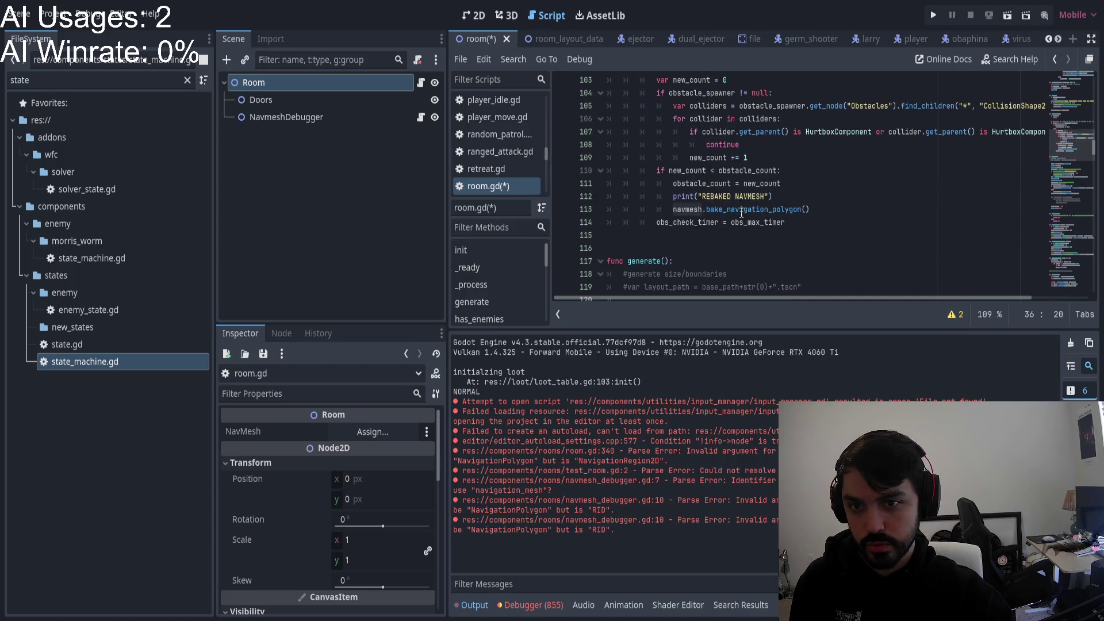
{"action": "scroll", "coordinate": [1065, 210], "scroll_direction": "up", "scroll_amount": 20}
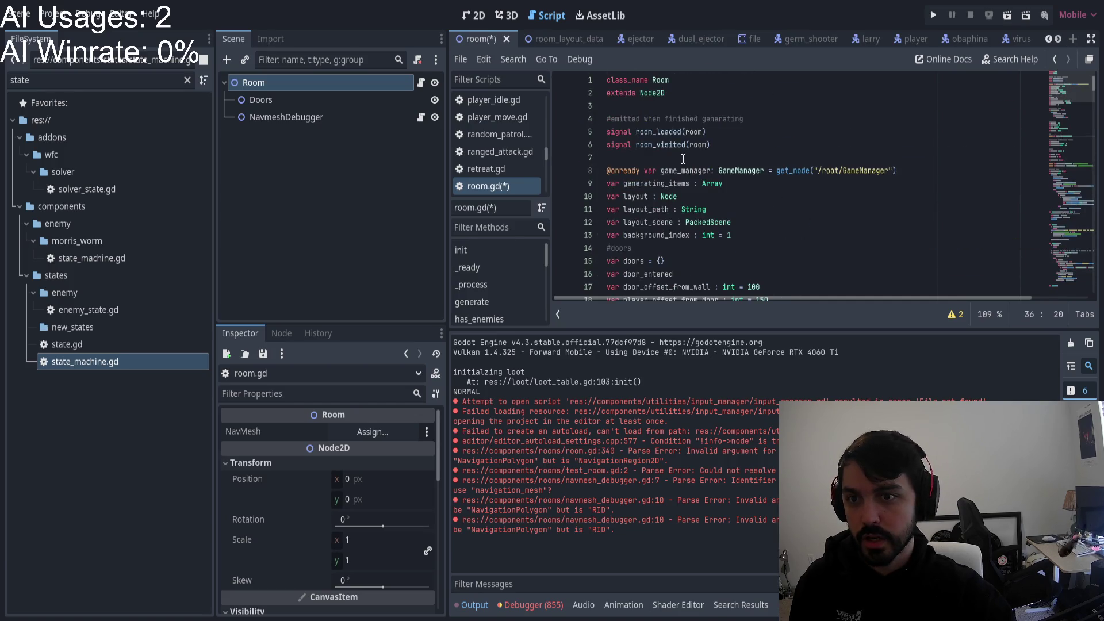
{"action": "scroll", "coordinate": [683, 159], "scroll_direction": "down", "scroll_amount": 9}
- Change the exported navmesh type from NavigationRegion2D to NavigationContainer and save room.gd
{"action": "left_click", "coordinate": [699, 188]}
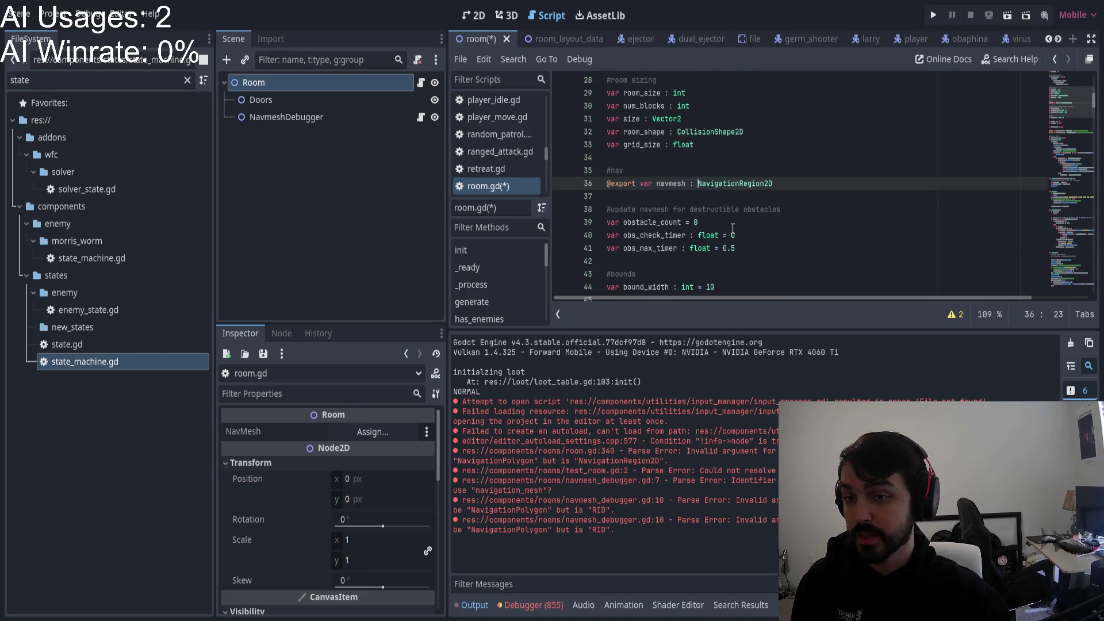
{"action": "key", "text": "BackSpace"}
{"action": "type", "text": ":"}
{"action": "key", "text": "shift+End"}
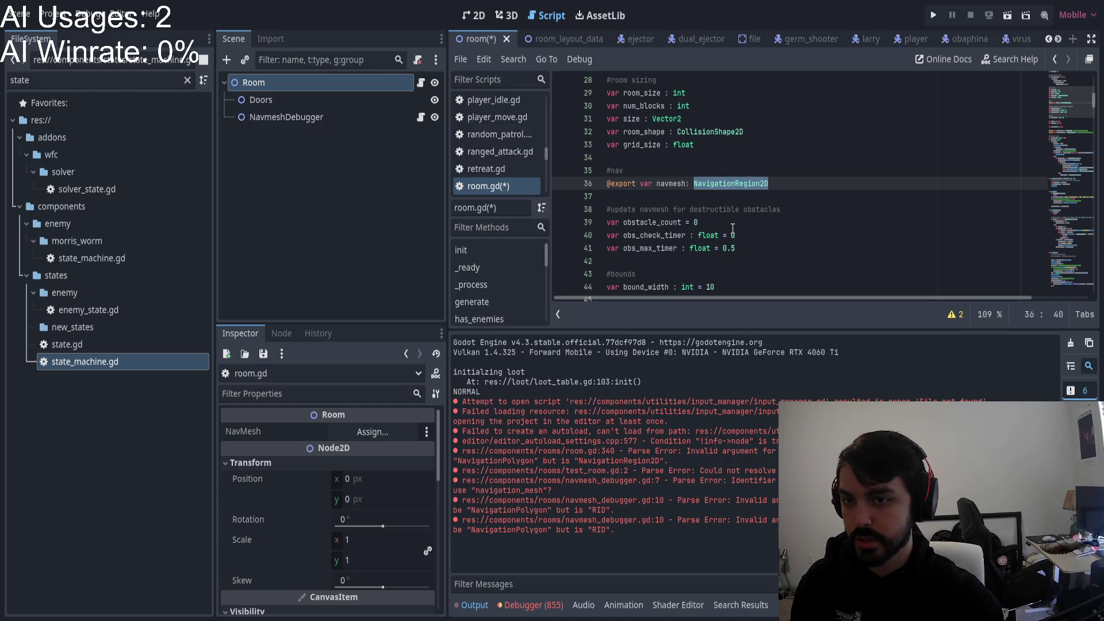
{"action": "type", "text": "Navigation"}
{"action": "key", "text": "Return"}
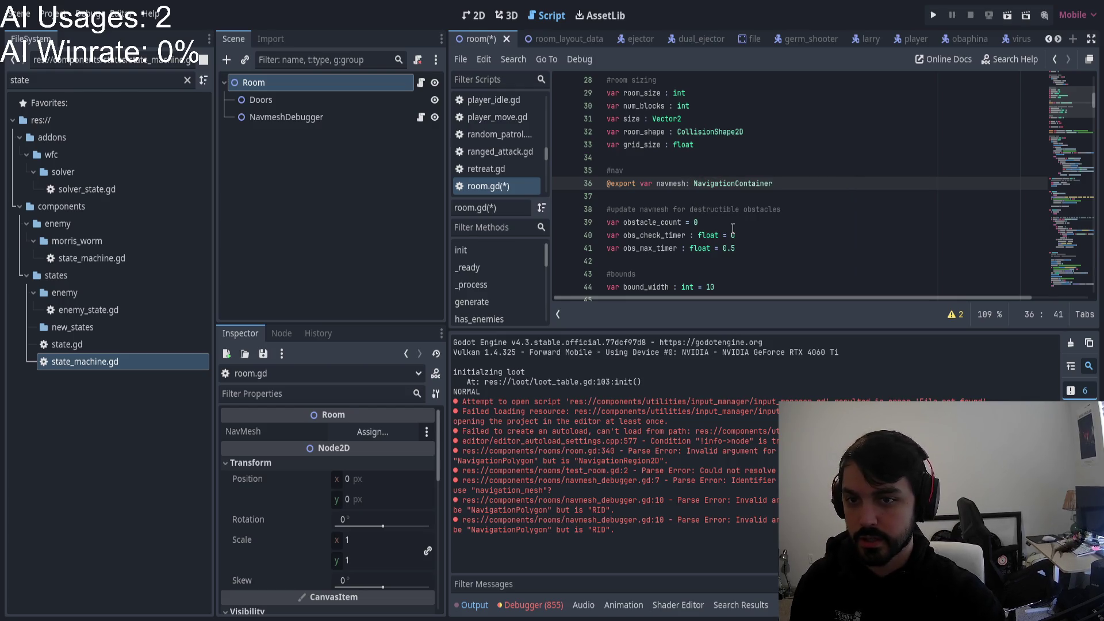
{"action": "key", "text": "ctrl+s"}
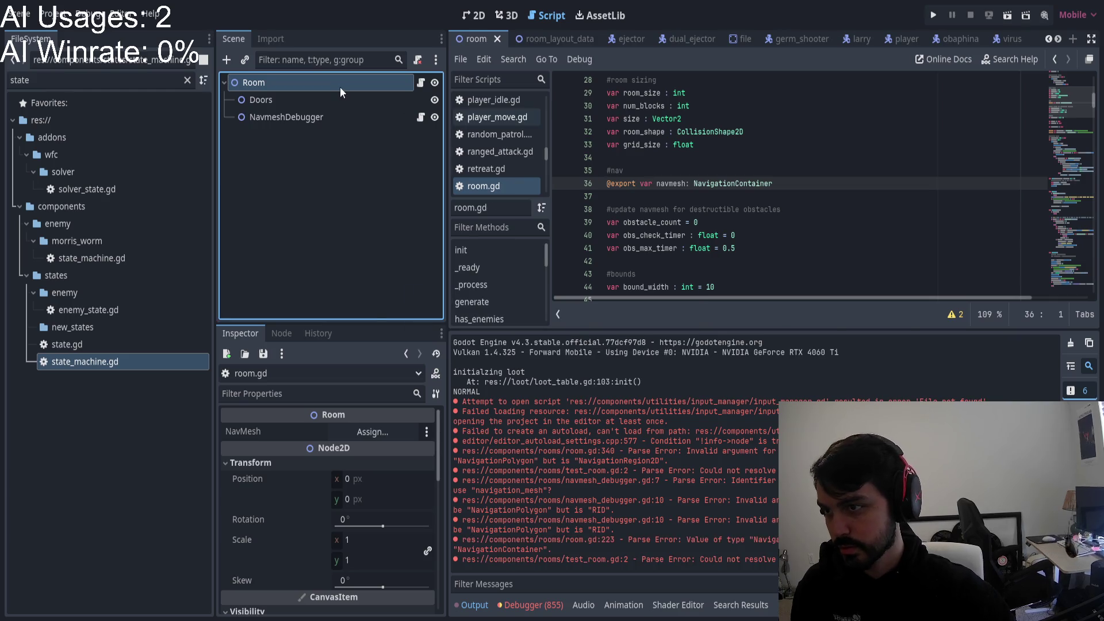
{"action": "left_click", "coordinate": [372, 431]}
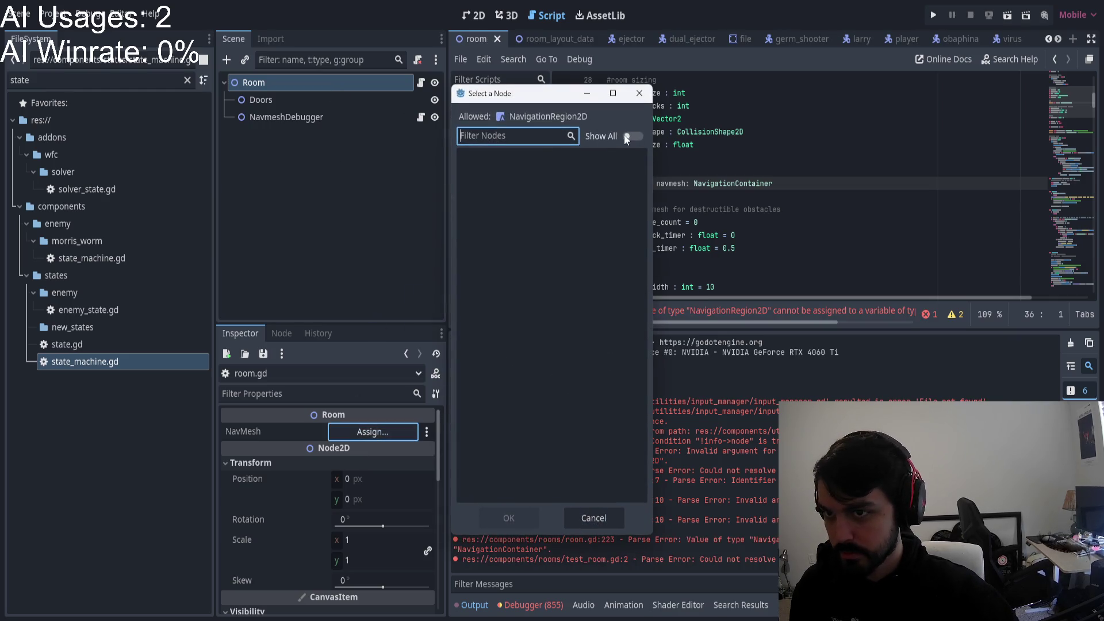
- Delete the old NavigationRegion2D setup code (through line 238) from init_navmesh and save
{"action": "key", "text": "Escape"}
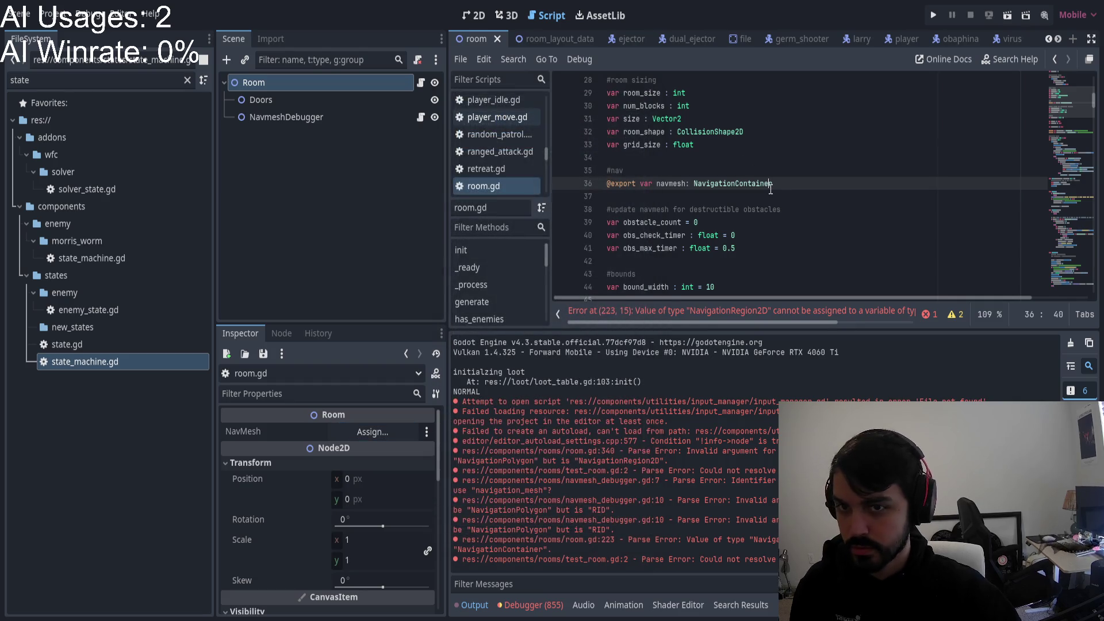
{"action": "left_click_drag", "start_coordinate": [1061, 129], "coordinate": [1058, 235]}
{"action": "left_click", "coordinate": [751, 215]}
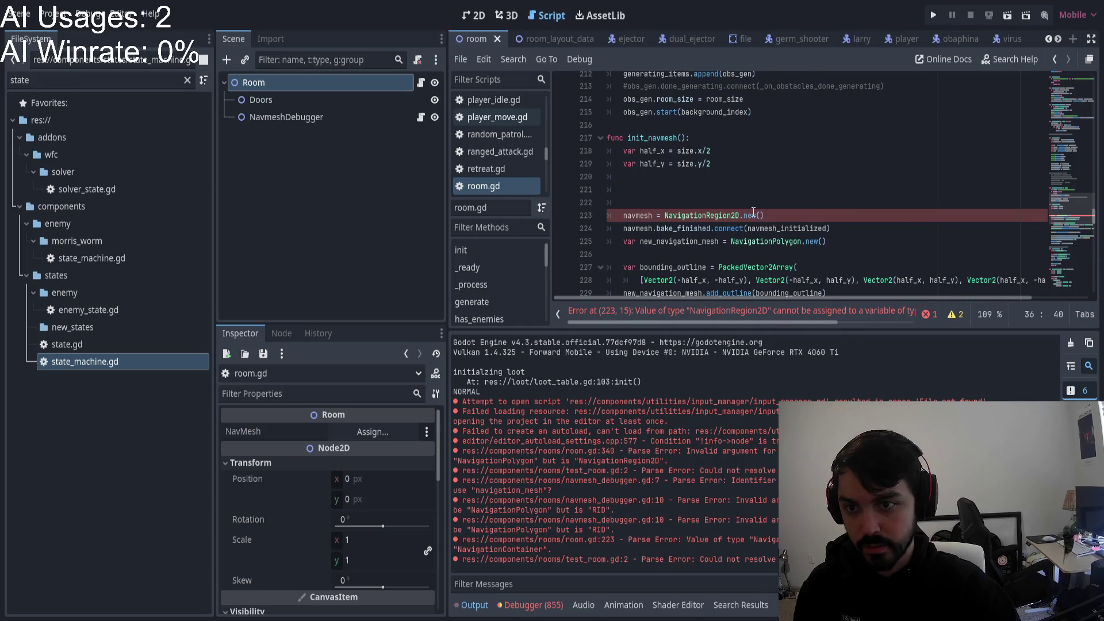
{"action": "scroll", "coordinate": [795, 234], "scroll_direction": "down", "scroll_amount": 5}
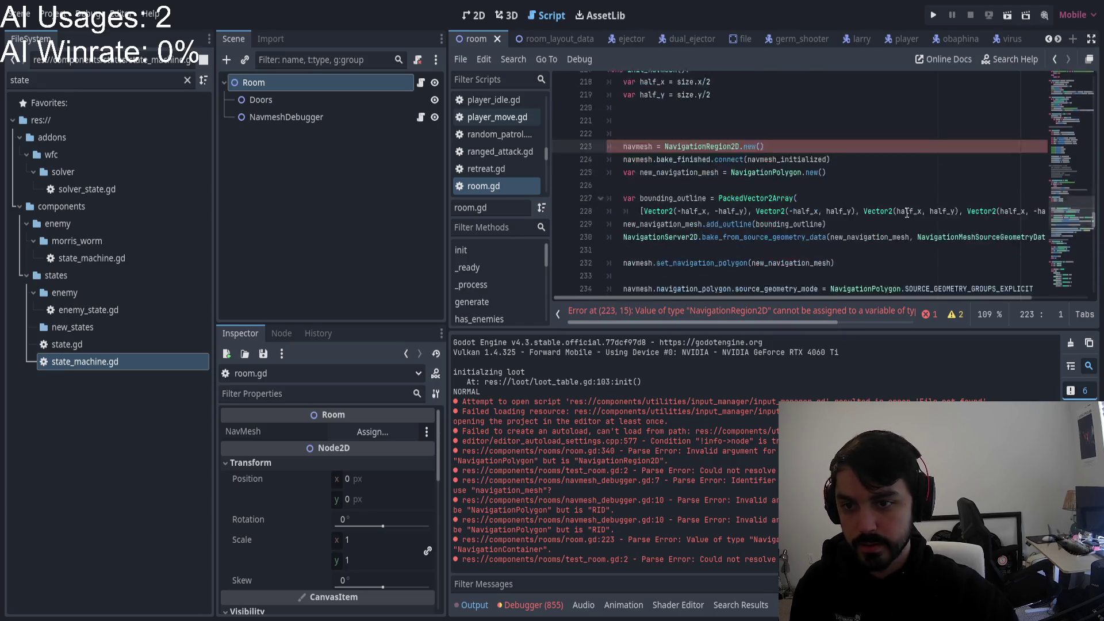
{"action": "left_click", "coordinate": [725, 217], "text": "shift"}
{"action": "key", "text": "BackSpace"}
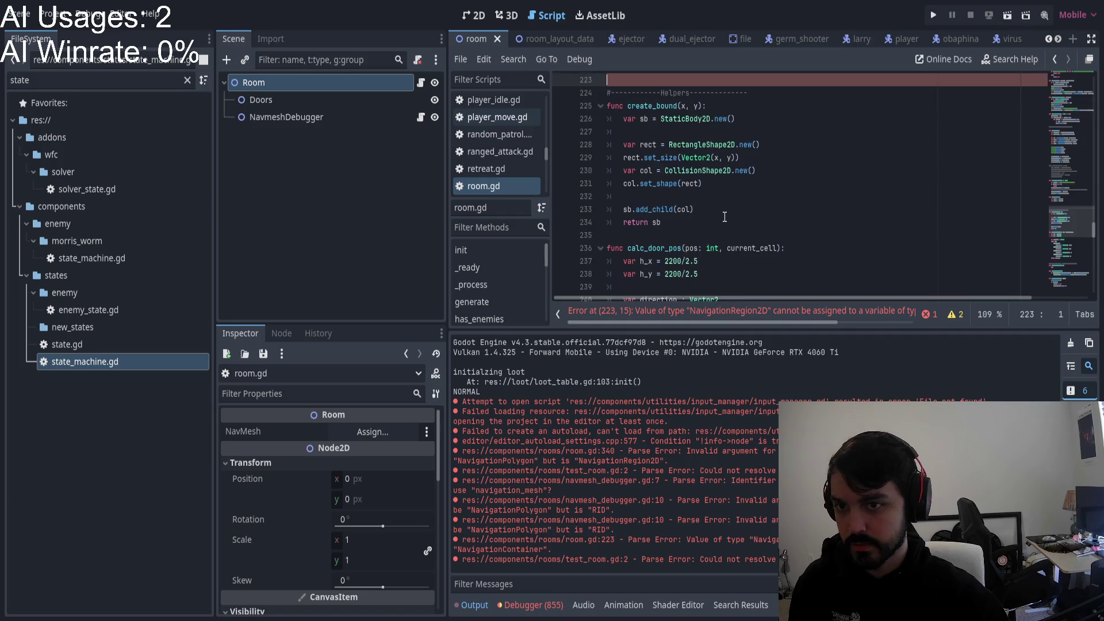
{"action": "key", "text": "BackSpace"}
{"action": "key", "text": "ctrl+s"}
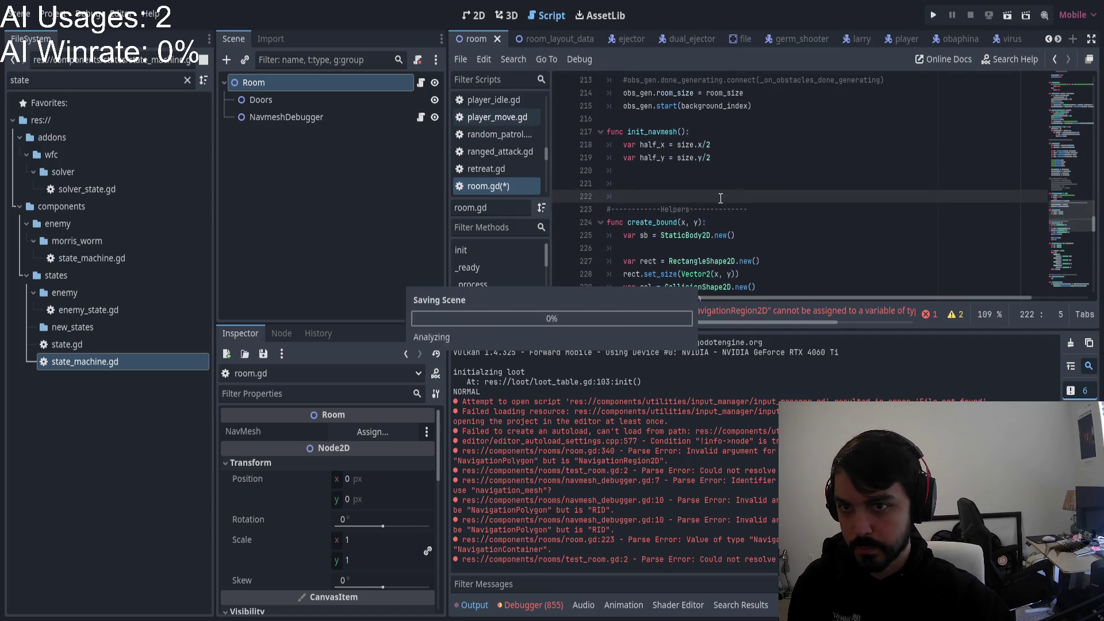
- Set the Room's NavMesh property to the NavmeshDebugger node
{"action": "left_click", "coordinate": [396, 430]}
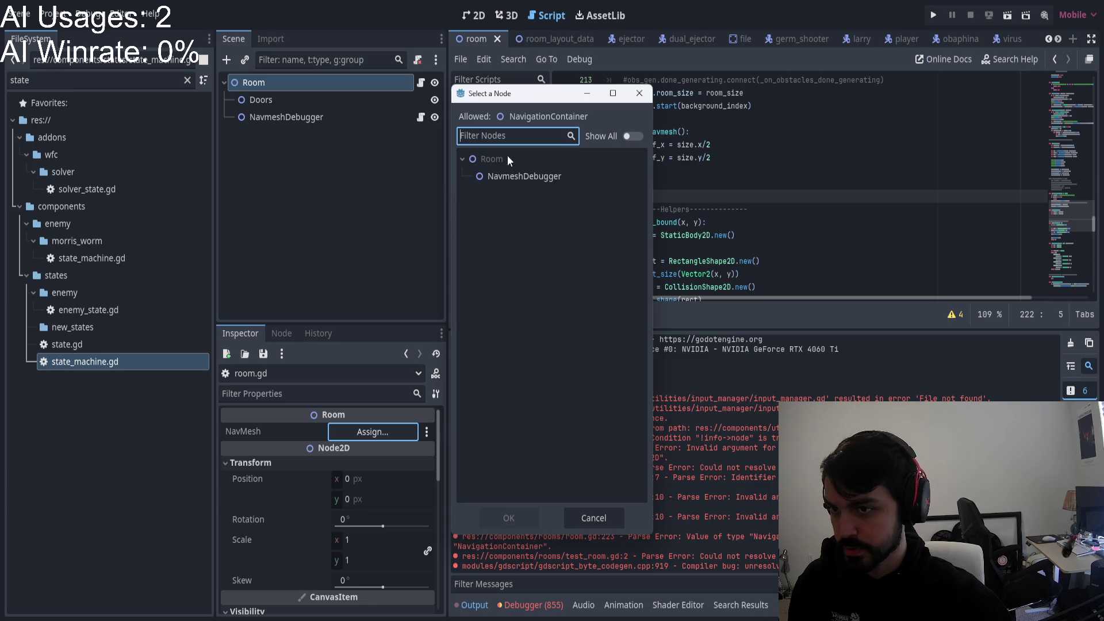
{"action": "double_click", "coordinate": [519, 174]}
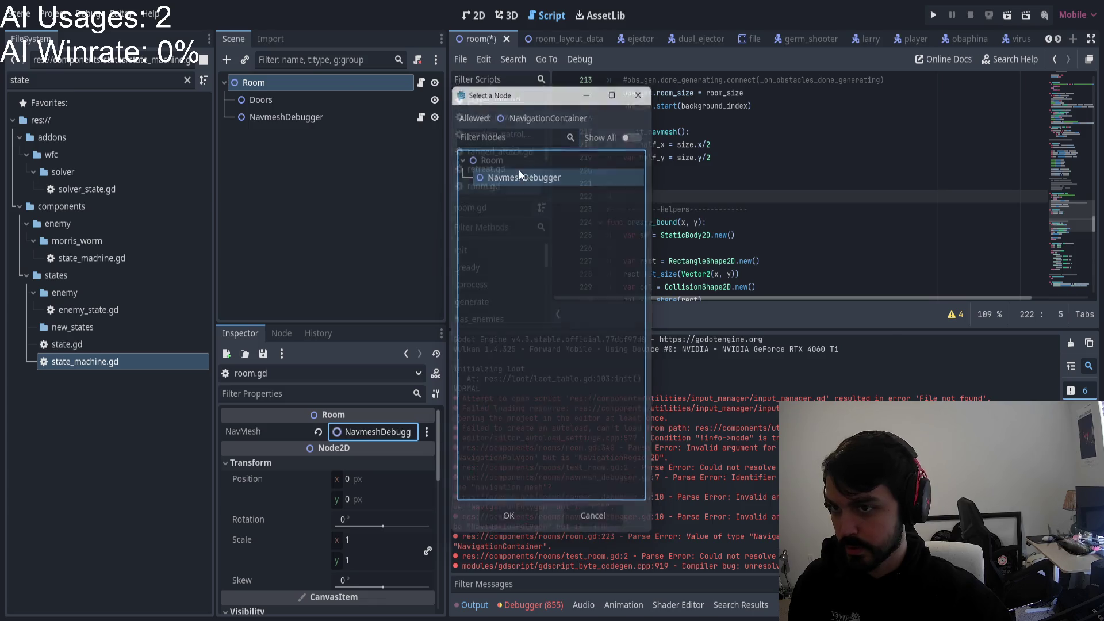
{"action": "left_click", "coordinate": [420, 118]}
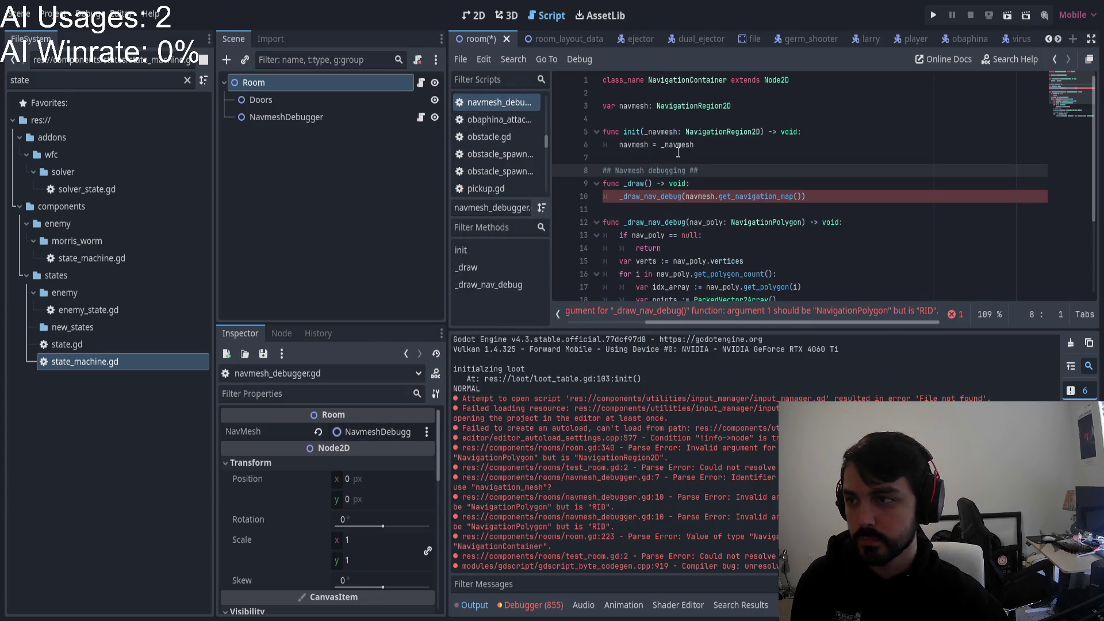
- Add a navmesh.init() call on the empty line in room.gd's init_navmesh
{"action": "double_click", "coordinate": [632, 132]}
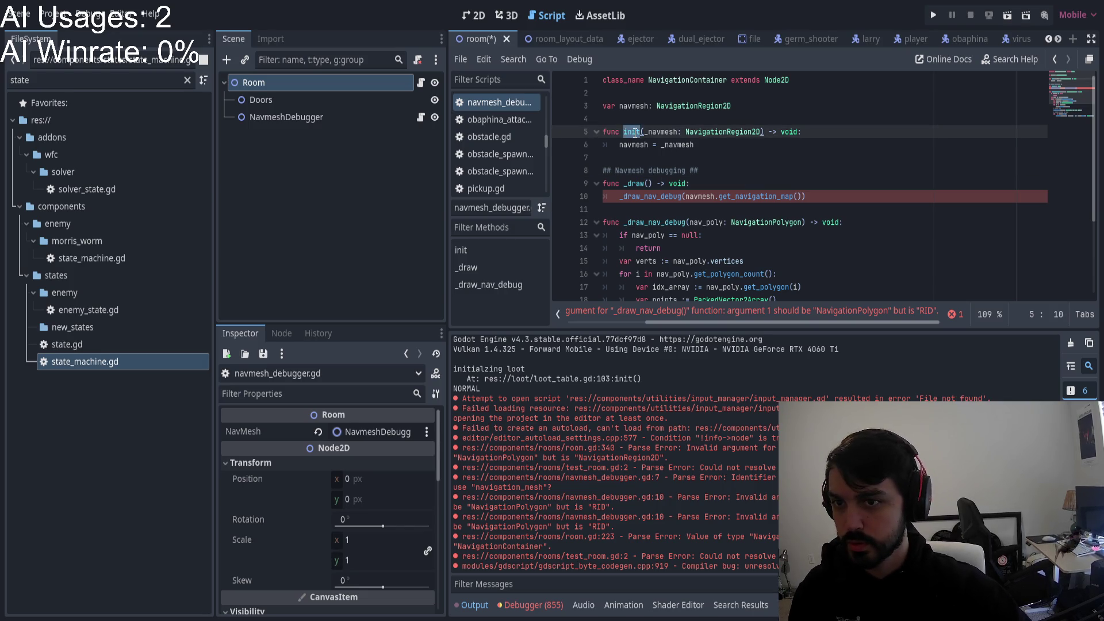
{"action": "left_click", "coordinate": [422, 83]}
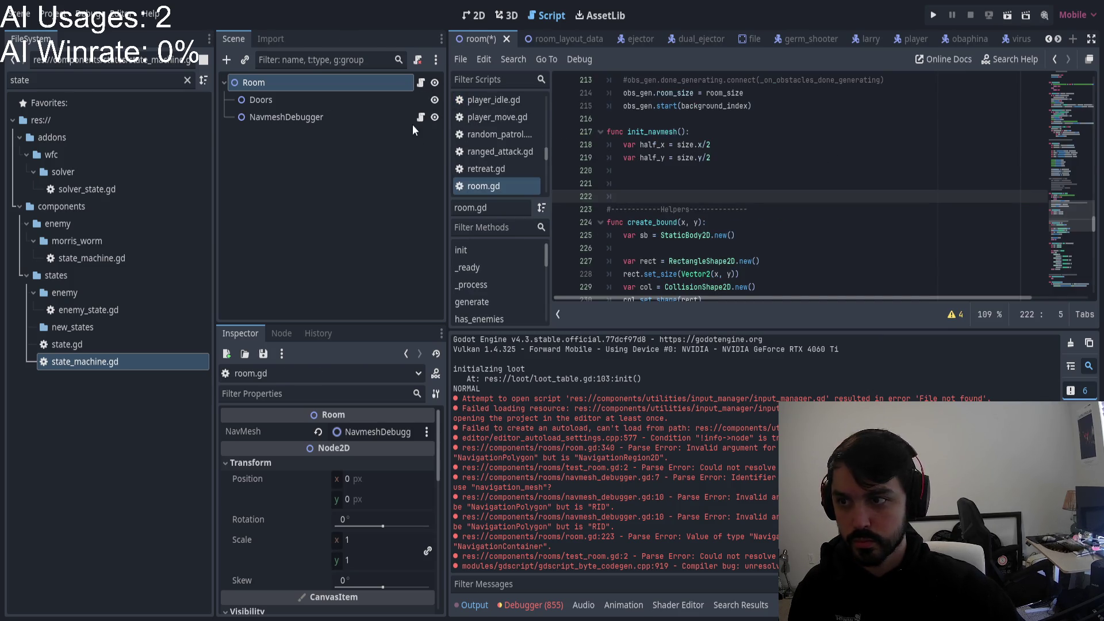
{"action": "left_click", "coordinate": [653, 181]}
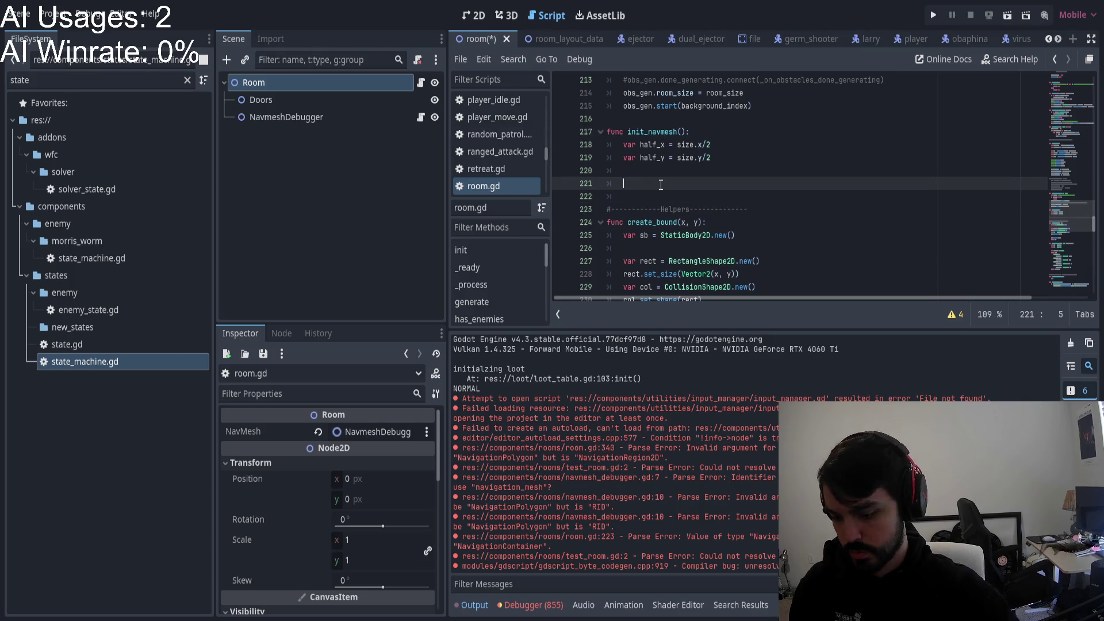
{"action": "type", "text": "navmesh.in"}
{"action": "key", "text": "Return"}
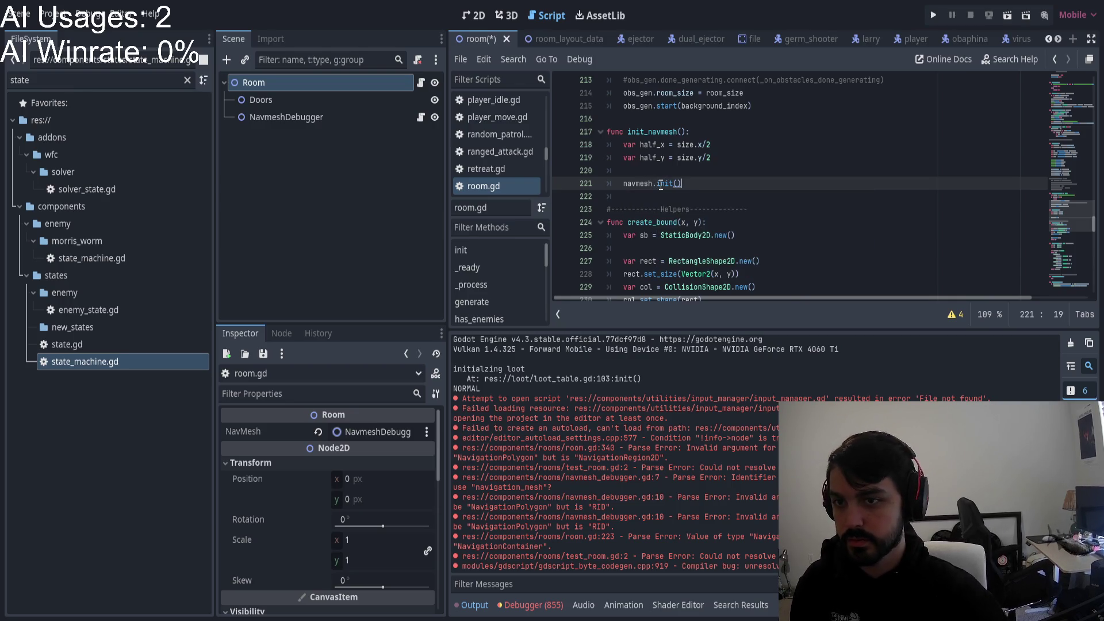
- Remove init()'s navmesh parameter and paste the navmesh setup code into its body, fixing indentation
{"action": "left_click", "coordinate": [664, 185], "text": "ctrl"}
{"action": "key", "text": "ctrl+shift+Right"}
{"action": "key", "text": "ctrl+shift+Right"}
{"action": "key", "text": "ctrl+shift+Right"}
{"action": "key", "text": "BackSpace"}
{"action": "key", "text": "Down"}
{"action": "key", "text": "shift+End"}
{"action": "key", "text": "ctrl+v"}
{"action": "scroll", "coordinate": [758, 168], "scroll_direction": "up", "scroll_amount": 1}
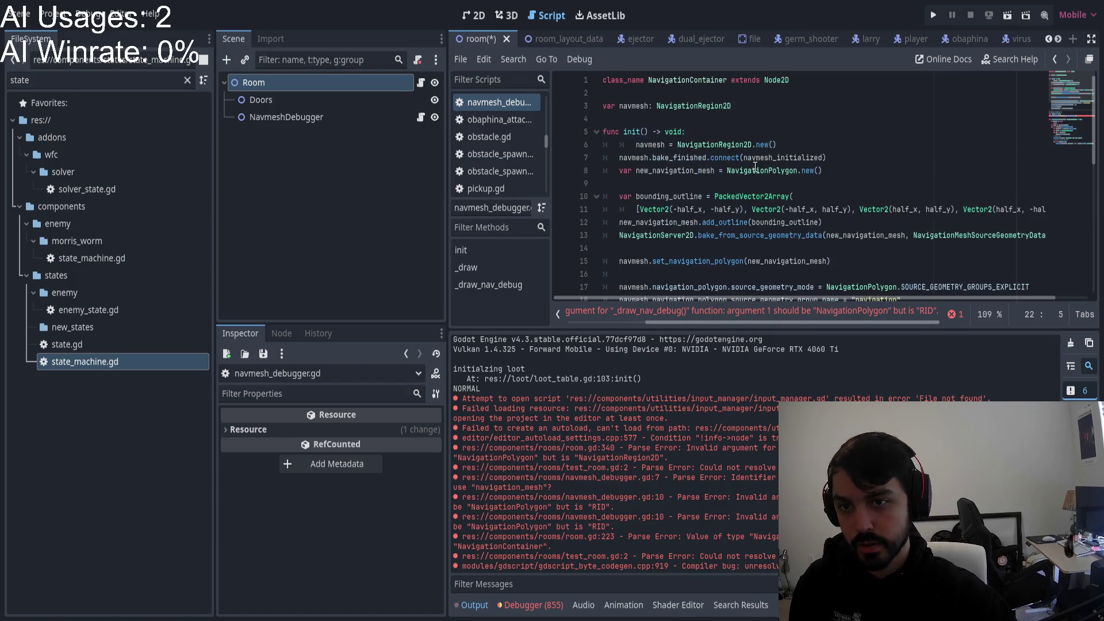
{"action": "left_click", "coordinate": [630, 148]}
{"action": "key", "text": "BackSpace"}
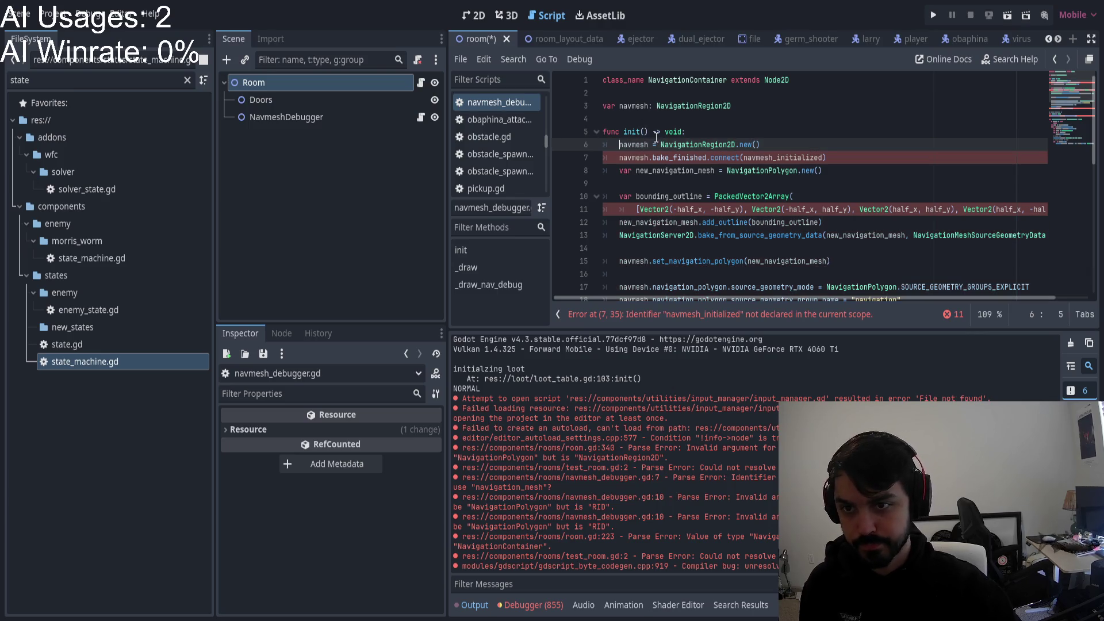
- Check the navmesh and navmesh_initialized references in init(), then return to room.gd
{"action": "double_click", "coordinate": [634, 145]}
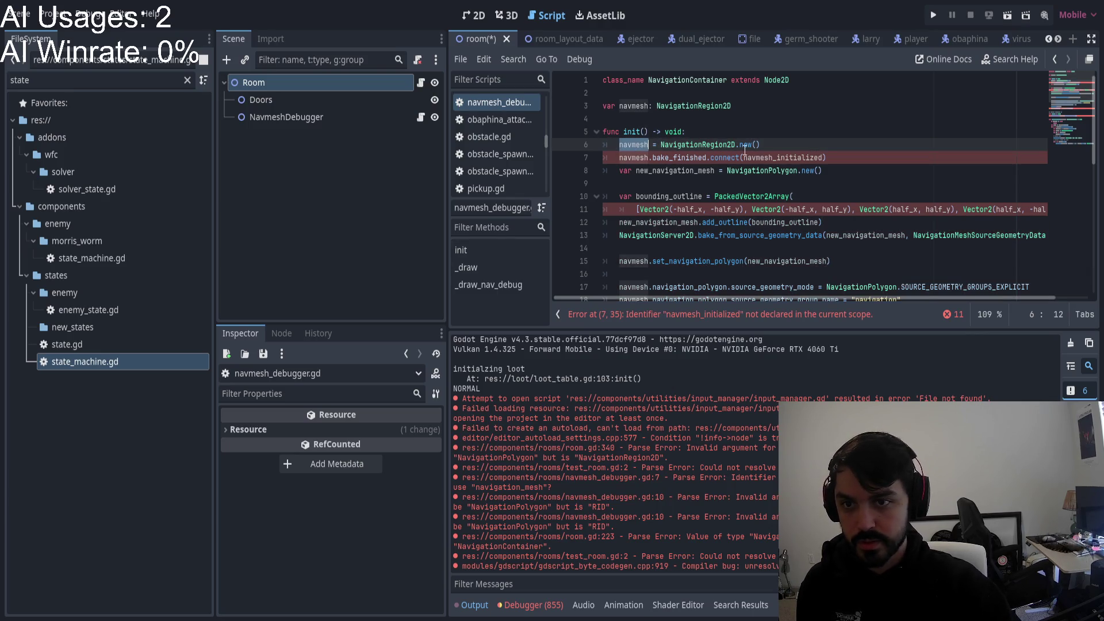
{"action": "double_click", "coordinate": [637, 157]}
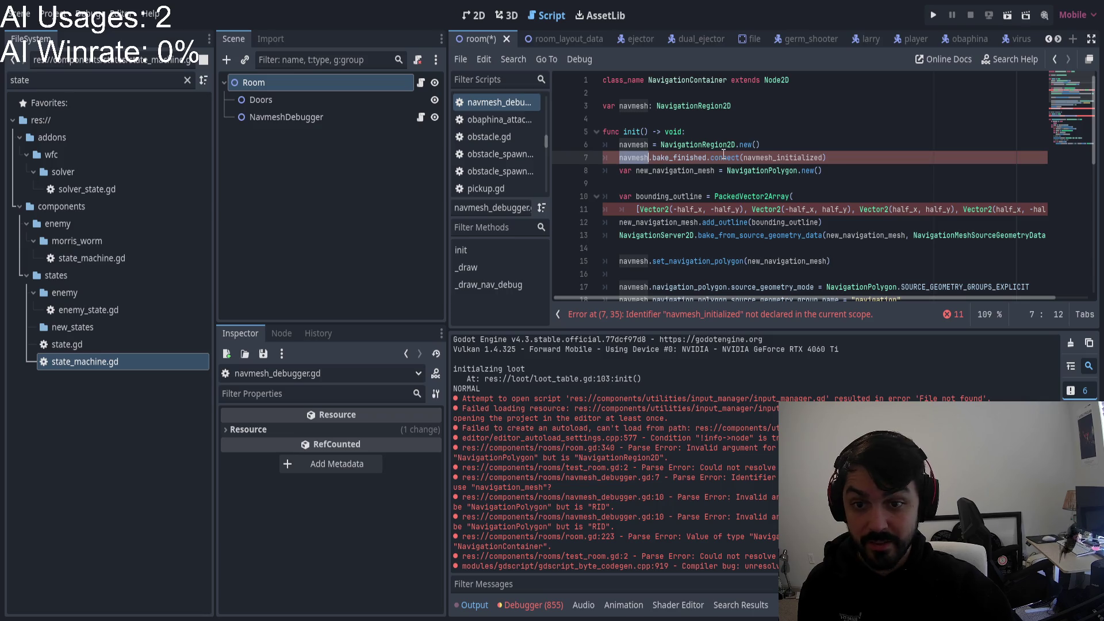
{"action": "left_click", "coordinate": [771, 157]}
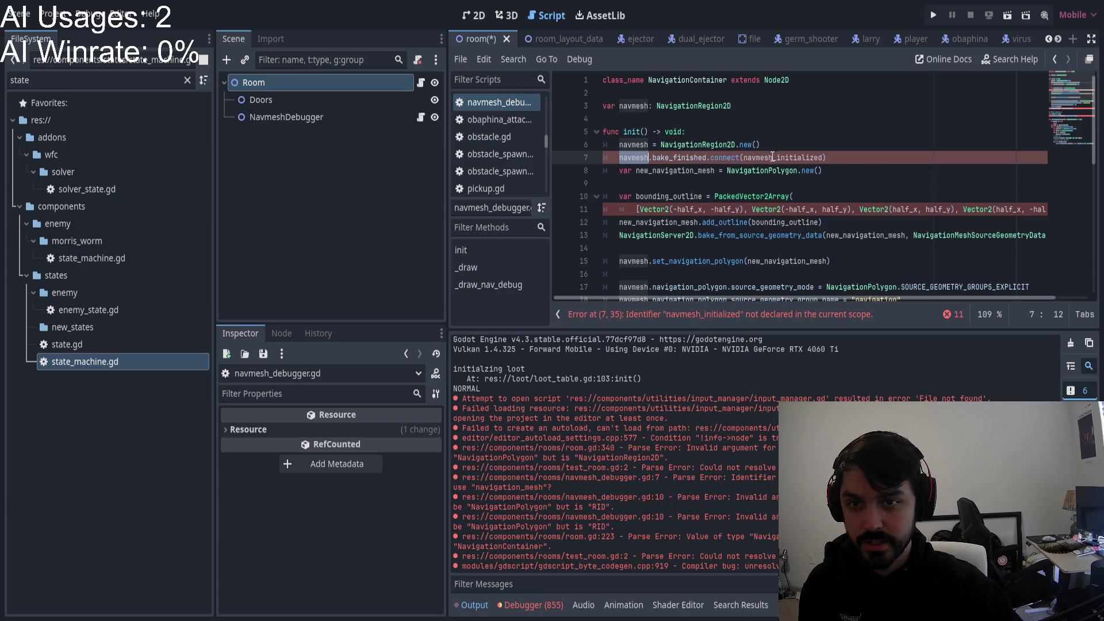
{"action": "left_click", "coordinate": [404, 90]}
{"action": "scroll", "coordinate": [738, 204], "scroll_direction": "up", "scroll_amount": 5}
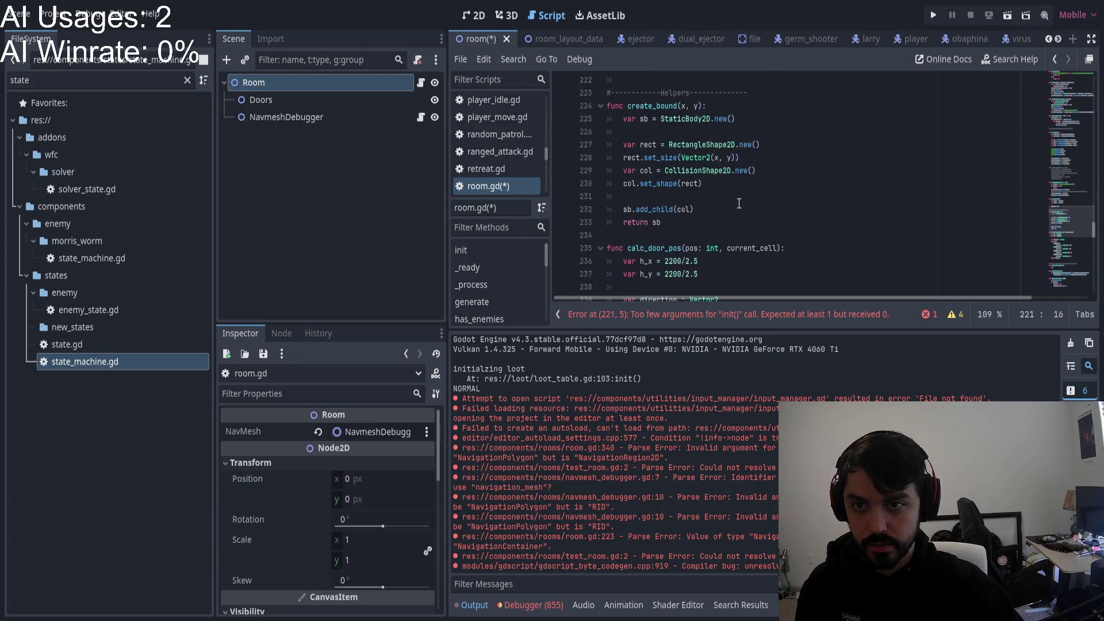
- Search room.gd for navmesh_, then comment out line 7's bake_finished.connect(navmesh_initialized) in navmesh_debugger.gd
{"action": "key", "text": "ctrl+f"}
{"action": "type", "text": "navmesh_"}
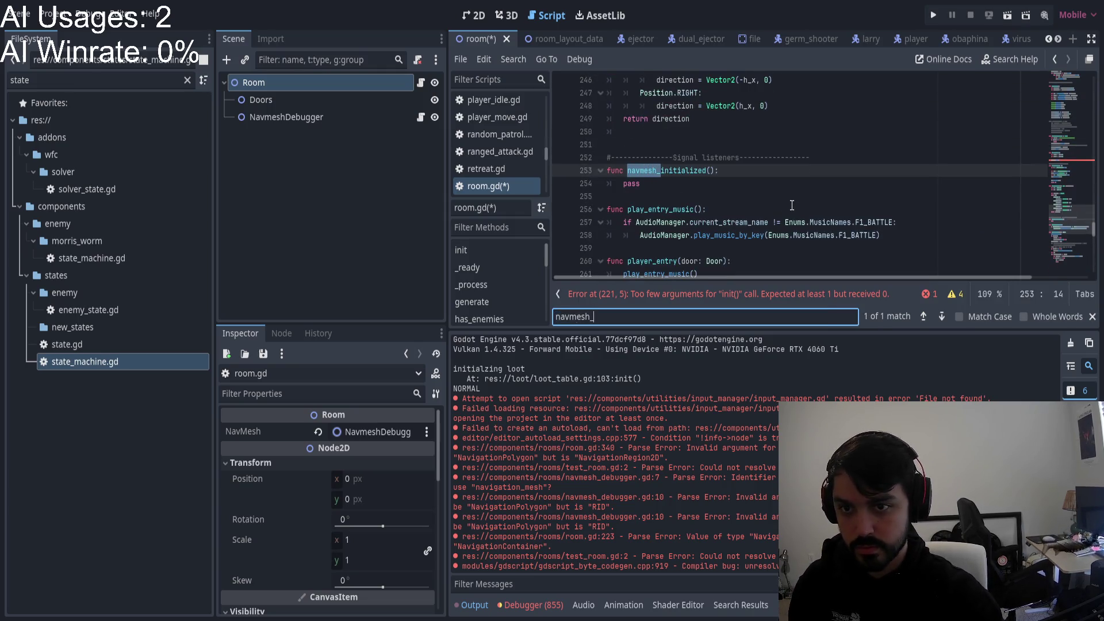
{"action": "left_click_drag", "start_coordinate": [640, 184], "coordinate": [544, 170]}
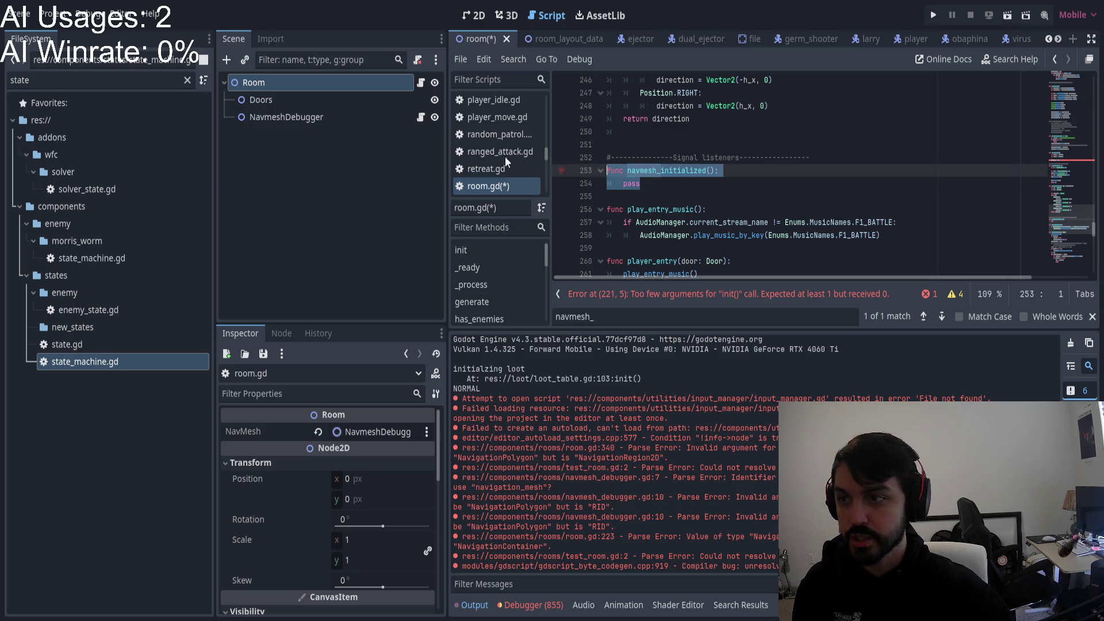
{"action": "left_click", "coordinate": [421, 118]}
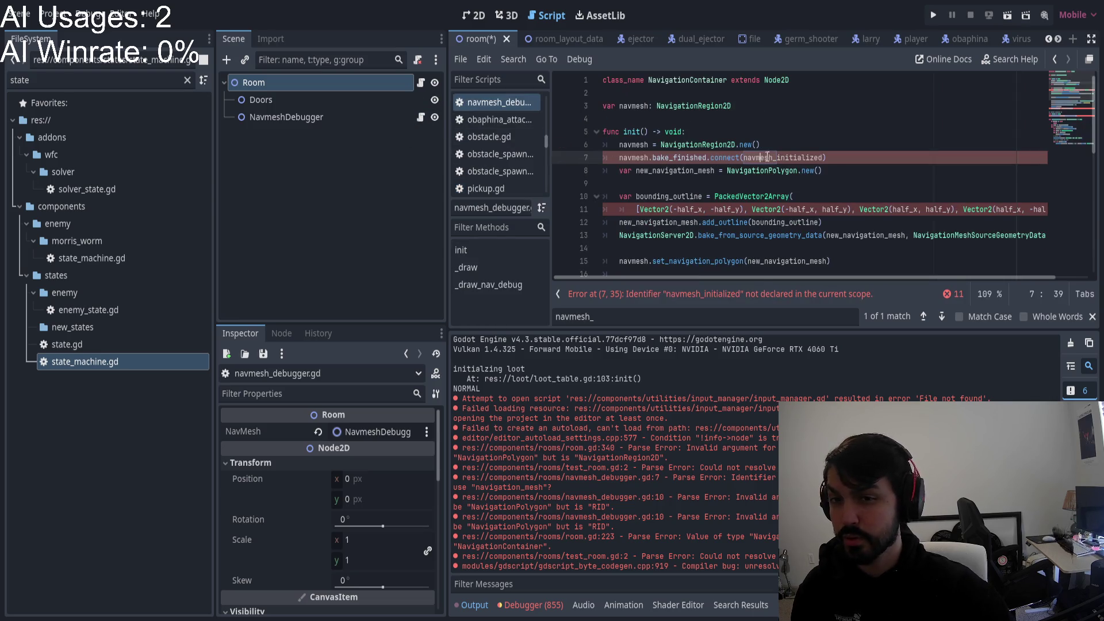
{"action": "key", "text": "ctrl+k"}
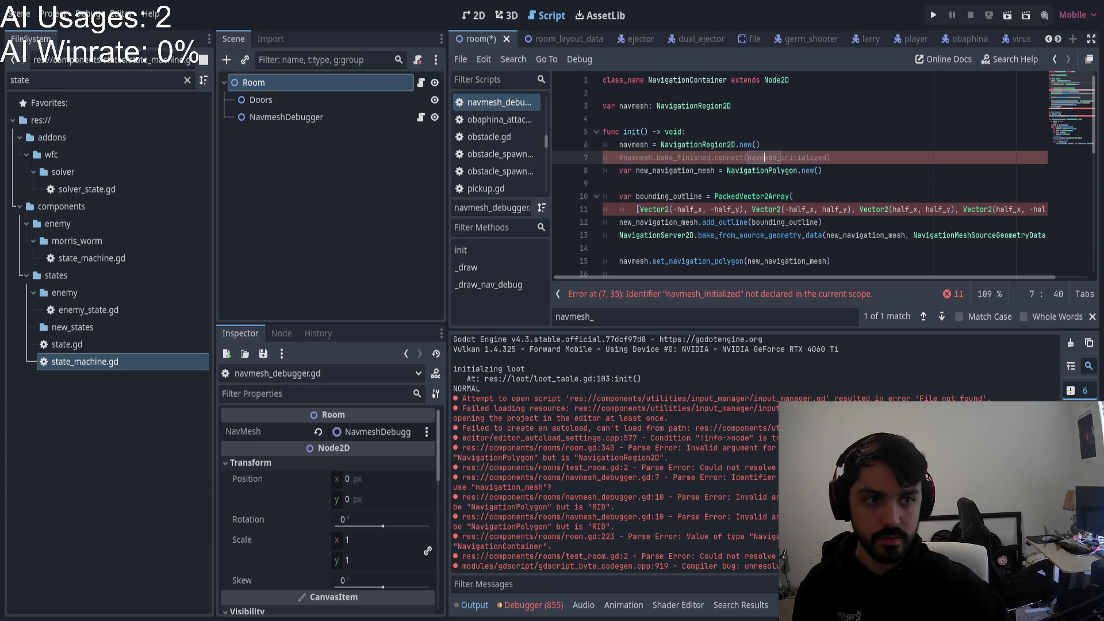
{"action": "scroll", "coordinate": [769, 150], "scroll_direction": "down", "scroll_amount": 2}
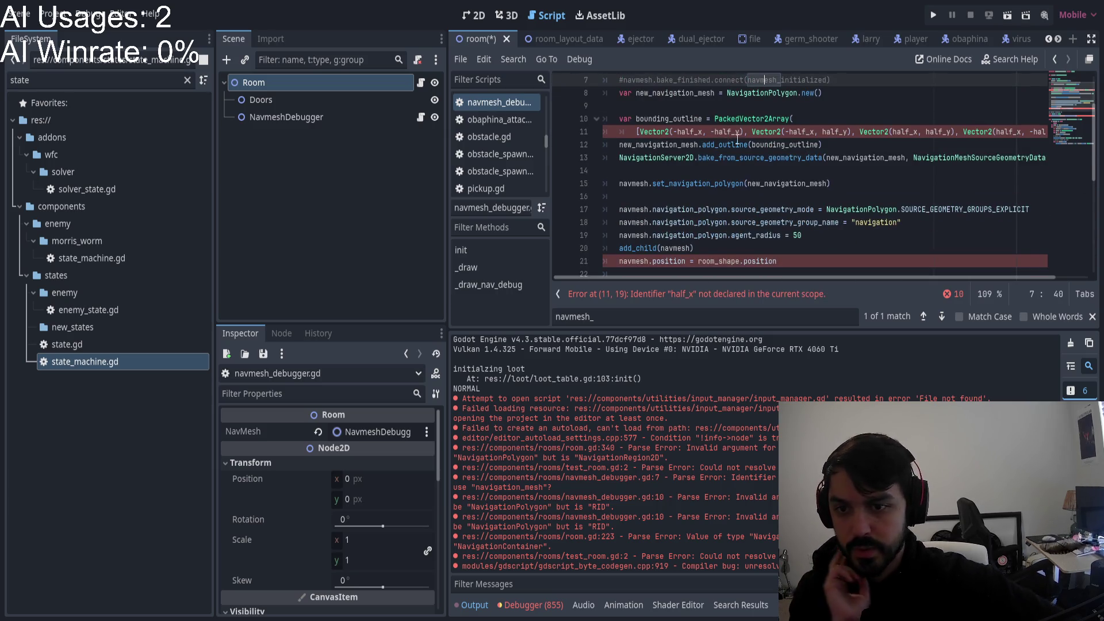
{"action": "scroll", "coordinate": [728, 247], "scroll_direction": "up", "scroll_amount": 2}
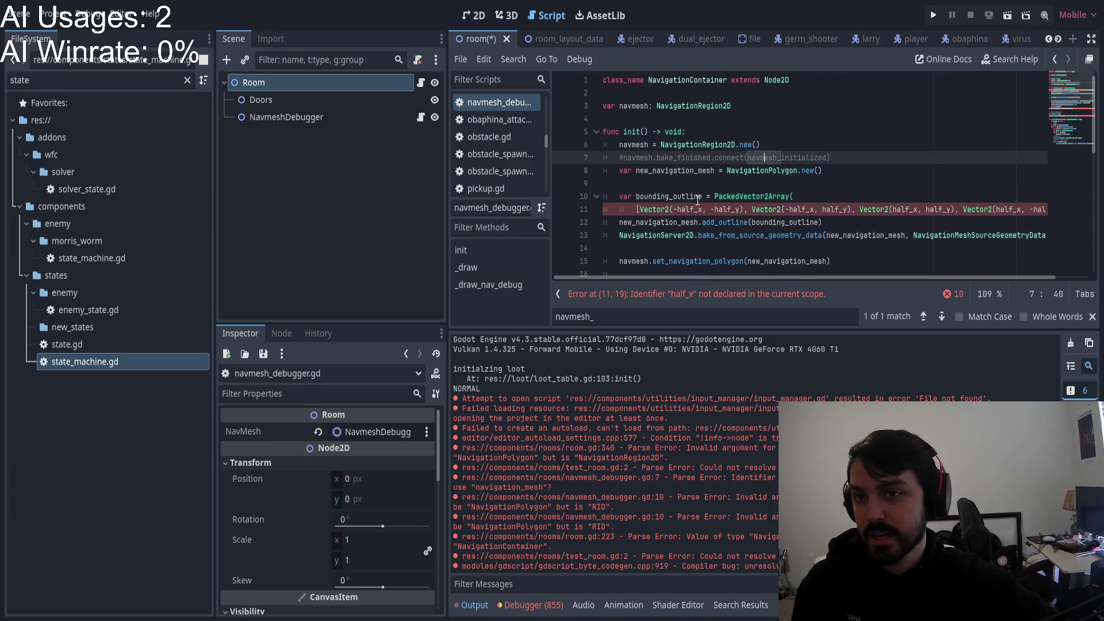
- Give NavigationContainer's init() the parameters half_x, half_y
{"action": "left_click", "coordinate": [645, 132]}
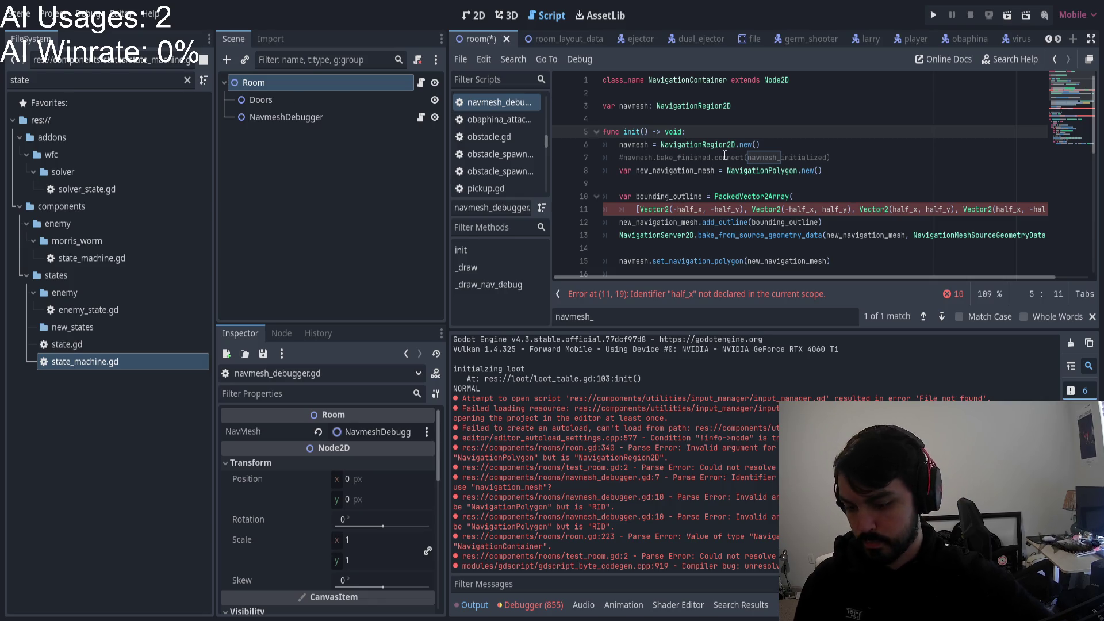
{"action": "type", "text": "outline"}
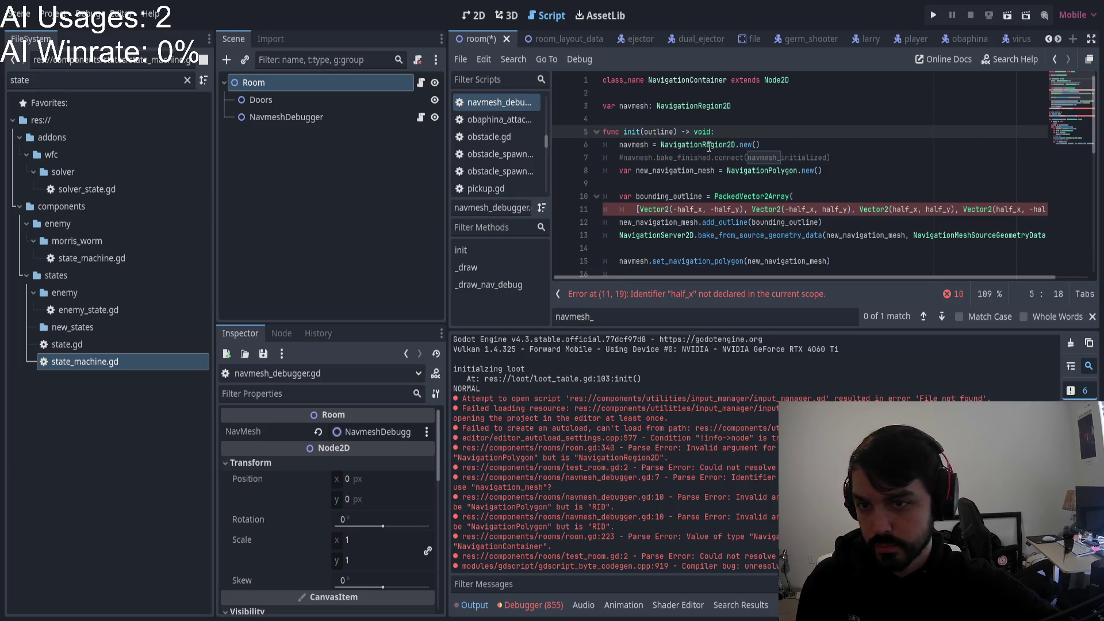
{"action": "double_click", "coordinate": [689, 209]}
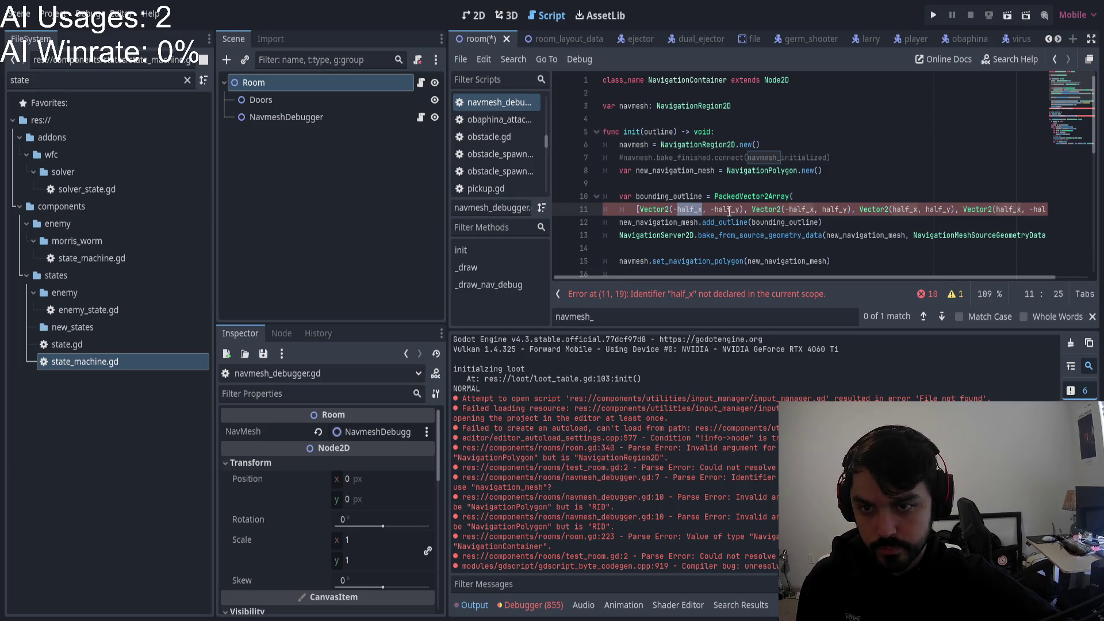
{"action": "left_click", "coordinate": [675, 132]}
{"action": "double_click", "coordinate": [662, 132]}
{"action": "type", "text": "half_x, half"}
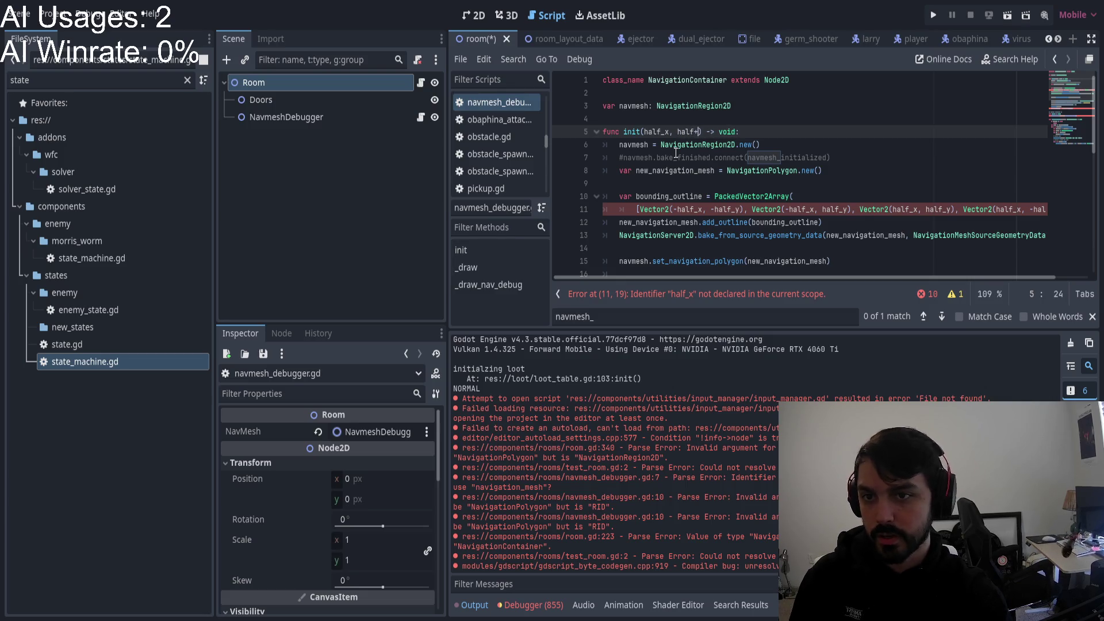
{"action": "type", "text": "_y"}
{"action": "key", "text": "Escape"}
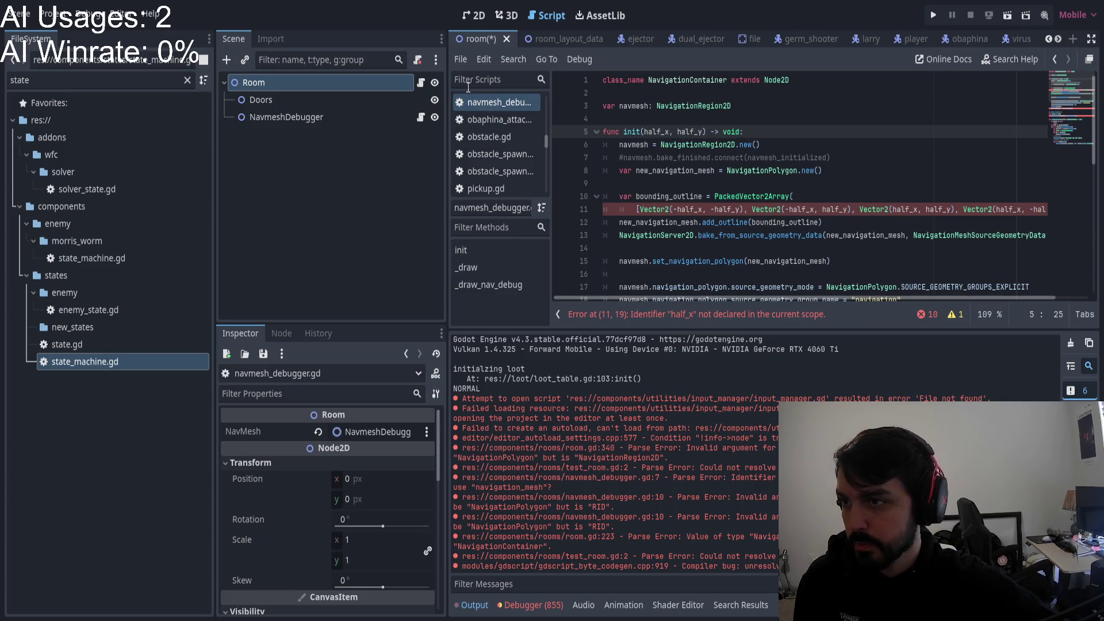
- Change room.gd's line 221 call to navmesh.init(half_x, half_y)
{"action": "left_click", "coordinate": [421, 82]}
{"action": "scroll", "coordinate": [710, 194], "scroll_direction": "up", "scroll_amount": 10}
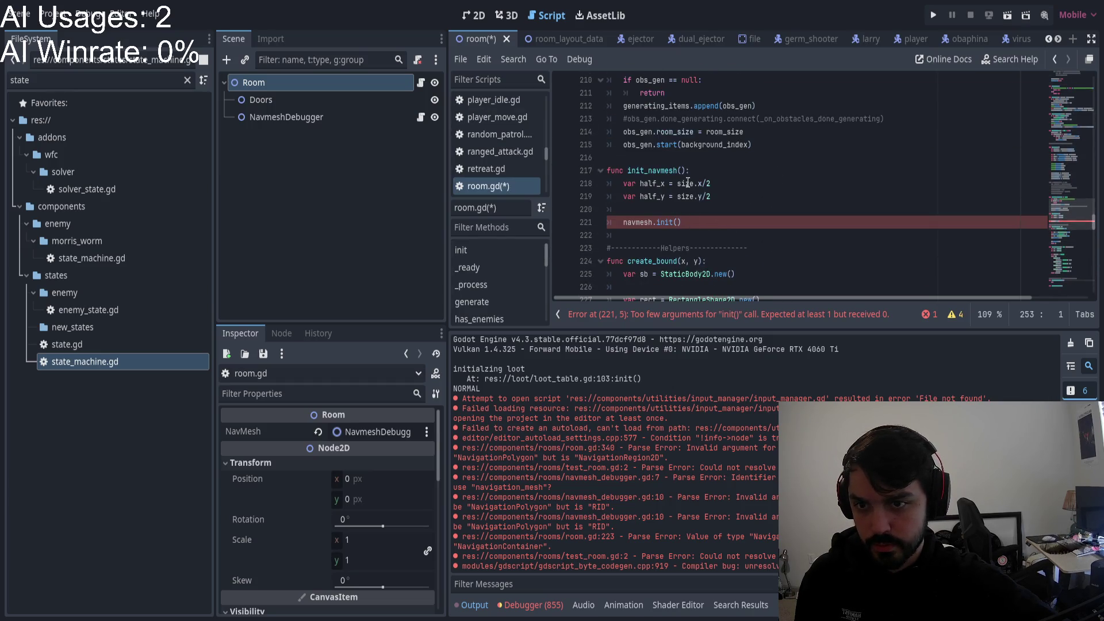
{"action": "left_click", "coordinate": [678, 223]}
{"action": "type", "text": "half"}
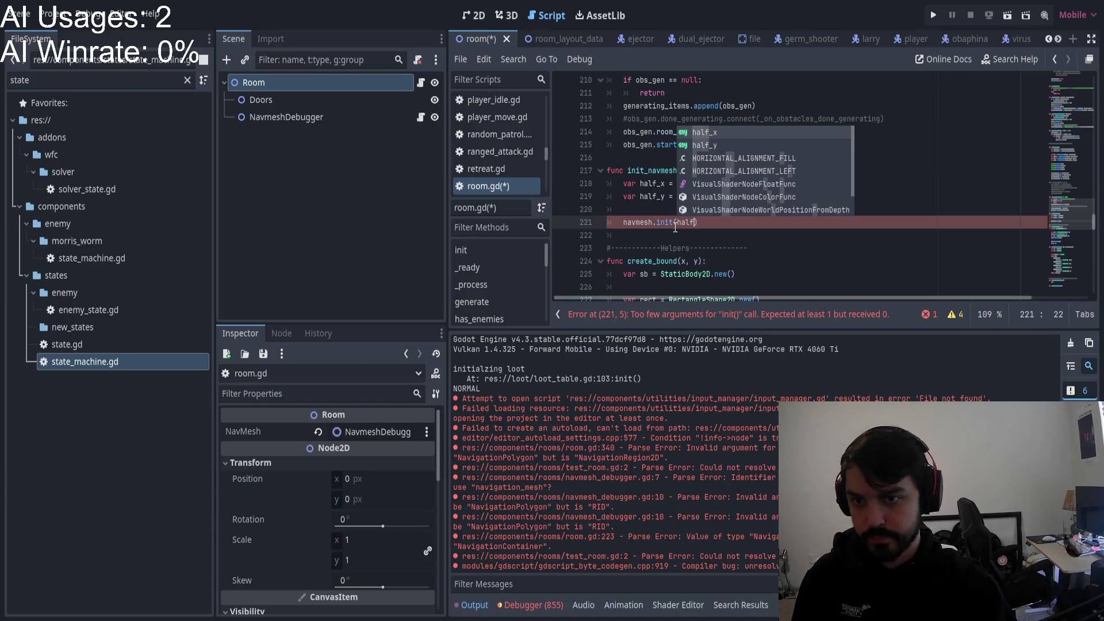
{"action": "key", "text": "Return"}
{"action": "type", "text": ", half"}
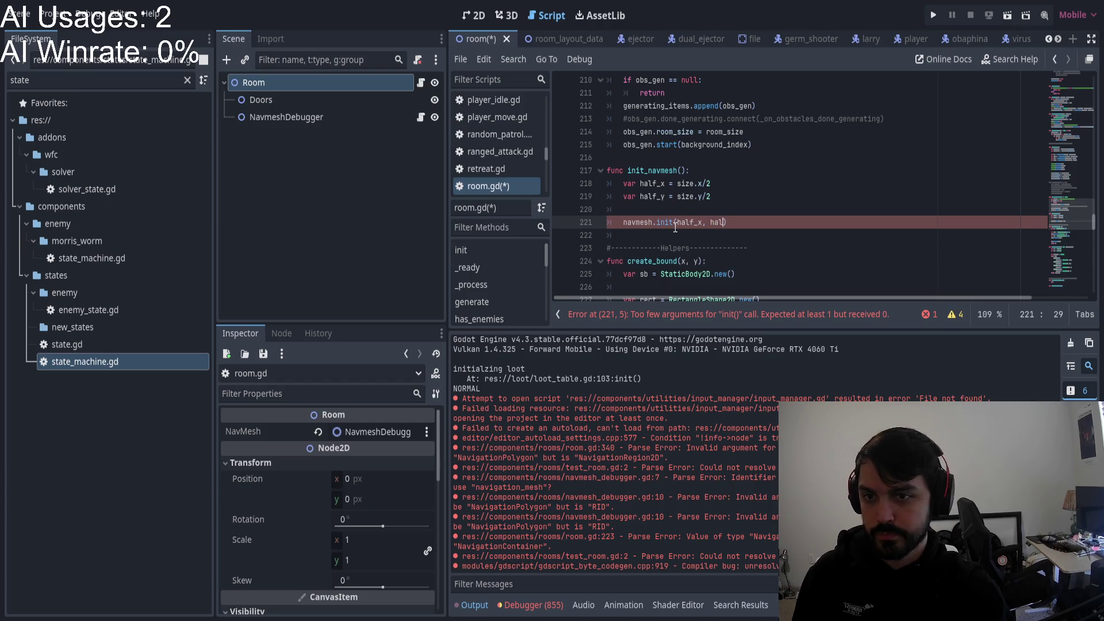
{"action": "type", "text": "_y"}
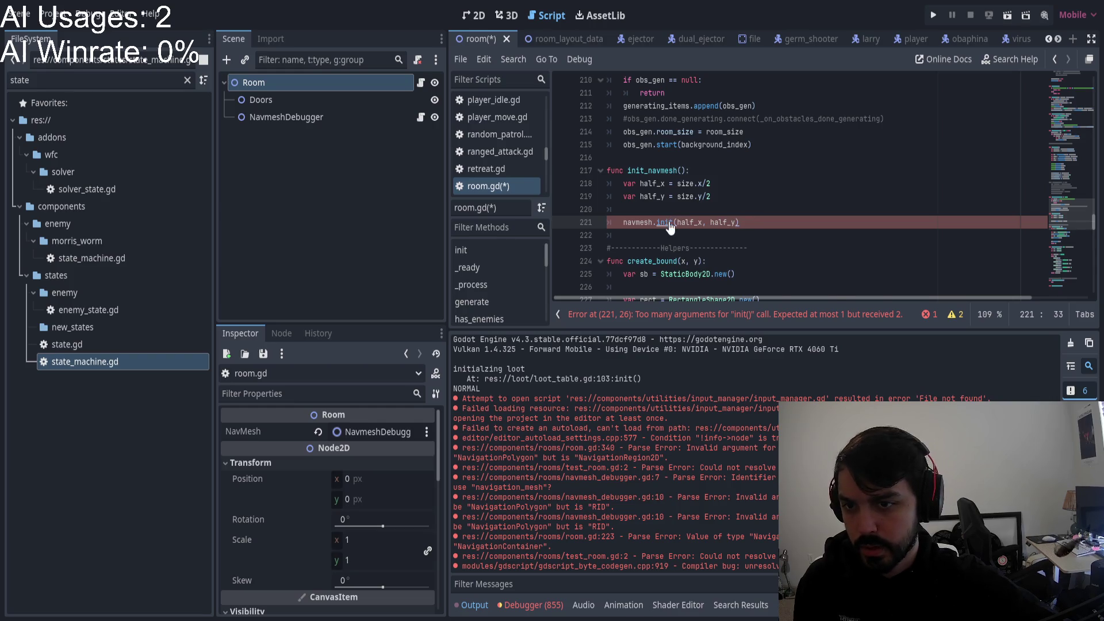
{"action": "left_click", "coordinate": [665, 222], "text": "ctrl"}
- Type init()'s half_x and half_y parameters as float and save
{"action": "left_click", "coordinate": [674, 132]}
{"action": "type", "text": ": float"}
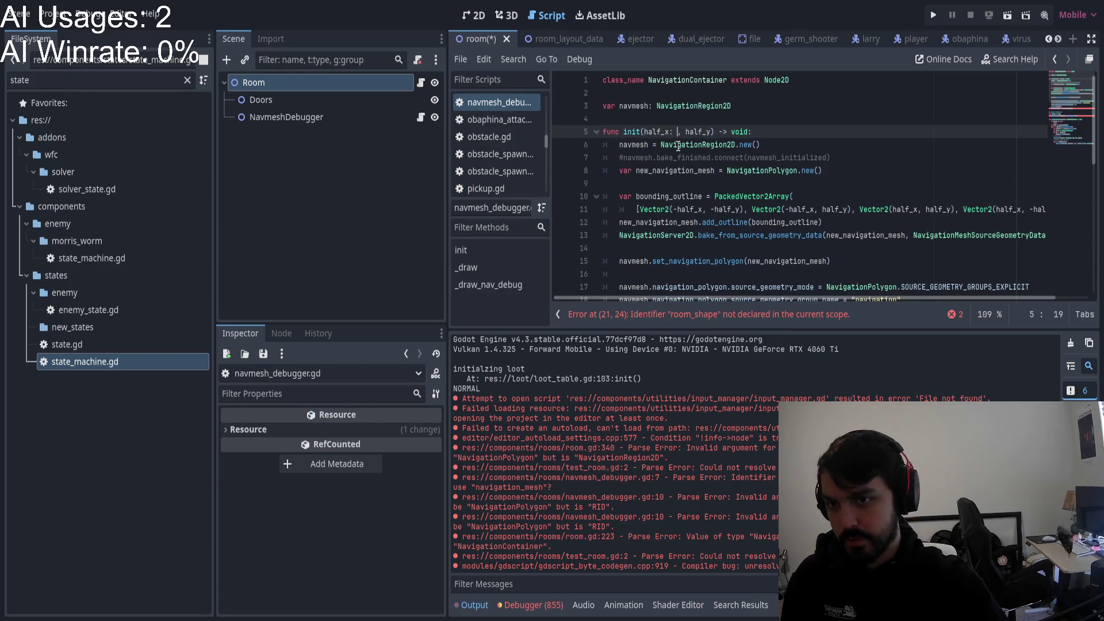
{"action": "key", "text": "ctrl+Right"}
{"action": "key", "text": "ctrl+Right"}
{"action": "type", "text": ": floa"}
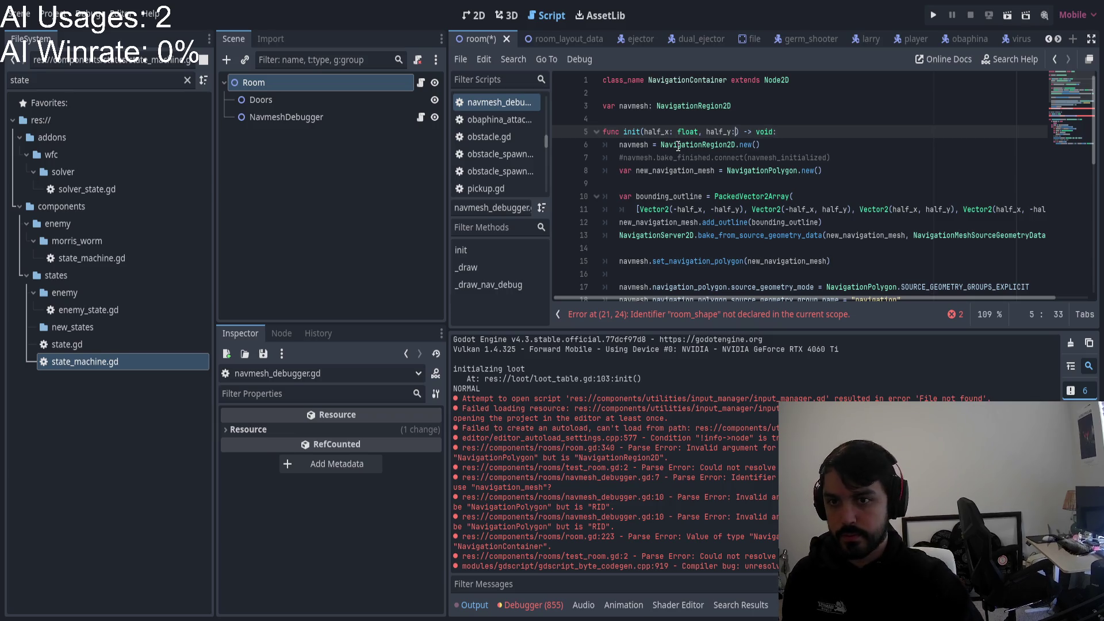
{"action": "type", "text": "t"}
{"action": "key", "text": "ctrl+s"}
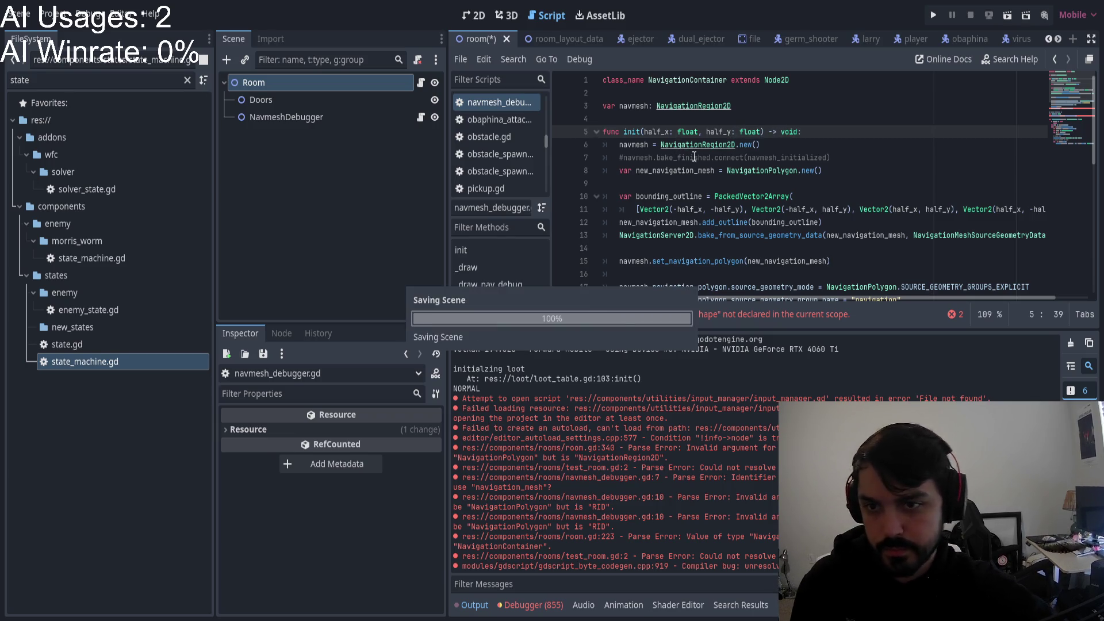
{"action": "scroll", "coordinate": [713, 165], "scroll_direction": "down", "scroll_amount": 2}
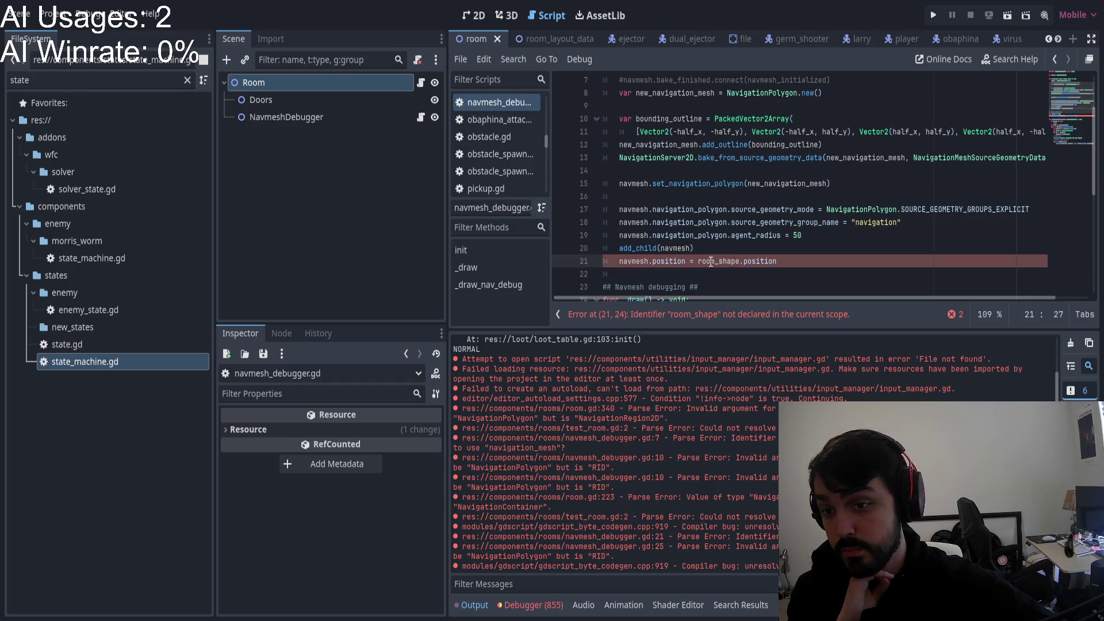
{"action": "scroll", "coordinate": [730, 230], "scroll_direction": "up", "scroll_amount": 2}
- Add a room: Room parameter to init() and declare var room: Room under the class line
{"action": "left_click", "coordinate": [645, 132]}
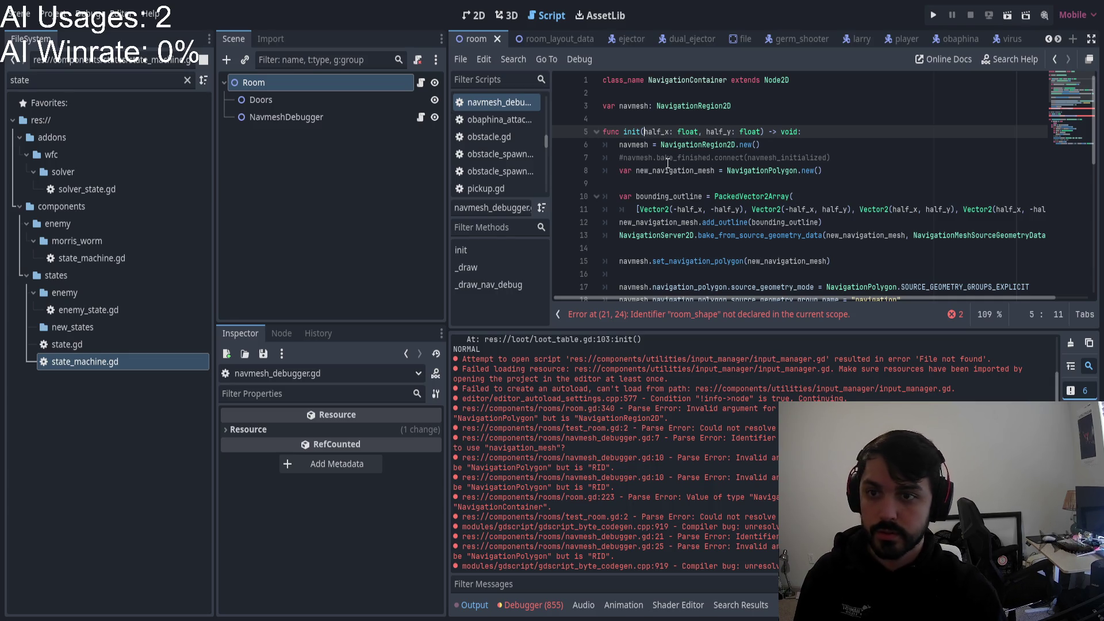
{"action": "type", "text": "room: Room,"}
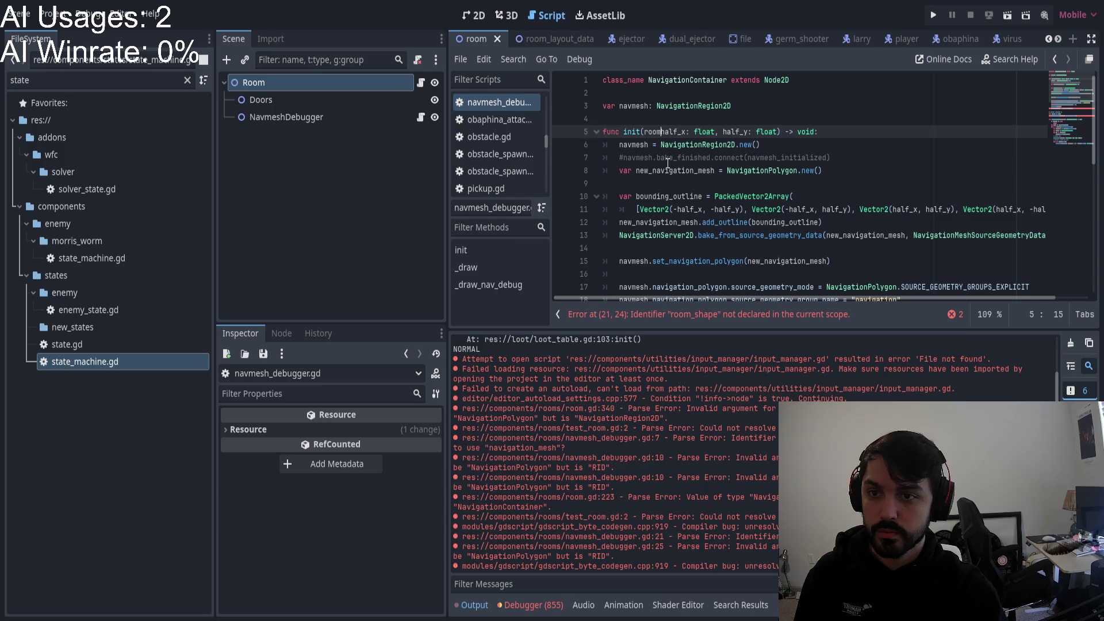
{"action": "key", "text": "Home"}
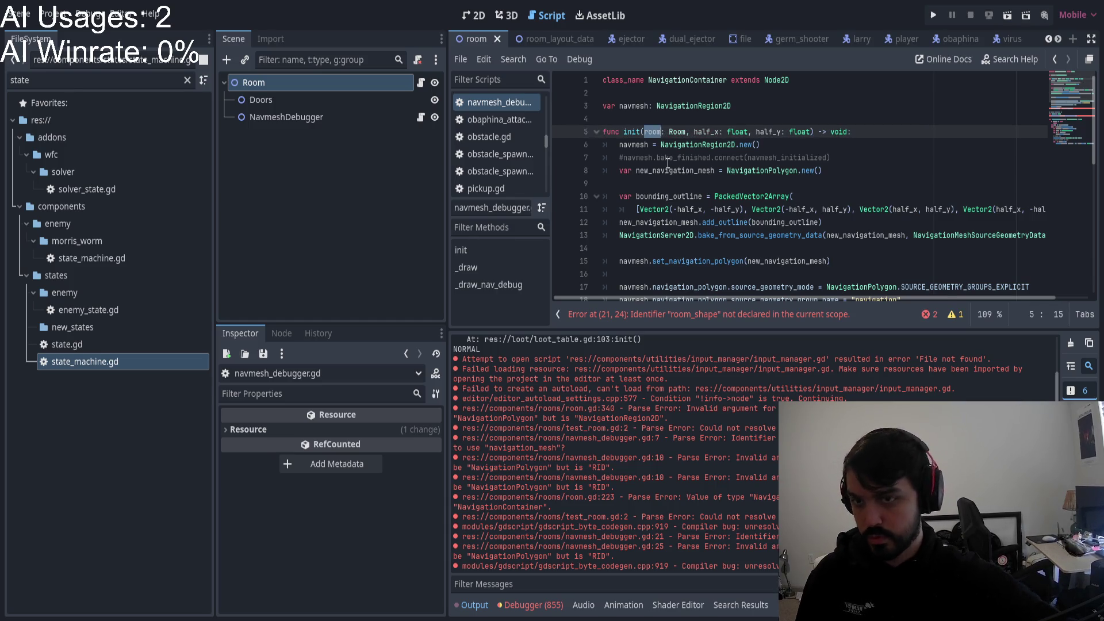
{"action": "left_click", "coordinate": [699, 95]}
{"action": "key", "text": "Return"}
{"action": "type", "text": "var room: R"}
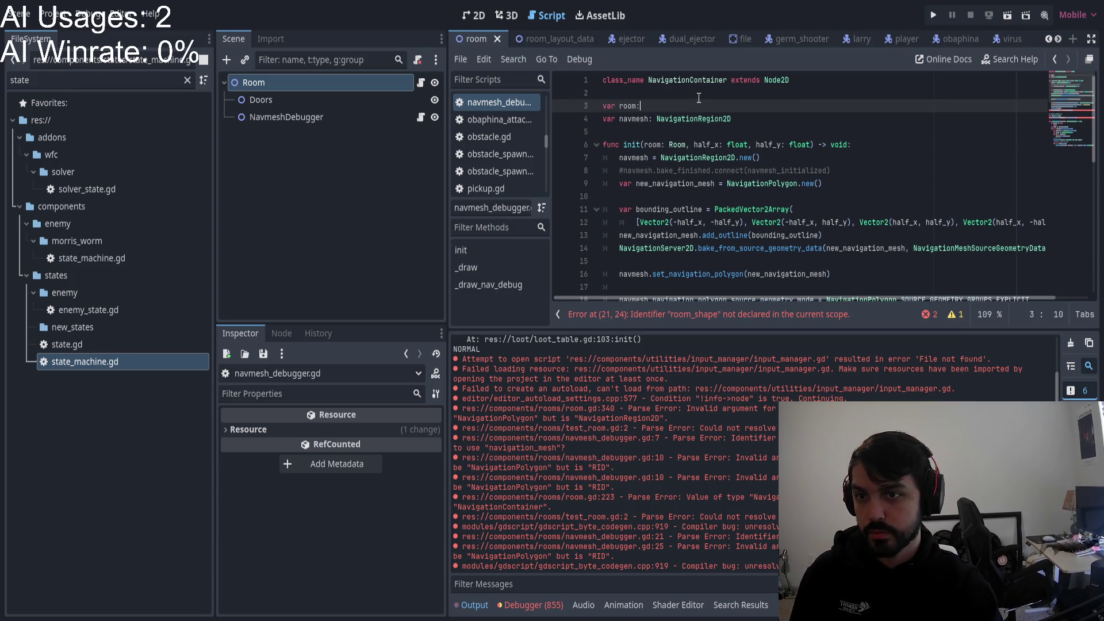
{"action": "type", "text": "oom"}
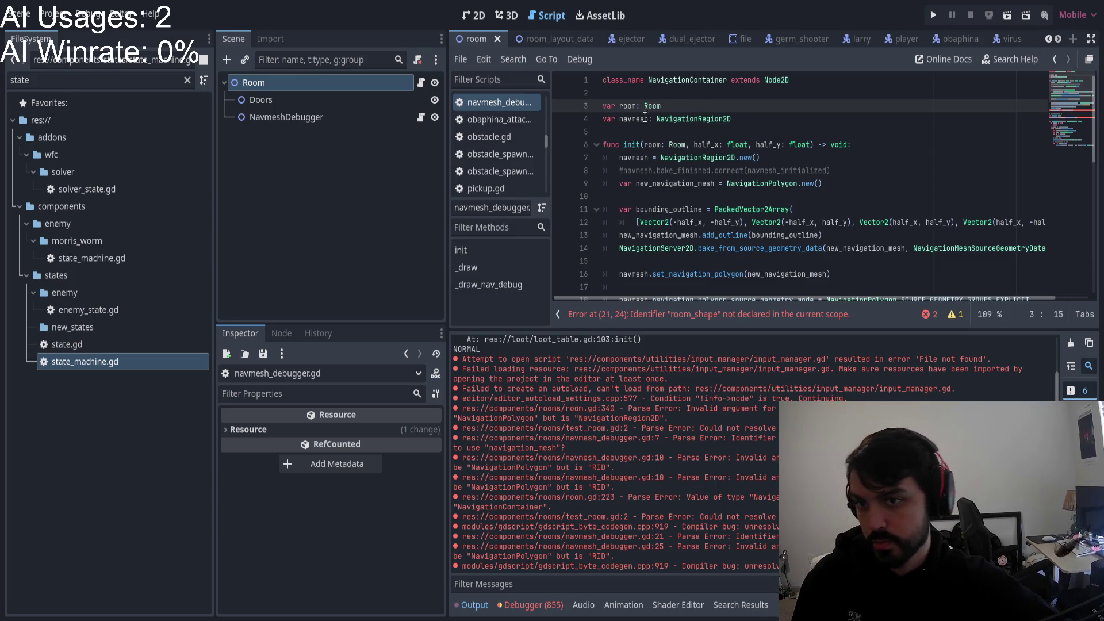
- Rename the parameter to _room, add 'room = _room' at the top of init, and save
{"action": "left_click", "coordinate": [622, 159]}
{"action": "left_click", "coordinate": [644, 145]}
{"action": "type", "text": "_"}
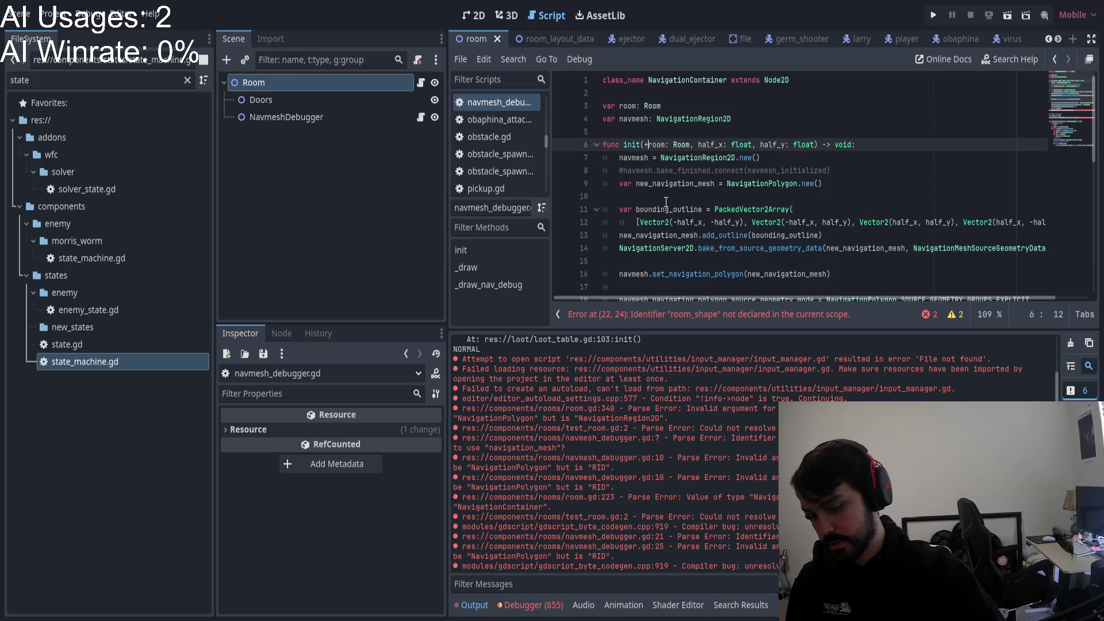
{"action": "key", "text": "ctrl+Return"}
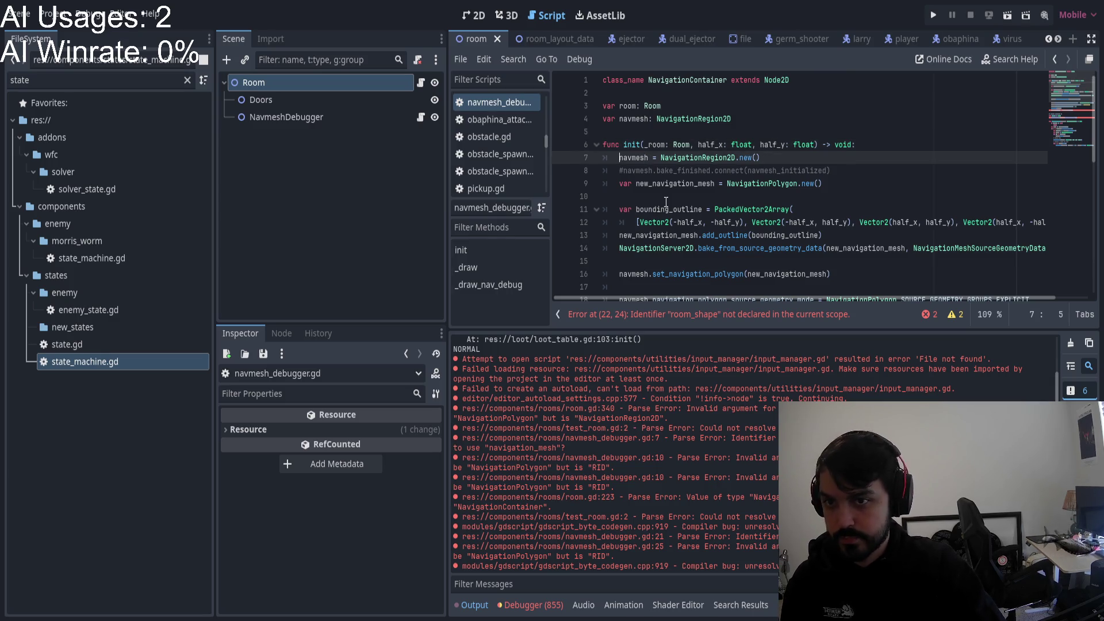
{"action": "type", "text": "om = _room"}
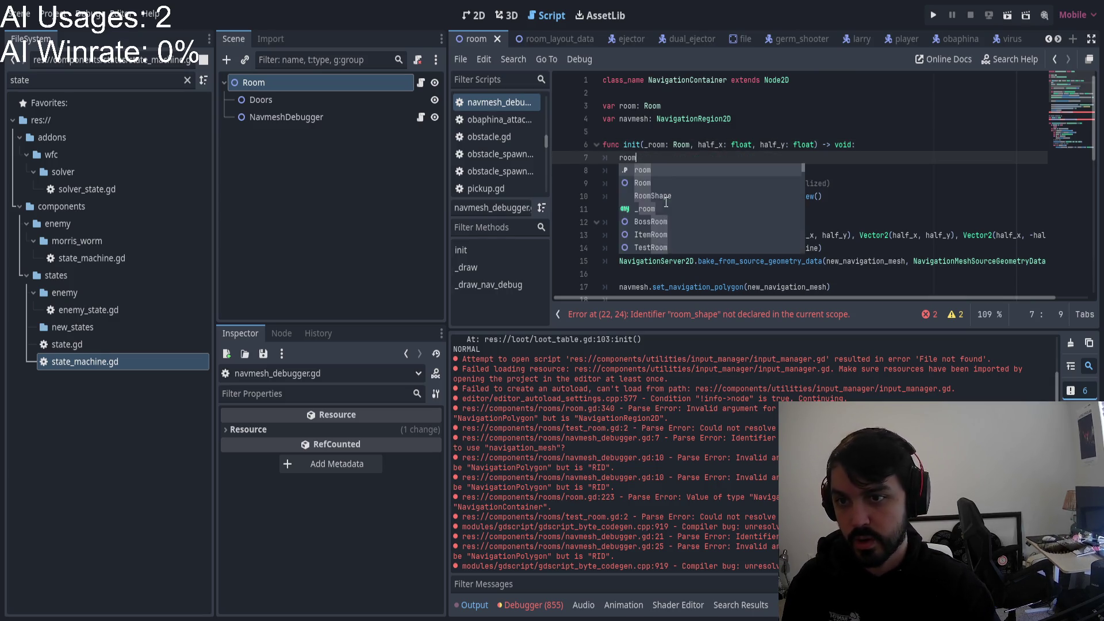
{"action": "key", "text": "ctrl+s"}
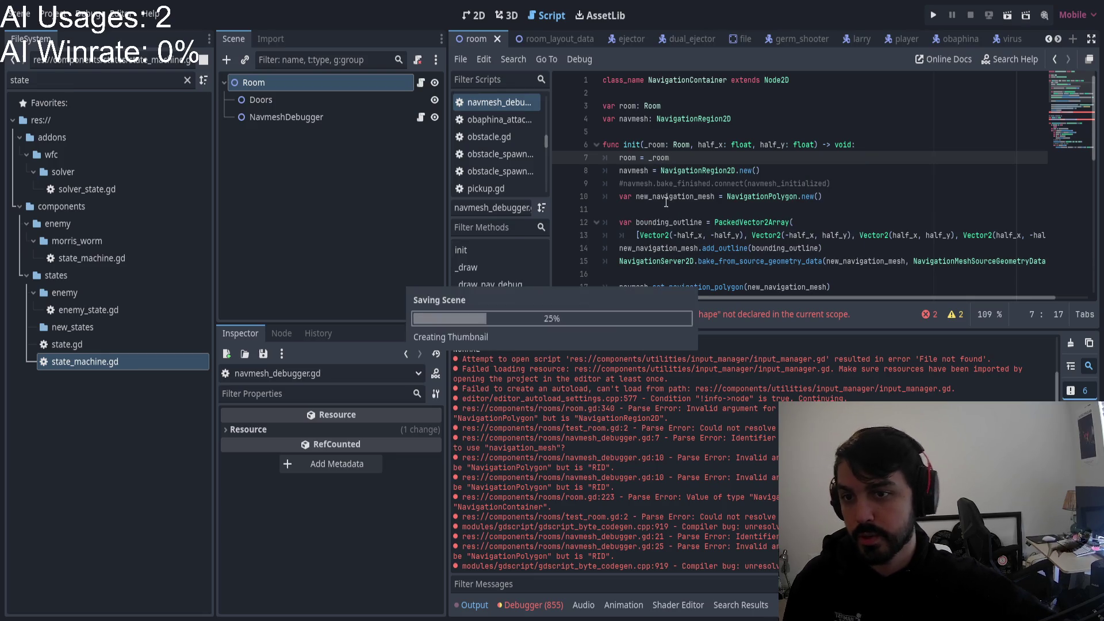
{"action": "scroll", "coordinate": [638, 158], "scroll_direction": "down", "scroll_amount": 5}
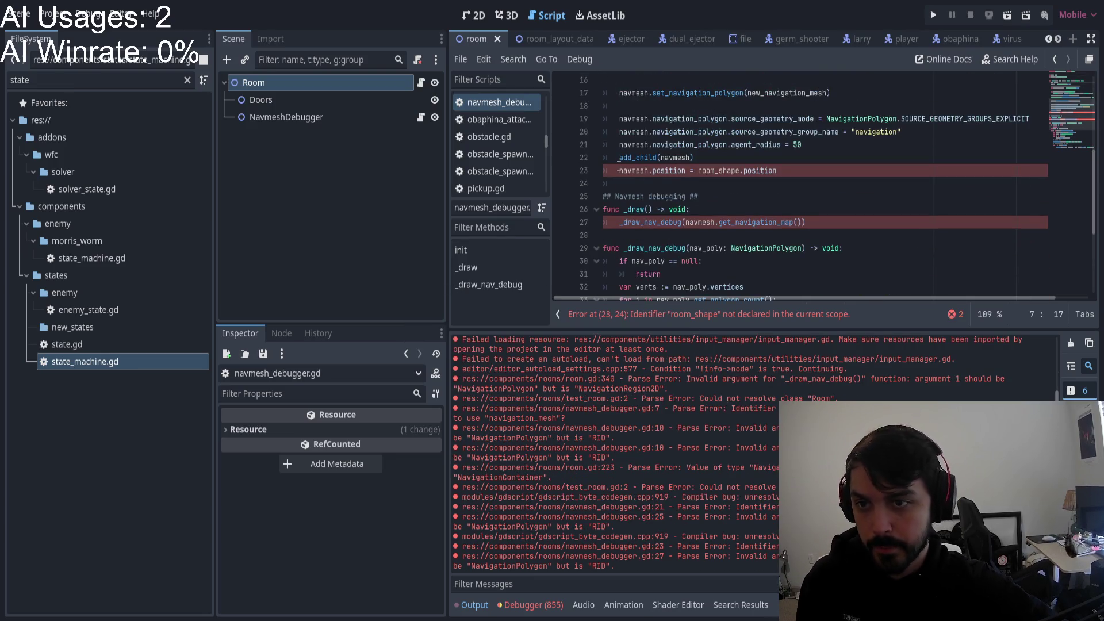
- Search room.gd for room_shape
{"action": "double_click", "coordinate": [716, 170]}
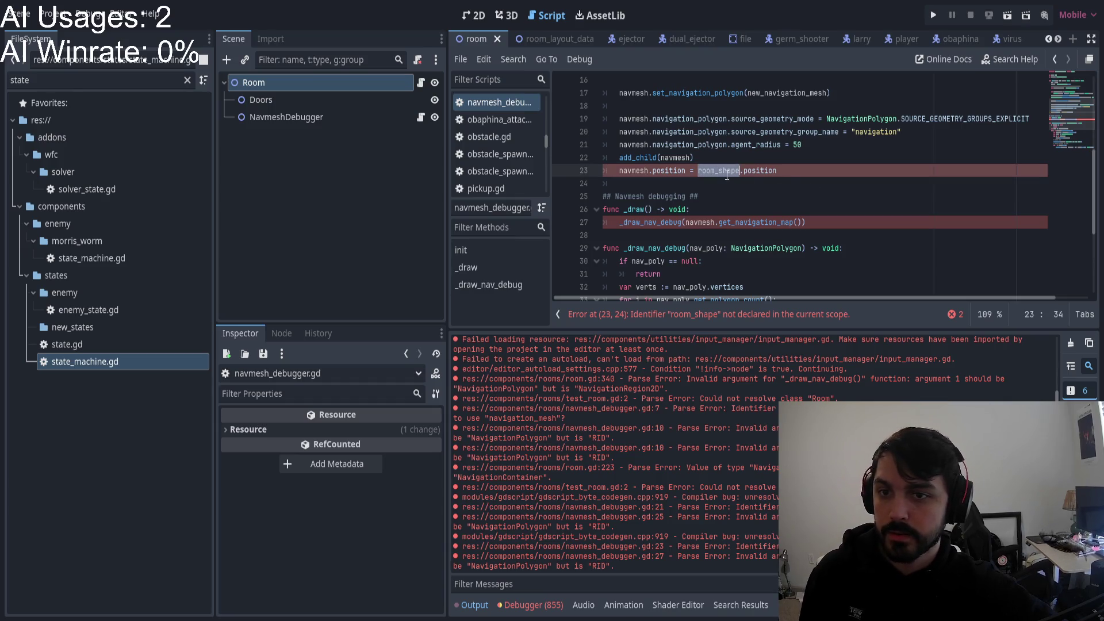
{"action": "left_click", "coordinate": [421, 82]}
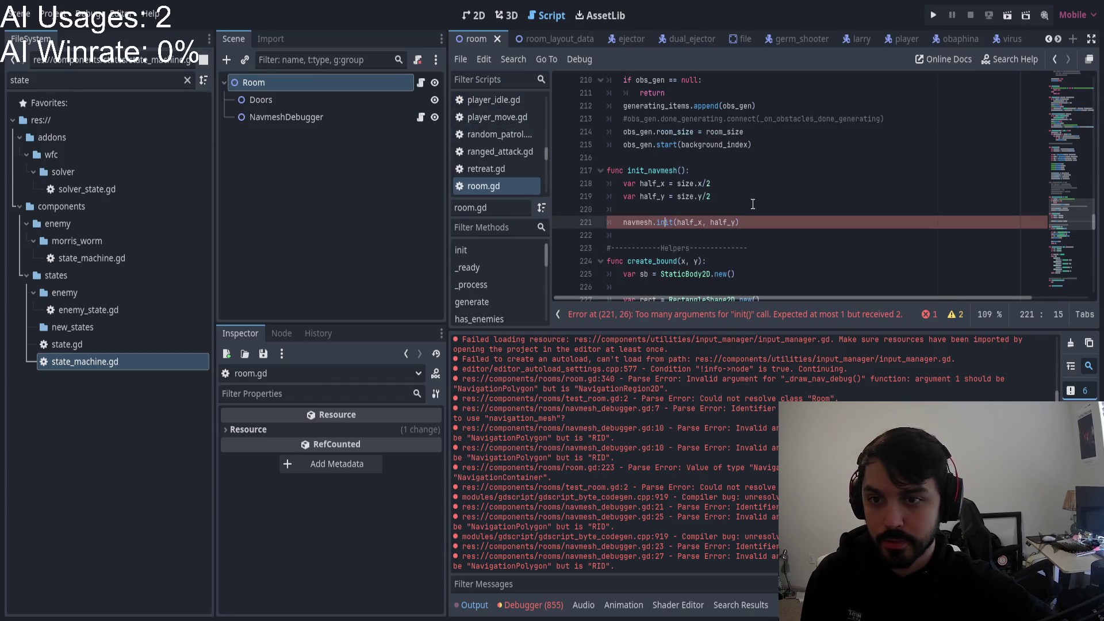
{"action": "left_click", "coordinate": [917, 210]}
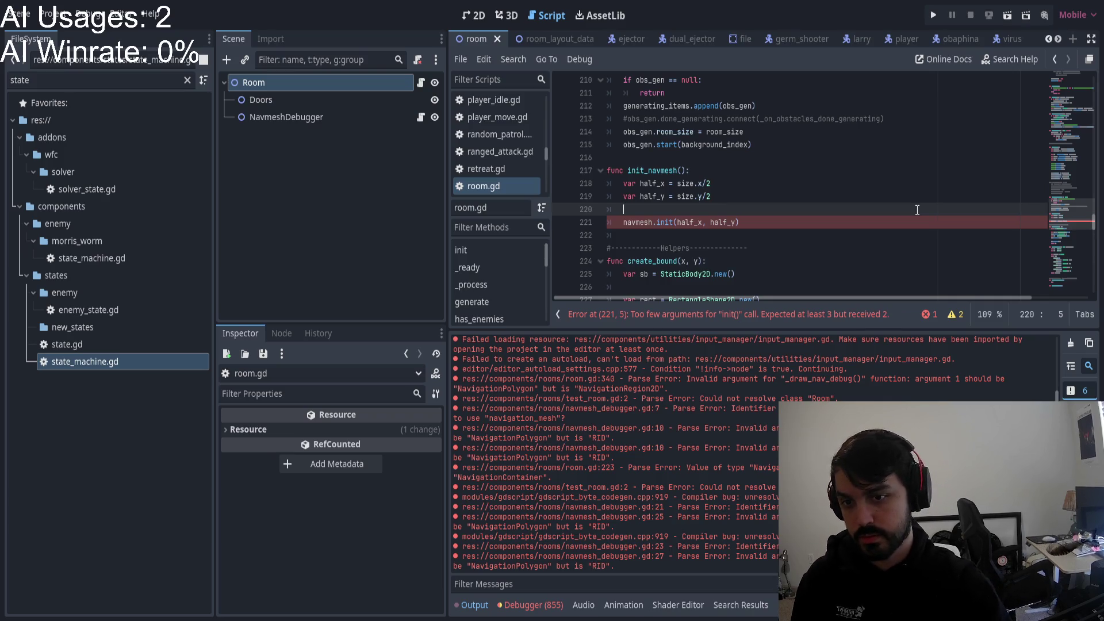
{"action": "key", "text": "ctrl+f"}
{"action": "type", "text": "room_shape"}
{"action": "mouse_move", "coordinate": [1050, 238]}
{"action": "left_mouse_down"}
{"action": "mouse_move", "coordinate": [1061, 201]}
{"action": "mouse_move", "coordinate": [1065, 226]}
{"action": "left_mouse_up"}
- Change the call to navmesh.init(self, half_x, half_y) and save room.gd
{"action": "left_click", "coordinate": [677, 149]}
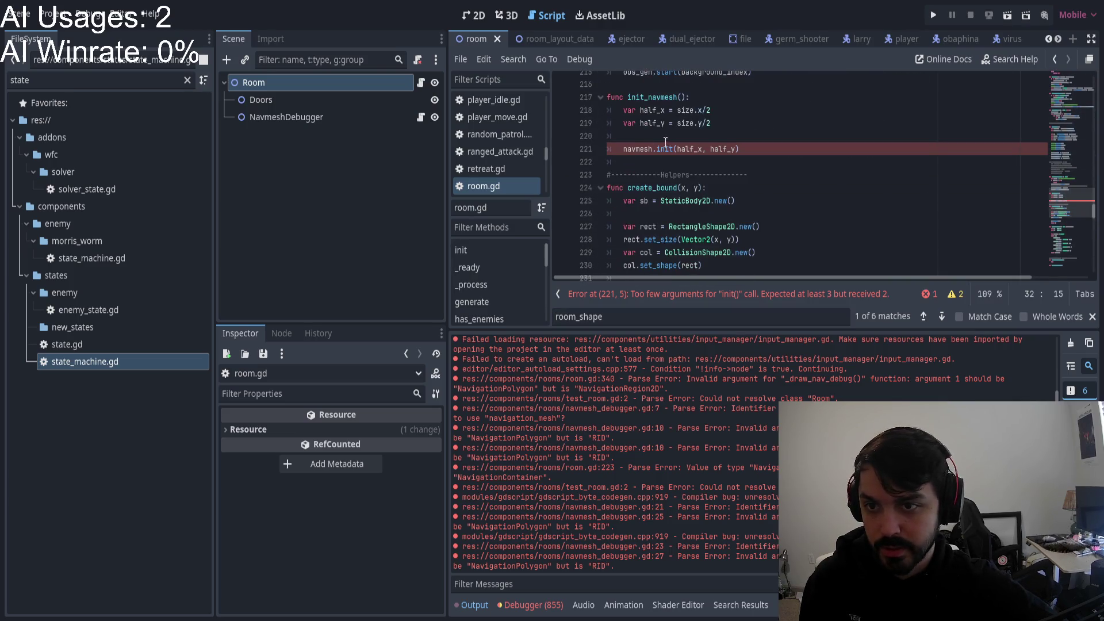
{"action": "type", "text": "seel"}
{"action": "key", "text": "BackSpace"}
{"action": "key", "text": "BackSpace"}
{"action": "type", "text": "lf,"}
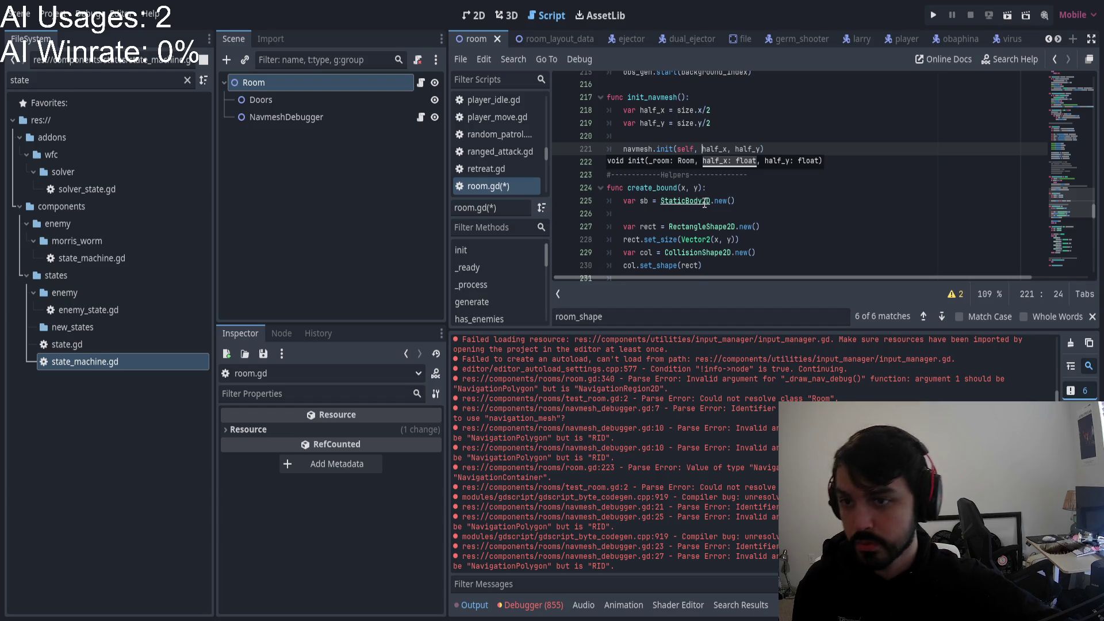
{"action": "key", "text": "ctrl+s"}
{"action": "left_click", "coordinate": [720, 140]}
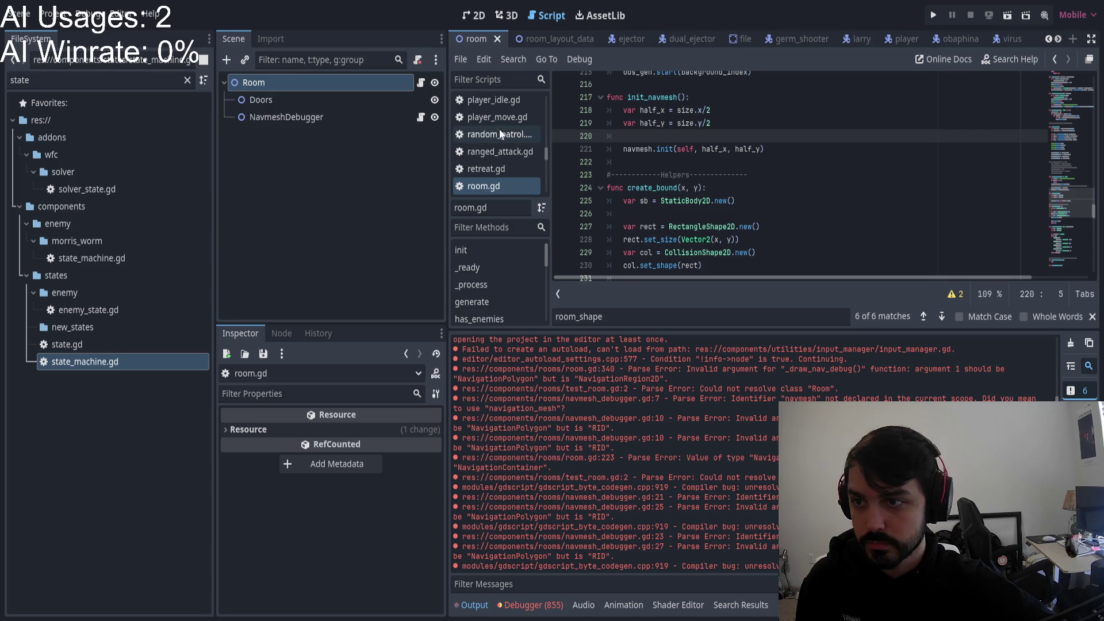
- Rename the Scene dock's NavmeshDebugger node to NavmeshContainer by replacing 'Debugger' with 'Container'
{"action": "scroll", "coordinate": [499, 129], "scroll_direction": "up", "scroll_amount": 3}
{"action": "scroll", "coordinate": [667, 146], "scroll_direction": "up", "scroll_amount": 5}
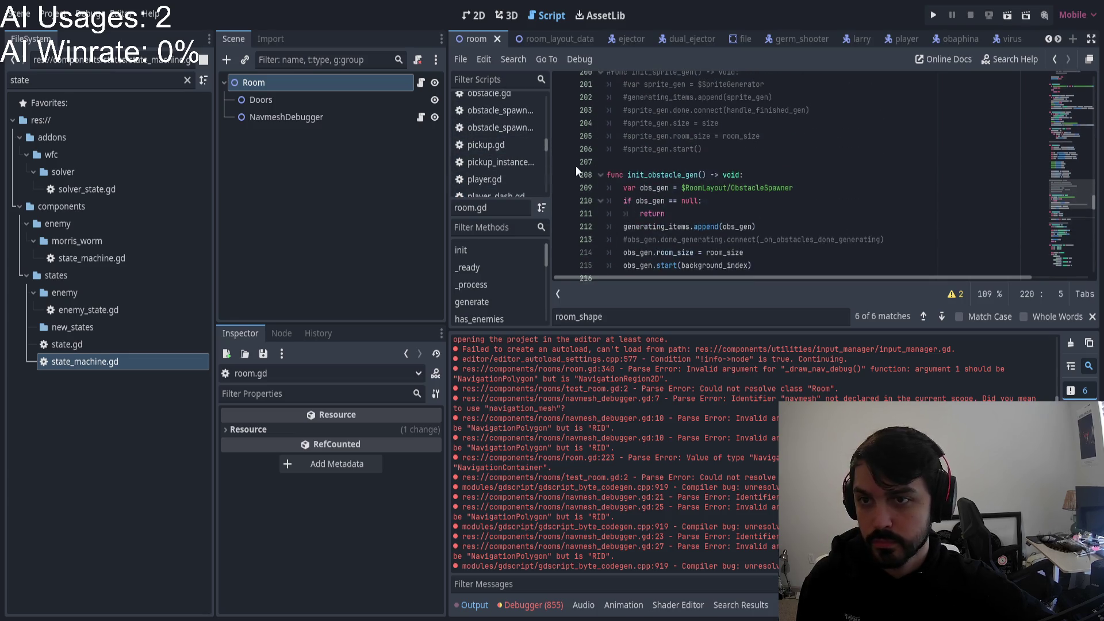
{"action": "scroll", "coordinate": [512, 135], "scroll_direction": "up", "scroll_amount": 3}
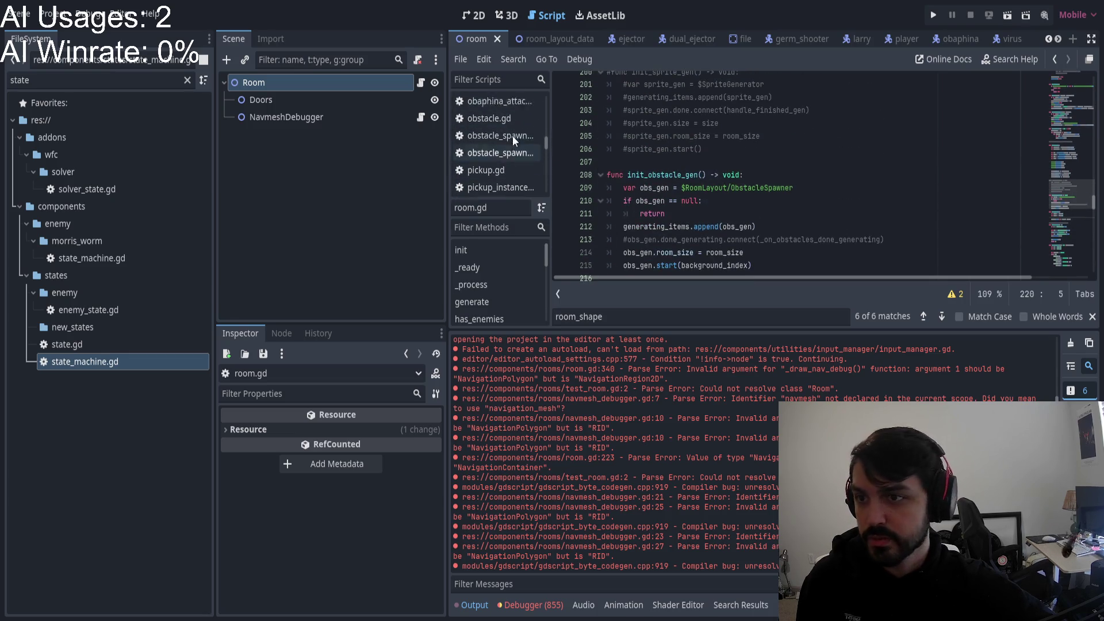
{"action": "left_click", "coordinate": [421, 118]}
{"action": "left_click", "coordinate": [318, 118]}
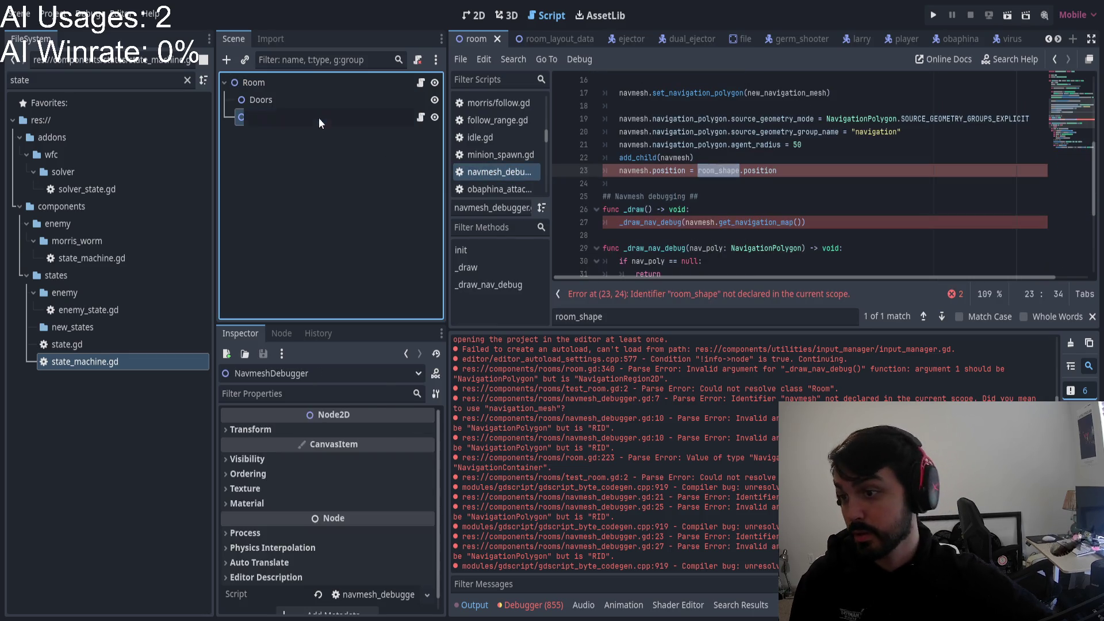
{"action": "left_click", "coordinate": [319, 118]}
{"action": "key", "text": "BackSpace"}
{"action": "key", "text": "BackSpace"}
{"action": "key", "text": "BackSpace"}
{"action": "type", "text": "Container"}
{"action": "key", "text": "Return"}
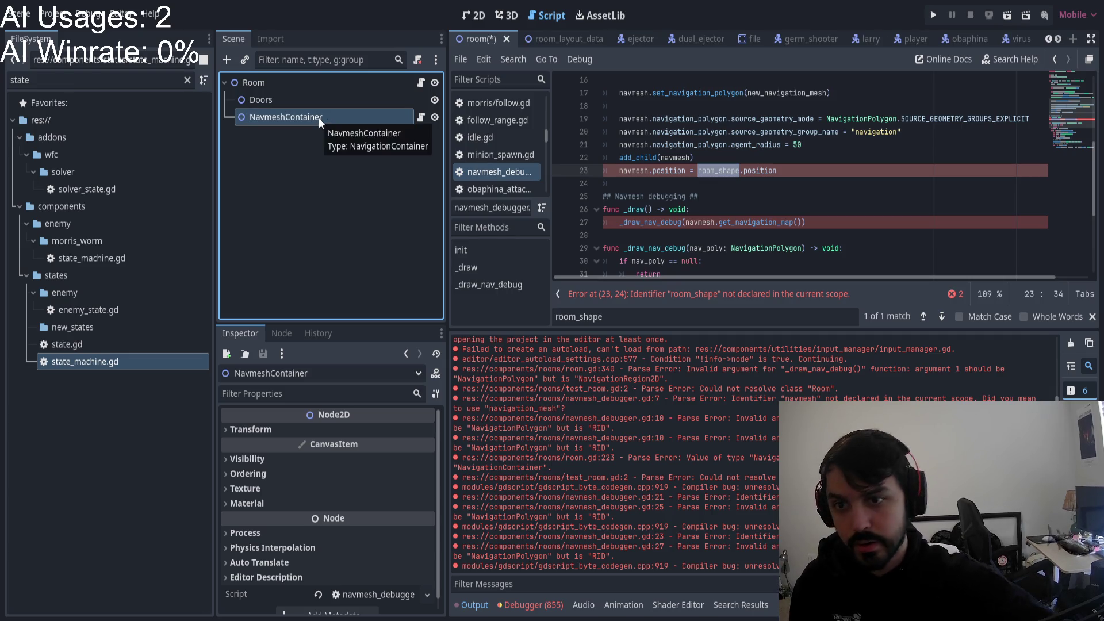
{"action": "left_click", "coordinate": [783, 171]}
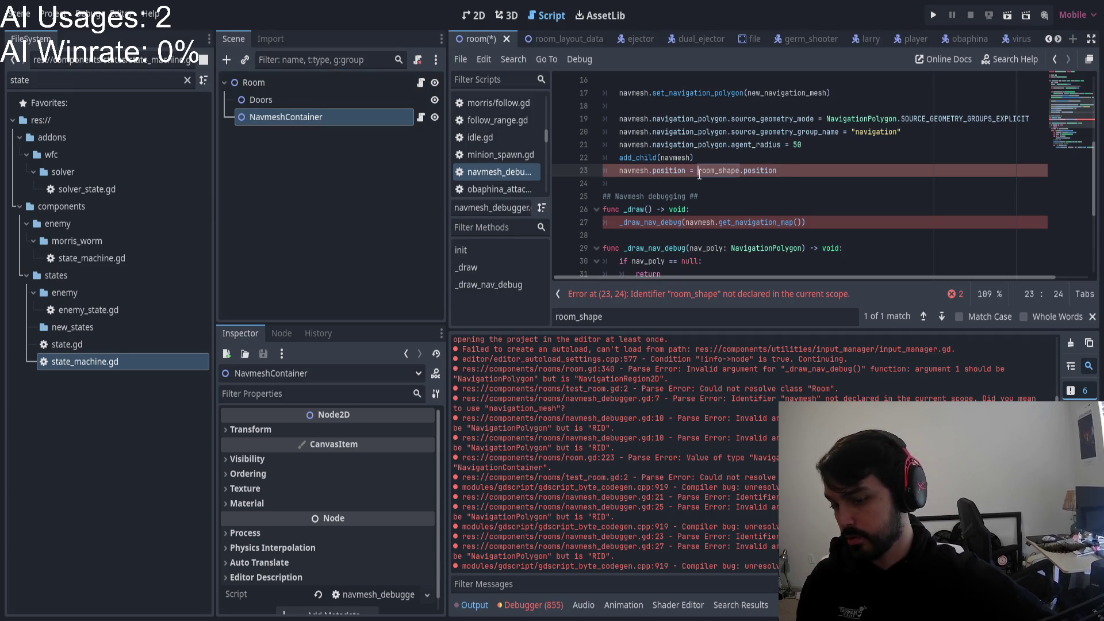
- Change room_shape to room.room_shape and get_navigation_map() to navigation_polygon in navmesh_debugger.gd, then save
{"action": "type", "text": "room."}
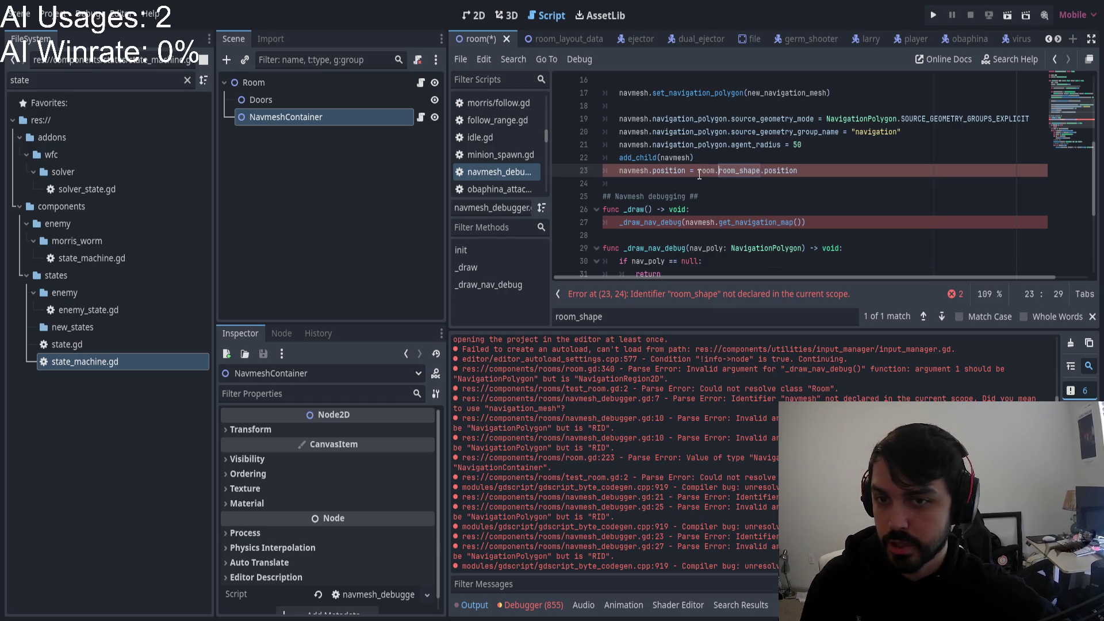
{"action": "double_click", "coordinate": [700, 223]}
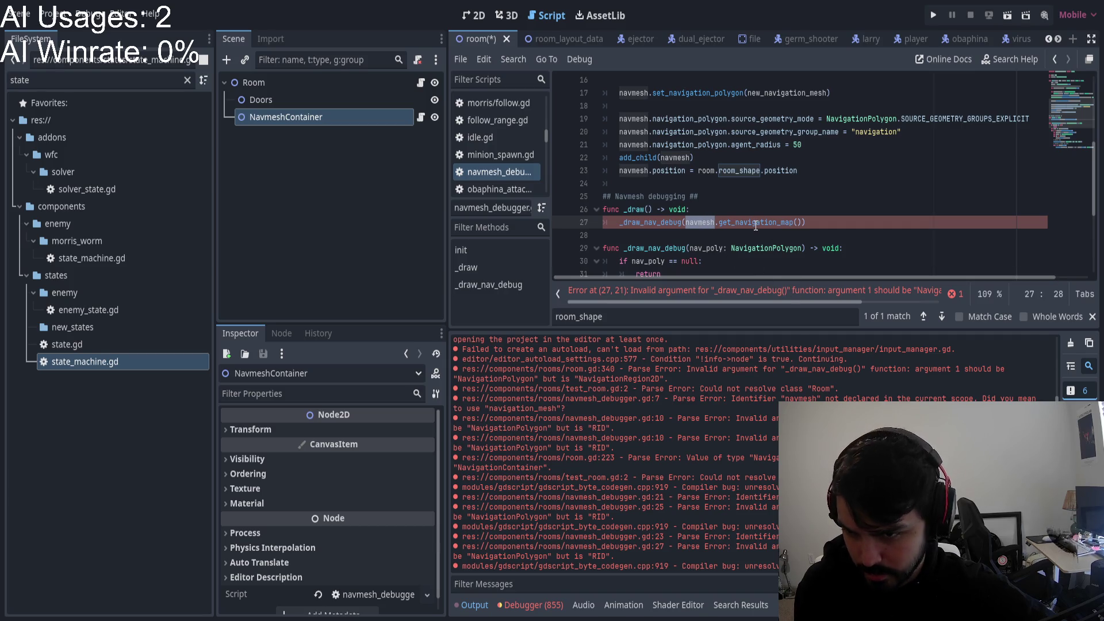
{"action": "key", "text": "Right"}
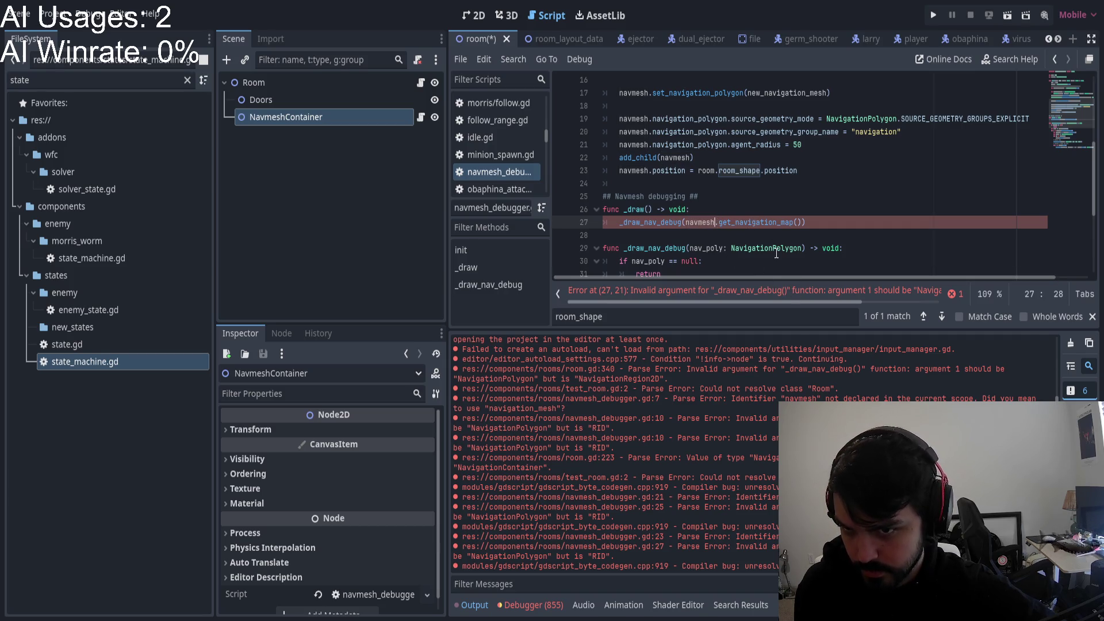
{"action": "key", "text": "ctrl+shift+Right"}
{"action": "key", "text": "shift+Right"}
{"action": "key", "text": "shift+Right"}
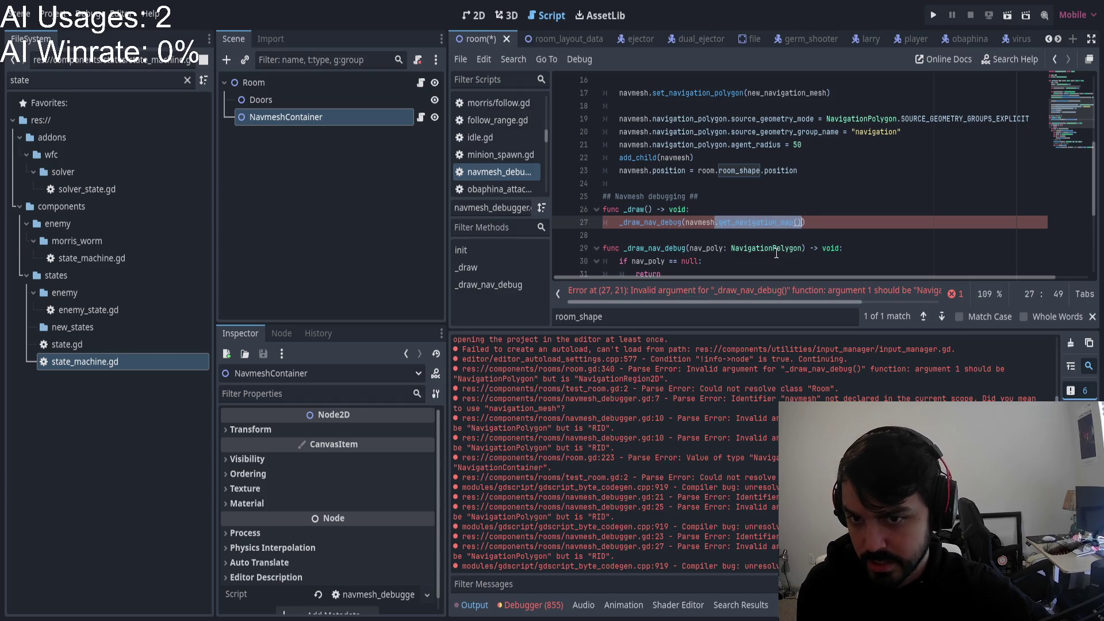
{"action": "key", "text": "BackSpace"}
{"action": "type", "text": ".getNav"}
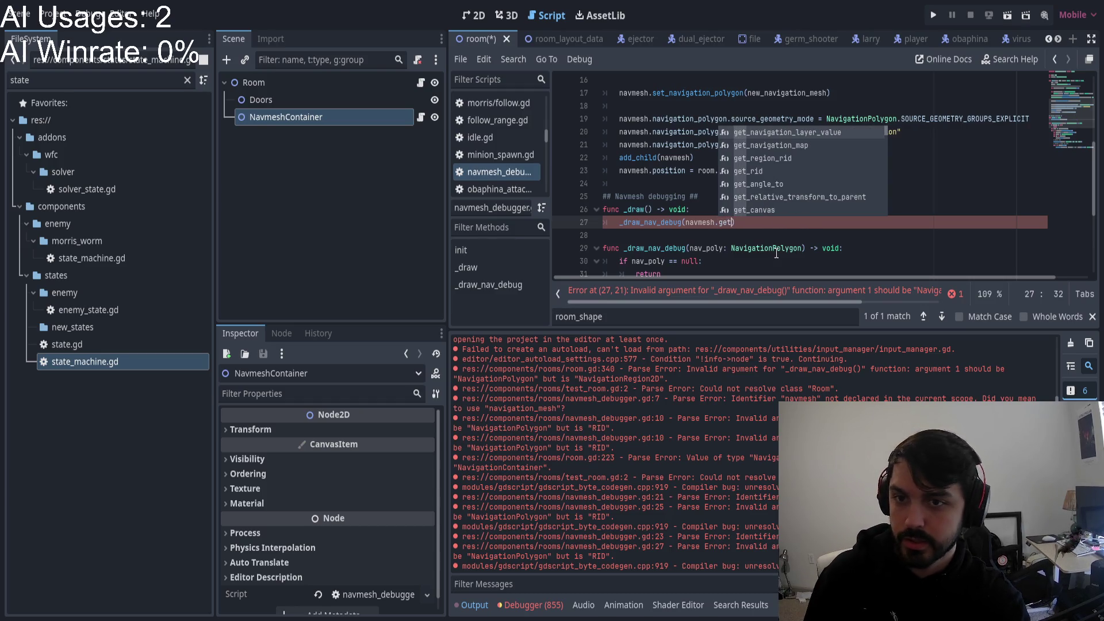
{"action": "key", "text": "BackSpace"}
{"action": "key", "text": "BackSpace"}
{"action": "key", "text": "BackSpace"}
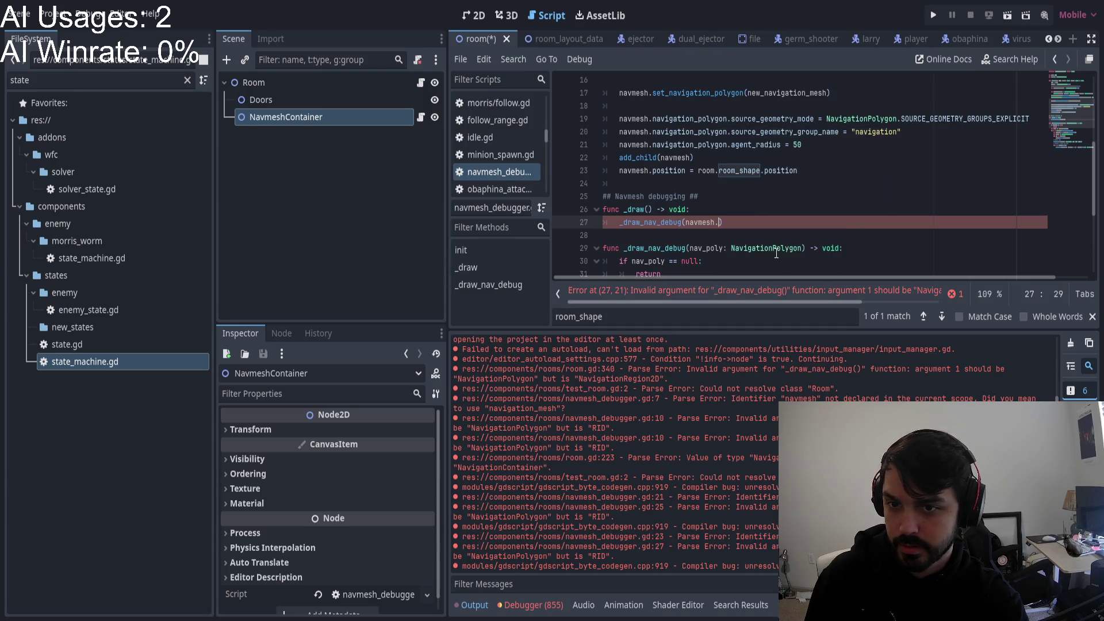
{"action": "type", "text": "nav"}
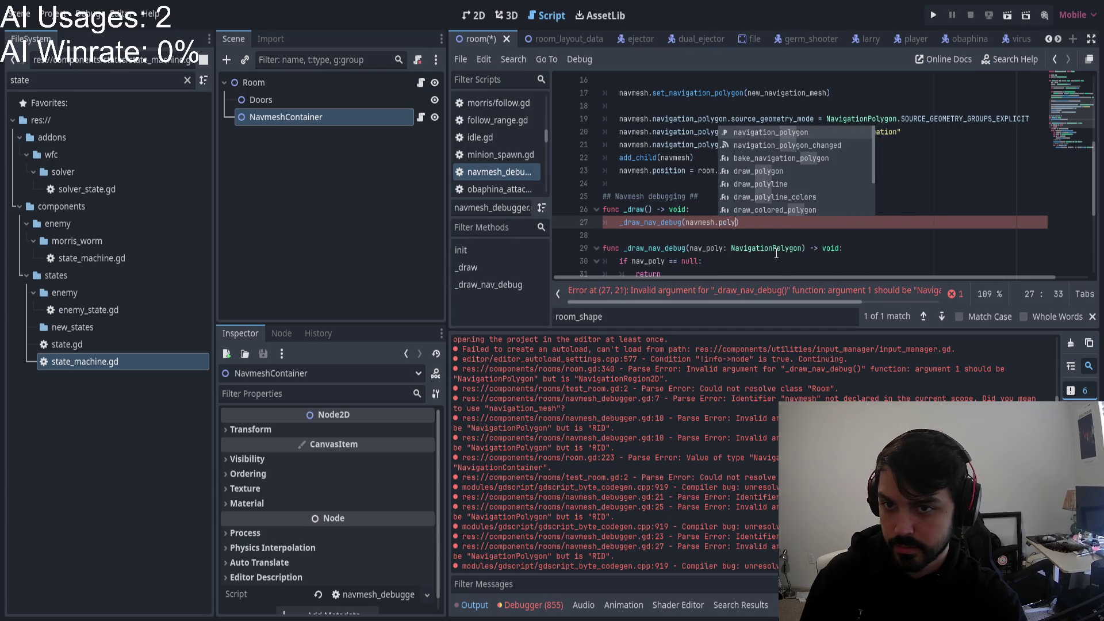
{"action": "key", "text": "Return"}
{"action": "left_click", "coordinate": [844, 220]}
{"action": "key", "text": "ctrl+s"}
- Switch over to the Claude chat window
{"action": "scroll", "coordinate": [844, 219], "scroll_direction": "down", "scroll_amount": 4}
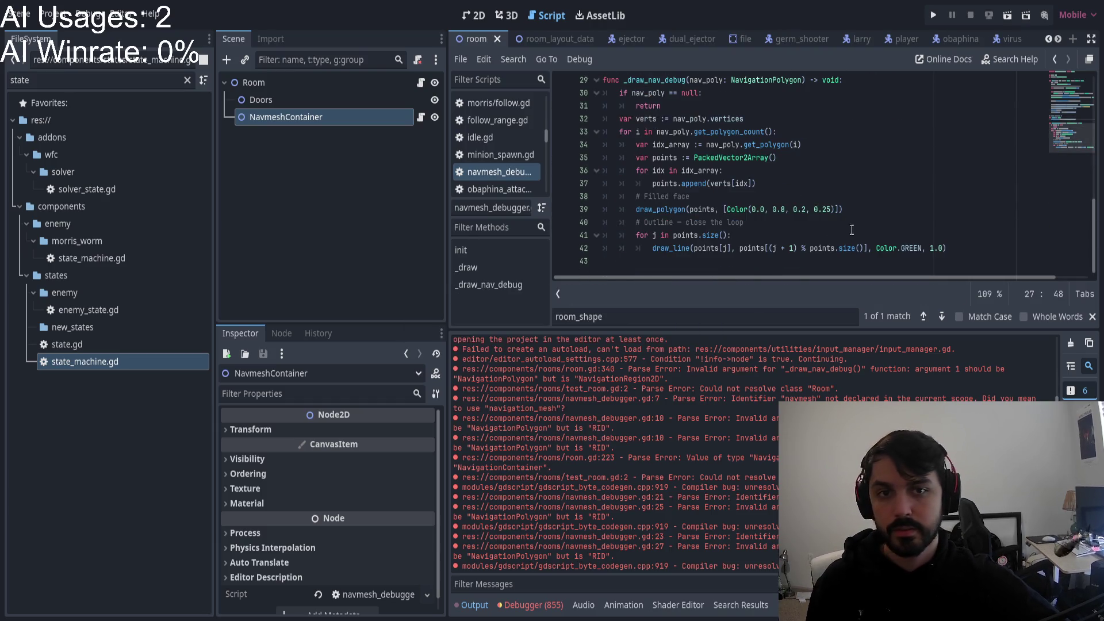
{"action": "scroll", "coordinate": [810, 205], "scroll_direction": "up", "scroll_amount": 3}
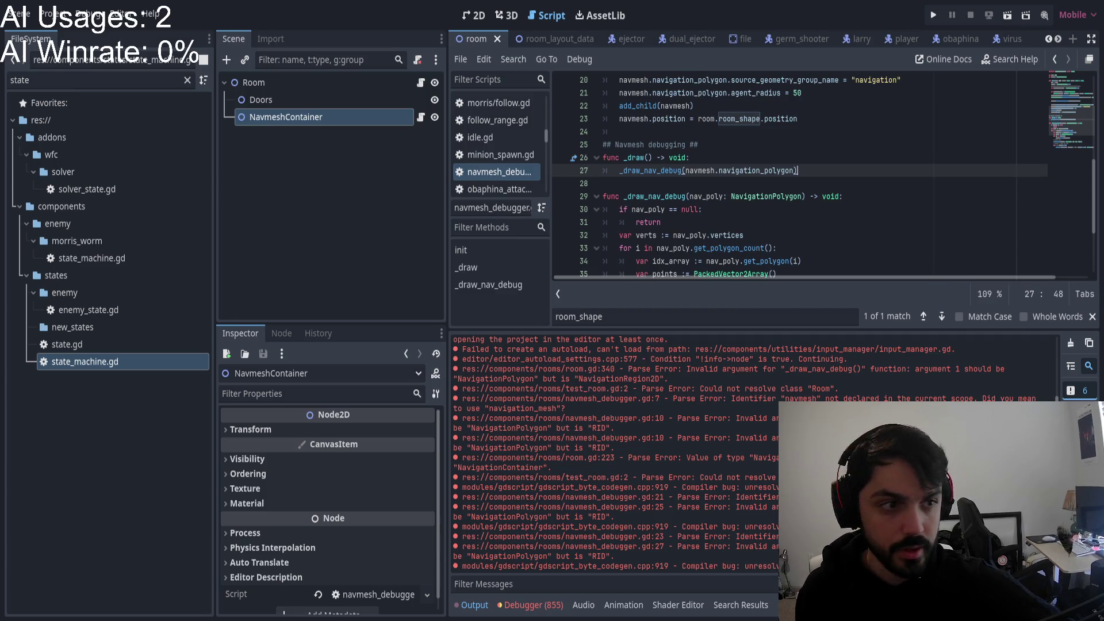
{"action": "key", "text": "alt+Tab"}
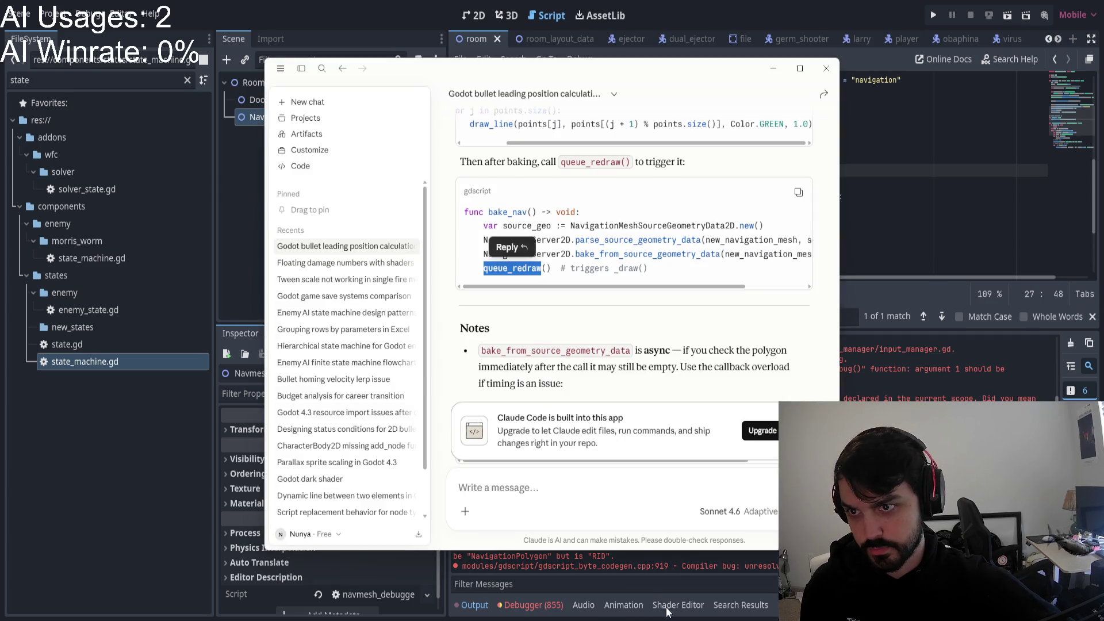
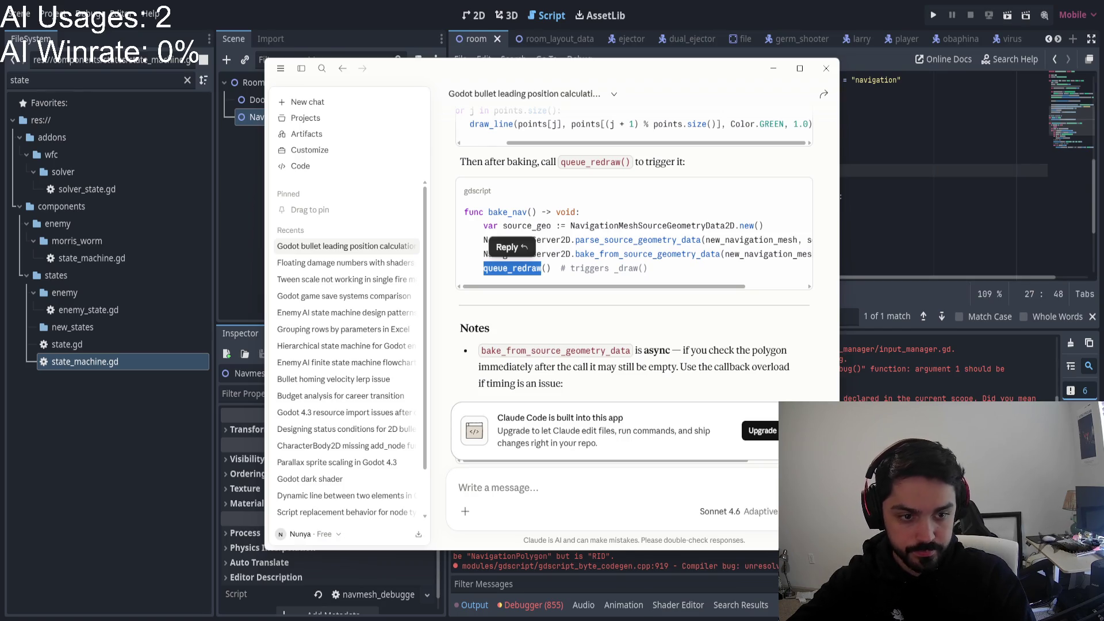
- Select the complete bake_nav example code in Claude's reply, then return to the Godot editor
{"action": "left_click", "coordinate": [634, 282]}
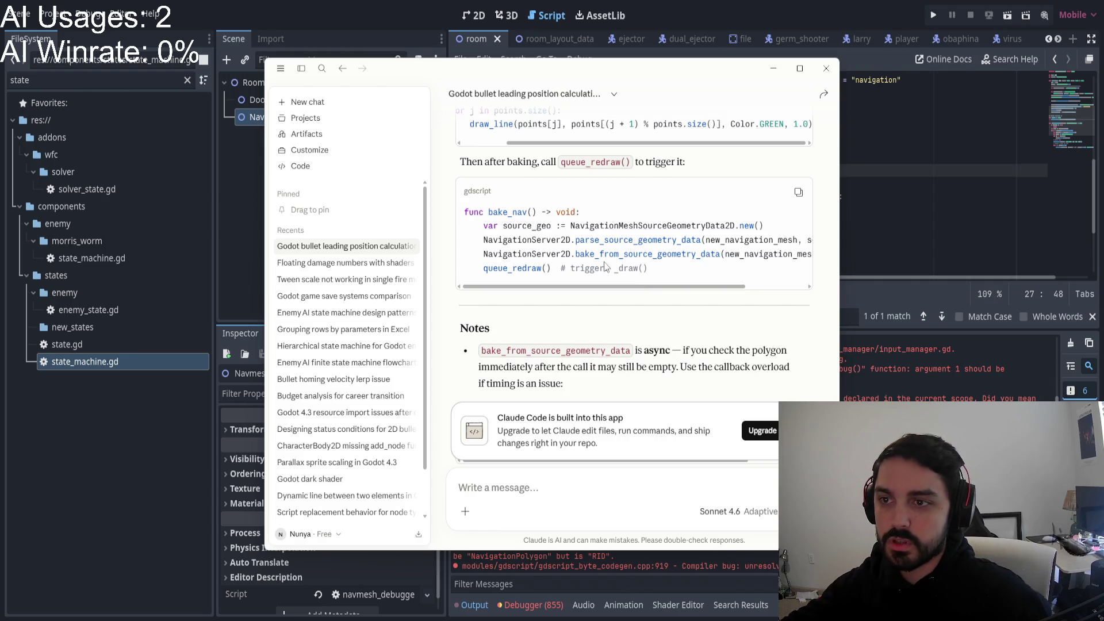
{"action": "mouse_move", "coordinate": [650, 269]}
{"action": "left_mouse_down"}
{"action": "mouse_move", "coordinate": [488, 240]}
{"action": "mouse_move", "coordinate": [450, 217]}
{"action": "left_mouse_up"}
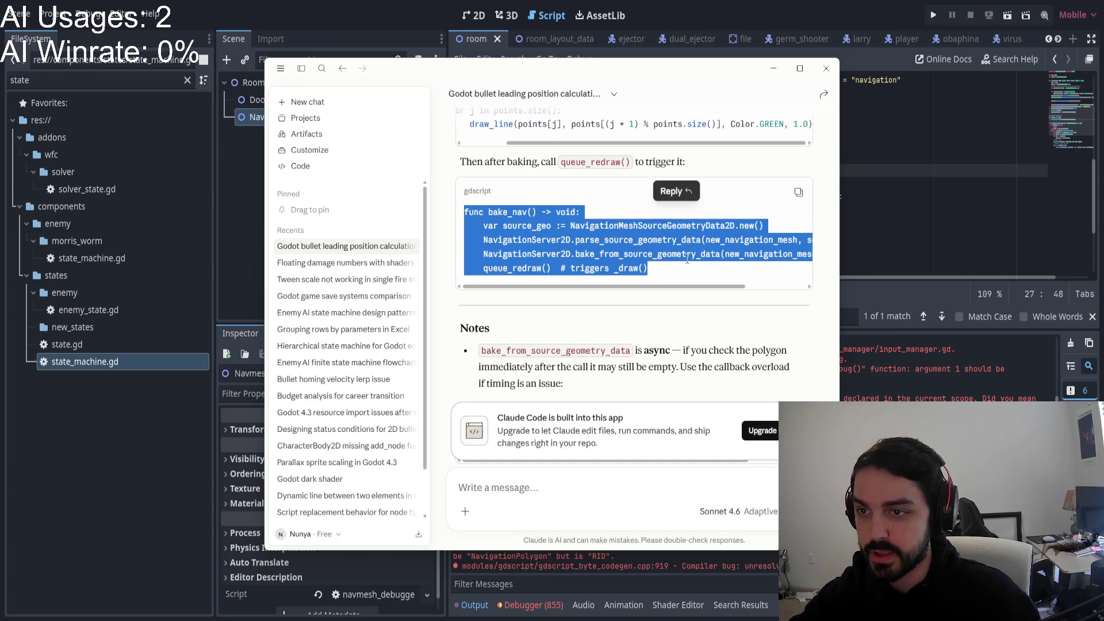
{"action": "key", "text": "alt+Tab"}
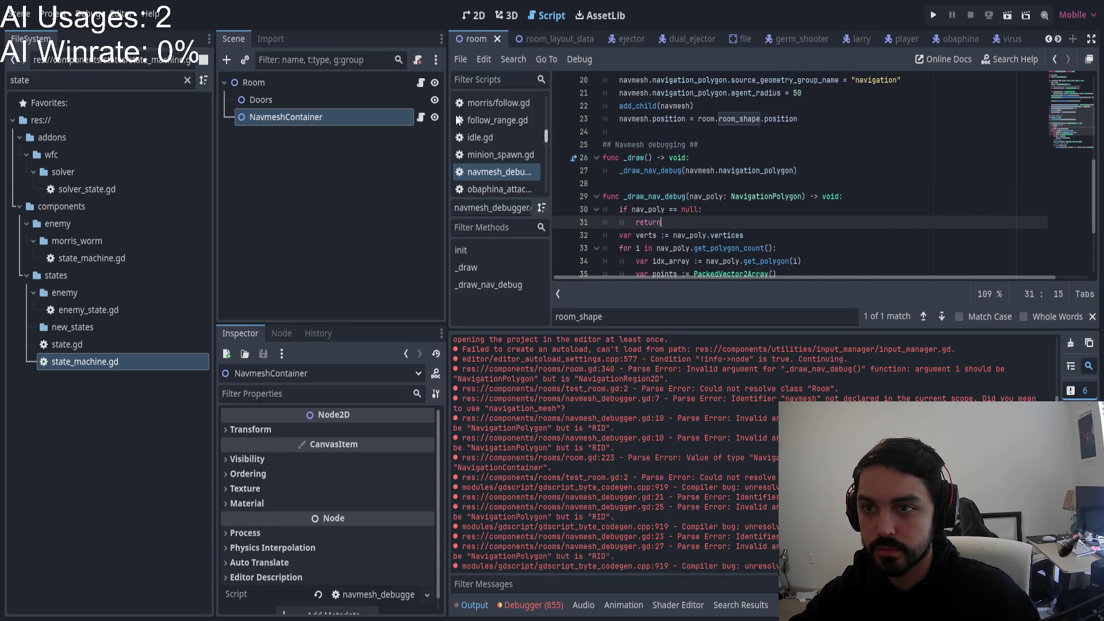
- Search room.gd for 'bake' and select the bake_navigation_polygon() call on line 270
{"action": "scroll", "coordinate": [745, 173], "scroll_direction": "up", "scroll_amount": 1}
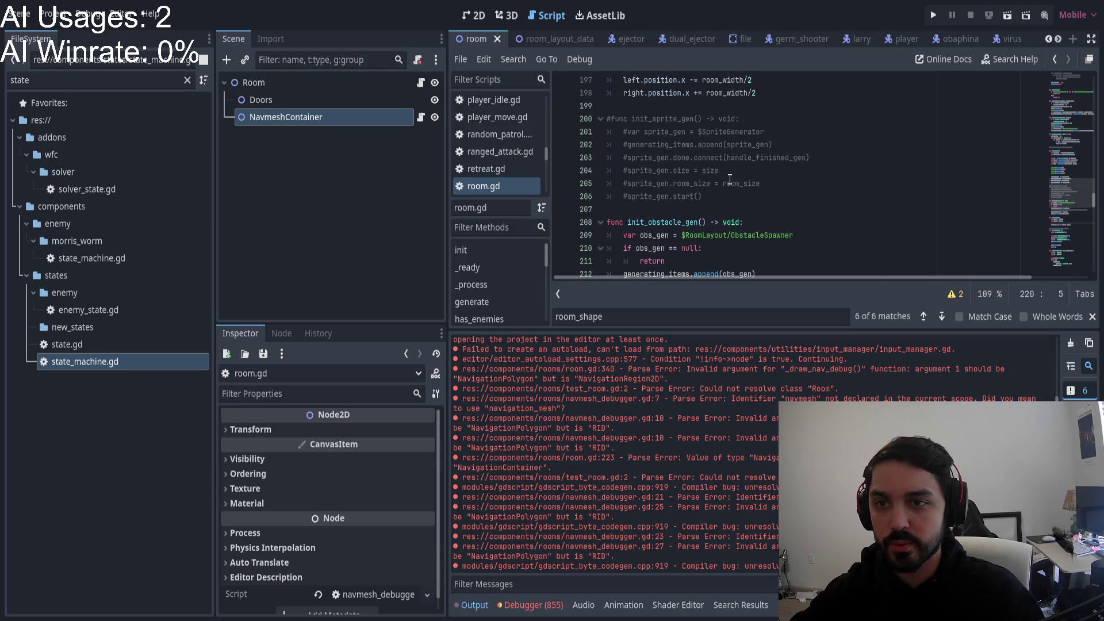
{"action": "scroll", "coordinate": [730, 180], "scroll_direction": "up", "scroll_amount": 3}
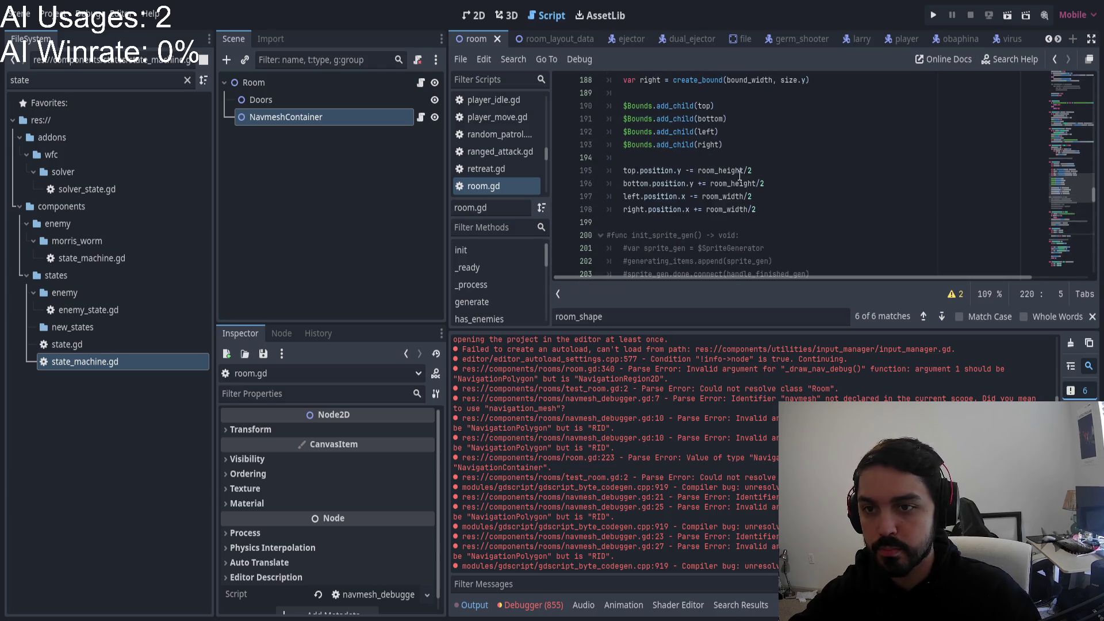
{"action": "left_click", "coordinate": [740, 172]}
{"action": "key", "text": "ctrl+f"}
{"action": "type", "text": "bake"}
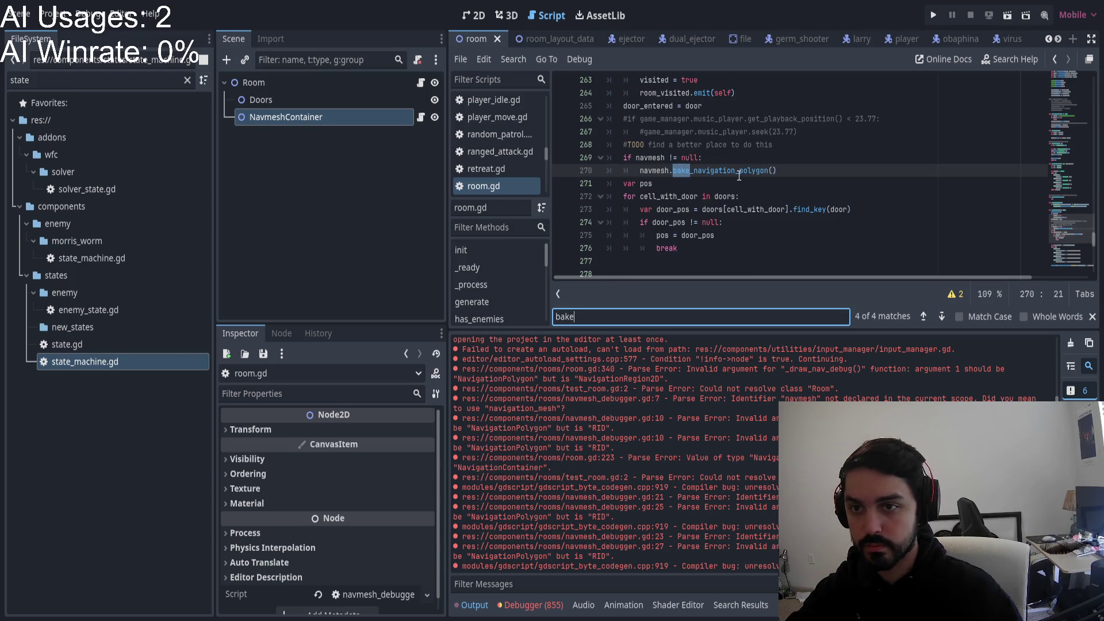
{"action": "scroll", "coordinate": [663, 171], "scroll_direction": "up", "scroll_amount": 3}
{"action": "double_click", "coordinate": [667, 157]}
{"action": "scroll", "coordinate": [693, 182], "scroll_direction": "down", "scroll_amount": 1}
{"action": "scroll", "coordinate": [693, 183], "scroll_direction": "down", "scroll_amount": 3}
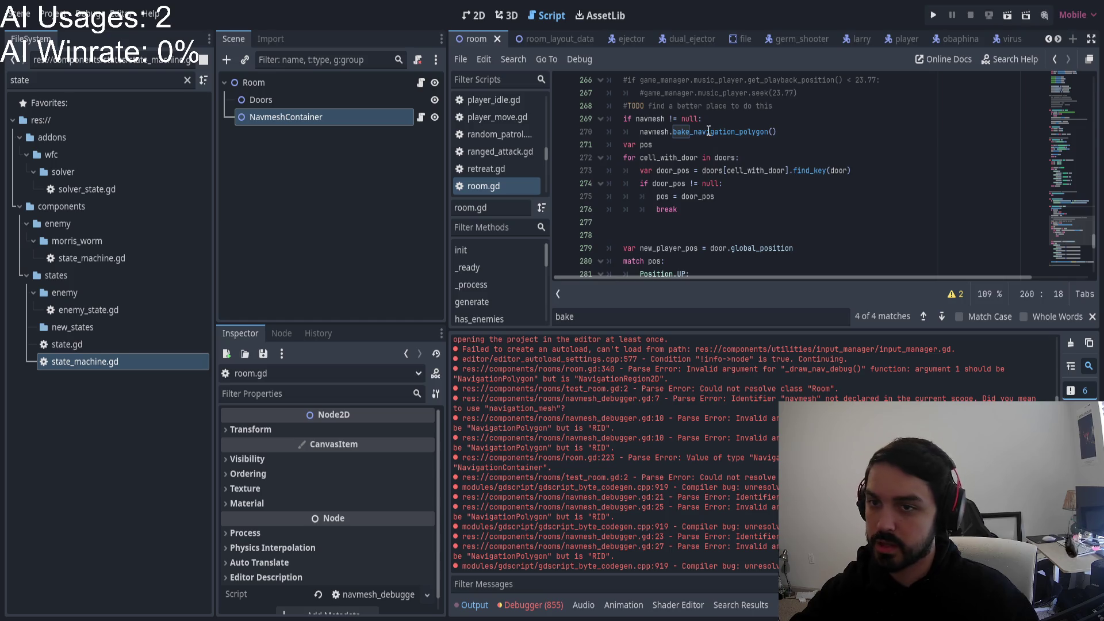
{"action": "left_click", "coordinate": [709, 132]}
{"action": "left_click", "coordinate": [715, 132]}
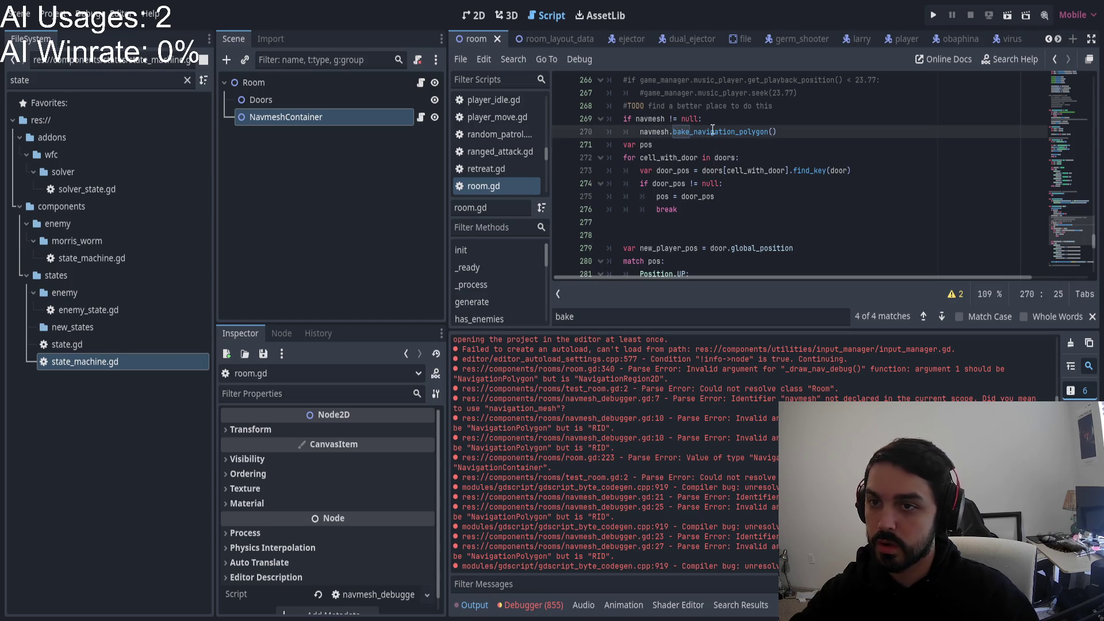
{"action": "double_click", "coordinate": [728, 131]}
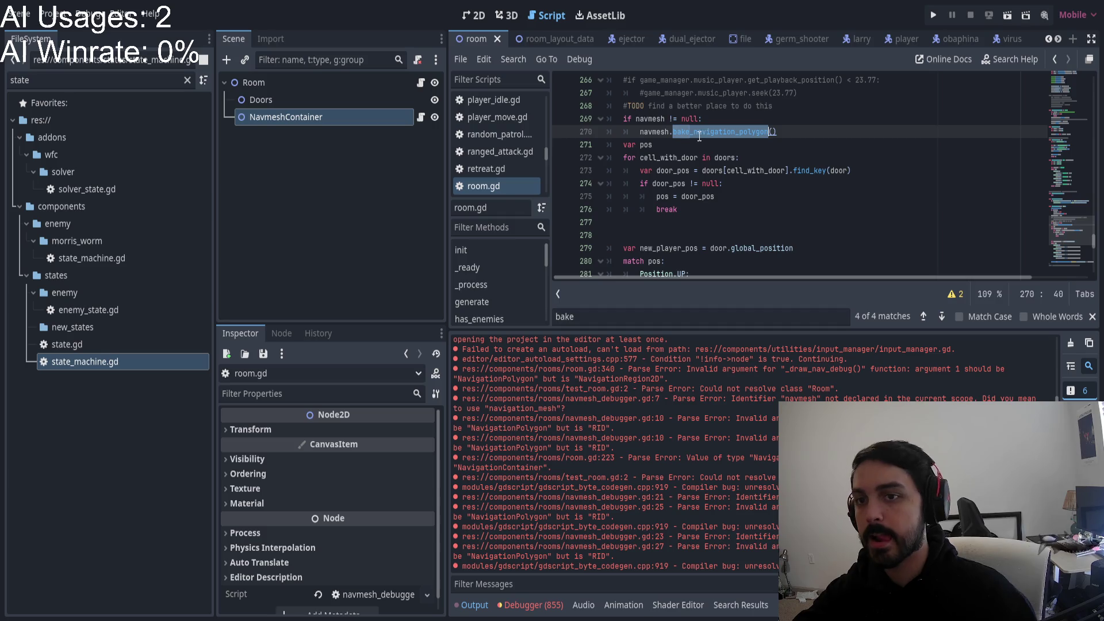
{"action": "left_click", "coordinate": [786, 132], "text": "shift"}
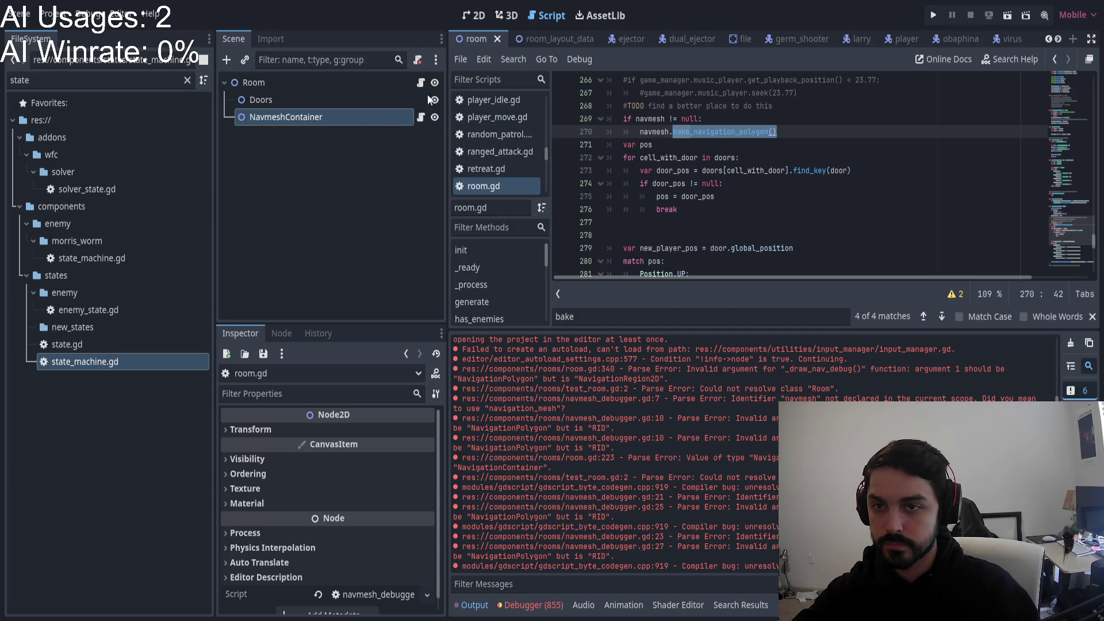
- In NavmeshContainer's navmesh_debugger.gd, write 'func bake_navigation_polygon()' on a new line 25
{"action": "left_click", "coordinate": [421, 117]}
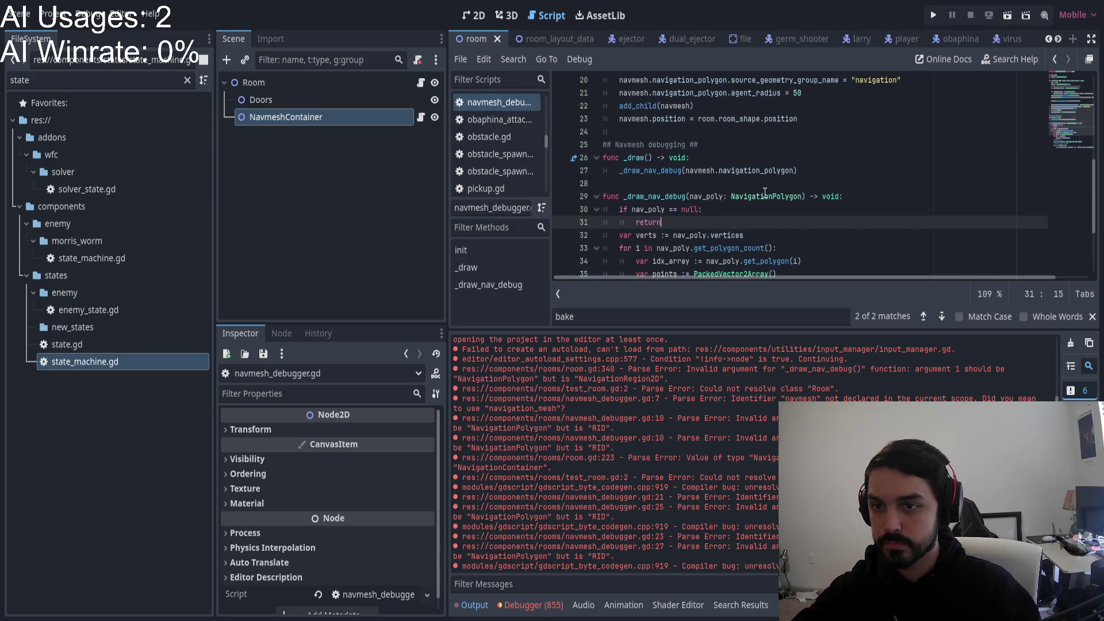
{"action": "scroll", "coordinate": [698, 197], "scroll_direction": "up", "scroll_amount": 5}
{"action": "scroll", "coordinate": [698, 198], "scroll_direction": "down", "scroll_amount": 6}
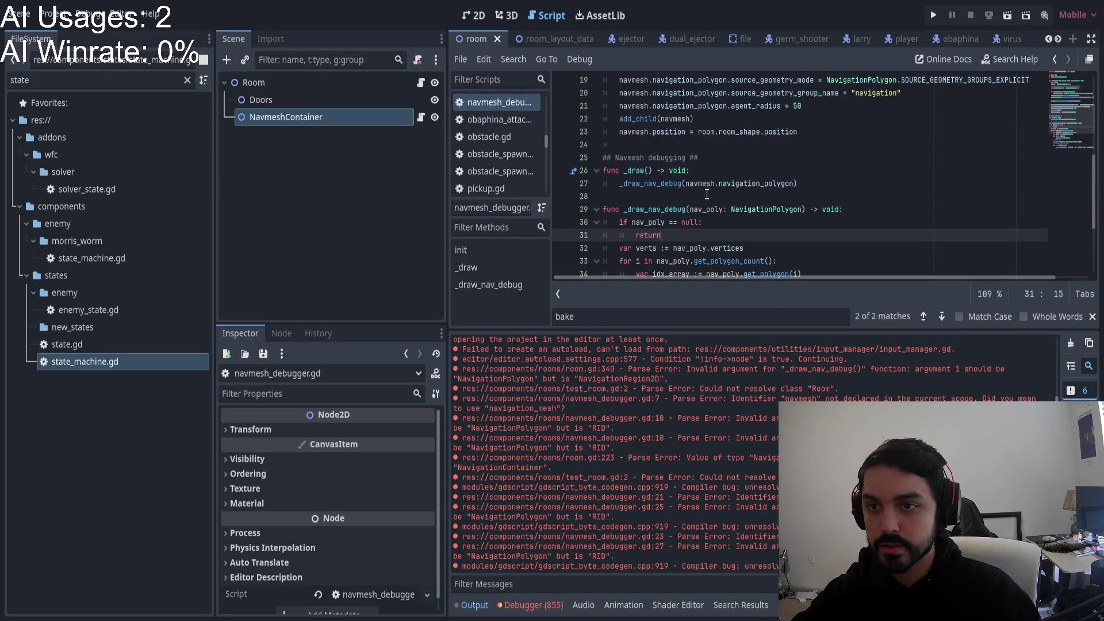
{"action": "left_click", "coordinate": [649, 145]}
{"action": "type", "text": "]"}
{"action": "key", "text": "BackSpace"}
{"action": "key", "text": "Return"}
{"action": "type", "text": "bake_navigation_polygon()"}
{"action": "key", "text": "Home"}
{"action": "type", "text": "func"}
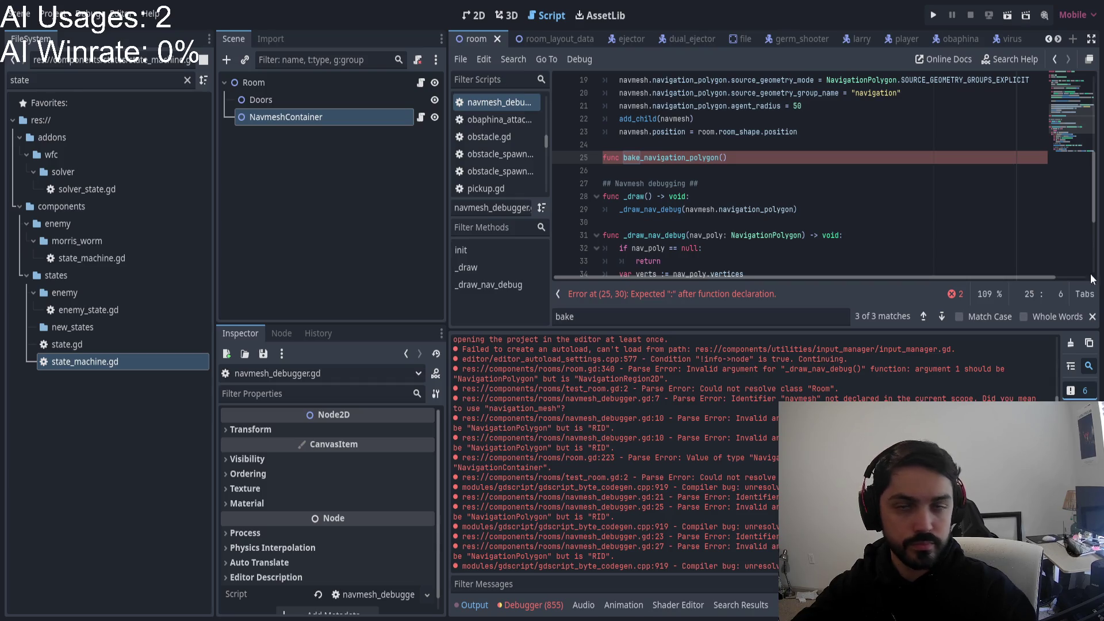
- Add the missing colon to the bake_navigation_polygon() declaration and start its body line
{"action": "left_click", "coordinate": [761, 167]}
{"action": "key", "text": "Up"}
{"action": "key", "text": "End"}
{"action": "type", "text": ":"}
{"action": "key", "text": "Return"}
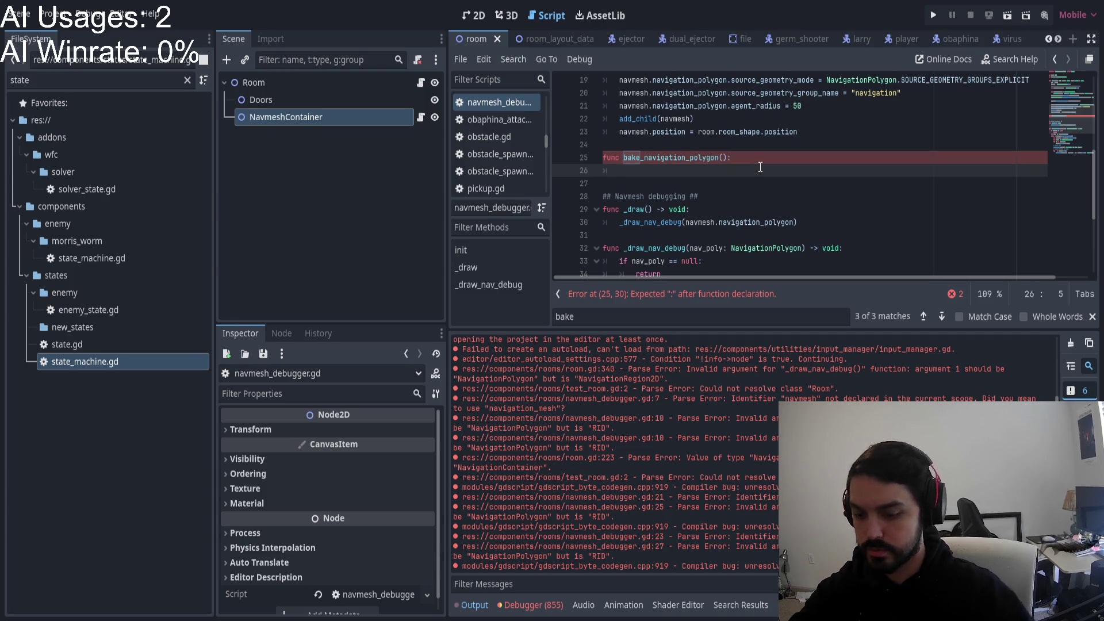
- Write navmesh.bake_navigation_polygon() as the body using autocomplete, save, and switch to room.gd
{"action": "type", "text": "nav"}
{"action": "key", "text": "Return"}
{"action": "type", "text": "."}
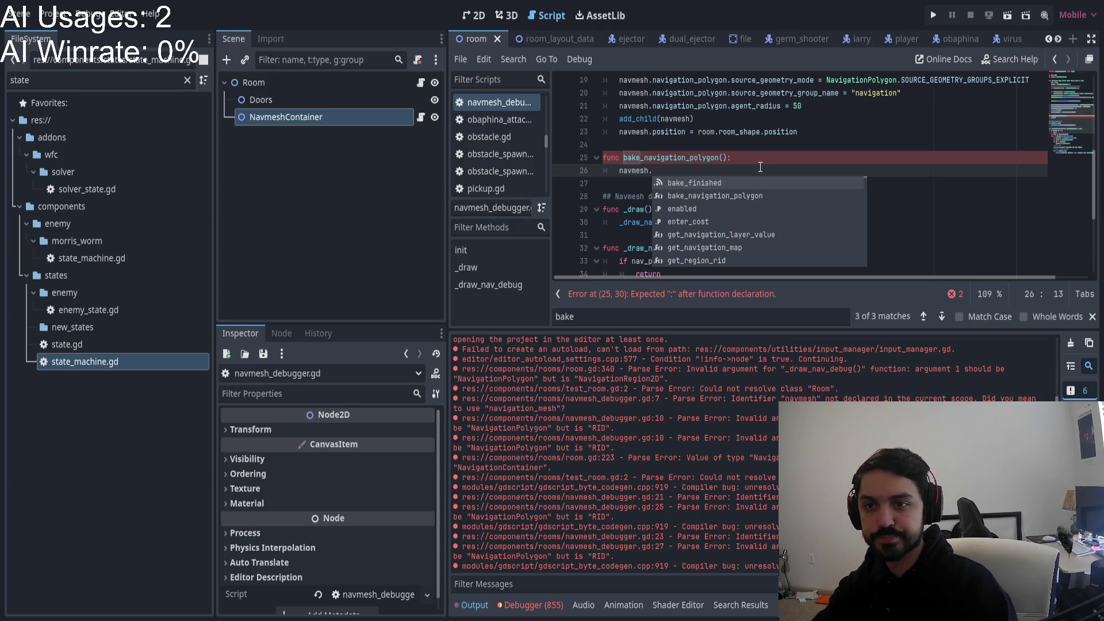
{"action": "type", "text": "bake"}
{"action": "key", "text": "Down"}
{"action": "key", "text": "Return"}
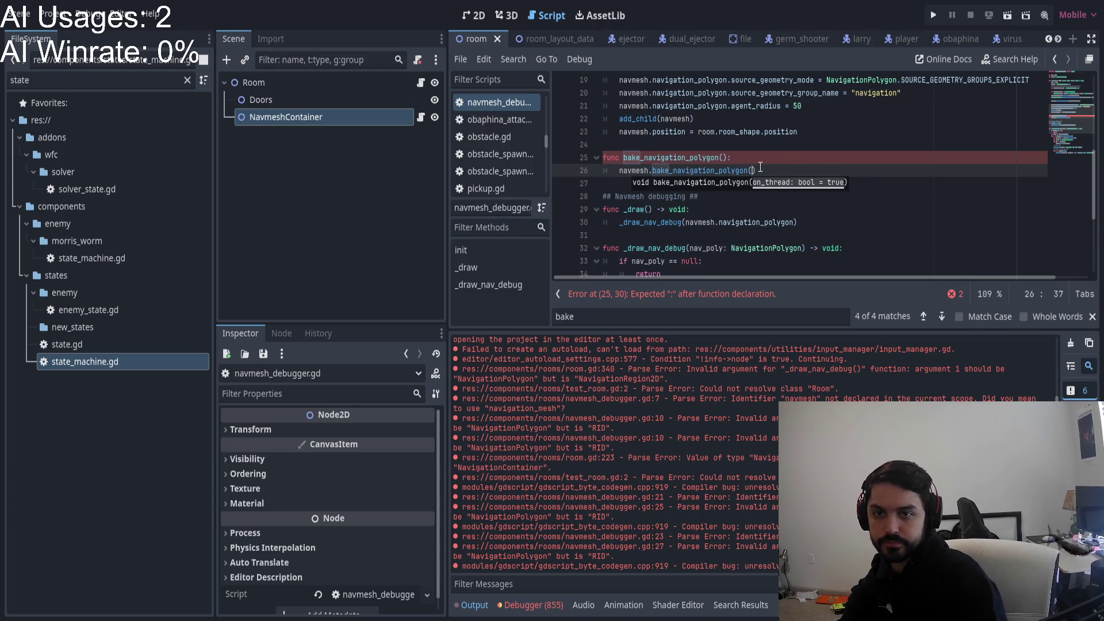
{"action": "key", "text": "ctrl+s"}
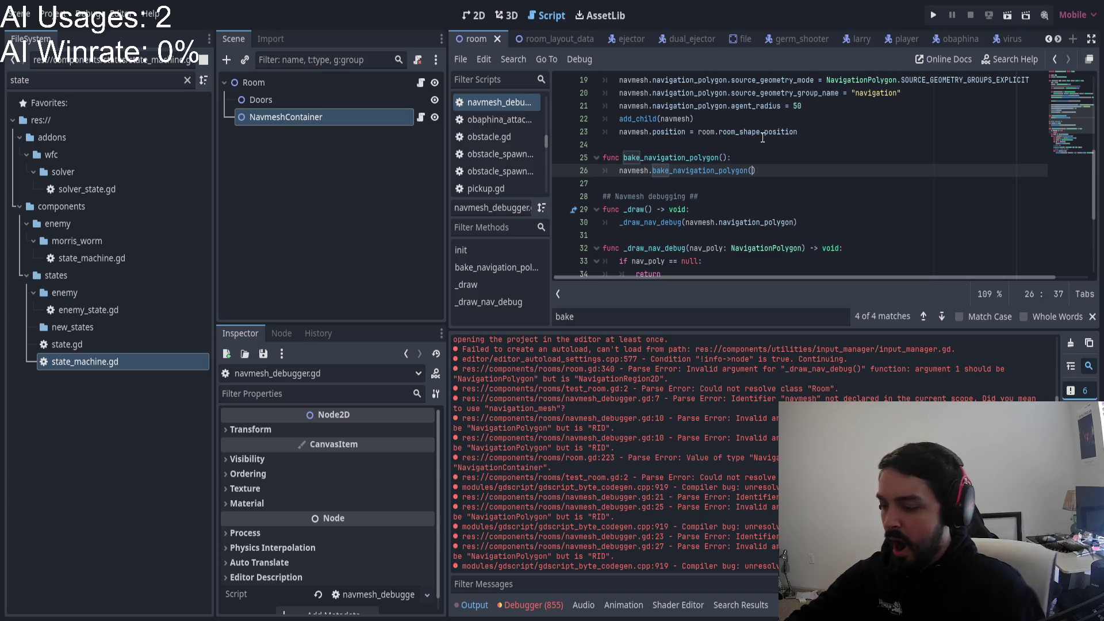
{"action": "key", "text": "Right"}
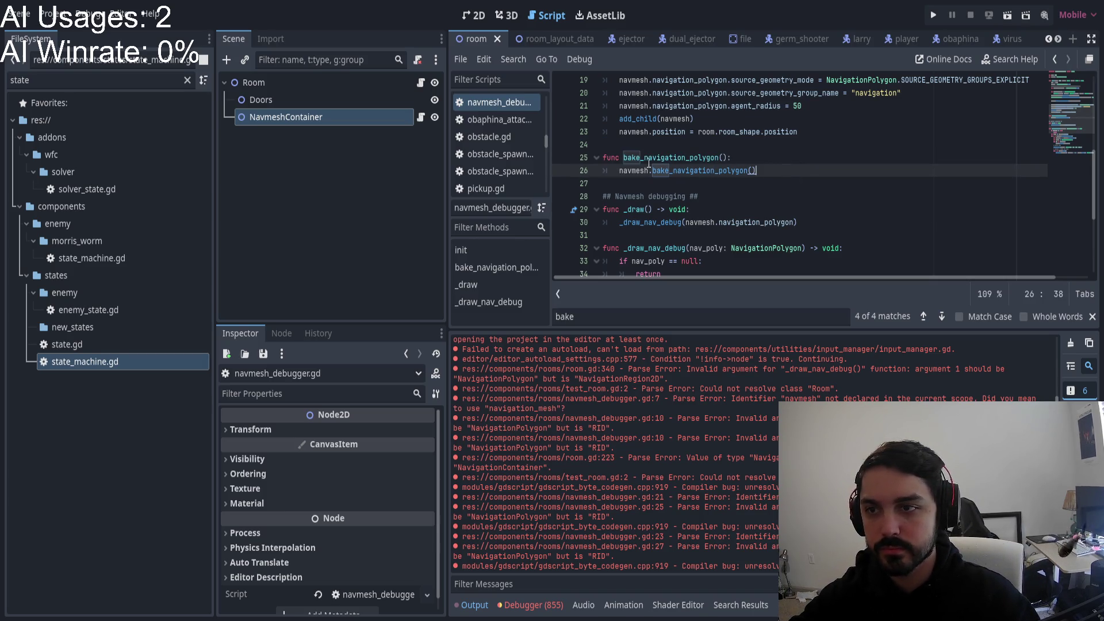
{"action": "left_click", "coordinate": [422, 84]}
- Scroll through room.gd to review its navmesh and helper code
{"action": "key", "text": "shift+Left"}
{"action": "key", "text": "shift+Left"}
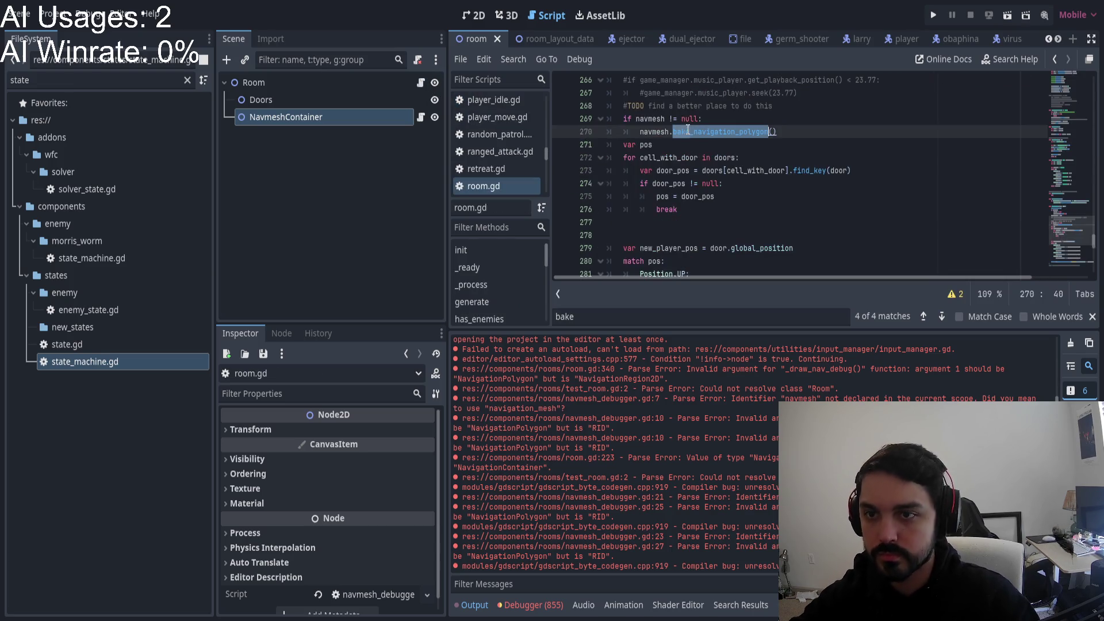
{"action": "scroll", "coordinate": [739, 167], "scroll_direction": "down", "scroll_amount": 12}
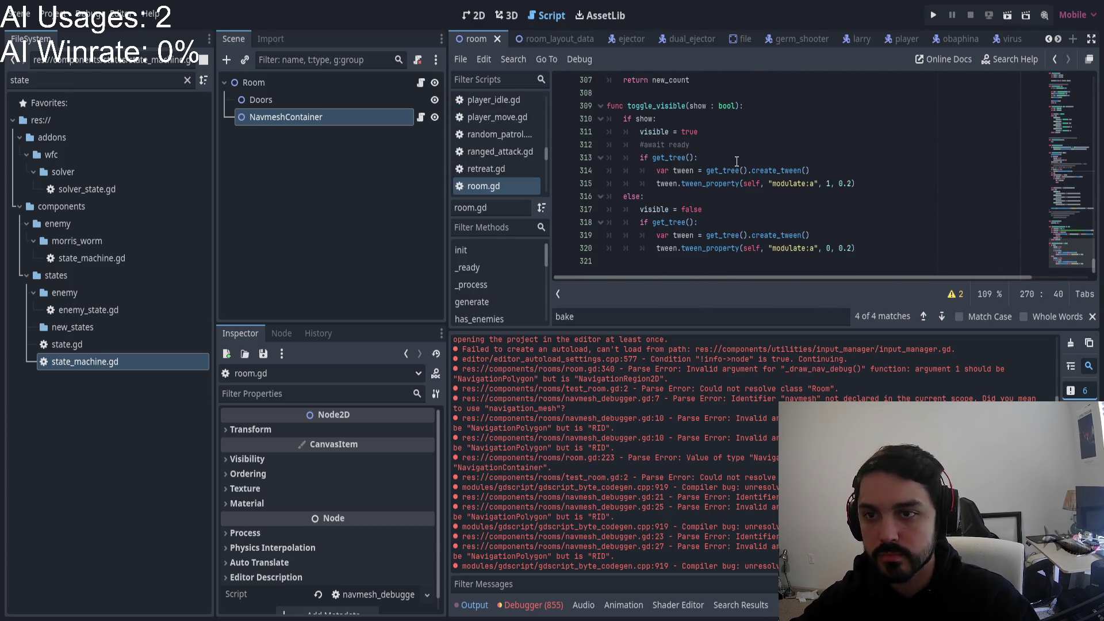
{"action": "scroll", "coordinate": [727, 169], "scroll_direction": "up", "scroll_amount": 3}
{"action": "scroll", "coordinate": [725, 168], "scroll_direction": "up", "scroll_amount": 12}
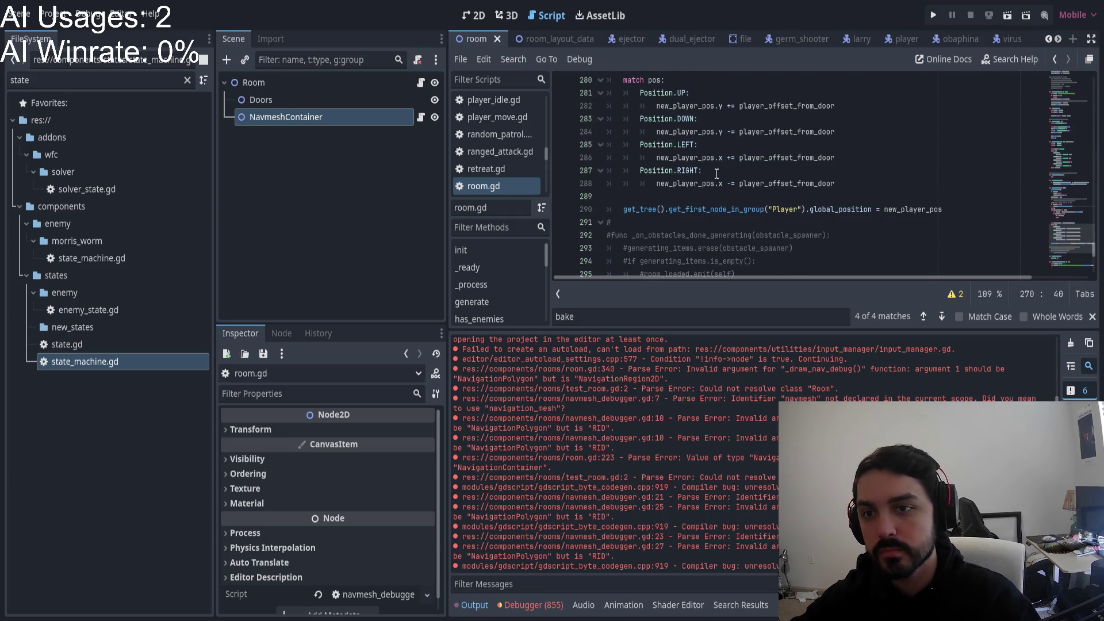
{"action": "scroll", "coordinate": [716, 174], "scroll_direction": "up", "scroll_amount": 5}
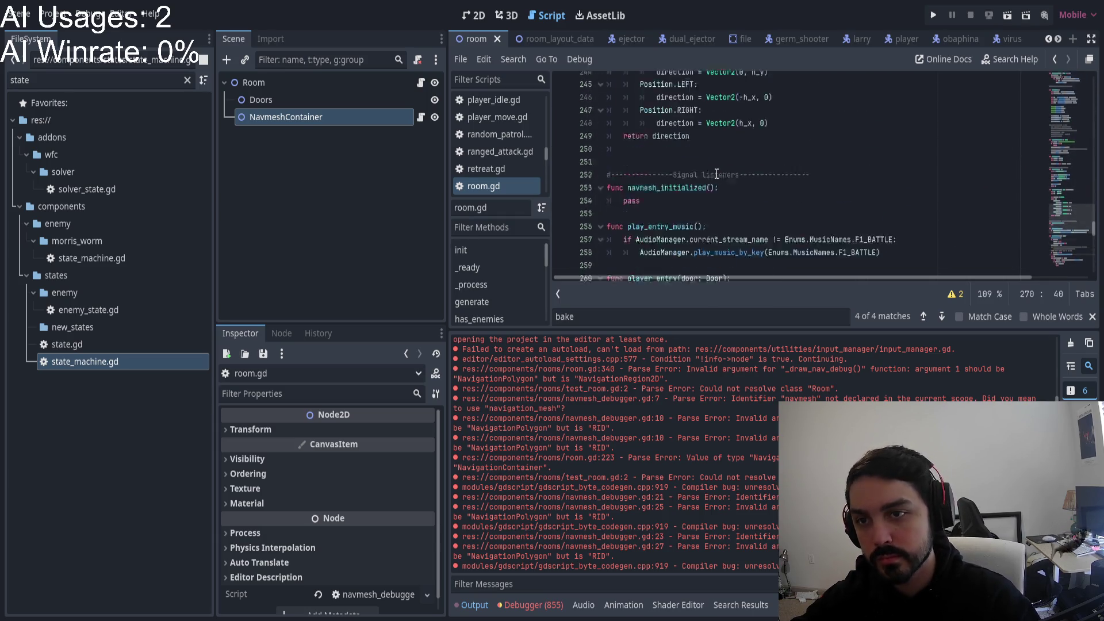
{"action": "scroll", "coordinate": [715, 174], "scroll_direction": "down", "scroll_amount": 2}
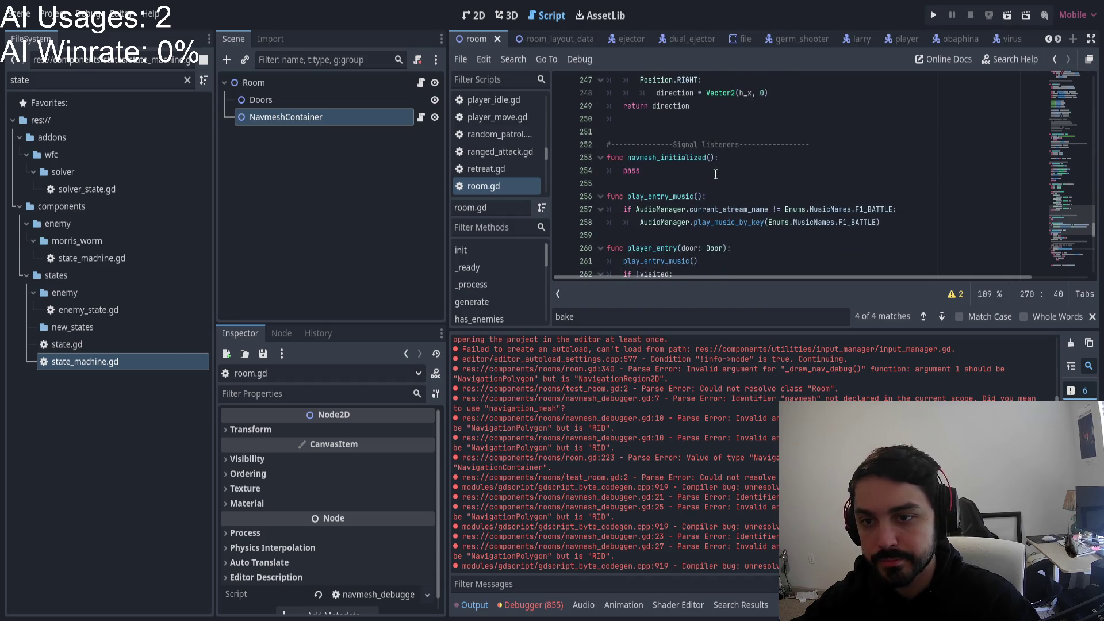
{"action": "scroll", "coordinate": [689, 184], "scroll_direction": "up", "scroll_amount": 13}
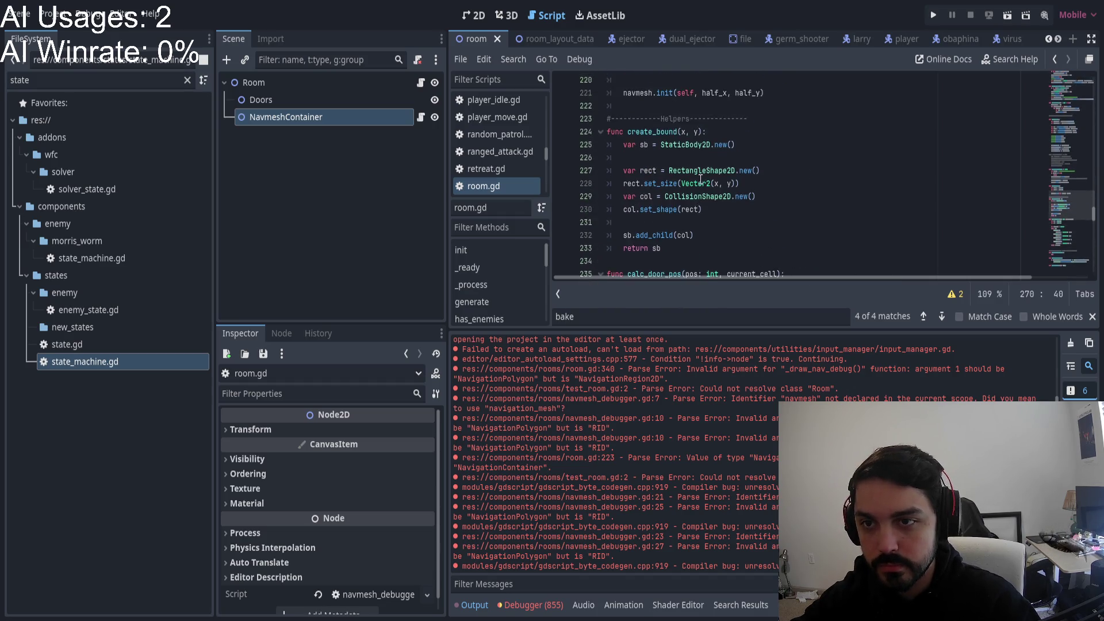
{"action": "scroll", "coordinate": [702, 179], "scroll_direction": "down", "scroll_amount": 3}
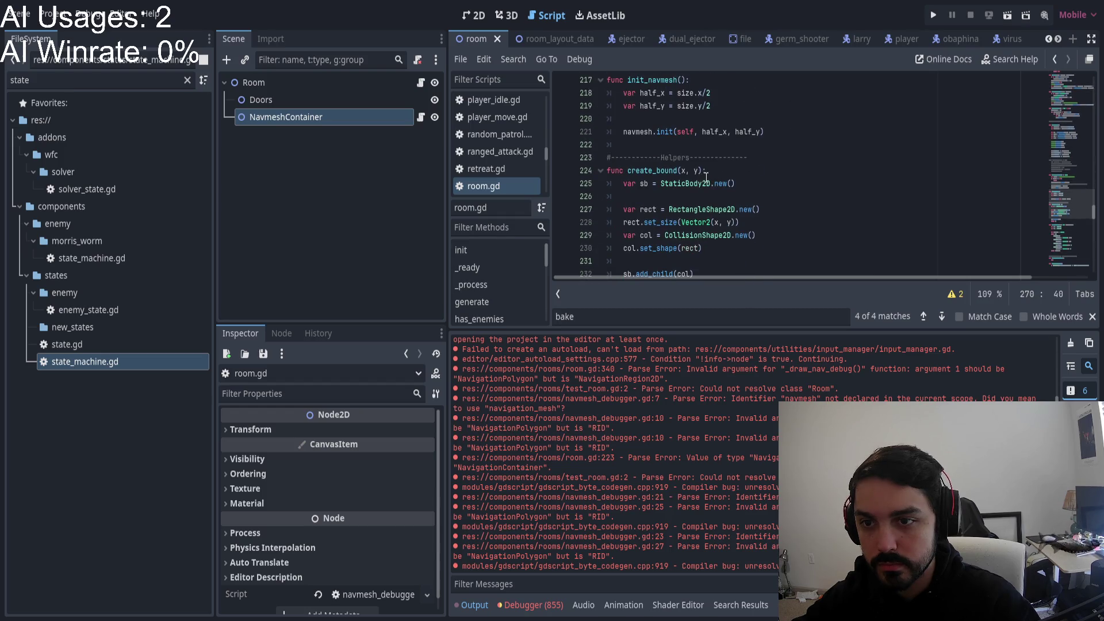
{"action": "scroll", "coordinate": [749, 178], "scroll_direction": "up", "scroll_amount": 6}
{"action": "scroll", "coordinate": [749, 177], "scroll_direction": "up", "scroll_amount": 4}
{"action": "key", "text": "alt+Tab"}
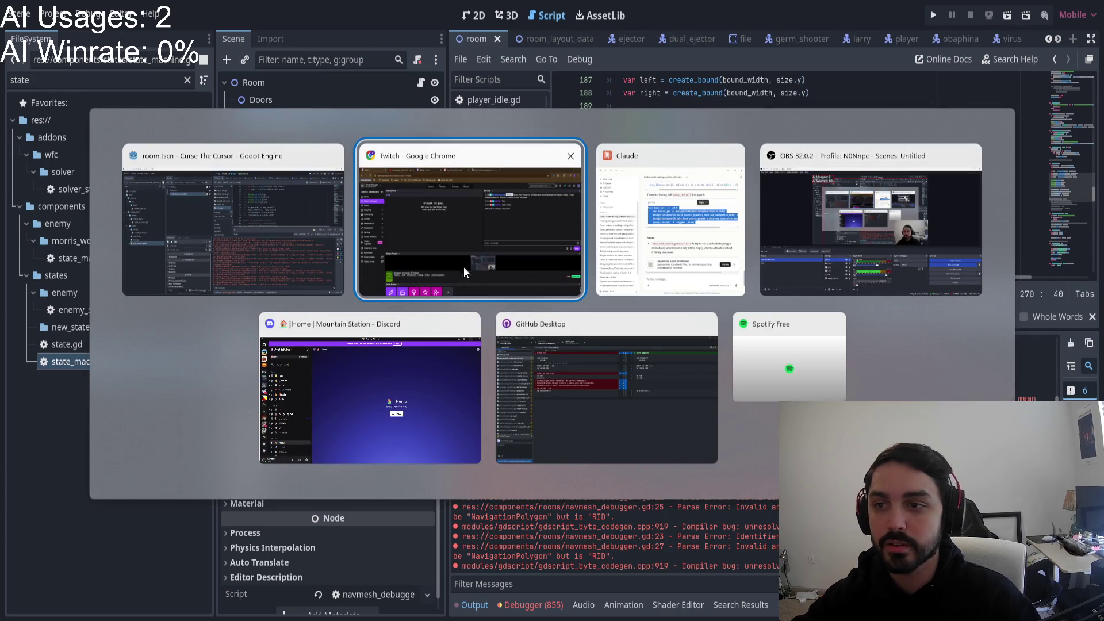
- Switch from Godot to the browser playing YouTube and raise the system volume
{"action": "key", "text": "Escape"}
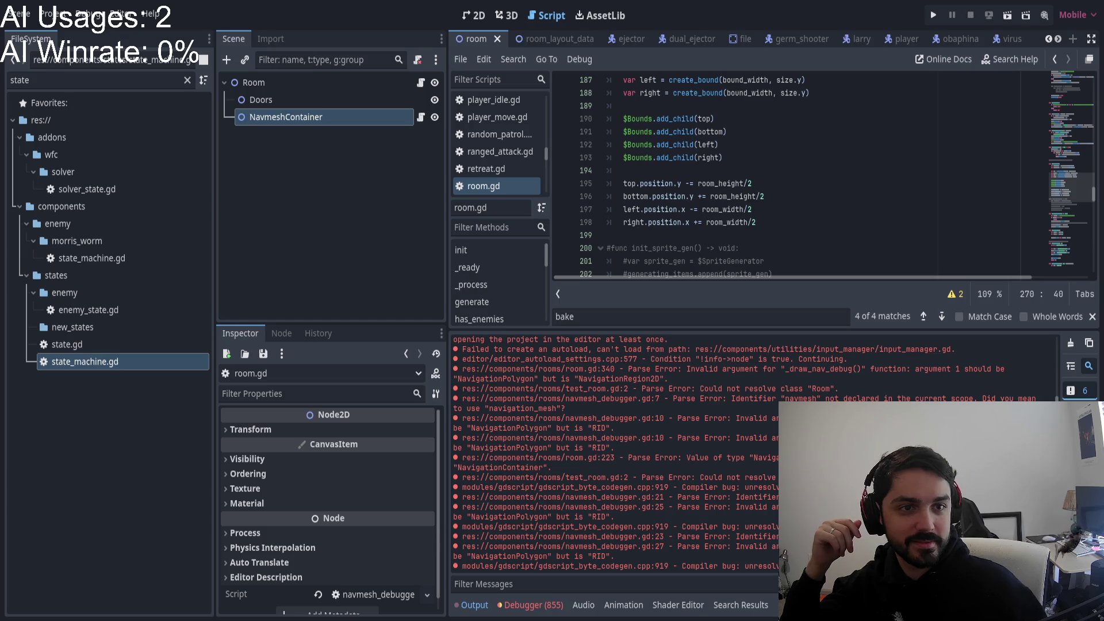
{"action": "key", "text": "alt+Tab"}
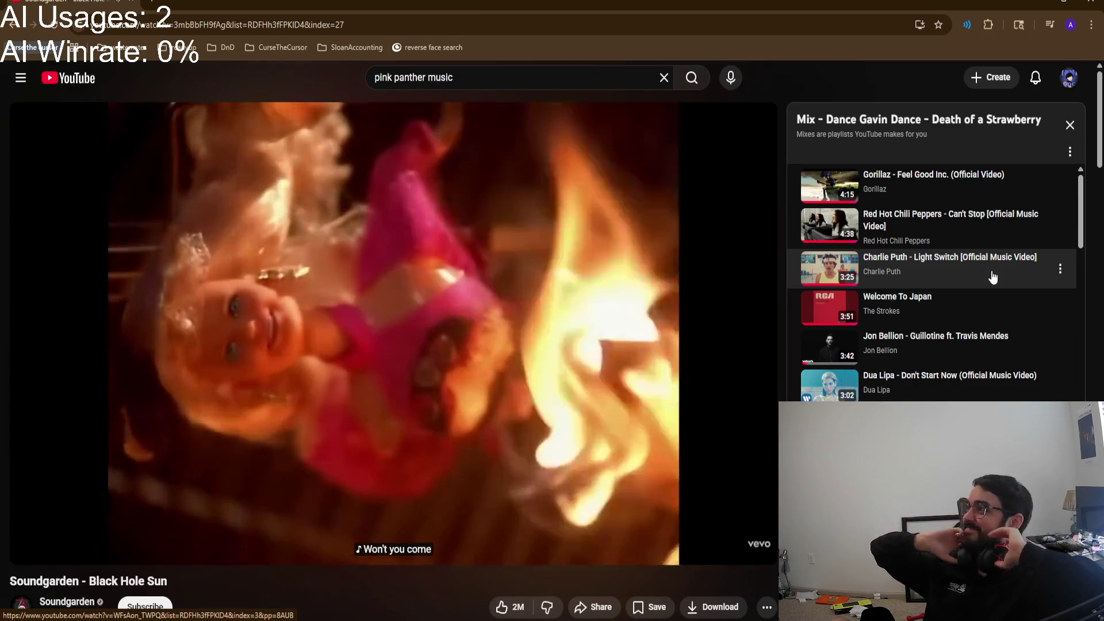
{"action": "key", "text": "XF86AudioRaiseVolume"}
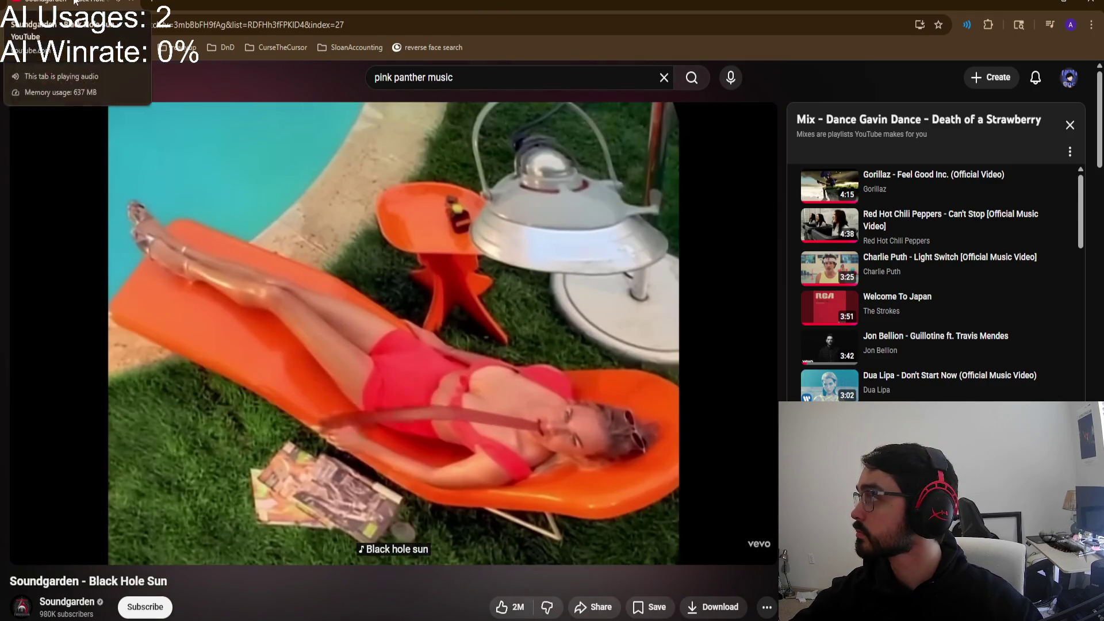
- Restore the Chrome window from maximized to a smaller window
{"action": "mouse_move", "coordinate": [103, 3]}
{"action": "left_mouse_down"}
{"action": "mouse_move", "coordinate": [154, 60]}
{"action": "mouse_move", "coordinate": [0, 173]}
{"action": "left_mouse_up"}
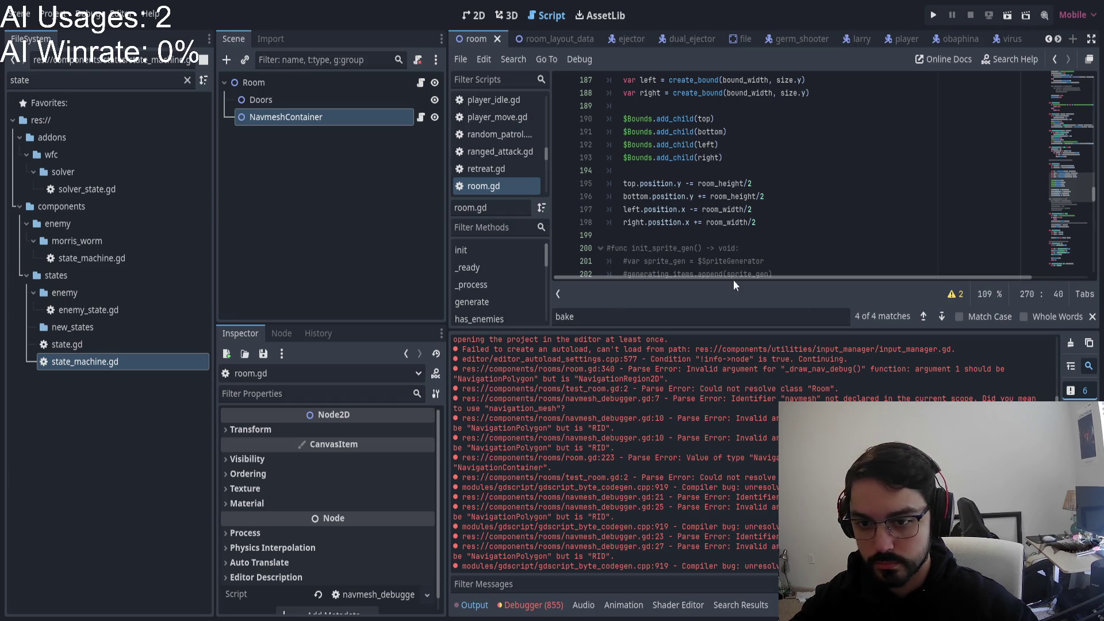
- Delete the print("REBAKED NAVMESH") debug line from room.gd and save the script
{"action": "scroll", "coordinate": [763, 245], "scroll_direction": "down", "scroll_amount": 4}
{"action": "scroll", "coordinate": [737, 211], "scroll_direction": "up", "scroll_amount": 3}
{"action": "scroll", "coordinate": [749, 216], "scroll_direction": "up", "scroll_amount": 4}
{"action": "scroll", "coordinate": [772, 215], "scroll_direction": "up", "scroll_amount": 3}
{"action": "scroll", "coordinate": [782, 211], "scroll_direction": "up", "scroll_amount": 10}
{"action": "scroll", "coordinate": [735, 218], "scroll_direction": "up", "scroll_amount": 7}
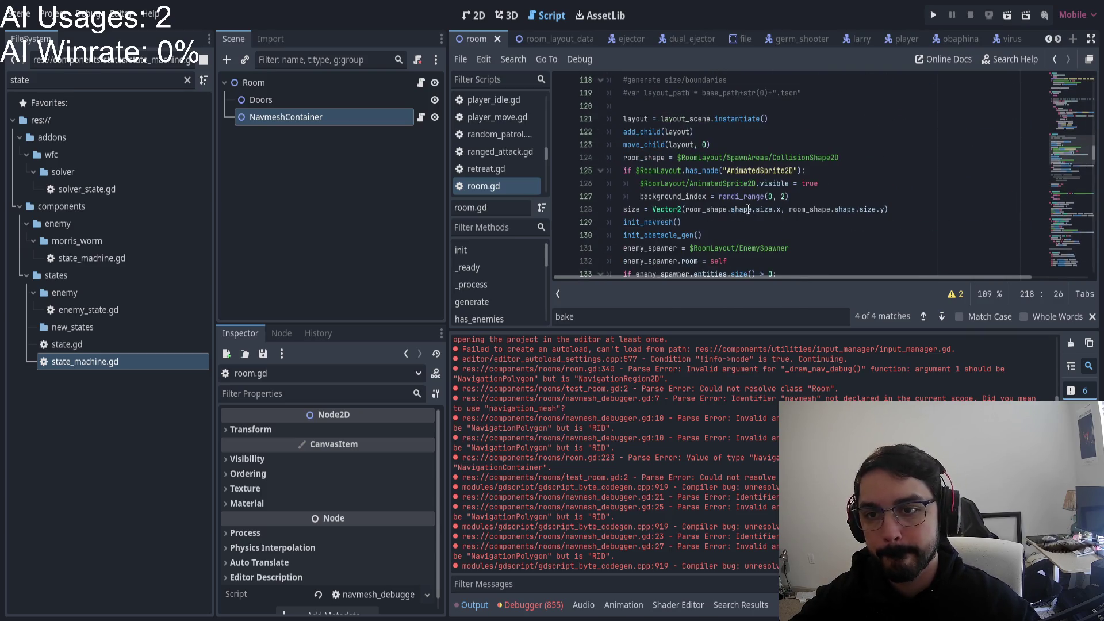
{"action": "scroll", "coordinate": [745, 218], "scroll_direction": "up", "scroll_amount": 6}
{"action": "scroll", "coordinate": [736, 230], "scroll_direction": "up", "scroll_amount": 4}
{"action": "scroll", "coordinate": [730, 241], "scroll_direction": "down", "scroll_amount": 4}
{"action": "left_click", "coordinate": [727, 248]}
{"action": "double_click", "coordinate": [715, 235]}
{"action": "key", "text": "BackSpace"}
{"action": "left_click", "coordinate": [740, 236]}
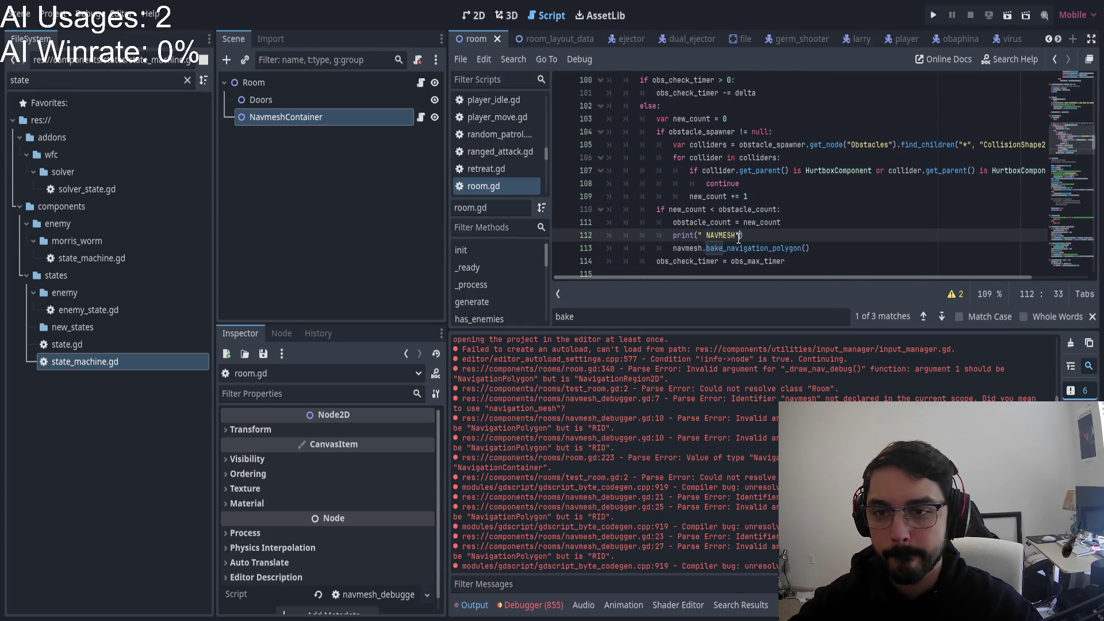
{"action": "key", "text": "ctrl+shift+k"}
{"action": "key", "text": "ctrl+s"}
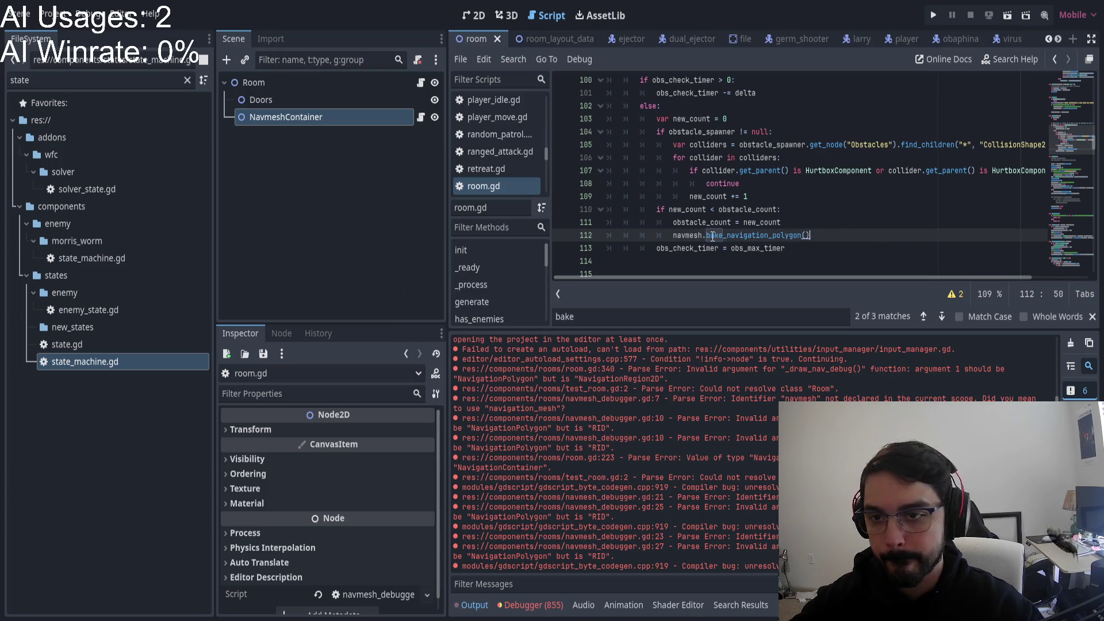
- Switch to navmesh_debugger.gd and select the navmesh_initialized callback name
{"action": "left_click", "coordinate": [420, 117]}
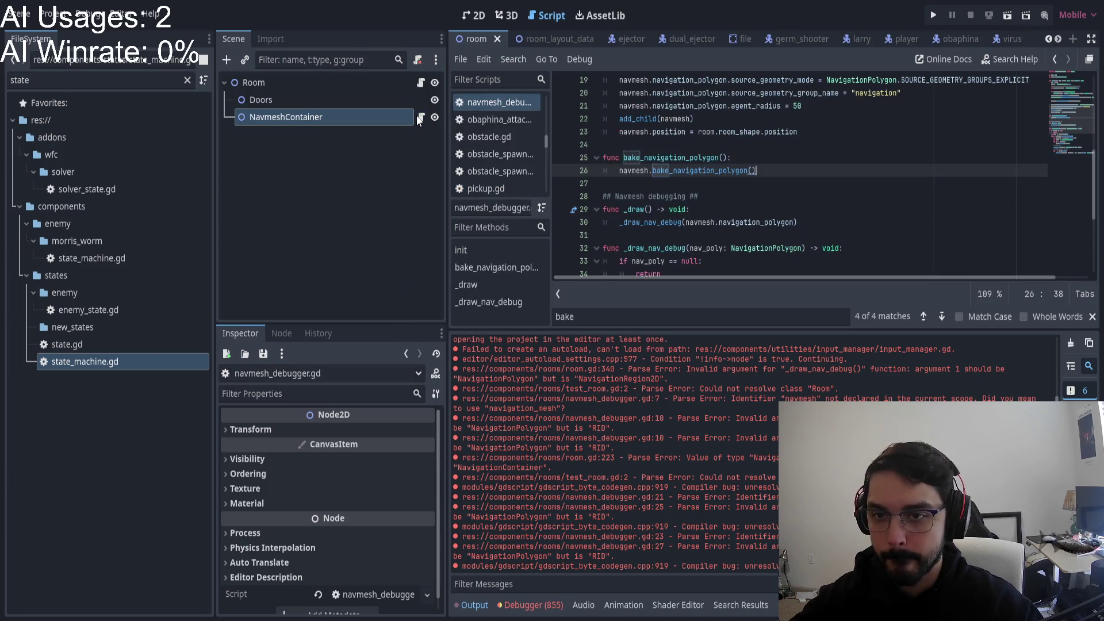
{"action": "scroll", "coordinate": [740, 173], "scroll_direction": "up", "scroll_amount": 6}
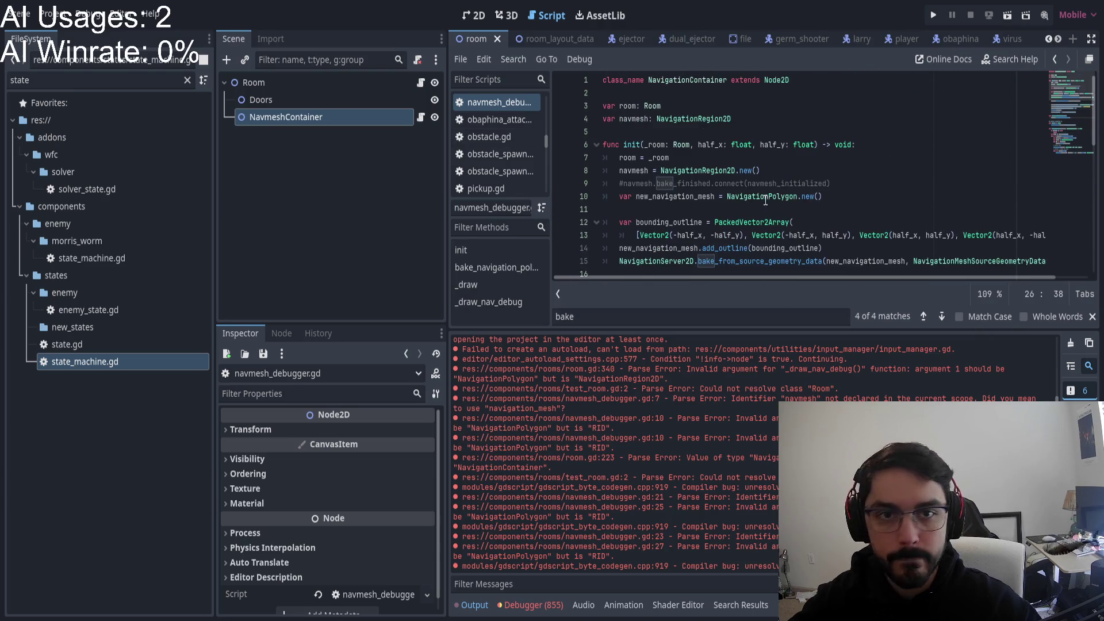
{"action": "left_click", "coordinate": [740, 132]}
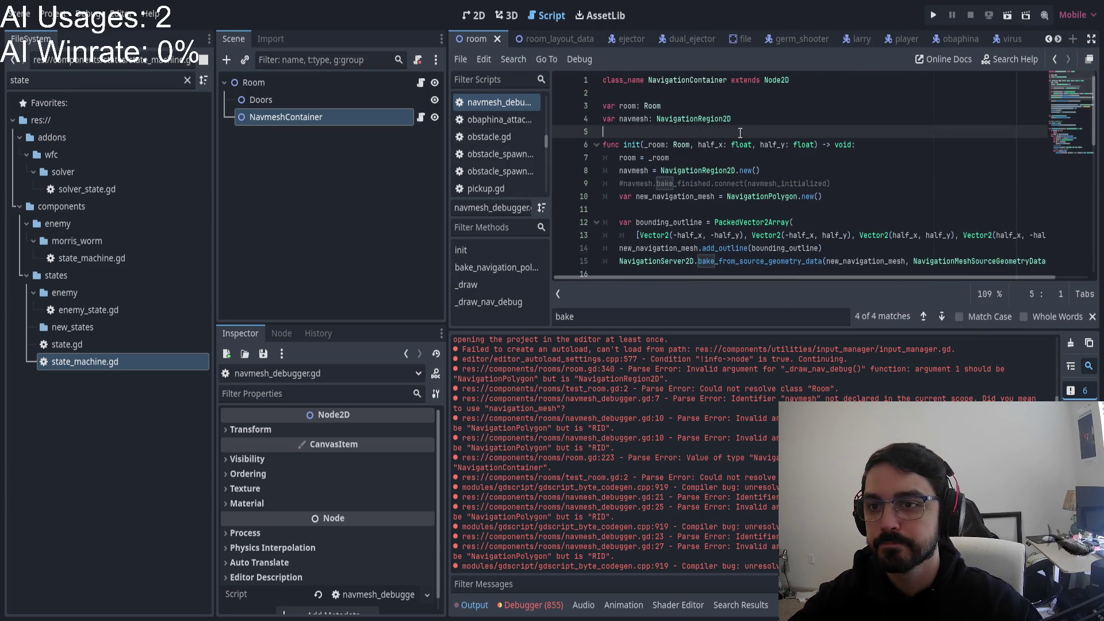
{"action": "double_click", "coordinate": [769, 183]}
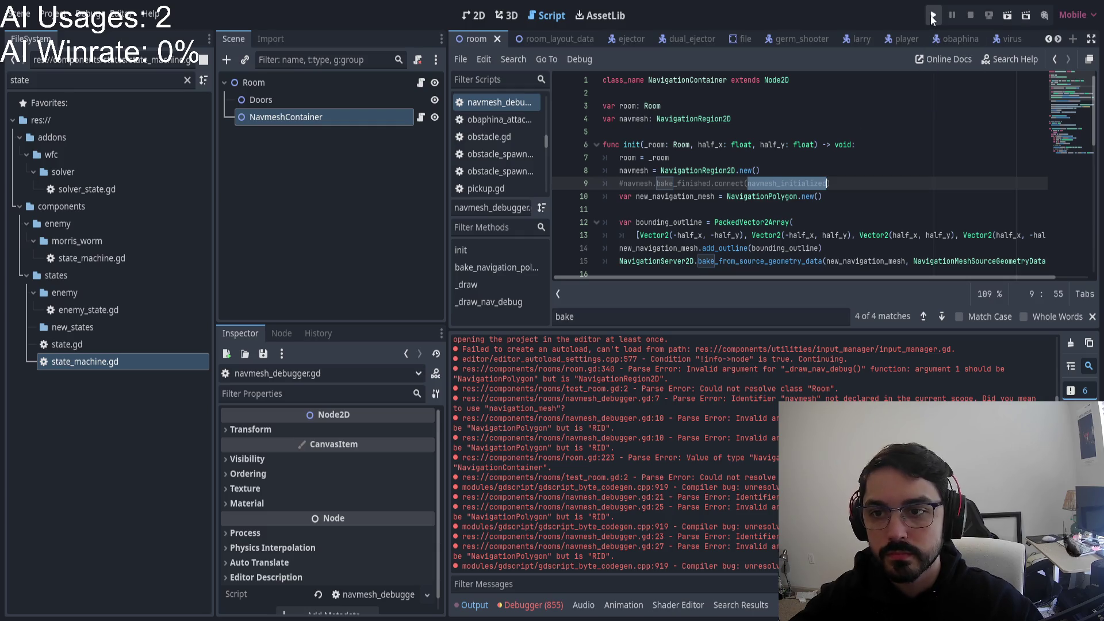
- Run the project and start a New Game to hit the Nil 'init' crash, then select the Room node
{"action": "key", "text": "F5"}
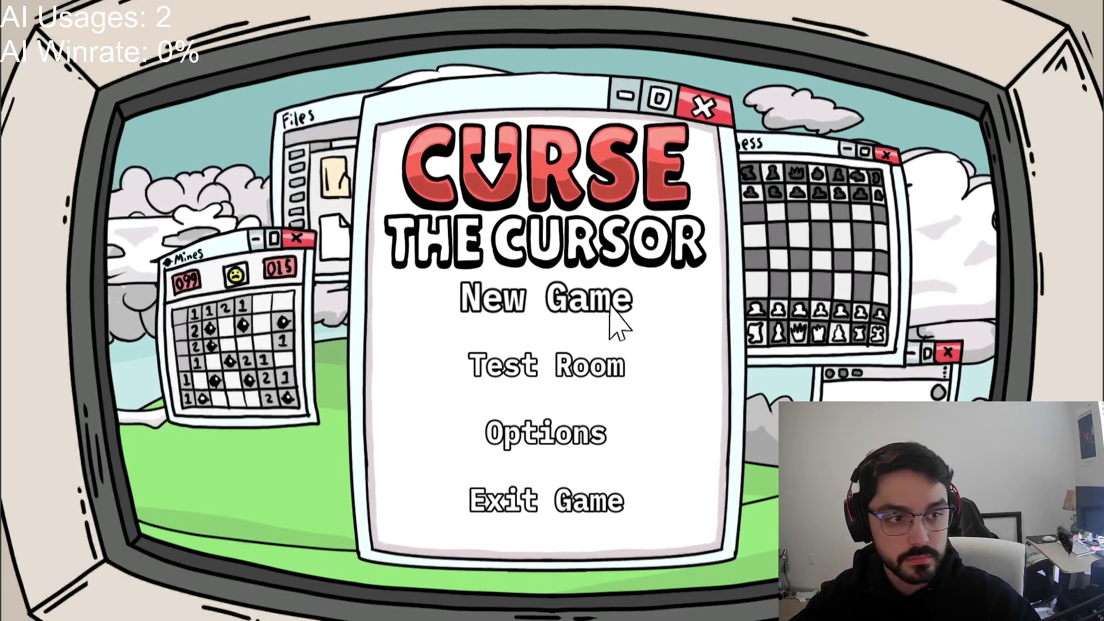
{"action": "left_click", "coordinate": [610, 309]}
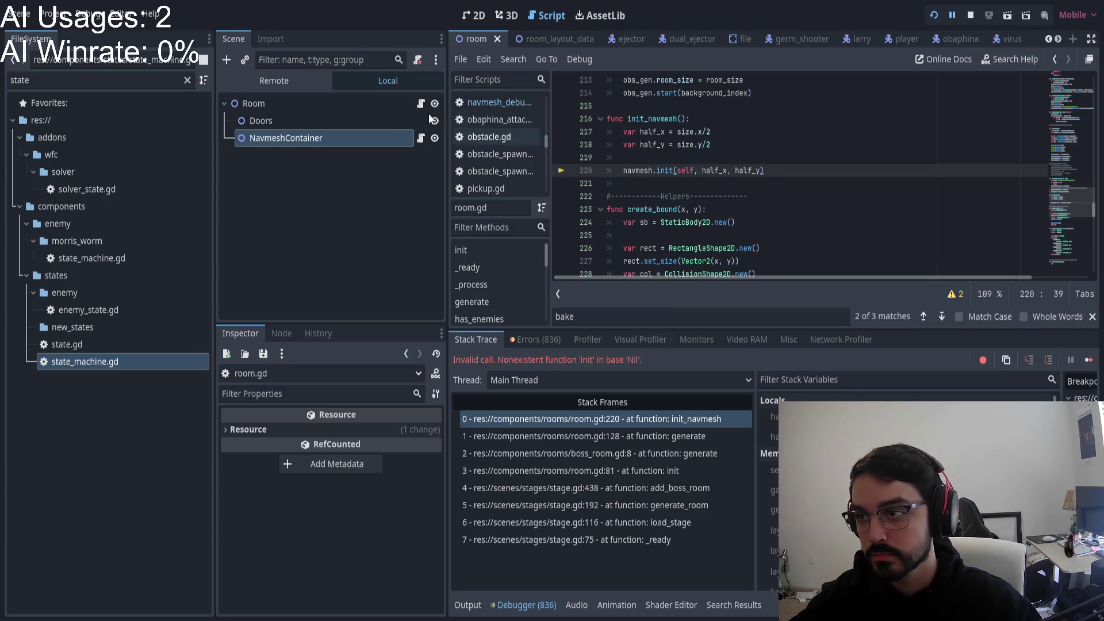
{"action": "left_click", "coordinate": [360, 108]}
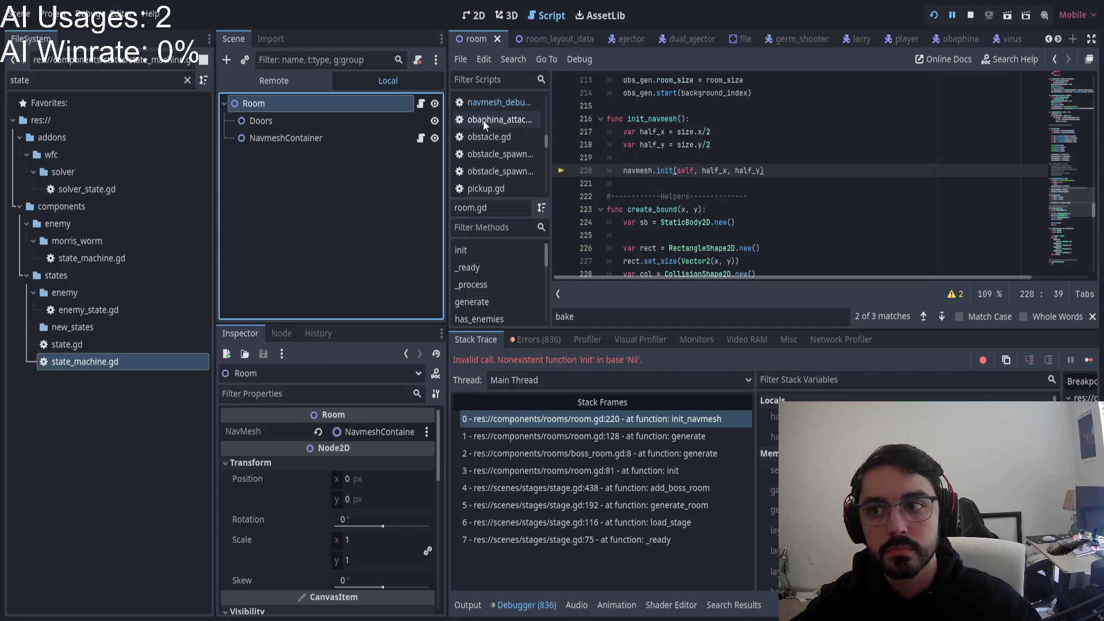
- Locate the exported navmesh variable in room.gd and search the script for navmesh
{"action": "left_click_drag", "start_coordinate": [1052, 214], "coordinate": [1055, 70]}
{"action": "scroll", "coordinate": [952, 122], "scroll_direction": "down", "scroll_amount": 9}
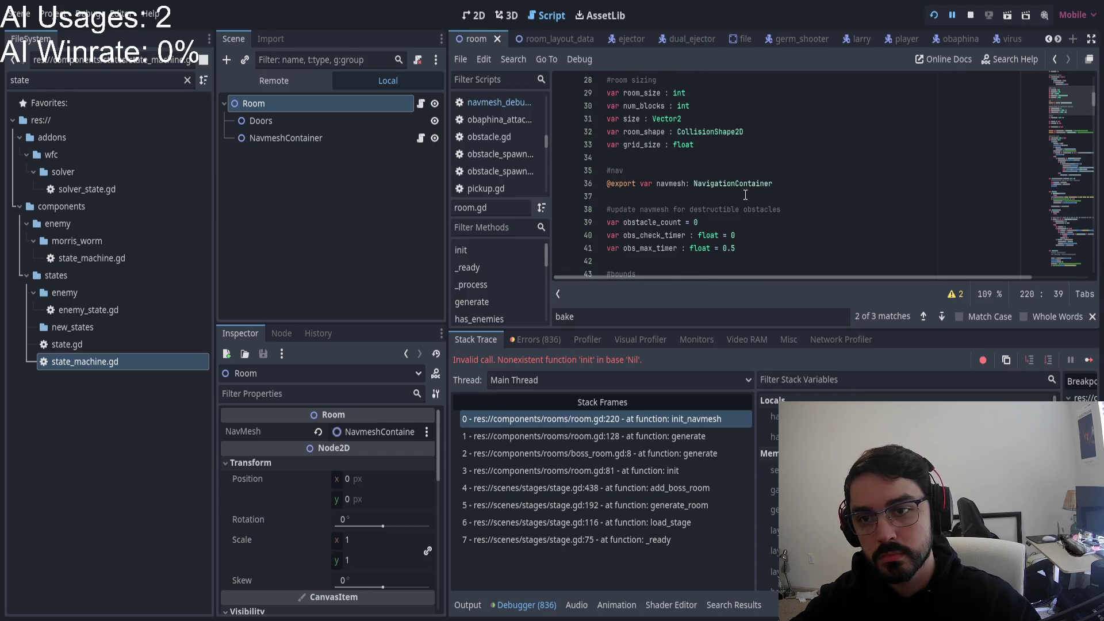
{"action": "double_click", "coordinate": [686, 188]}
{"action": "scroll", "coordinate": [784, 212], "scroll_direction": "down", "scroll_amount": 3}
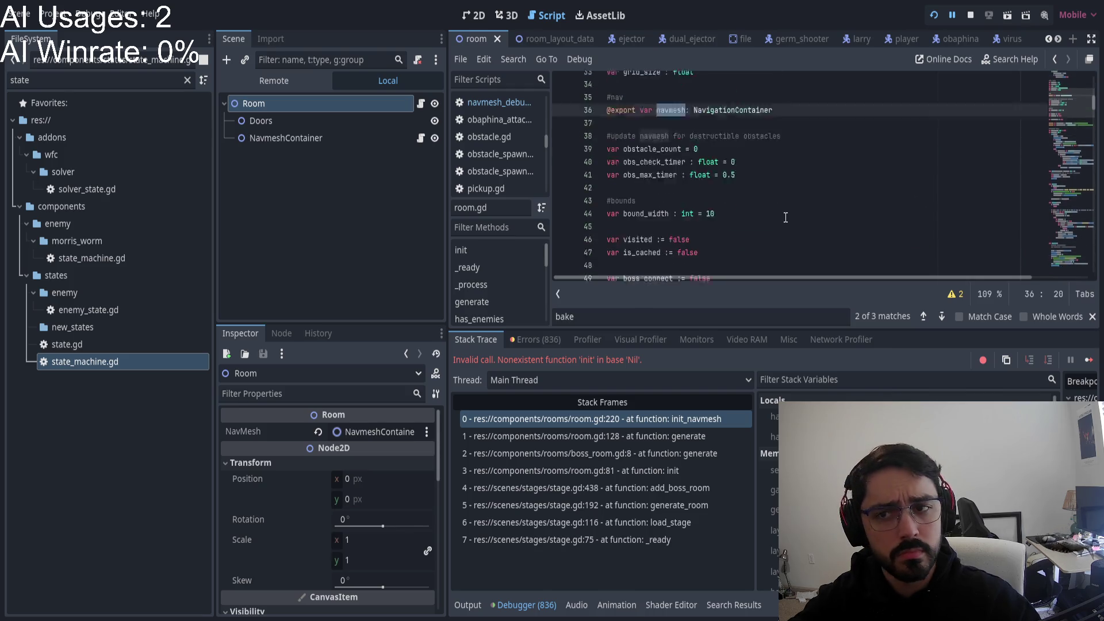
{"action": "scroll", "coordinate": [785, 213], "scroll_direction": "down", "scroll_amount": 14}
{"action": "key", "text": "ctrl+f"}
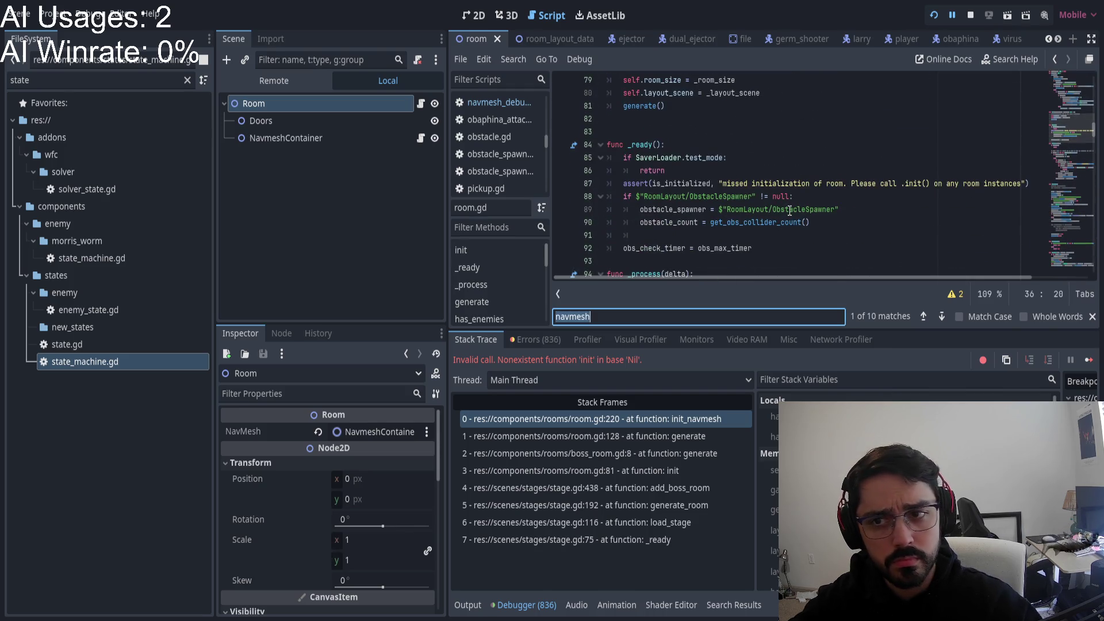
{"action": "key", "text": "Return"}
{"action": "key", "text": "Return"}
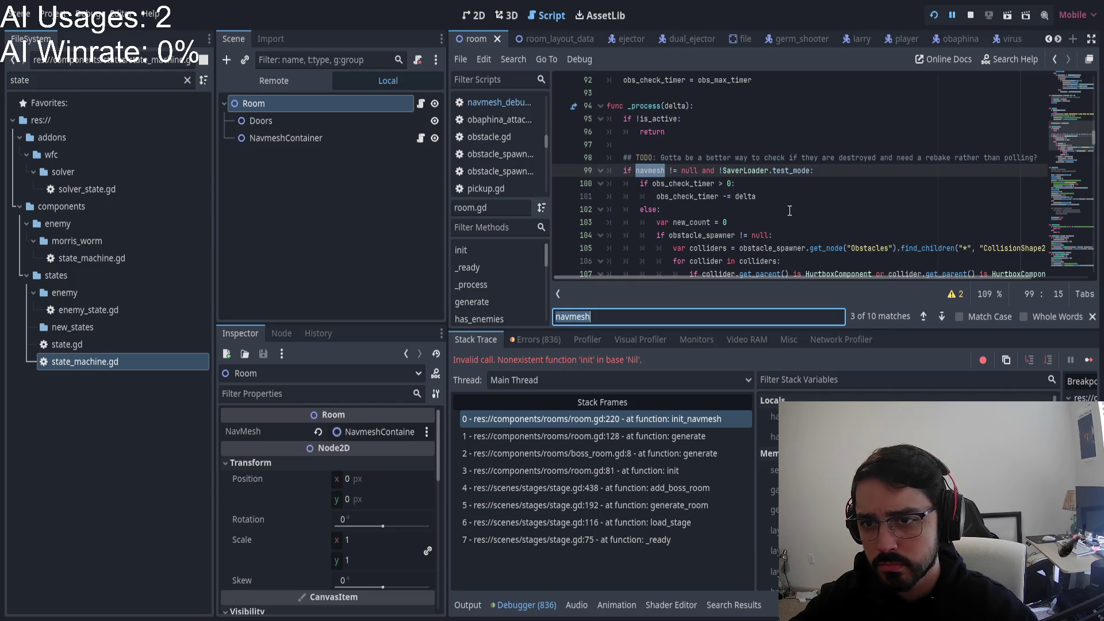
{"action": "key", "text": "Return"}
{"action": "key", "text": "Return"}
{"action": "key", "text": "Return"}
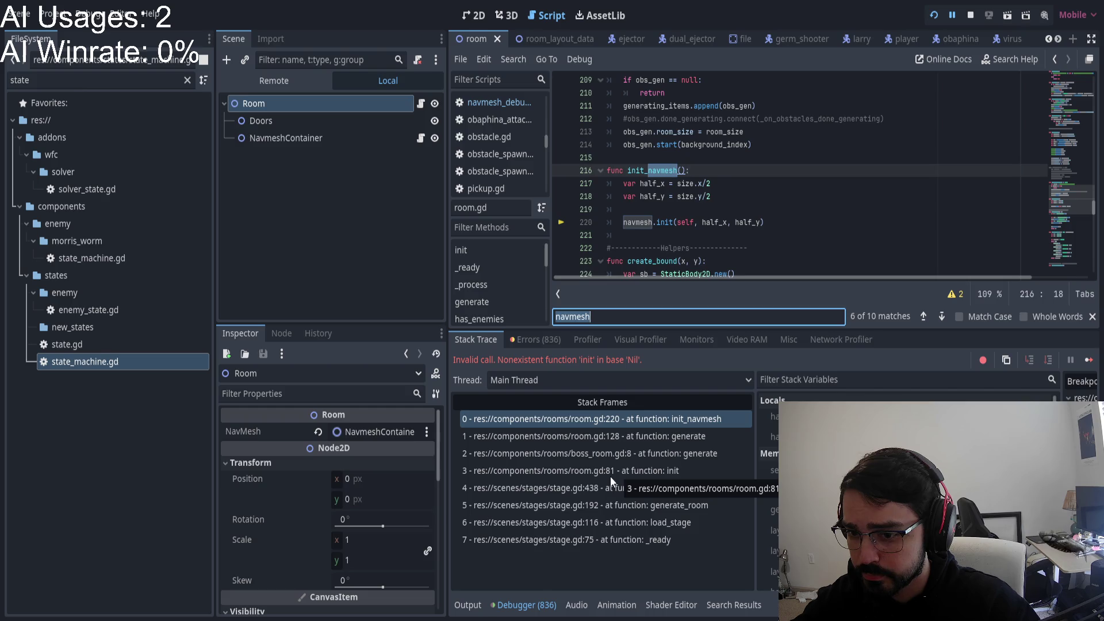
{"action": "left_click", "coordinate": [609, 475]}
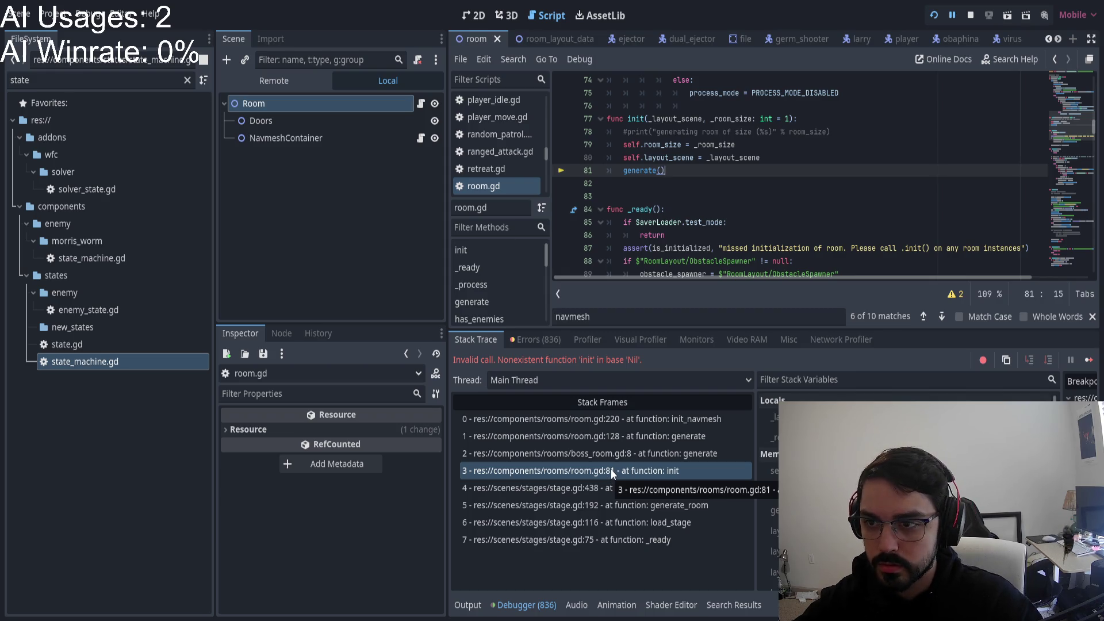
{"action": "left_click", "coordinate": [623, 420]}
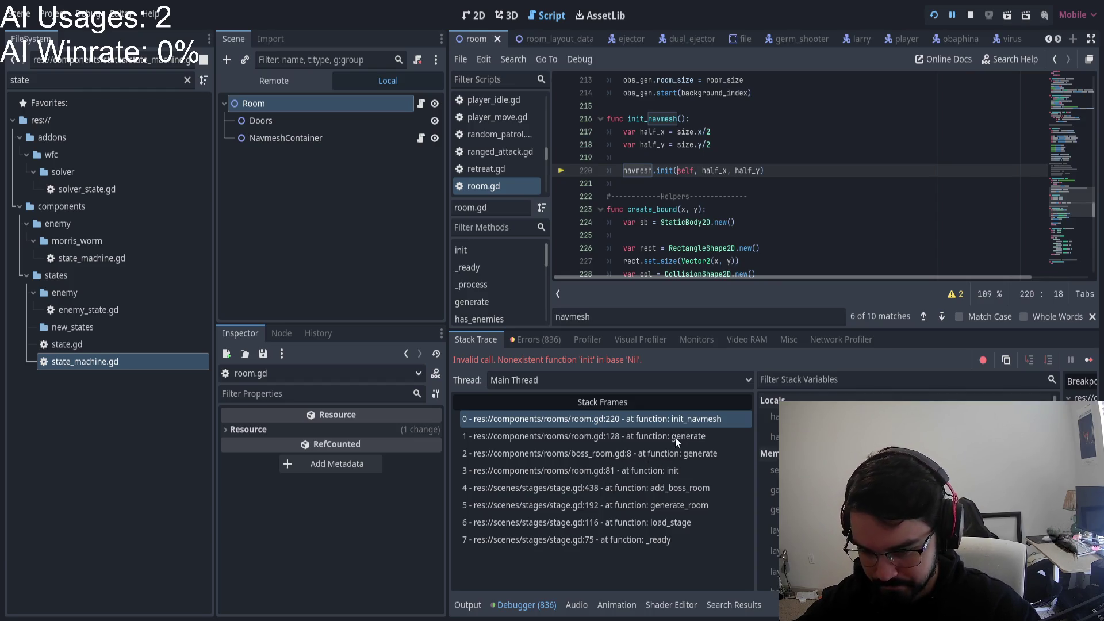
{"action": "scroll", "coordinate": [1035, 144], "scroll_direction": "up", "scroll_amount": 3}
{"action": "left_click_drag", "start_coordinate": [1065, 205], "coordinate": [1082, 89]}
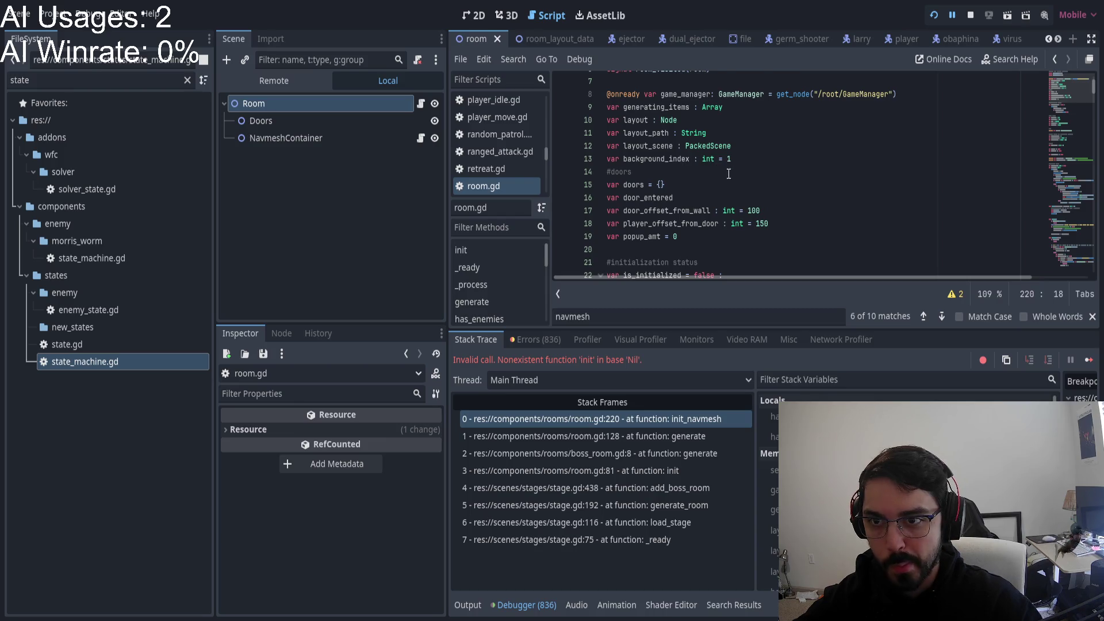
{"action": "scroll", "coordinate": [716, 196], "scroll_direction": "down", "scroll_amount": 3}
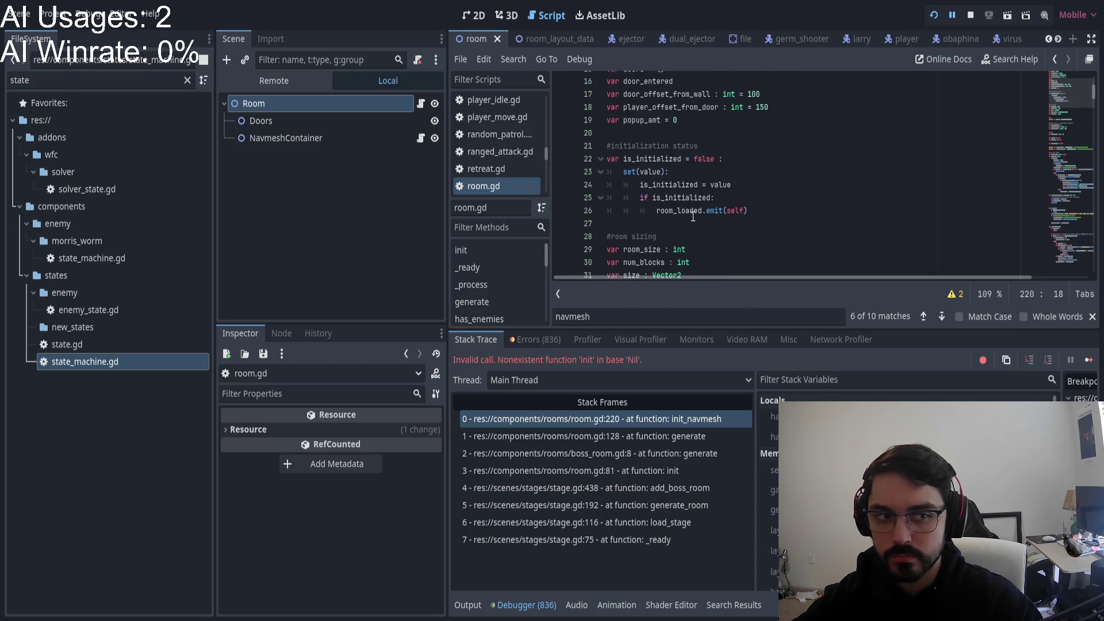
{"action": "scroll", "coordinate": [696, 216], "scroll_direction": "down", "scroll_amount": 2}
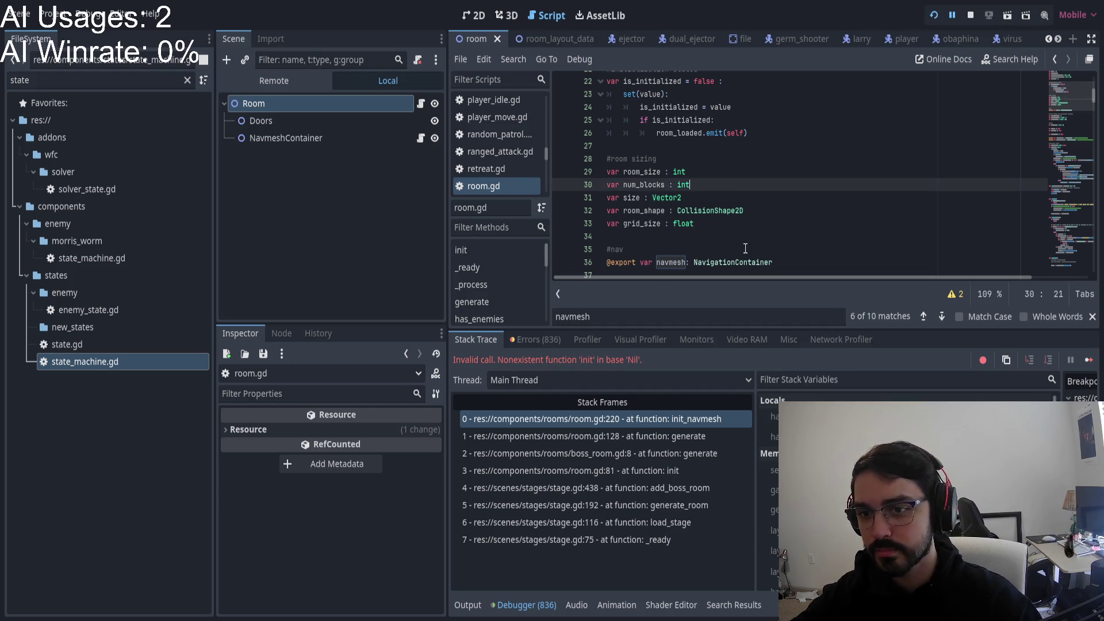
- Find and select the navmesh variable declared on line 36 of room.gd
{"action": "scroll", "coordinate": [667, 183], "scroll_direction": "down", "scroll_amount": 2}
{"action": "left_click", "coordinate": [642, 172]}
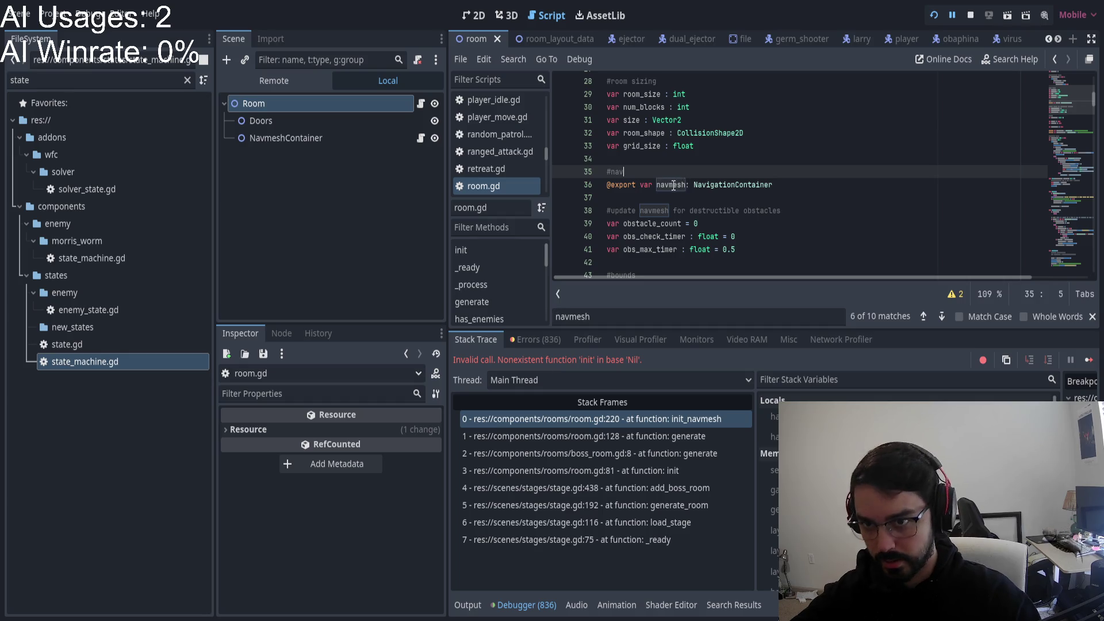
{"action": "double_click", "coordinate": [673, 184]}
{"action": "scroll", "coordinate": [737, 161], "scroll_direction": "down", "scroll_amount": 2}
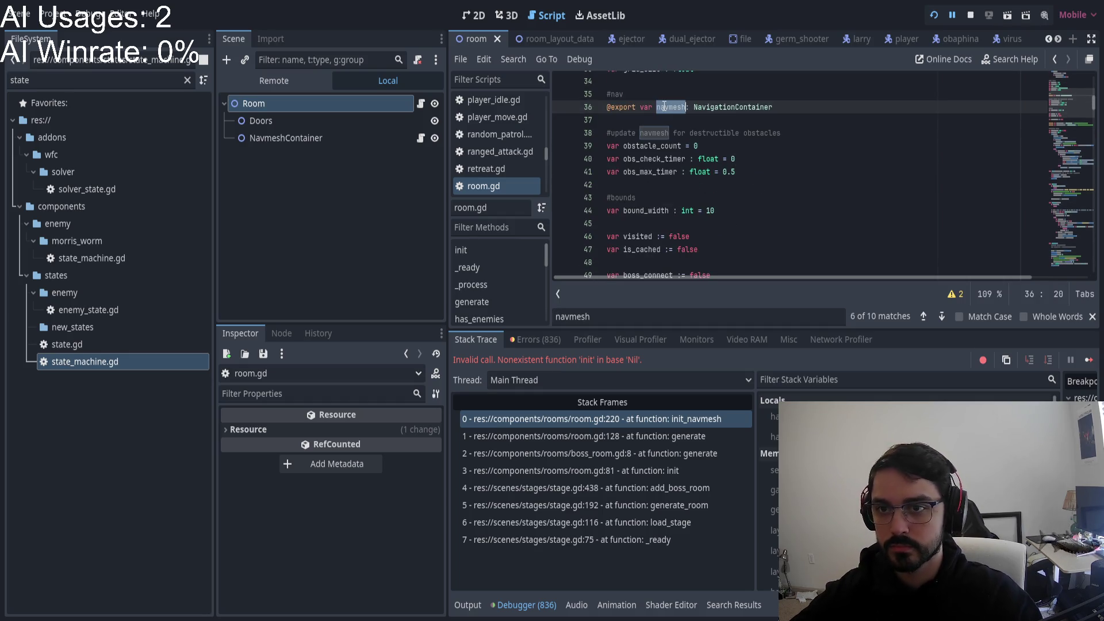
{"action": "scroll", "coordinate": [687, 144], "scroll_direction": "down", "scroll_amount": 8}
{"action": "scroll", "coordinate": [690, 158], "scroll_direction": "up", "scroll_amount": 1}
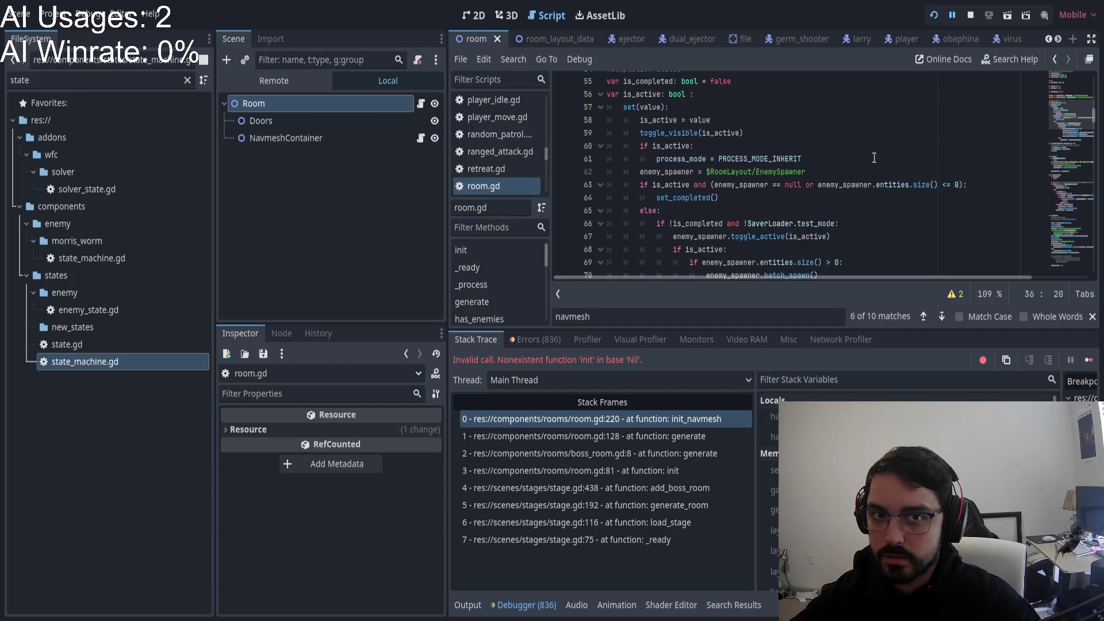
- Review the init_navmesh function, then select NavmeshContainer in the Scene dock
{"action": "left_click", "coordinate": [1047, 228]}
{"action": "scroll", "coordinate": [1049, 233], "scroll_direction": "down", "scroll_amount": 15}
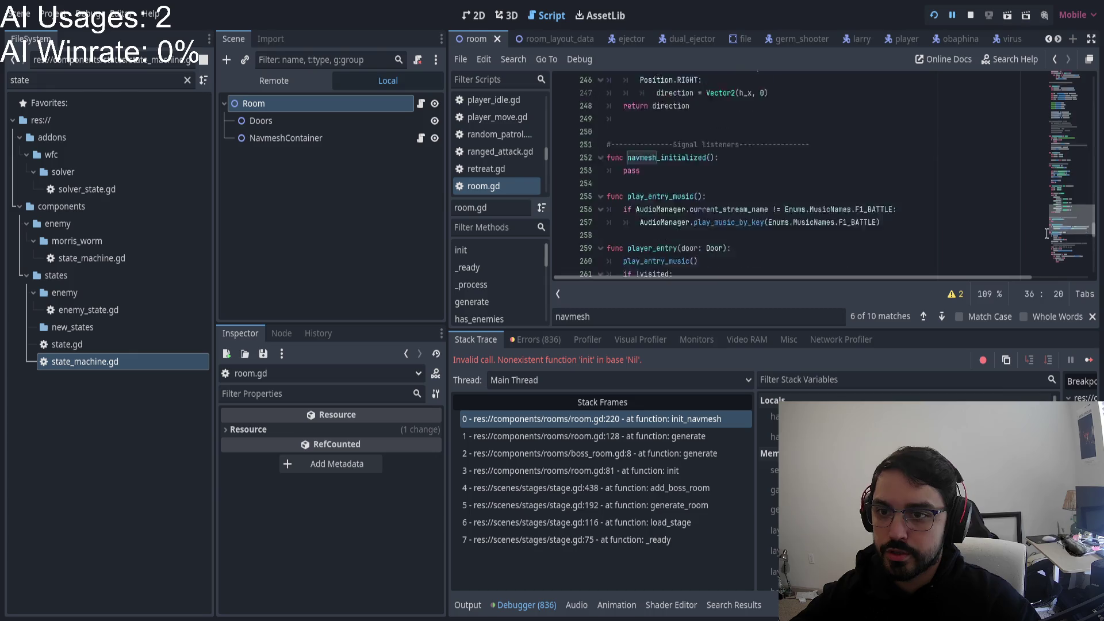
{"action": "scroll", "coordinate": [1056, 198], "scroll_direction": "up", "scroll_amount": 20}
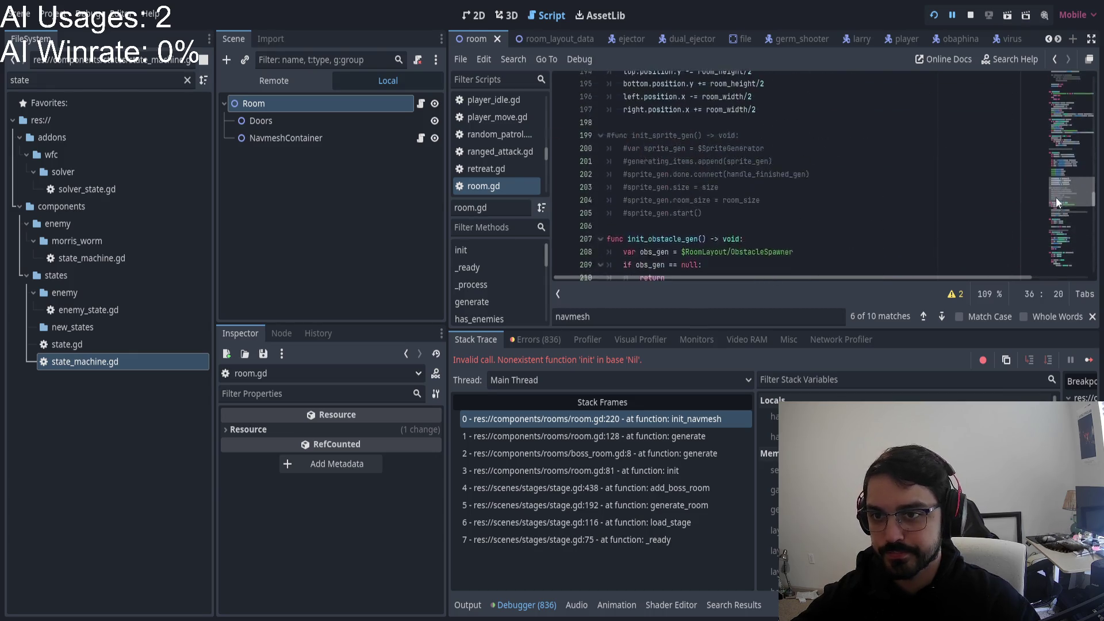
{"action": "double_click", "coordinate": [637, 122]}
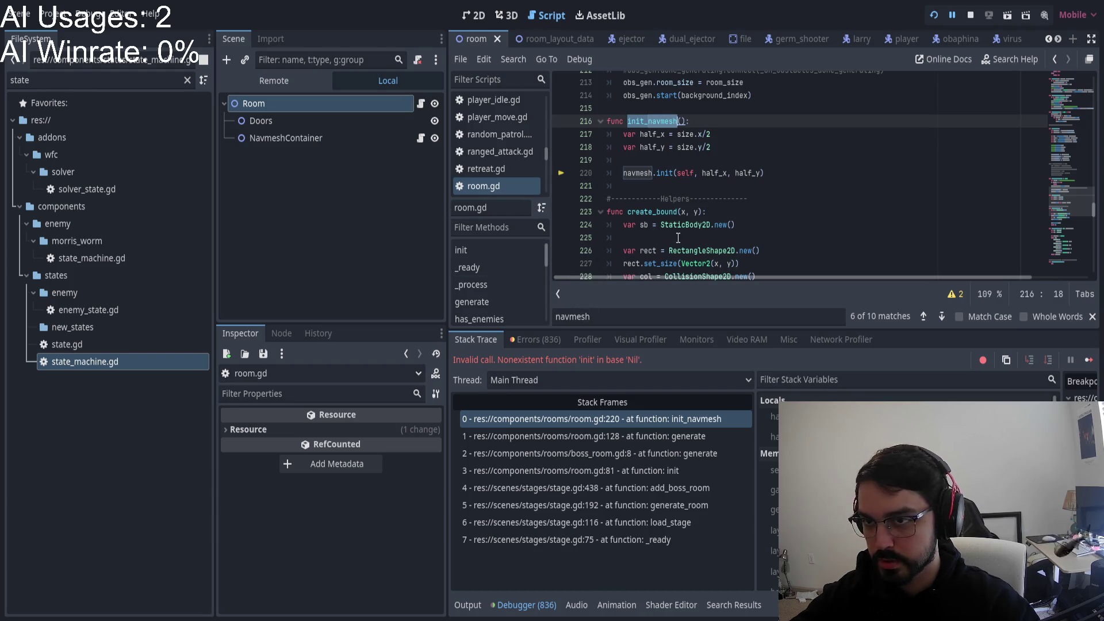
{"action": "left_click", "coordinate": [647, 160]}
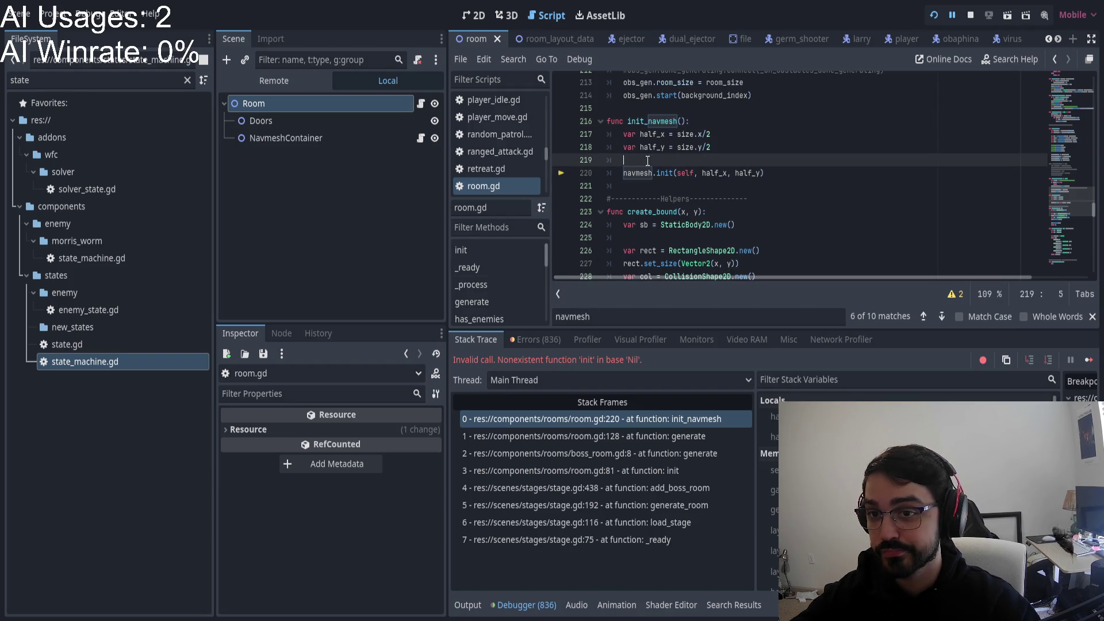
{"action": "double_click", "coordinate": [667, 121]}
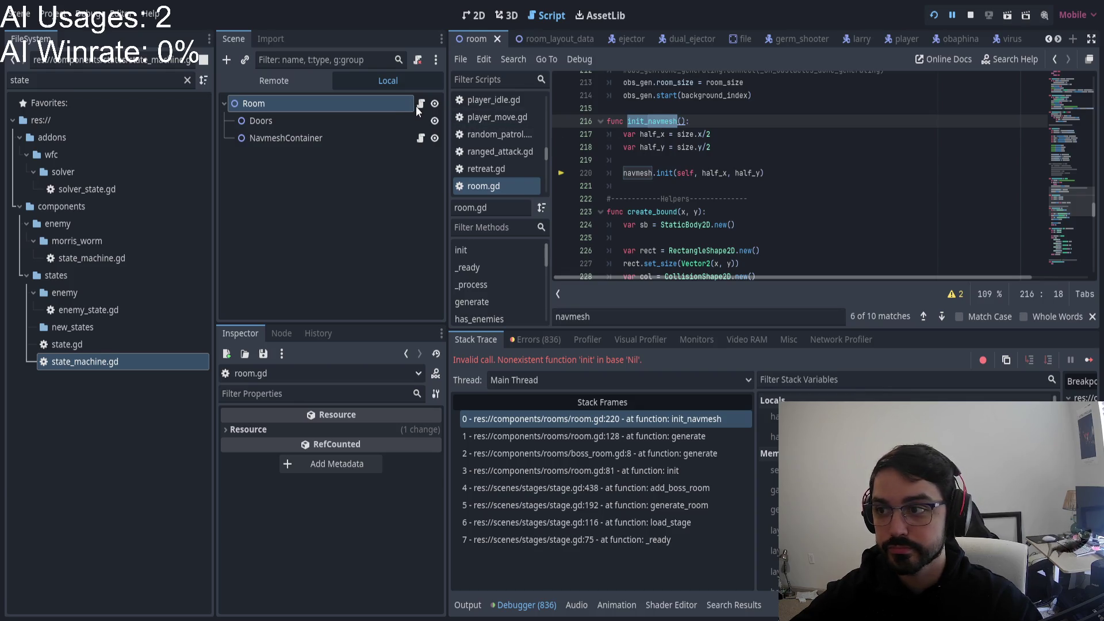
{"action": "left_click", "coordinate": [390, 136]}
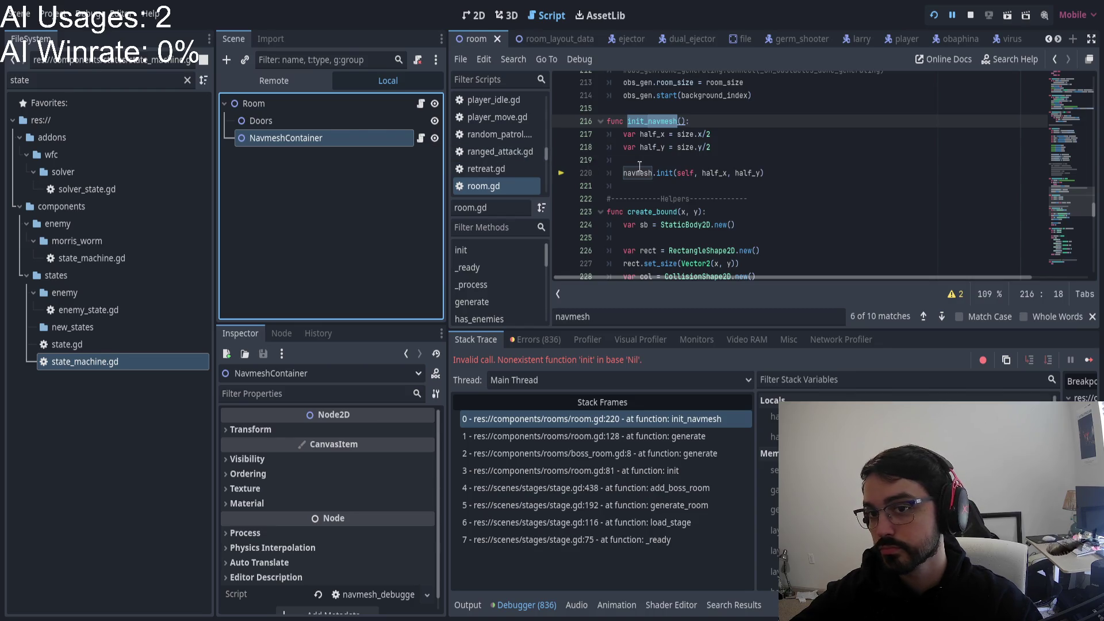
- Jump from size in init_navmesh to its declaration, var size : Vector2, on line 31
{"action": "left_click", "coordinate": [723, 147]}
{"action": "double_click", "coordinate": [685, 134]}
{"action": "mouse_move", "coordinate": [1065, 216]}
{"action": "left_mouse_down"}
{"action": "mouse_move", "coordinate": [1072, 64]}
{"action": "mouse_move", "coordinate": [1055, 173]}
{"action": "mouse_move", "coordinate": [1025, 232]}
{"action": "left_mouse_up"}
{"action": "scroll", "coordinate": [765, 193], "scroll_direction": "up", "scroll_amount": 8}
{"action": "scroll", "coordinate": [681, 183], "scroll_direction": "down", "scroll_amount": 6}
{"action": "scroll", "coordinate": [680, 183], "scroll_direction": "up", "scroll_amount": 15}
{"action": "scroll", "coordinate": [676, 183], "scroll_direction": "down", "scroll_amount": 15}
{"action": "scroll", "coordinate": [667, 182], "scroll_direction": "up", "scroll_amount": 7}
{"action": "scroll", "coordinate": [667, 189], "scroll_direction": "up", "scroll_amount": 16}
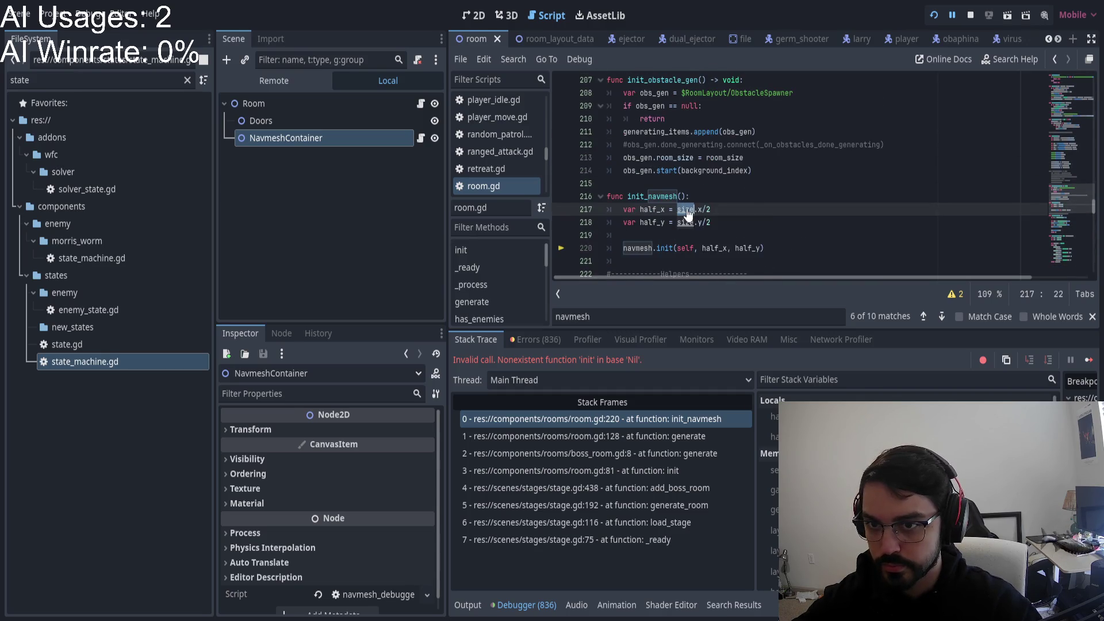
{"action": "left_click", "coordinate": [688, 212], "text": "ctrl"}
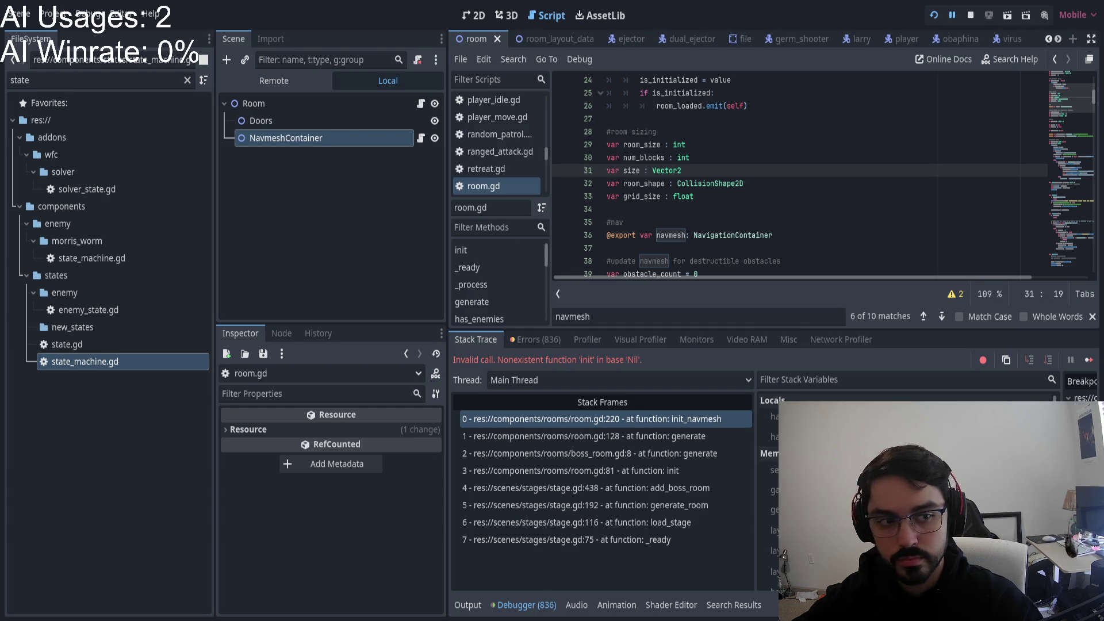
{"action": "double_click", "coordinate": [632, 171]}
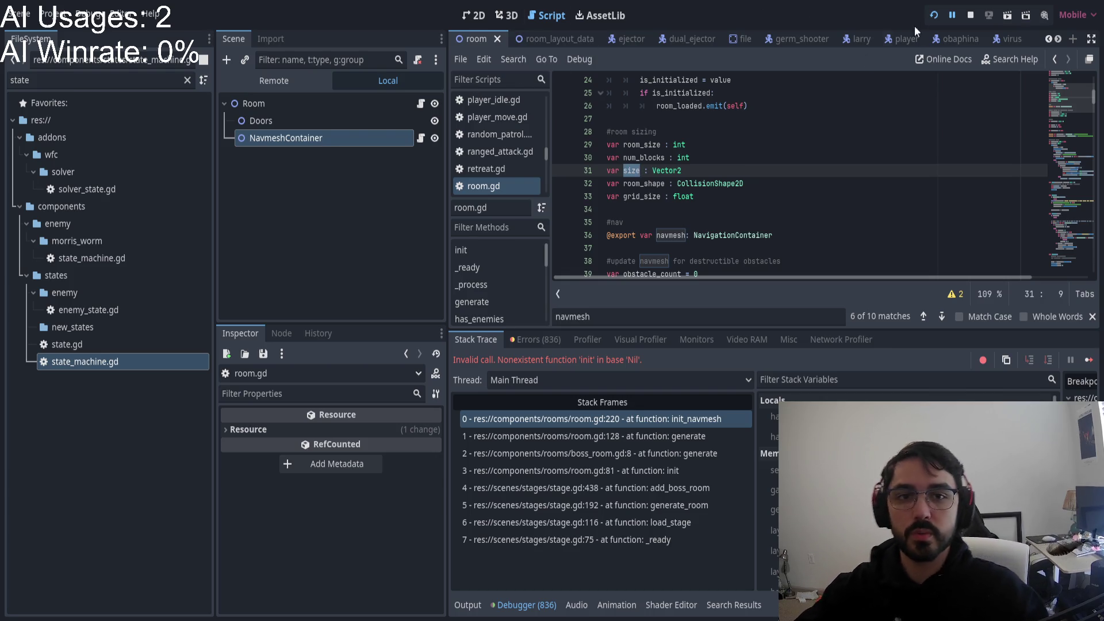
{"action": "scroll", "coordinate": [690, 179], "scroll_direction": "down", "scroll_amount": 4}
{"action": "left_click", "coordinate": [637, 84]}
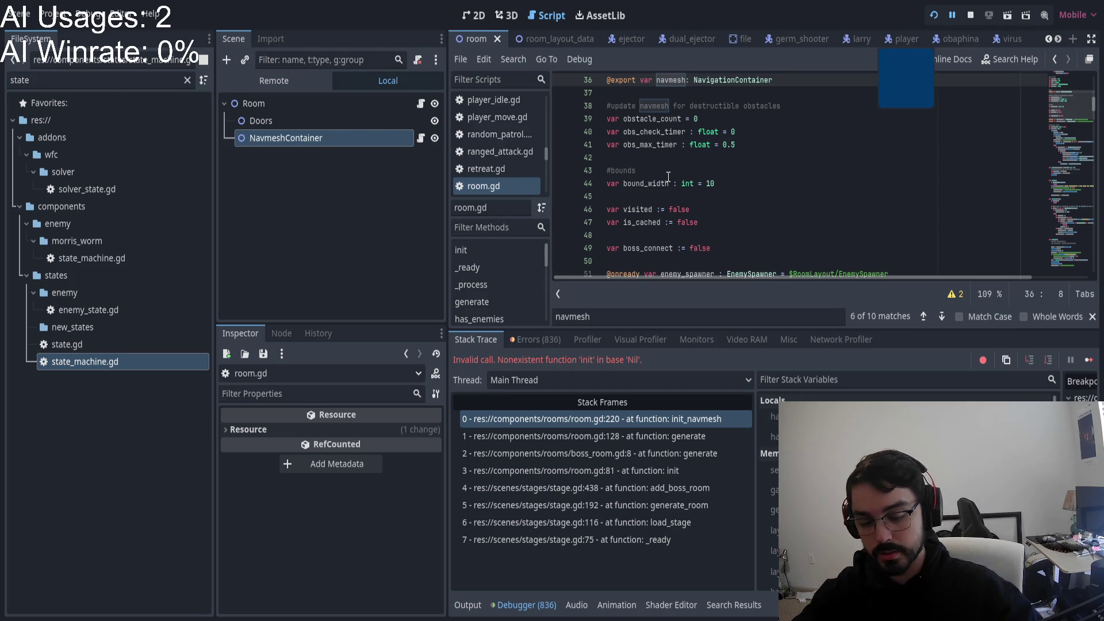
{"action": "left_click", "coordinate": [642, 80]}
{"action": "key", "text": "BackSpace"}
{"action": "key", "text": "BackSpace"}
{"action": "key", "text": "BackSpace"}
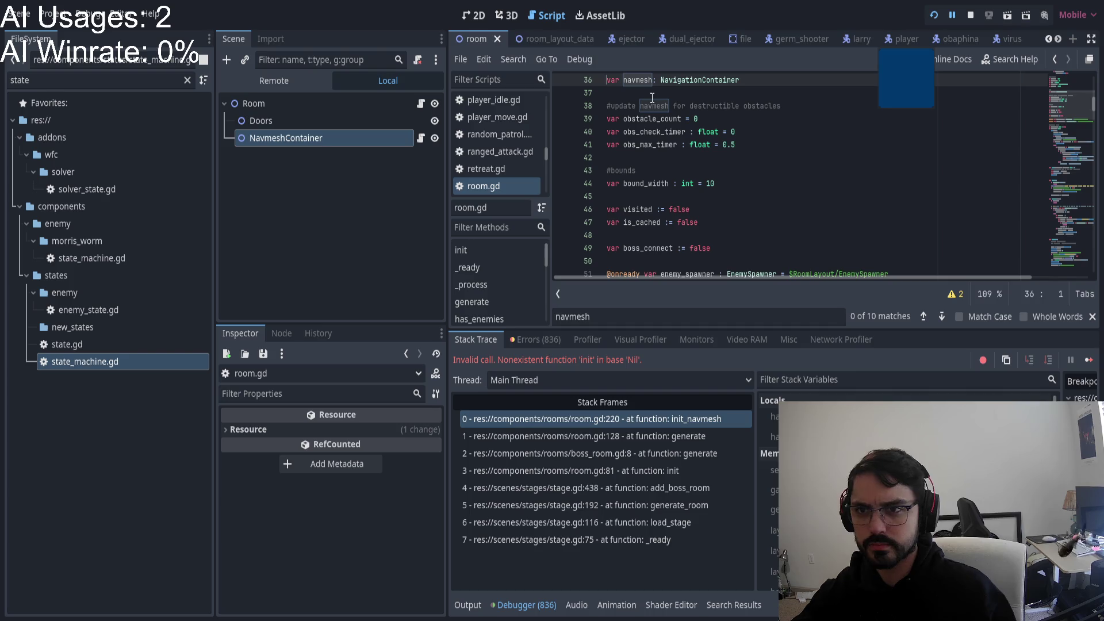
- Add 'navmesh = $NavmeshContainer' above navmesh.init in init_navmesh, save room.gd, and stop the game
{"action": "double_click", "coordinate": [635, 80]}
{"action": "key", "text": "ctrl+c"}
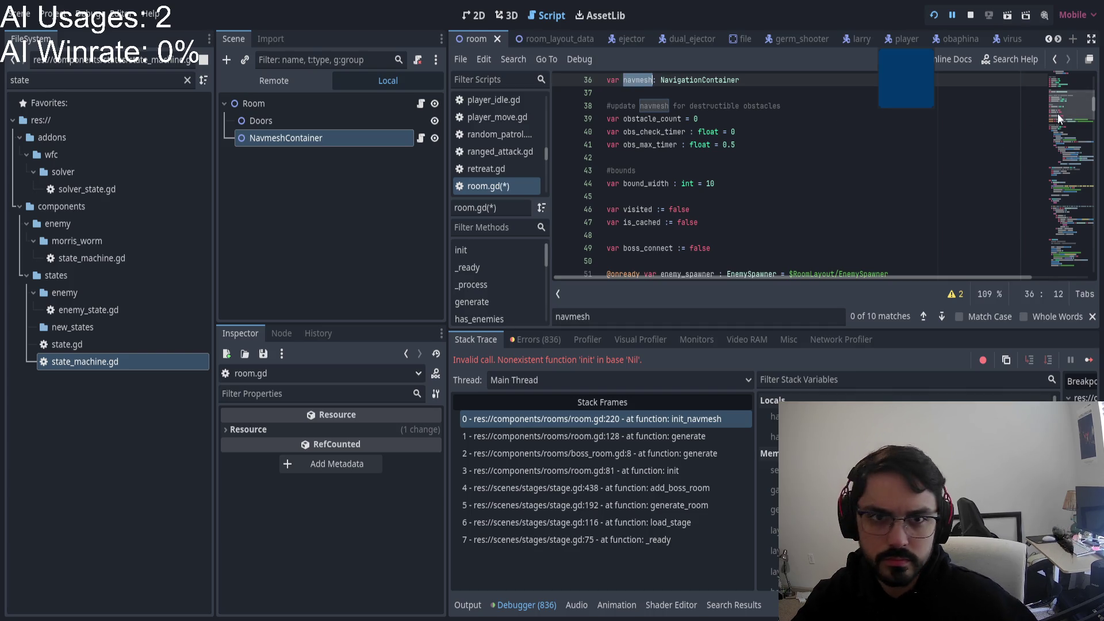
{"action": "left_click_drag", "start_coordinate": [1058, 118], "coordinate": [1061, 345]}
{"action": "scroll", "coordinate": [679, 209], "scroll_direction": "up", "scroll_amount": 20}
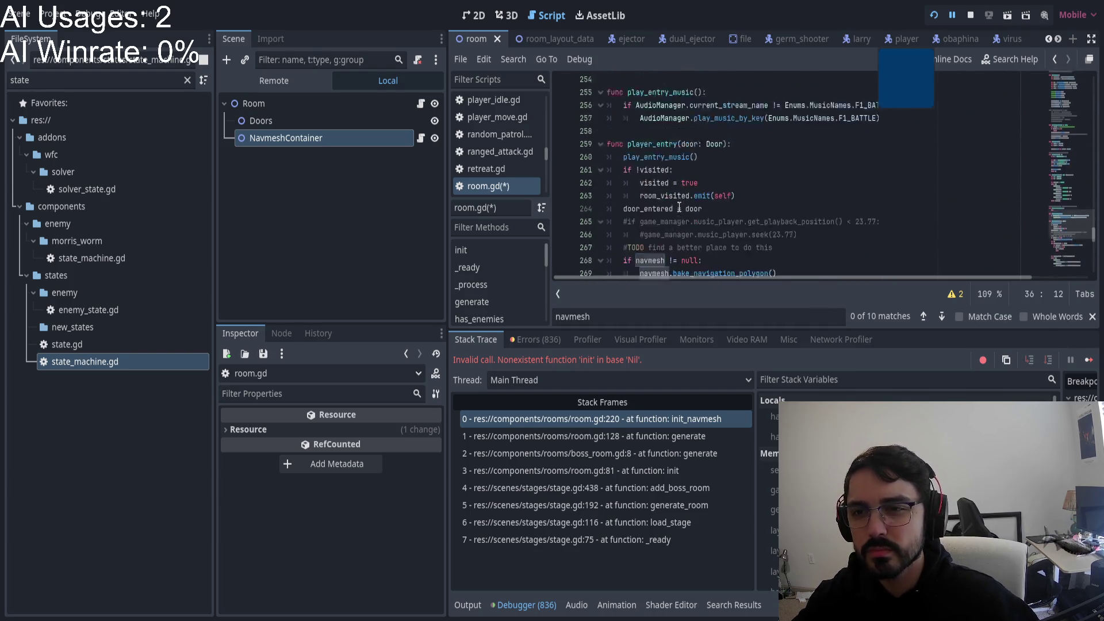
{"action": "left_click", "coordinate": [629, 414]}
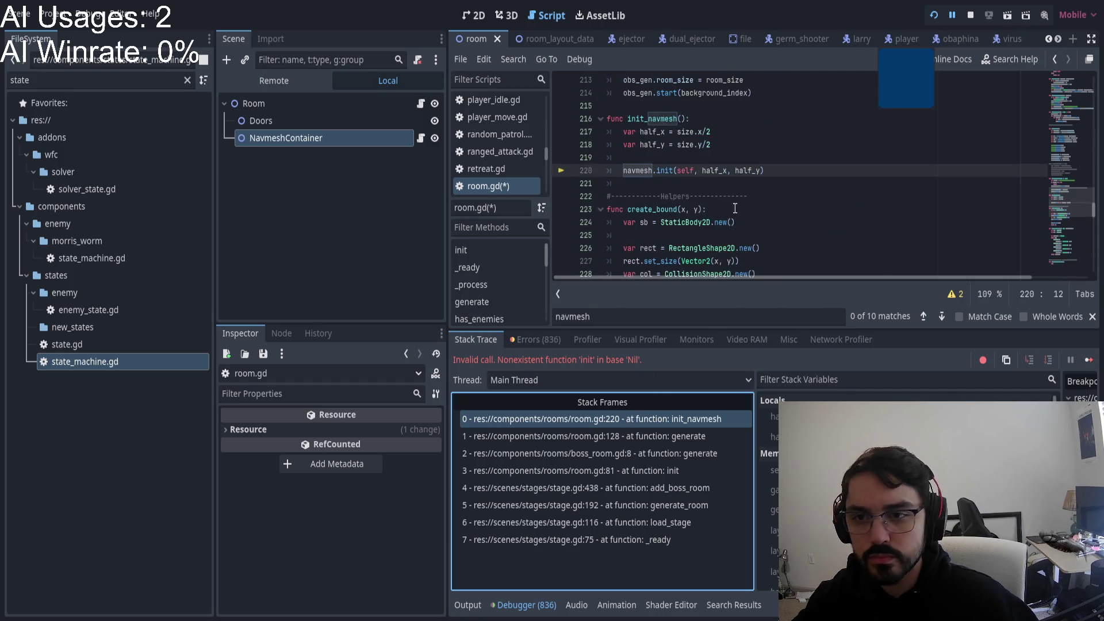
{"action": "left_click", "coordinate": [729, 167]}
{"action": "key", "text": "ctrl+v"}
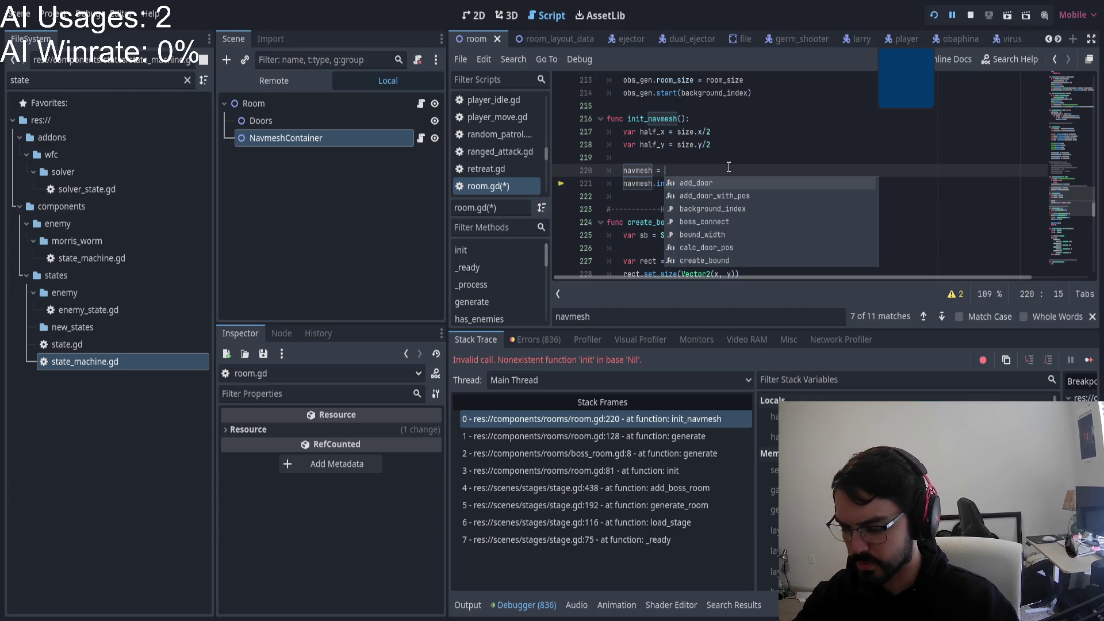
{"action": "type", "text": "$"}
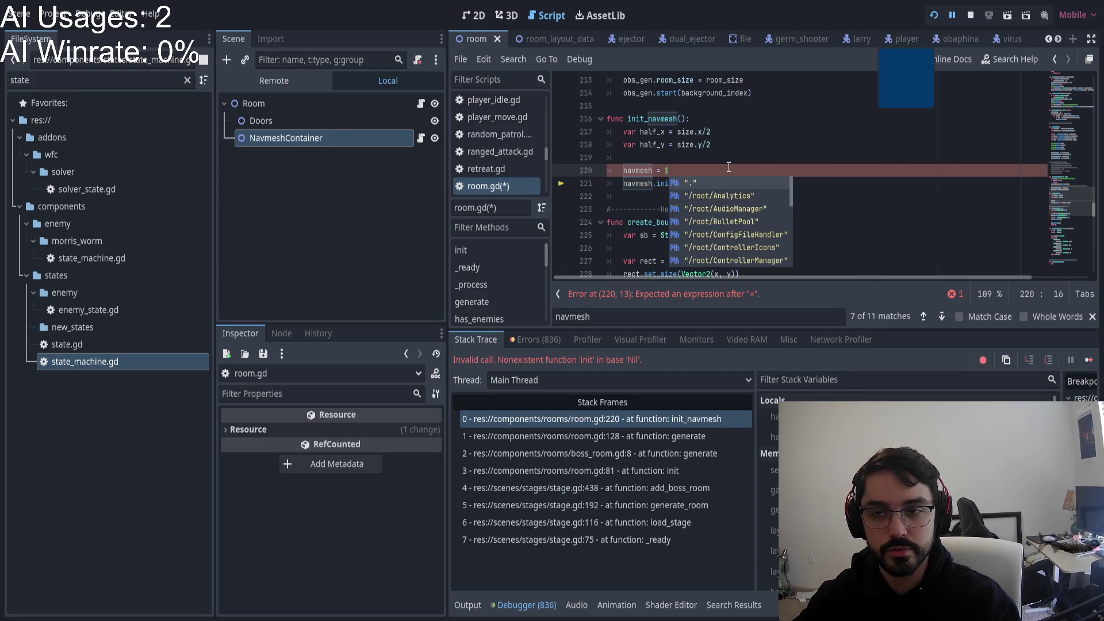
{"action": "type", "text": "NavmeshContainer"}
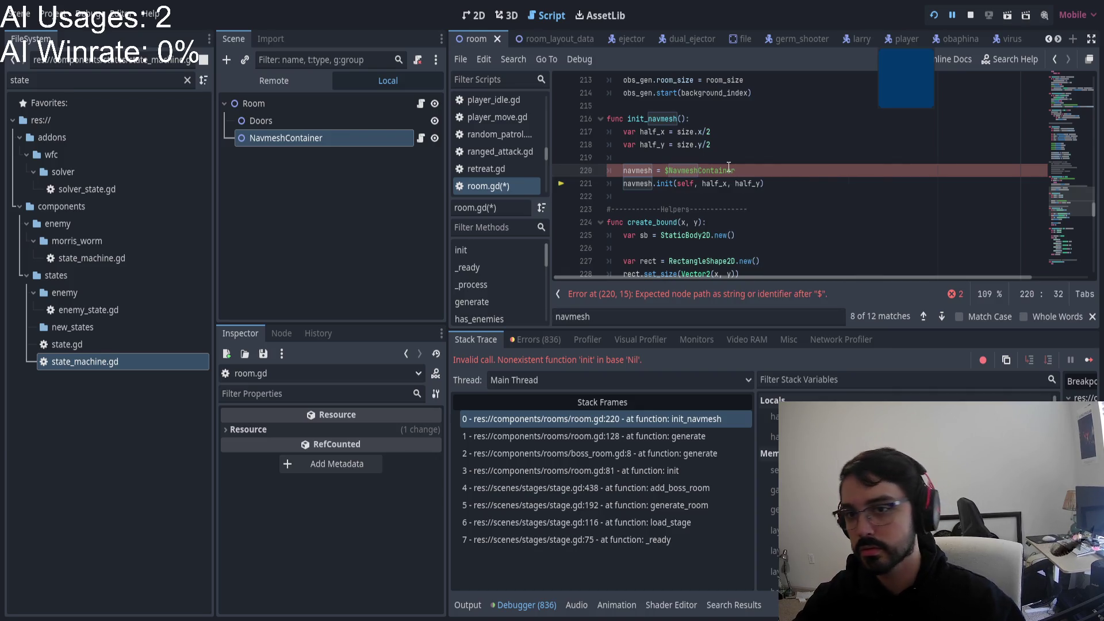
{"action": "key", "text": "Down"}
{"action": "key", "text": "Home"}
{"action": "key", "text": "ctrl+s"}
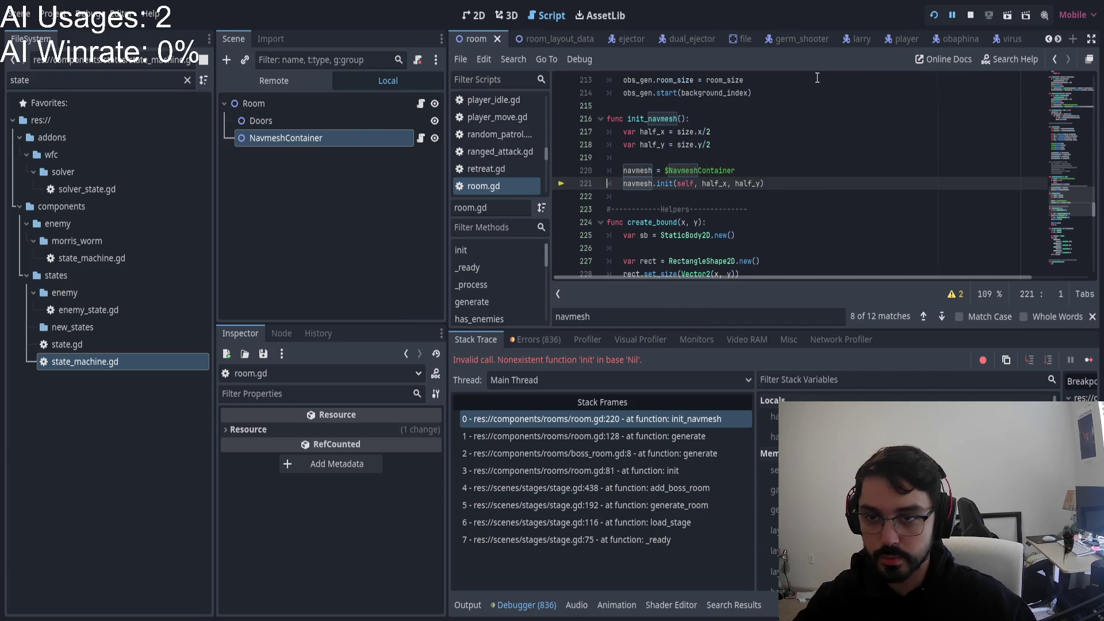
{"action": "key", "text": "F8"}
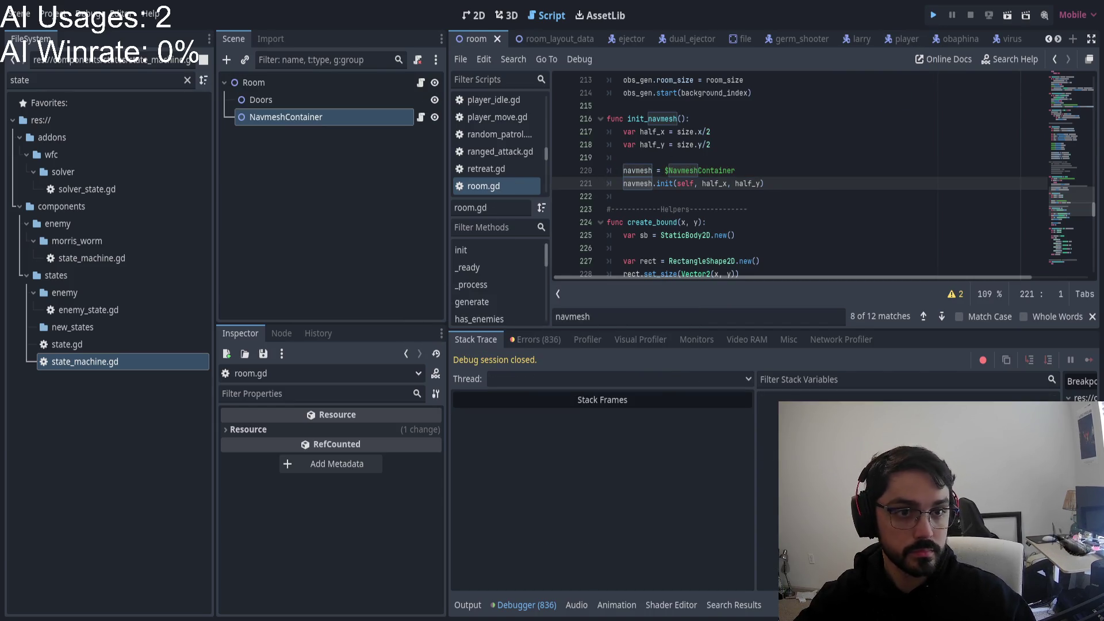
- Run the project and start a New Game, which fails with a null-instance error at room.gd line 221
{"action": "key", "text": "F5"}
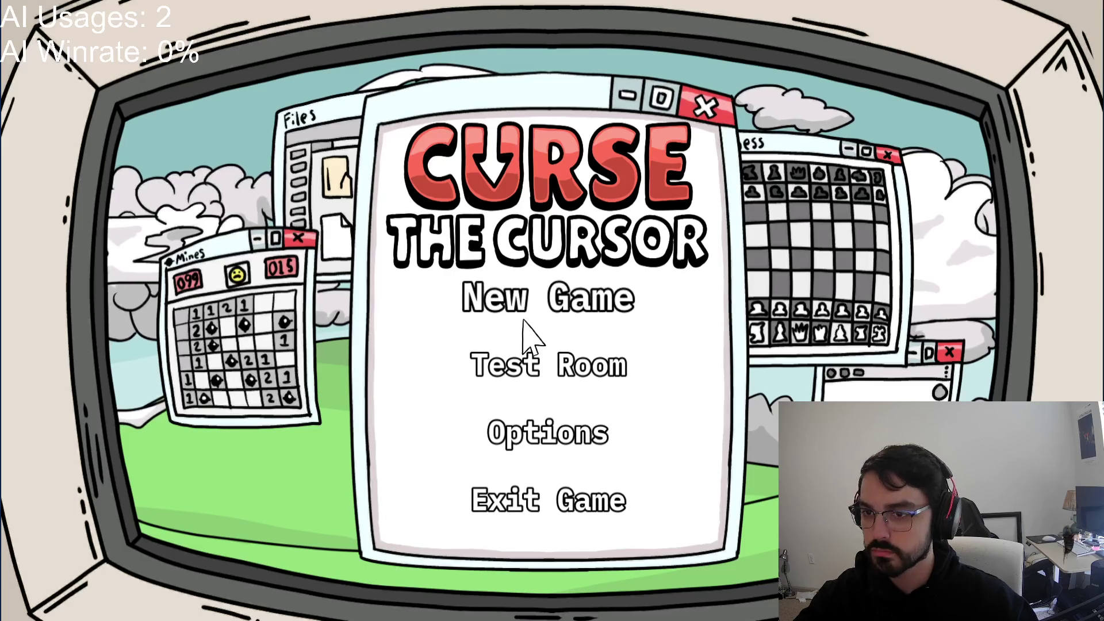
{"action": "left_click", "coordinate": [526, 328]}
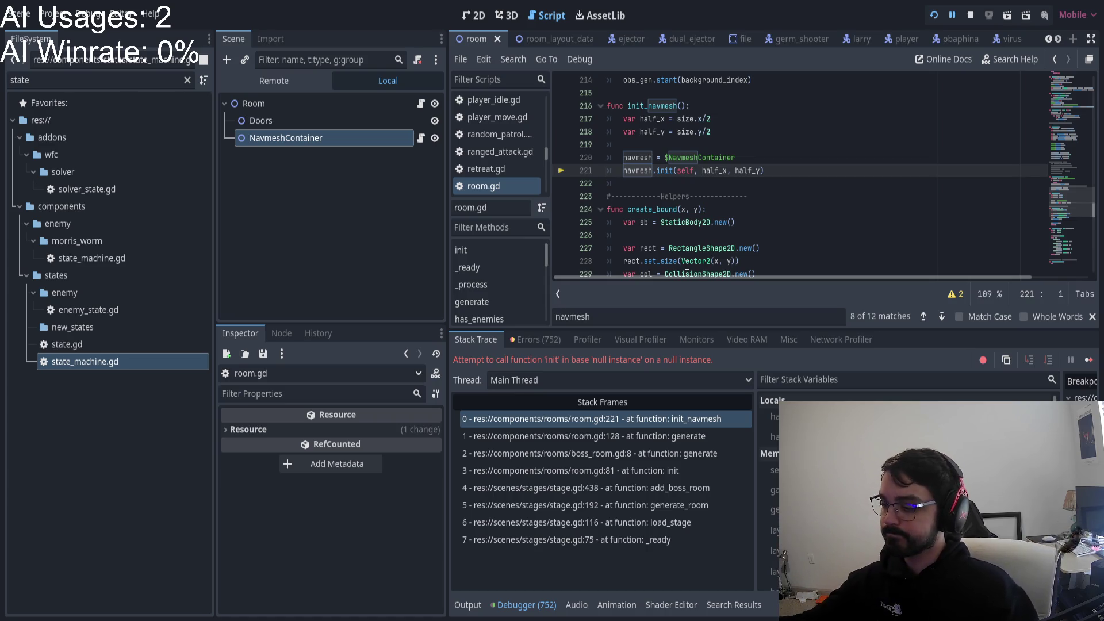
{"action": "key", "text": "alt+Tab"}
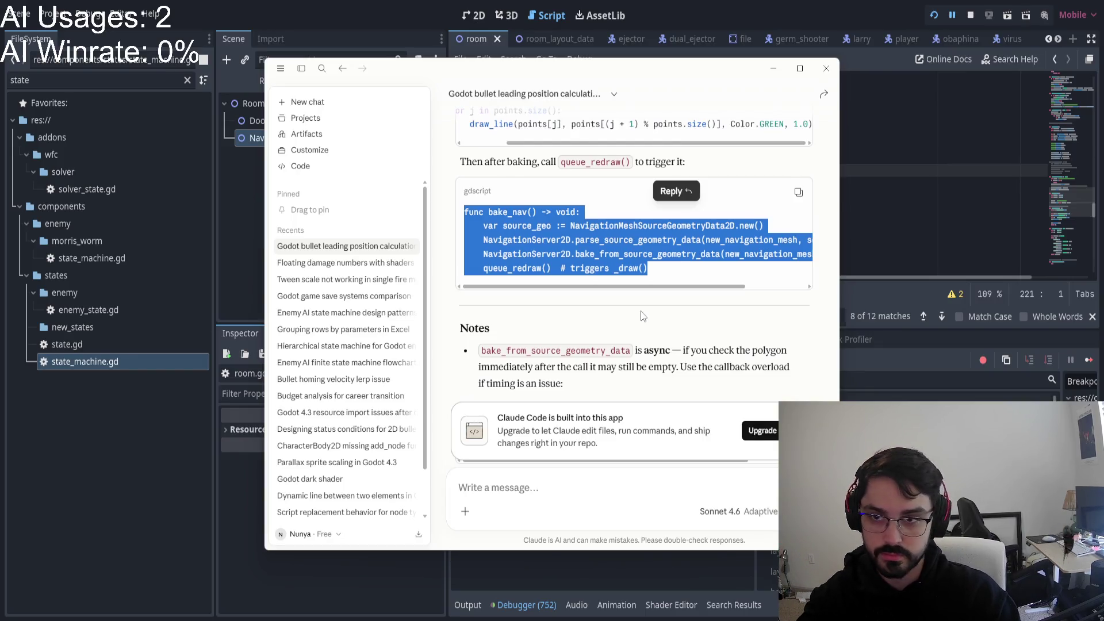
- Review the Fix 1 and Fix 2 code blocks in Claude's reply, then minimize the Claude window
{"action": "scroll", "coordinate": [641, 319], "scroll_direction": "down", "scroll_amount": 3}
{"action": "scroll", "coordinate": [634, 325], "scroll_direction": "down", "scroll_amount": 1}
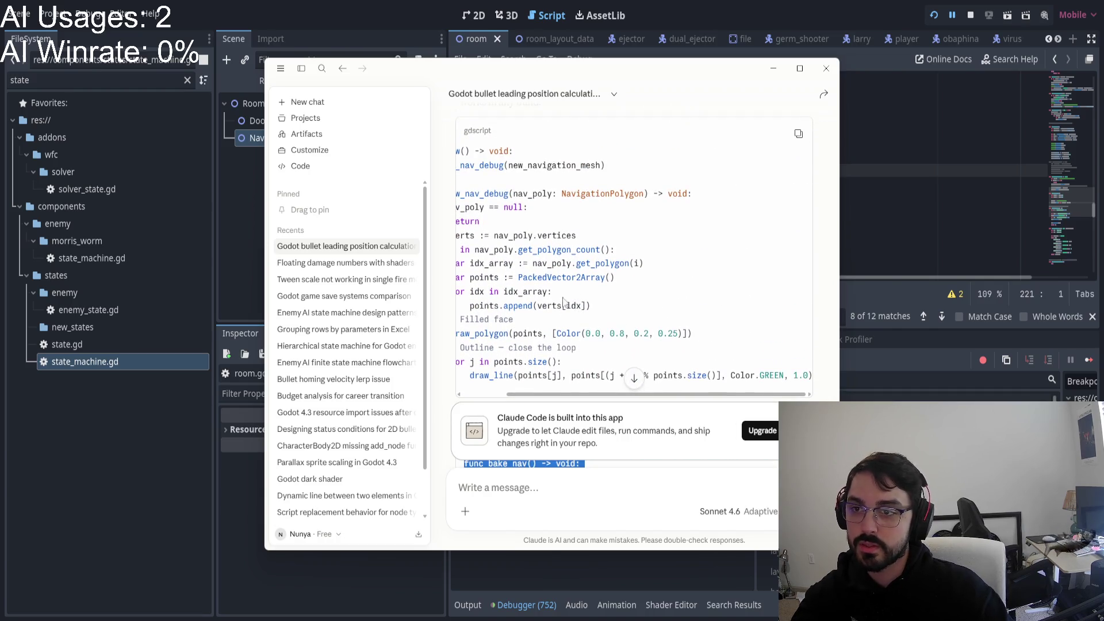
{"action": "left_click_drag", "start_coordinate": [591, 418], "coordinate": [532, 419]}
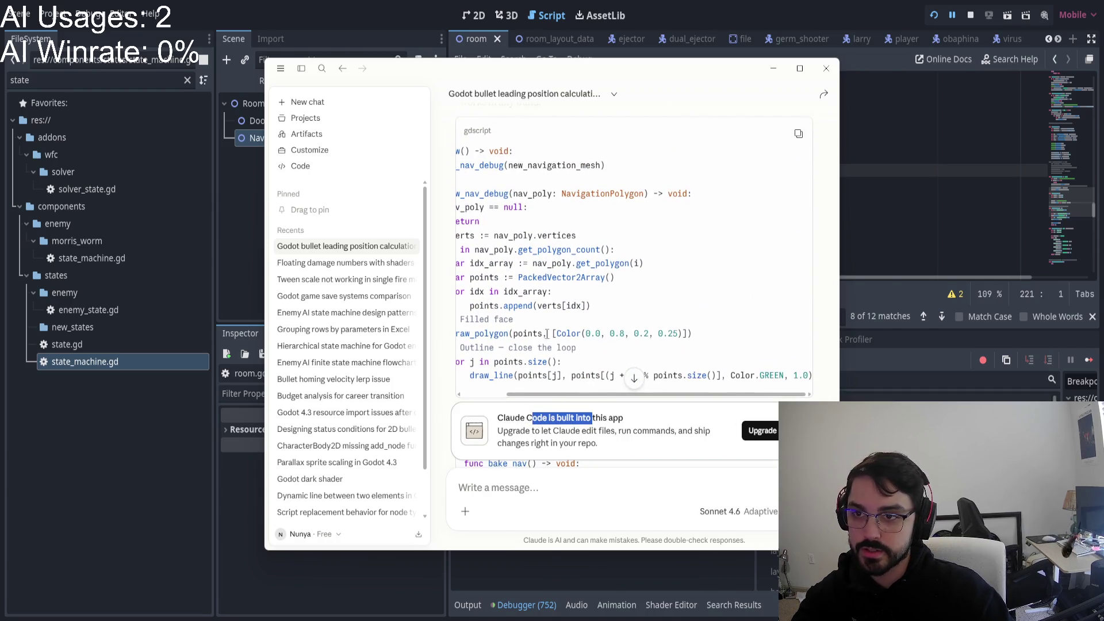
{"action": "scroll", "coordinate": [552, 332], "scroll_direction": "up", "scroll_amount": 1}
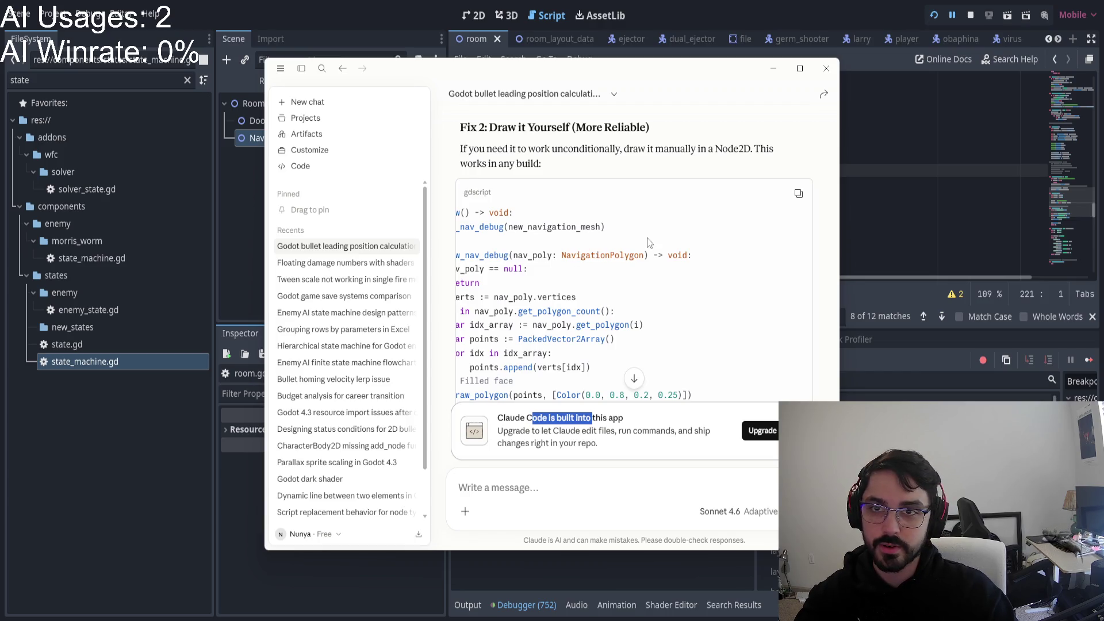
{"action": "scroll", "coordinate": [559, 330], "scroll_direction": "up", "scroll_amount": 5}
{"action": "left_click", "coordinate": [774, 68]}
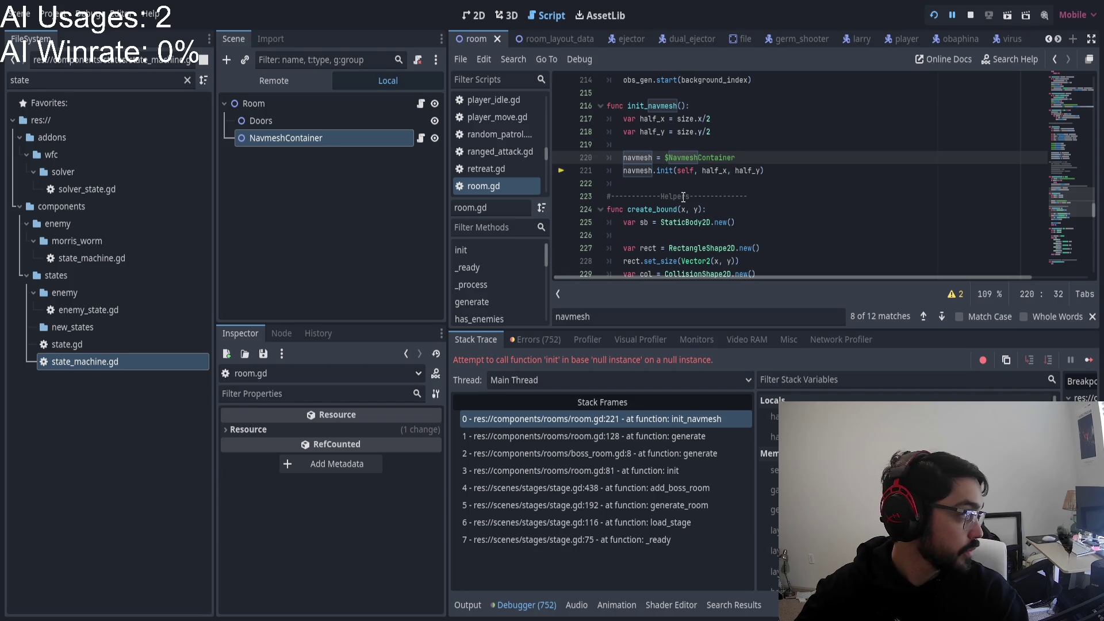
- Delete the NavmeshContainer node from the Room scene and confirm the deletion
{"action": "left_click", "coordinate": [381, 104]}
{"action": "left_click", "coordinate": [386, 139]}
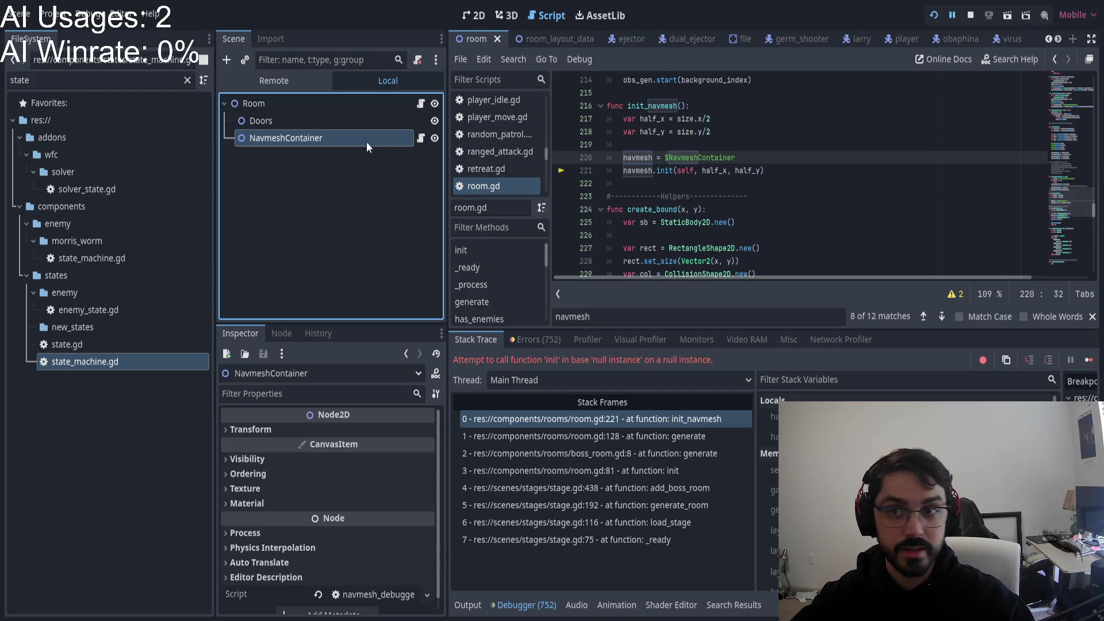
{"action": "key", "text": "Delete"}
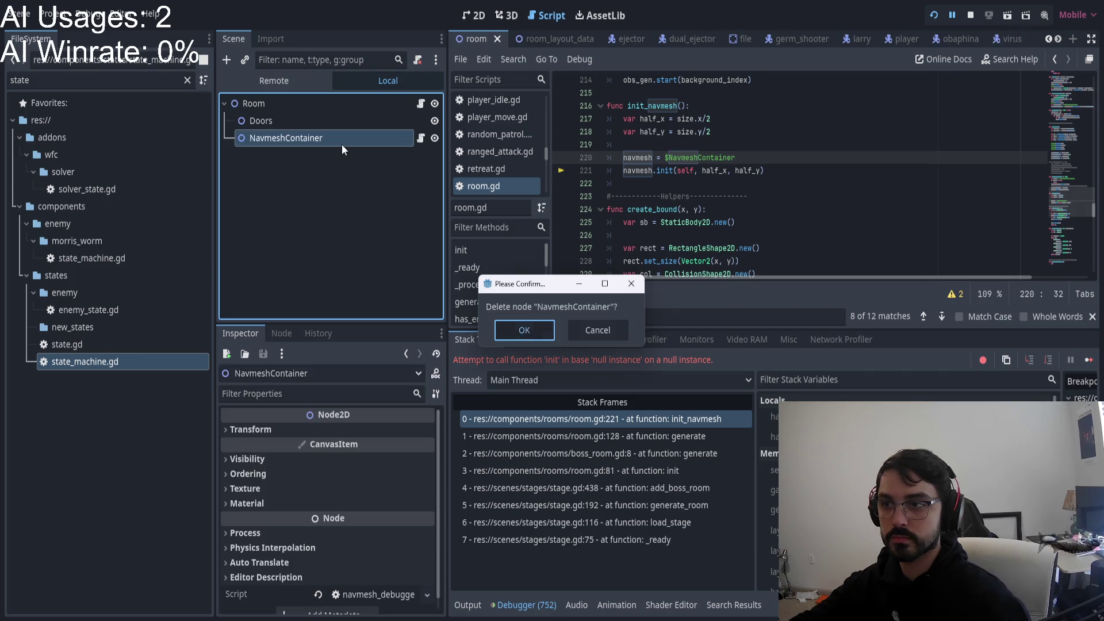
{"action": "key", "text": "Return"}
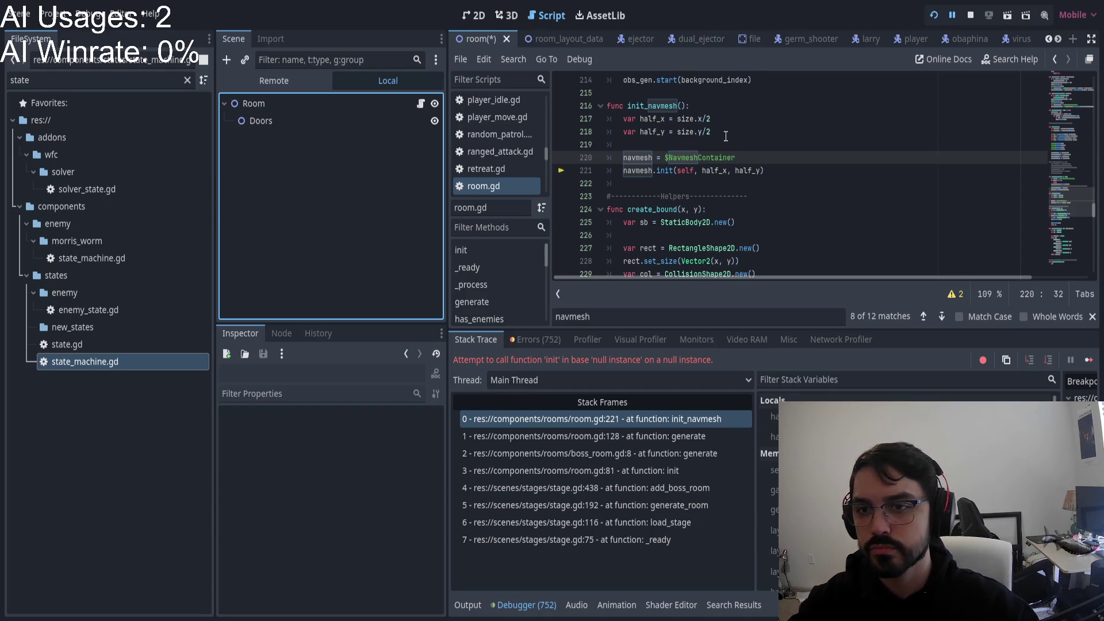
- Undo the room.gd edits back to an exported NavigationRegion2D navmesh, save, and stop the game
{"action": "left_click", "coordinate": [738, 158]}
{"action": "key", "text": "ctrl+BackSpace"}
{"action": "key", "text": "ctrl+BackSpace"}
{"action": "key", "text": "ctrl+z"}
{"action": "key", "text": "ctrl+z"}
{"action": "key", "text": "ctrl+z"}
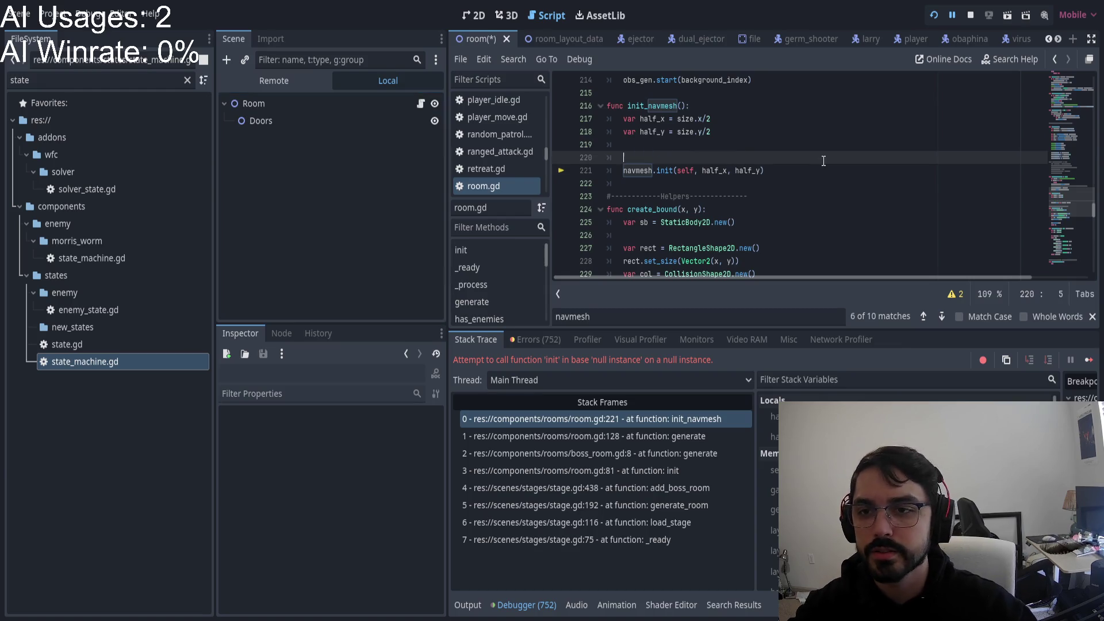
{"action": "key", "text": "ctrl+z"}
{"action": "key", "text": "ctrl+z"}
{"action": "key", "text": "ctrl+z"}
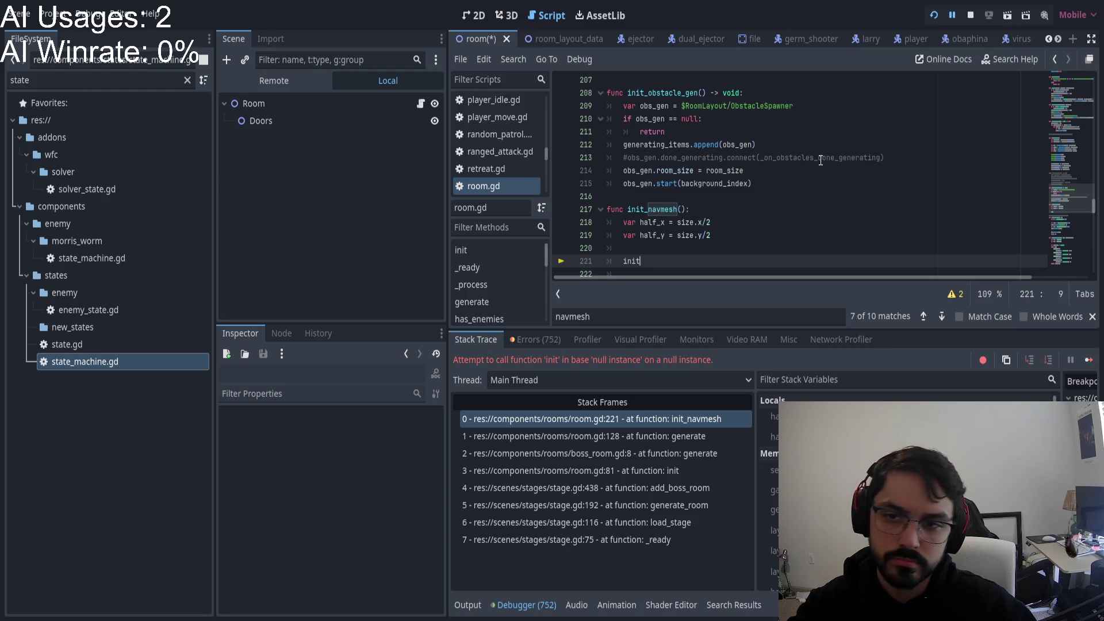
{"action": "key", "text": "ctrl+z"}
{"action": "key", "text": "ctrl+z"}
{"action": "key", "text": "ctrl+z"}
{"action": "key", "text": "ctrl+z"}
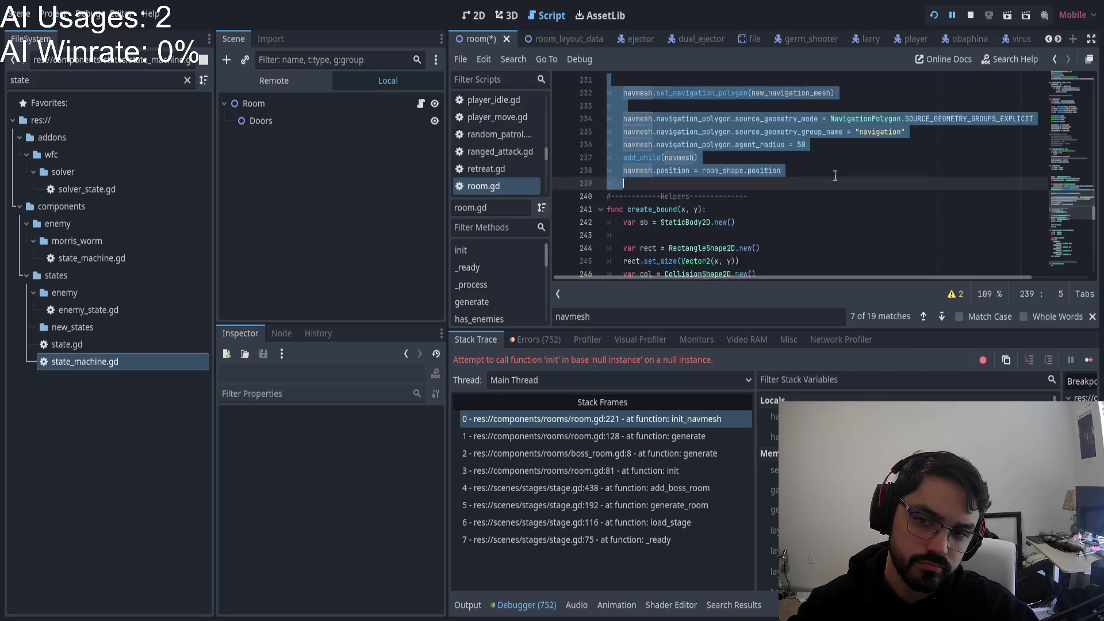
{"action": "key", "text": "ctrl+z"}
{"action": "key", "text": "ctrl+z"}
{"action": "key", "text": "ctrl+z"}
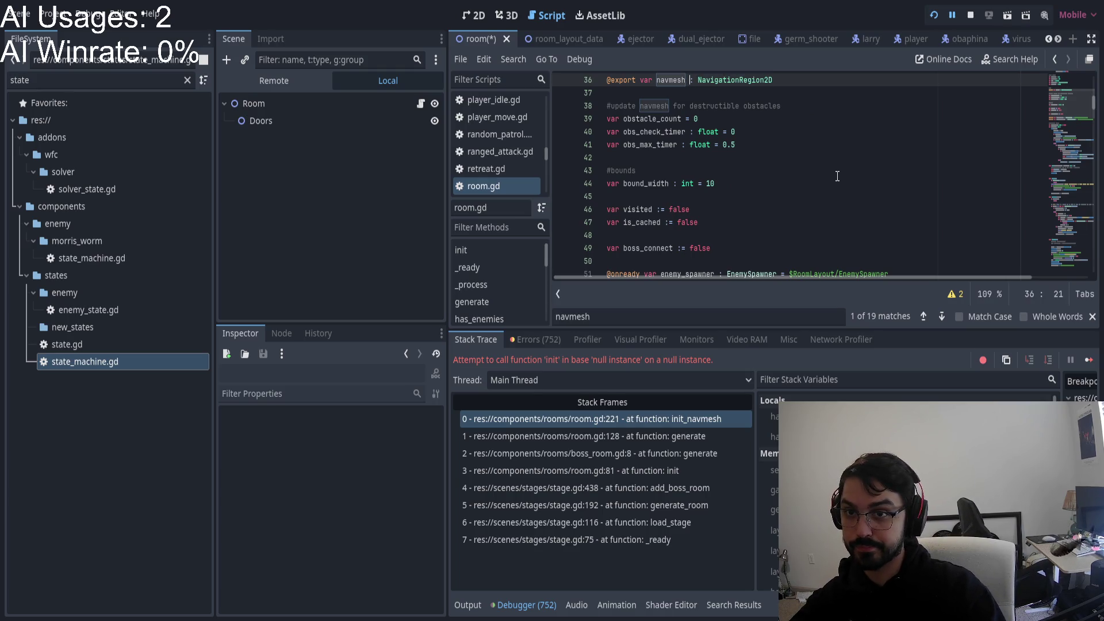
{"action": "key", "text": "ctrl+z"}
{"action": "key", "text": "ctrl+z"}
{"action": "key", "text": "ctrl+z"}
{"action": "key", "text": "ctrl+z"}
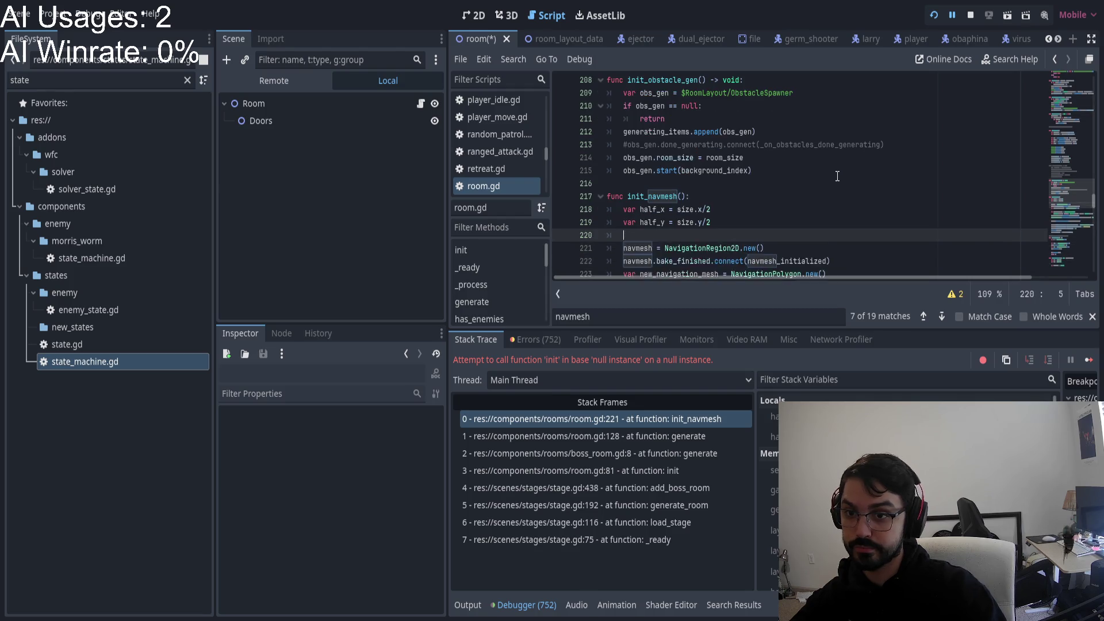
{"action": "key", "text": "ctrl+z"}
{"action": "key", "text": "ctrl+z"}
{"action": "key", "text": "ctrl+z"}
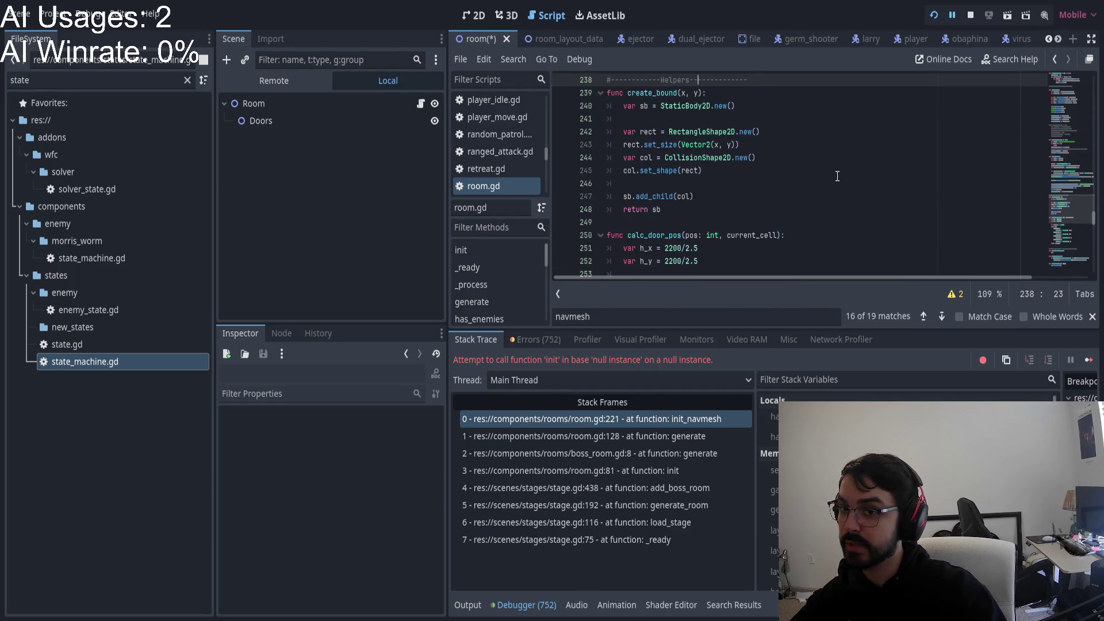
{"action": "key", "text": "ctrl+z"}
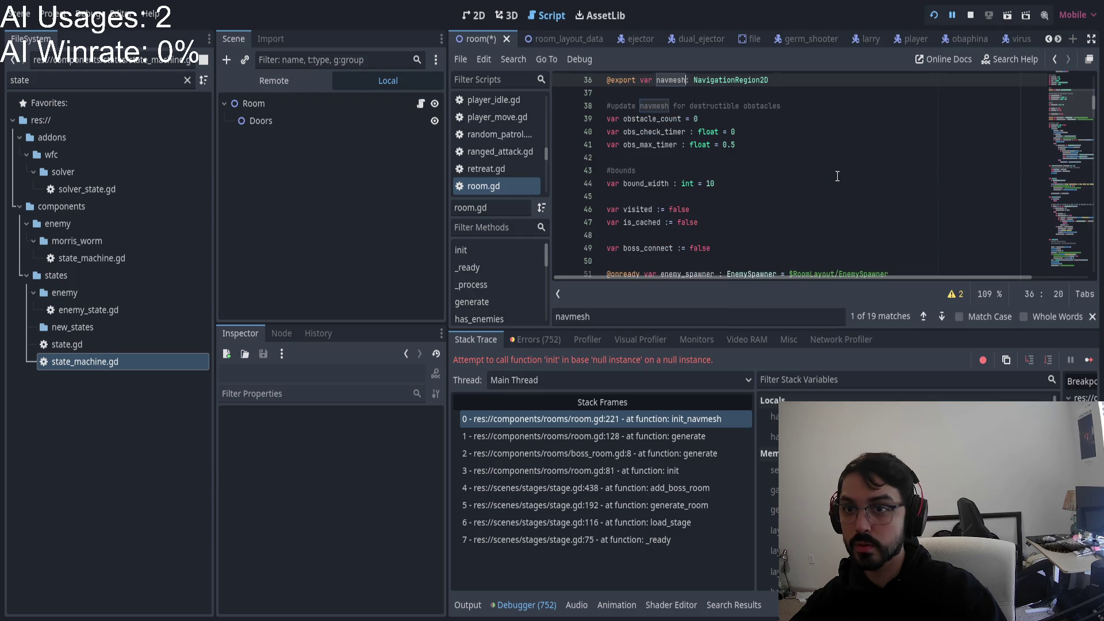
{"action": "key", "text": "ctrl+z"}
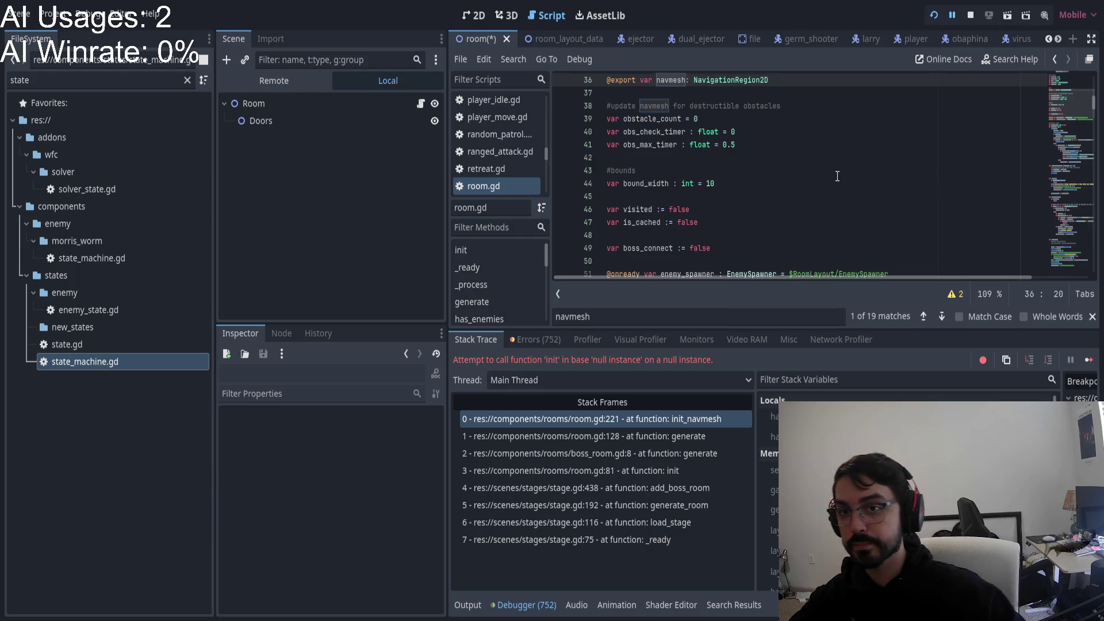
{"action": "key", "text": "ctrl+s"}
{"action": "left_click", "coordinate": [972, 15]}
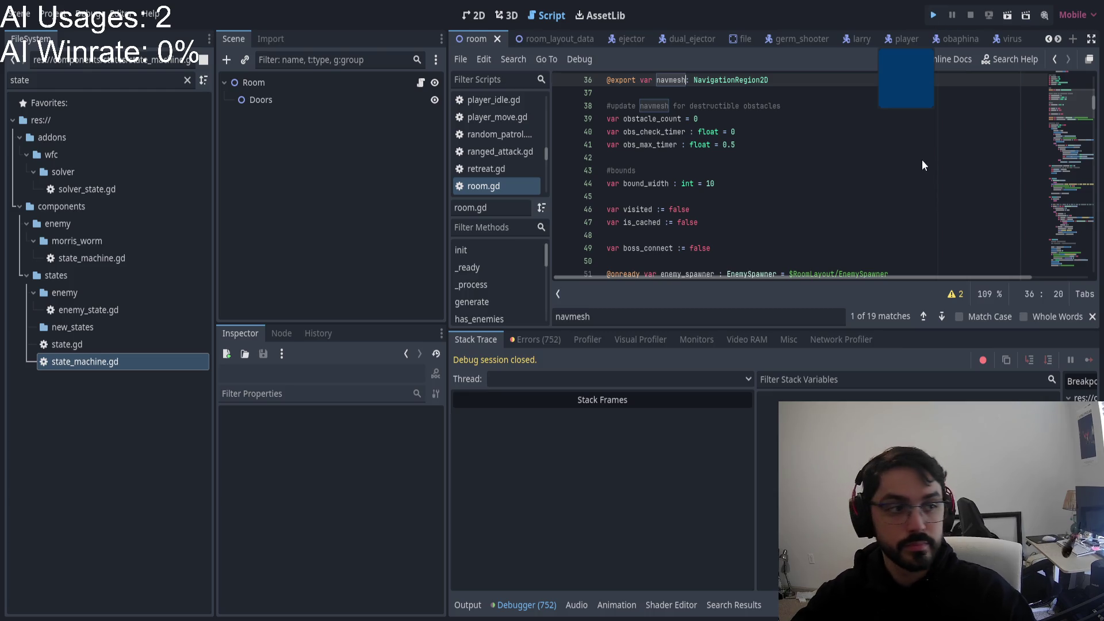
- Run the game, start a New Game, and walk the player into the zipped folder with W
{"action": "key", "text": "F5"}
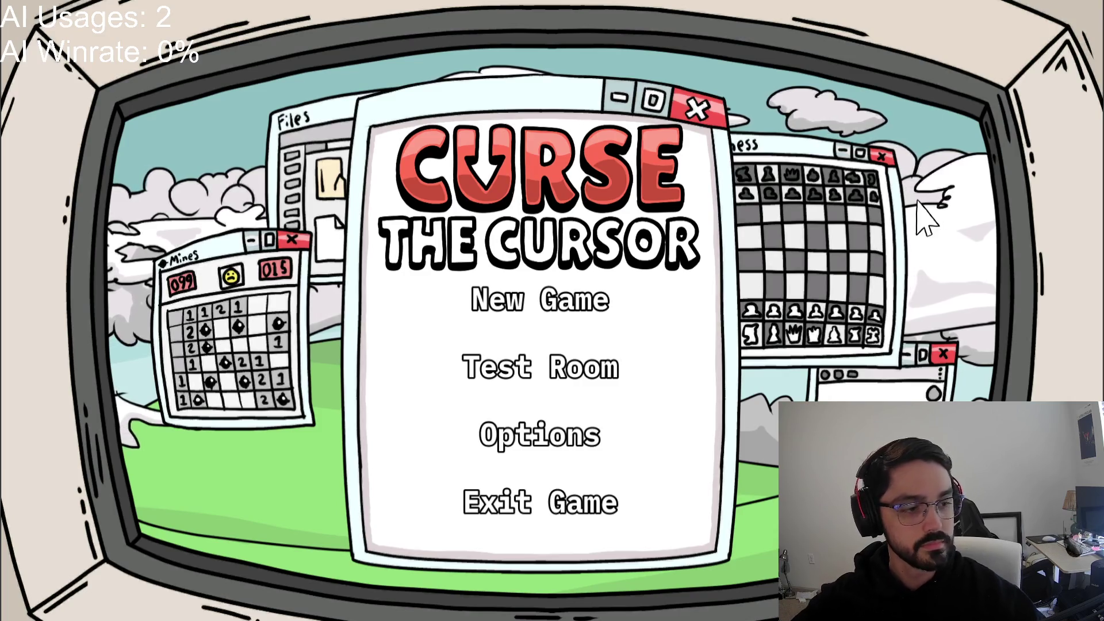
{"action": "left_click", "coordinate": [547, 302]}
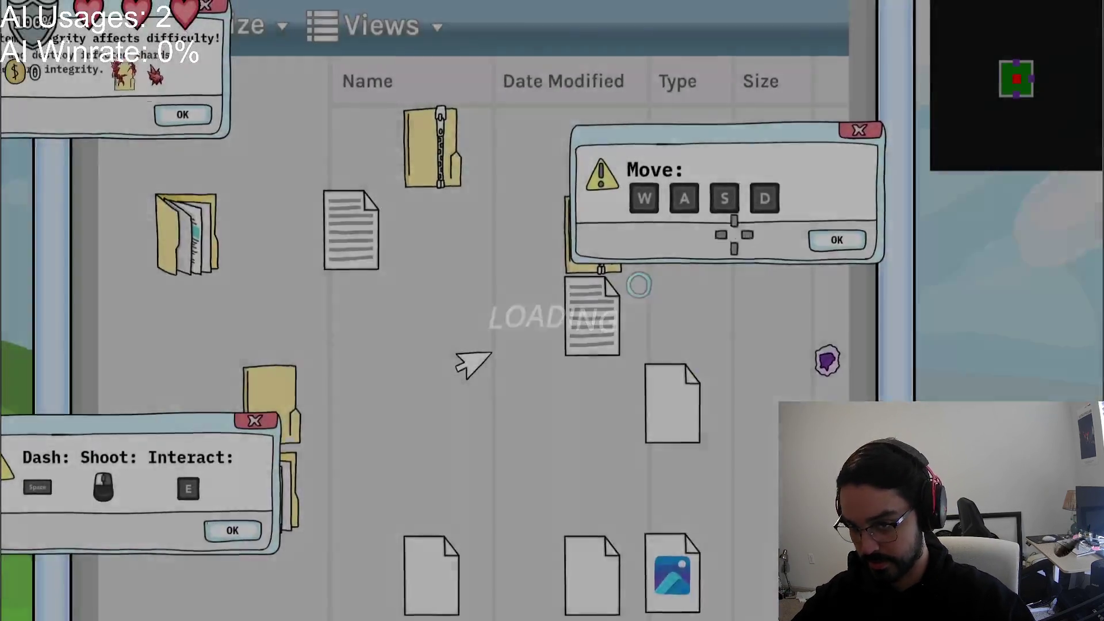
{"action": "key", "text": "w"}
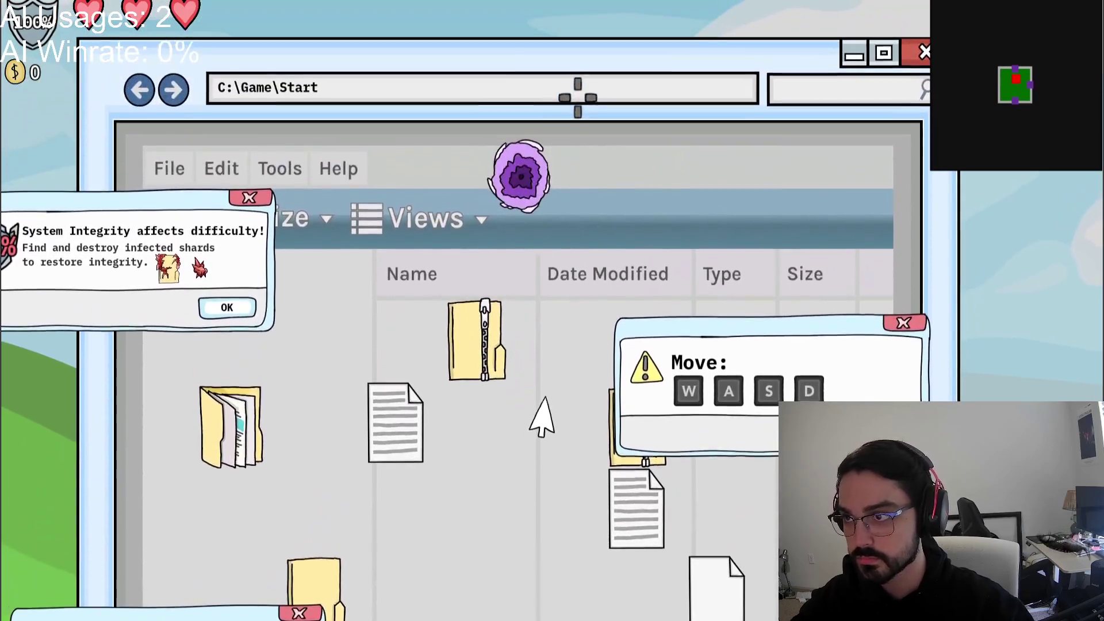
{"action": "key", "text": "w"}
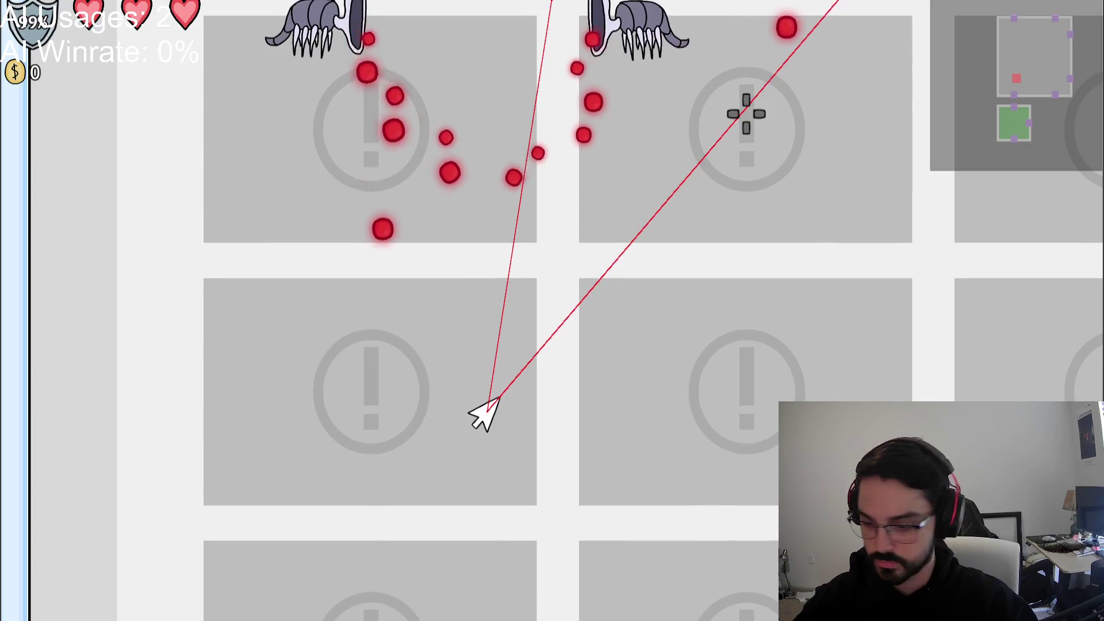
{"action": "key", "text": "F8"}
{"action": "key", "text": "alt+Tab"}
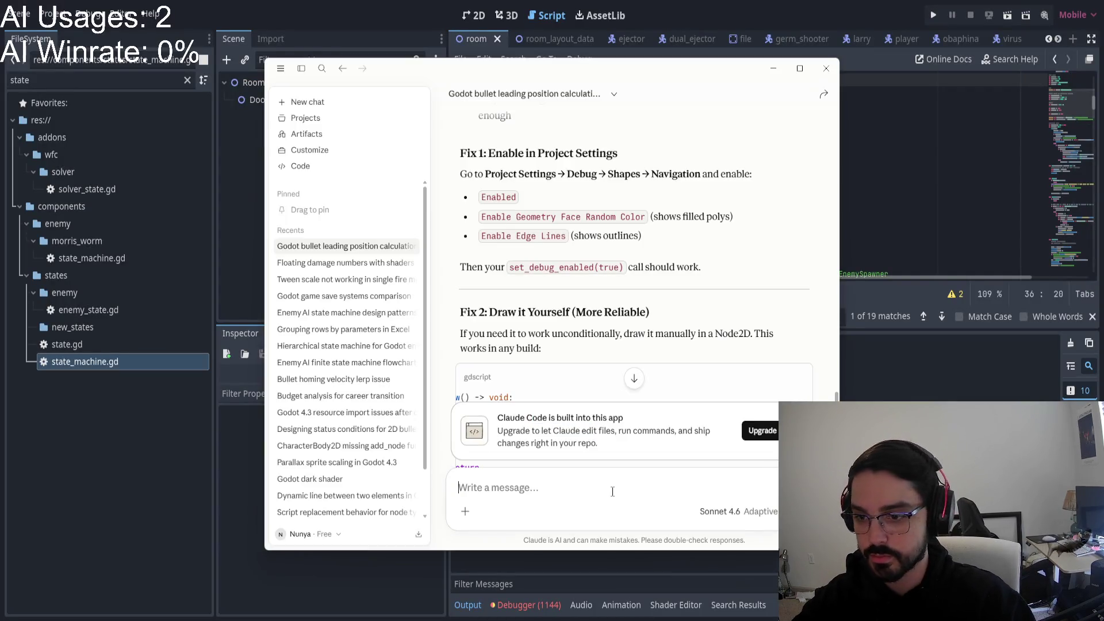
- Tell Claude the navmesh bakes before tree entry, so onready or export references won't fire
{"action": "type", "text": "This doesnt work for "}
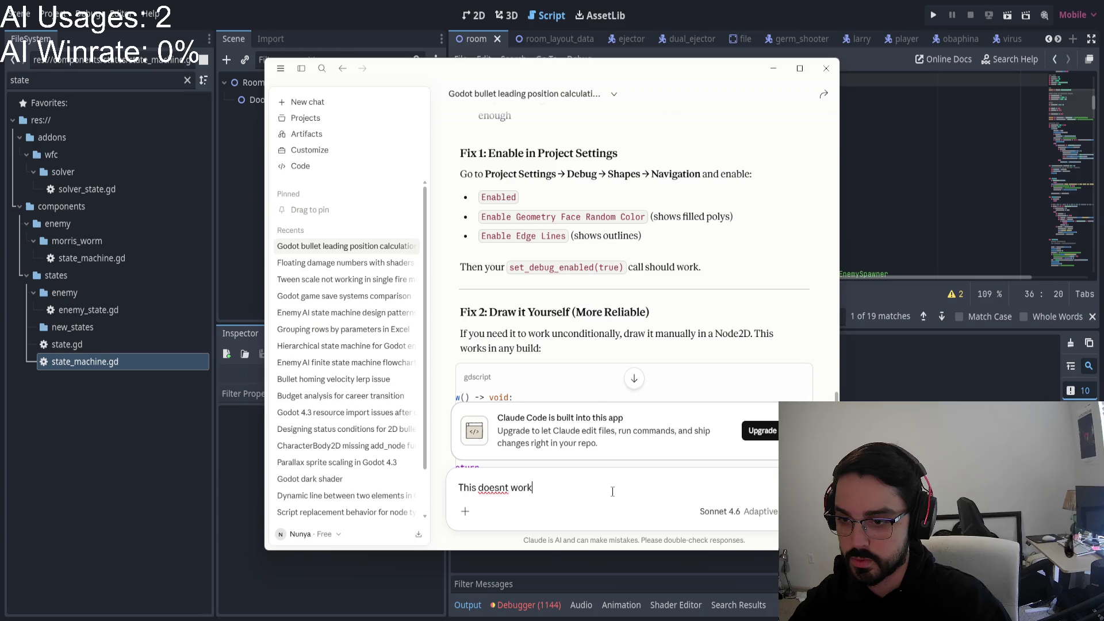
{"action": "type", "text": "performance p"}
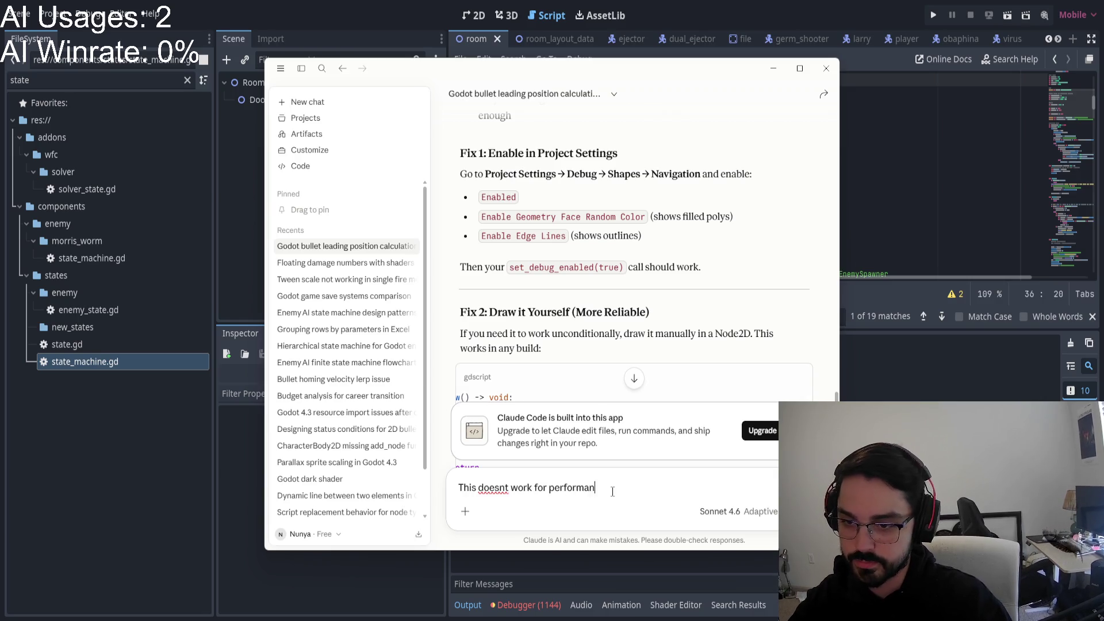
{"action": "type", "text": "urpos"}
{"action": "key", "text": "BackSpace"}
{"action": "key", "text": "BackSpace"}
{"action": "key", "text": "BackSpace"}
{"action": "type", "text": "es, "}
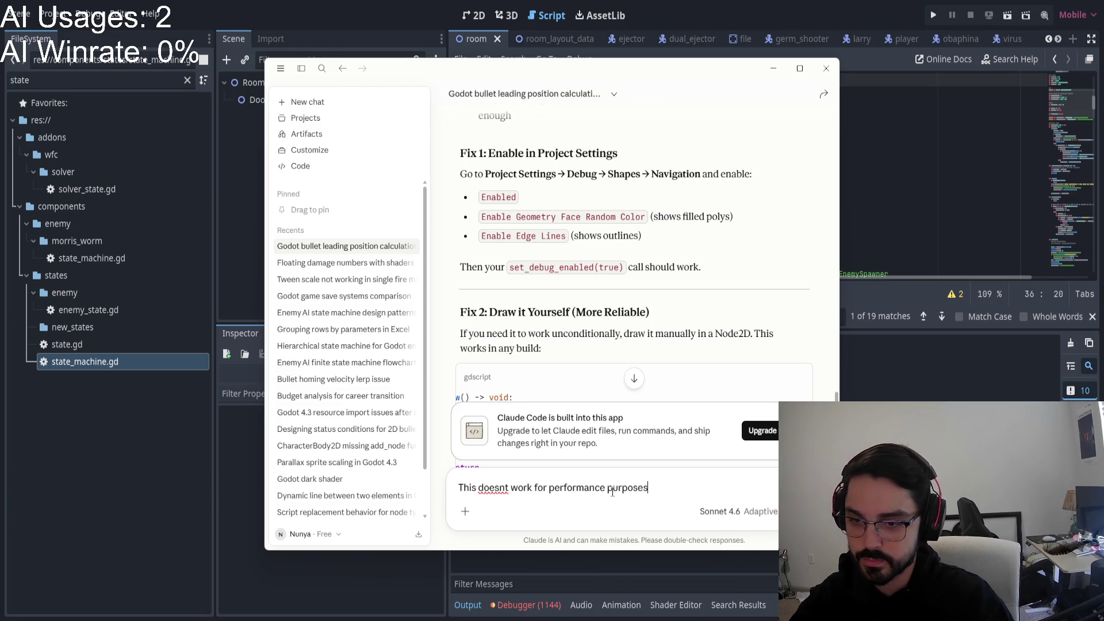
{"action": "type", "text": "as our navm"}
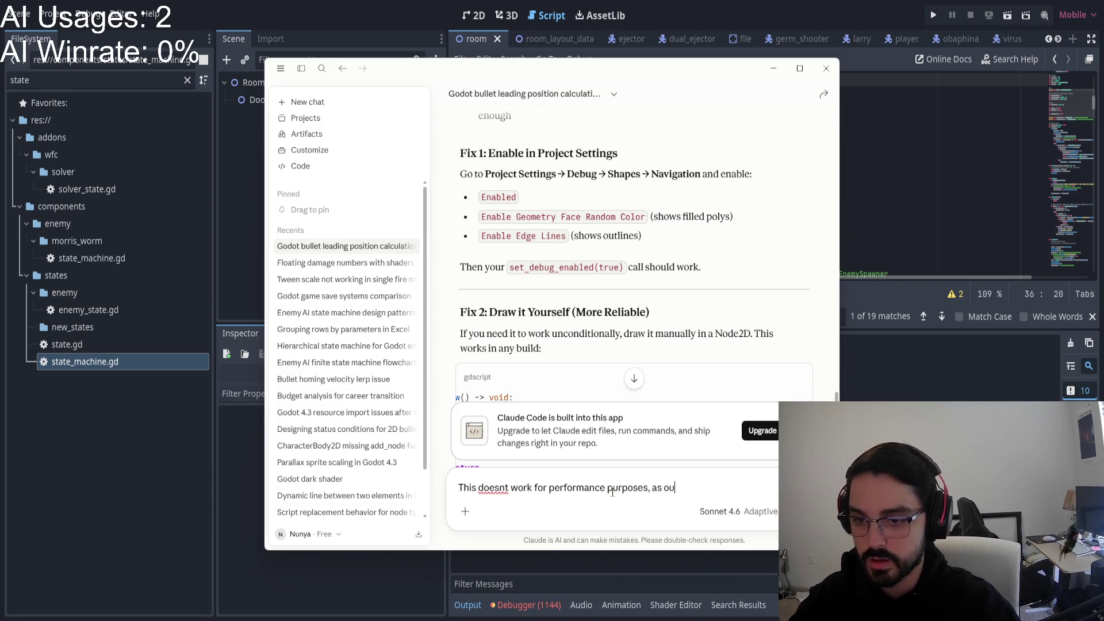
{"action": "type", "text": "esh bakes prior to "}
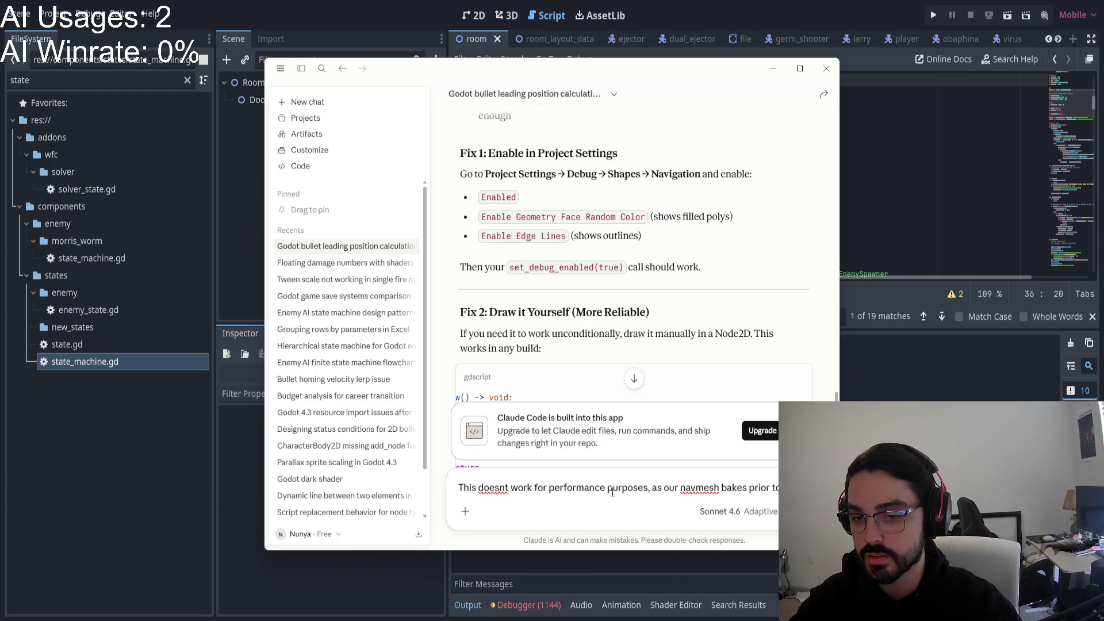
{"action": "type", "text": "tree entry, "}
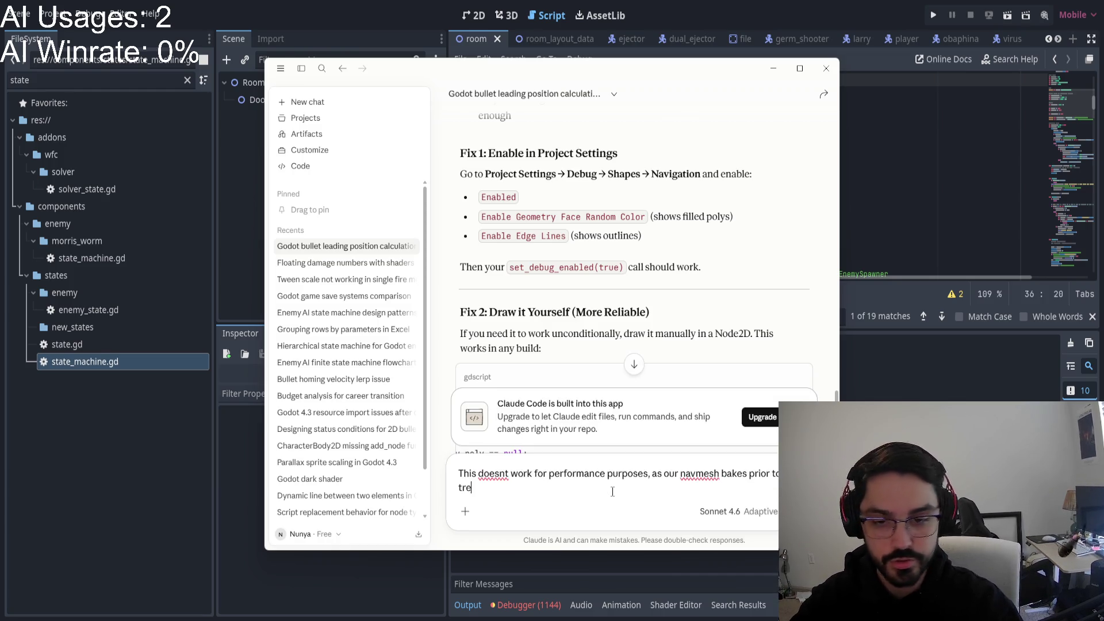
{"action": "type", "text": "this reuqi"}
{"action": "key", "text": "BackSpace"}
{"action": "key", "text": "BackSpace"}
{"action": "key", "text": "BackSpace"}
{"action": "type", "text": "quires a sep"}
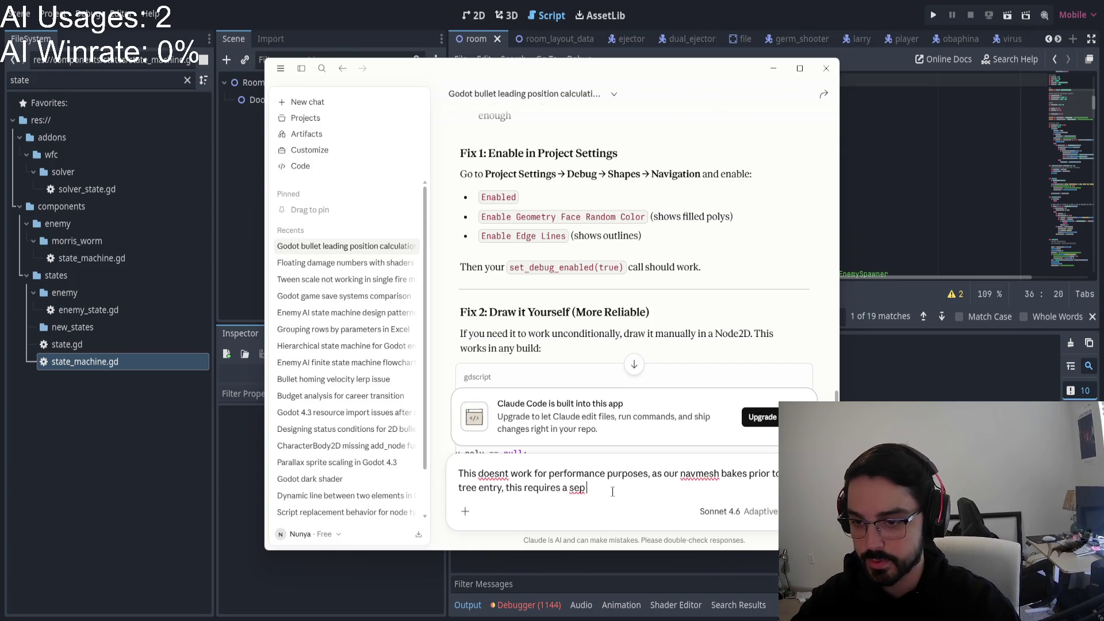
{"action": "type", "text": " node that"}
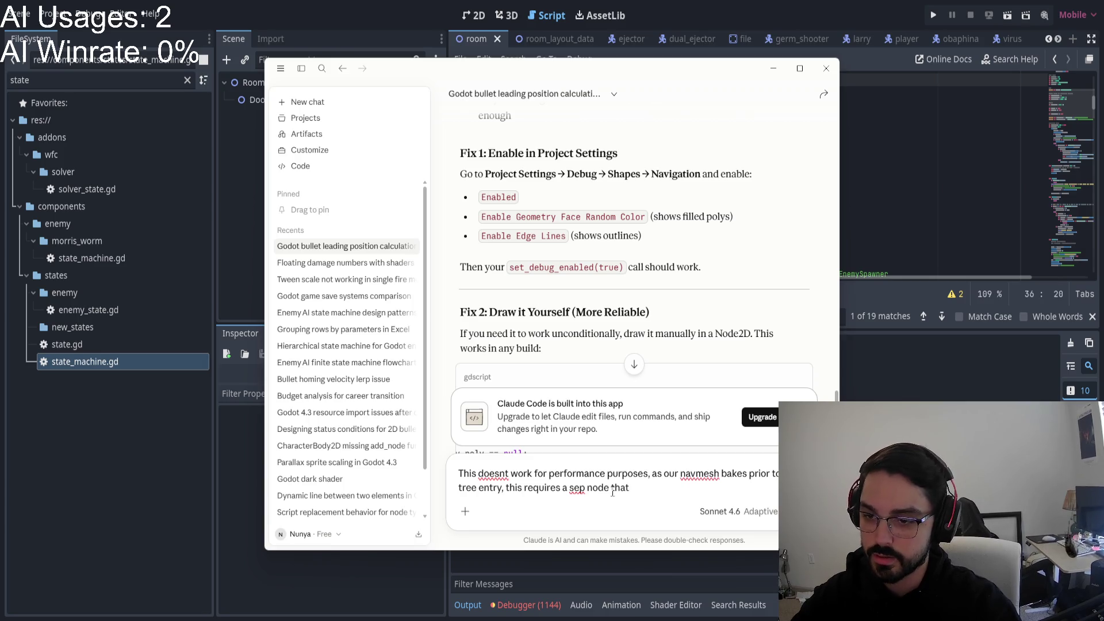
{"action": "type", "text": " will need references to onready or"}
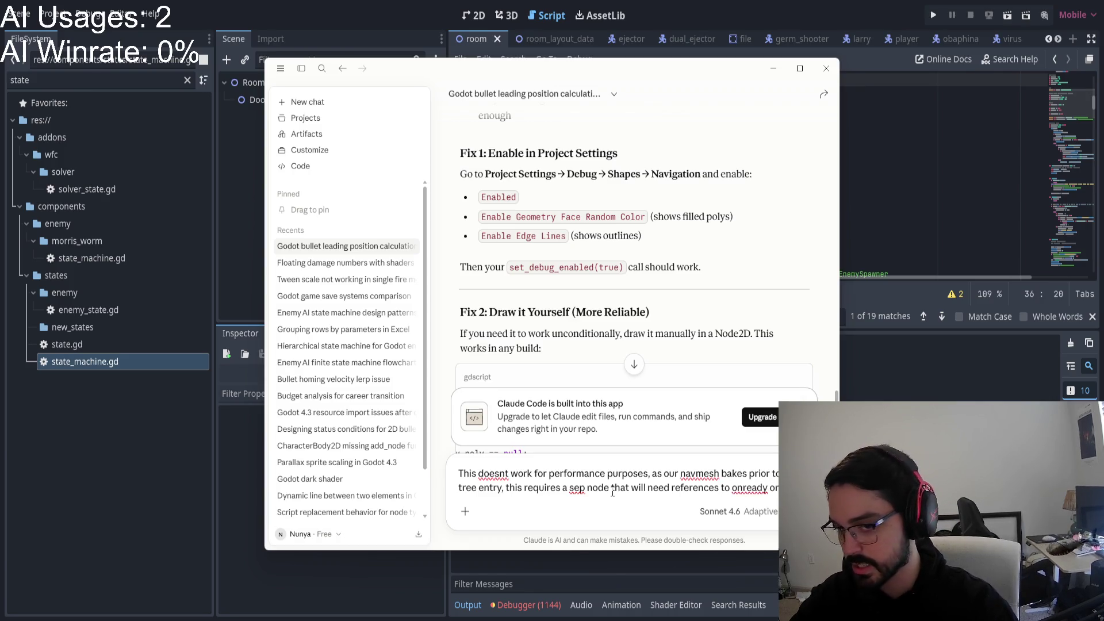
{"action": "type", "text": " export which do no"}
{"action": "type", "text": "t fire pri"}
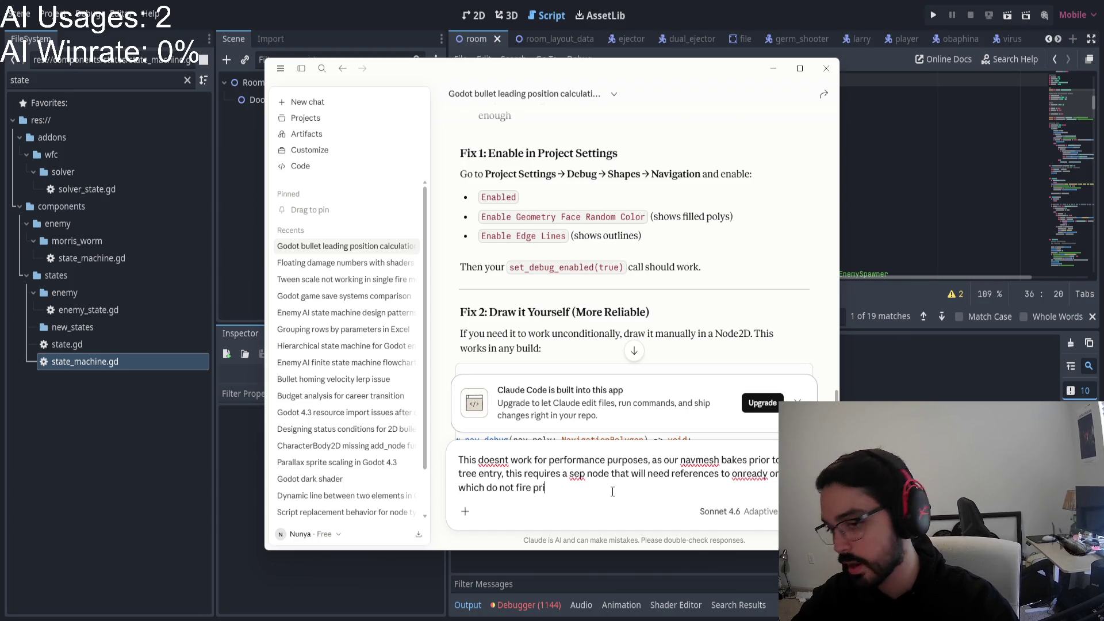
{"action": "type", "text": "or to scene"}
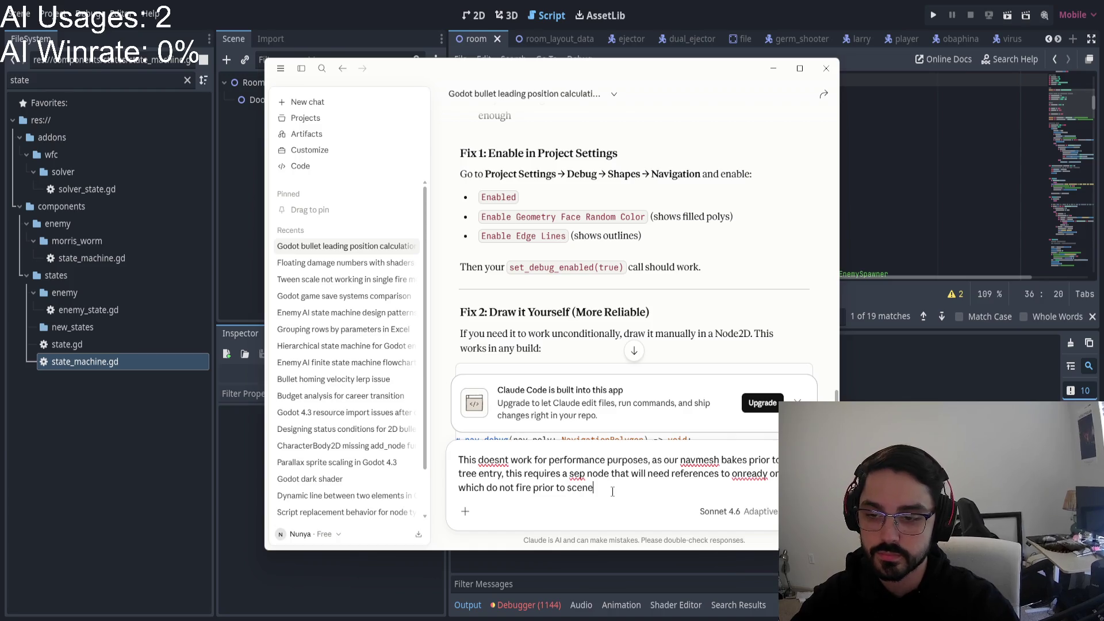
{"action": "type", "text": " tree entry"}
{"action": "key", "text": "Return"}
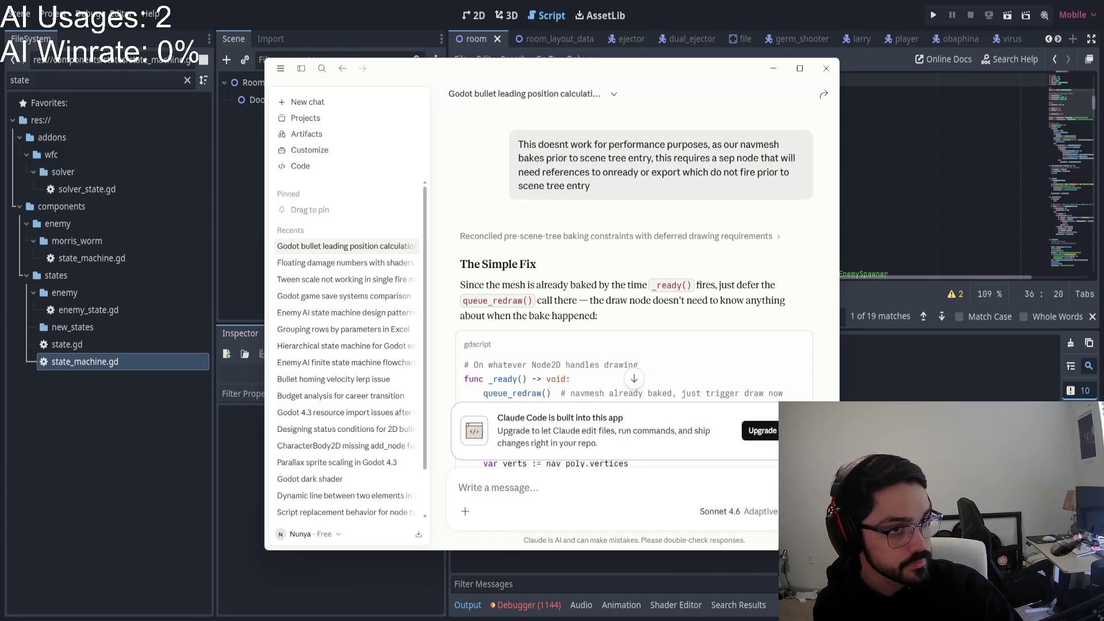
{"action": "key", "text": "alt+Tab"}
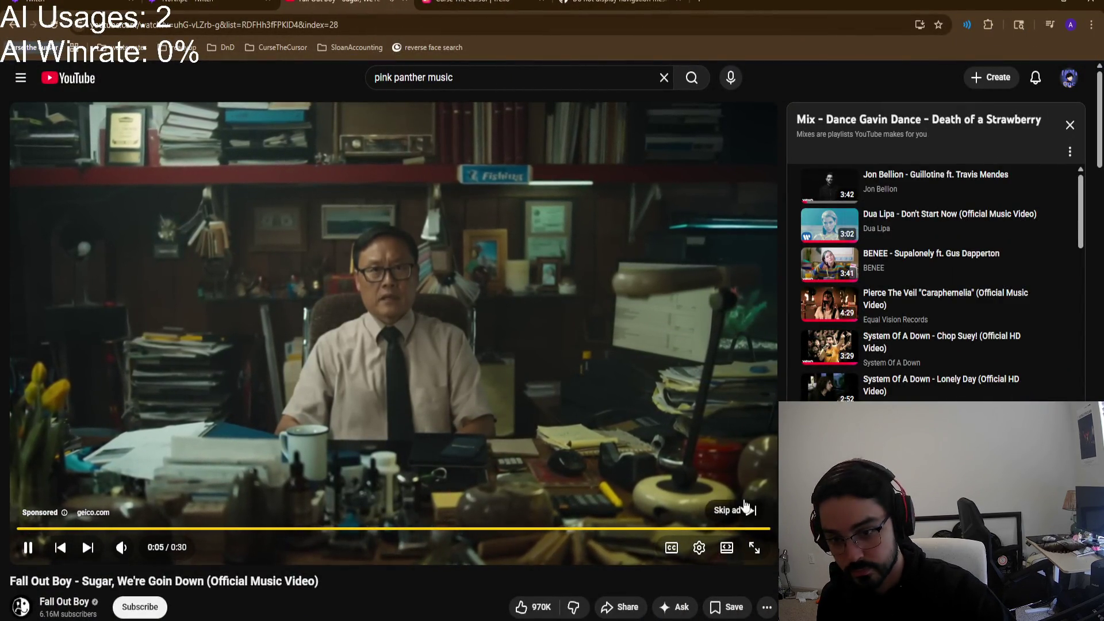
- Skip the YouTube ad so the Fall Out Boy video plays, then return to Claude
{"action": "left_click", "coordinate": [736, 507]}
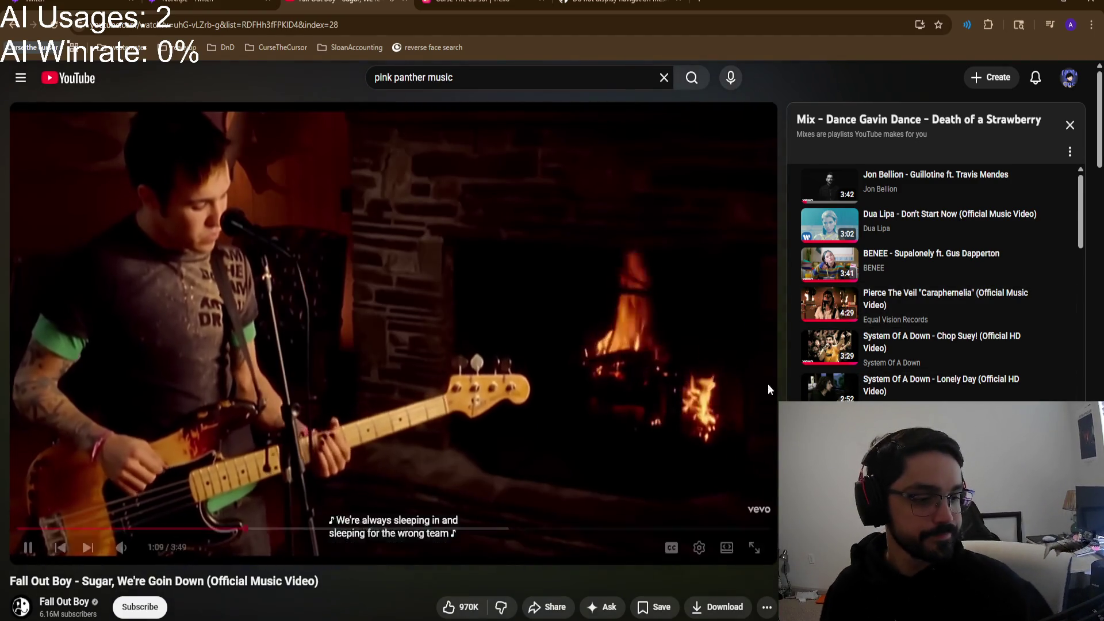
{"action": "key", "text": "alt+Tab"}
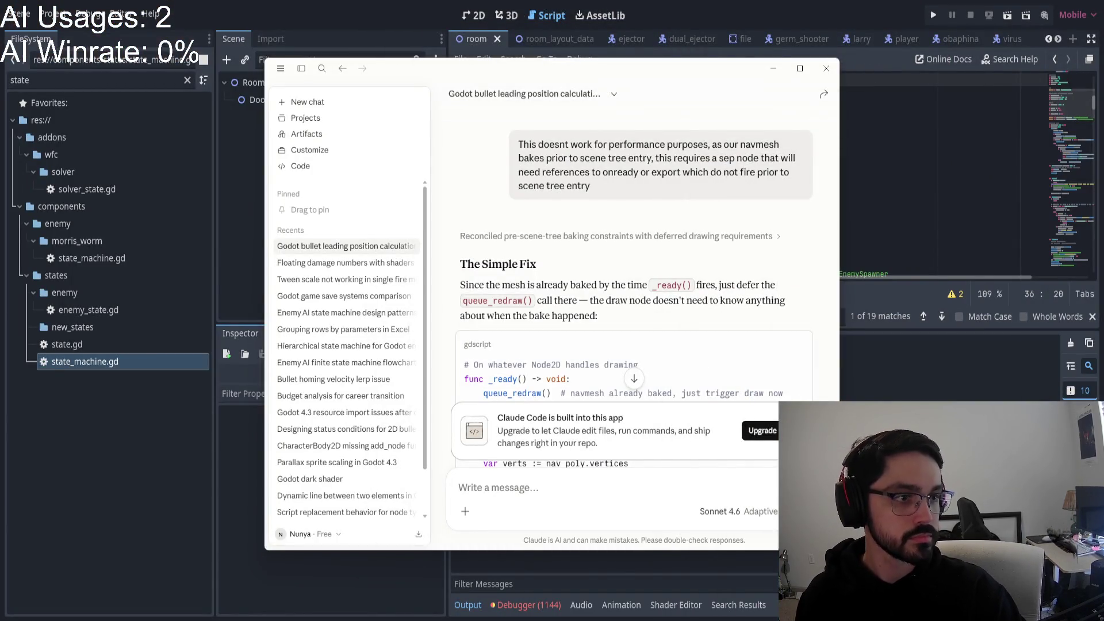
{"action": "scroll", "coordinate": [641, 331], "scroll_direction": "down", "scroll_amount": 2}
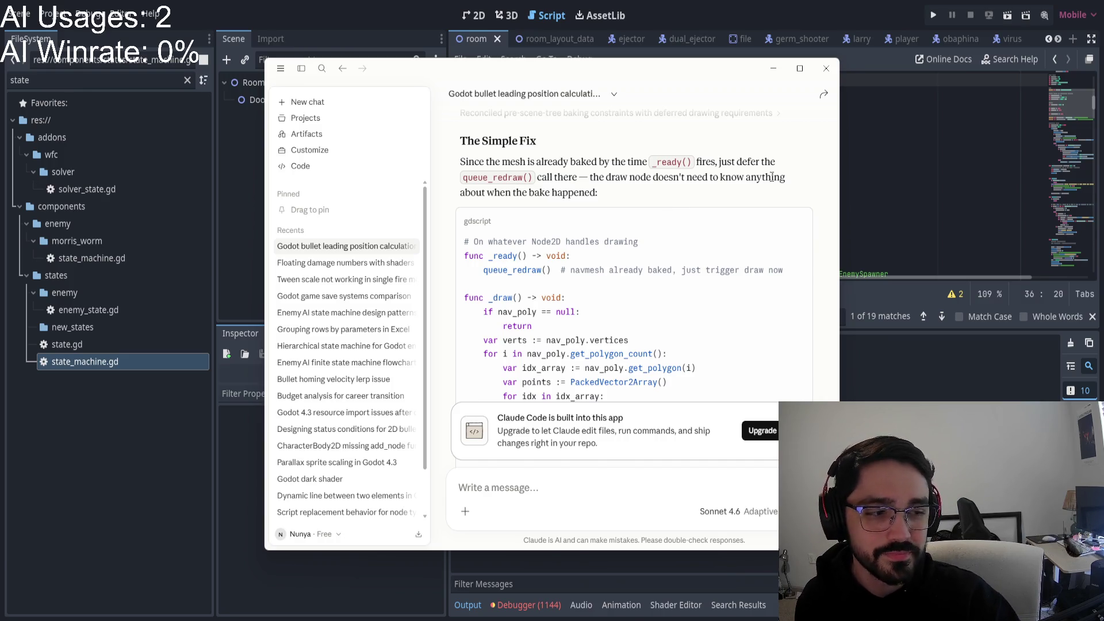
{"action": "mouse_move", "coordinate": [463, 177]}
{"action": "left_mouse_down"}
{"action": "mouse_move", "coordinate": [630, 178]}
{"action": "mouse_move", "coordinate": [683, 192]}
{"action": "mouse_move", "coordinate": [413, 141]}
{"action": "left_mouse_up"}
{"action": "left_click", "coordinate": [591, 180]}
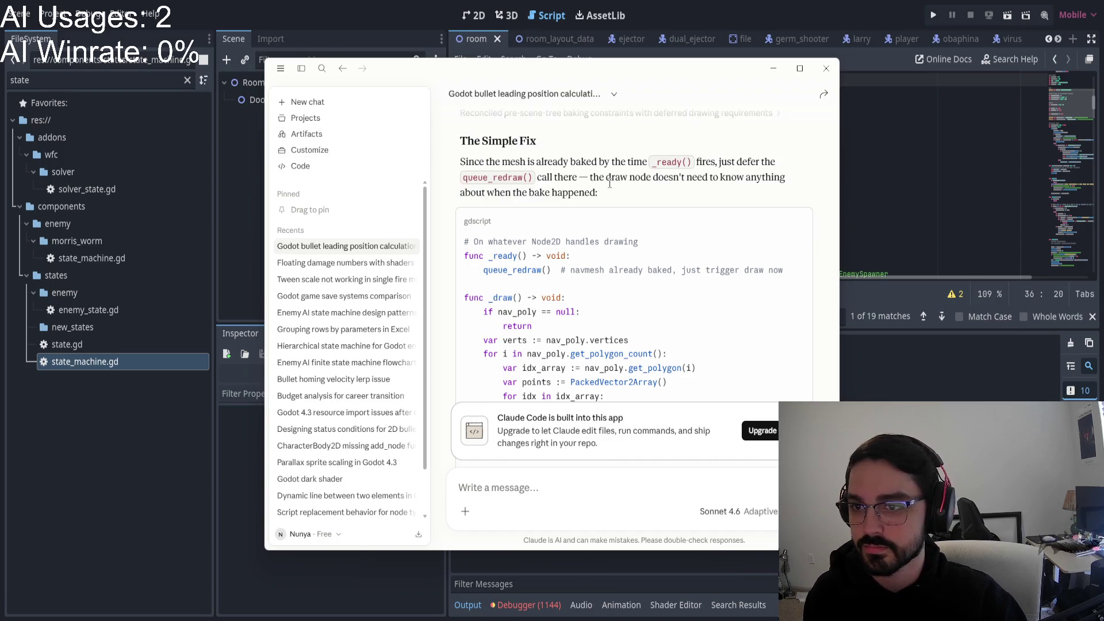
{"action": "scroll", "coordinate": [589, 242], "scroll_direction": "down", "scroll_amount": 5}
{"action": "left_click", "coordinate": [544, 500]}
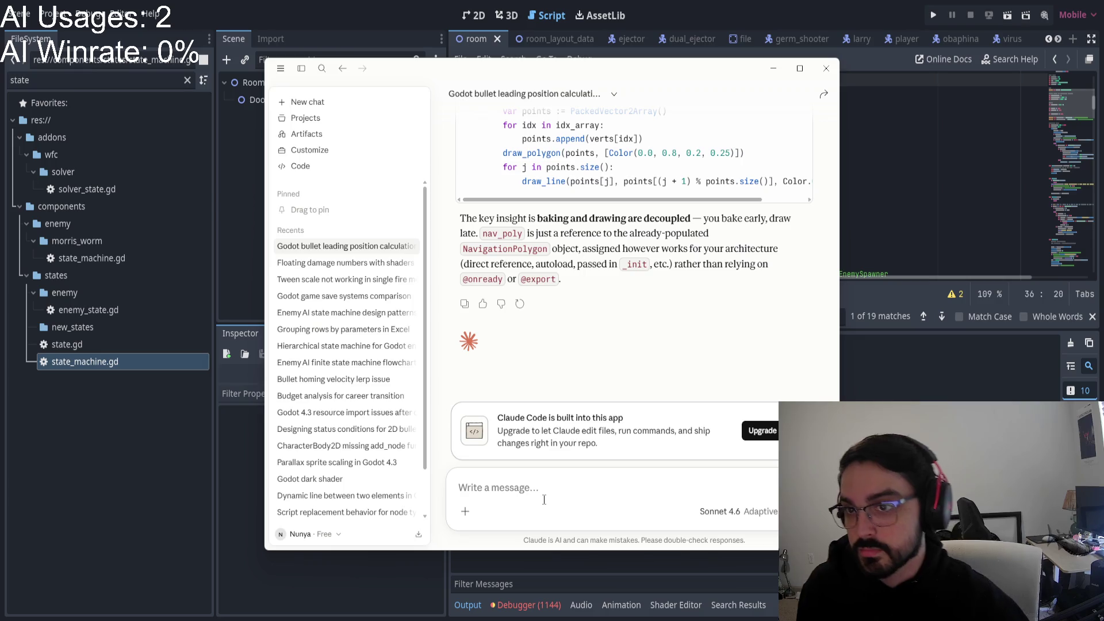
- Tell Claude the debug node should hold the navmesh, and room can't call its init pre-scene entry
{"action": "type", "text": "You are not und"}
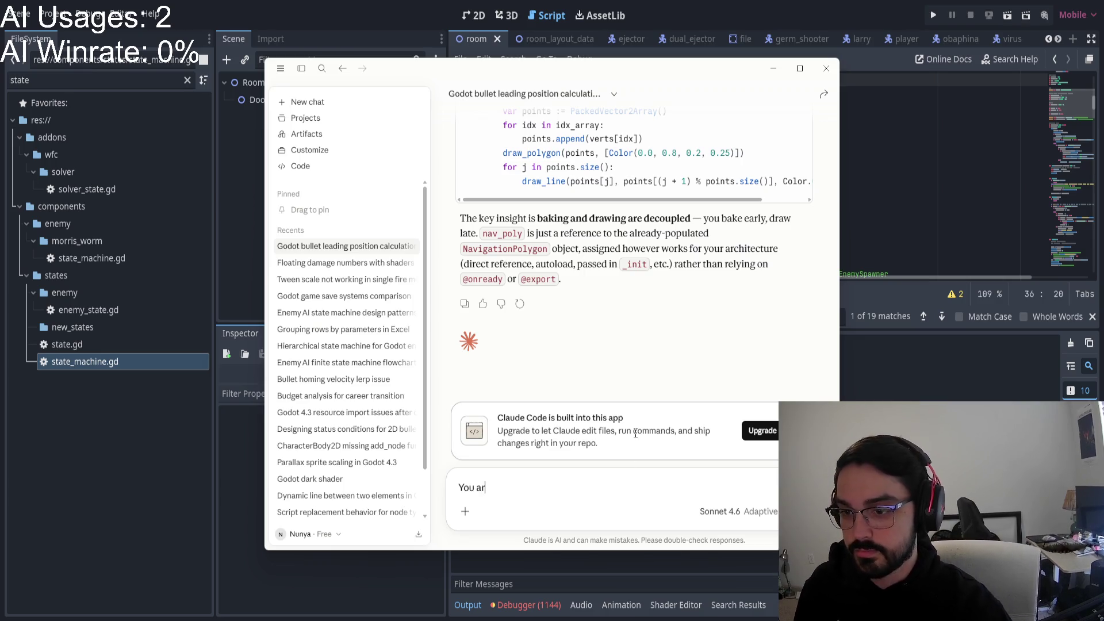
{"action": "type", "text": "erstanding"}
{"action": "key", "text": "BackSpace"}
{"action": "key", "text": "BackSpace"}
{"action": "key", "text": "BackSpace"}
{"action": "type", "text": "ding, "}
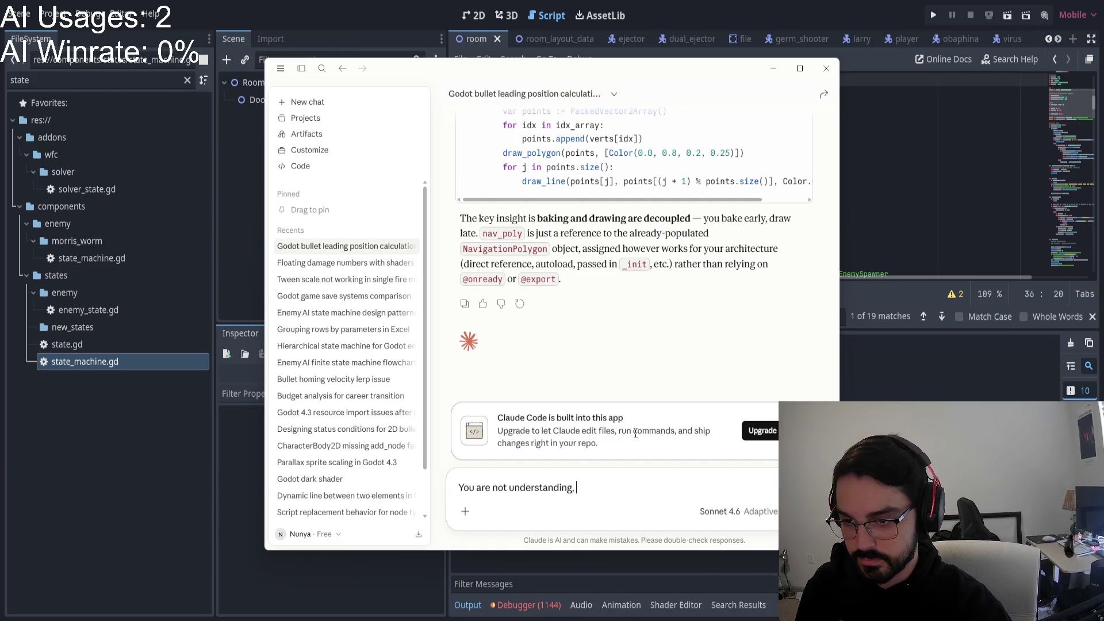
{"action": "type", "text": "the node "}
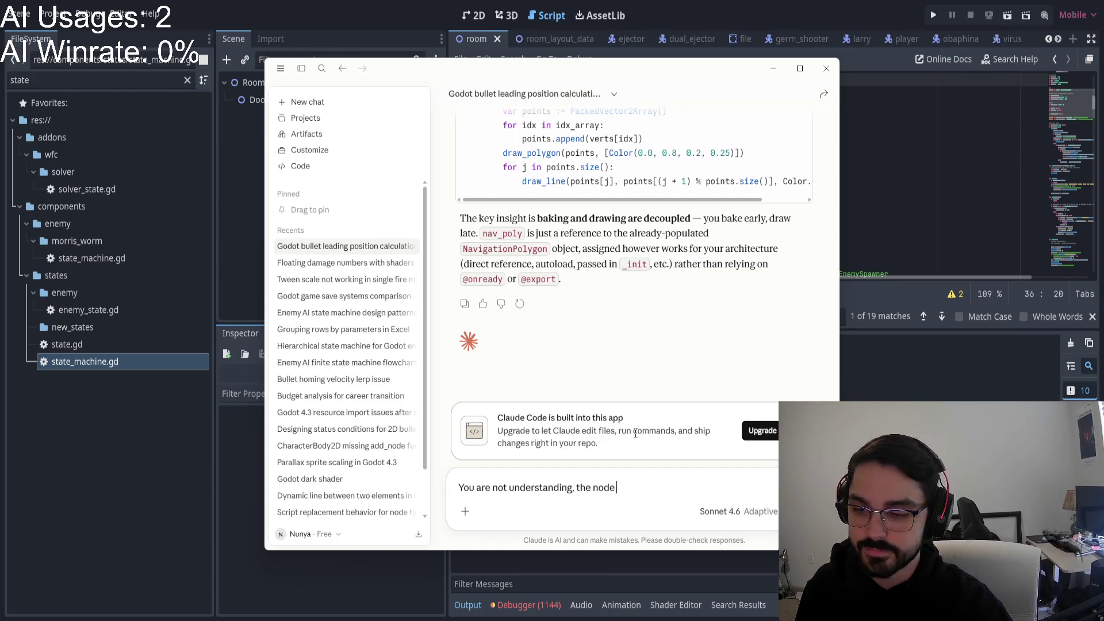
{"action": "type", "text": "responsible for "}
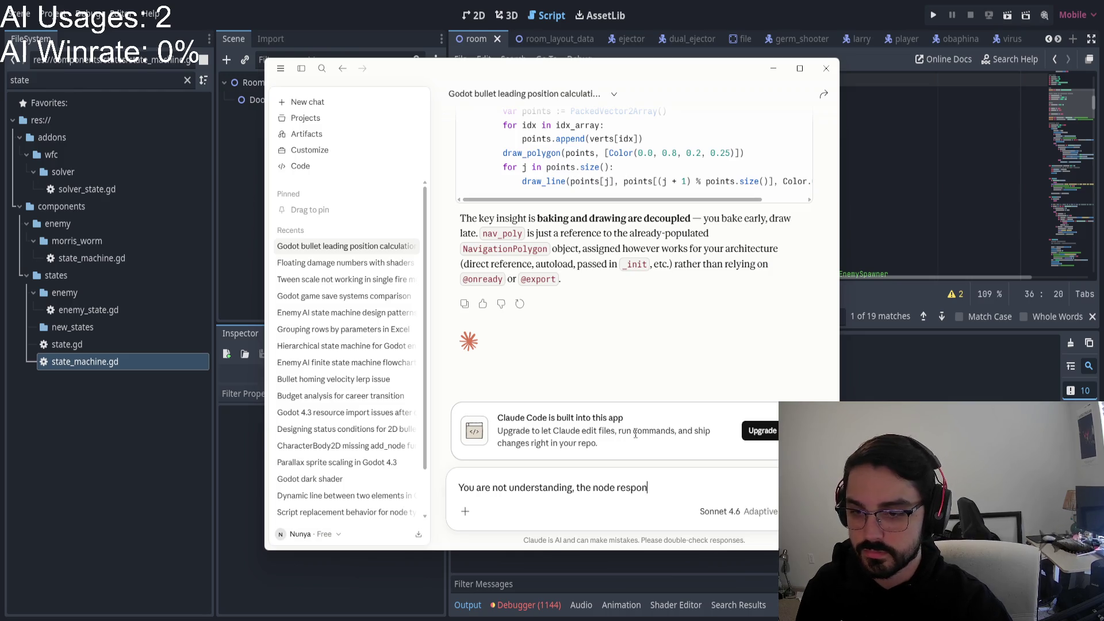
{"action": "type", "text": "debugging sh"}
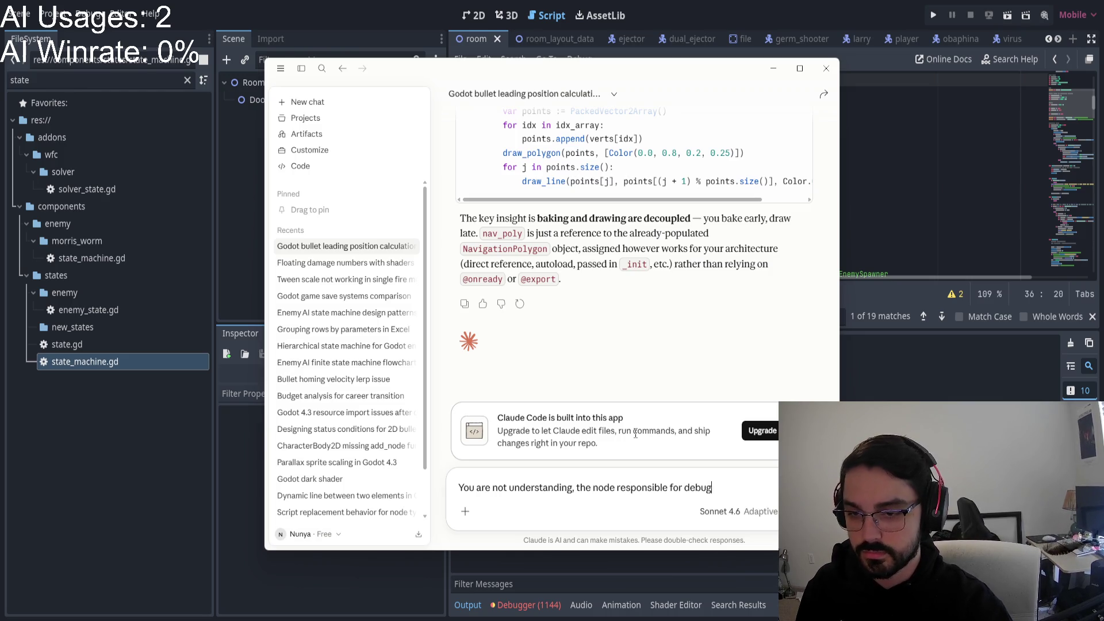
{"action": "type", "text": "ould also"}
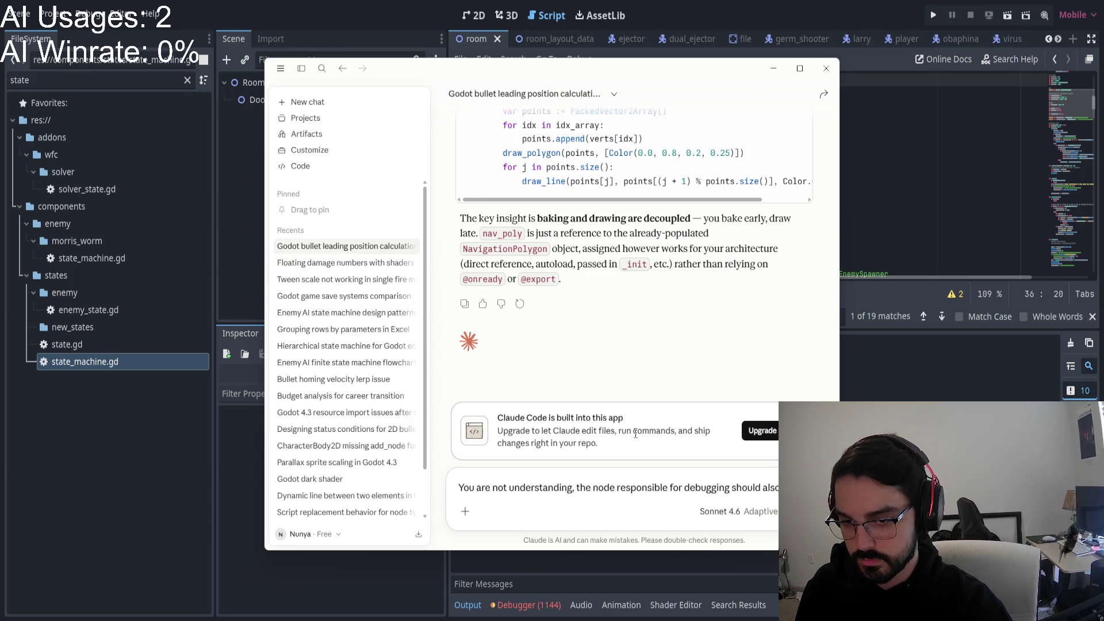
{"action": "type", "text": " holding the navme"}
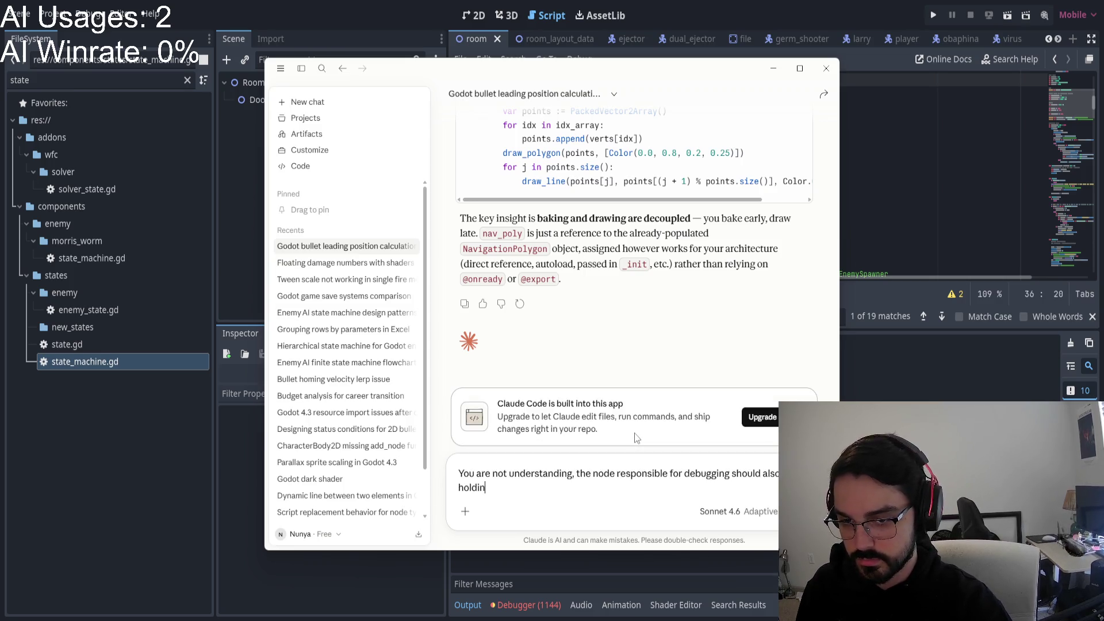
{"action": "type", "text": "sh. "}
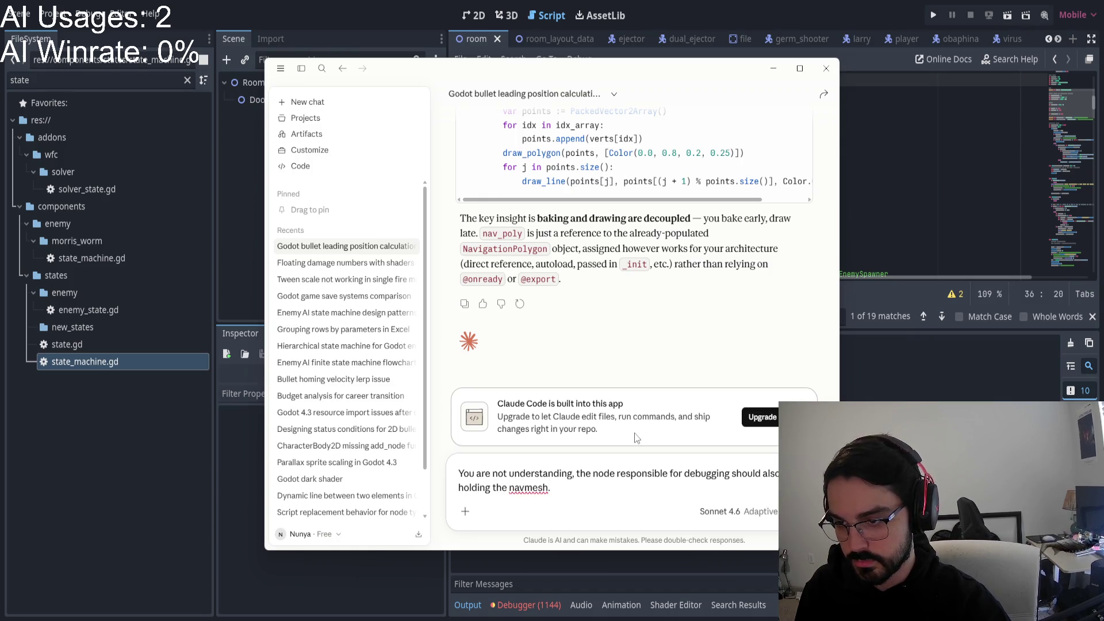
{"action": "type", "text": "How can "}
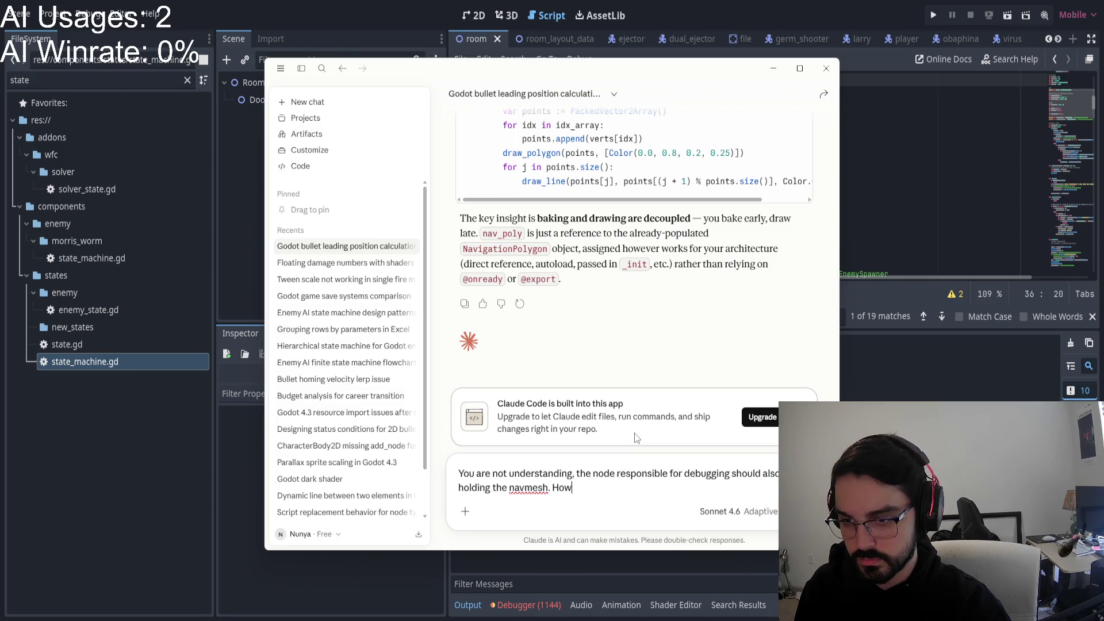
{"action": "type", "text": "its parent nod"}
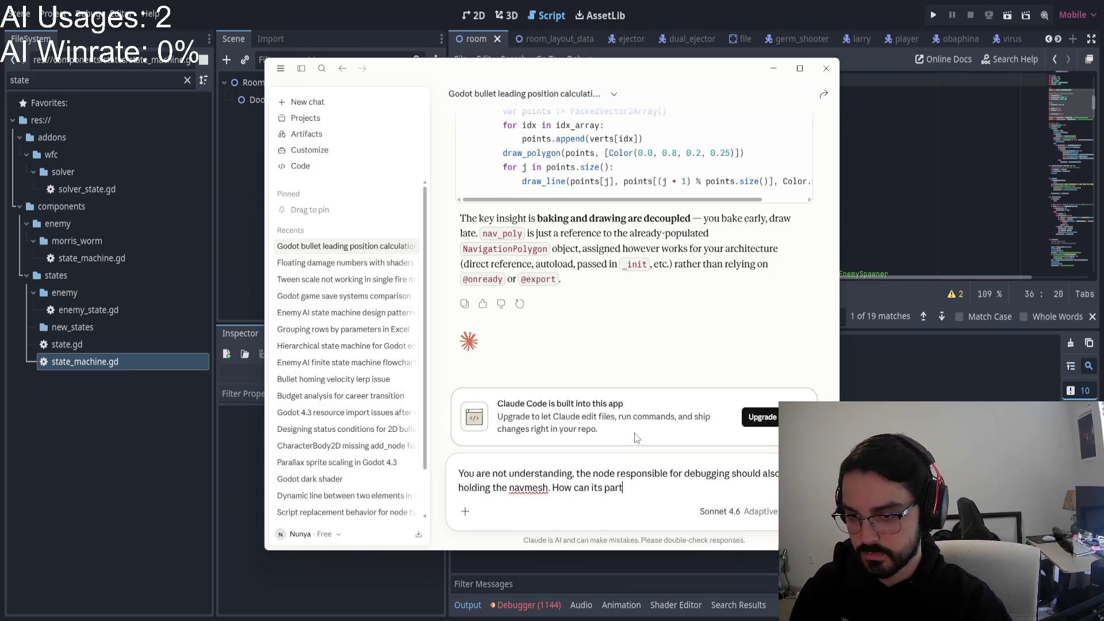
{"action": "type", "text": "e (room_"}
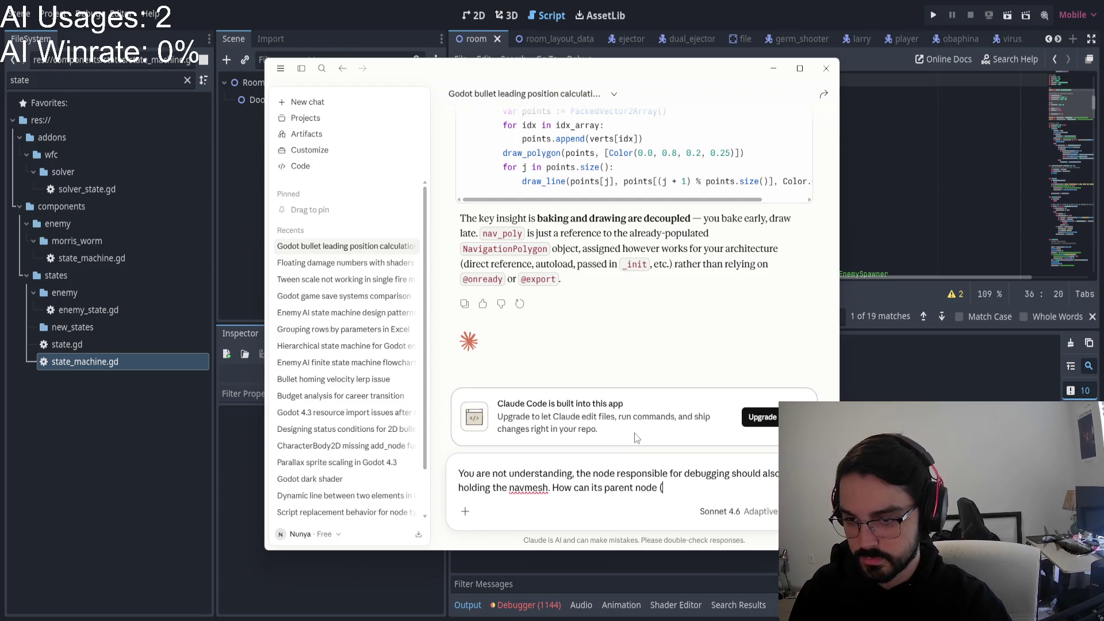
{"action": "type", "text": ")"}
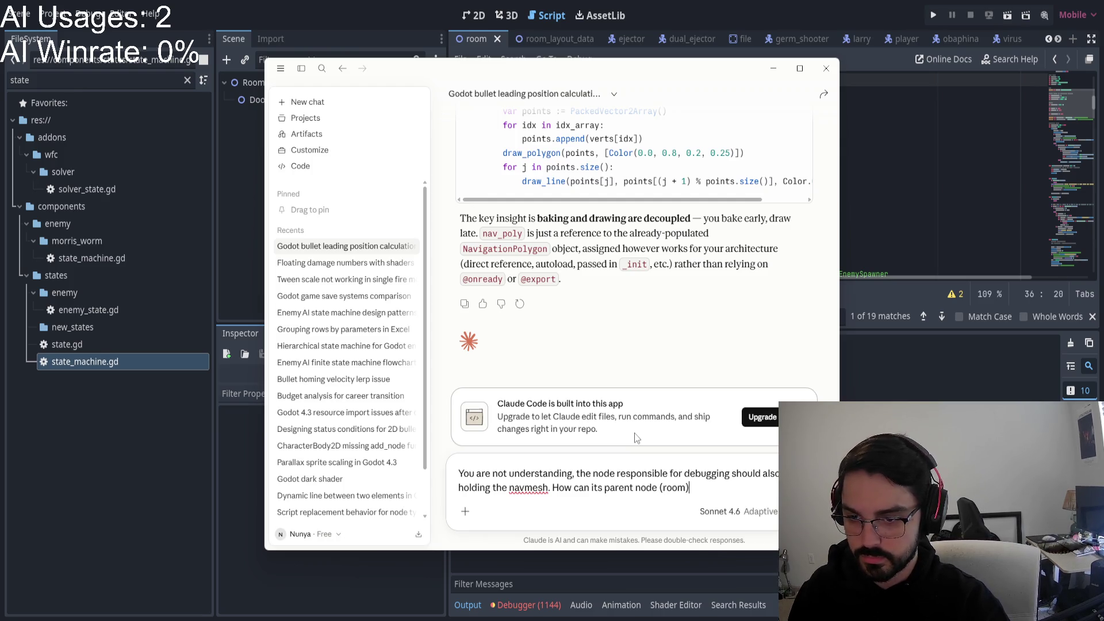
{"action": "type", "text": "get access to "}
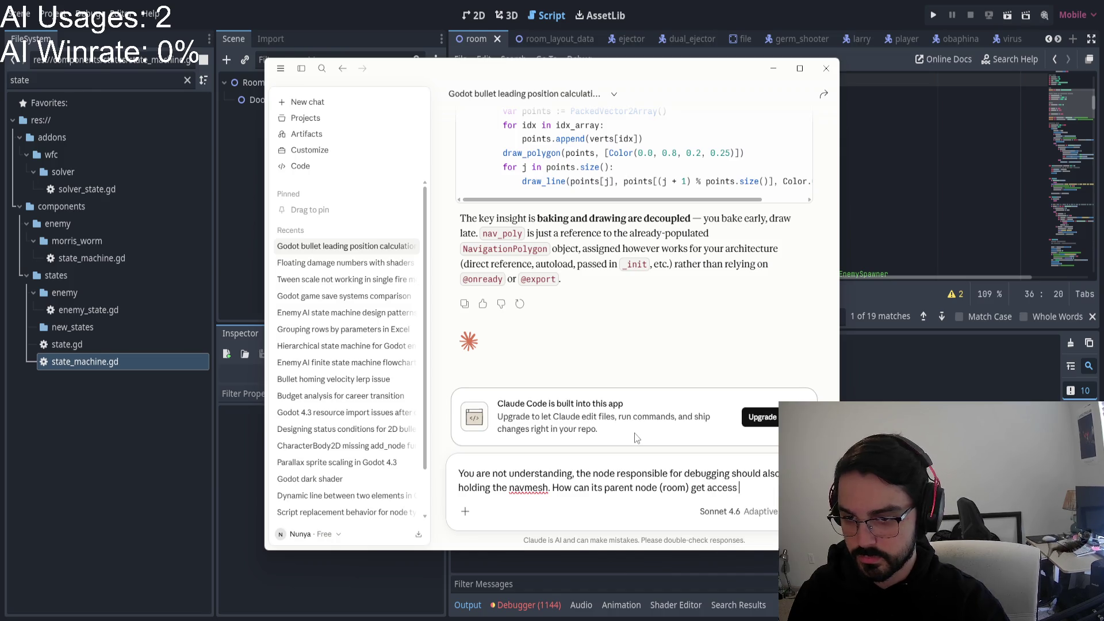
{"action": "type", "text": "call it"}
{"action": "type", "text": " thi"}
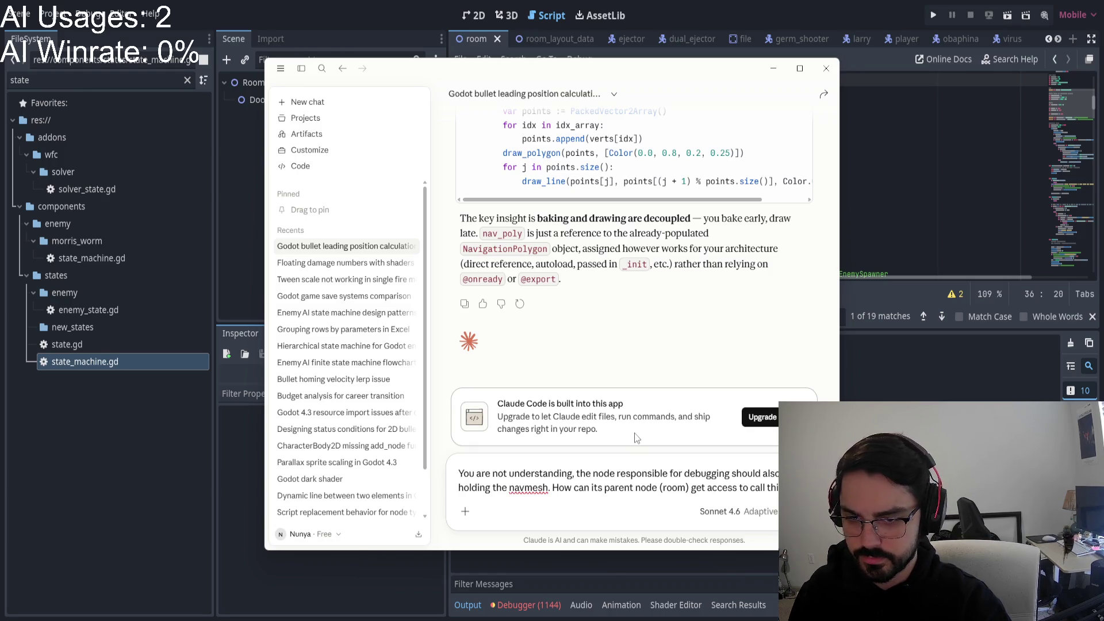
{"action": "type", "text": "s to call thi node "}
{"action": "type", "text": "init "}
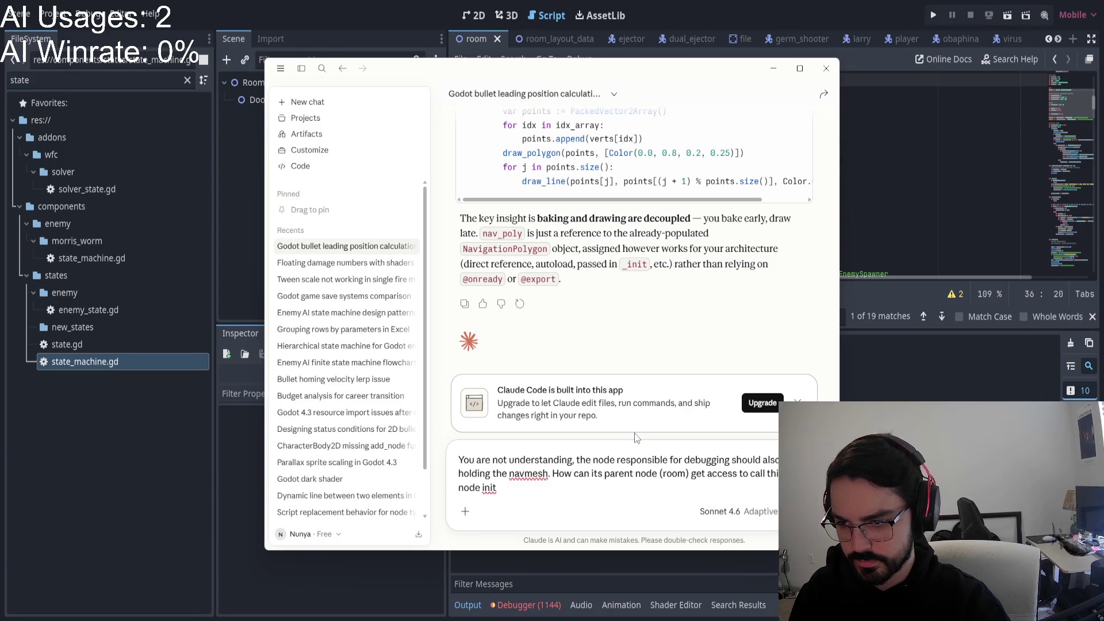
{"action": "type", "text": "or trigger any of"}
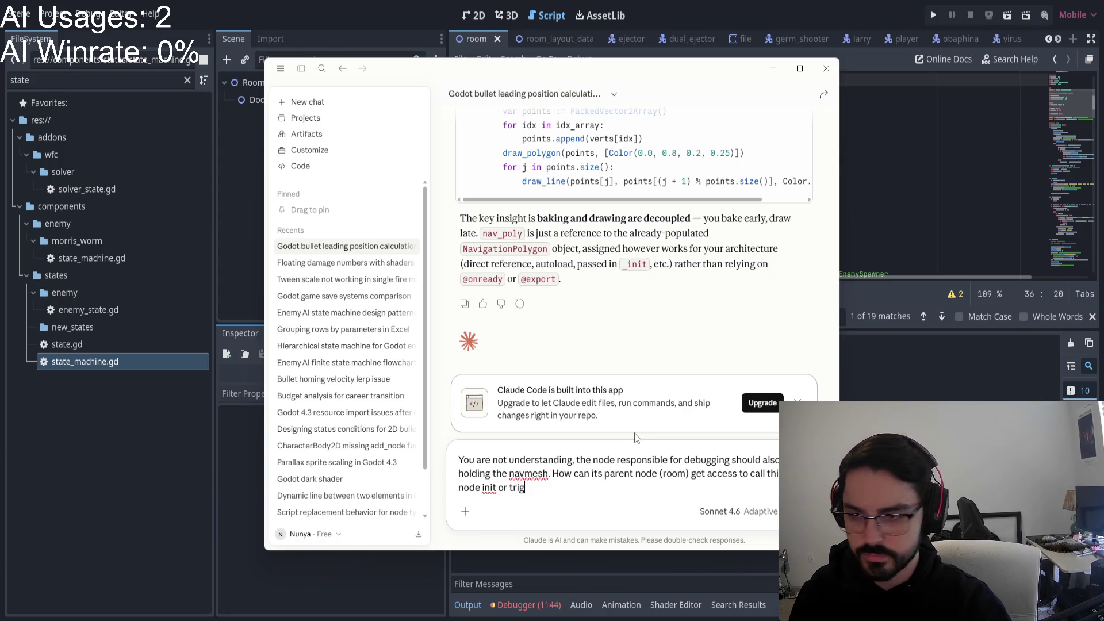
{"action": "type", "text": " this flow?"}
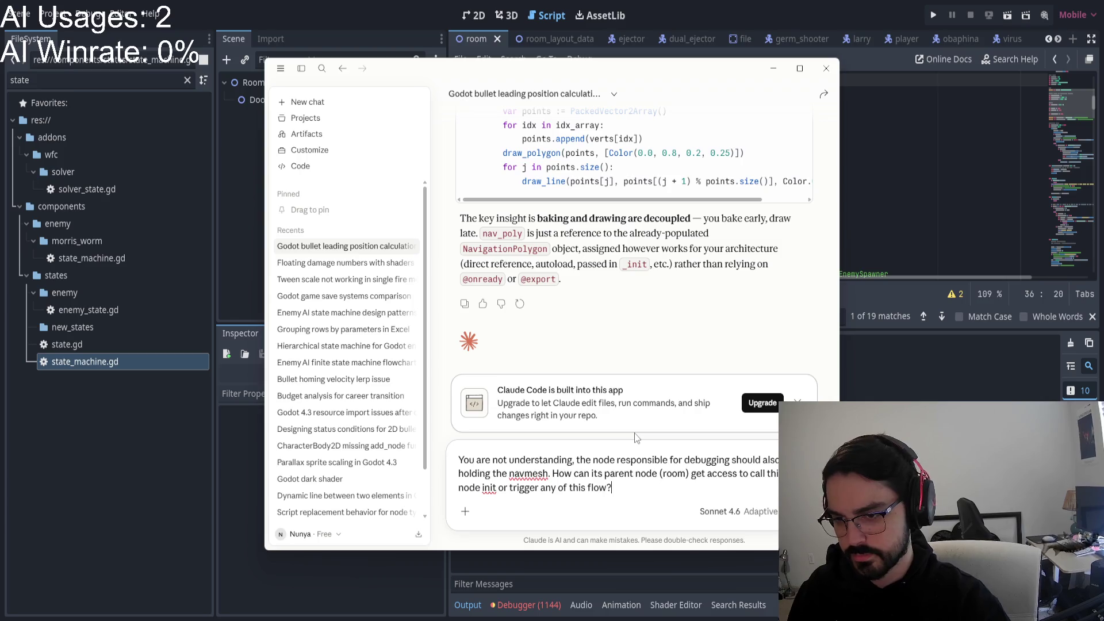
{"action": "type", "text": "annot since "}
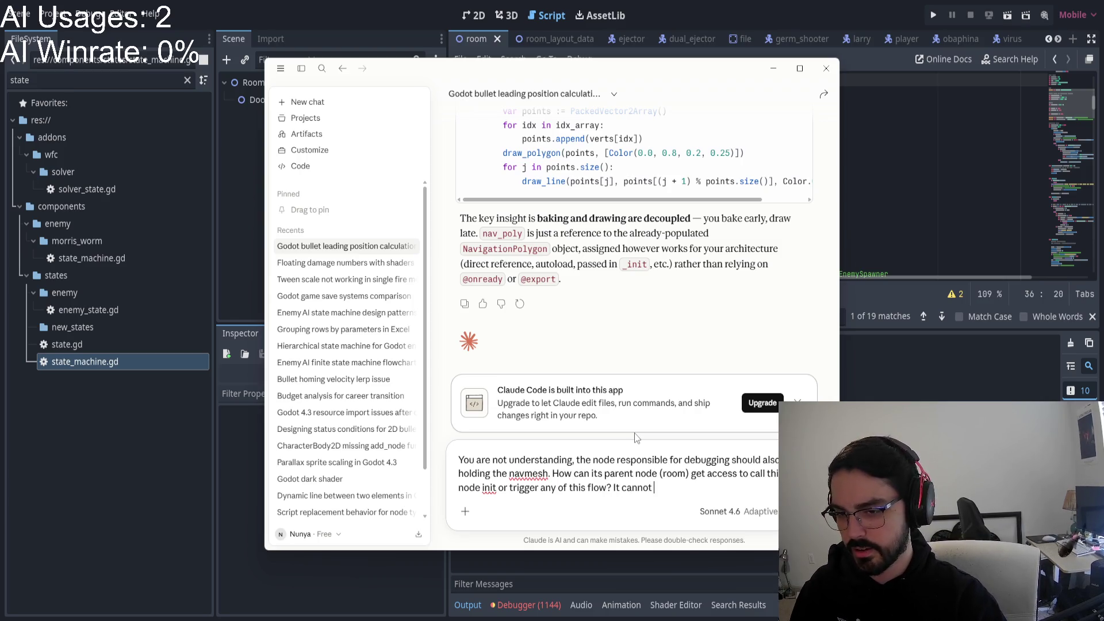
{"action": "type", "text": "its"}
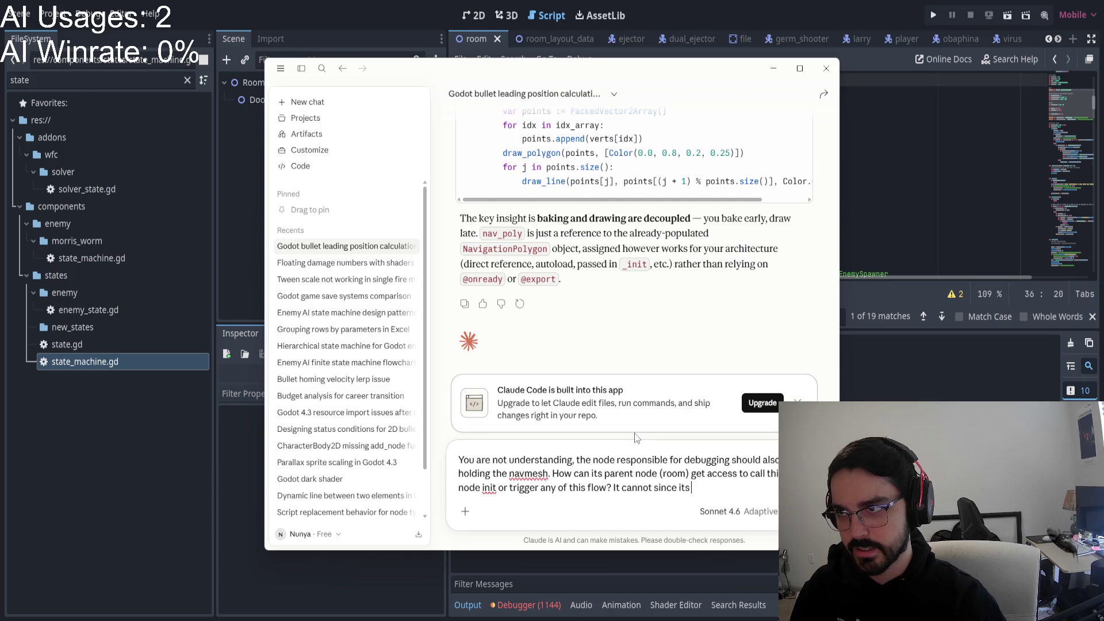
{"action": "type", "text": " pre-scee"}
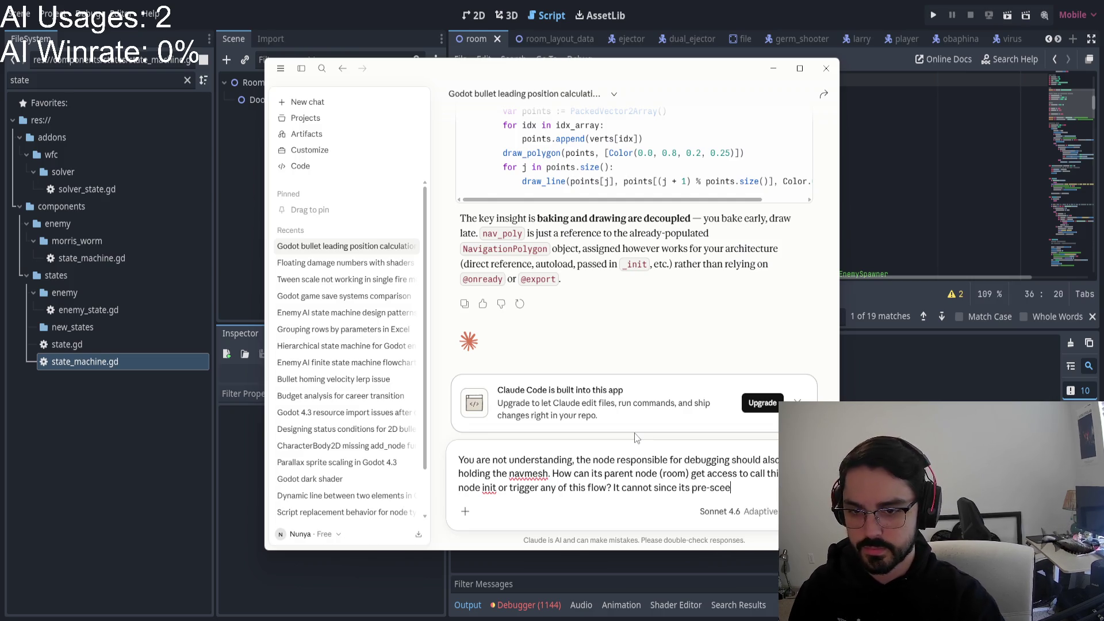
{"action": "type", "text": "ne entry"}
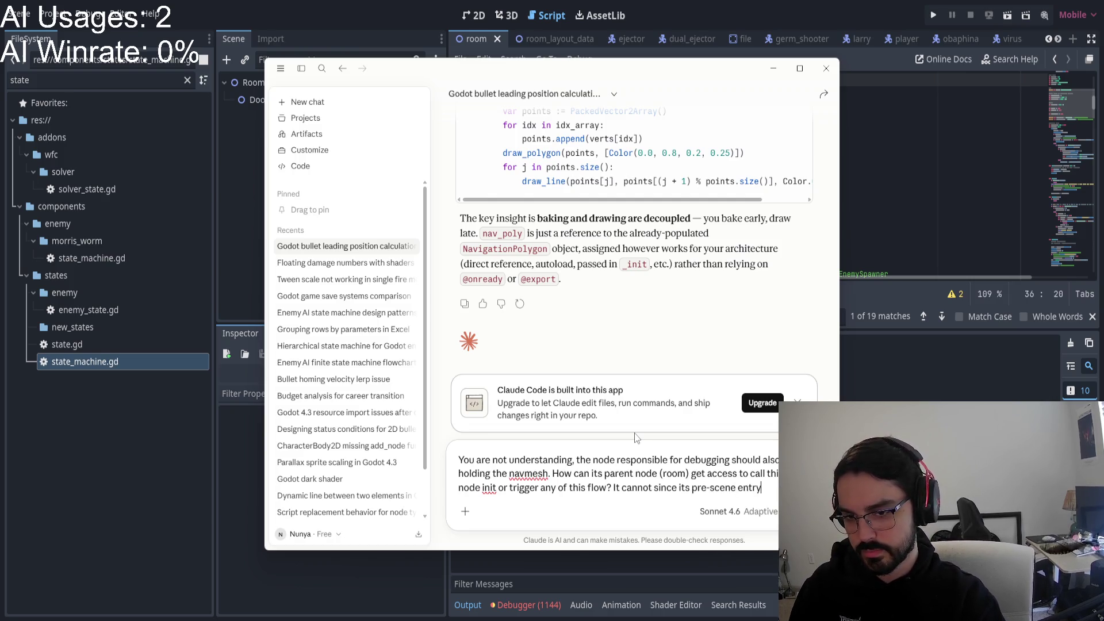
{"action": "key", "text": "Return"}
{"action": "left_click", "coordinate": [987, 172]}
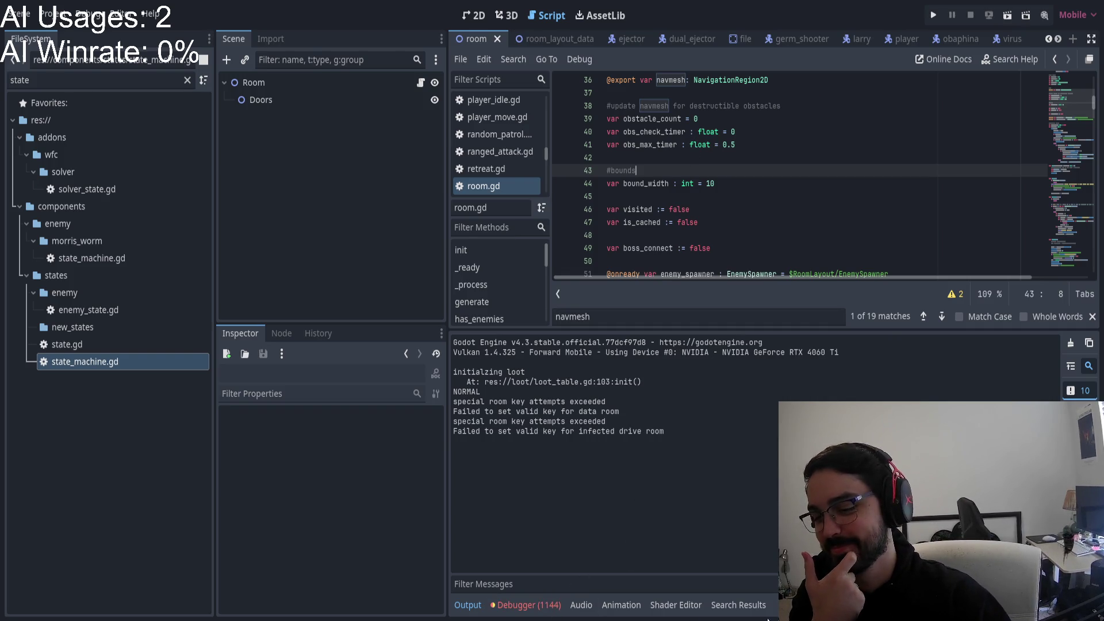
- Read Claude's NavMeshDebug gdscript answer, selecting its _init() method, and begin a new reply
{"action": "key", "text": "alt+Tab"}
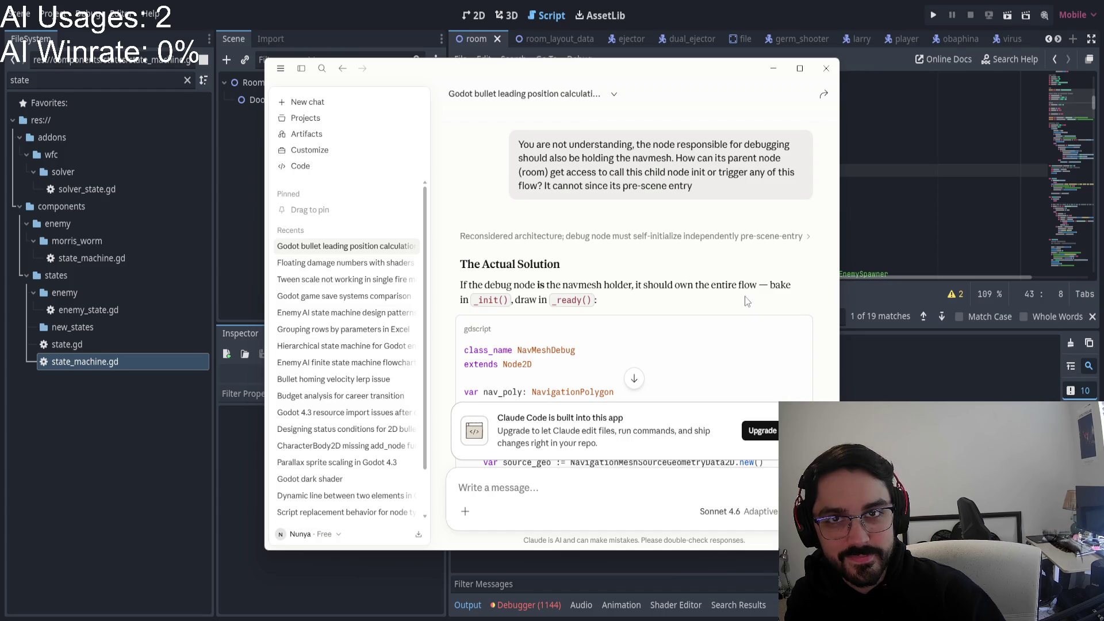
{"action": "scroll", "coordinate": [748, 297], "scroll_direction": "down", "scroll_amount": 3}
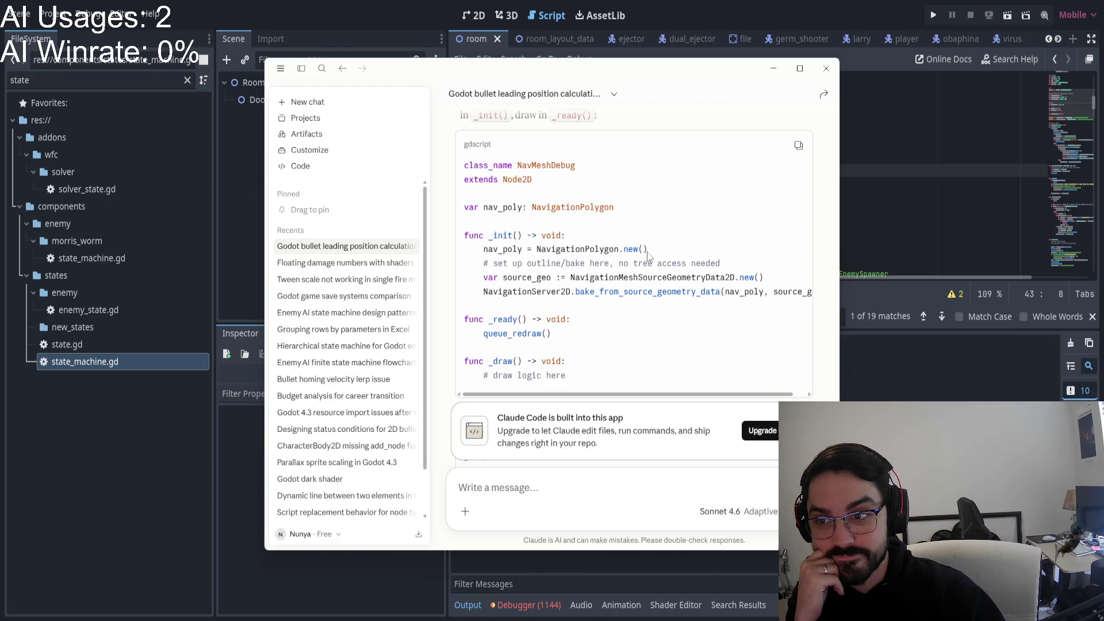
{"action": "left_click_drag", "start_coordinate": [522, 235], "coordinate": [488, 236]}
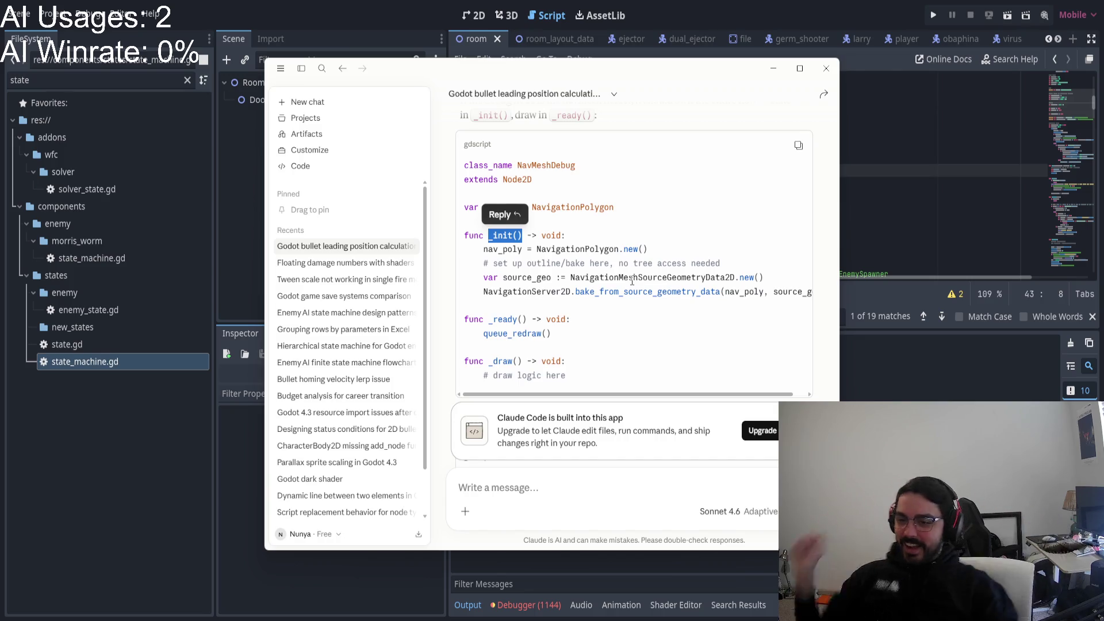
{"action": "left_click", "coordinate": [548, 506]}
- Reply 'Wrong again': room size data is set in room, so the debug node needs its parent node
{"action": "type", "text": "Wrong again."}
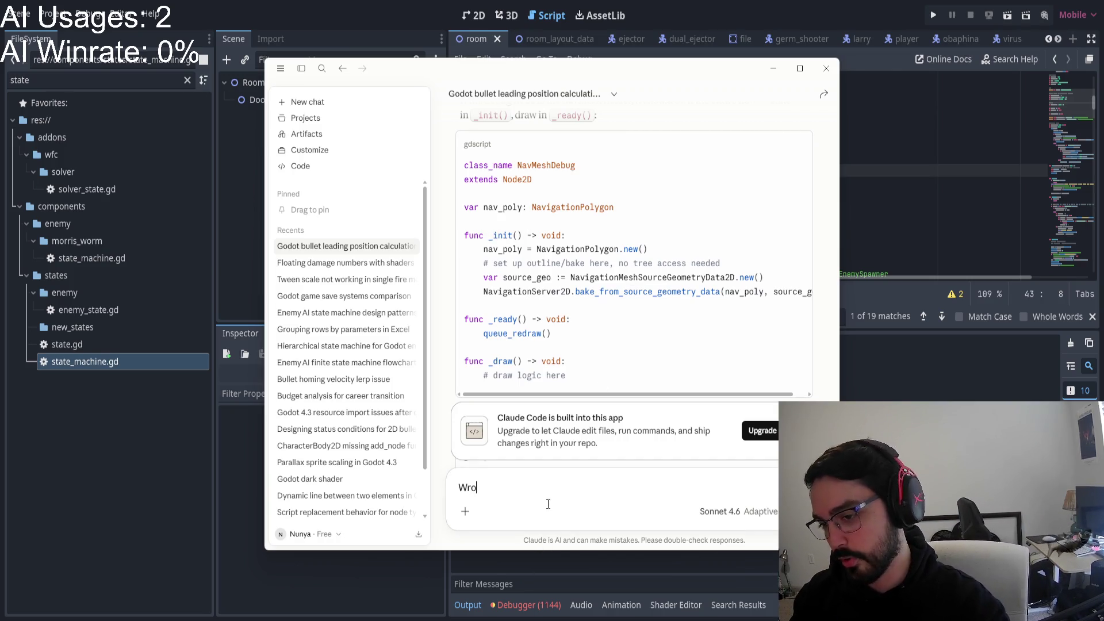
{"action": "type", "text": " Since the data"}
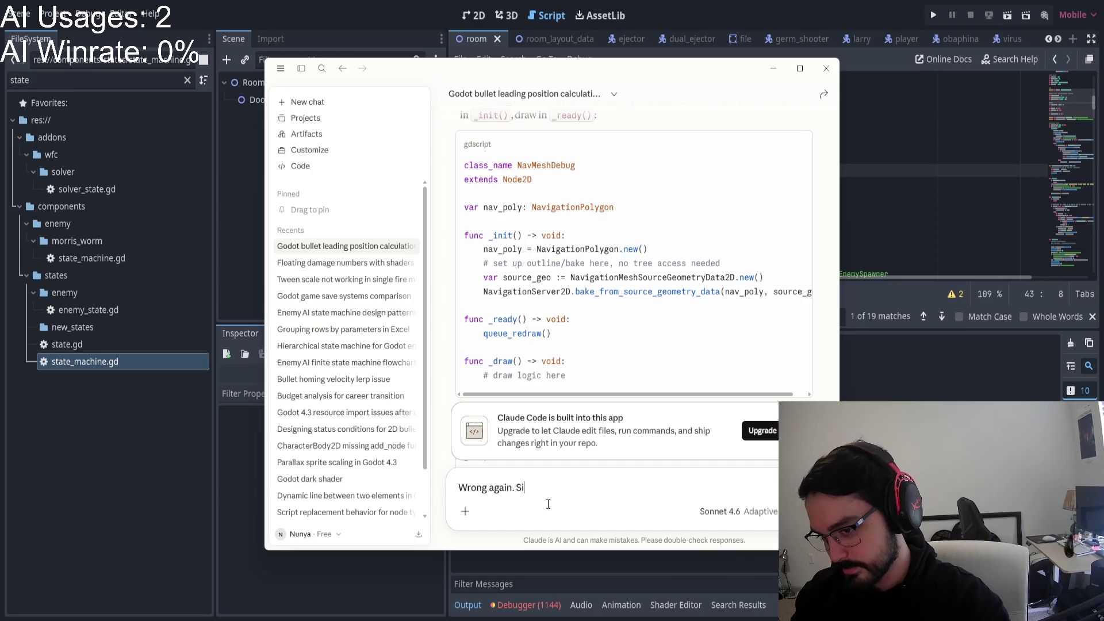
{"action": "type", "text": " used to determine"}
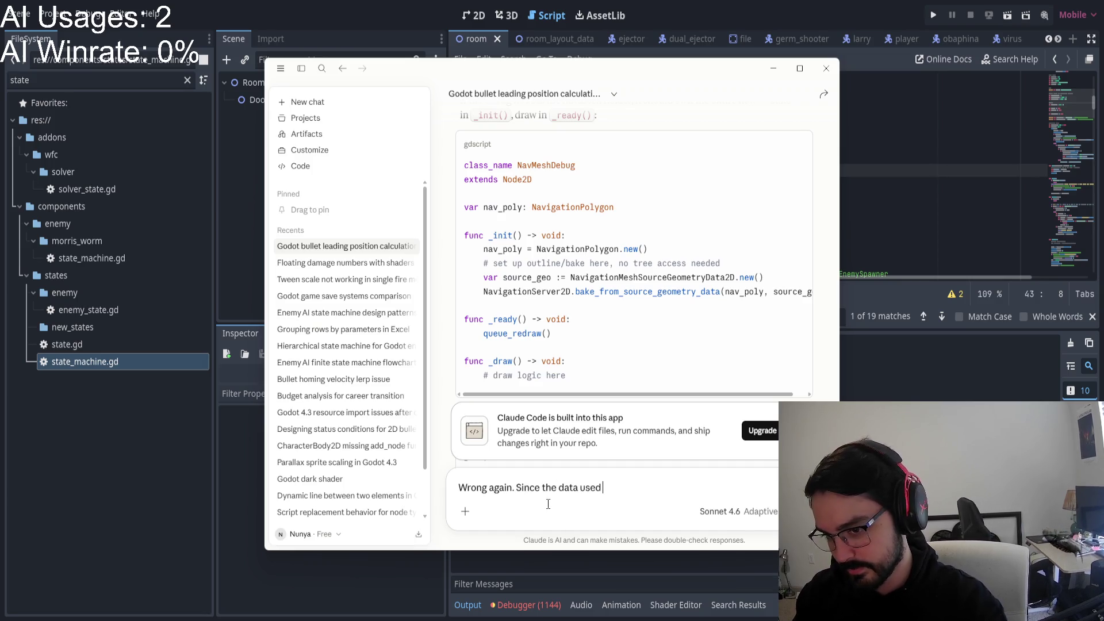
{"action": "type", "text": " room size is set in room. So"}
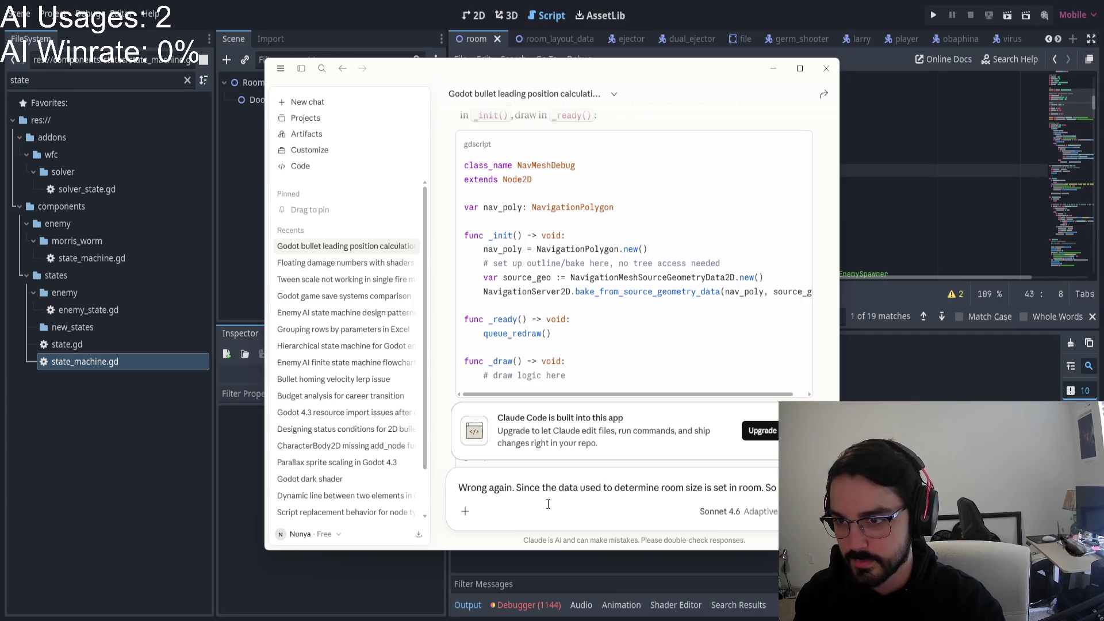
{"action": "type", "text": " would need access to data iinside of ts i"}
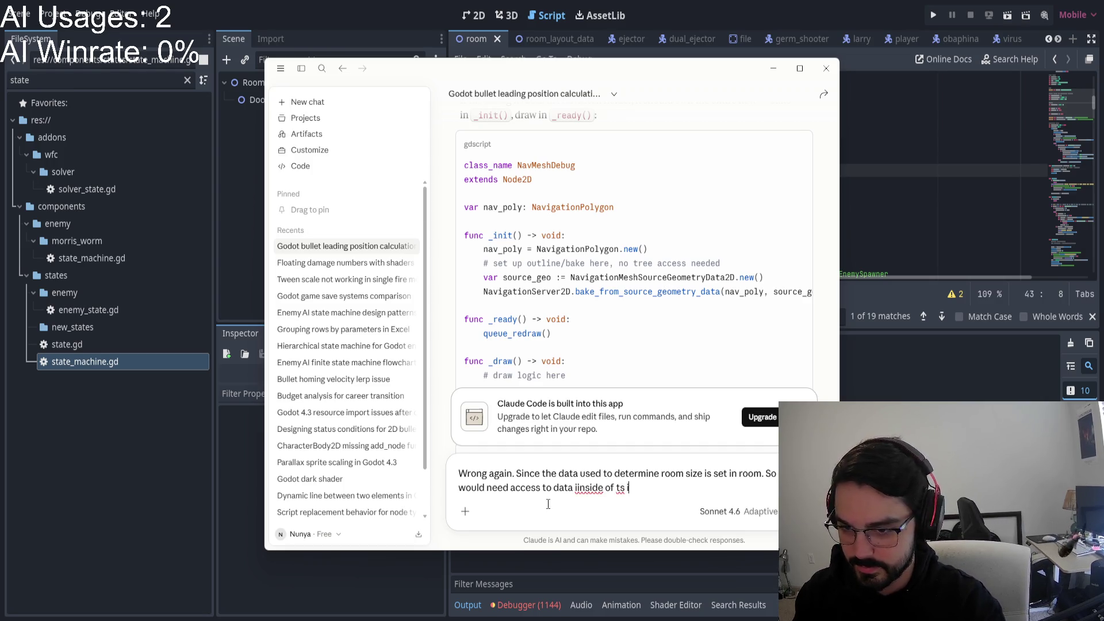
{"action": "key", "text": "BackSpace"}
{"action": "key", "text": "BackSpace"}
{"action": "key", "text": "BackSpace"}
{"action": "type", "text": "its parent n"}
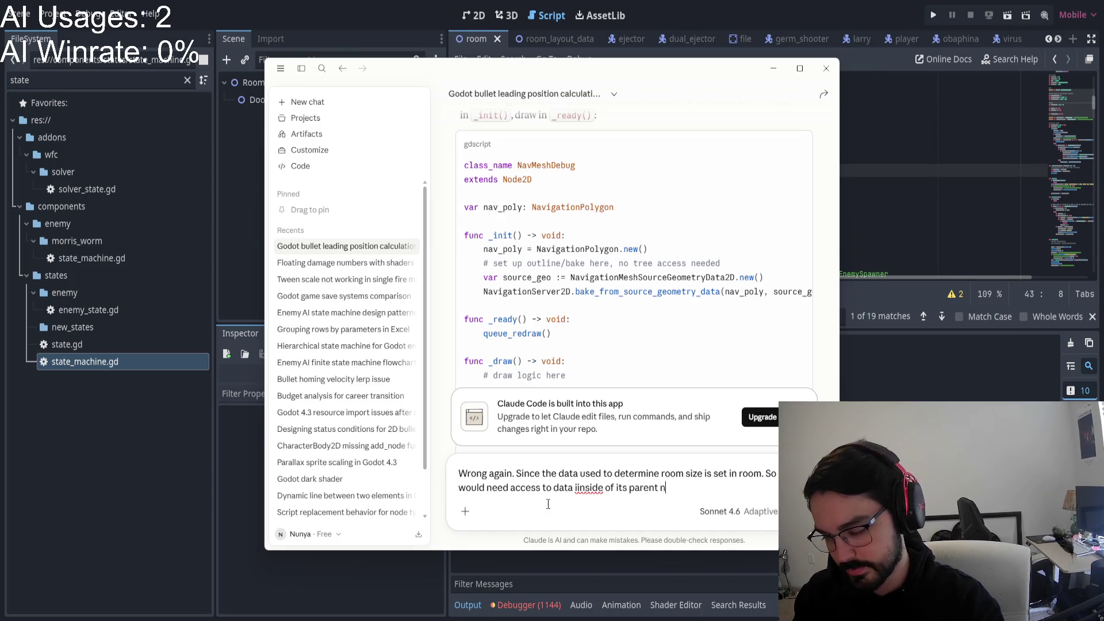
{"action": "type", "text": "ode"}
{"action": "key", "text": "Return"}
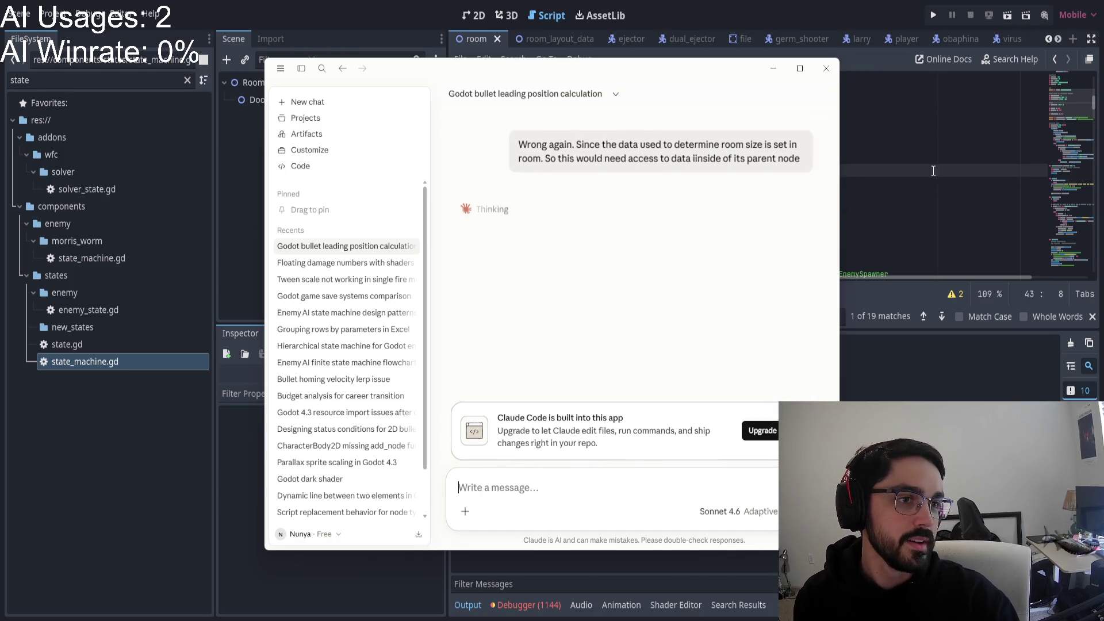
{"action": "left_click", "coordinate": [895, 181]}
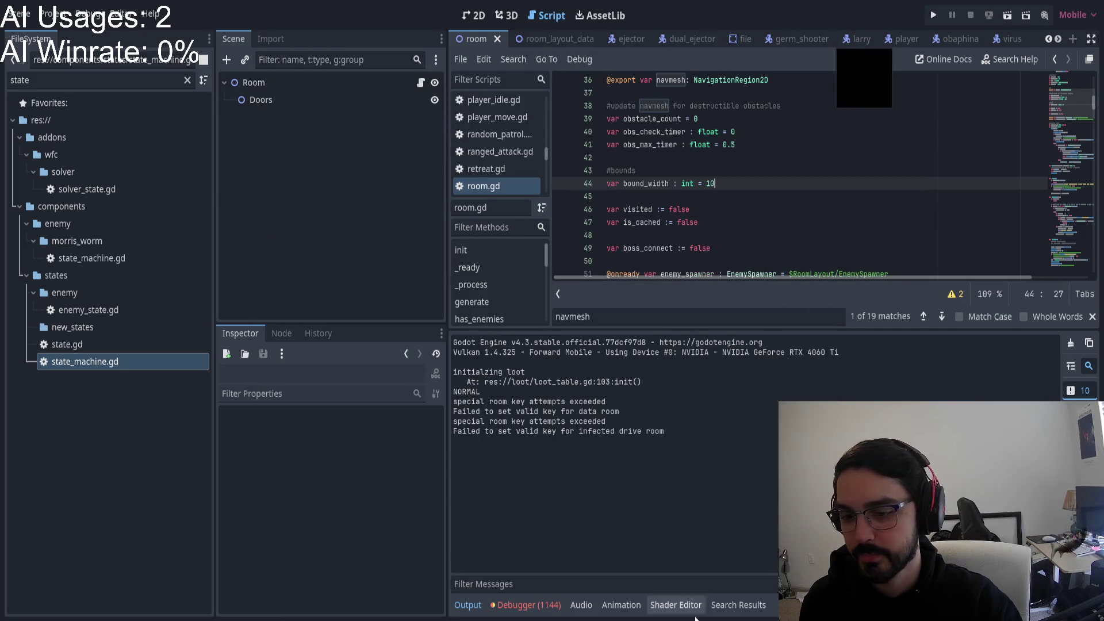
- Bring Claude back and read its 'Pass the Data Through _init Arguments' answer and Room code
{"action": "key", "text": "alt+Tab"}
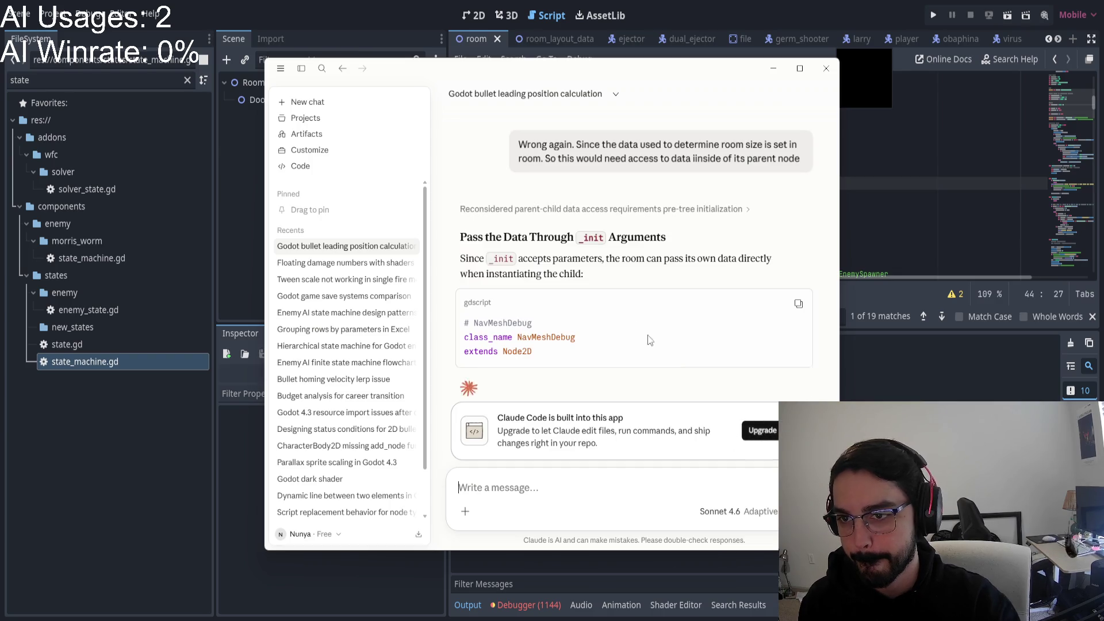
{"action": "scroll", "coordinate": [678, 307], "scroll_direction": "down", "scroll_amount": 1}
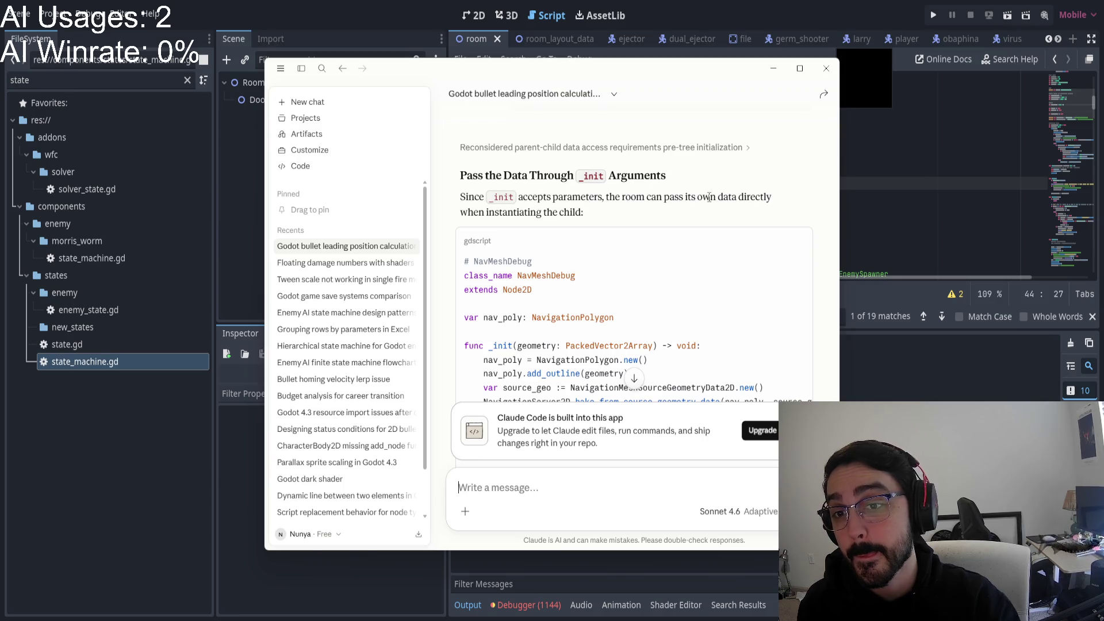
{"action": "left_click_drag", "start_coordinate": [749, 216], "coordinate": [463, 195]}
{"action": "left_click", "coordinate": [637, 268]}
{"action": "scroll", "coordinate": [630, 316], "scroll_direction": "down", "scroll_amount": 1}
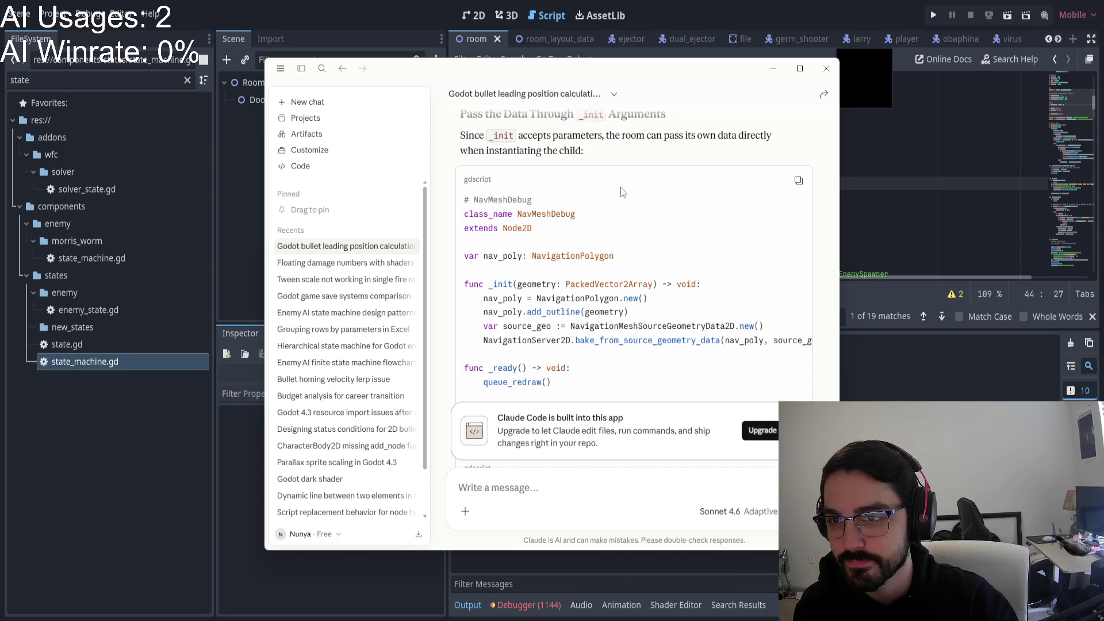
{"action": "scroll", "coordinate": [633, 178], "scroll_direction": "down", "scroll_amount": 5}
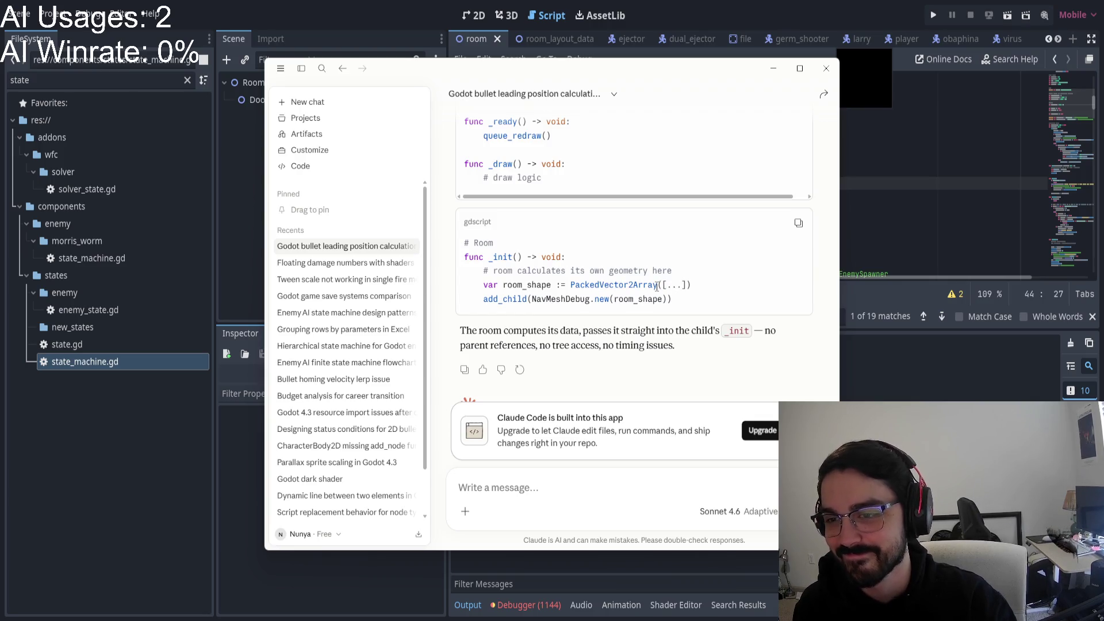
{"action": "scroll", "coordinate": [635, 284], "scroll_direction": "up", "scroll_amount": 4}
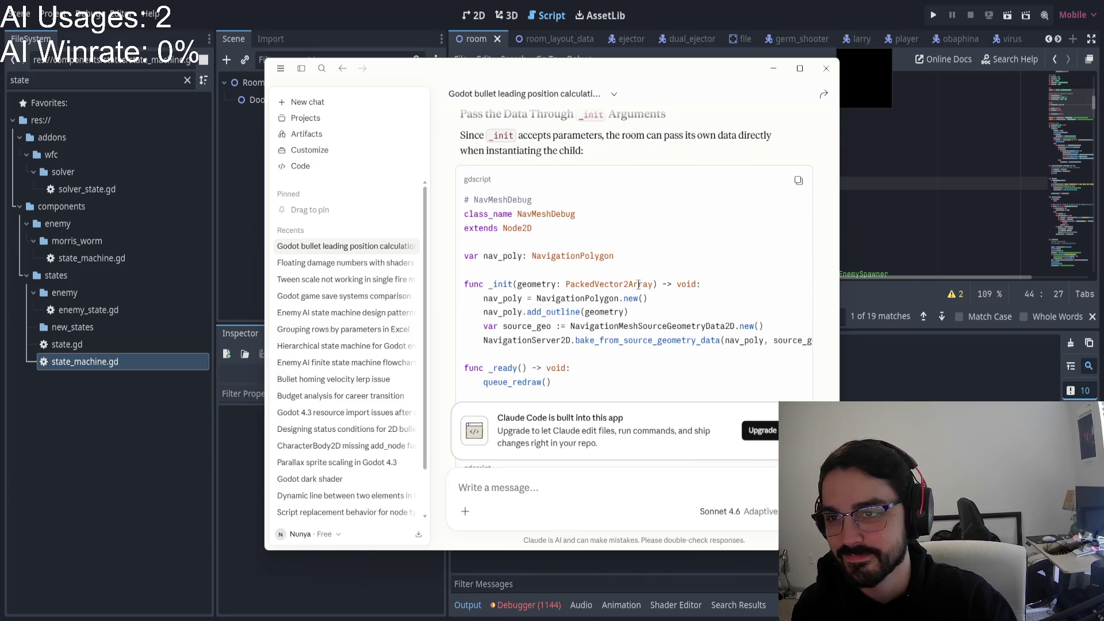
{"action": "scroll", "coordinate": [644, 287], "scroll_direction": "down", "scroll_amount": 3}
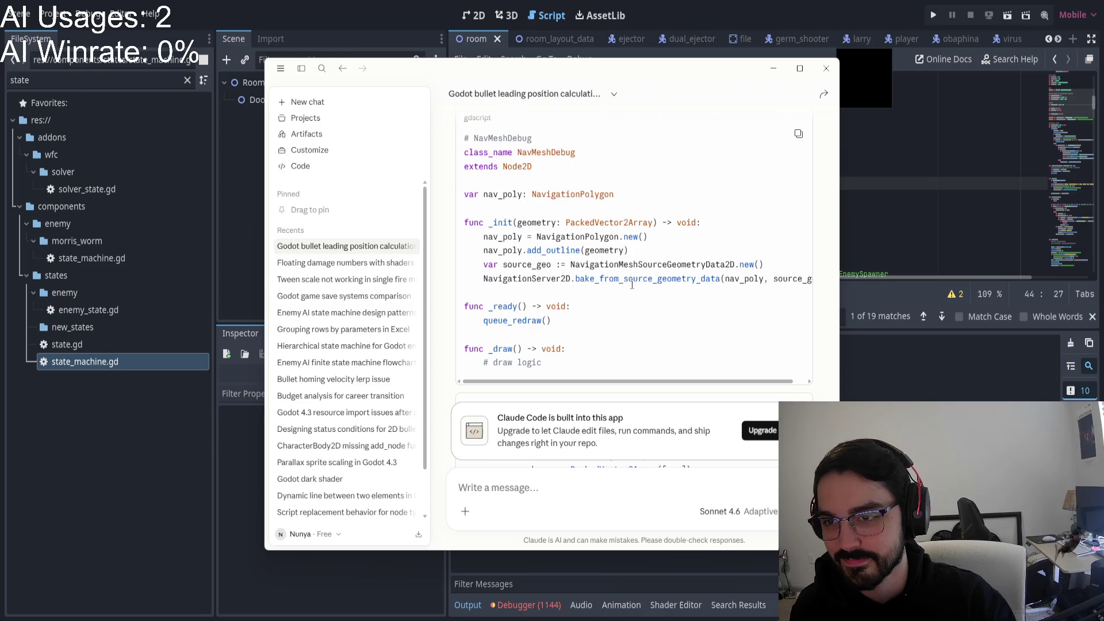
{"action": "scroll", "coordinate": [657, 293], "scroll_direction": "down", "scroll_amount": 2}
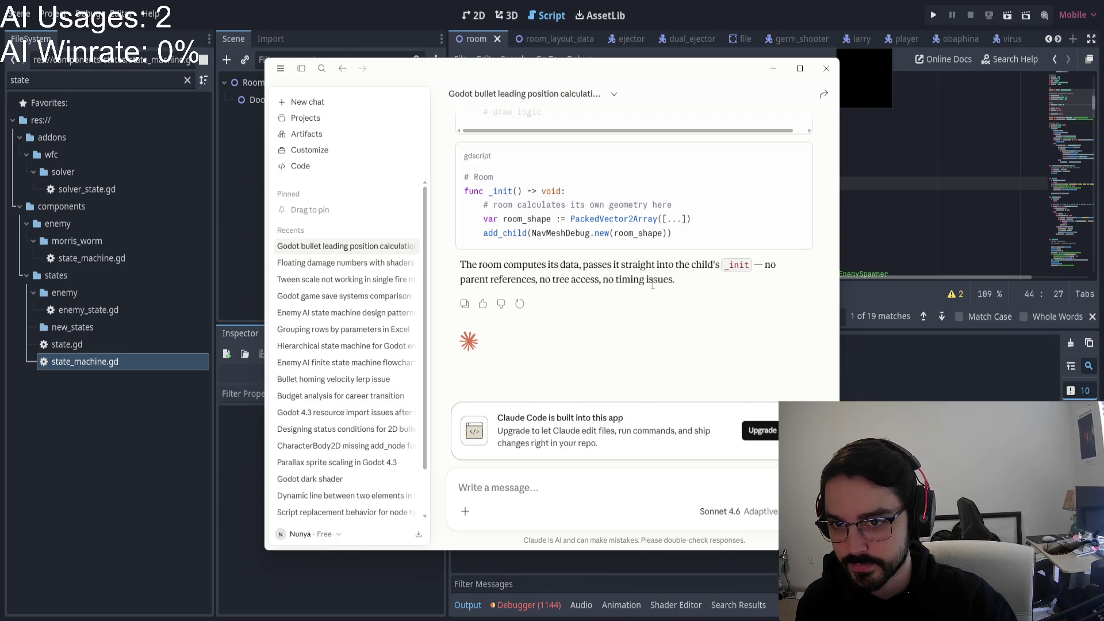
- Scroll back over Claude's Room code, then minimize Claude to return to Godot
{"action": "scroll", "coordinate": [658, 326], "scroll_direction": "up", "scroll_amount": 2}
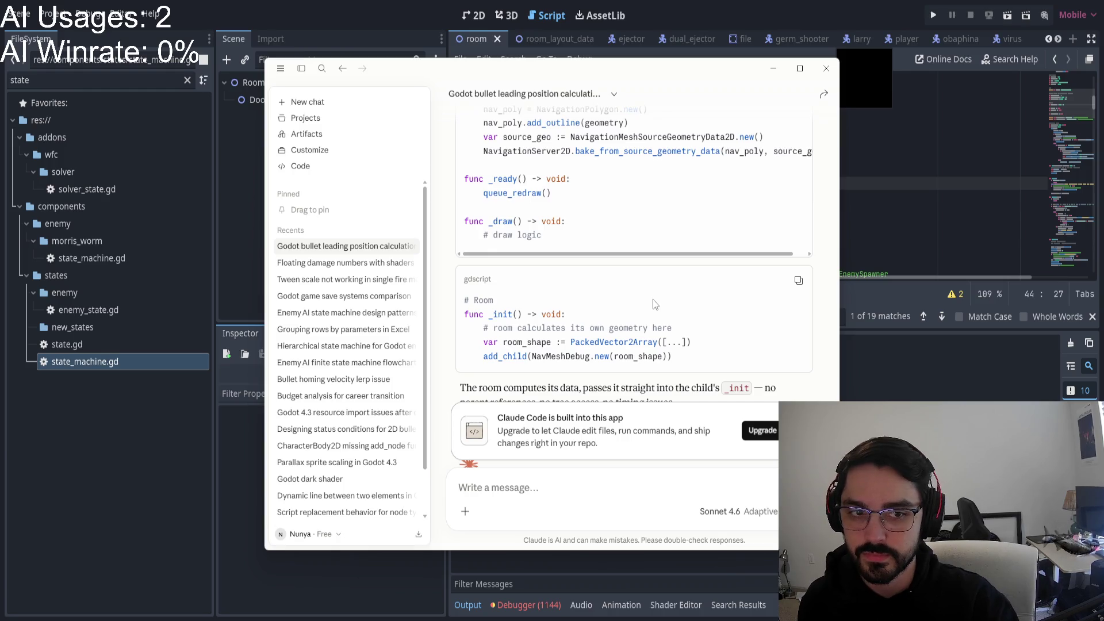
{"action": "scroll", "coordinate": [639, 294], "scroll_direction": "up", "scroll_amount": 3}
{"action": "scroll", "coordinate": [634, 291], "scroll_direction": "up", "scroll_amount": 3}
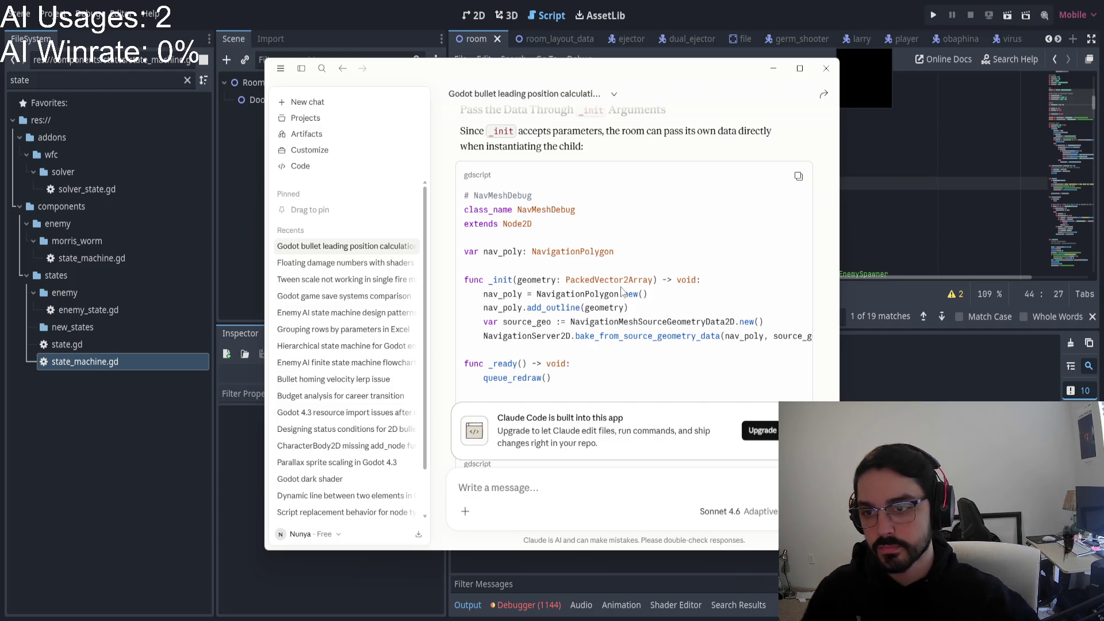
{"action": "left_click", "coordinate": [775, 73]}
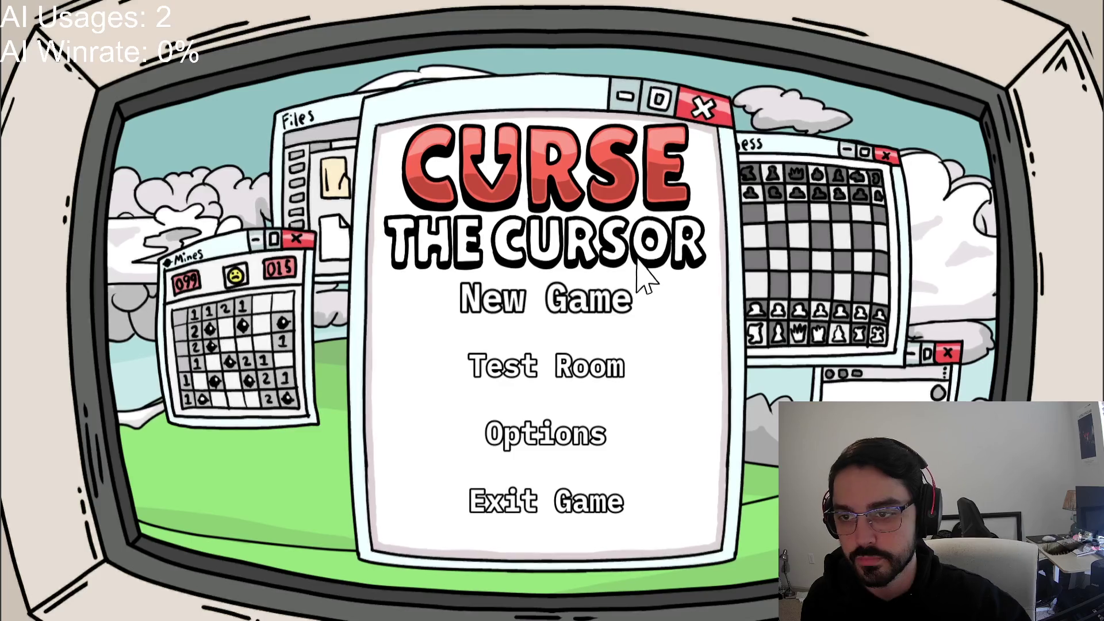
- Start a New Game from the game menu, then select the Room node in the Scene dock
{"action": "left_click", "coordinate": [633, 290]}
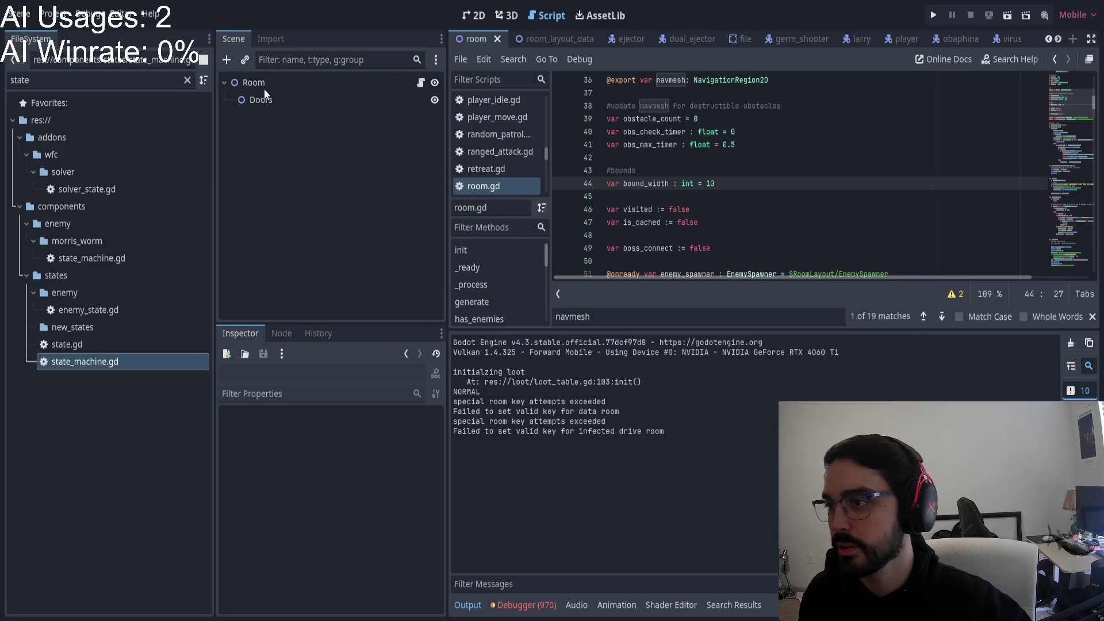
{"action": "left_click", "coordinate": [264, 87]}
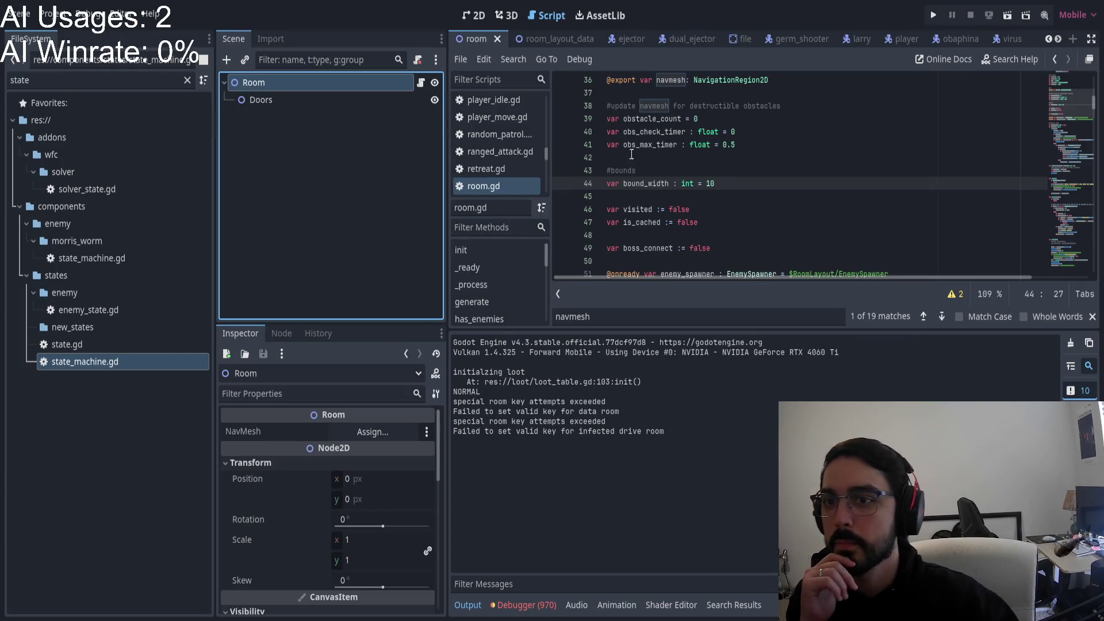
- Add a NavigationContainer child under Room and change its script's class_name to NavigationDebugger
{"action": "left_click", "coordinate": [225, 59]}
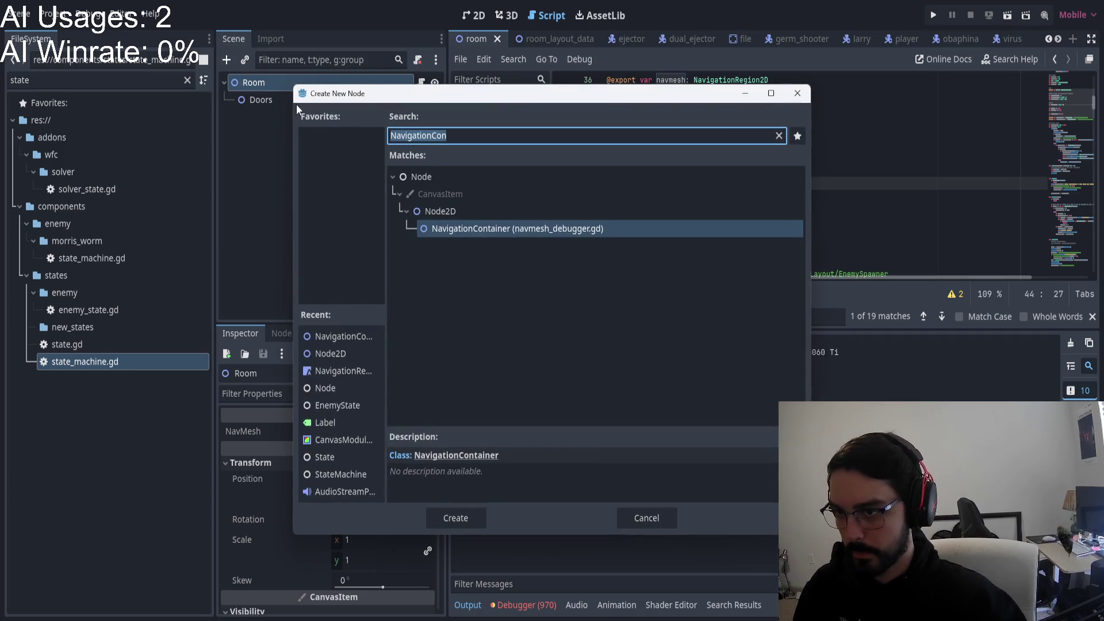
{"action": "key", "text": "Return"}
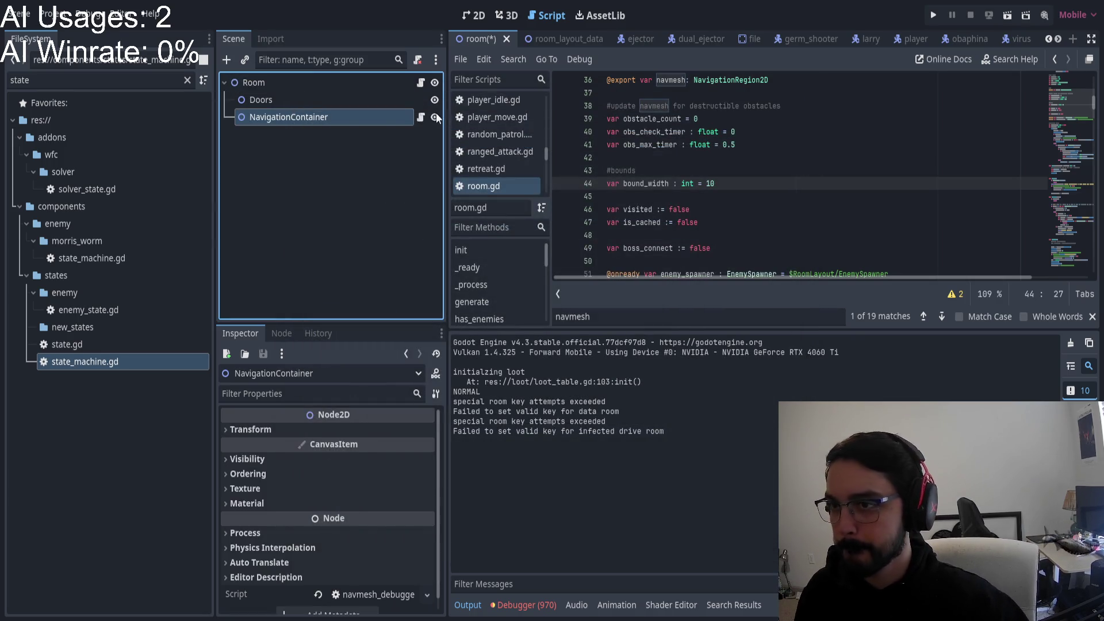
{"action": "left_click", "coordinate": [694, 79]}
{"action": "key", "text": "ctrl+shift+Right"}
{"action": "type", "text": "Debugger"}
{"action": "key", "text": "Escape"}
{"action": "left_click_drag", "start_coordinate": [678, 125], "coordinate": [695, 153]}
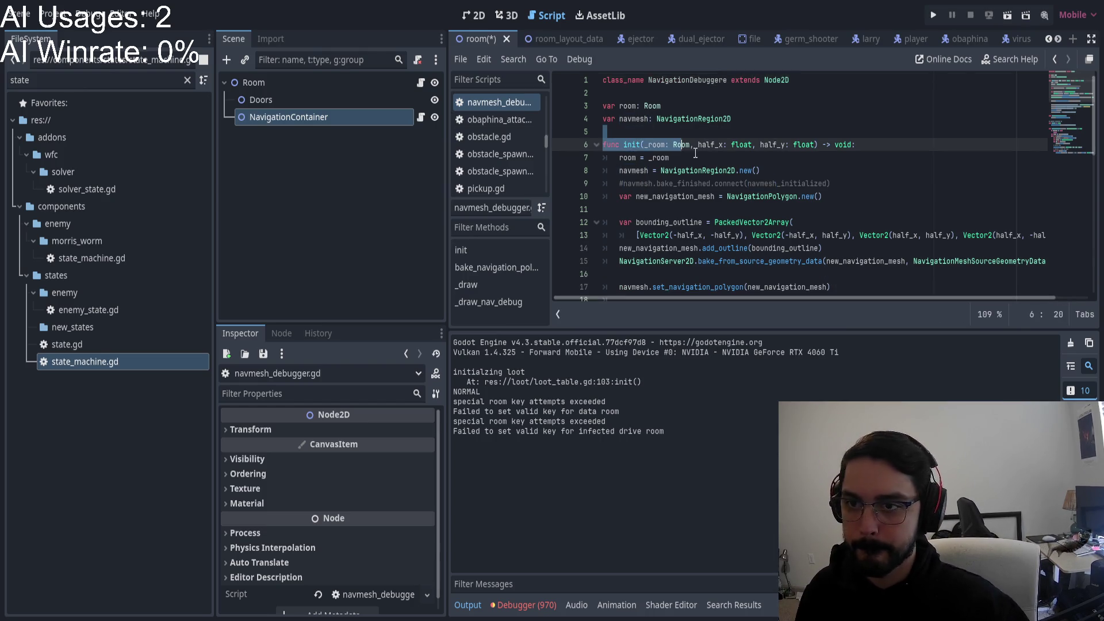
- Delete the old init function and the bake_navigation_polygon function from navmesh_debugger.gd
{"action": "key", "text": "Home"}
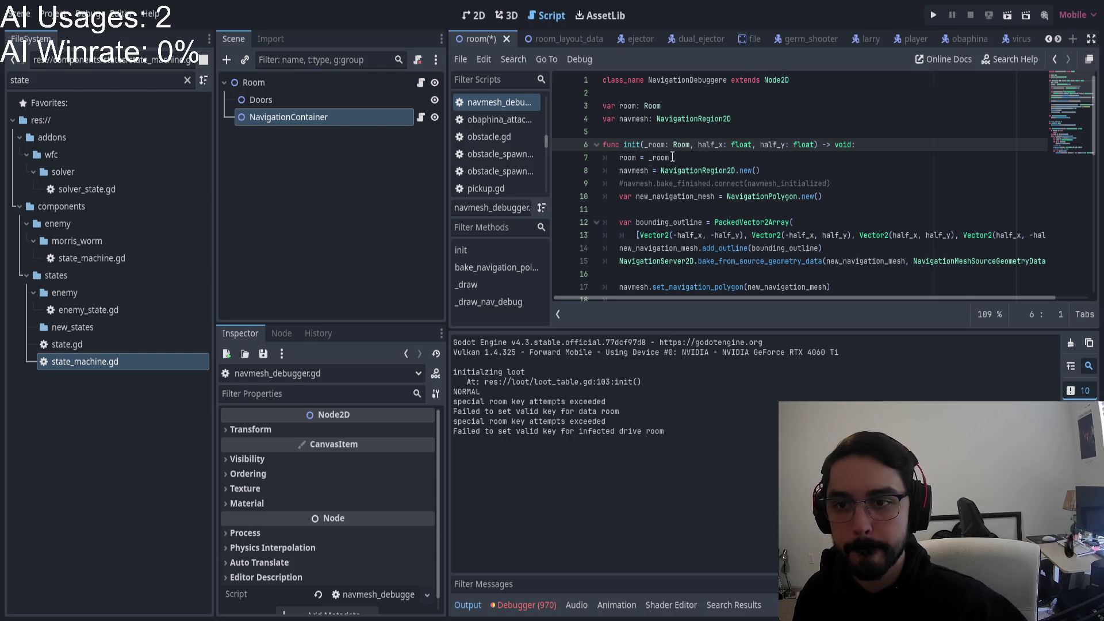
{"action": "scroll", "coordinate": [671, 197], "scroll_direction": "down", "scroll_amount": 4}
{"action": "left_click", "coordinate": [821, 215], "text": "shift"}
{"action": "key", "text": "BackSpace"}
{"action": "key", "text": "Down"}
{"action": "key", "text": "shift+Down"}
{"action": "key", "text": "shift+Down"}
{"action": "key", "text": "shift+Down"}
{"action": "key", "text": "BackSpace"}
{"action": "key", "text": "BackSpace"}
{"action": "key", "text": "BackSpace"}
{"action": "scroll", "coordinate": [822, 209], "scroll_direction": "up", "scroll_amount": 2}
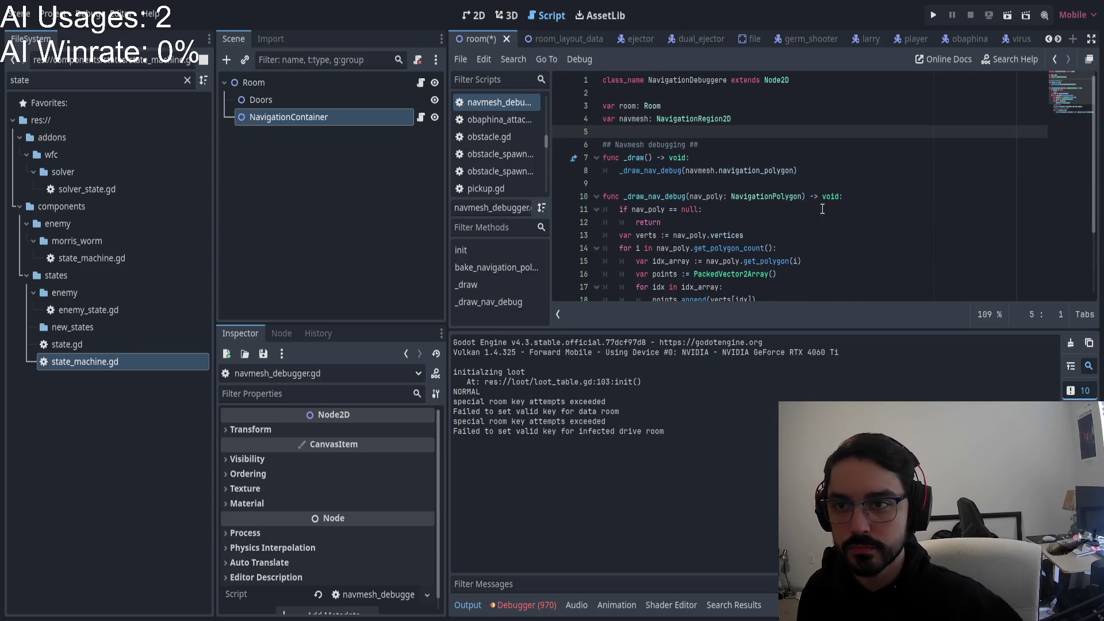
{"action": "key", "text": "Down"}
{"action": "key", "text": "Down"}
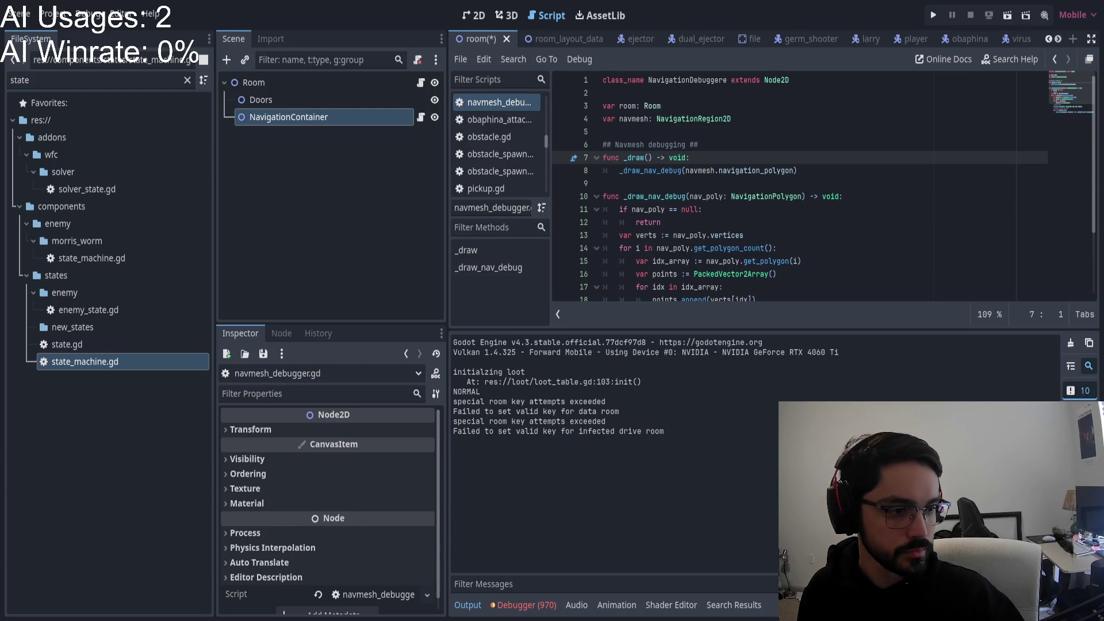
- Inspect the _draw function and its _draw_nav_debug call
{"action": "left_click", "coordinate": [798, 168]}
{"action": "key", "text": "Right"}
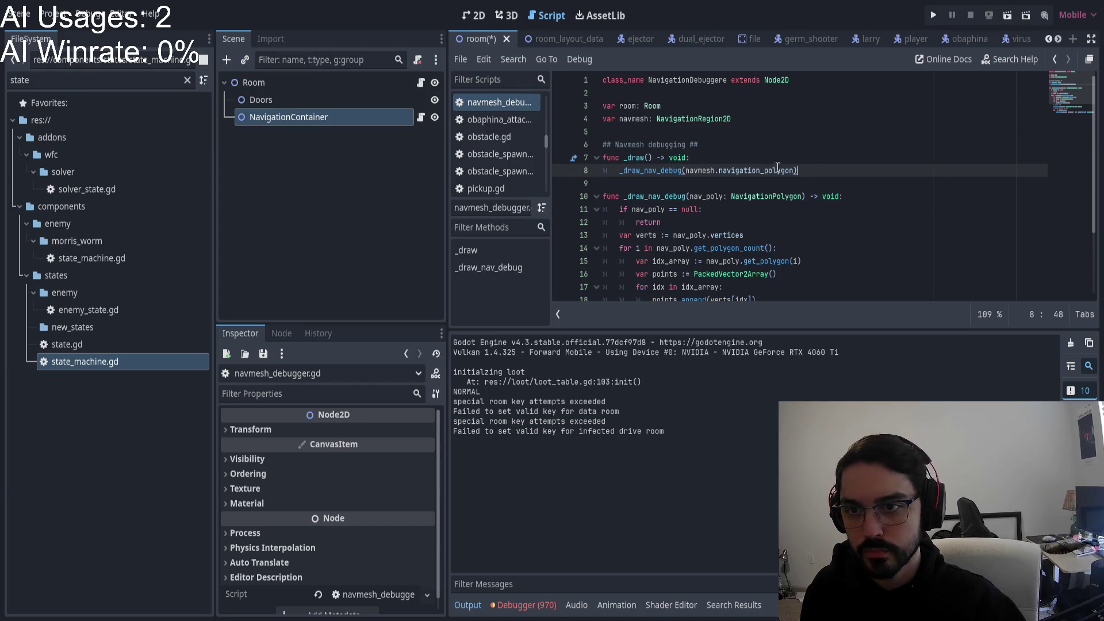
{"action": "scroll", "coordinate": [796, 164], "scroll_direction": "down", "scroll_amount": 3}
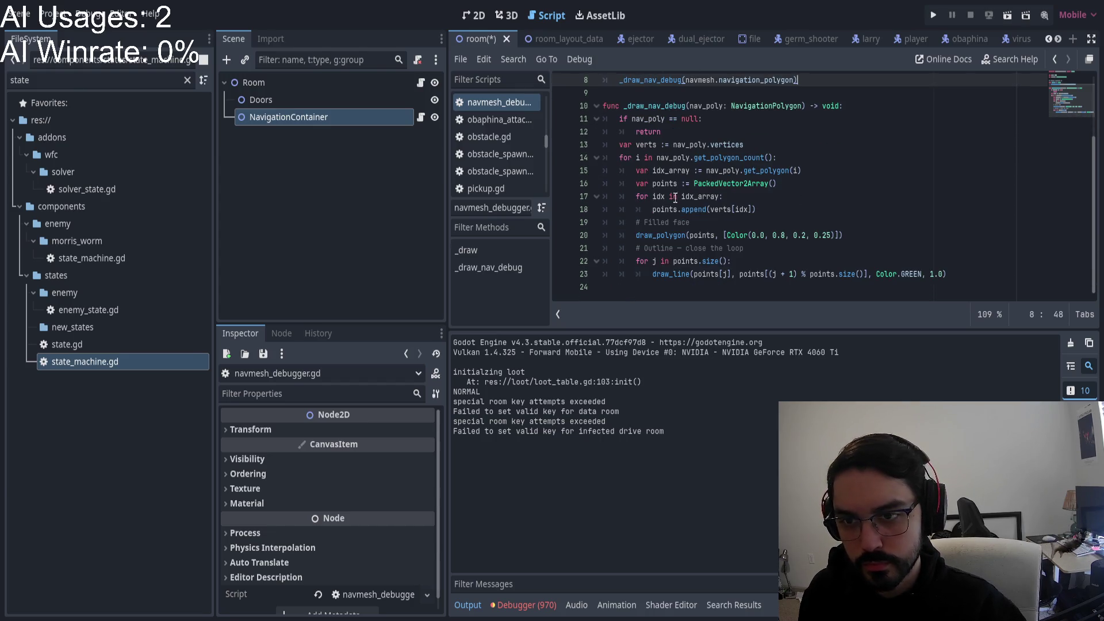
{"action": "scroll", "coordinate": [684, 149], "scroll_direction": "up", "scroll_amount": 1}
{"action": "double_click", "coordinate": [688, 144]}
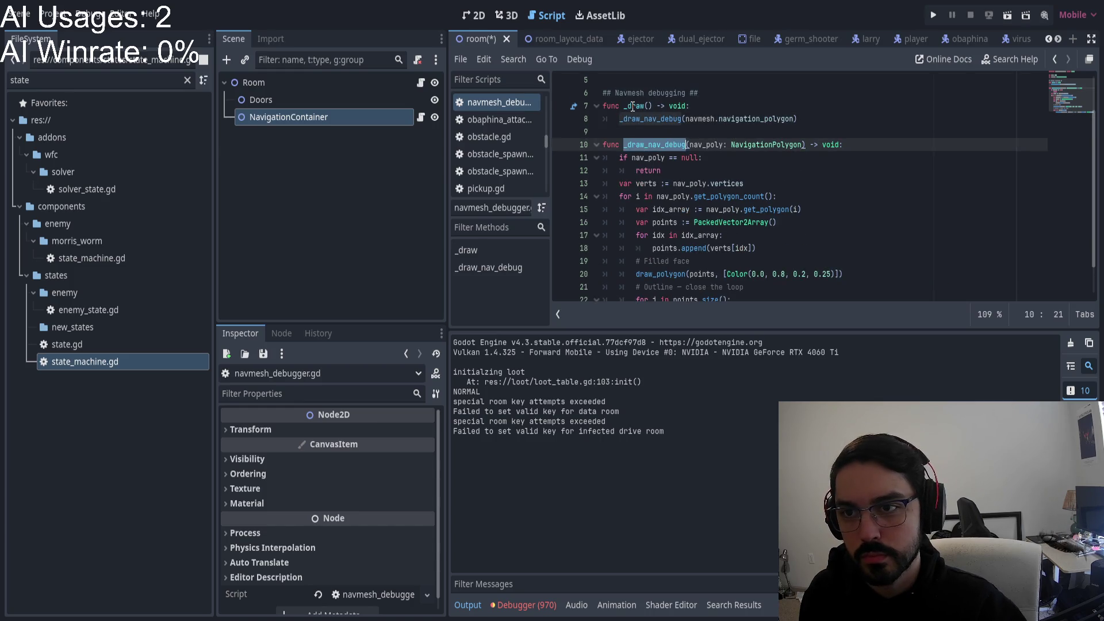
{"action": "left_click_drag", "start_coordinate": [809, 119], "coordinate": [588, 95]}
{"action": "left_click", "coordinate": [835, 122]}
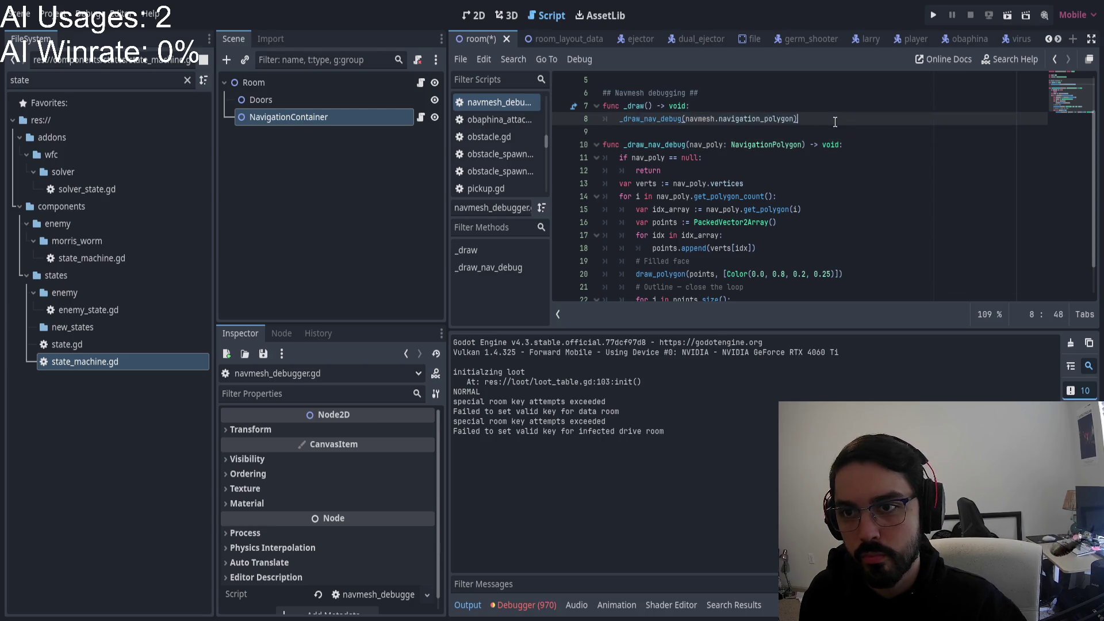
{"action": "left_click", "coordinate": [711, 109]}
{"action": "scroll", "coordinate": [707, 110], "scroll_direction": "up", "scroll_amount": 2}
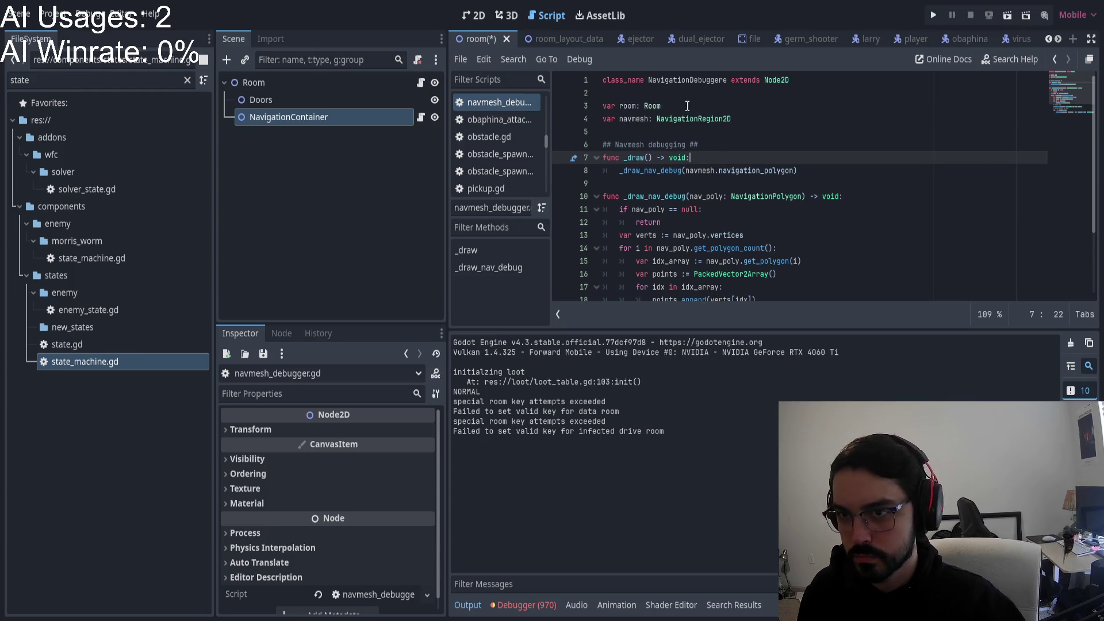
{"action": "left_click", "coordinate": [631, 105]}
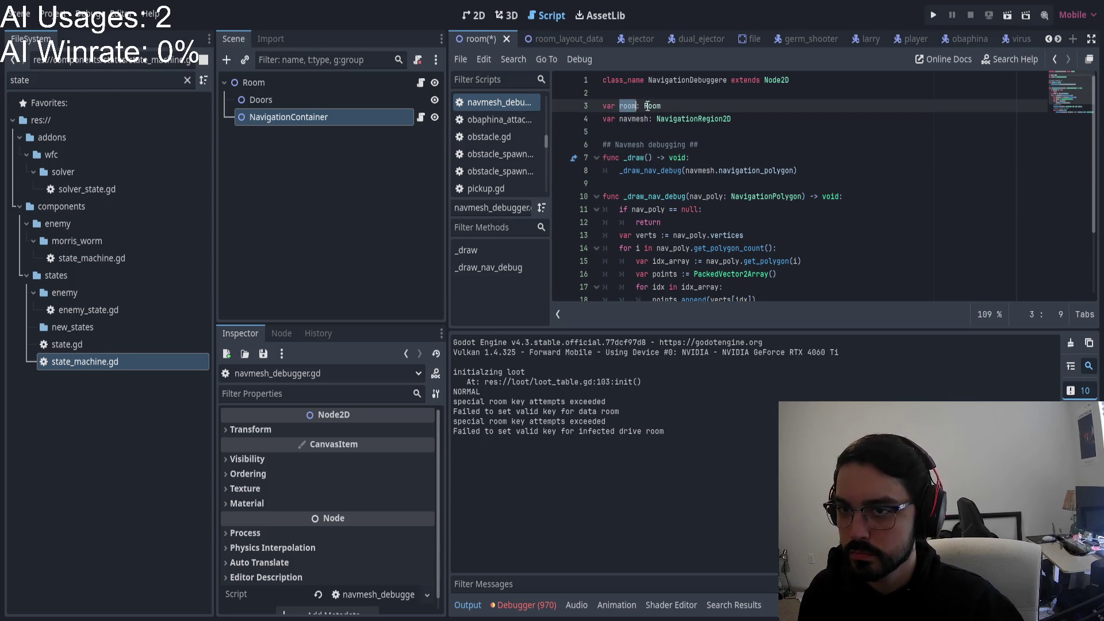
{"action": "key", "text": "Up"}
{"action": "key", "text": "Down"}
{"action": "type", "text": "@onreae"}
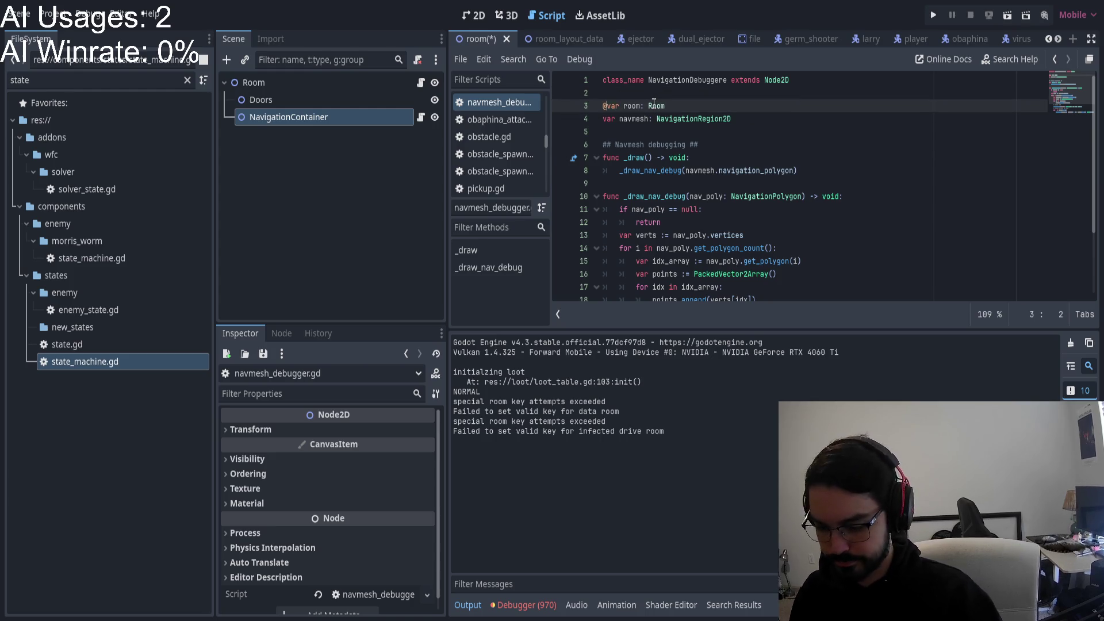
{"action": "key", "text": "Return"}
{"action": "key", "text": "BackSpace"}
{"action": "key", "text": "BackSpace"}
{"action": "type", "text": "dy"}
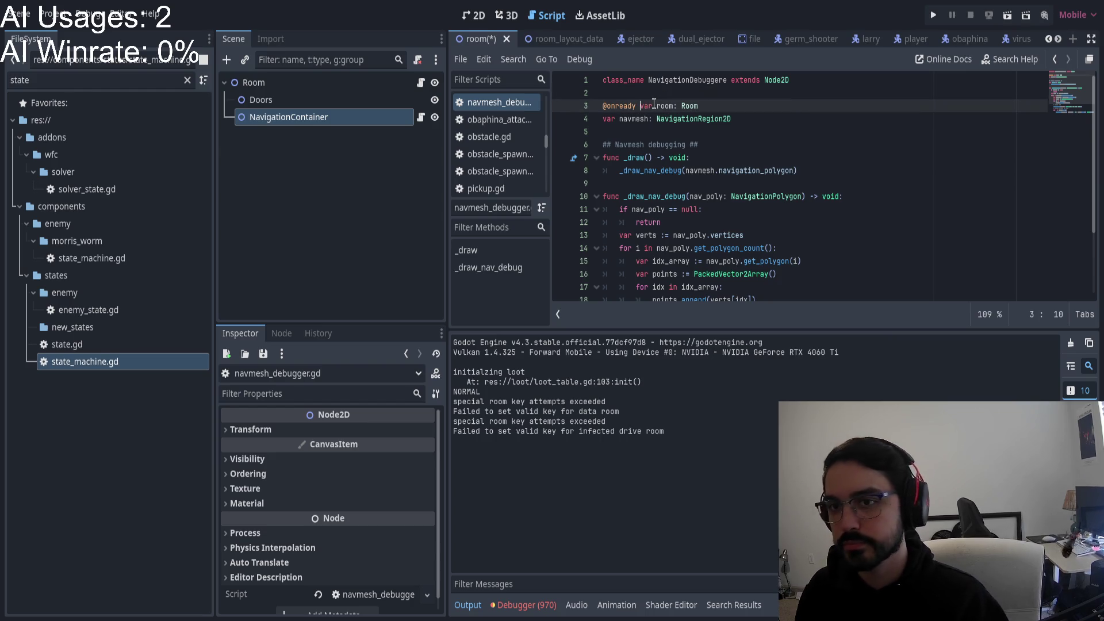
{"action": "key", "text": "End"}
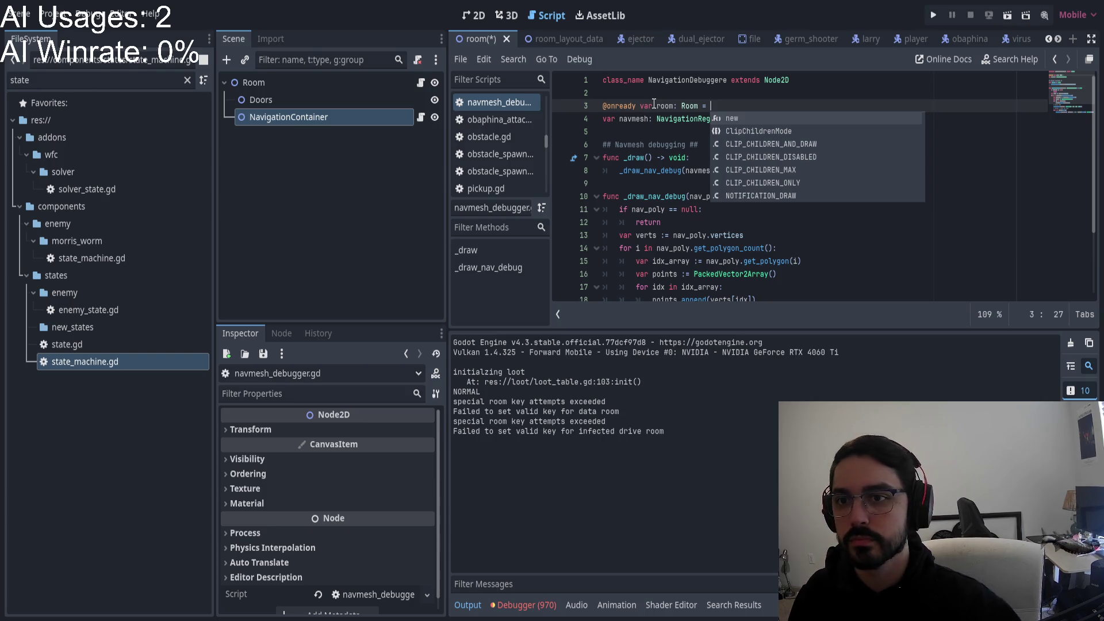
{"action": "left_click", "coordinate": [635, 107]}
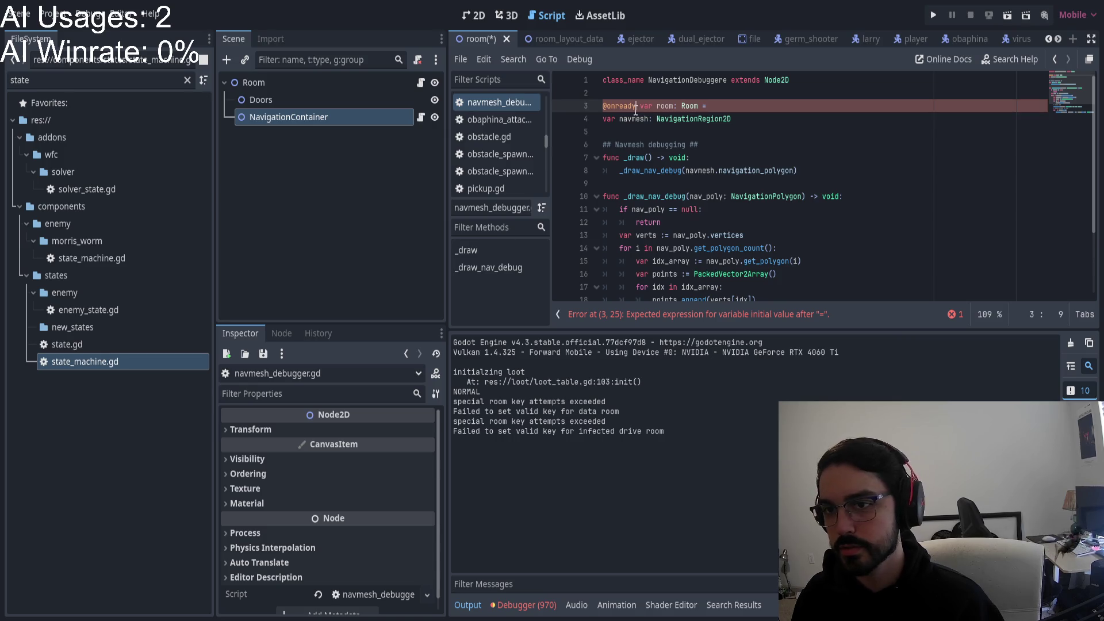
{"action": "key", "text": "ctrl+shift+k"}
{"action": "key", "text": "ctrl+shift+k"}
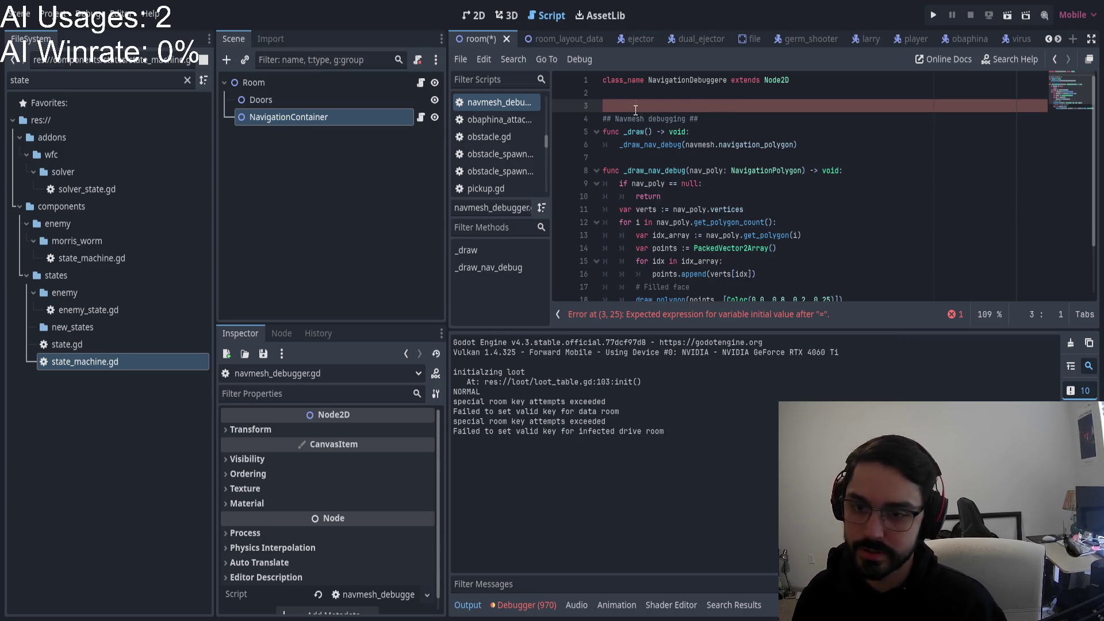
{"action": "key", "text": "BackSpace"}
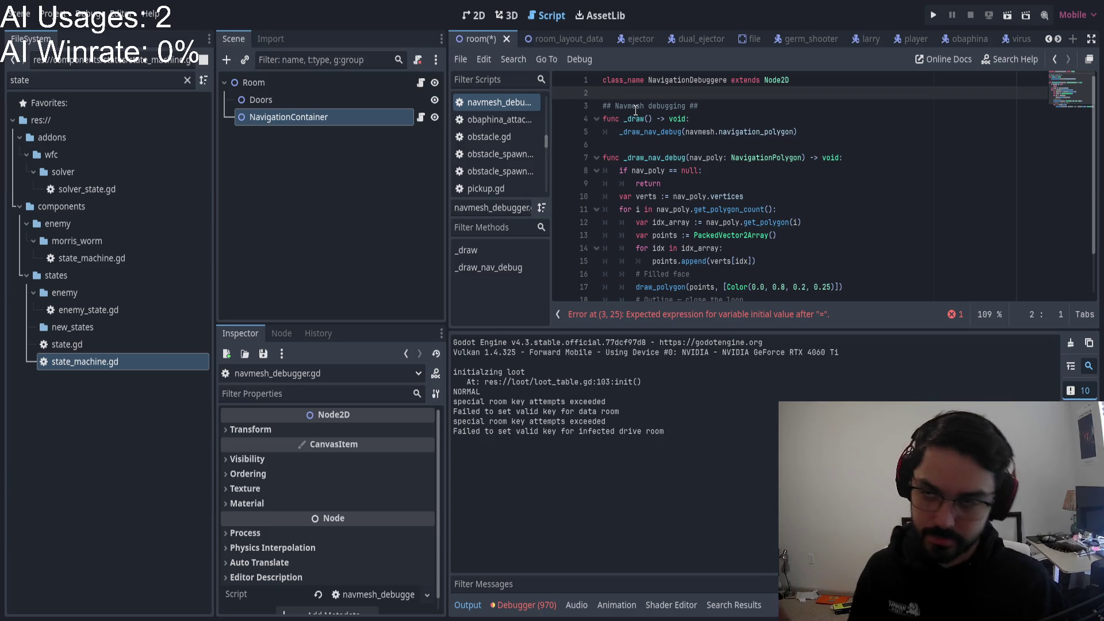
- Add a func init(room: Room) -> void: header above the Navmesh debugging comment
{"action": "key", "text": "Down"}
{"action": "key", "text": "Down"}
{"action": "key", "text": "Up"}
{"action": "key", "text": "Return"}
{"action": "key", "text": "Return"}
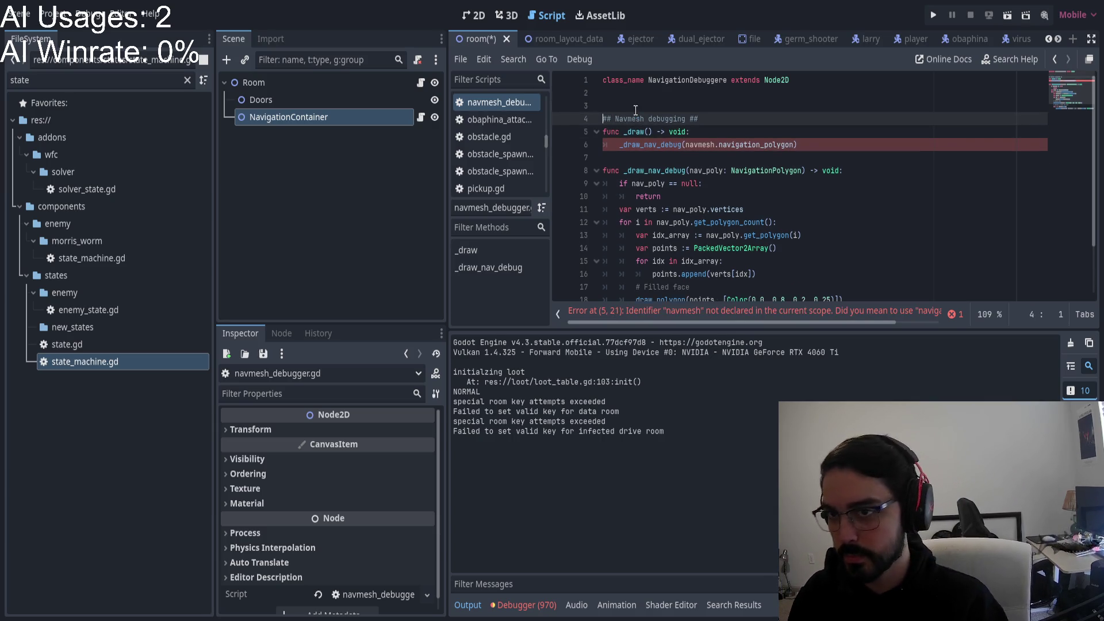
{"action": "key", "text": "Up"}
{"action": "key", "text": "Up"}
{"action": "type", "text": "func "}
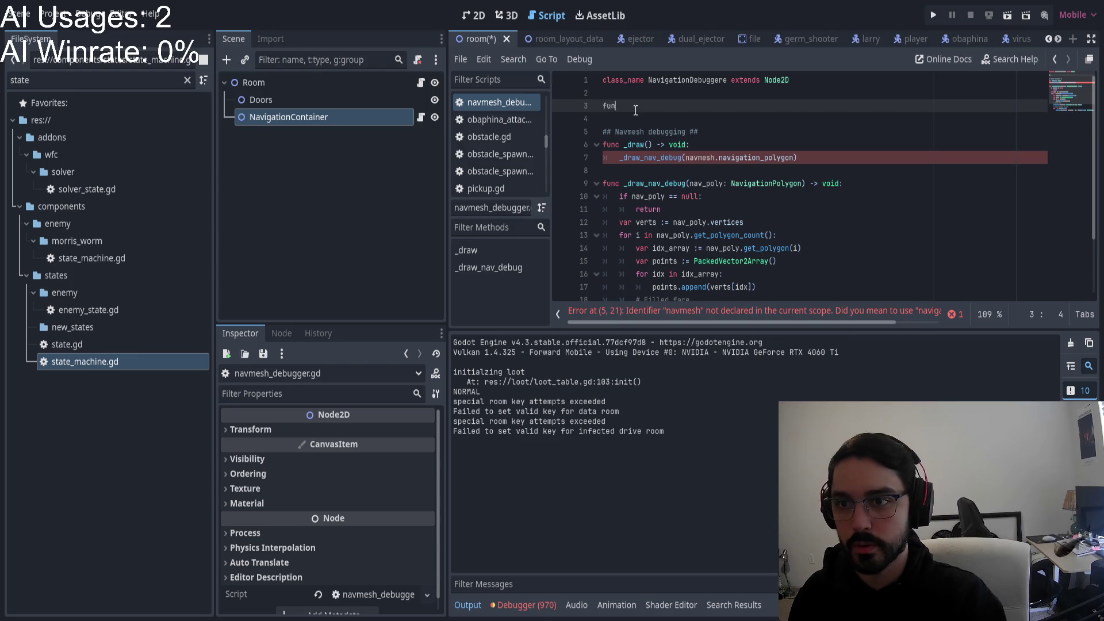
{"action": "type", "text": "init()"}
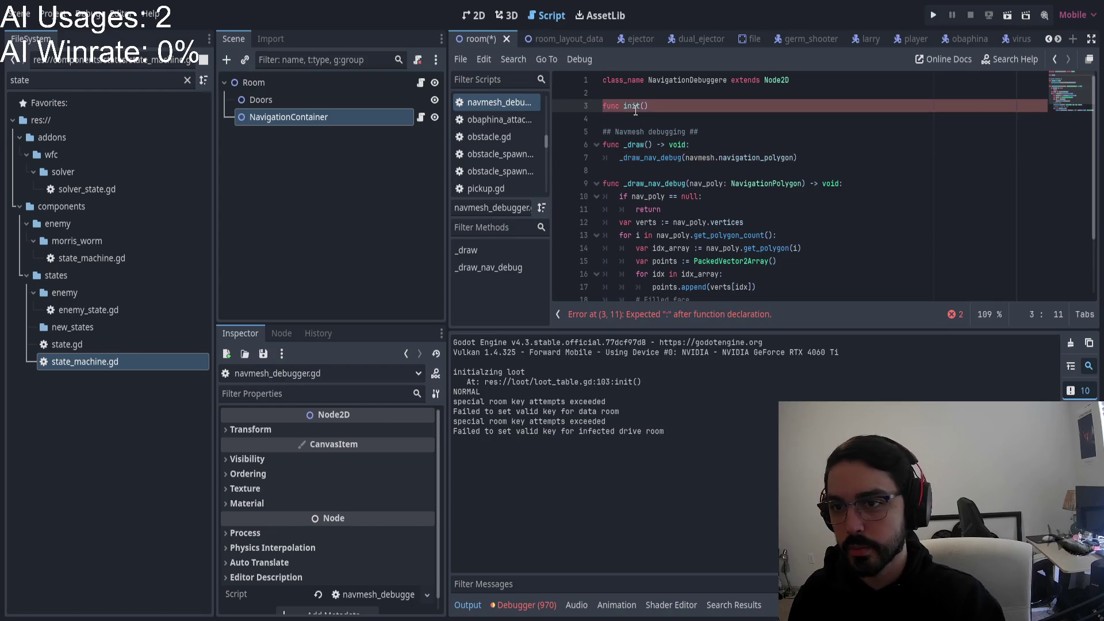
{"action": "type", "text": "room: Room"}
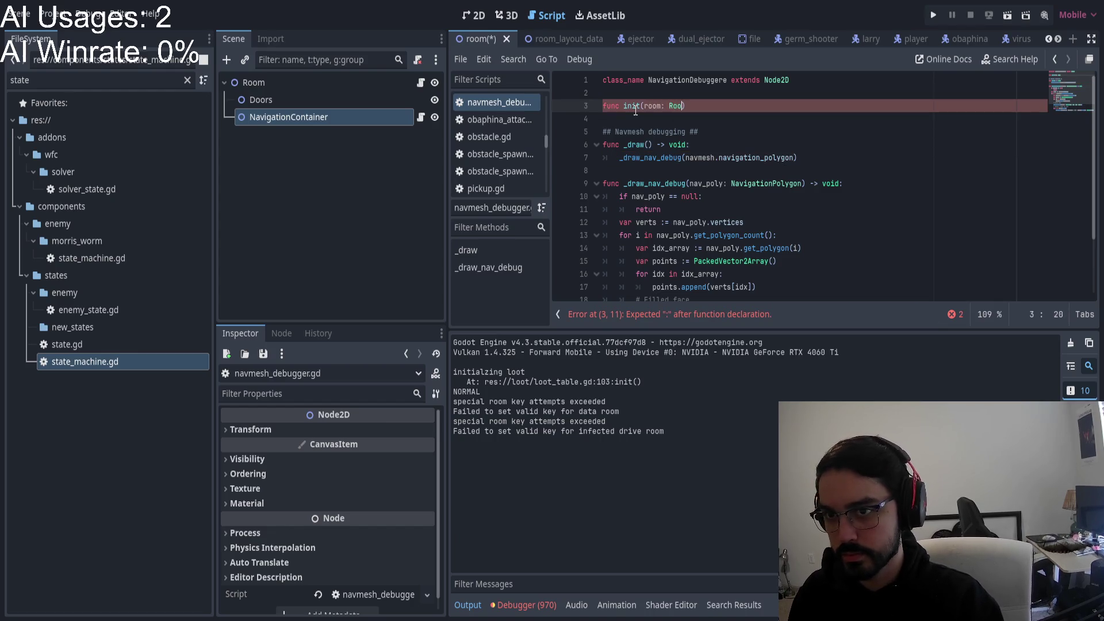
{"action": "type", "text": "> void:"}
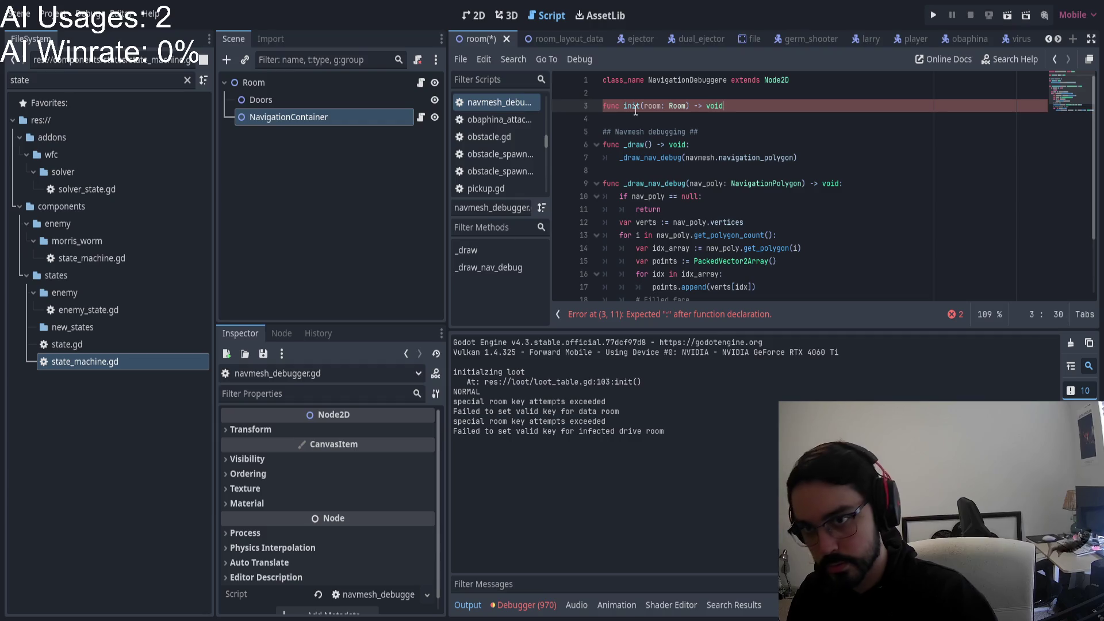
{"action": "key", "text": "Return"}
{"action": "key", "text": "Up"}
{"action": "key", "text": "Up"}
{"action": "key", "text": "Return"}
{"action": "key", "text": "Return"}
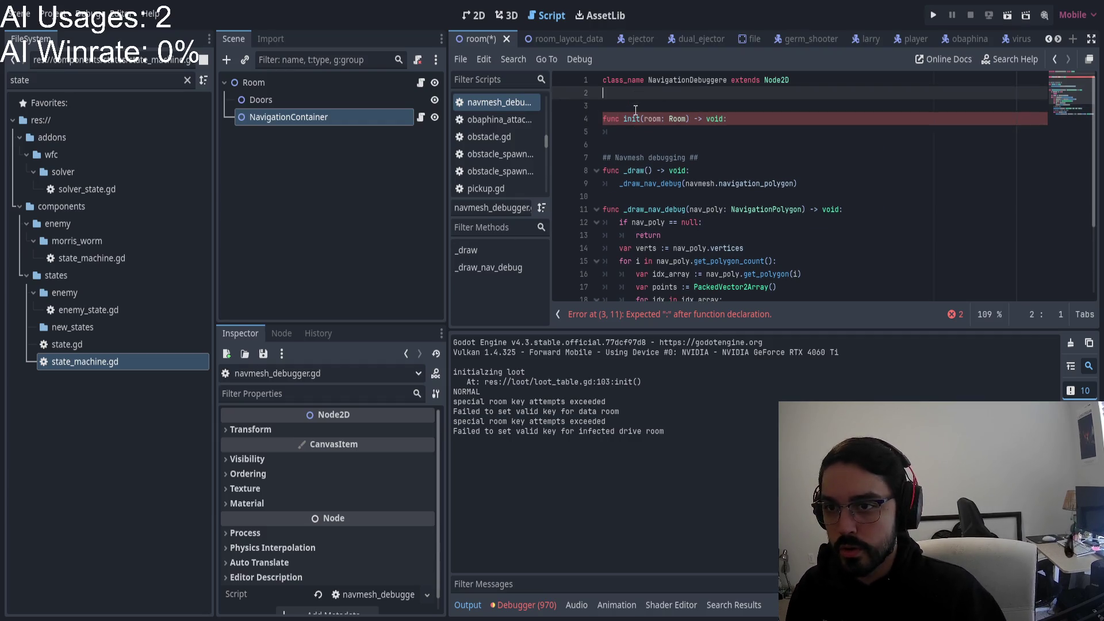
{"action": "key", "text": "Up"}
- Declare var room: Room = null, rename the parameter to _room, assign room = _room, and save
{"action": "type", "text": "var "}
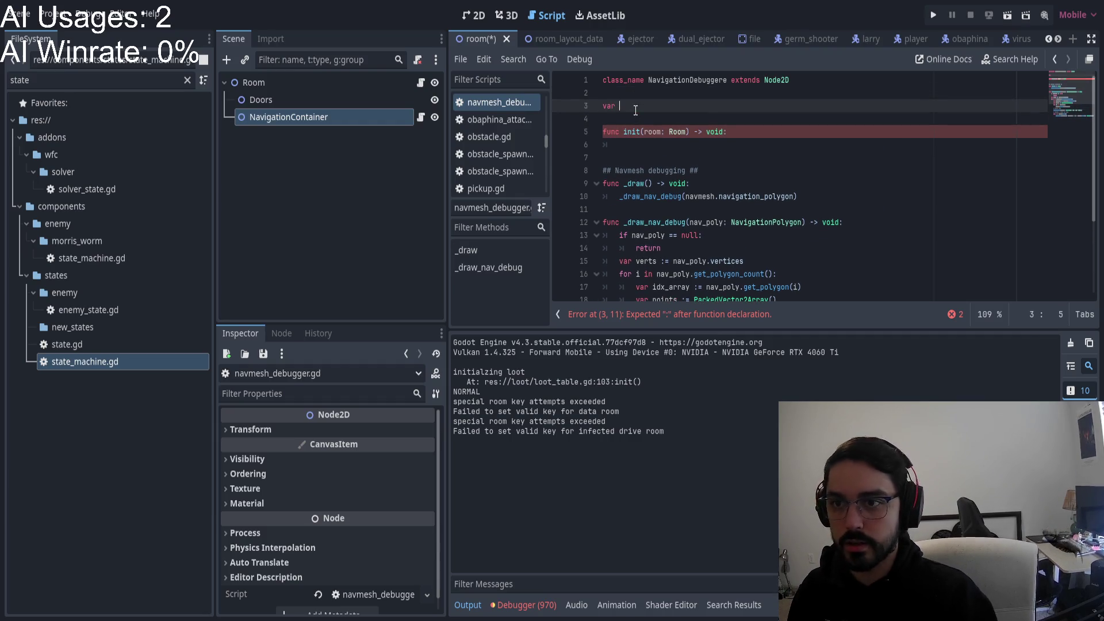
{"action": "type", "text": "room: Room = "}
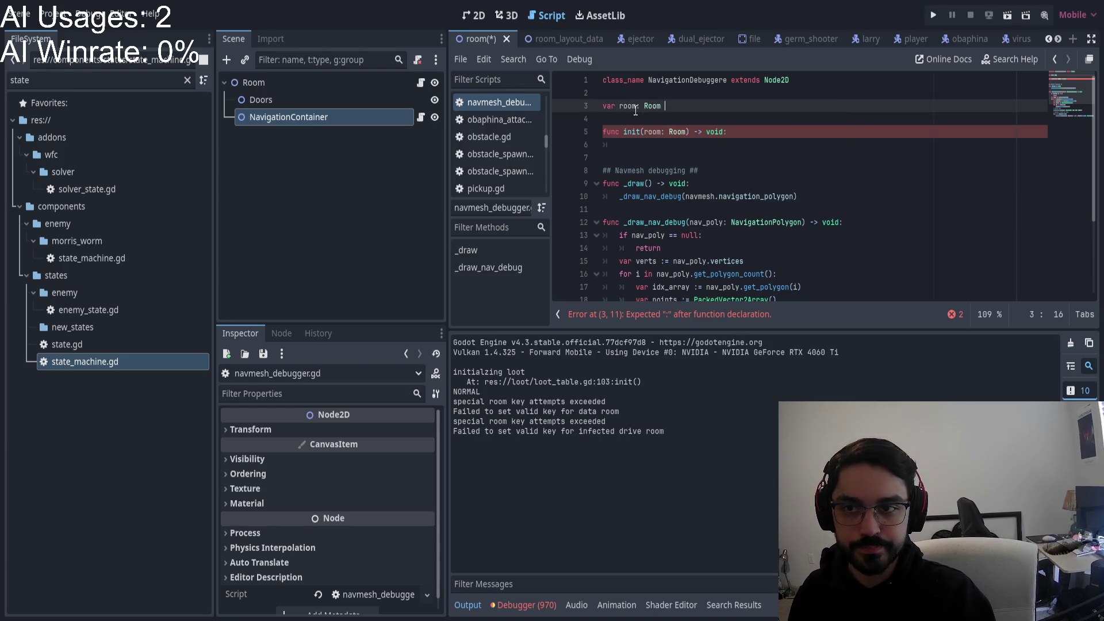
{"action": "type", "text": "null"}
{"action": "key", "text": "Down"}
{"action": "key", "text": "Down"}
{"action": "key", "text": "Home"}
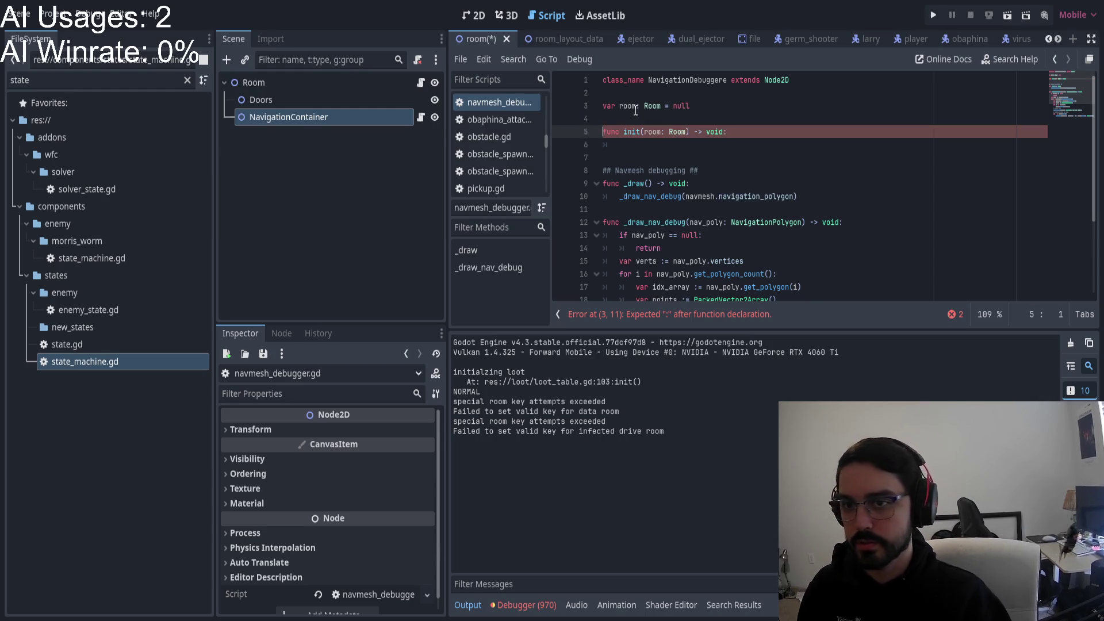
{"action": "key", "text": "ctrl+Right"}
{"action": "key", "text": "ctrl+Right"}
{"action": "type", "text": "_"}
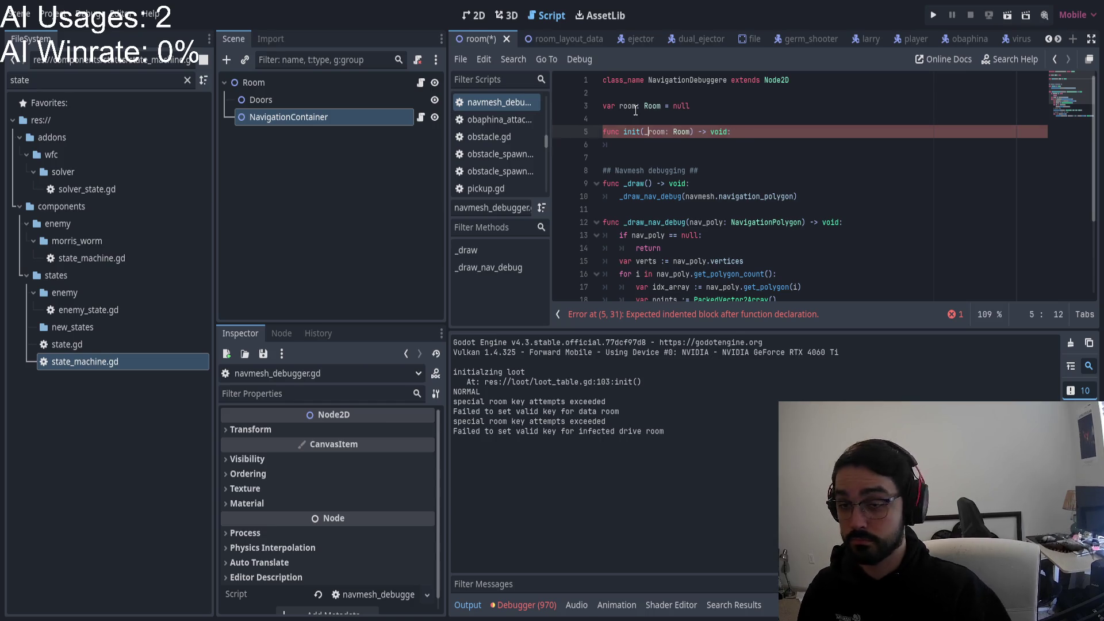
{"action": "key", "text": "Down"}
{"action": "type", "text": "room = "}
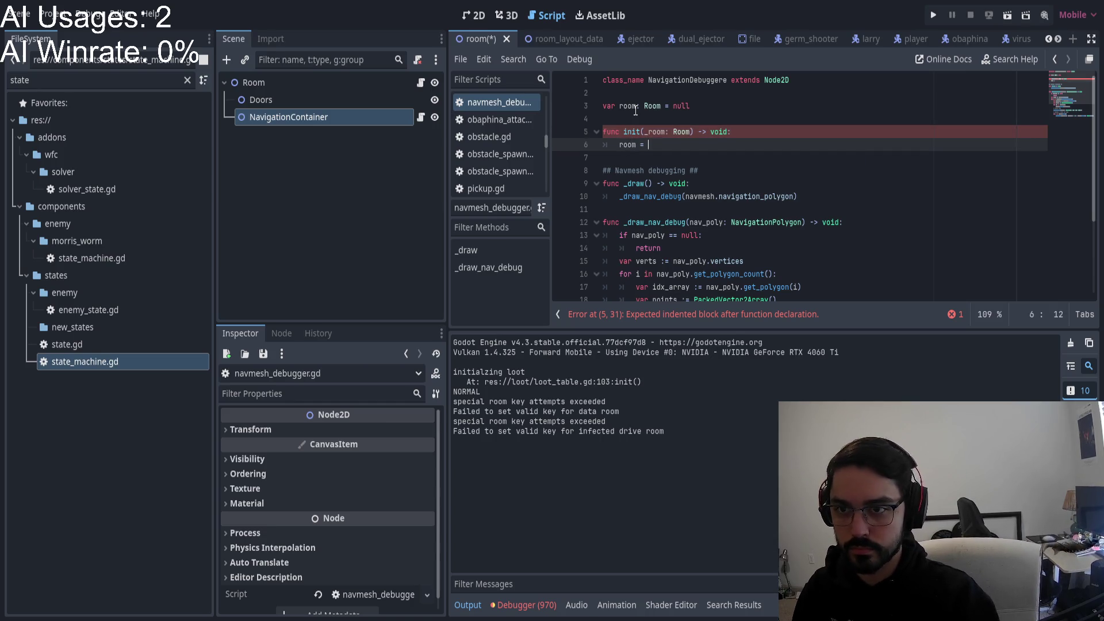
{"action": "type", "text": "_room"}
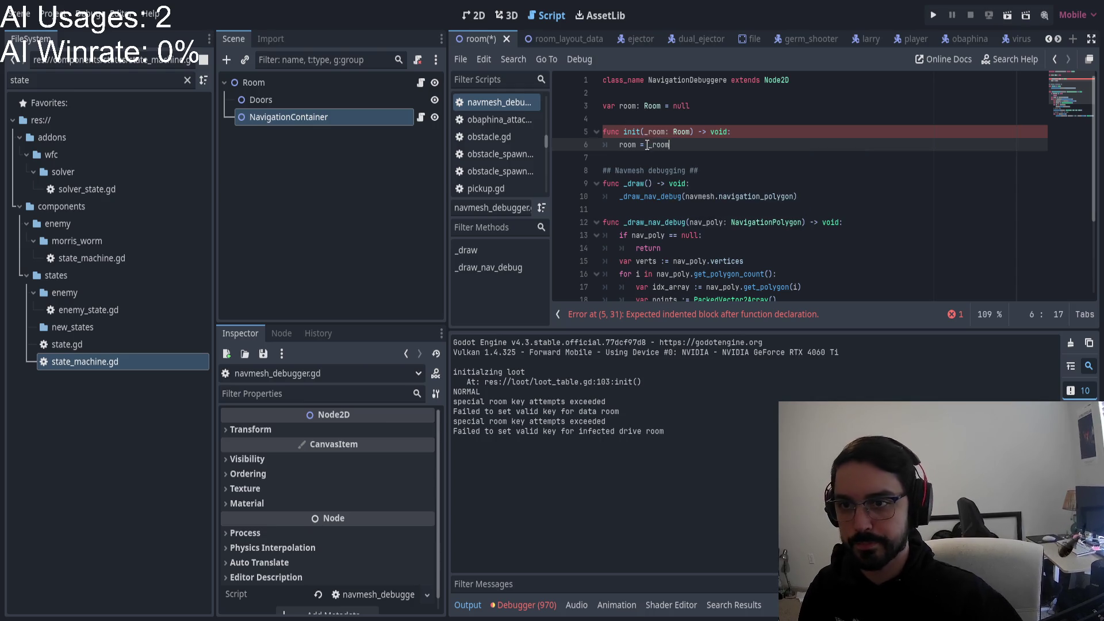
{"action": "key", "text": "ctrl+s"}
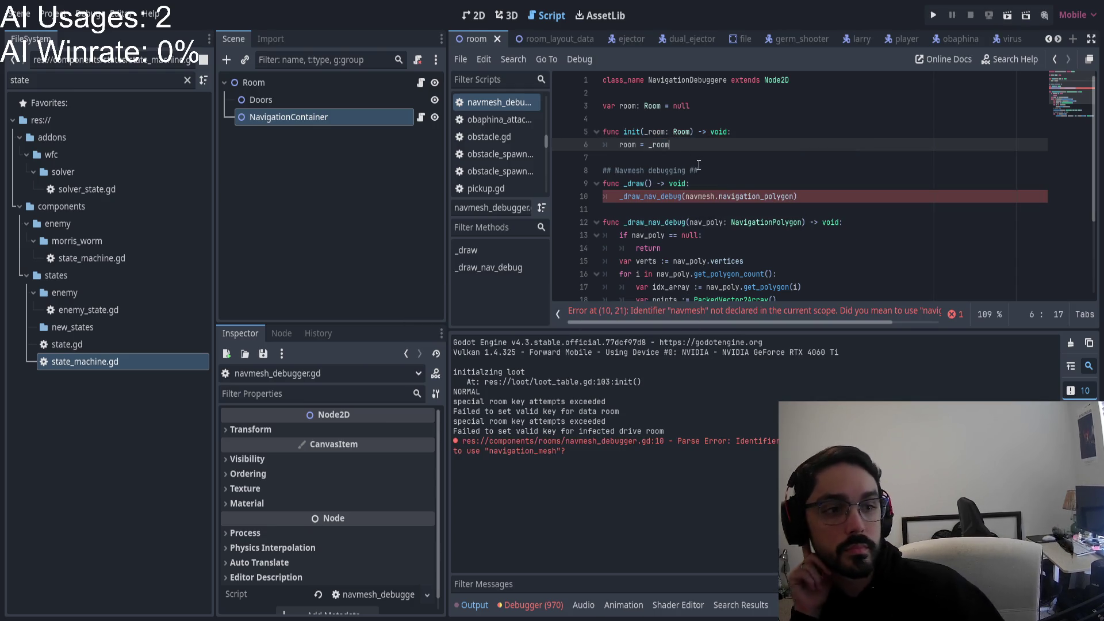
- Change line 10's _draw_nav_debug call to use room.navmesh and save the script
{"action": "left_click", "coordinate": [680, 196]}
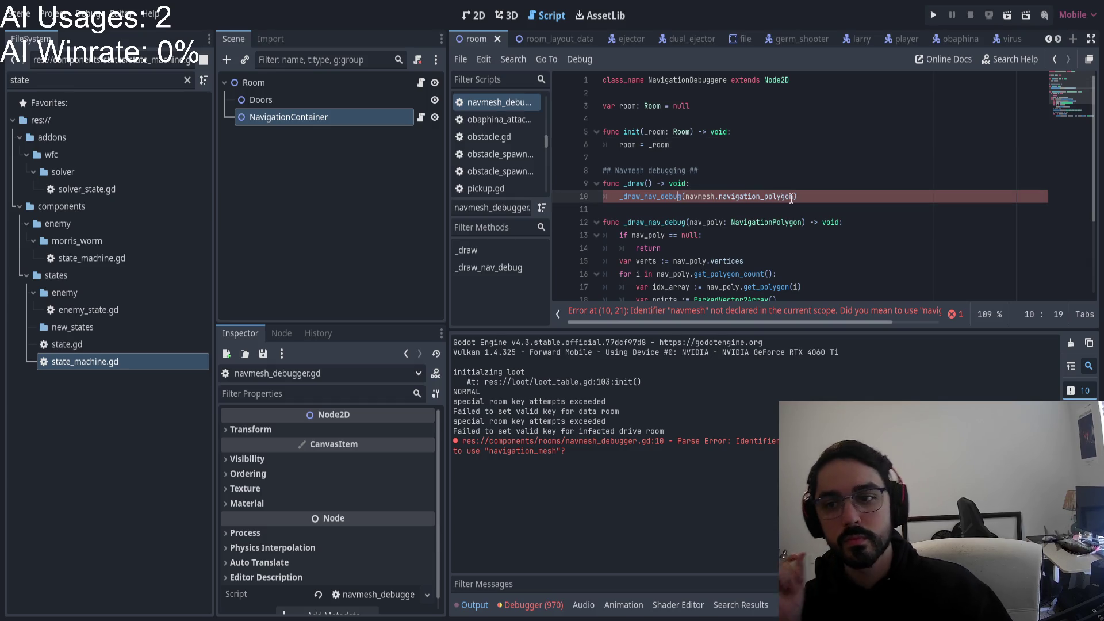
{"action": "key", "text": "Right"}
{"action": "key", "text": "Right"}
{"action": "key", "text": "Right"}
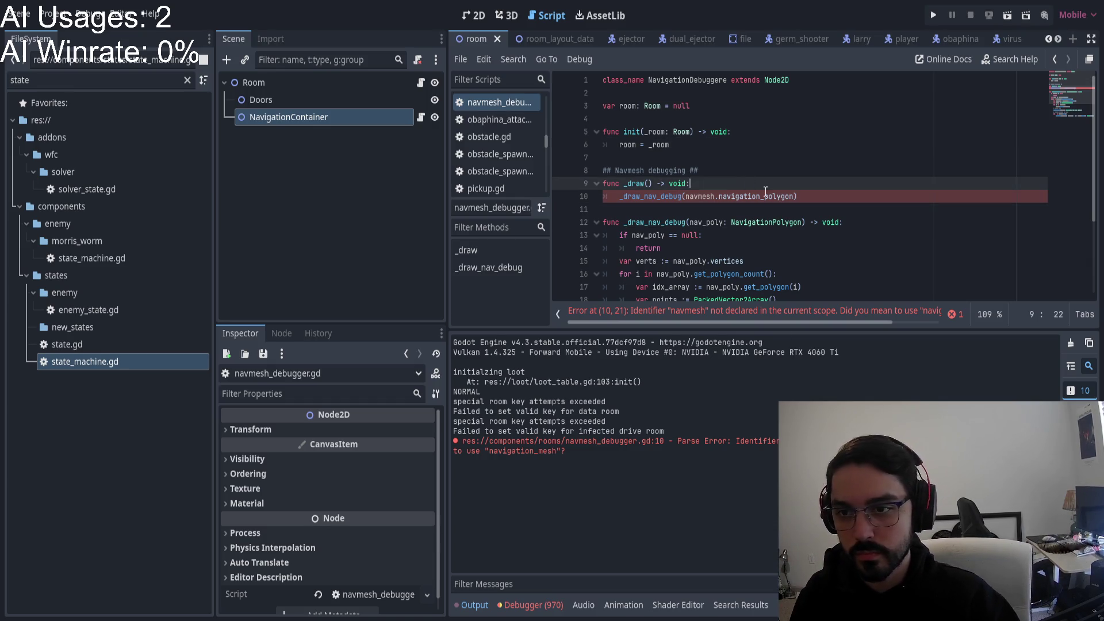
{"action": "type", "text": "room."}
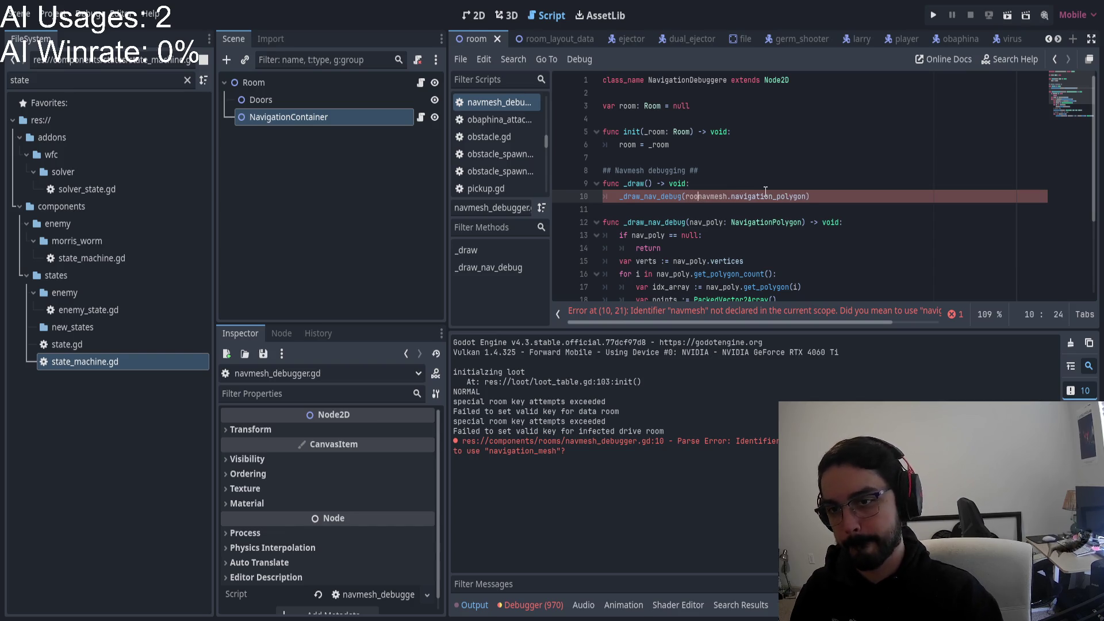
{"action": "left_click", "coordinate": [855, 219]}
{"action": "key", "text": "Up"}
{"action": "key", "text": "Up"}
{"action": "key", "text": "ctrl+s"}
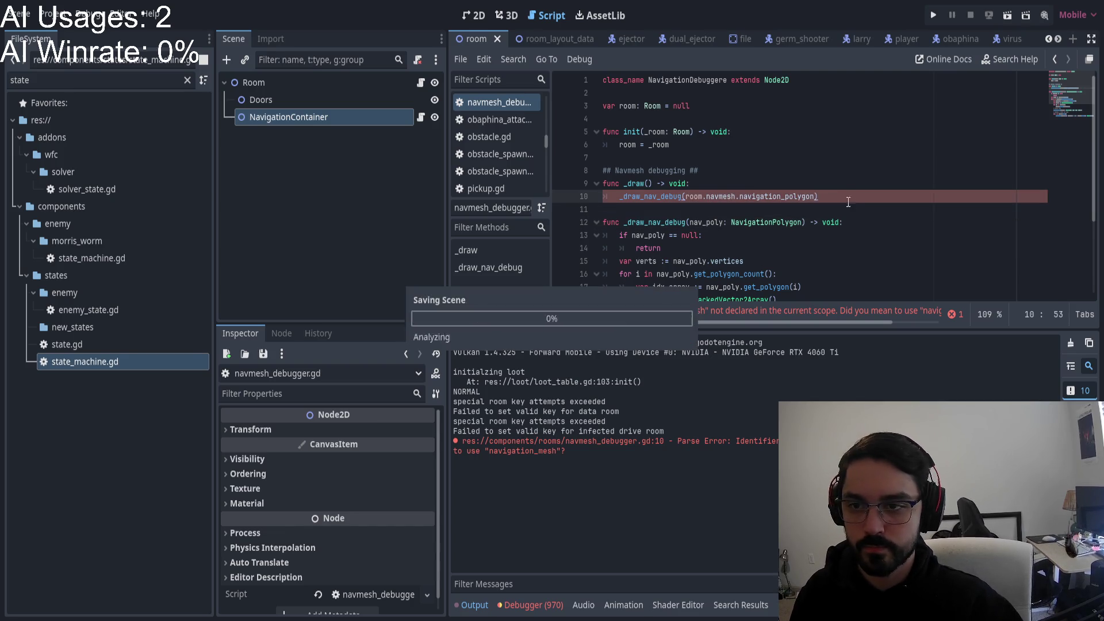
{"action": "key", "text": "Up"}
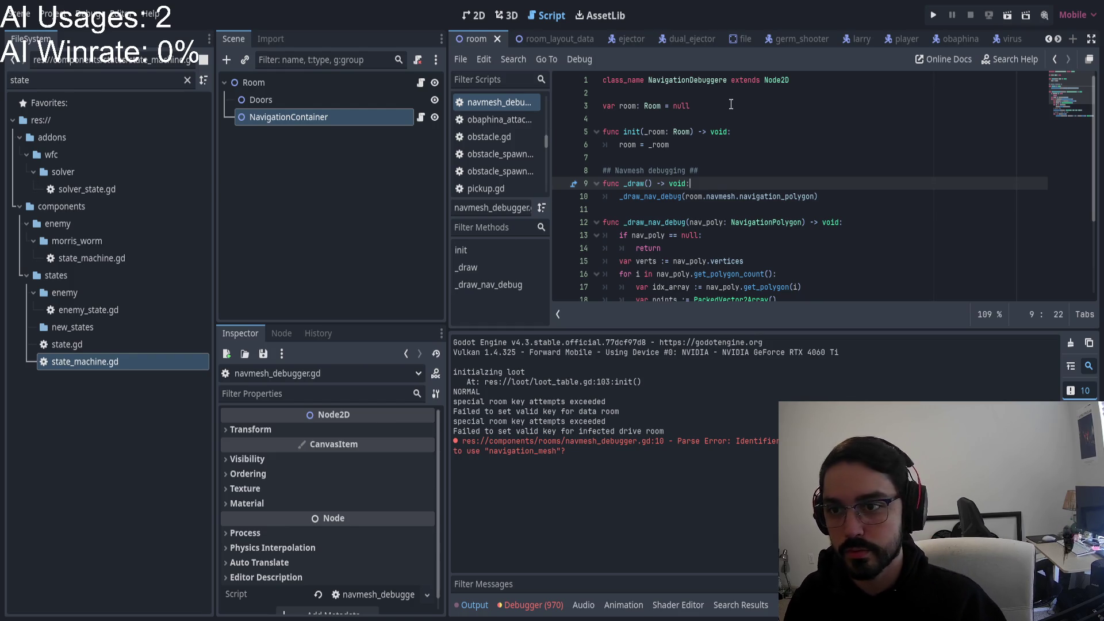
{"action": "key", "text": "Up"}
{"action": "key", "text": "Up"}
{"action": "key", "text": "Up"}
{"action": "key", "text": "Return"}
{"action": "key", "text": "Return"}
{"action": "key", "text": "Up"}
{"action": "key", "text": "Up"}
{"action": "type", "text": "var export"}
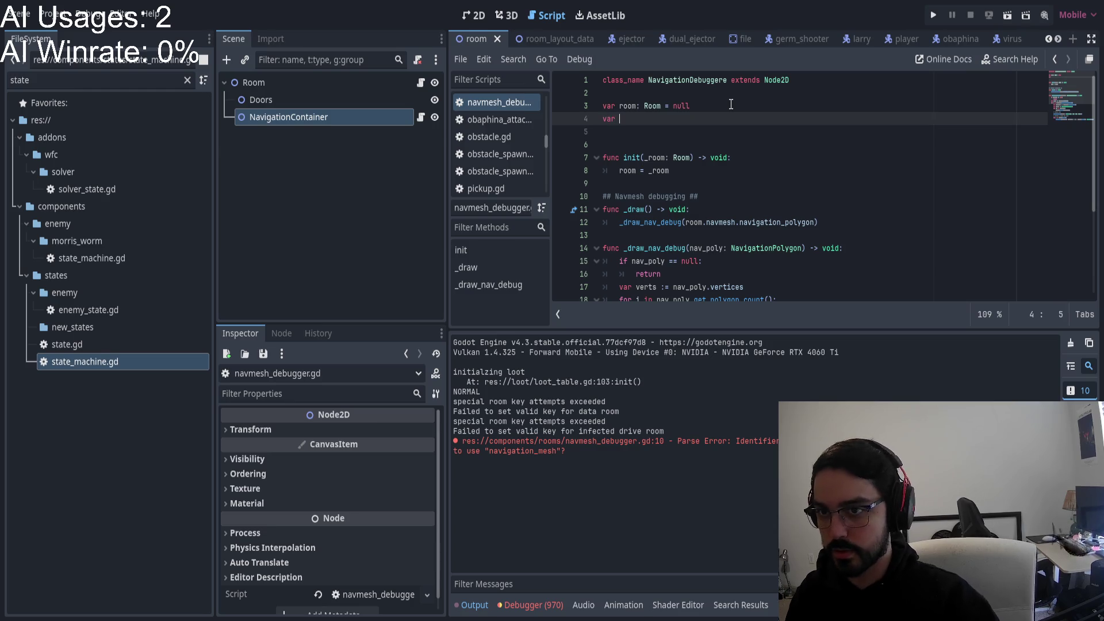
{"action": "key", "text": "ctrl+BackSpace"}
{"action": "key", "text": "ctrl+BackSpace"}
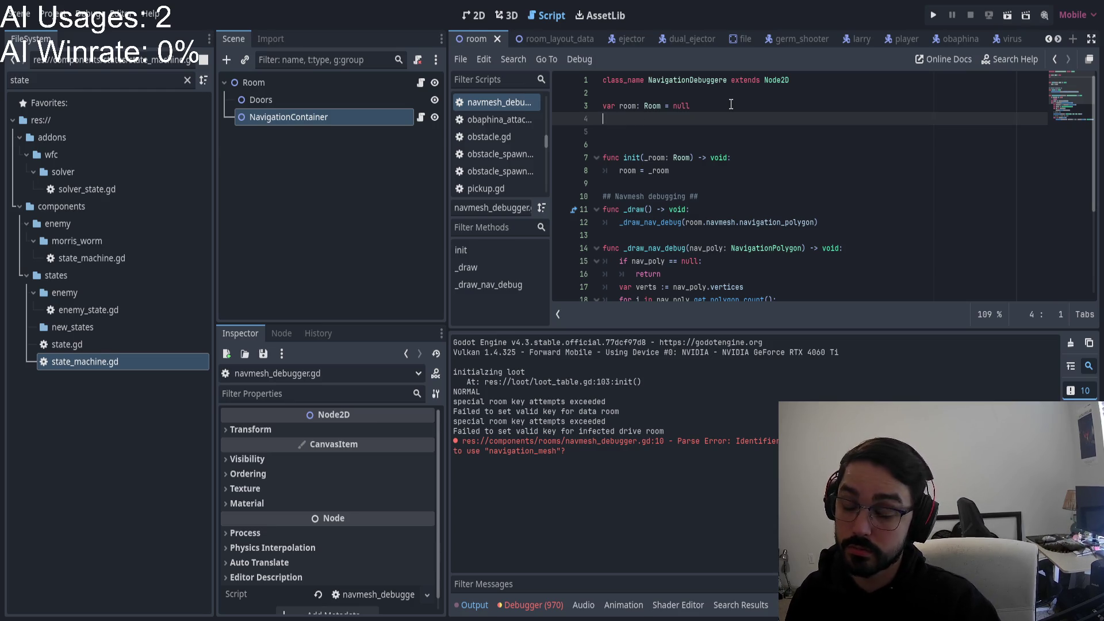
{"action": "type", "text": "@export var "}
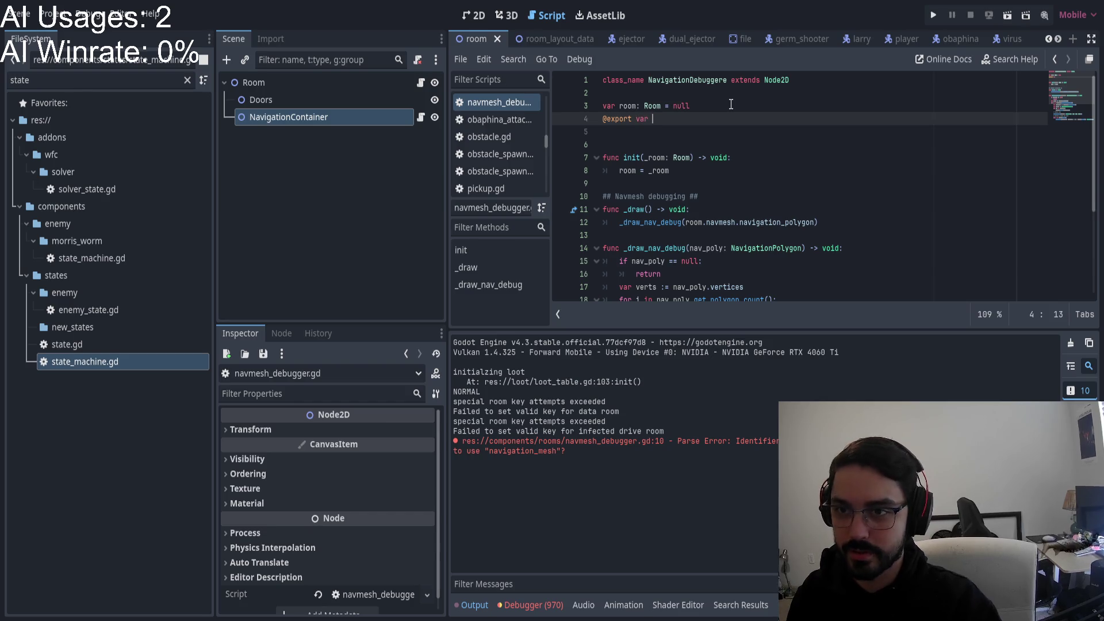
{"action": "type", "text": "debug: "}
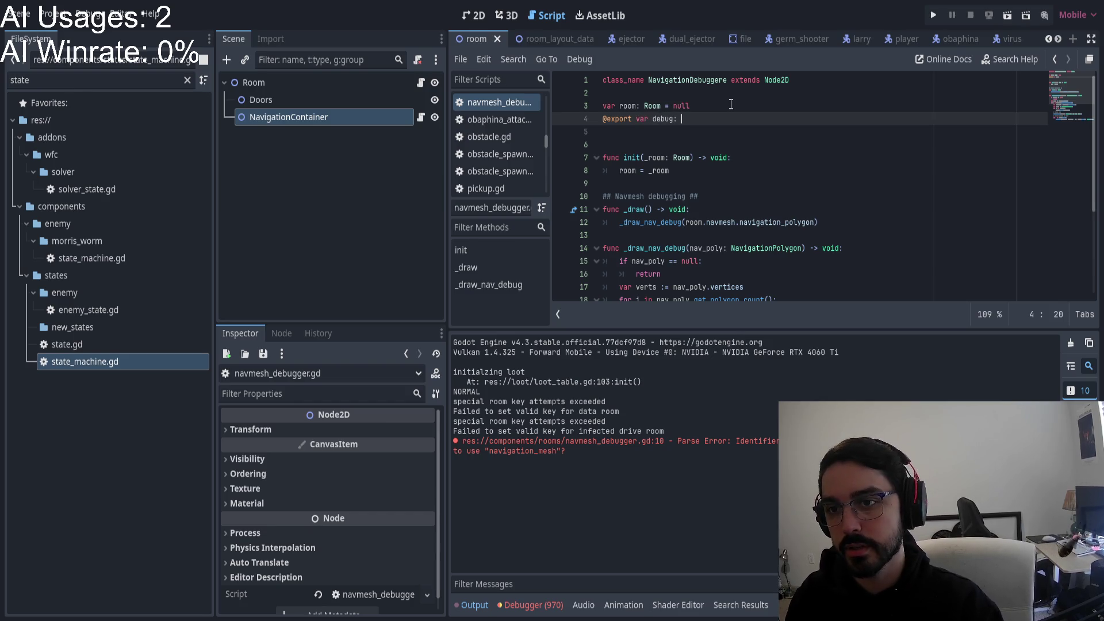
{"action": "type", "text": "bool = fas"}
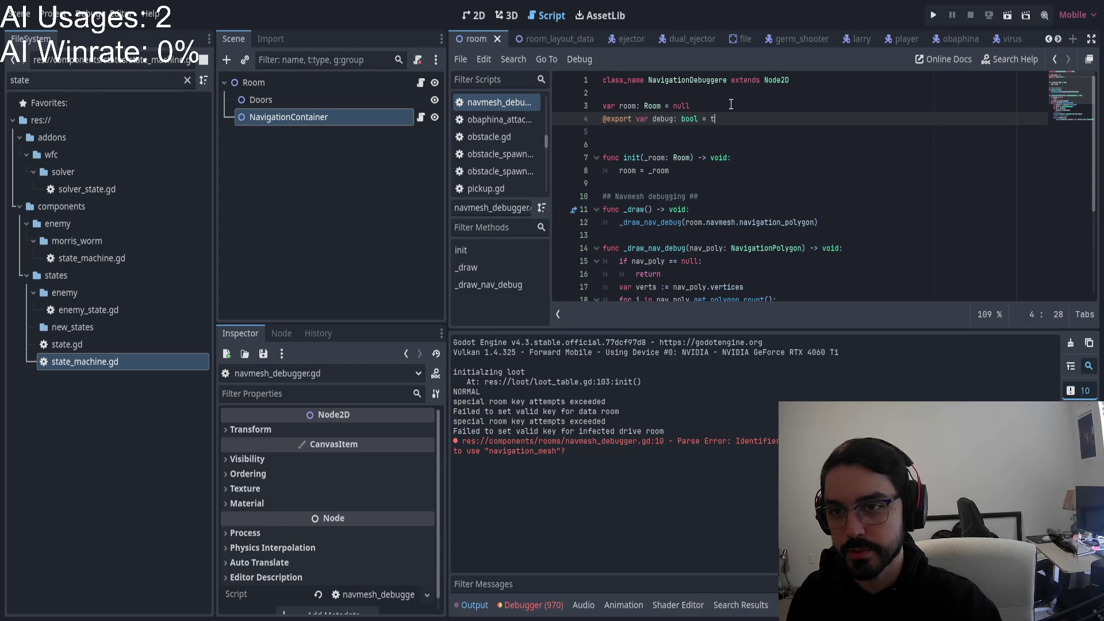
{"action": "key", "text": "BackSpace"}
{"action": "key", "text": "BackSpace"}
{"action": "type", "text": "lase"}
{"action": "key", "text": "BackSpace"}
{"action": "key", "text": "BackSpace"}
{"action": "key", "text": "BackSpace"}
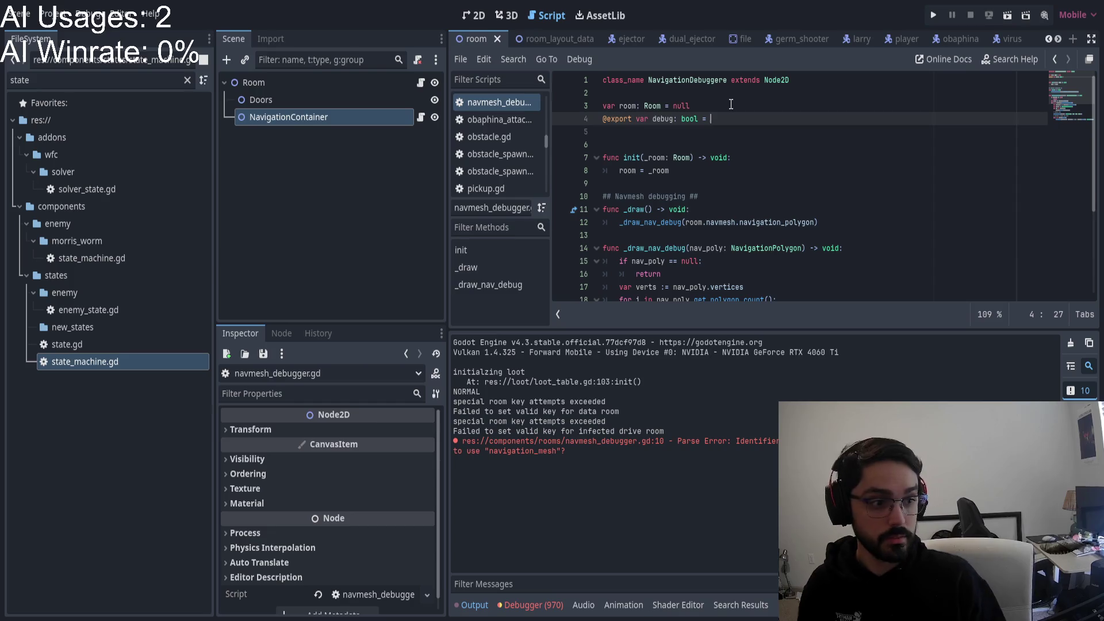
{"action": "type", "text": "false"}
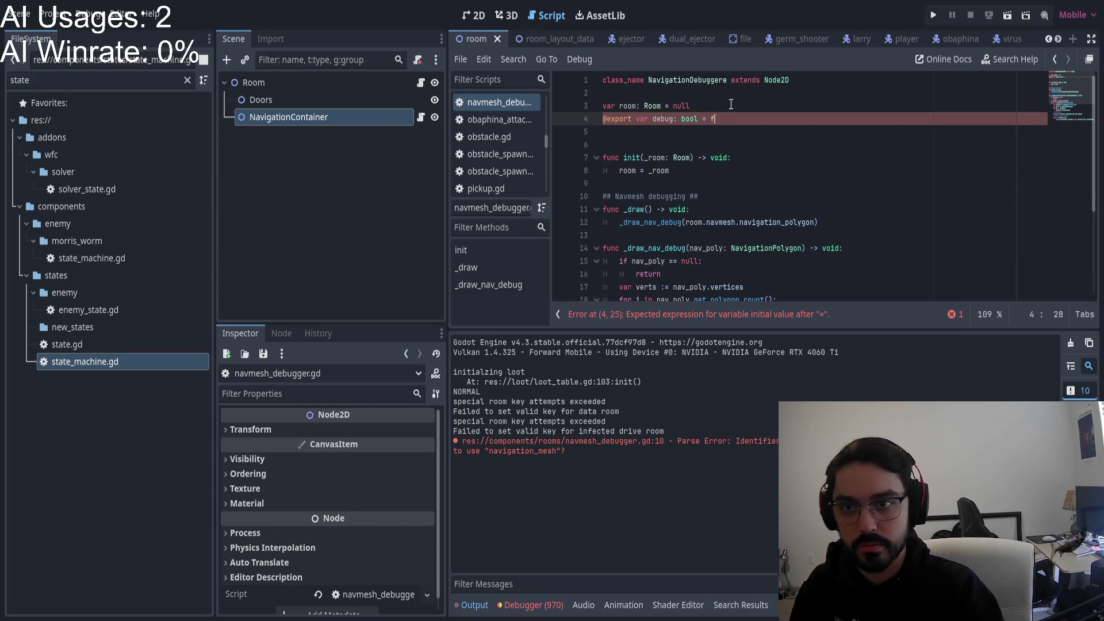
{"action": "key", "text": "Escape"}
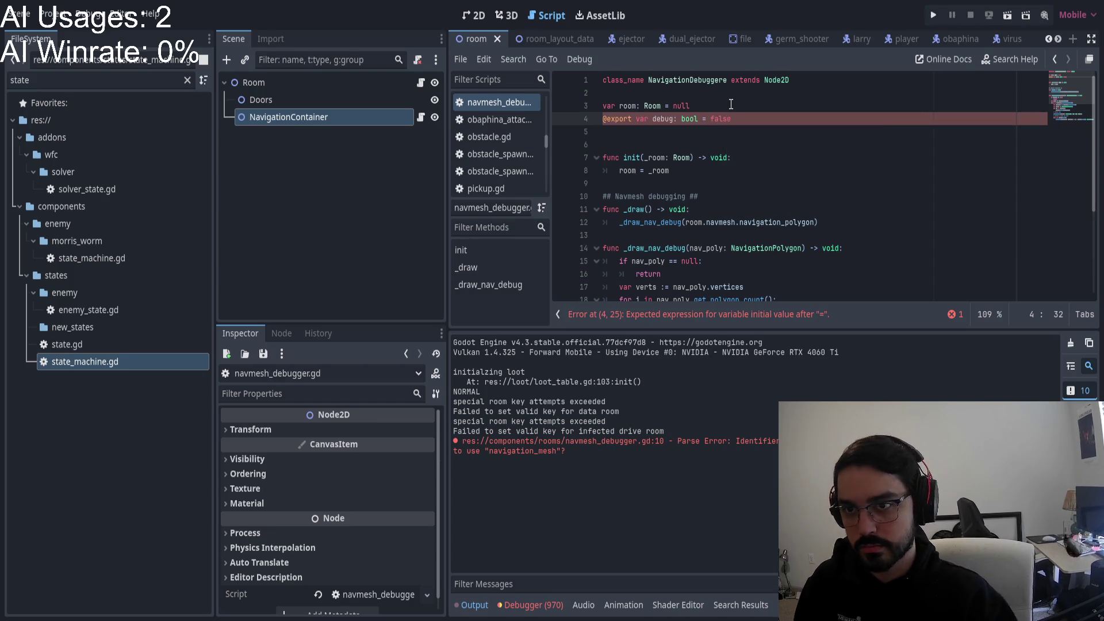
{"action": "key", "text": "ctrl+s"}
- Wrap the _draw_nav_debug call in 'if debug:' and delete the extra blank line 5
{"action": "double_click", "coordinate": [670, 119]}
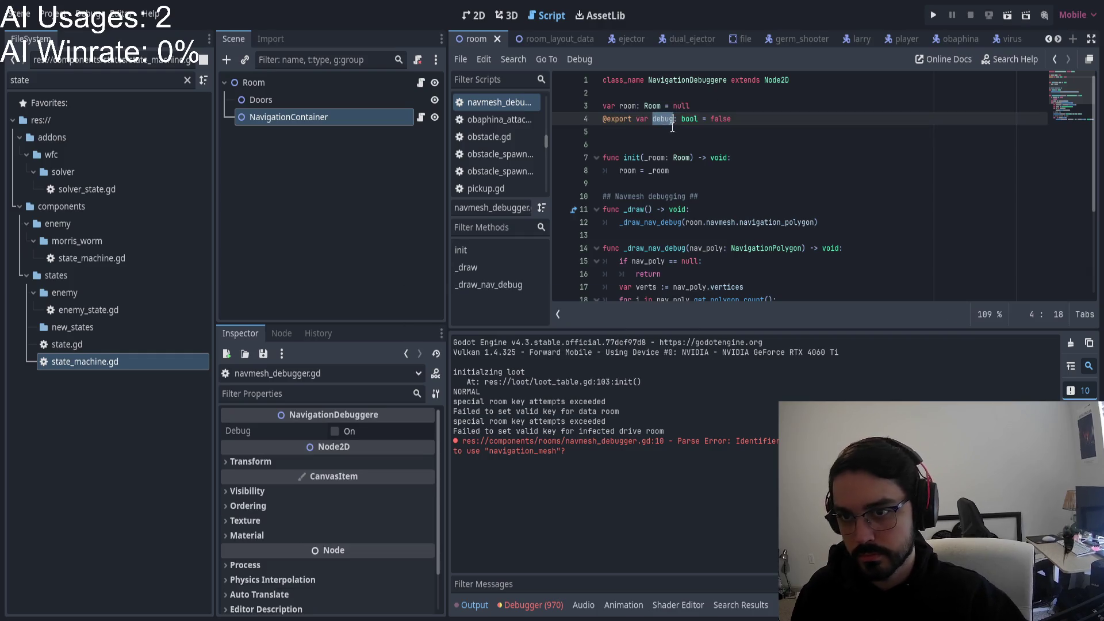
{"action": "left_click", "coordinate": [713, 213]}
{"action": "key", "text": "Return"}
{"action": "type", "text": "if debug"}
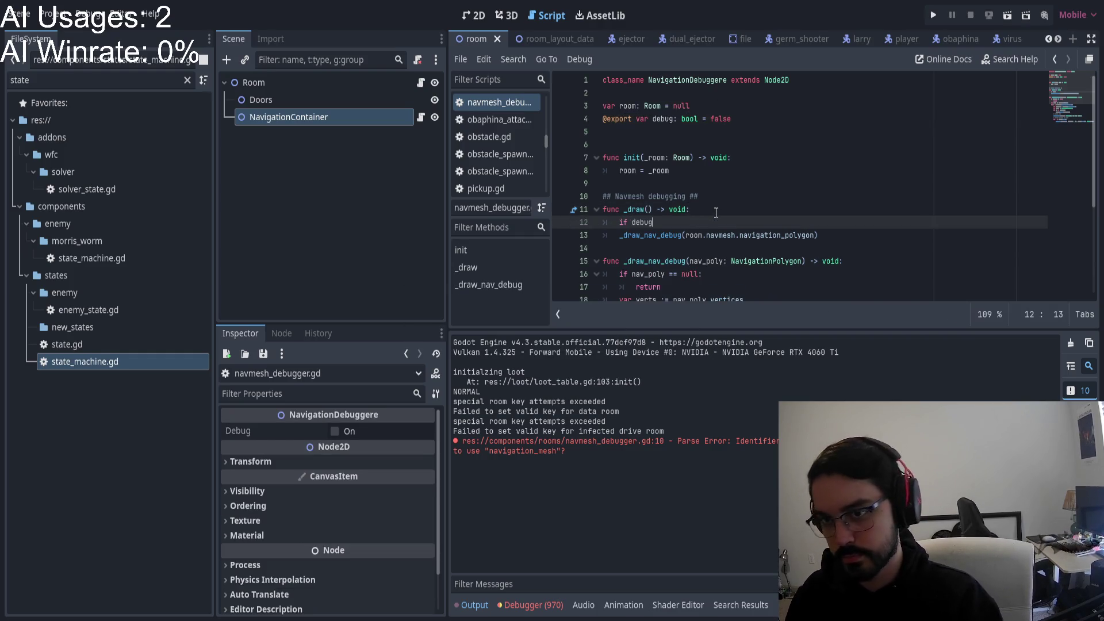
{"action": "key", "text": "Down"}
{"action": "key", "text": "Home"}
{"action": "key", "text": "Tab"}
{"action": "key", "text": "Up"}
{"action": "scroll", "coordinate": [872, 267], "scroll_direction": "down", "scroll_amount": 1}
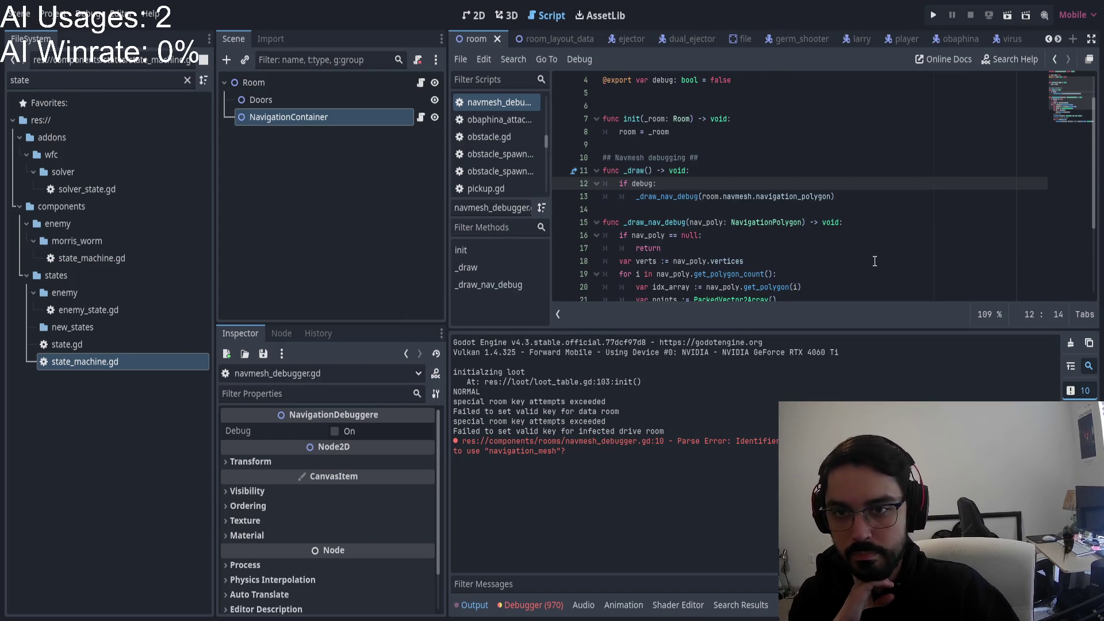
{"action": "scroll", "coordinate": [872, 265], "scroll_direction": "up", "scroll_amount": 1}
{"action": "left_click", "coordinate": [684, 133]}
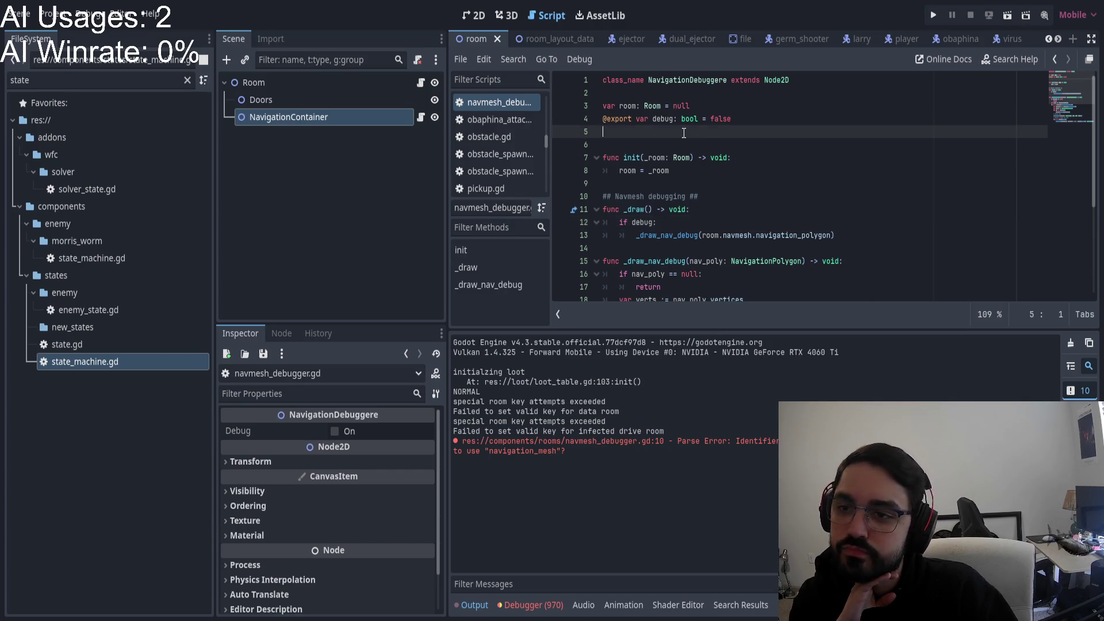
{"action": "key", "text": "BackSpace"}
{"action": "scroll", "coordinate": [696, 149], "scroll_direction": "down", "scroll_amount": 3}
{"action": "scroll", "coordinate": [703, 160], "scroll_direction": "up", "scroll_amount": 3}
- Remove the trailing 'e' so the class_name reads NavigationDebugger
{"action": "double_click", "coordinate": [668, 86]}
{"action": "left_click", "coordinate": [726, 81]}
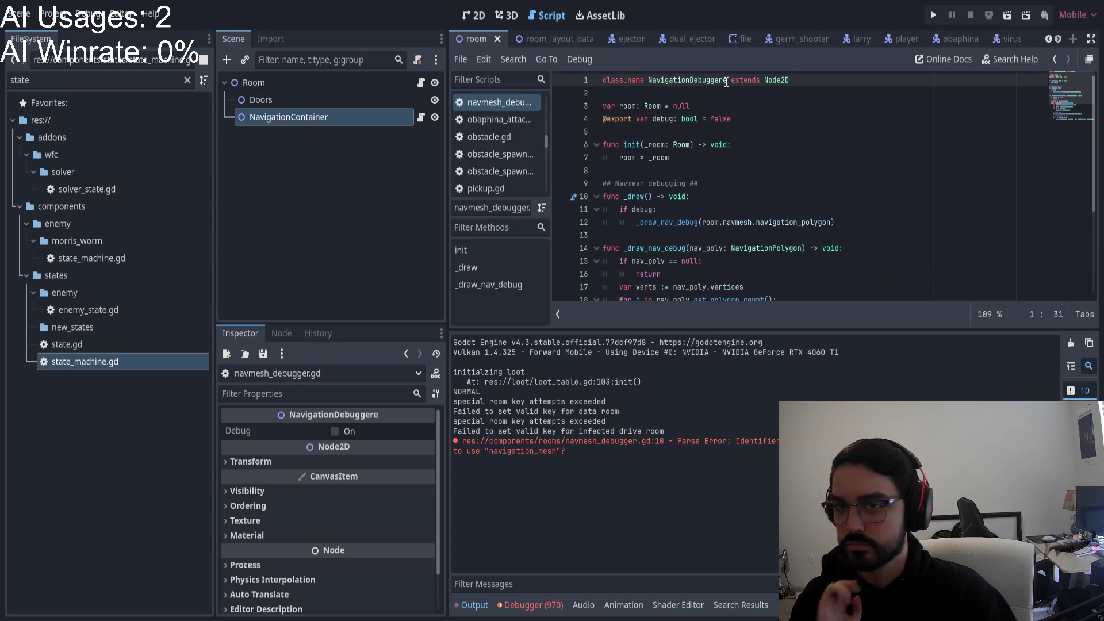
{"action": "key", "text": "BackSpace"}
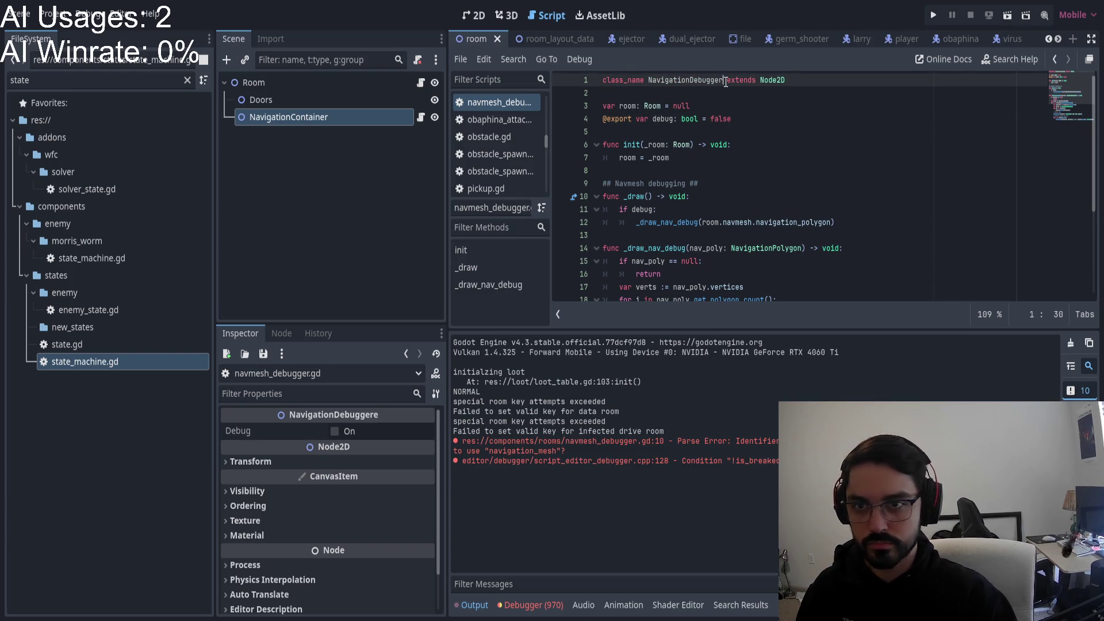
- Change the NavigationContainer node's type to NavigationDebugger
{"action": "right_click", "coordinate": [277, 119]}
{"action": "left_click", "coordinate": [330, 328]}
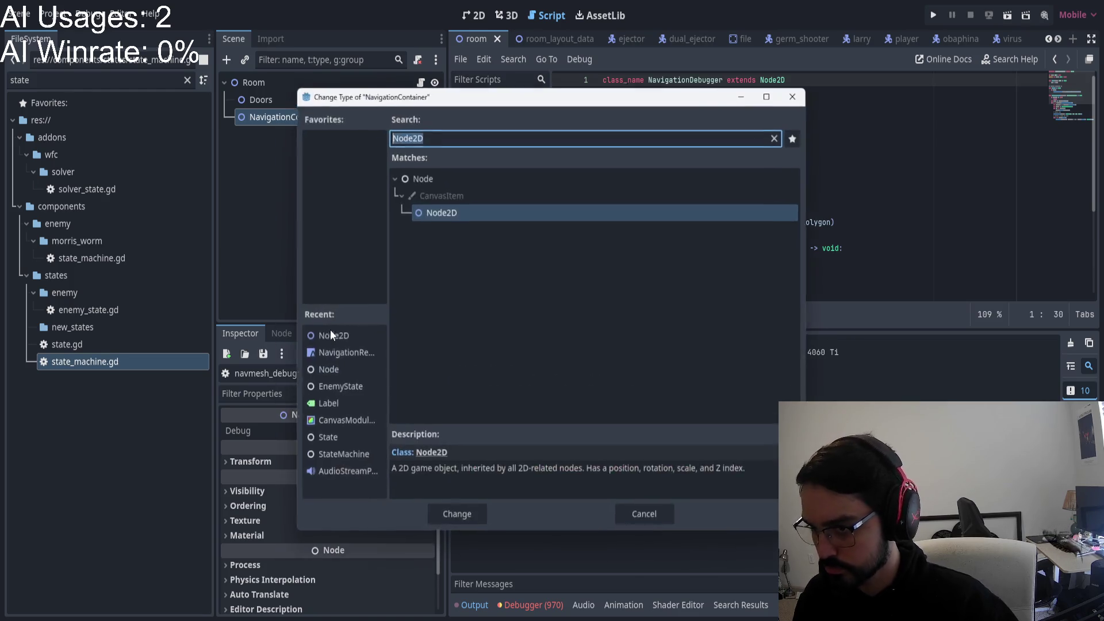
{"action": "type", "text": "nav"}
{"action": "key", "text": "Return"}
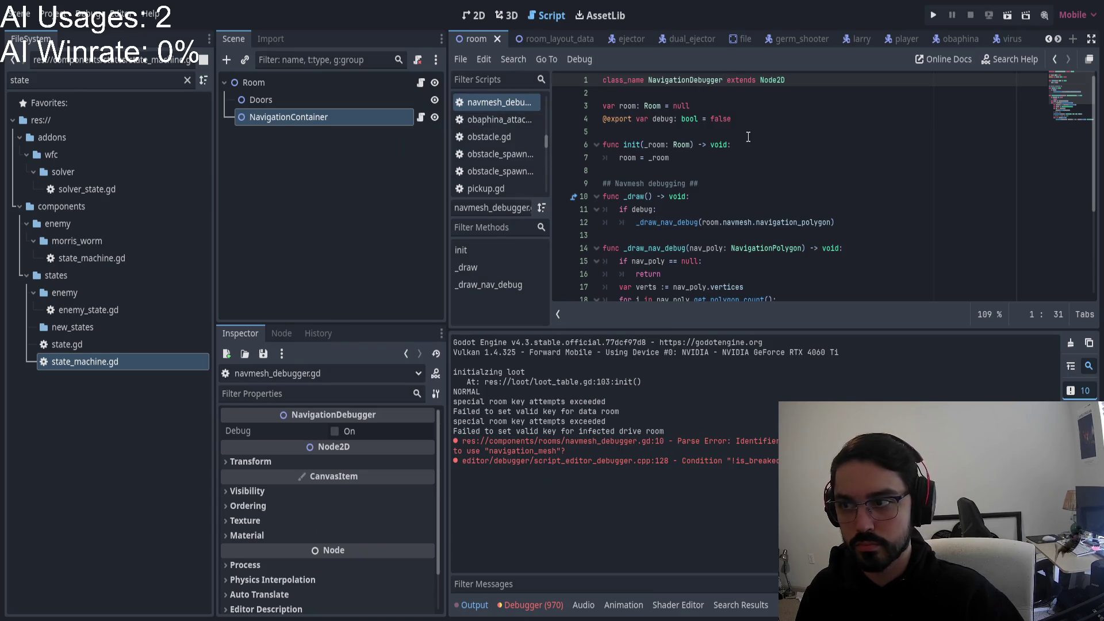
{"action": "double_click", "coordinate": [698, 80]}
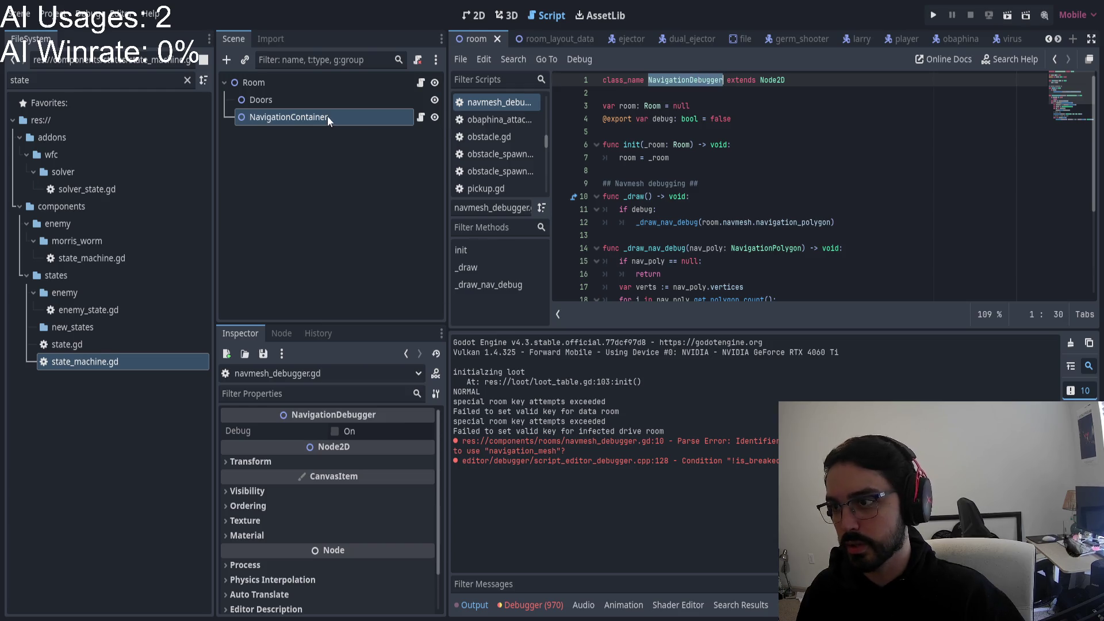
{"action": "right_click", "coordinate": [327, 116]}
{"action": "left_click", "coordinate": [361, 329]}
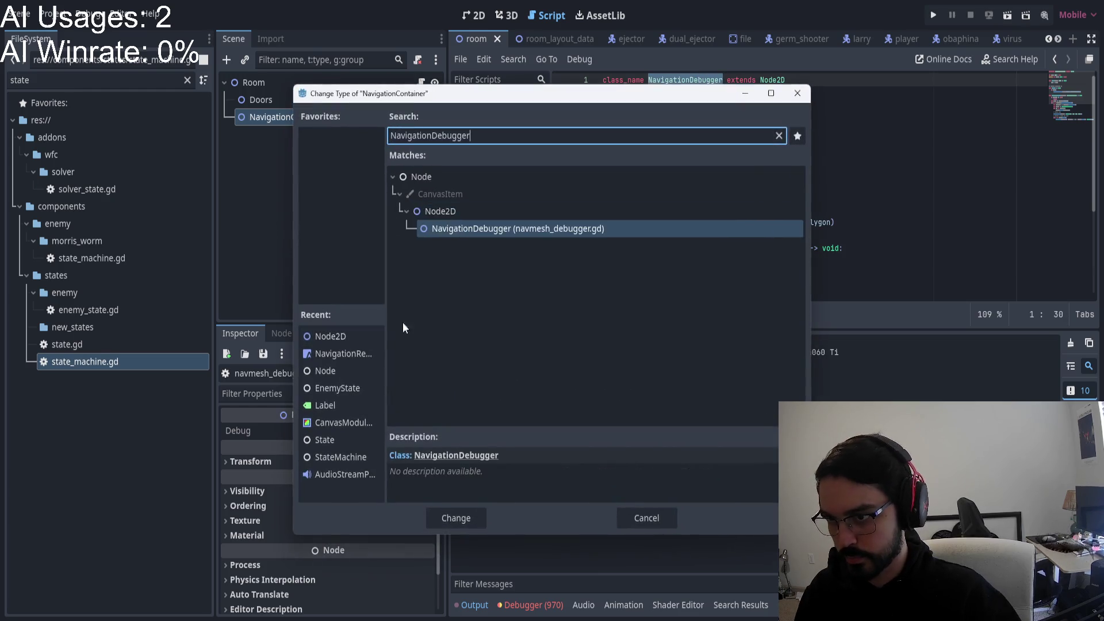
{"action": "double_click", "coordinate": [507, 234]}
- Open the Room node's script, room.gd
{"action": "scroll", "coordinate": [511, 133], "scroll_direction": "up", "scroll_amount": 5}
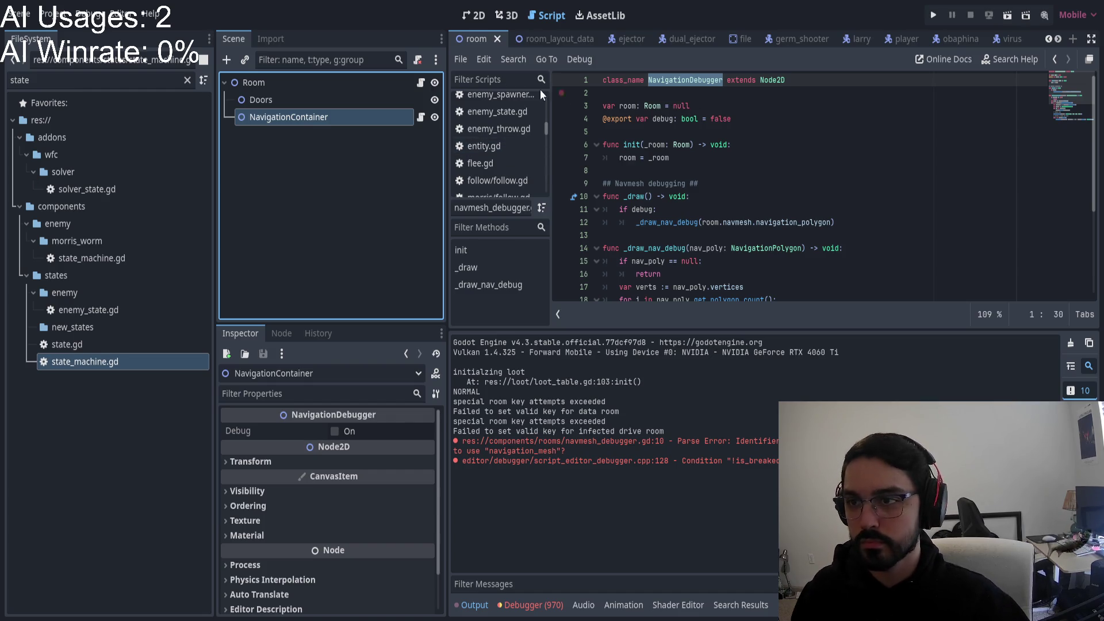
{"action": "scroll", "coordinate": [517, 98], "scroll_direction": "up", "scroll_amount": 2}
{"action": "left_click", "coordinate": [421, 82]}
{"action": "scroll", "coordinate": [682, 156], "scroll_direction": "up", "scroll_amount": 10}
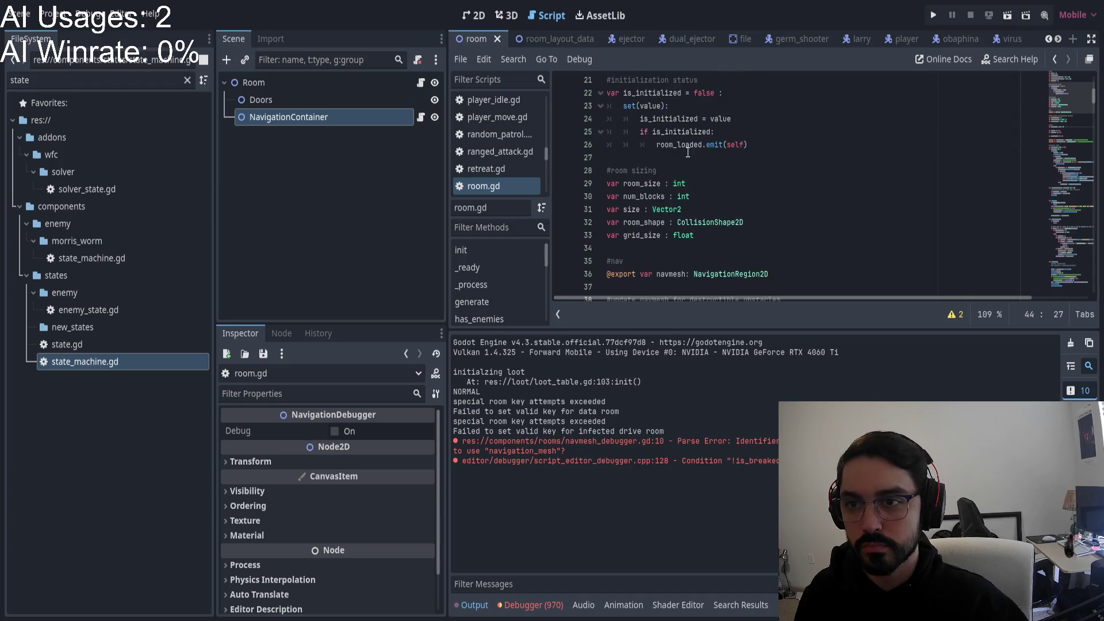
{"action": "scroll", "coordinate": [698, 157], "scroll_direction": "down", "scroll_amount": 5}
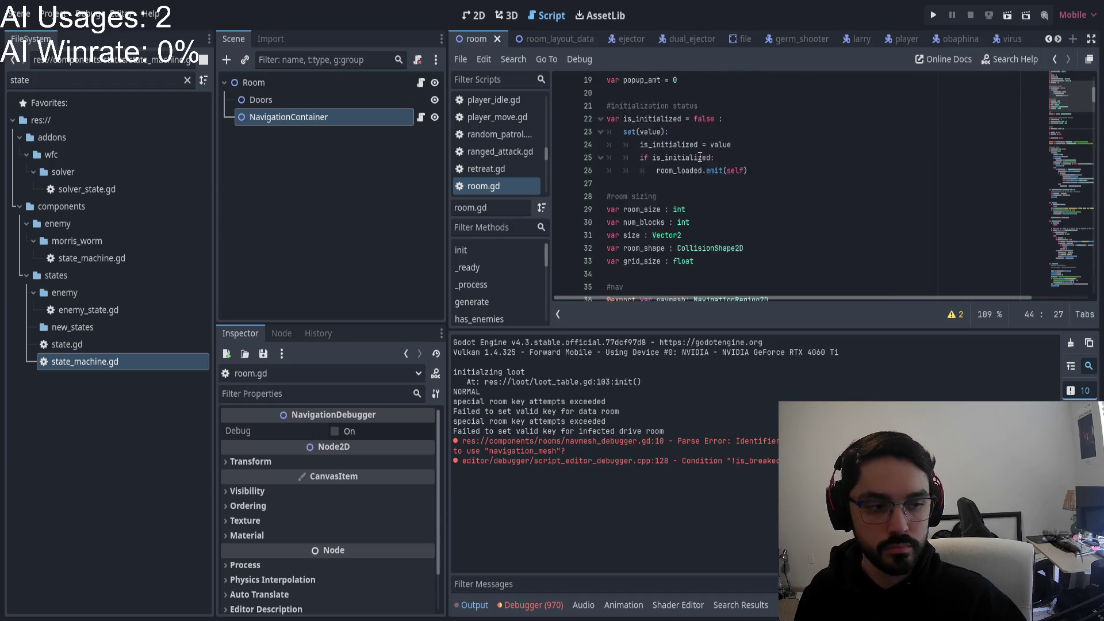
{"action": "scroll", "coordinate": [692, 160], "scroll_direction": "up", "scroll_amount": 1}
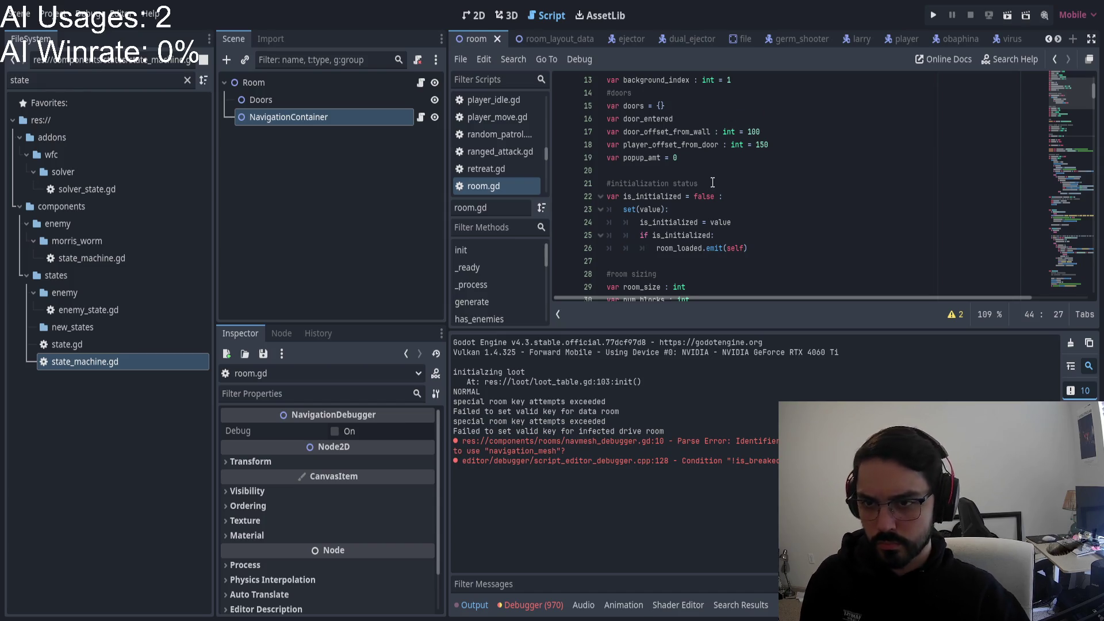
{"action": "scroll", "coordinate": [731, 175], "scroll_direction": "down", "scroll_amount": 3}
{"action": "scroll", "coordinate": [743, 177], "scroll_direction": "down", "scroll_amount": 2}
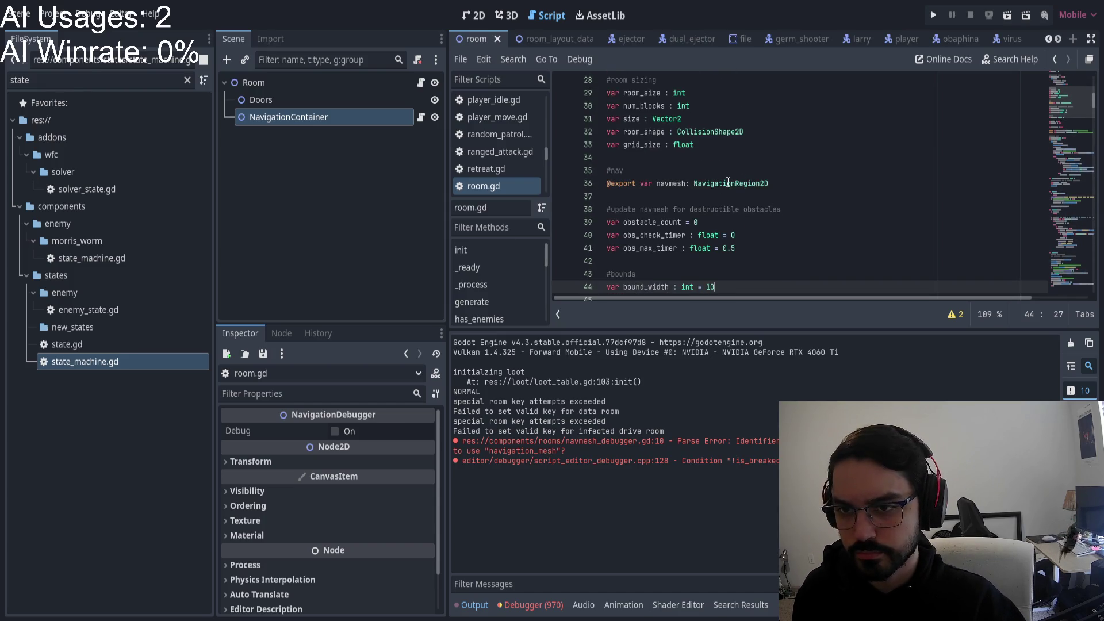
{"action": "scroll", "coordinate": [719, 183], "scroll_direction": "down", "scroll_amount": 1}
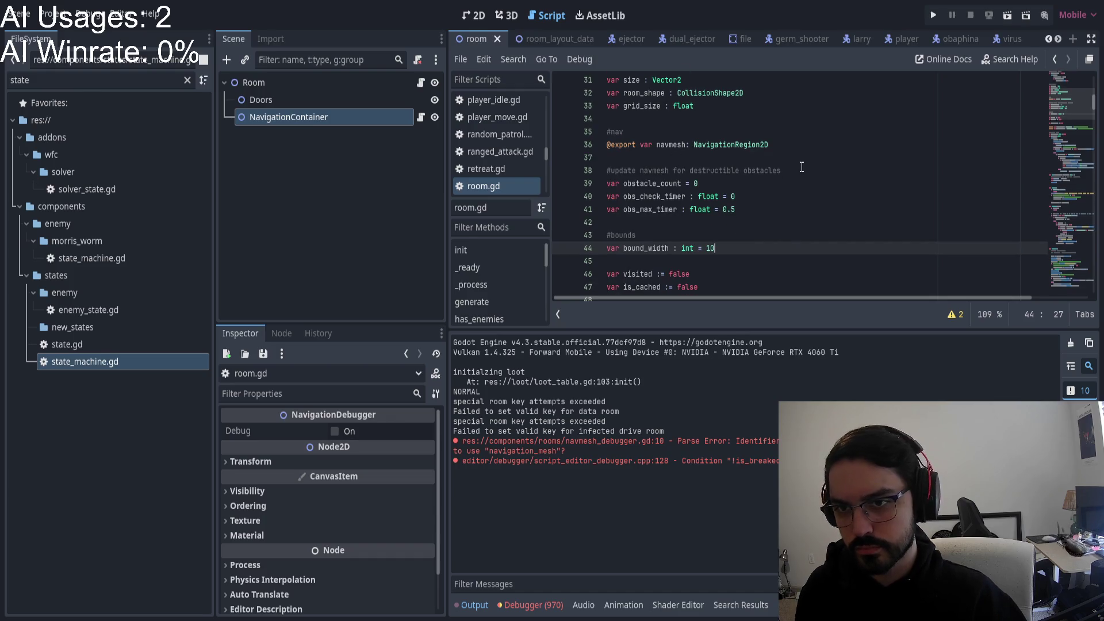
{"action": "left_click", "coordinate": [730, 161]}
{"action": "key", "text": "Return"}
{"action": "key", "text": "Up"}
{"action": "type", "text": "@#"}
{"action": "key", "text": "BackSpace"}
{"action": "type", "text": "xport var "}
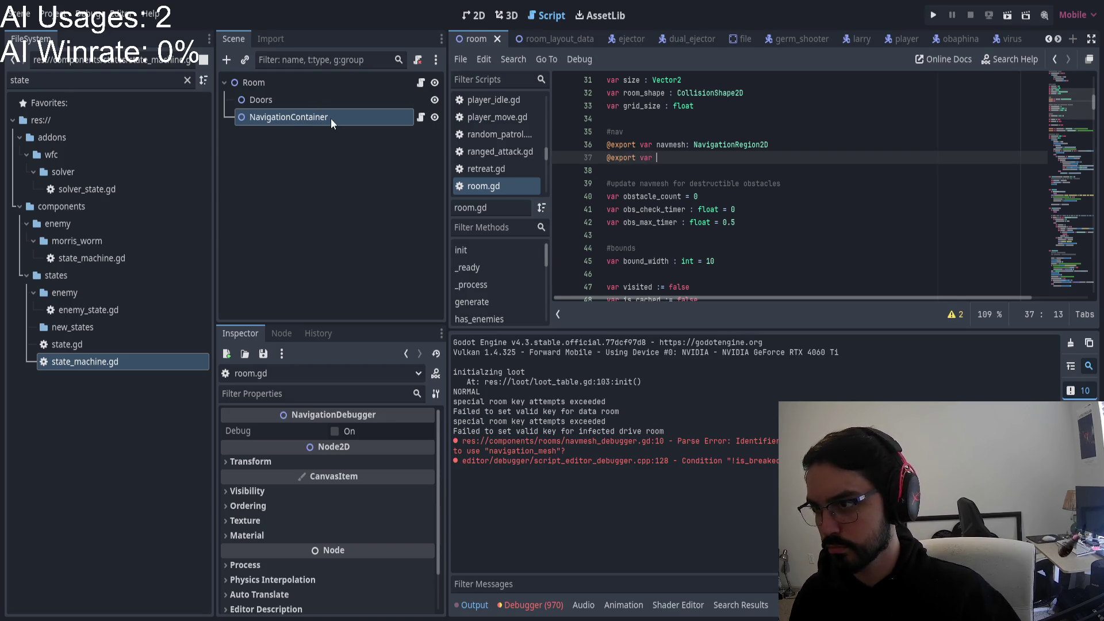
{"action": "type", "text": "nav_deb"}
{"action": "key", "text": "BackSpace"}
{"action": "key", "text": "BackSpace"}
{"action": "key", "text": "BackSpace"}
{"action": "type", "text": "mesh_debugger"}
- Type it NavigationDebugger, rename it navigation_debugger, save, and reselect the Room node
{"action": "type", "text": ": NavmeshD"}
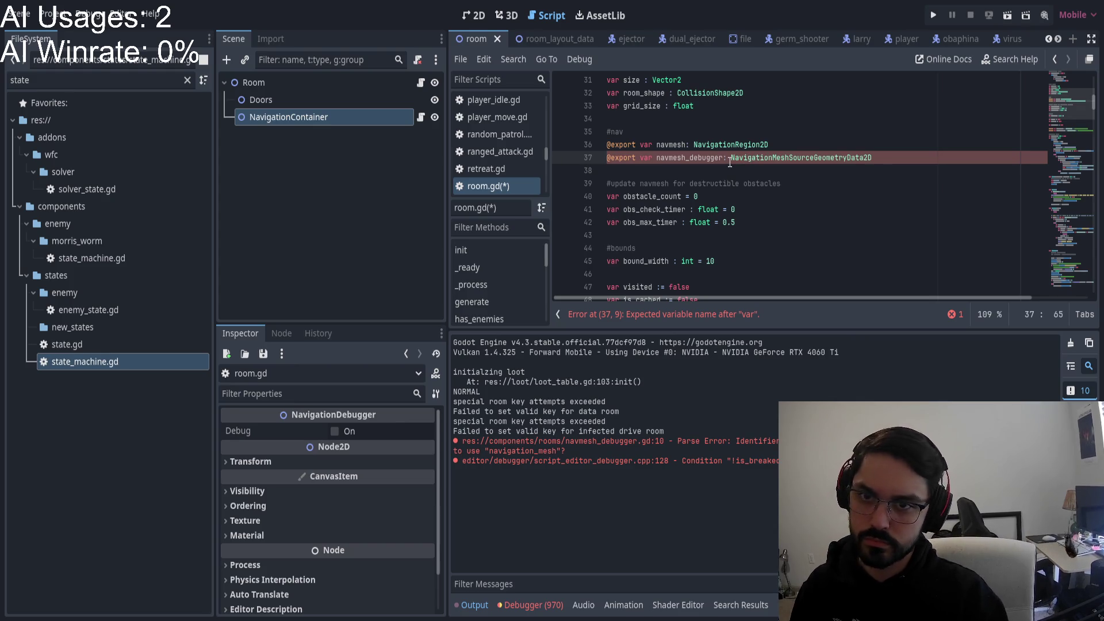
{"action": "key", "text": "ctrl+BackSpace"}
{"action": "type", "text": "NavigationDebugger"}
{"action": "key", "text": "Home"}
{"action": "key", "text": "ctrl+Right"}
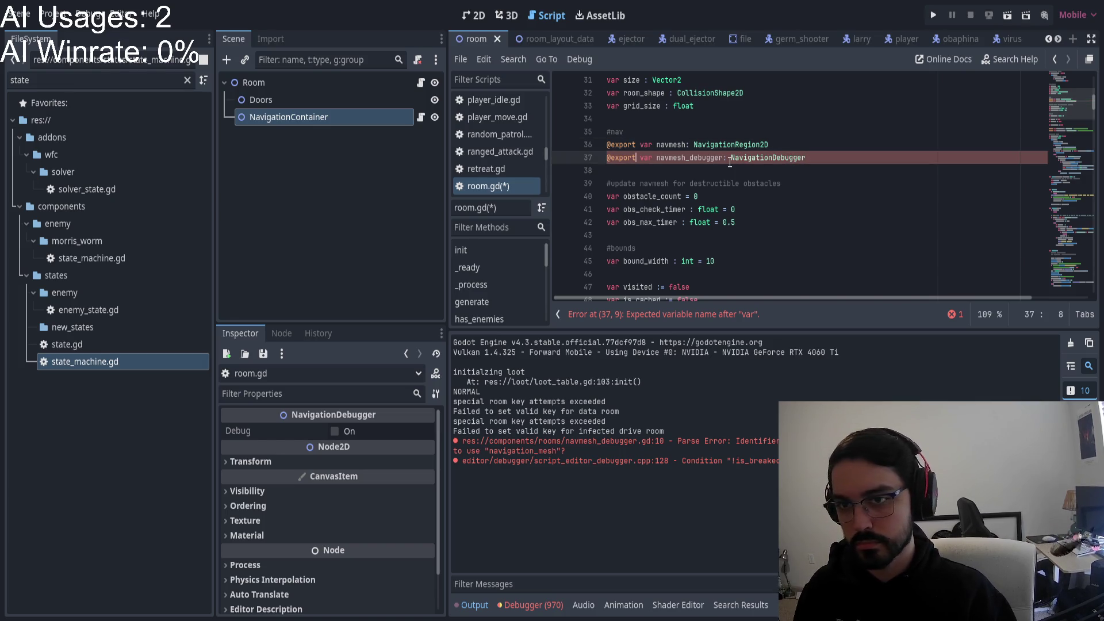
{"action": "key", "text": "ctrl+shift+Right"}
{"action": "type", "text": "naviga"}
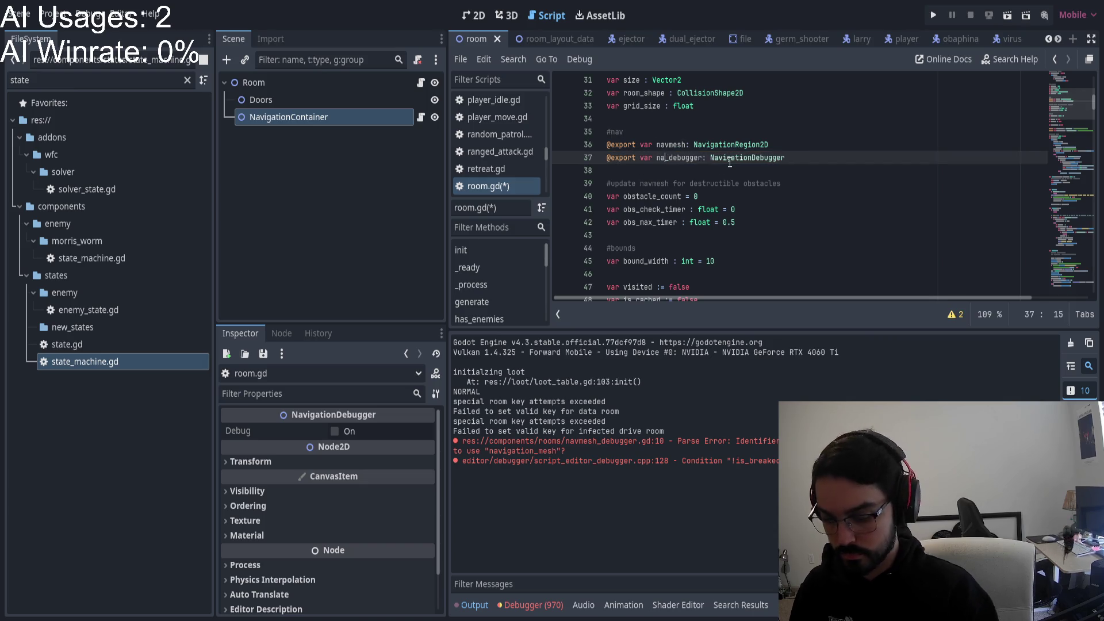
{"action": "type", "text": "tion"}
{"action": "key", "text": "ctrl+s"}
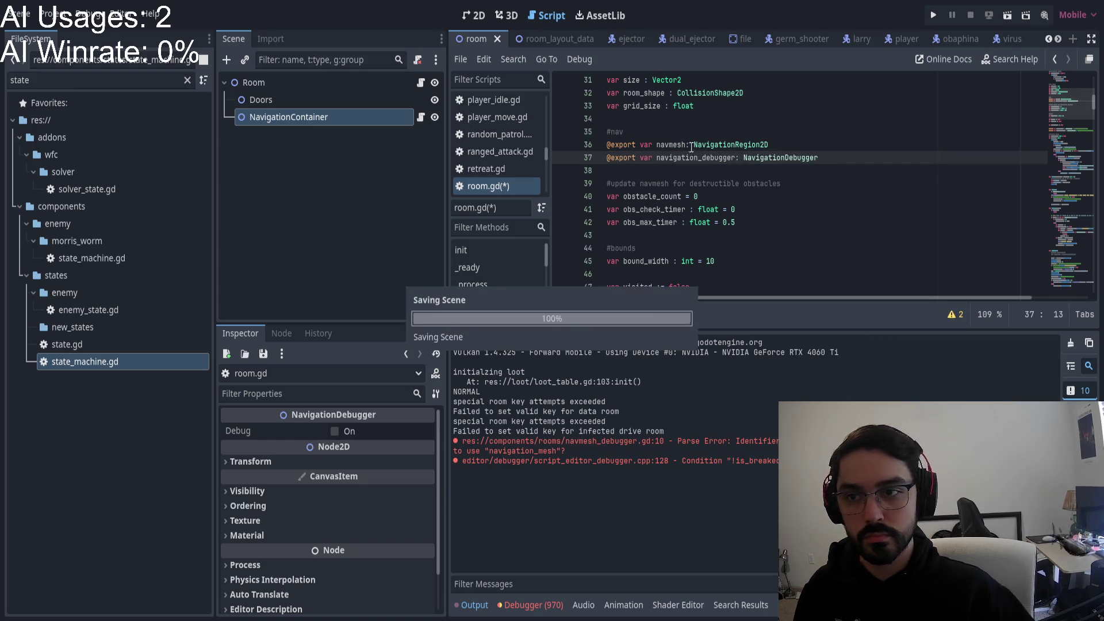
{"action": "left_click", "coordinate": [311, 86]}
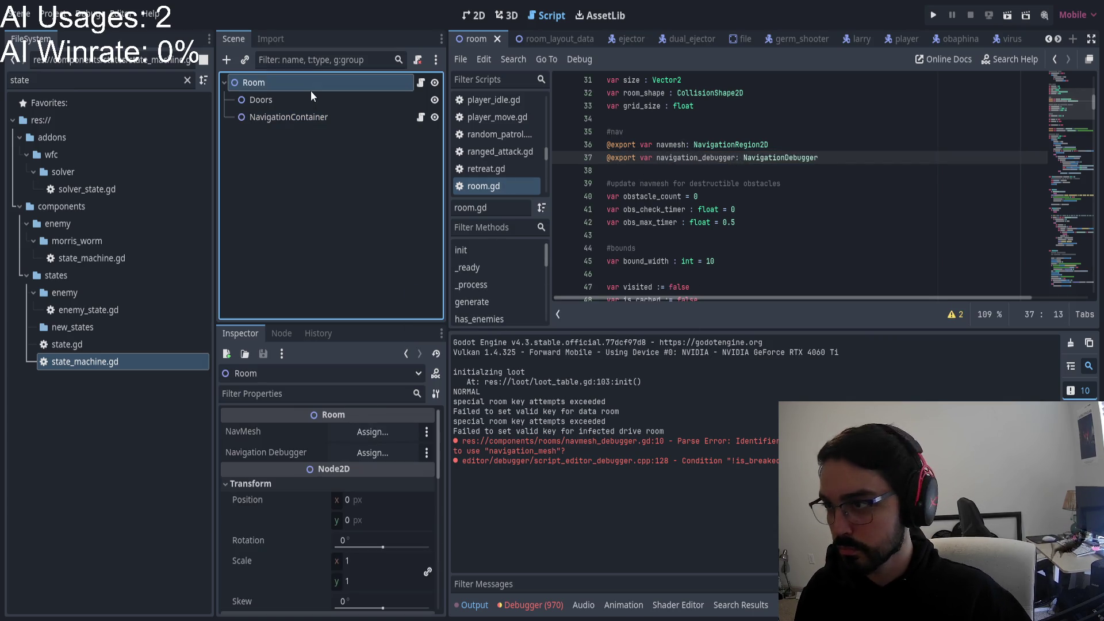
- Assign the NavigationContainer node to Room's Navigation Debugger property and save the scene
{"action": "left_click", "coordinate": [392, 457]}
{"action": "double_click", "coordinate": [543, 174]}
{"action": "left_click", "coordinate": [766, 168]}
{"action": "key", "text": "ctrl+s"}
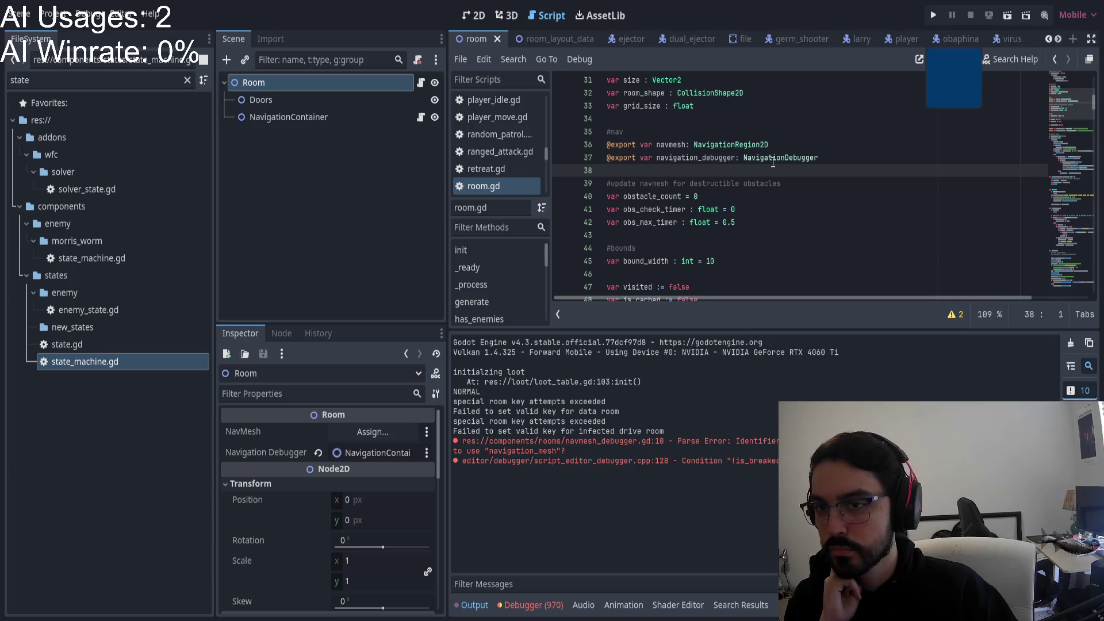
- Compare the navigation_debugger export line in room.gd against the repository changes
{"action": "left_click", "coordinate": [640, 145]}
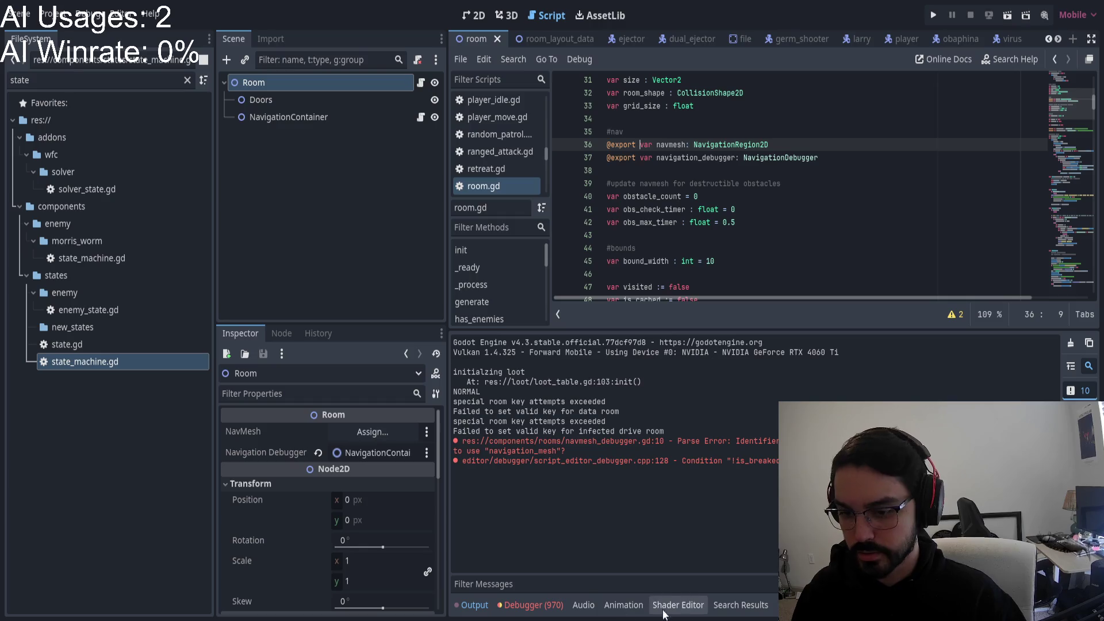
{"action": "key", "text": "alt+Tab"}
{"action": "scroll", "coordinate": [141, 215], "scroll_direction": "down", "scroll_amount": 10}
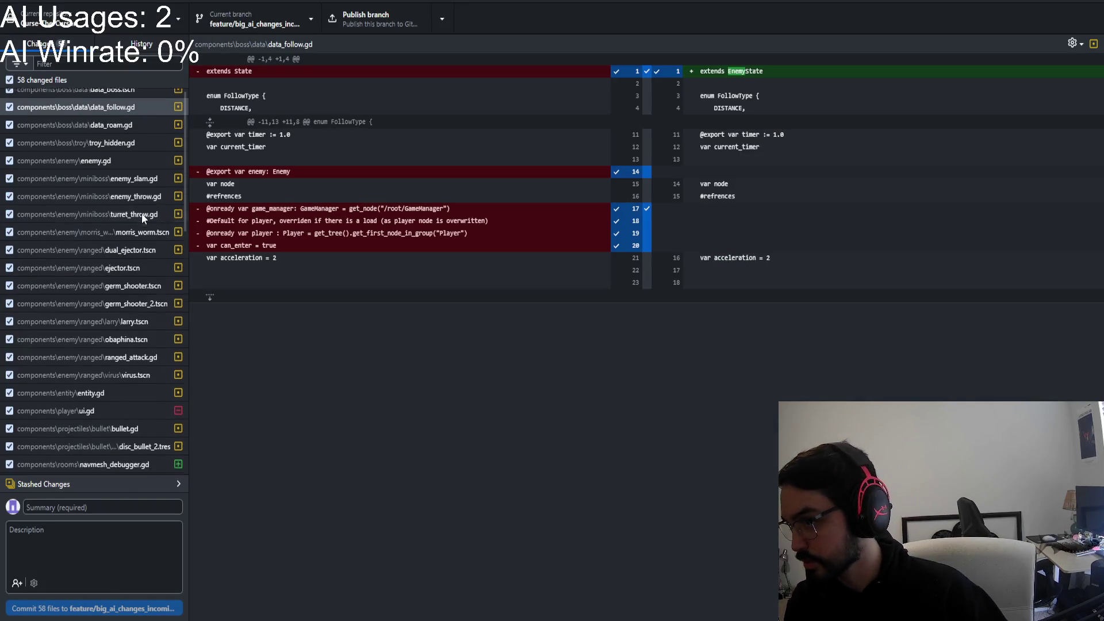
{"action": "key", "text": "alt+Tab"}
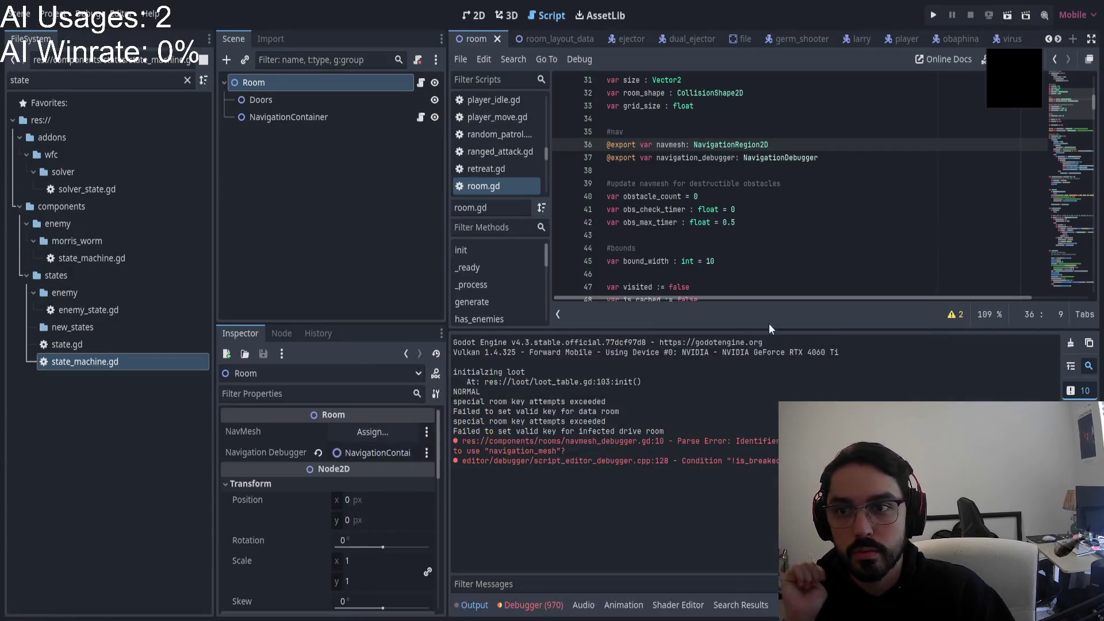
{"action": "scroll", "coordinate": [746, 191], "scroll_direction": "down", "scroll_amount": 1}
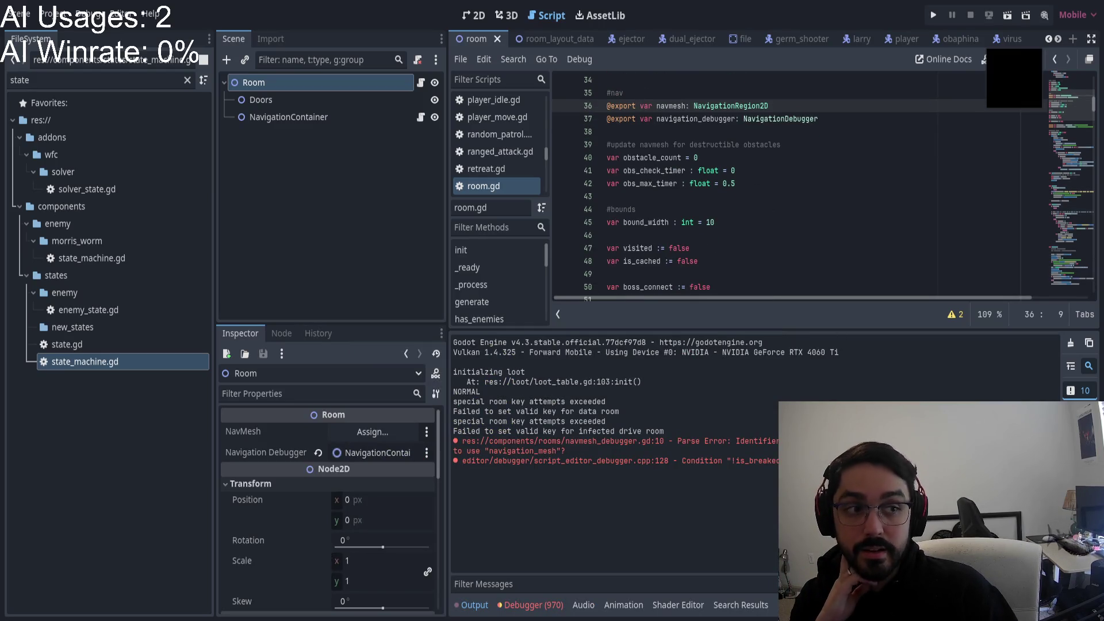
{"action": "double_click", "coordinate": [696, 119]}
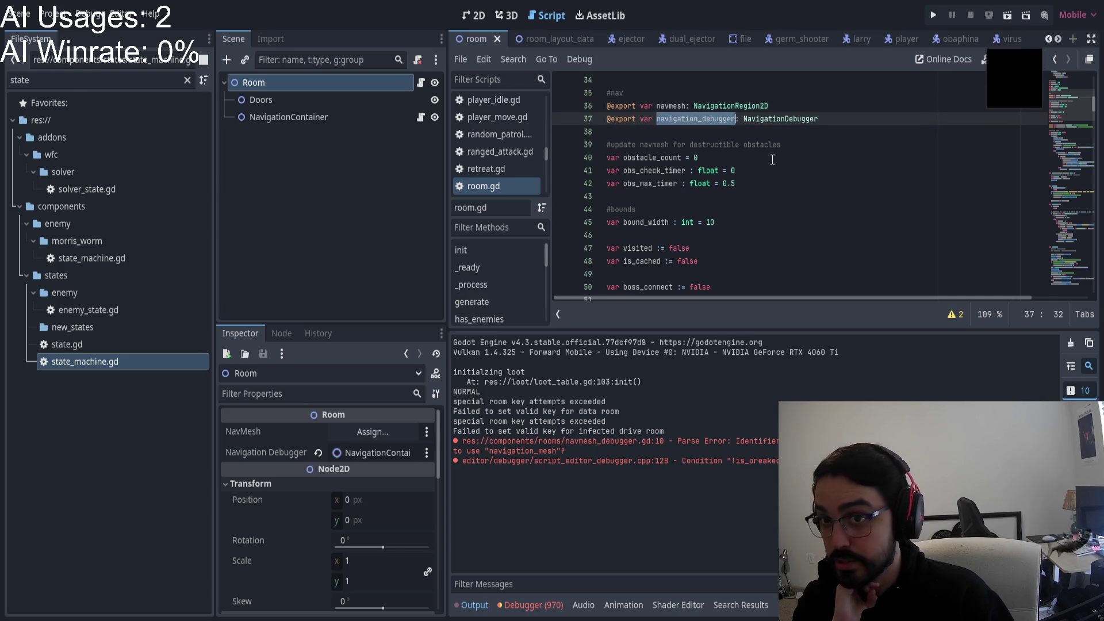
{"action": "scroll", "coordinate": [773, 159], "scroll_direction": "down", "scroll_amount": 8}
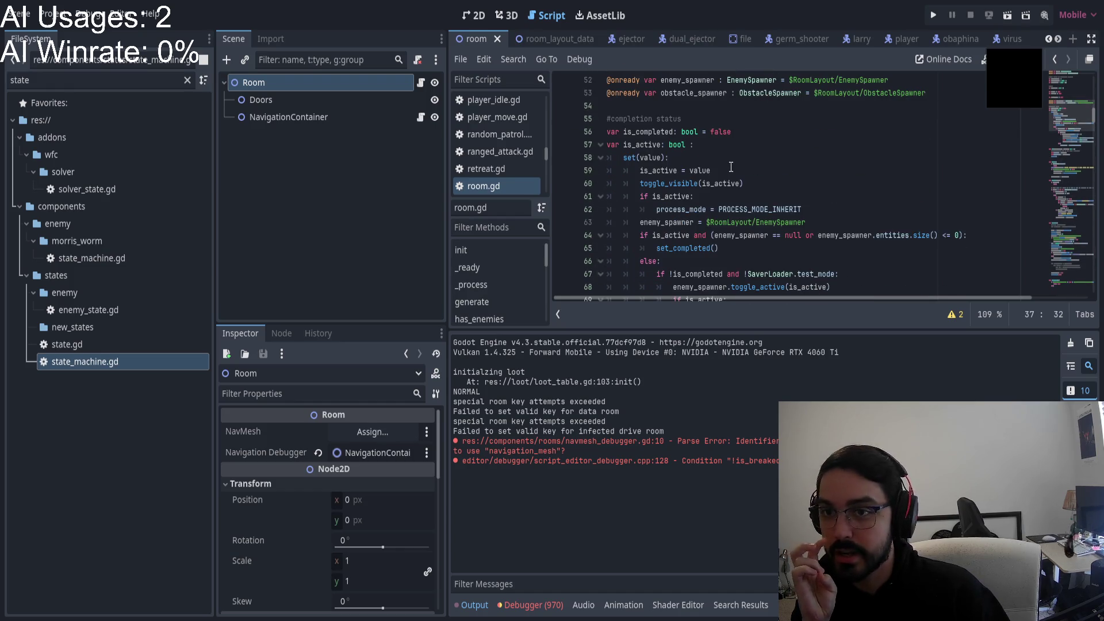
- Add navigation_debugger.init(self) after the obs_check_timer line in _ready and save room.gd
{"action": "scroll", "coordinate": [713, 166], "scroll_direction": "down", "scroll_amount": 6}
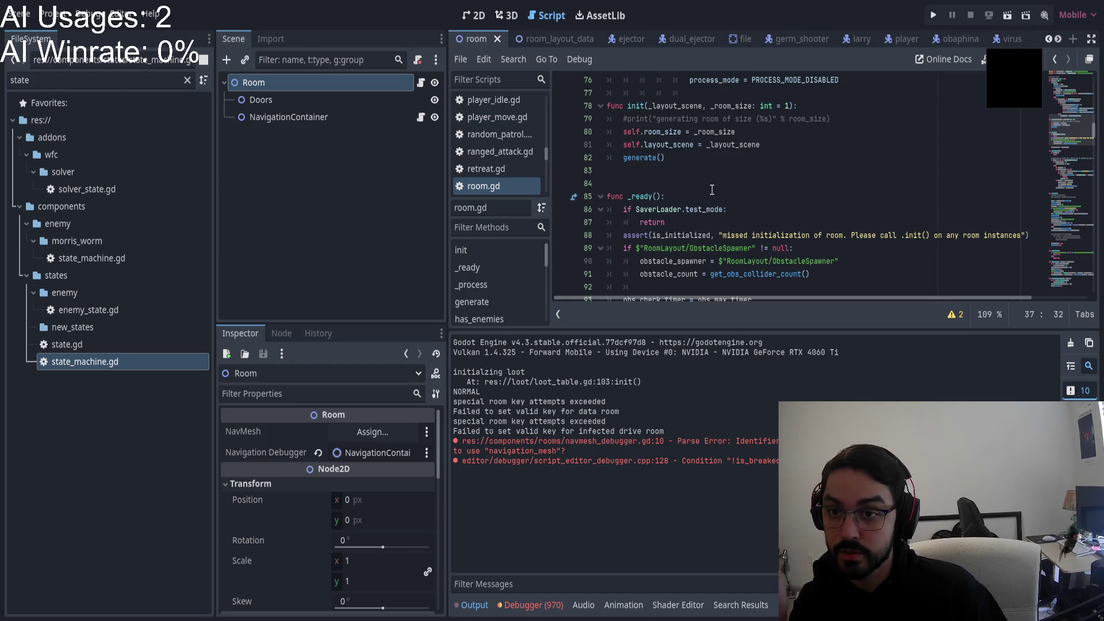
{"action": "scroll", "coordinate": [709, 196], "scroll_direction": "down", "scroll_amount": 2}
{"action": "left_click", "coordinate": [785, 222]}
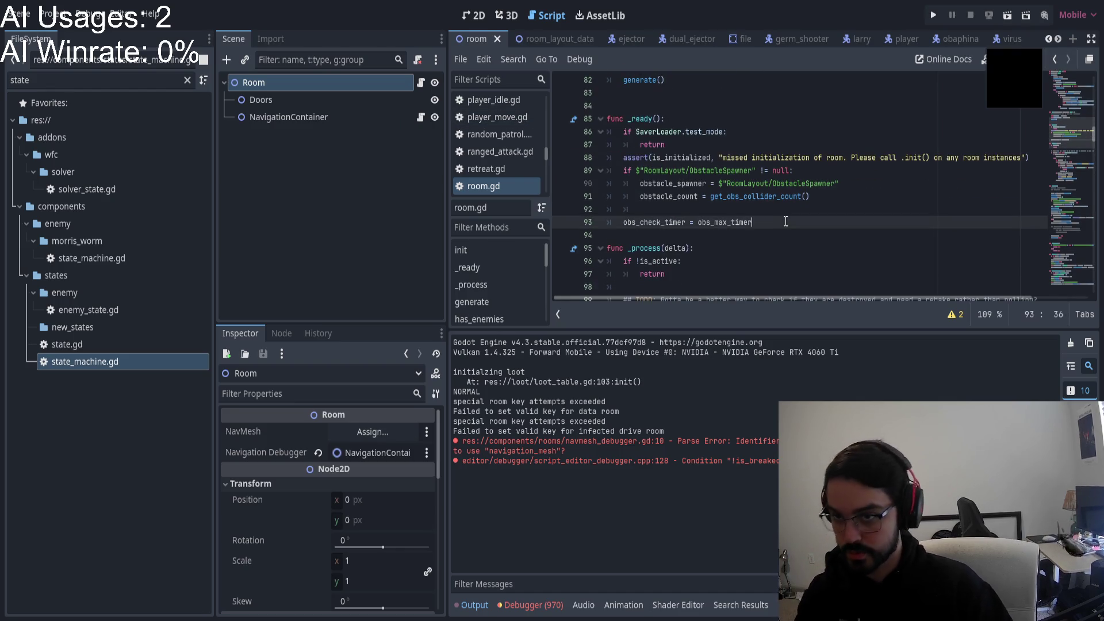
{"action": "key", "text": "Return"}
{"action": "type", "text": "navi"}
{"action": "key", "text": "Return"}
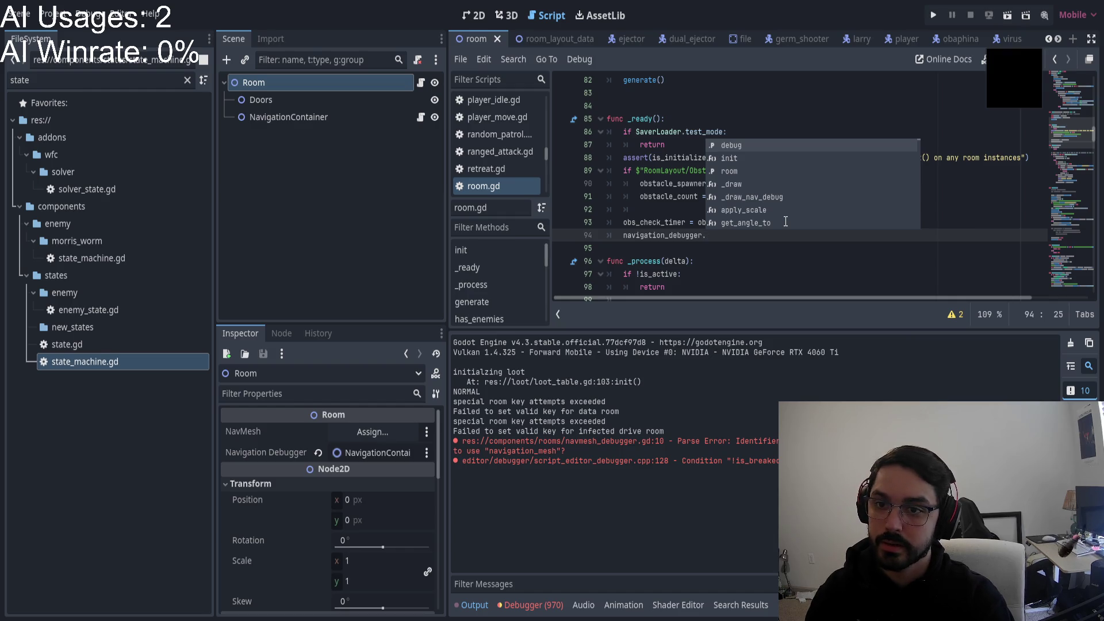
{"action": "key", "text": "Down"}
{"action": "key", "text": "Return"}
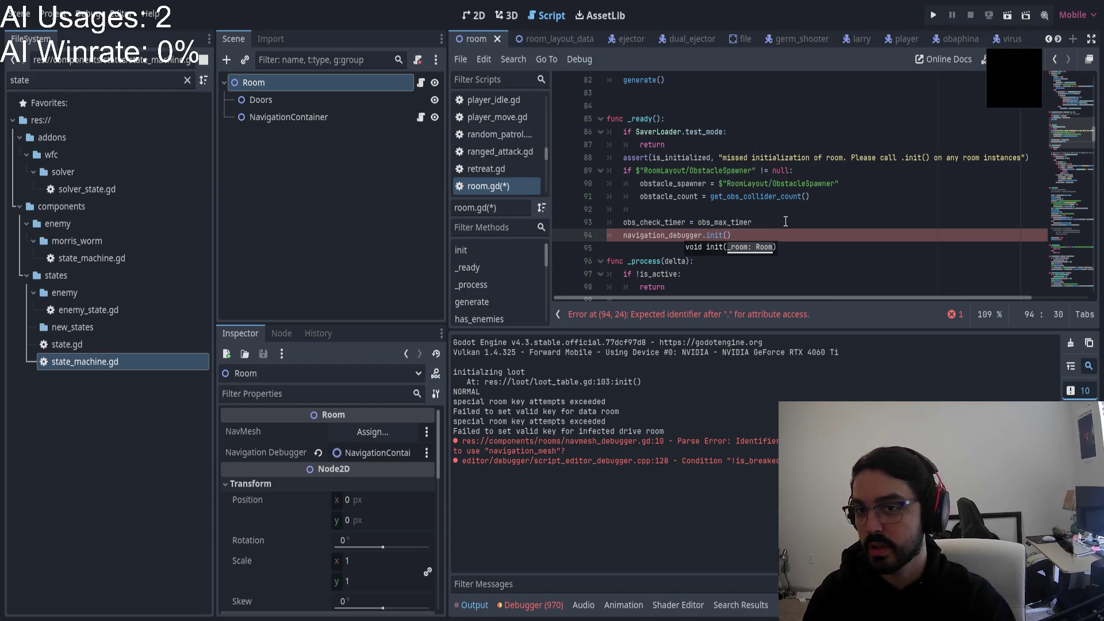
{"action": "type", "text": "self"}
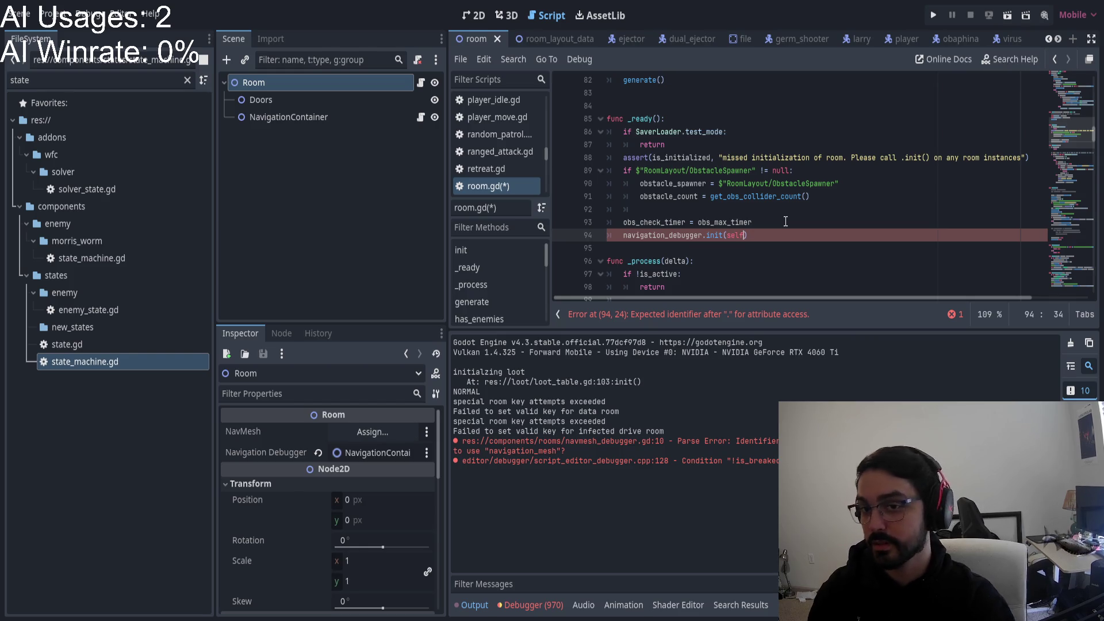
{"action": "key", "text": "ctrl+s"}
{"action": "left_click", "coordinate": [419, 116]}
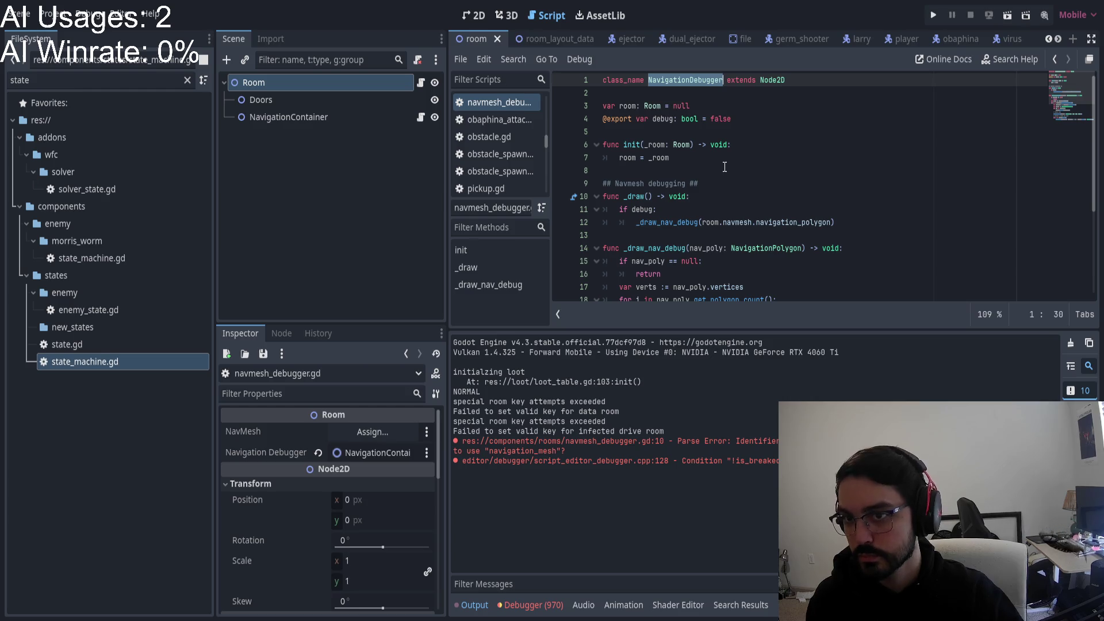
- Inspect the init function in navmesh_debugger.gd, then run the project
{"action": "left_click", "coordinate": [667, 145]}
{"action": "double_click", "coordinate": [631, 144]}
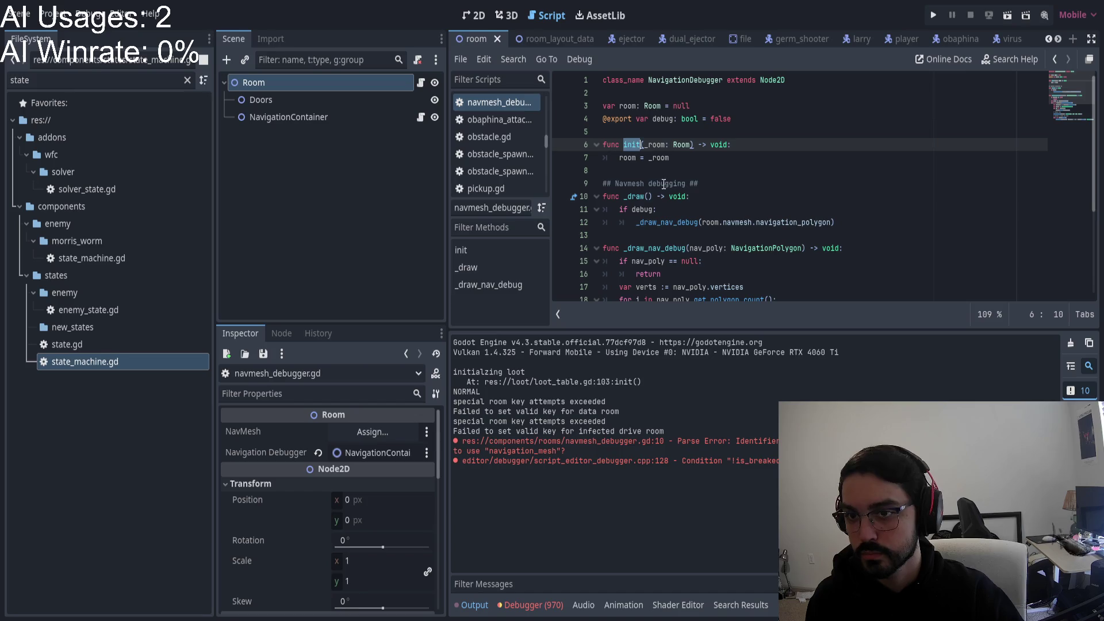
{"action": "left_click", "coordinate": [933, 15]}
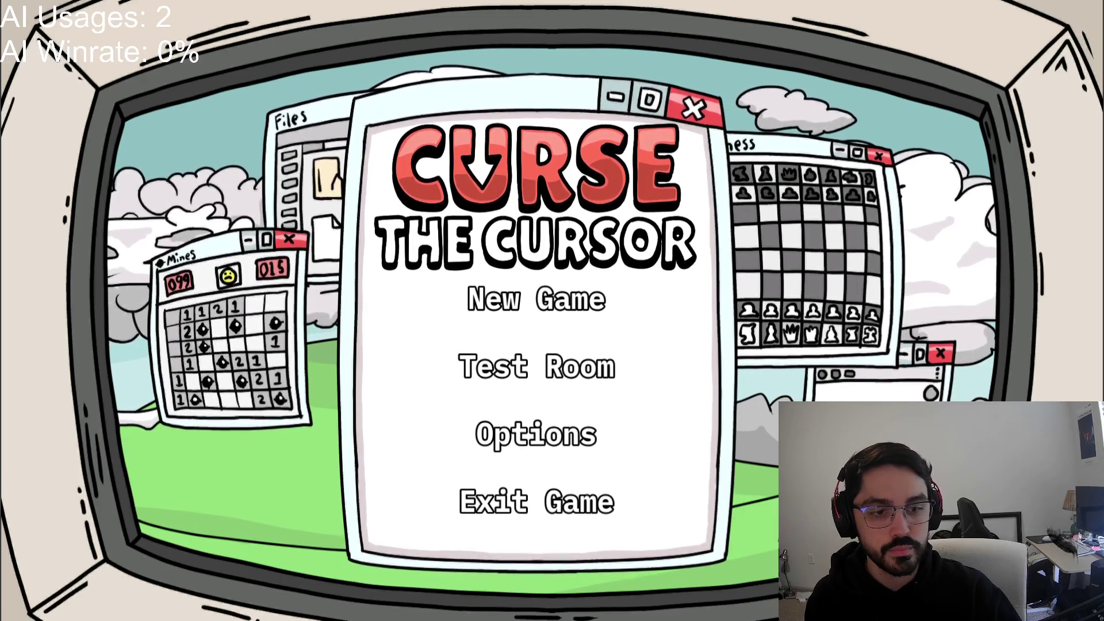
- Start a New Game, then inspect the Room and NavigationContainer nodes after the Nil init error
{"action": "left_click", "coordinate": [575, 299]}
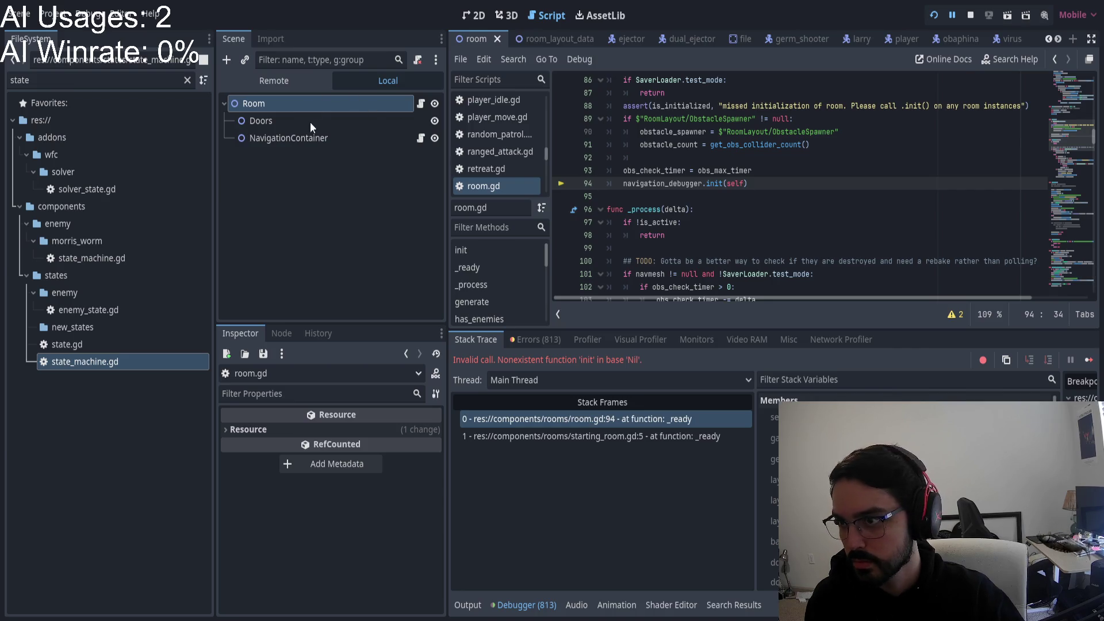
{"action": "left_click", "coordinate": [317, 137]}
{"action": "left_click", "coordinate": [320, 101]}
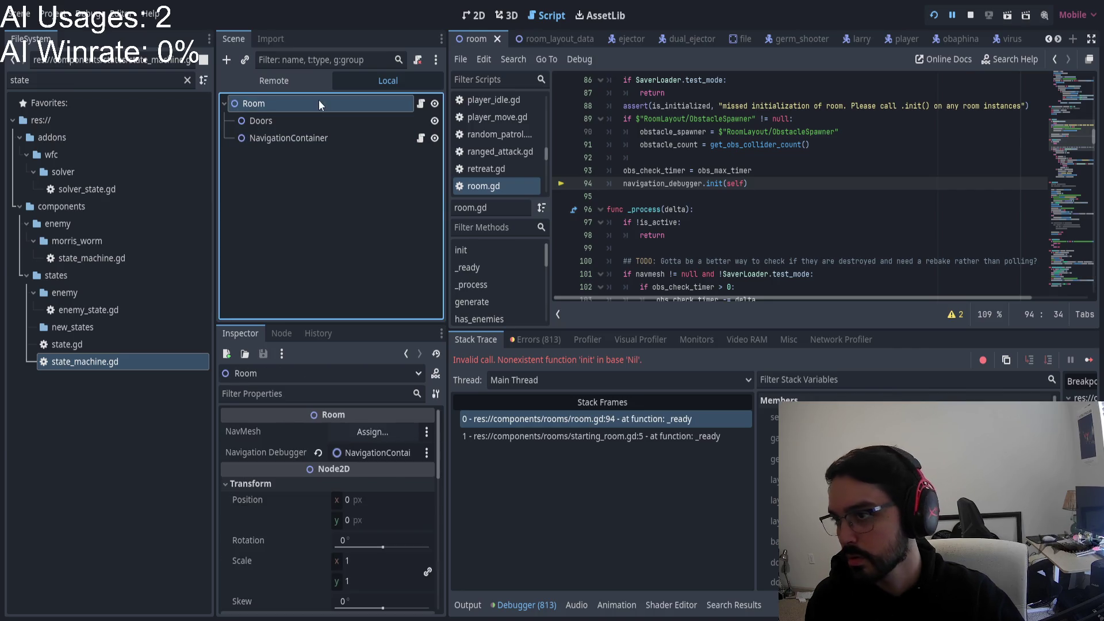
{"action": "scroll", "coordinate": [816, 182], "scroll_direction": "up", "scroll_amount": 3}
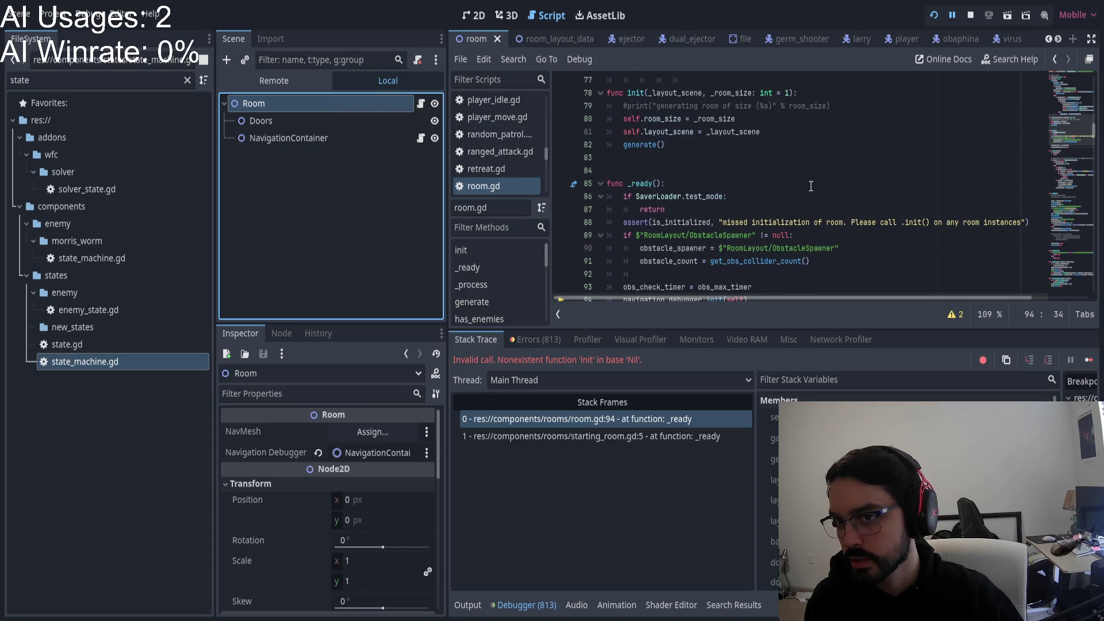
{"action": "scroll", "coordinate": [816, 182], "scroll_direction": "down", "scroll_amount": 2}
{"action": "left_click", "coordinate": [359, 138]}
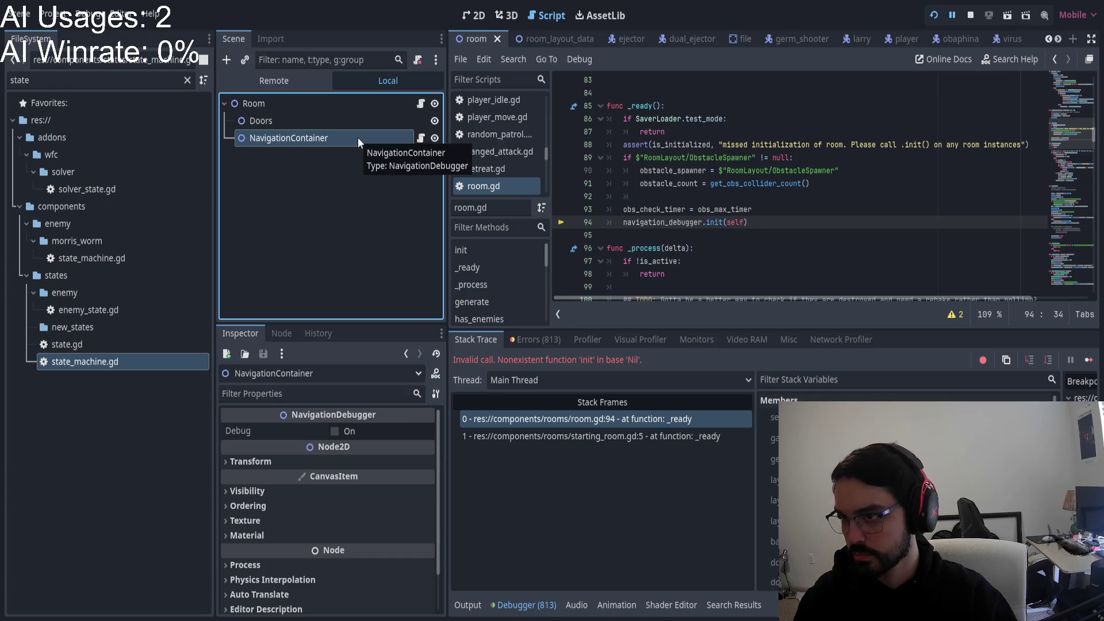
- Rename the NavigationContainer node to NavigationDebugger and save the scene
{"action": "double_click", "coordinate": [358, 137]}
{"action": "key", "text": "BackSpace"}
{"action": "key", "text": "BackSpace"}
{"action": "key", "text": "BackSpace"}
{"action": "key", "text": "BackSpace"}
{"action": "type", "text": "Debugger"}
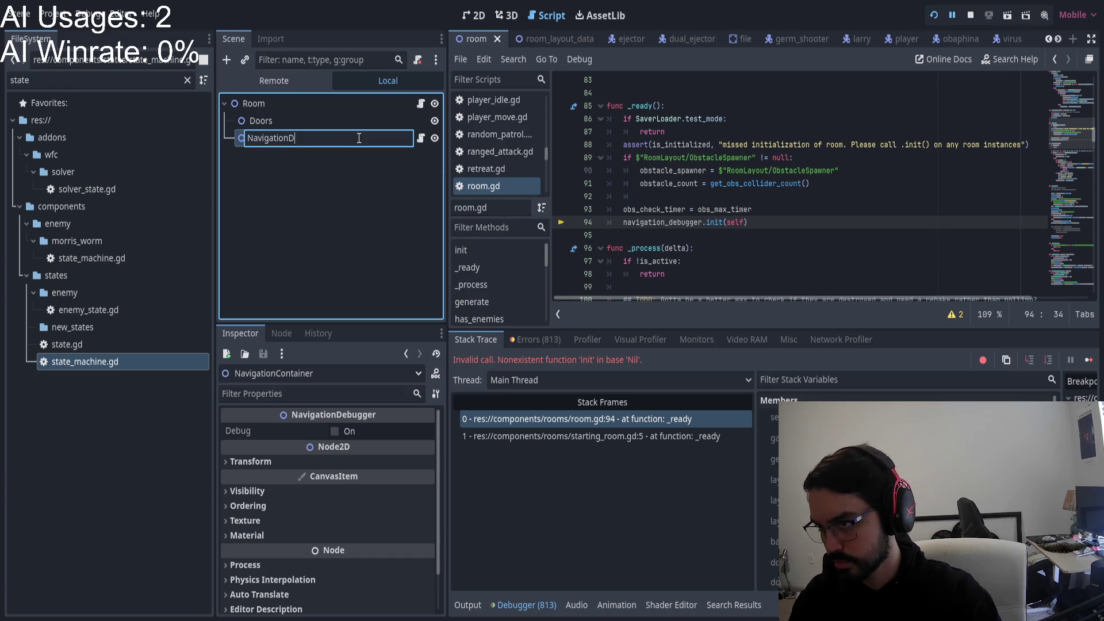
{"action": "key", "text": "Return"}
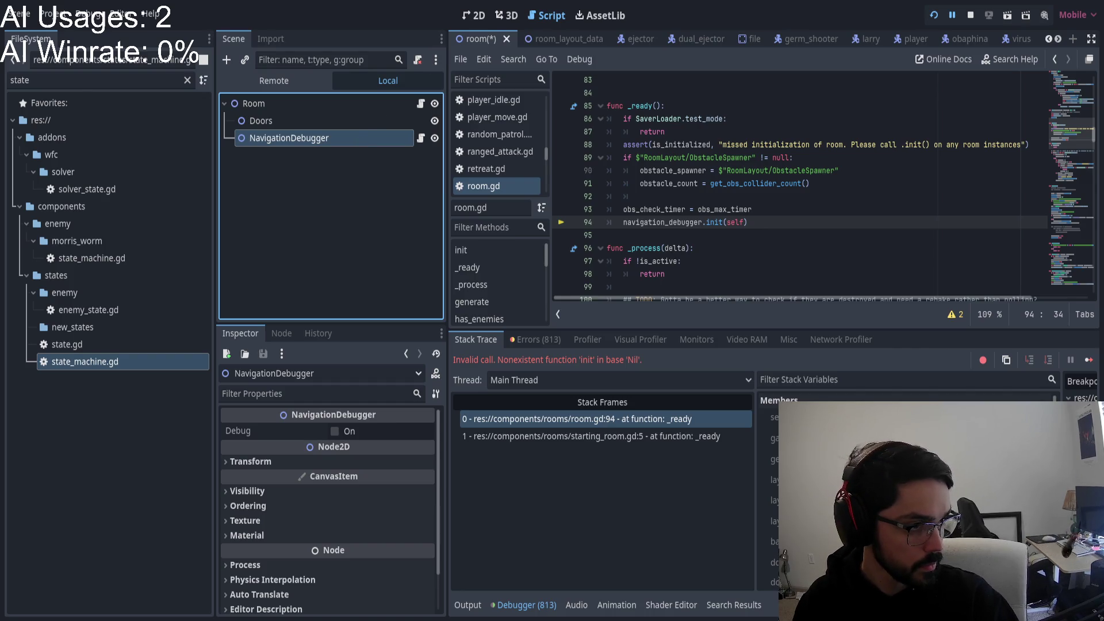
{"action": "left_click", "coordinate": [891, 227]}
{"action": "key", "text": "ctrl+s"}
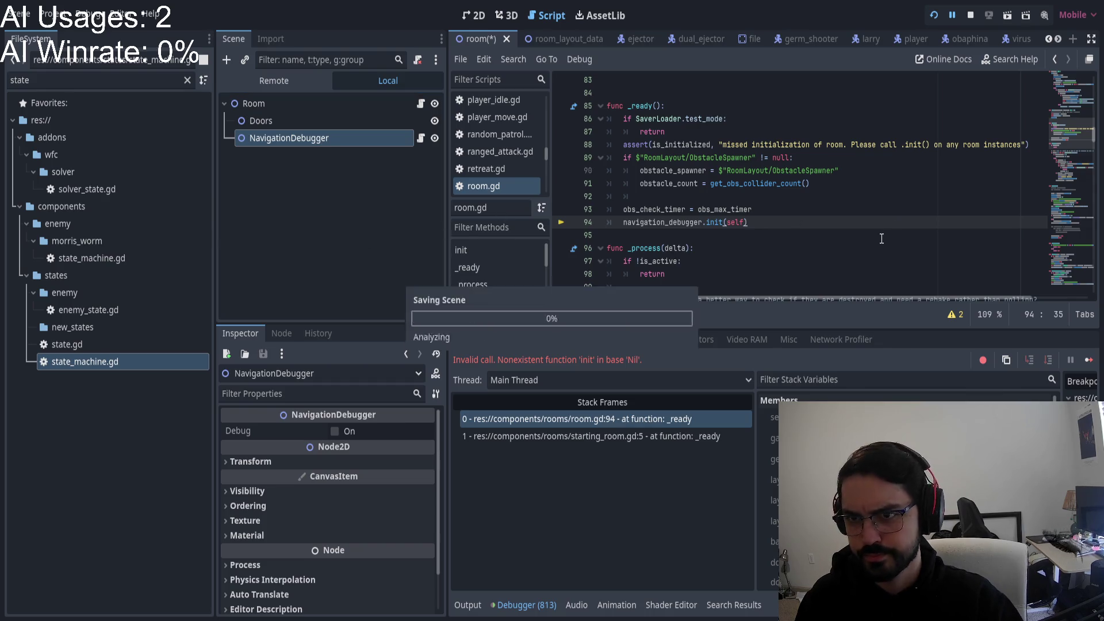
{"action": "scroll", "coordinate": [906, 489], "scroll_direction": "down", "scroll_amount": 5}
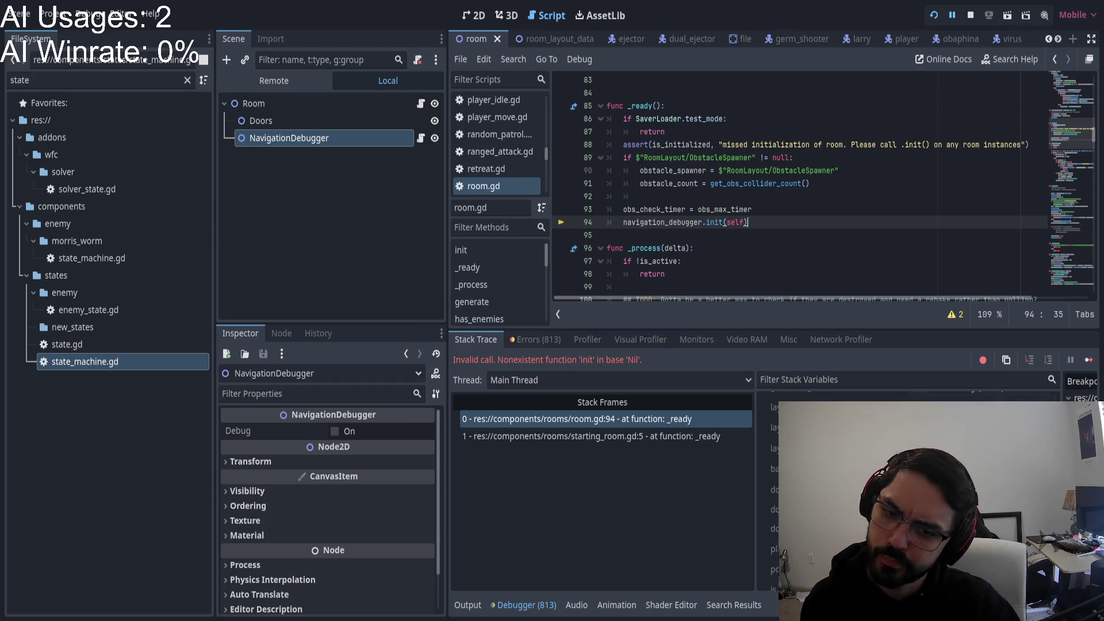
{"action": "scroll", "coordinate": [906, 489], "scroll_direction": "down", "scroll_amount": 3}
{"action": "scroll", "coordinate": [905, 489], "scroll_direction": "down", "scroll_amount": 3}
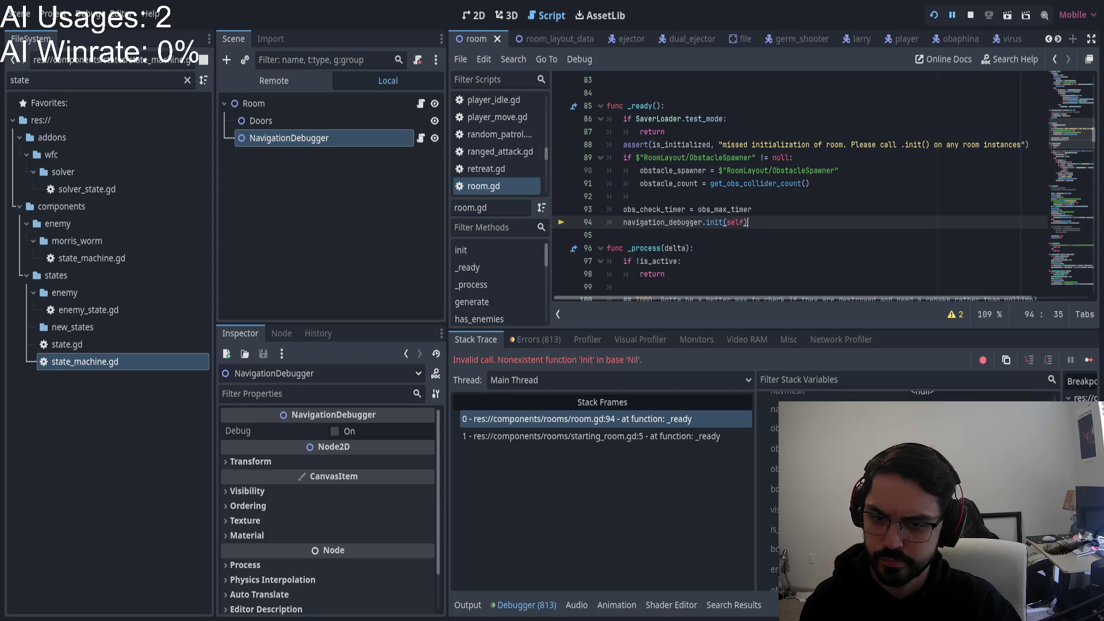
{"action": "scroll", "coordinate": [906, 489], "scroll_direction": "up", "scroll_amount": 1}
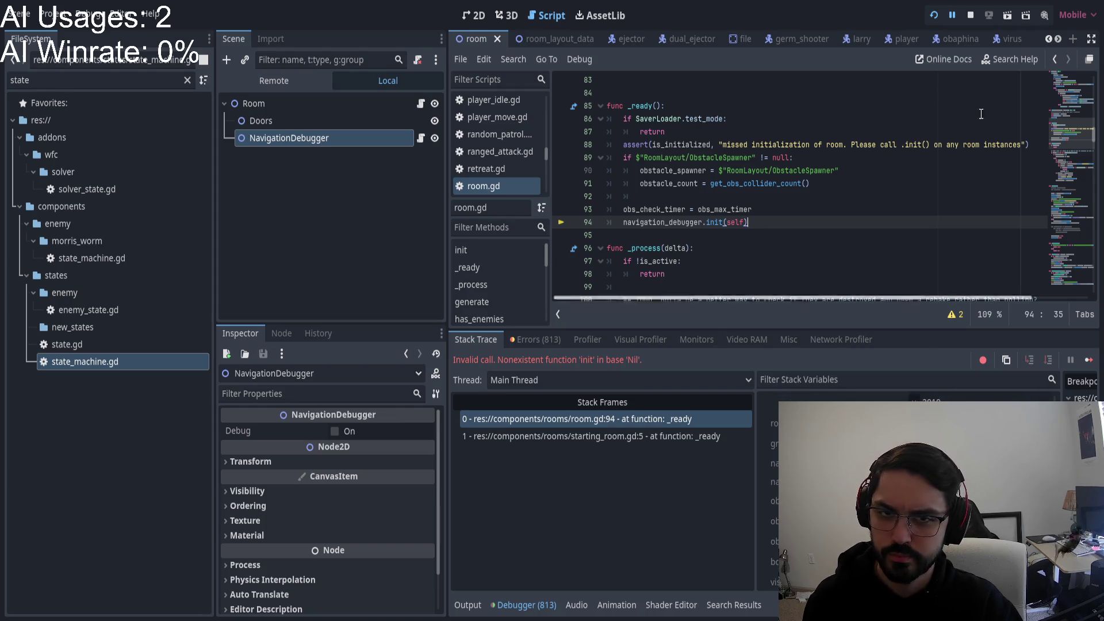
- Stop the running game, check Room's Navigation Debugger assignment, and launch the project again
{"action": "left_click", "coordinate": [968, 16]}
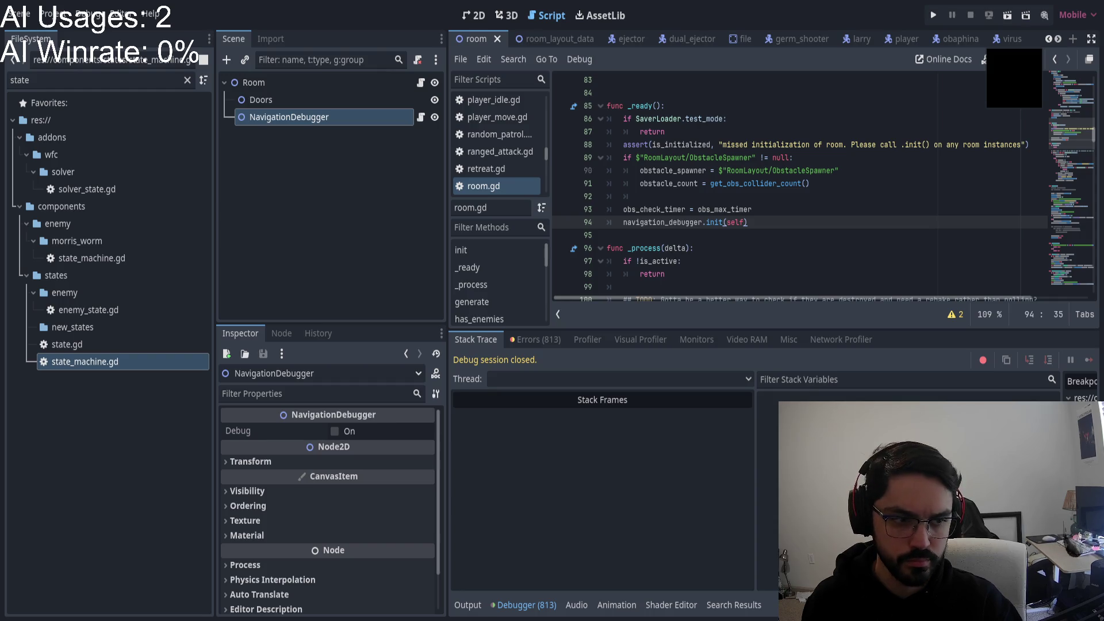
{"action": "left_click", "coordinate": [291, 89]}
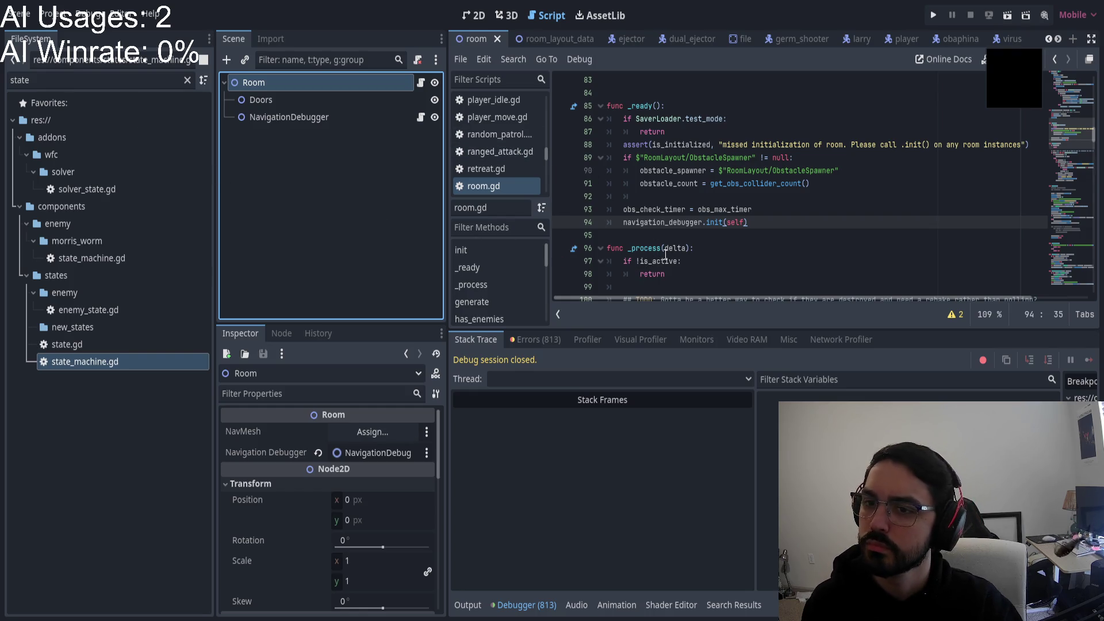
{"action": "left_click", "coordinate": [932, 18]}
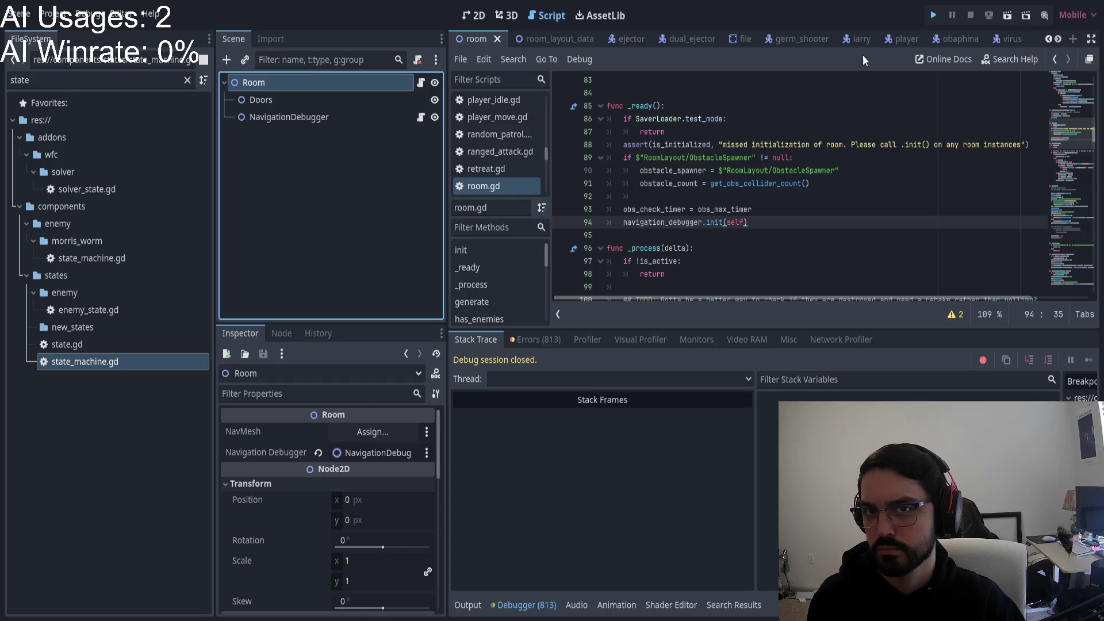
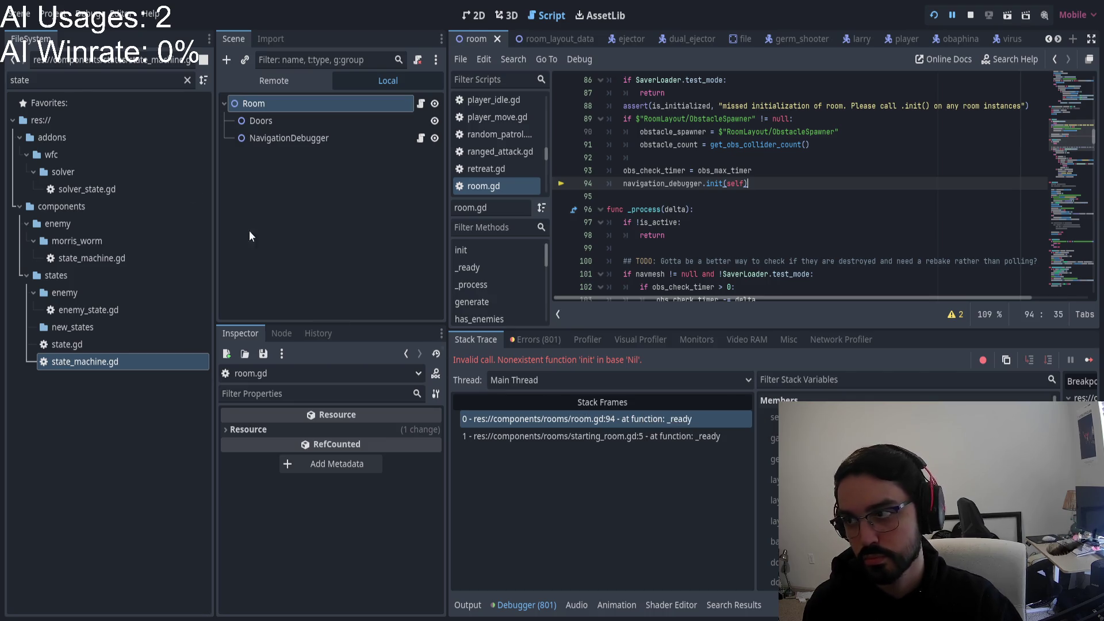
- Filter the FileSystem for 'starting' and open starting_room.tscn
{"action": "left_click", "coordinate": [90, 87]}
{"action": "key", "text": "BackSpace"}
{"action": "key", "text": "BackSpace"}
{"action": "key", "text": "BackSpace"}
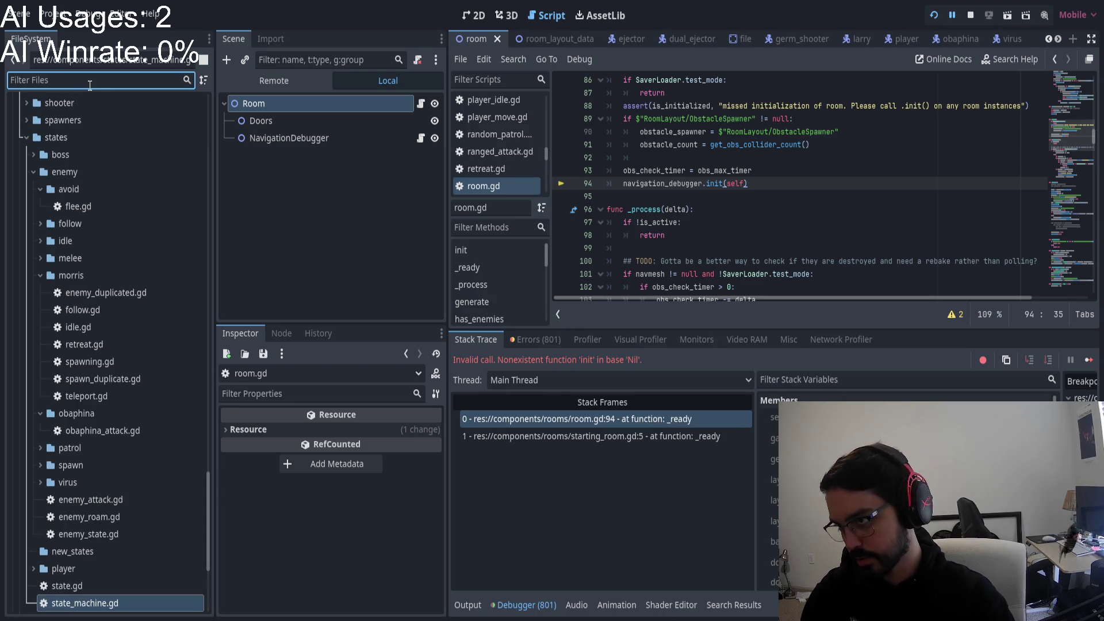
{"action": "type", "text": "starting"}
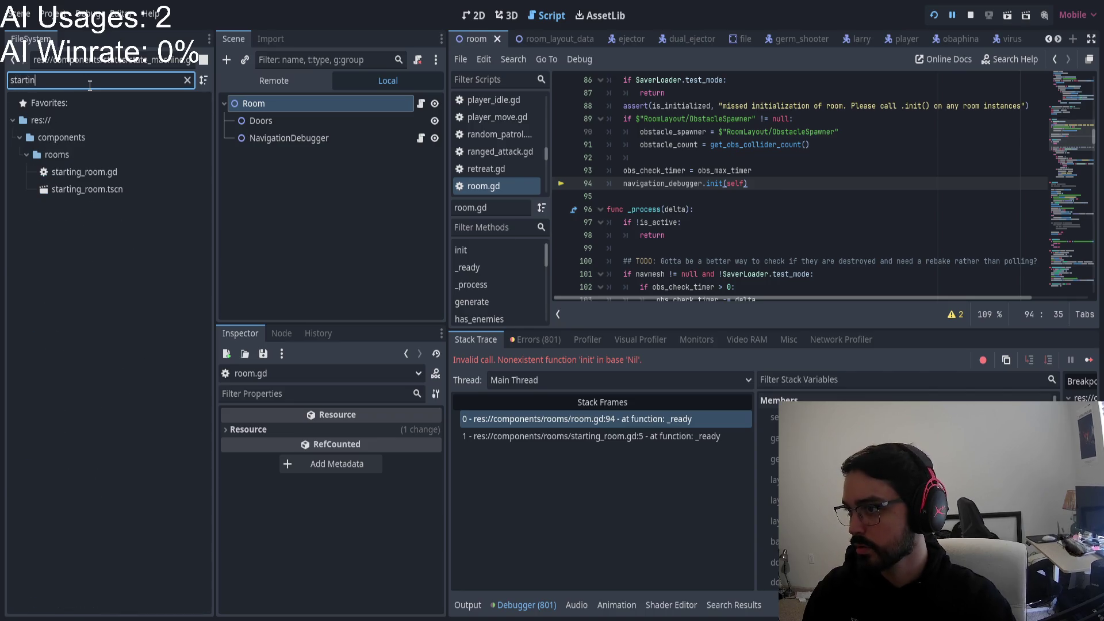
{"action": "double_click", "coordinate": [83, 187]}
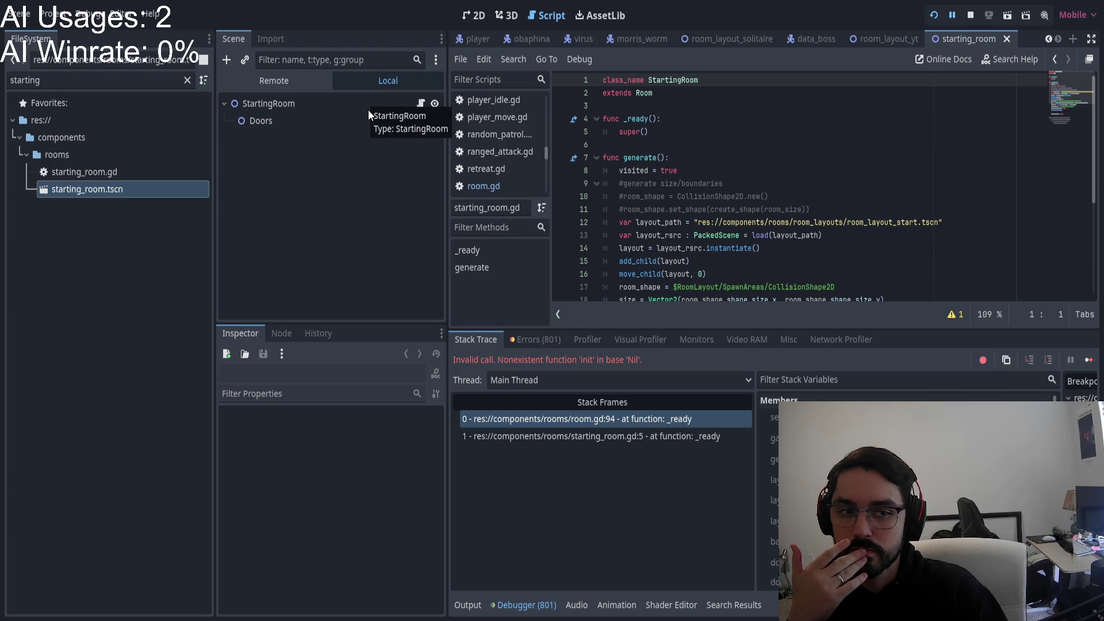
- Add a NavigationDebugger child, assign it as StartingRoom's Navigation Debugger, save, and run the game
{"action": "left_click", "coordinate": [313, 105]}
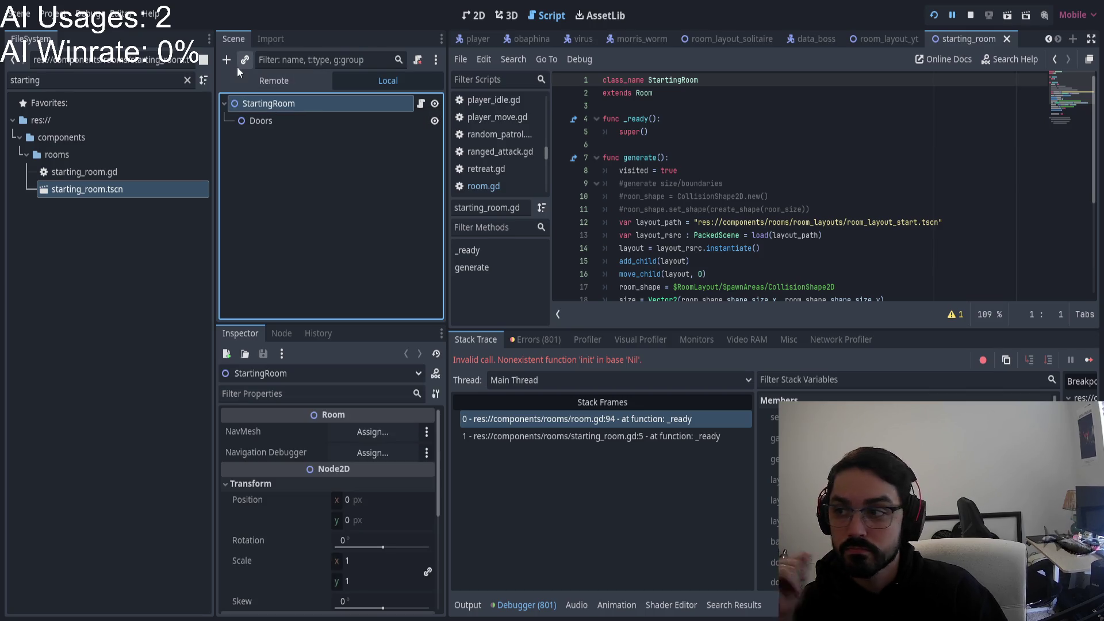
{"action": "left_click", "coordinate": [229, 62]}
{"action": "key", "text": "Return"}
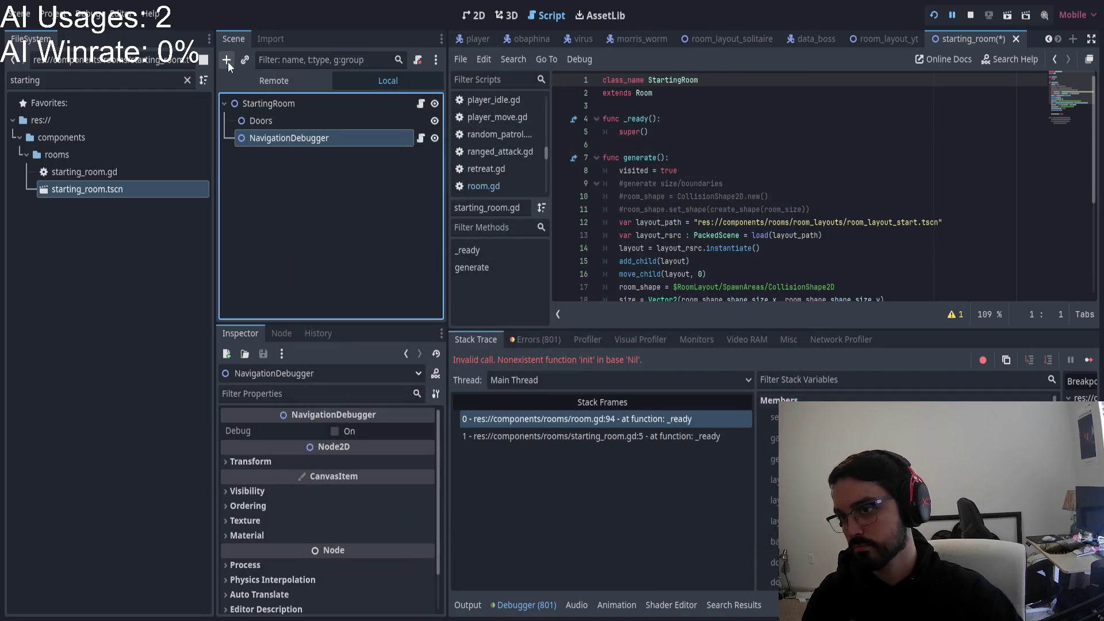
{"action": "left_click", "coordinate": [358, 105]}
{"action": "left_click", "coordinate": [374, 452]}
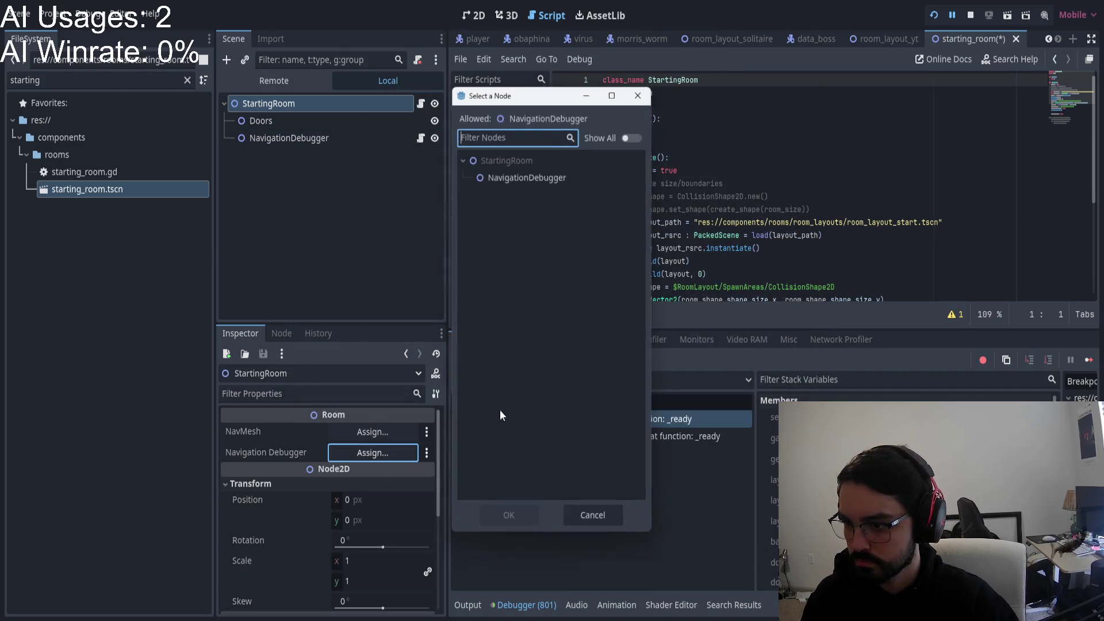
{"action": "double_click", "coordinate": [524, 174]}
{"action": "key", "text": "ctrl+s"}
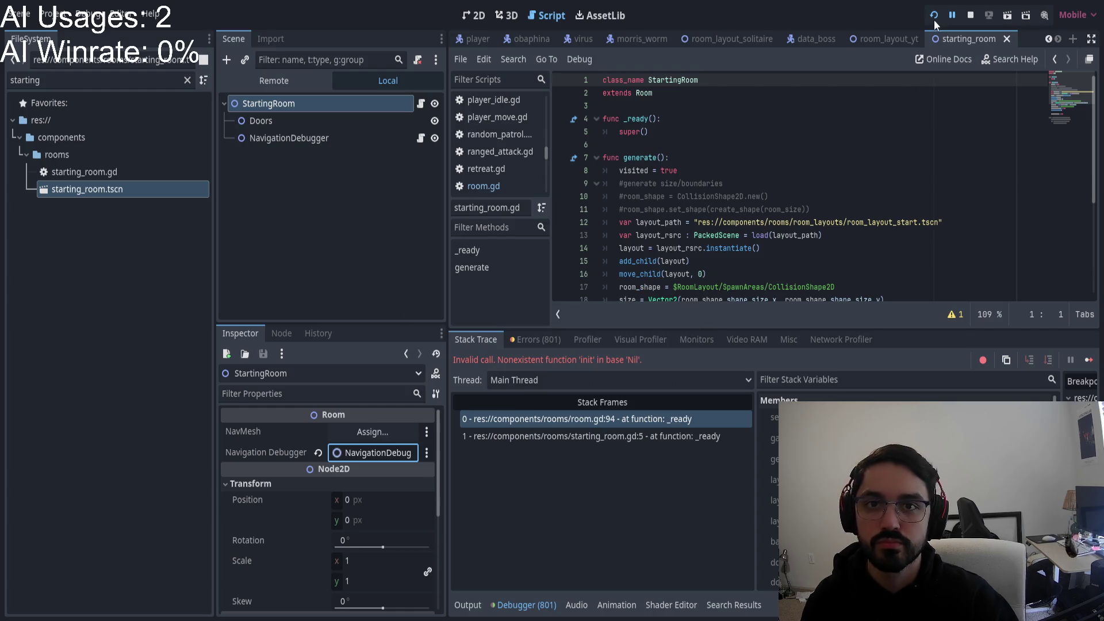
{"action": "key", "text": "F5"}
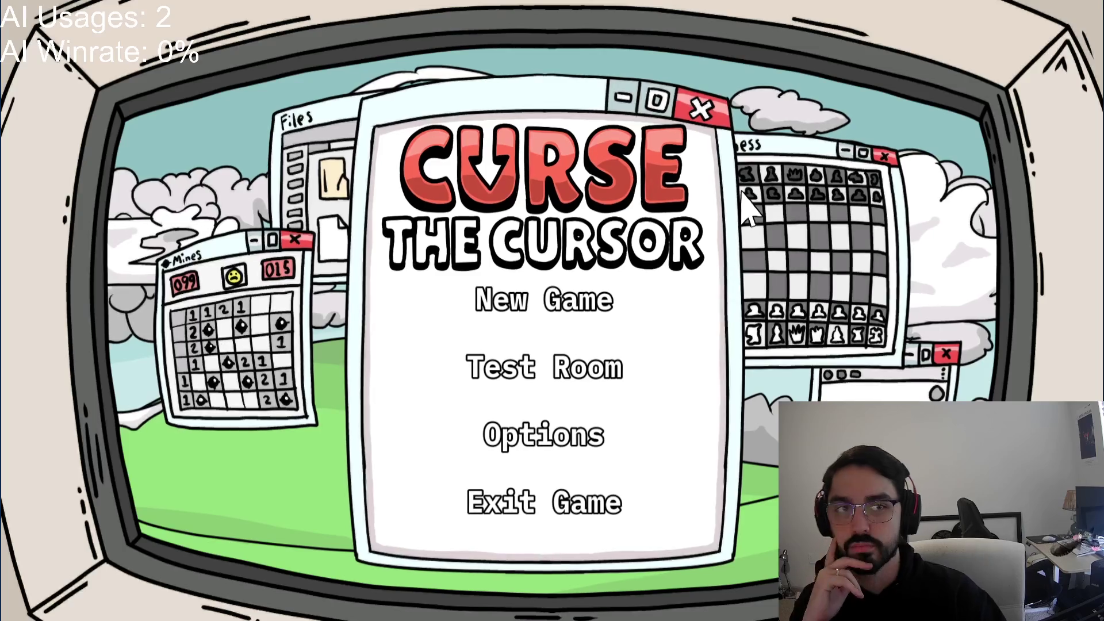
- Start a New Game from the title menu
{"action": "left_click", "coordinate": [581, 305]}
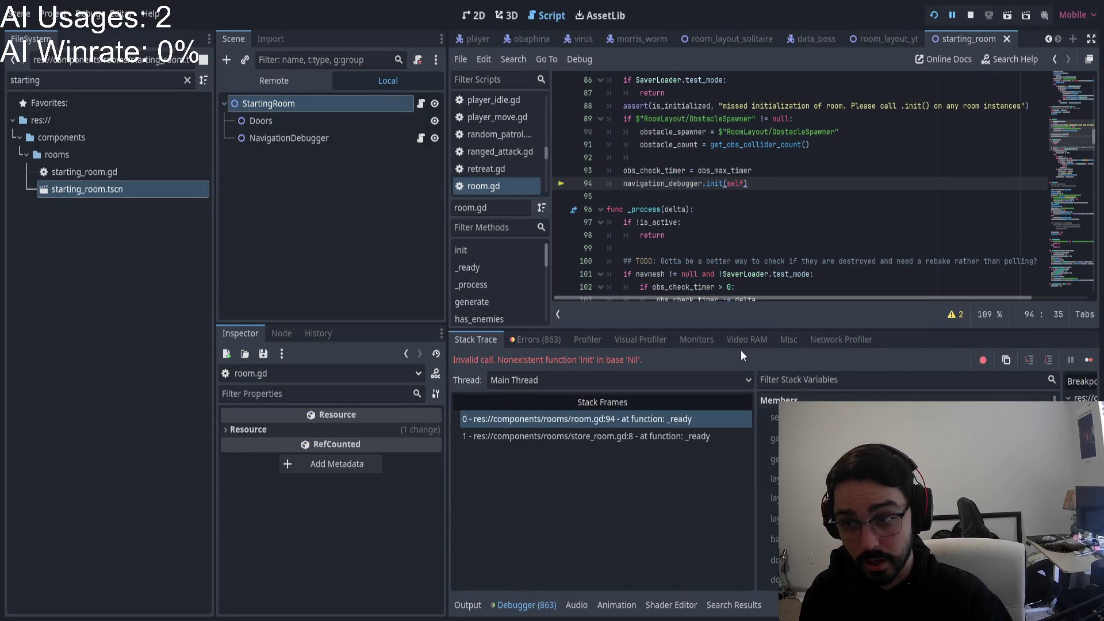
- Inspect the store_room.gd stack frame and the NavigationDebugger's attached script
{"action": "left_click", "coordinate": [610, 435]}
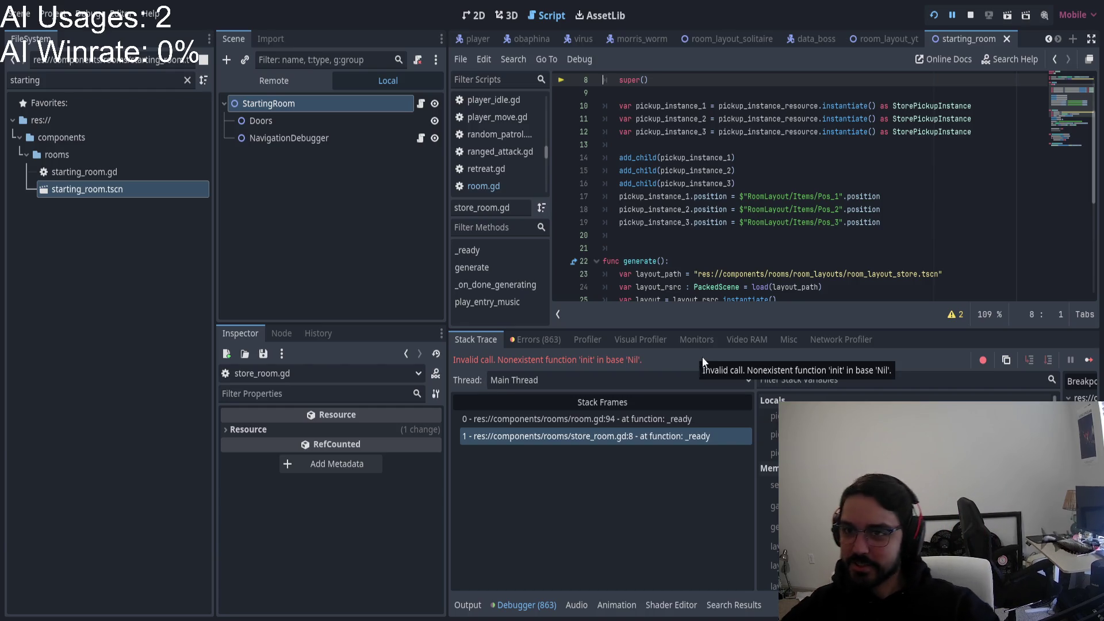
{"action": "left_click", "coordinate": [389, 140]}
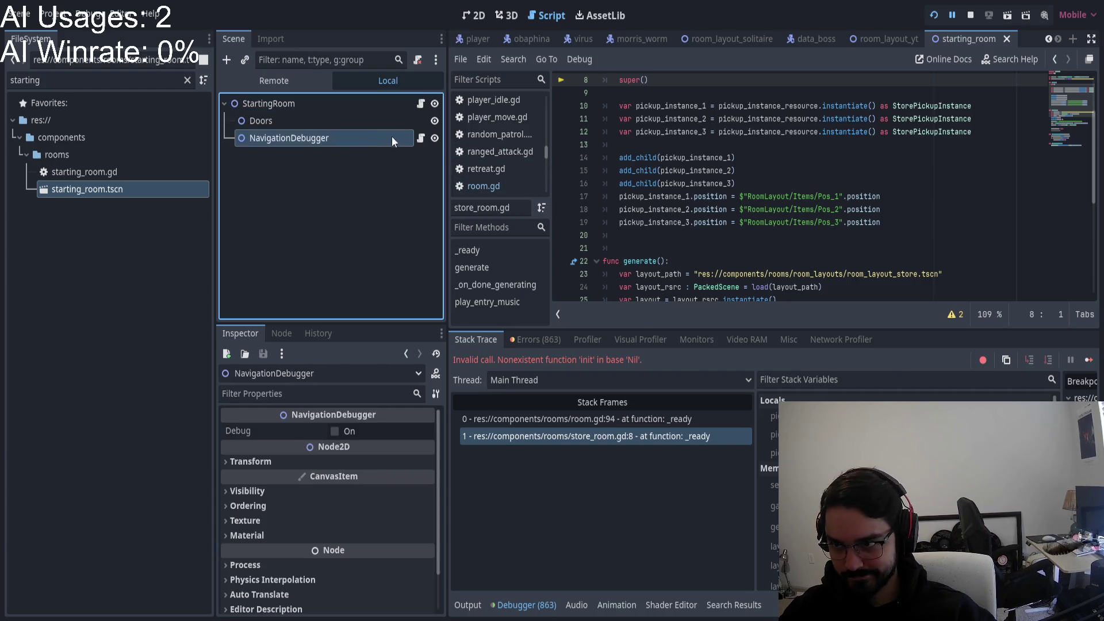
{"action": "left_click", "coordinate": [421, 139]}
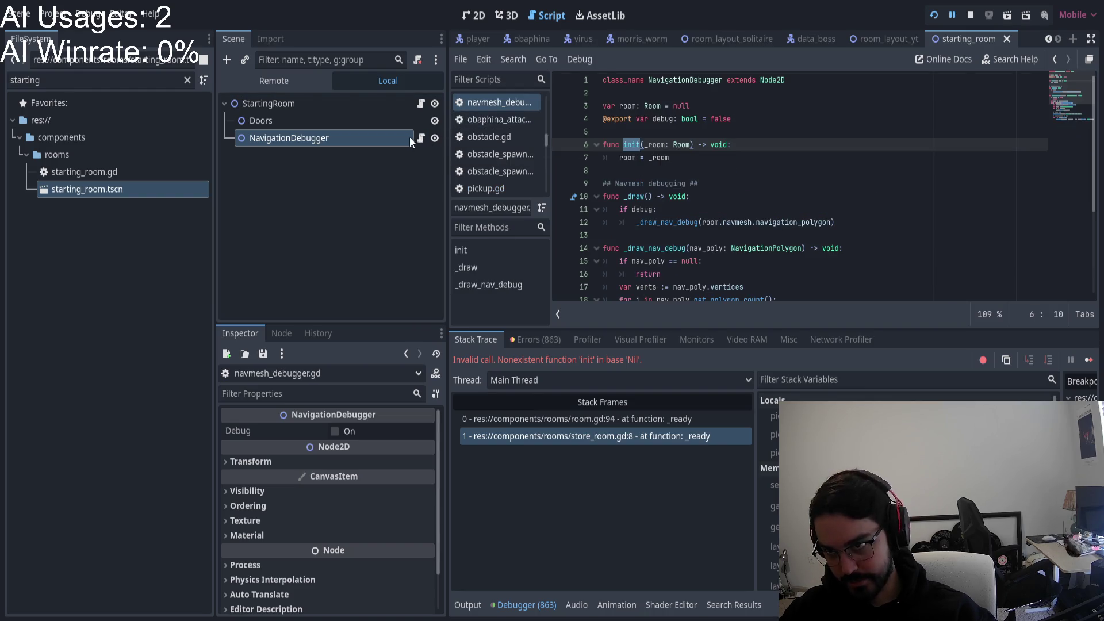
- Delete the NavigationDebugger node from the StartingRoom scene
{"action": "left_click", "coordinate": [414, 119]}
{"action": "left_click", "coordinate": [391, 138]}
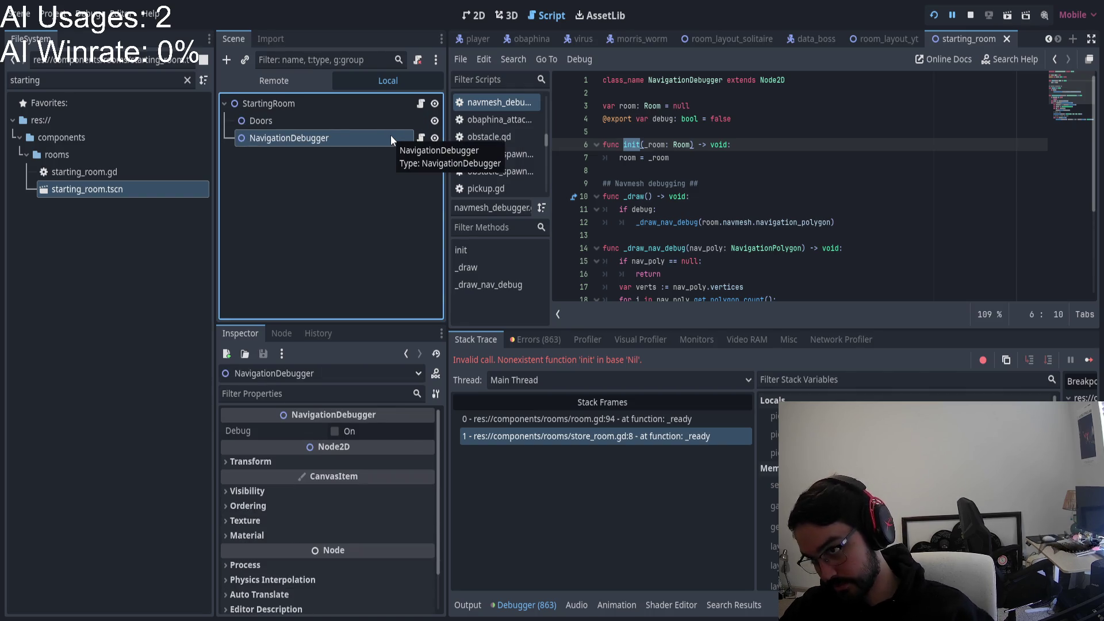
{"action": "key", "text": "Delete"}
{"action": "key", "text": "Return"}
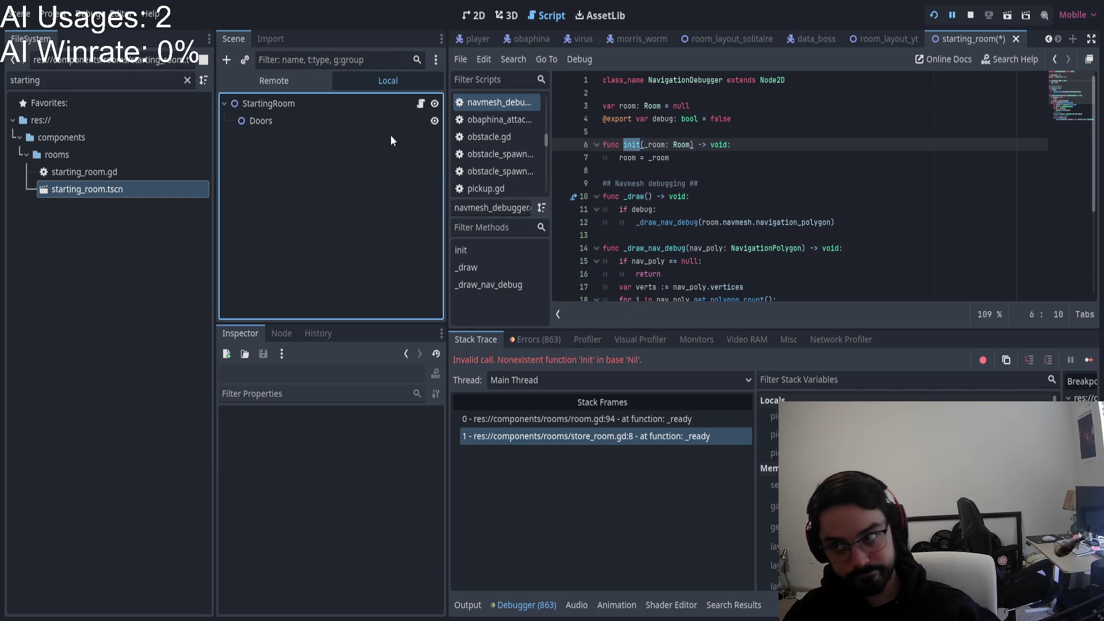
- Clear the FileSystem filter and open room.tscn
{"action": "left_click", "coordinate": [123, 77]}
{"action": "key", "text": "ctrl+a"}
{"action": "key", "text": "BackSpace"}
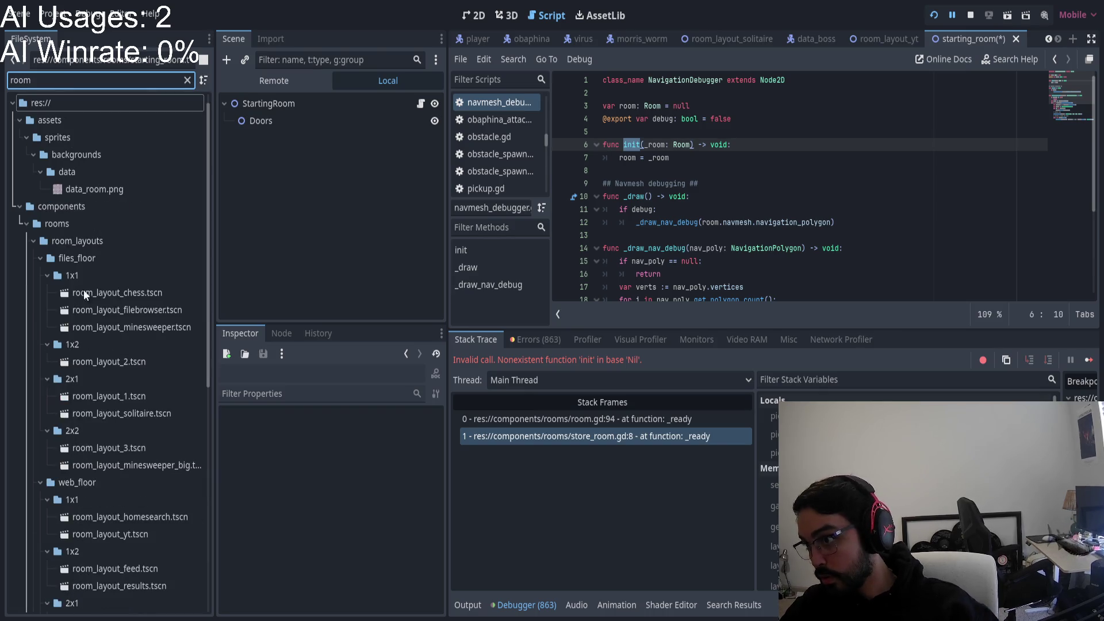
{"action": "scroll", "coordinate": [104, 350], "scroll_direction": "down", "scroll_amount": 10}
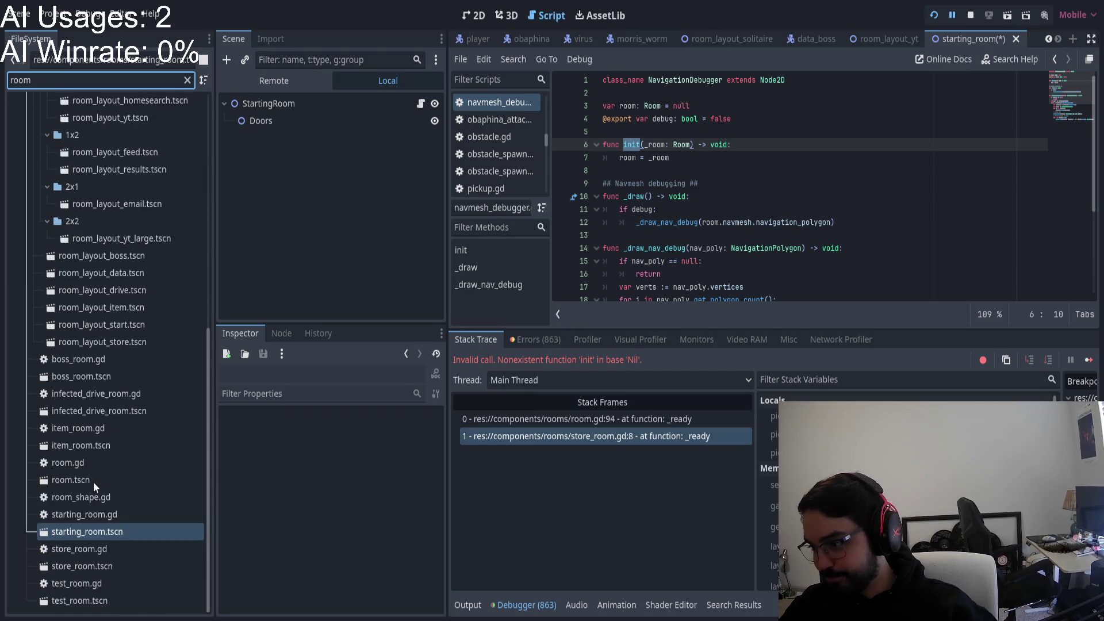
{"action": "double_click", "coordinate": [89, 482]}
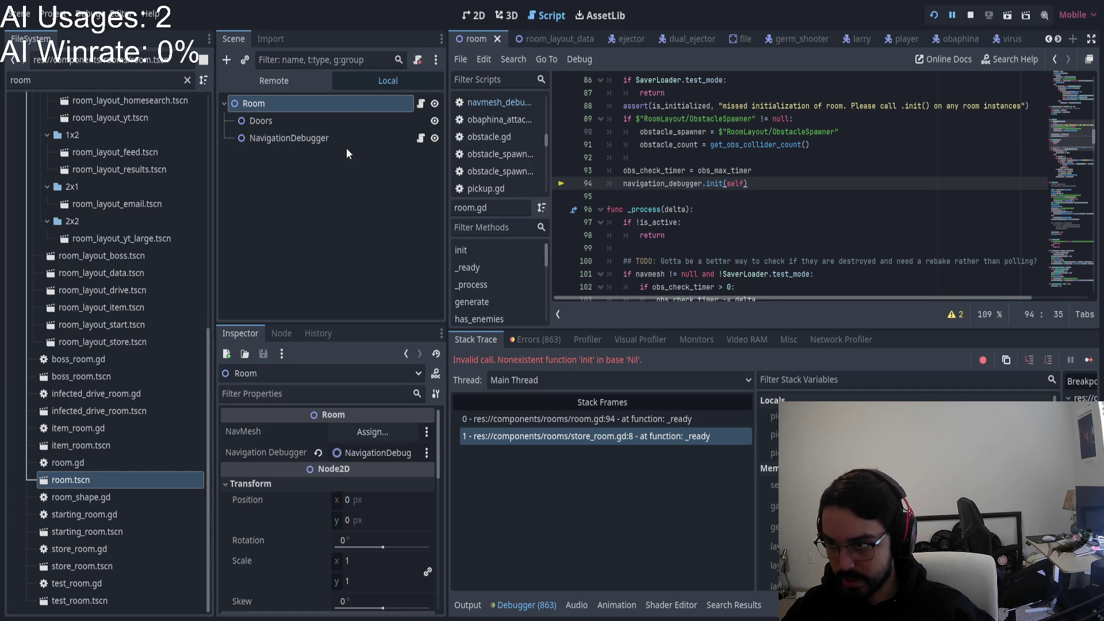
- Delete Room's NavigationDebugger node and scroll room.gd to the export variables
{"action": "left_click", "coordinate": [363, 140]}
{"action": "key", "text": "Delete"}
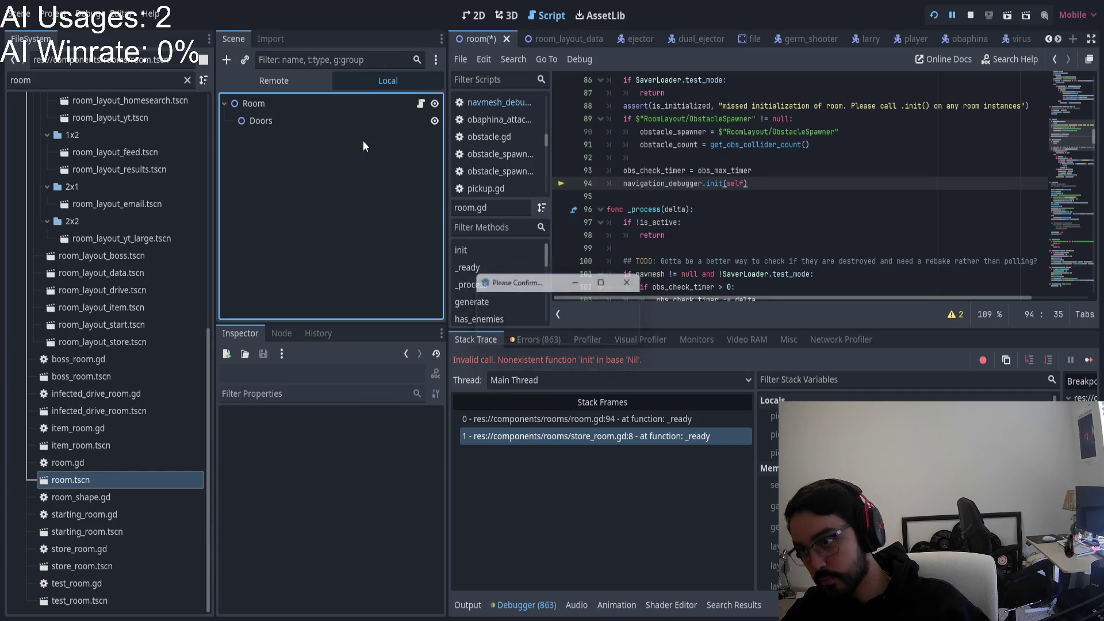
{"action": "left_click", "coordinate": [766, 178]}
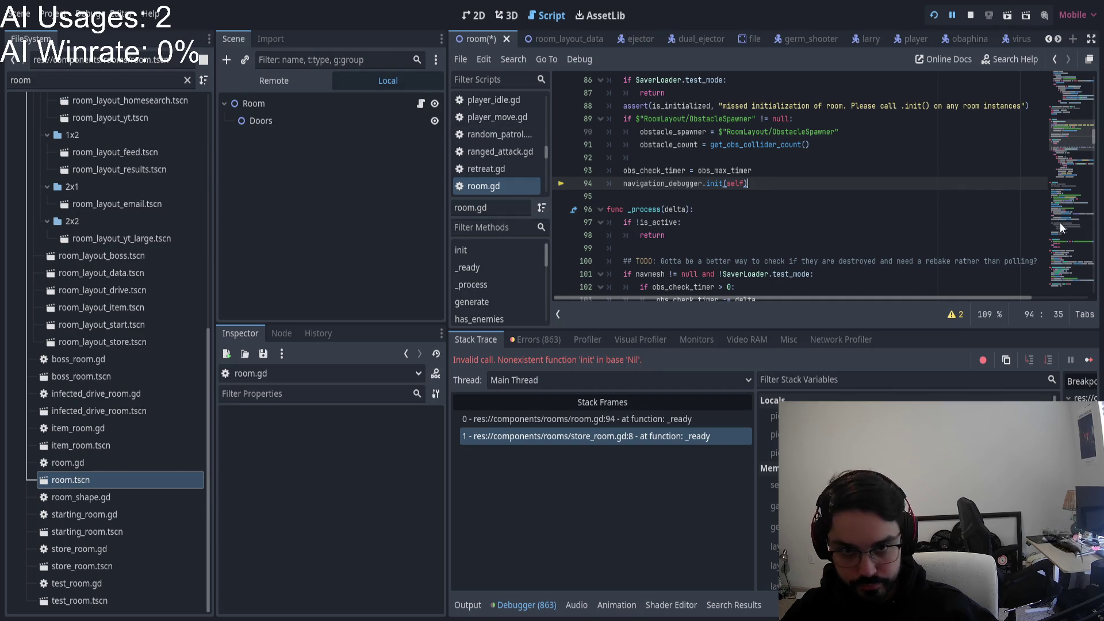
{"action": "scroll", "coordinate": [1071, 148], "scroll_direction": "down", "scroll_amount": 3}
{"action": "scroll", "coordinate": [1076, 149], "scroll_direction": "up", "scroll_amount": 20}
{"action": "scroll", "coordinate": [741, 207], "scroll_direction": "down", "scroll_amount": 10}
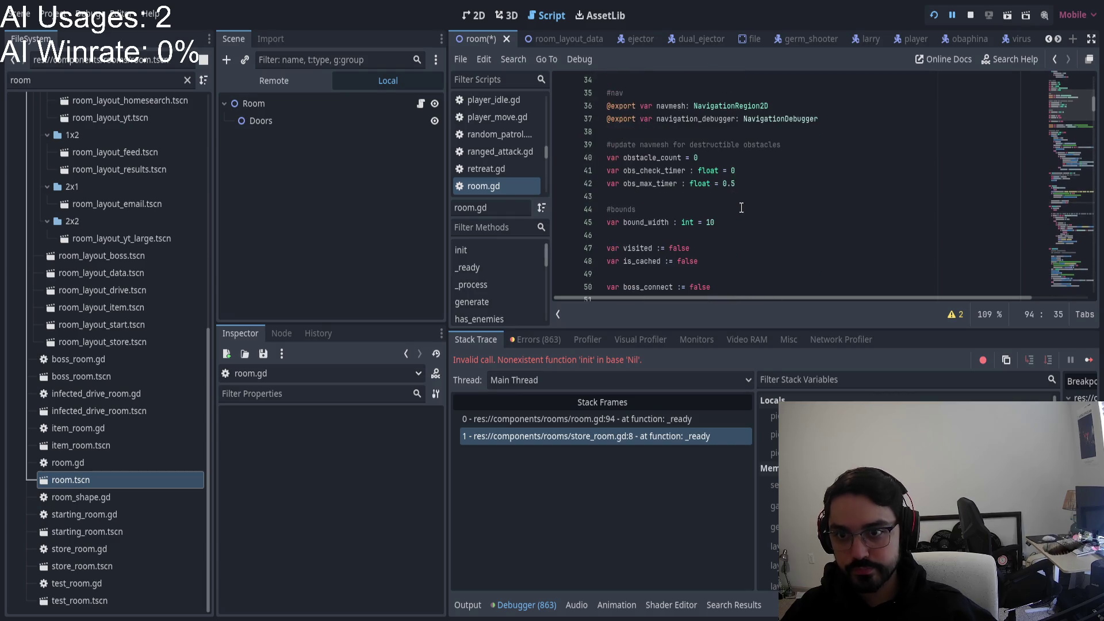
{"action": "left_click", "coordinate": [855, 106]}
{"action": "key", "text": "Down"}
{"action": "key", "text": "shift+ctrl+Right"}
{"action": "key", "text": "shift+Right"}
{"action": "key", "text": "Delete"}
{"action": "key", "text": "Down"}
{"action": "key", "text": "Left"}
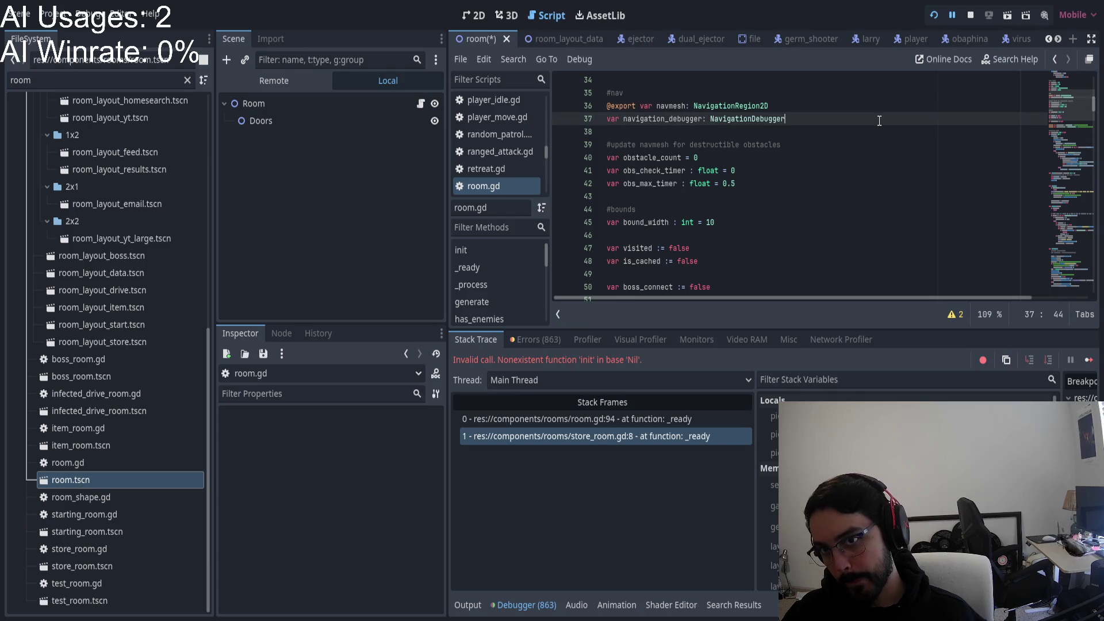
{"action": "type", "text": "Navi"}
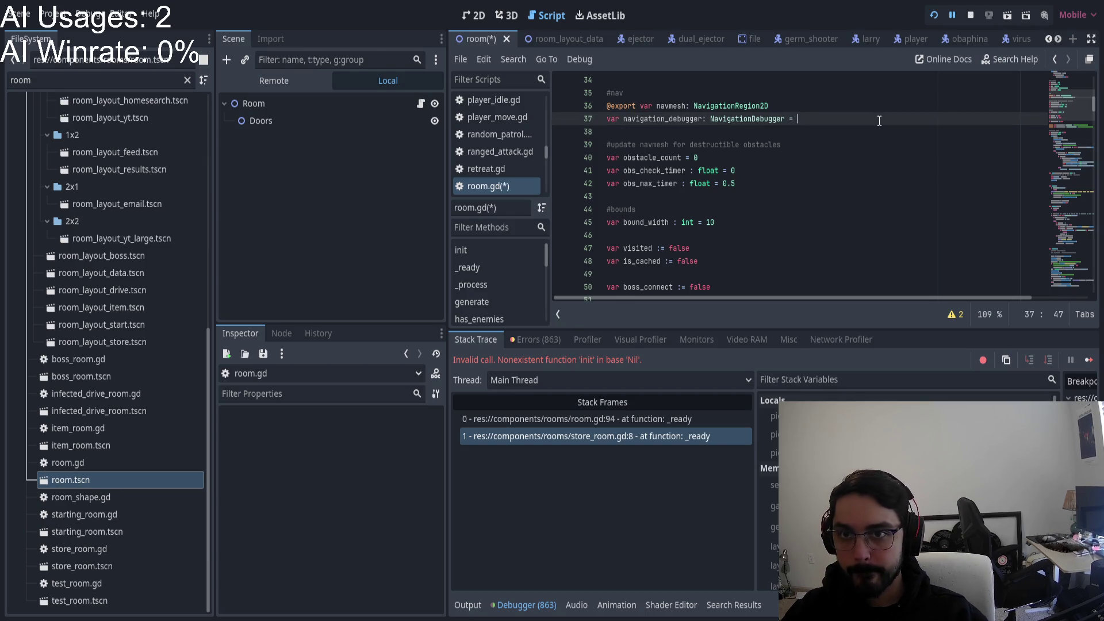
{"action": "key", "text": "Return"}
{"action": "type", "text": ".new()"}
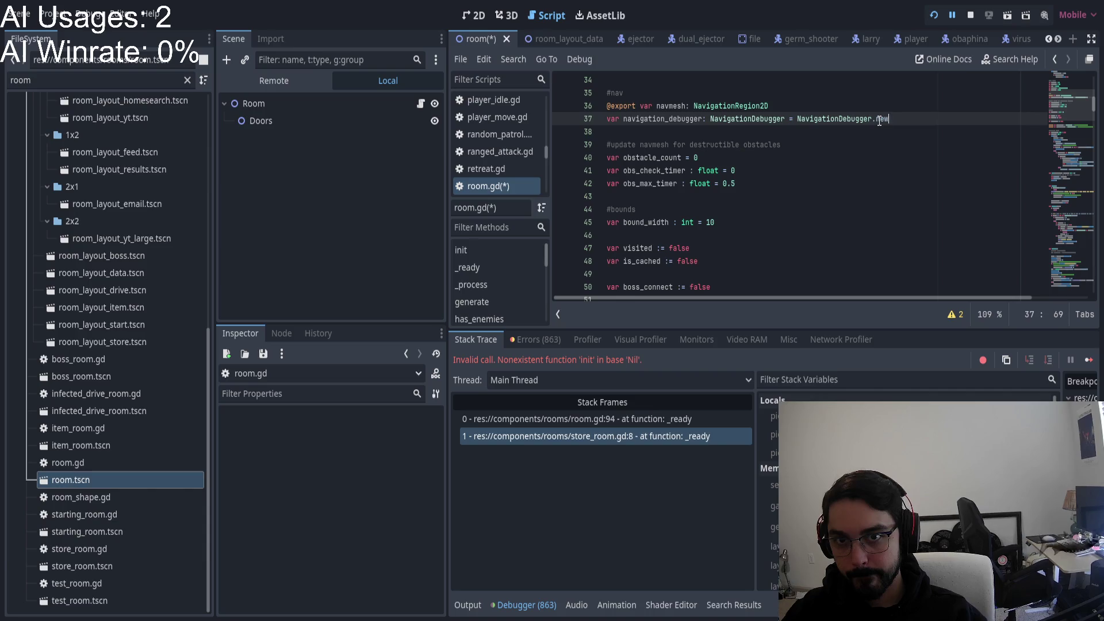
{"action": "key", "text": "ctrl+s"}
- Insert navigation_debugger.init(self) above generate() in init()
{"action": "double_click", "coordinate": [662, 118]}
{"action": "key", "text": "ctrl+c"}
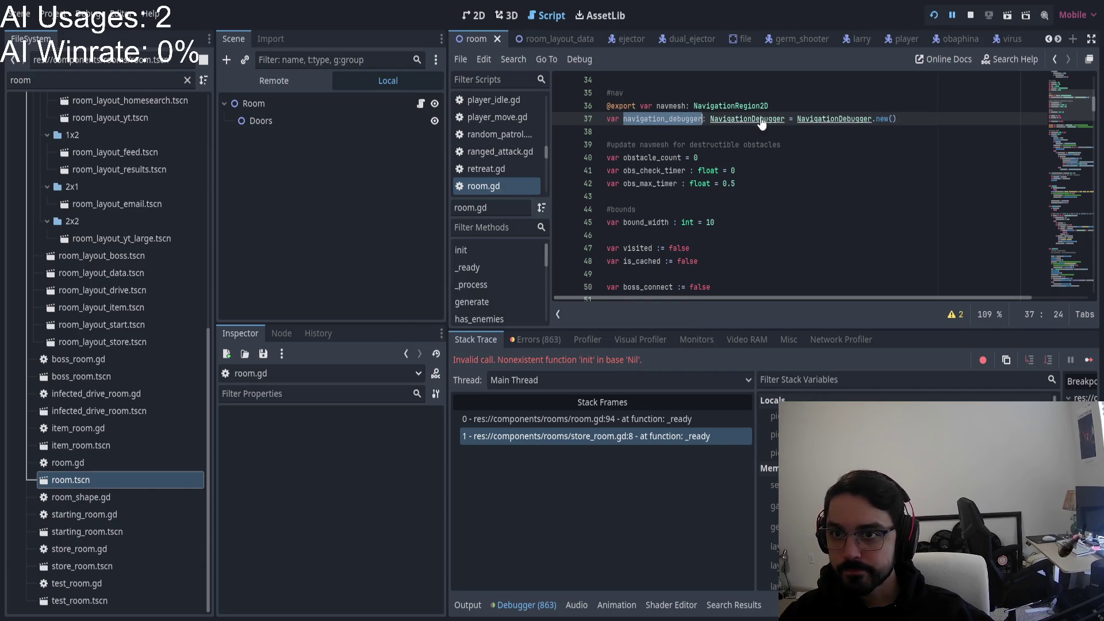
{"action": "scroll", "coordinate": [796, 146], "scroll_direction": "down", "scroll_amount": 7}
{"action": "scroll", "coordinate": [736, 154], "scroll_direction": "down", "scroll_amount": 7}
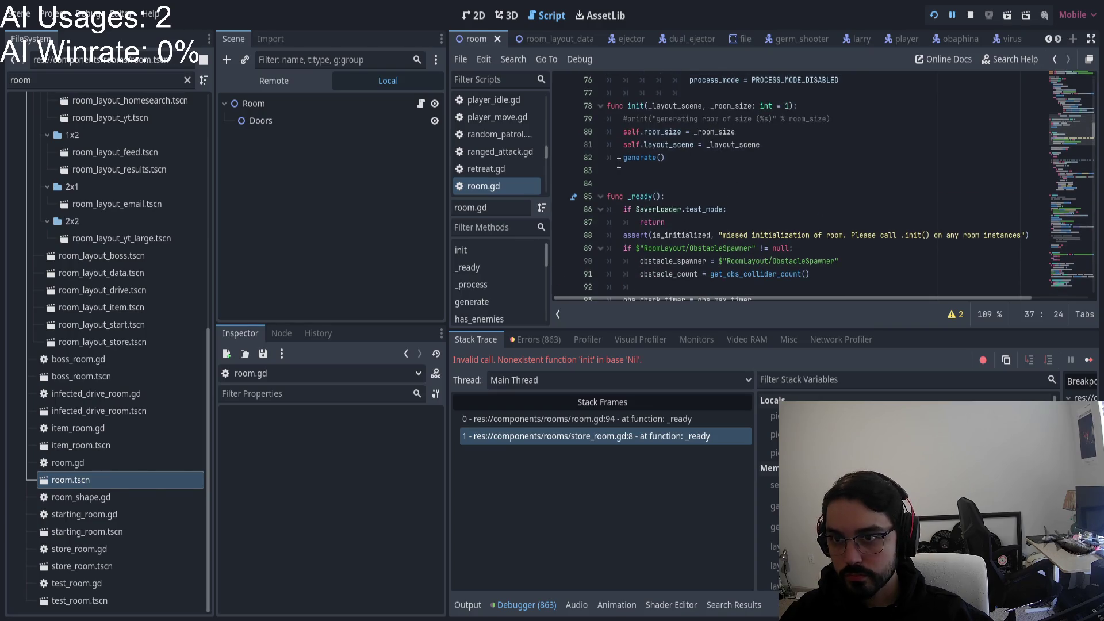
{"action": "left_click", "coordinate": [622, 158]}
{"action": "key", "text": "Return"}
{"action": "key", "text": "Up"}
{"action": "key", "text": "ctrl+v"}
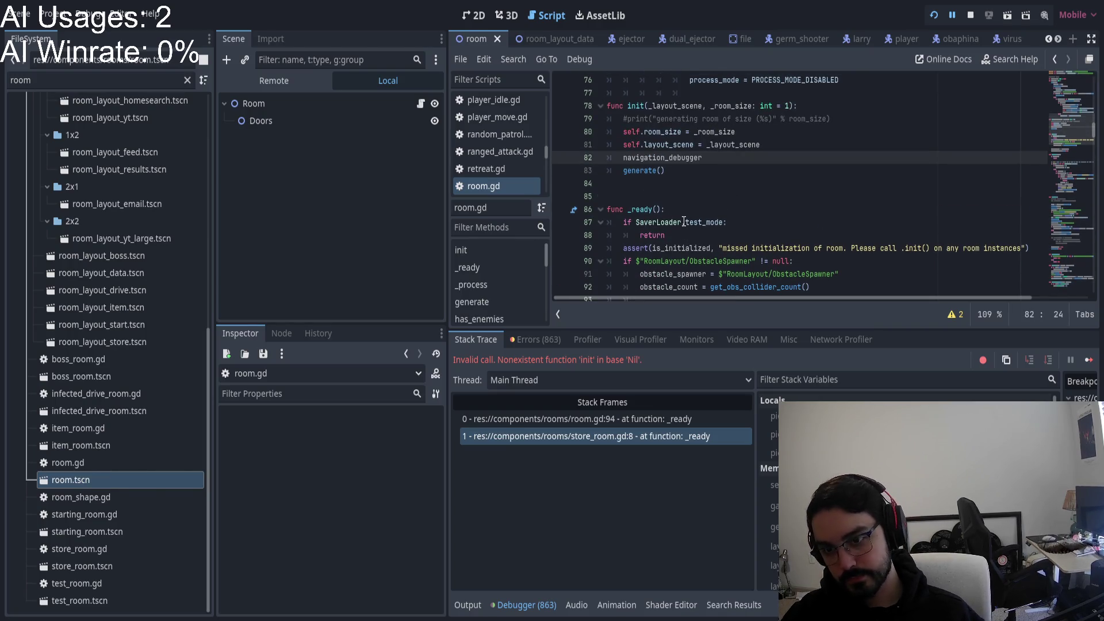
{"action": "type", "text": "init(self"}
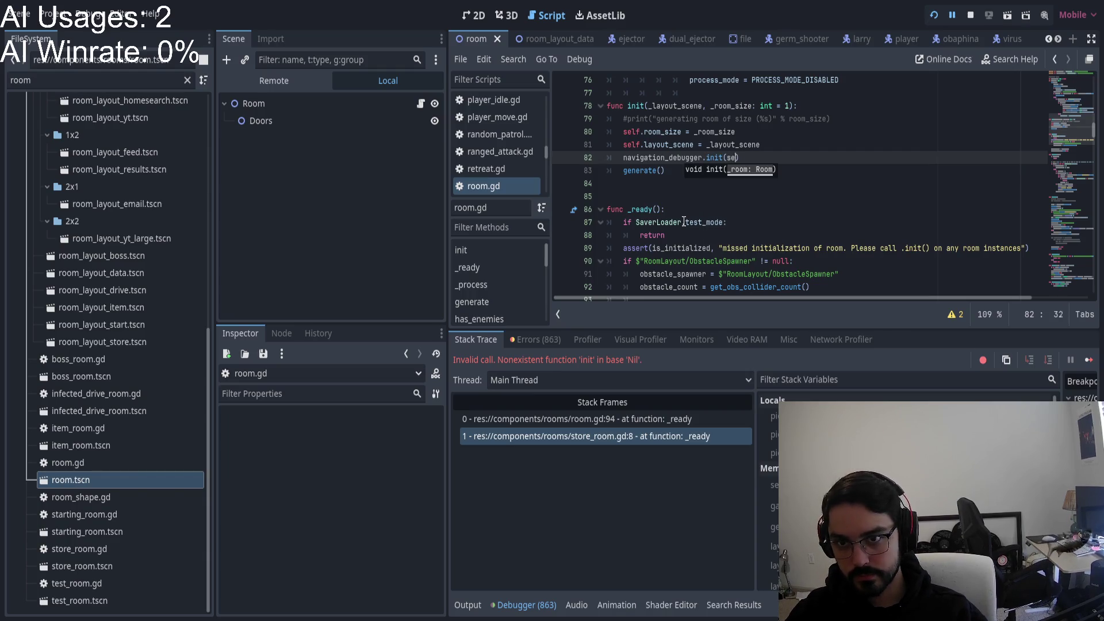
{"action": "key", "text": "Escape"}
{"action": "key", "text": "Return"}
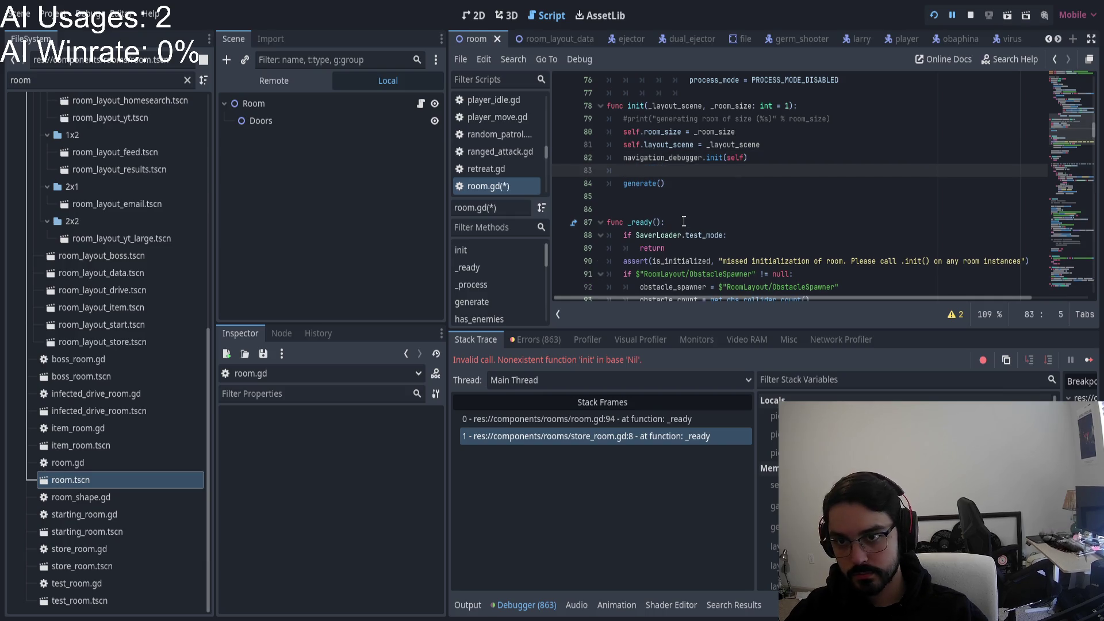
- Add an add_child(navigation_debugger) line on line 83 before generate()
{"action": "key", "text": "Return"}
{"action": "key", "text": "Down"}
{"action": "key", "text": "Home"}
{"action": "key", "text": "Up"}
{"action": "type", "text": "add_child"}
{"action": "key", "text": "Escape"}
{"action": "type", "text": "("}
{"action": "key", "text": "End"}
{"action": "type", "text": ")"}
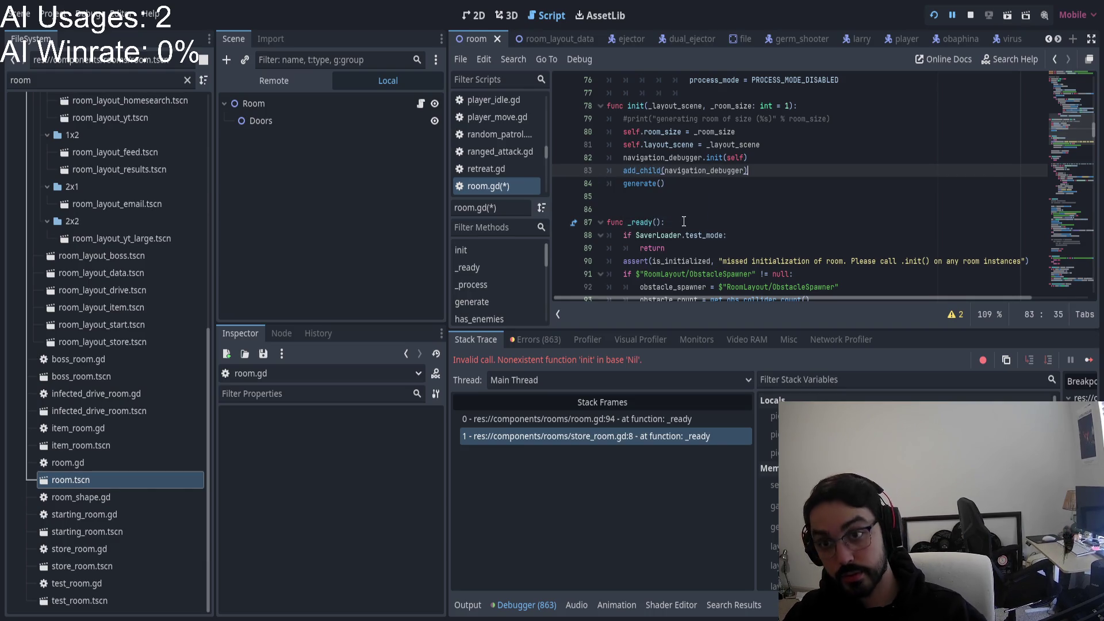
{"action": "left_click", "coordinate": [661, 157]}
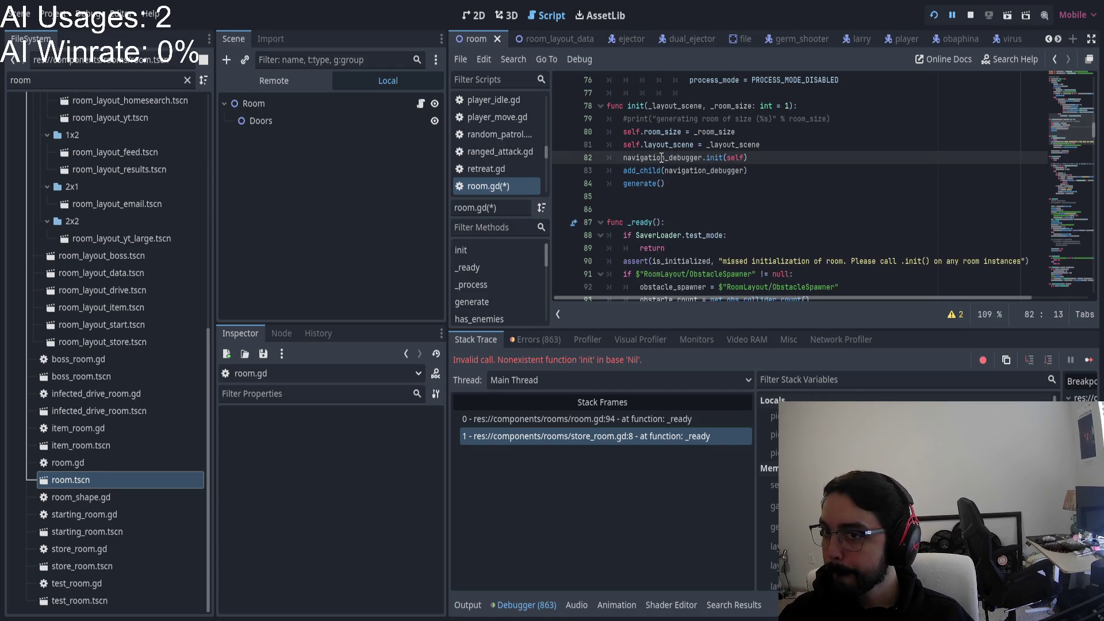
{"action": "key", "text": "ctrl+z"}
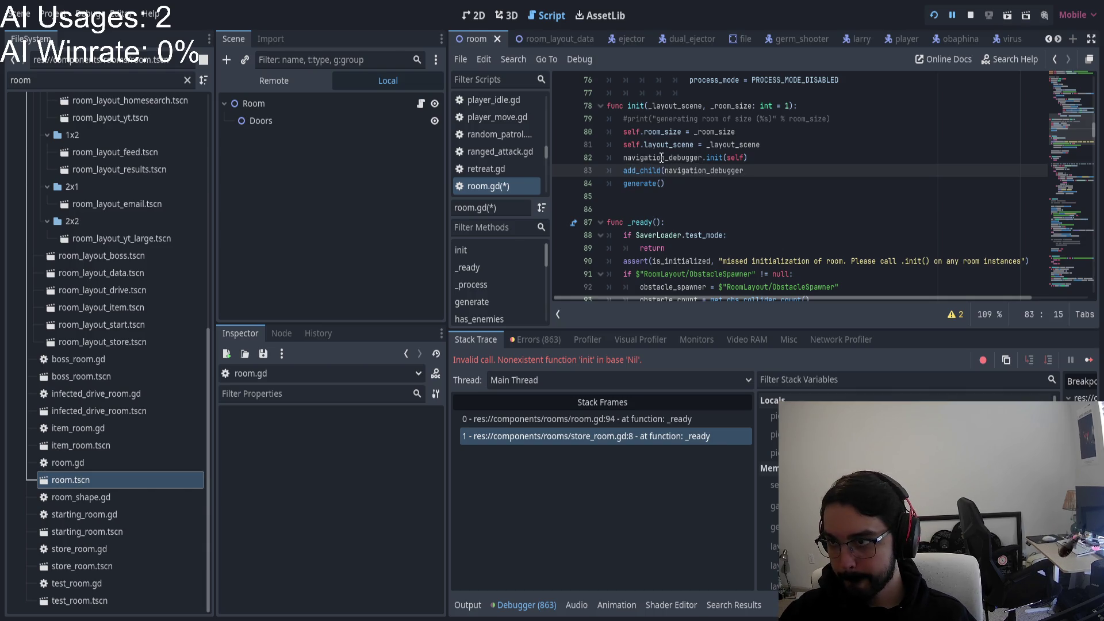
{"action": "scroll", "coordinate": [662, 159], "scroll_direction": "up", "scroll_amount": 15}
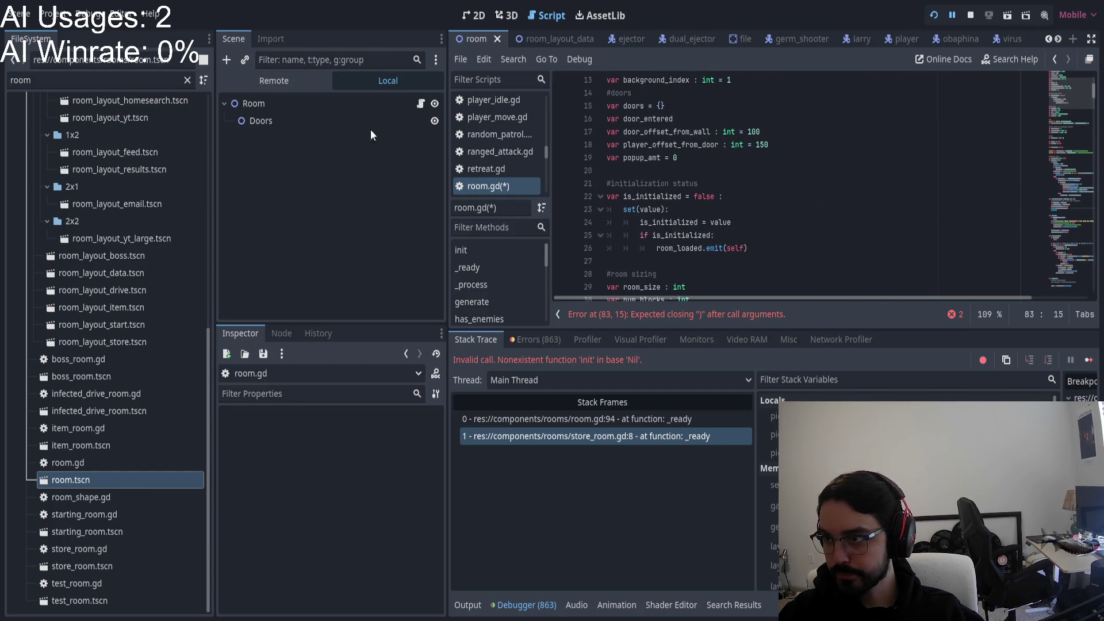
- Add a '#nav debugging' comment and duplicate the navigation_debugger declaration
{"action": "scroll", "coordinate": [671, 178], "scroll_direction": "down", "scroll_amount": 6}
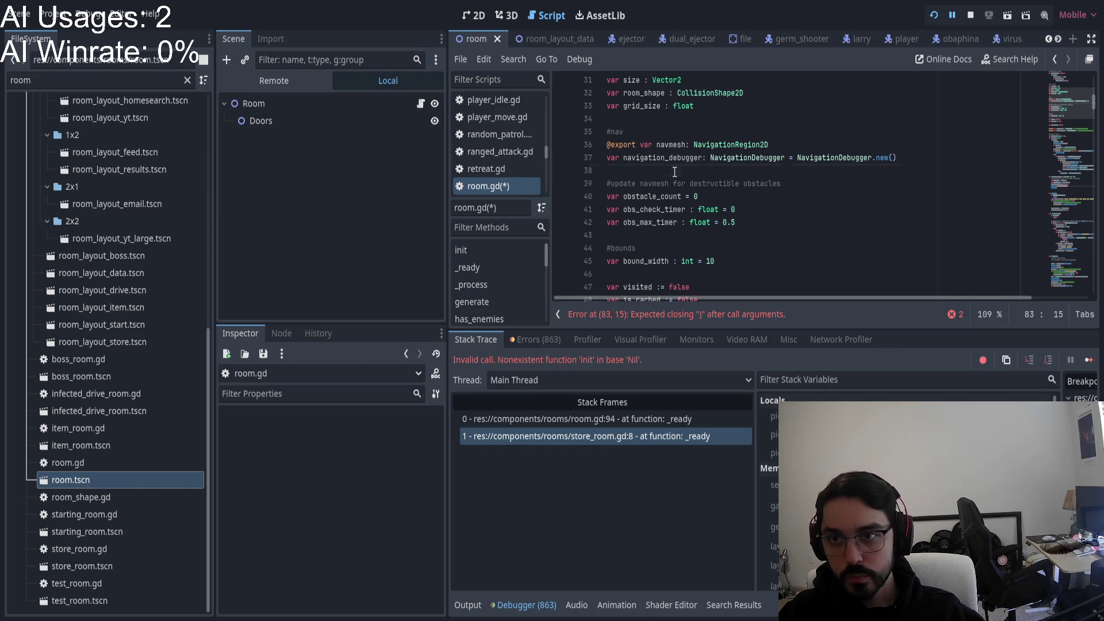
{"action": "left_click", "coordinate": [675, 172]}
{"action": "key", "text": "Up"}
{"action": "key", "text": "Return"}
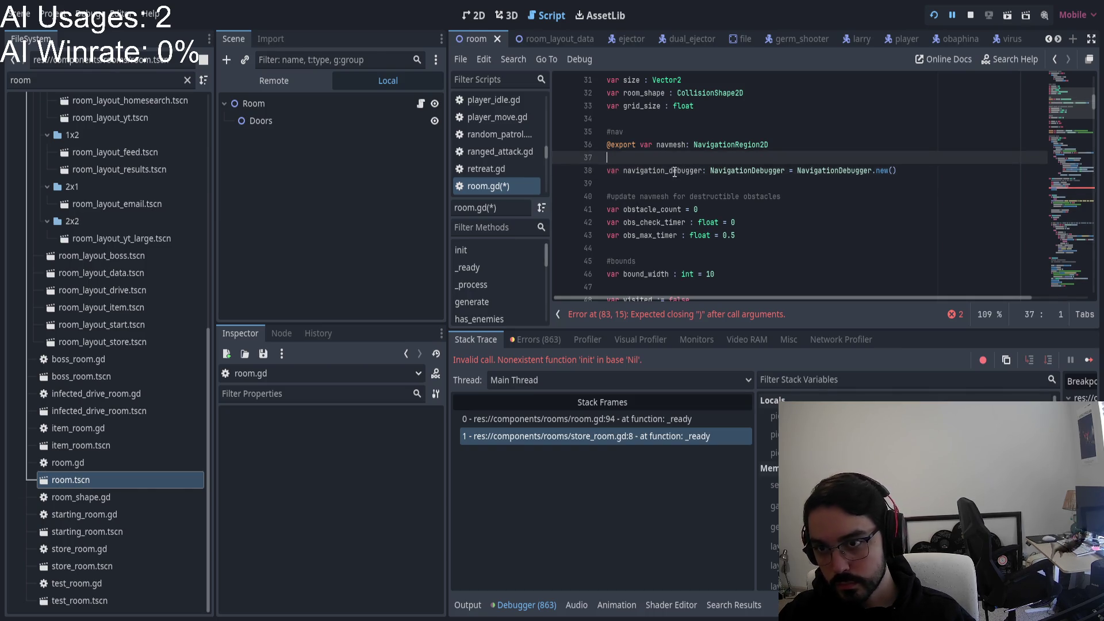
{"action": "key", "text": "Return"}
{"action": "type", "text": "ebug"}
{"action": "key", "text": "Down"}
{"action": "key", "text": "Home"}
{"action": "key", "text": "ctrl+shift+d"}
{"action": "key", "text": "Up"}
{"action": "key", "text": "ctrl+shift+Right"}
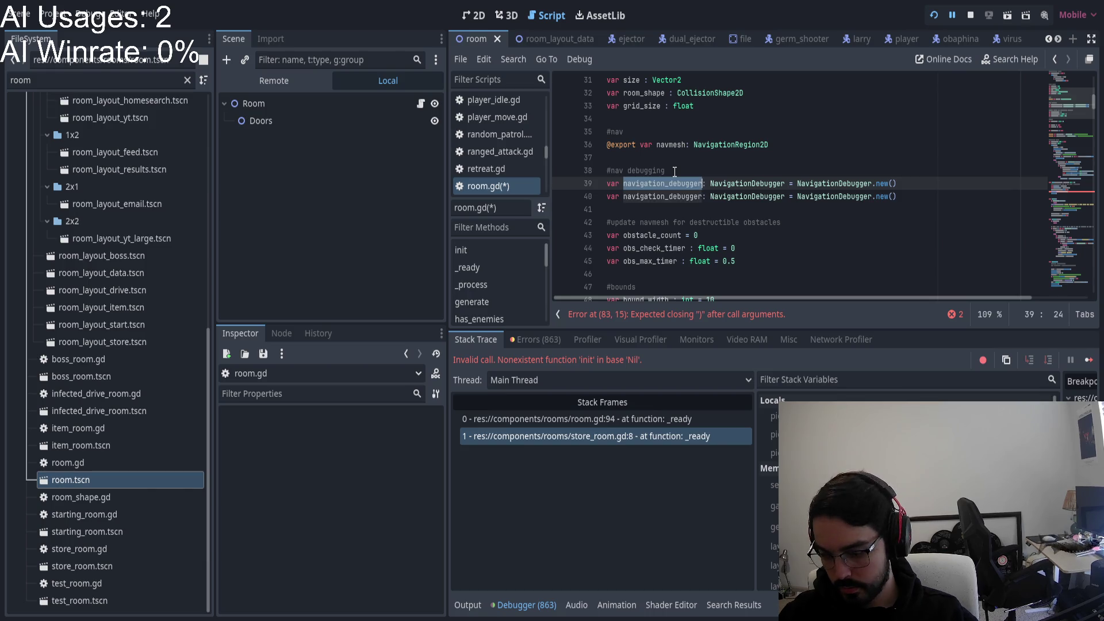
{"action": "type", "text": "debug"}
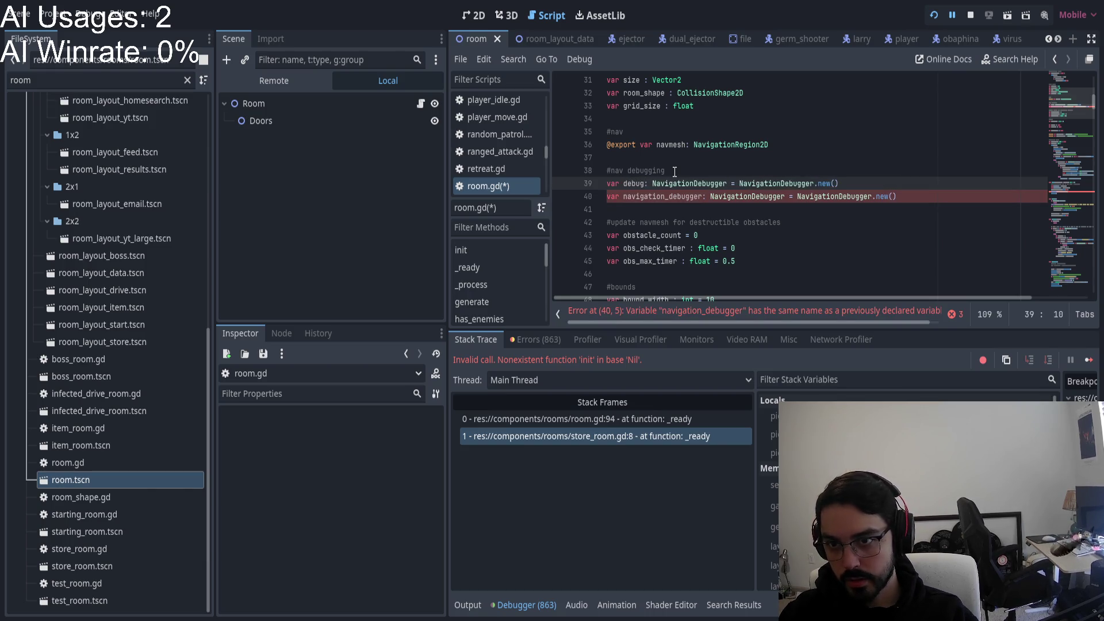
{"action": "key", "text": "ctrl+shift+Left"}
{"action": "type", "text": "bool"}
{"action": "key", "text": "ctrl+Right"}
{"action": "key", "text": "ctrl+Right"}
{"action": "key", "text": "shift+End"}
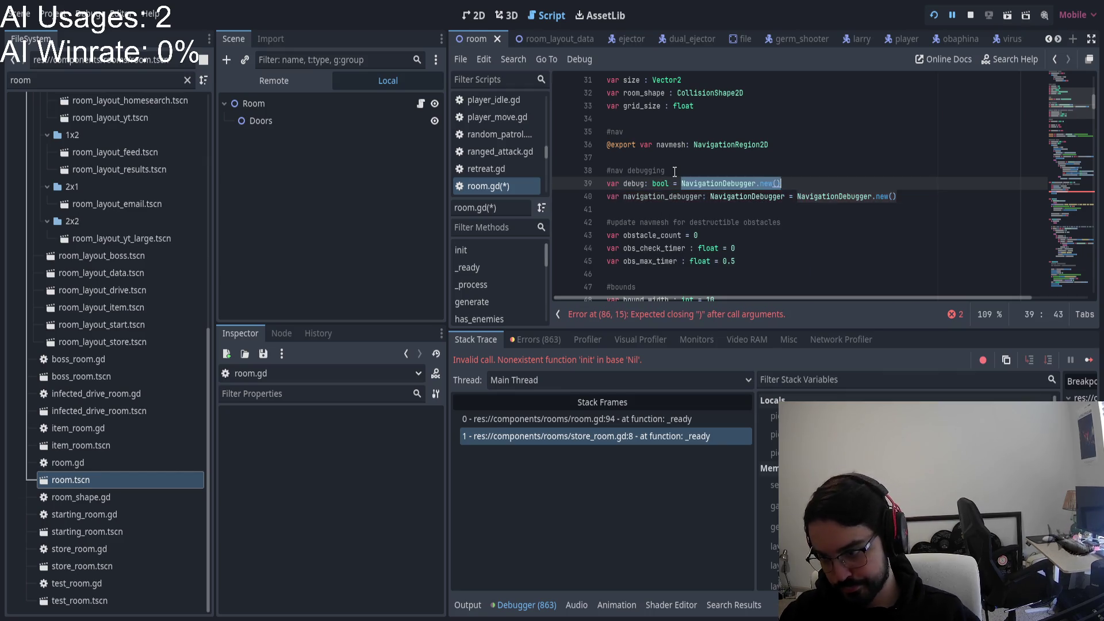
{"action": "type", "text": "false"}
{"action": "key", "text": "Home"}
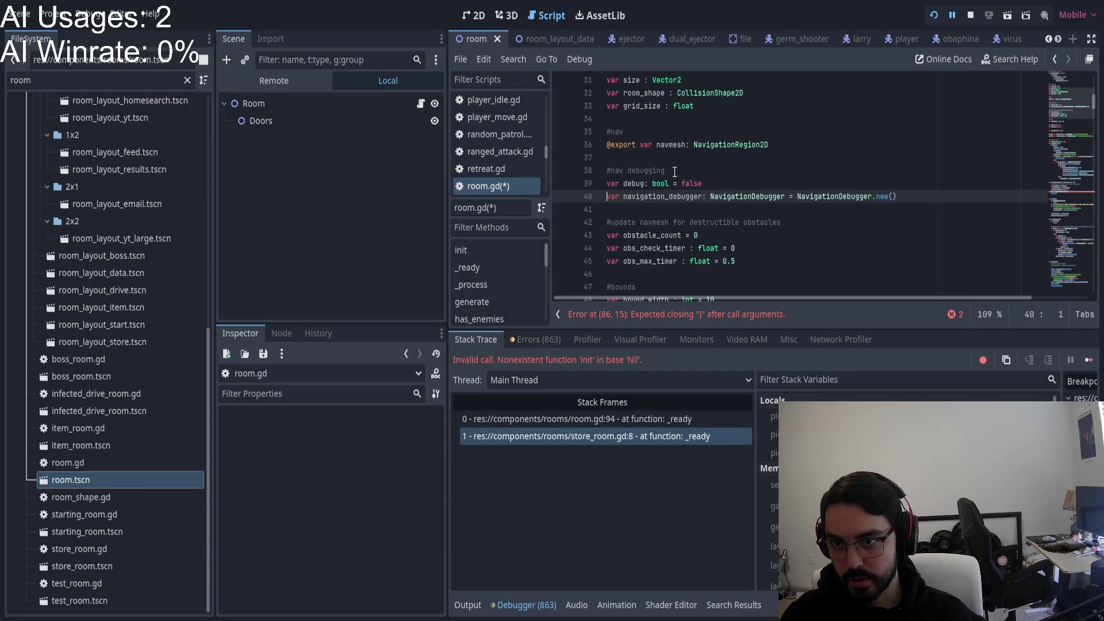
{"action": "type", "text": "@export"}
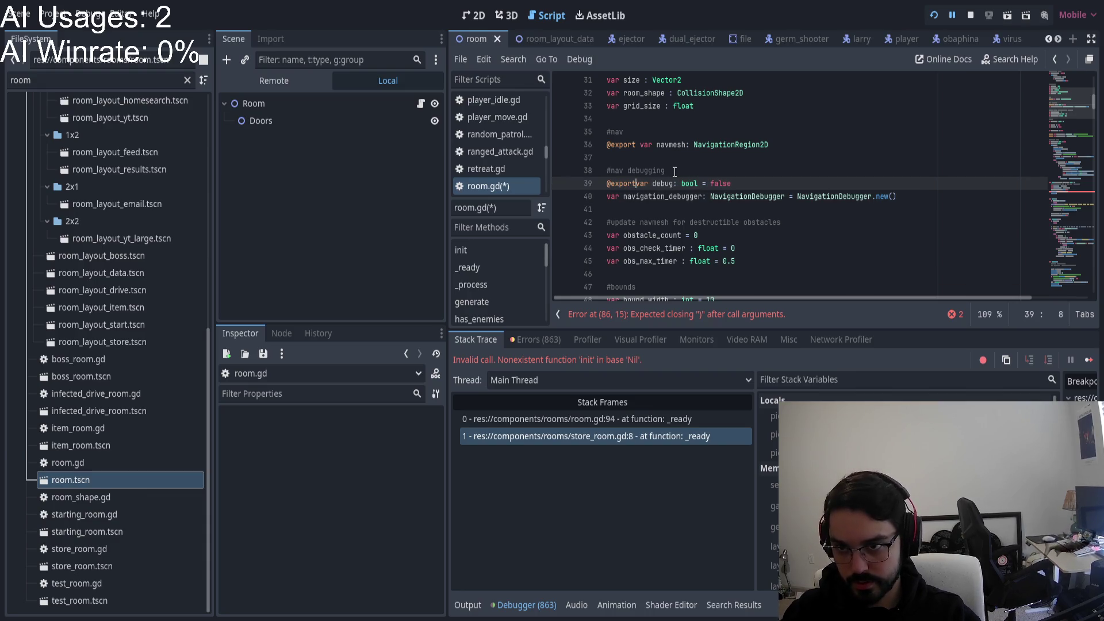
{"action": "key", "text": "ctrl+s"}
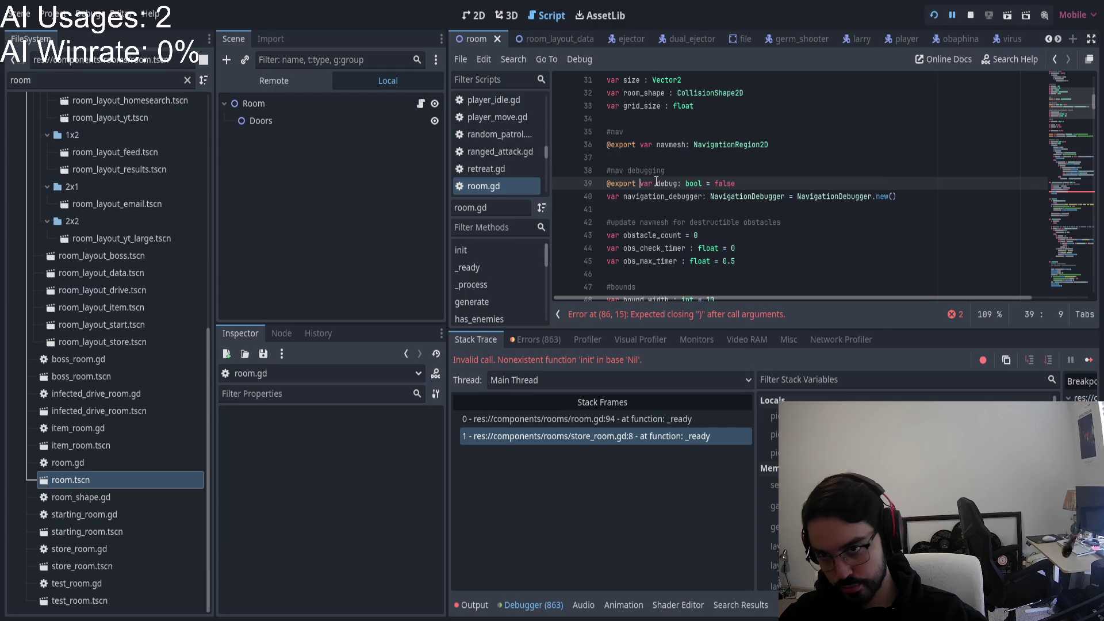
- Wrap init()'s debugger init and add_child lines in an 'if debug:' block
{"action": "double_click", "coordinate": [669, 183]}
{"action": "scroll", "coordinate": [734, 224], "scroll_direction": "down", "scroll_amount": 15}
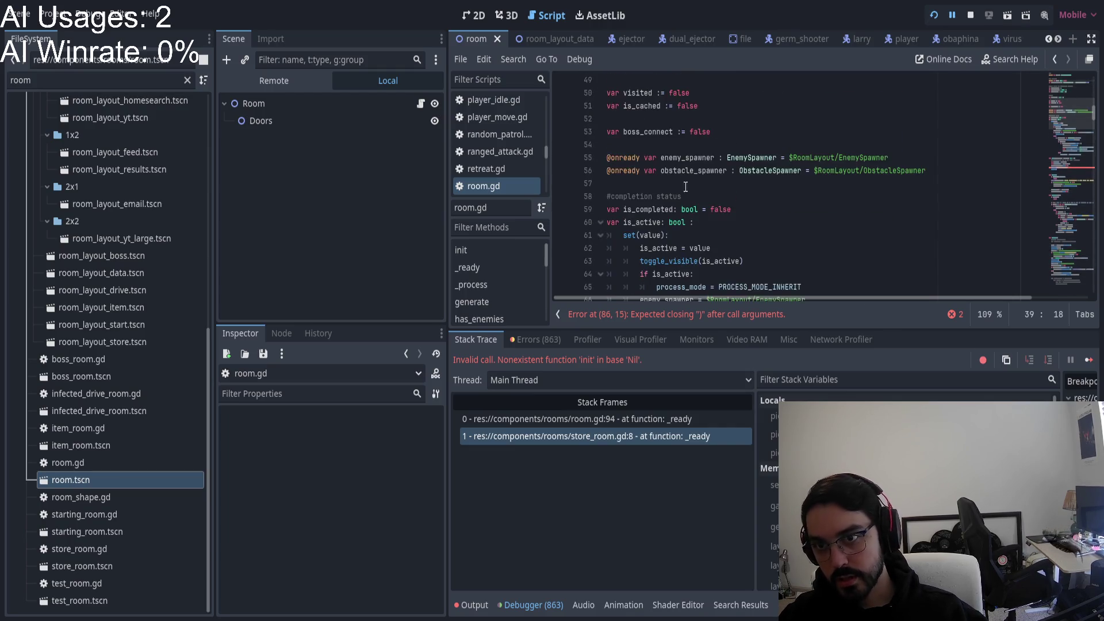
{"action": "left_click", "coordinate": [627, 196]}
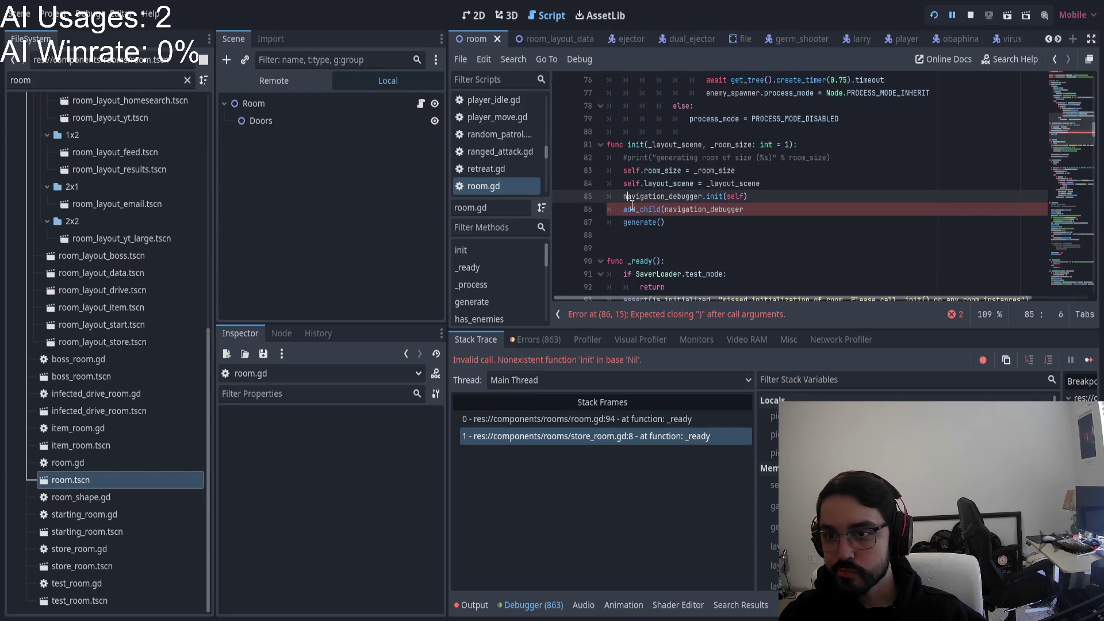
{"action": "key", "text": "ctrl+shift+Return"}
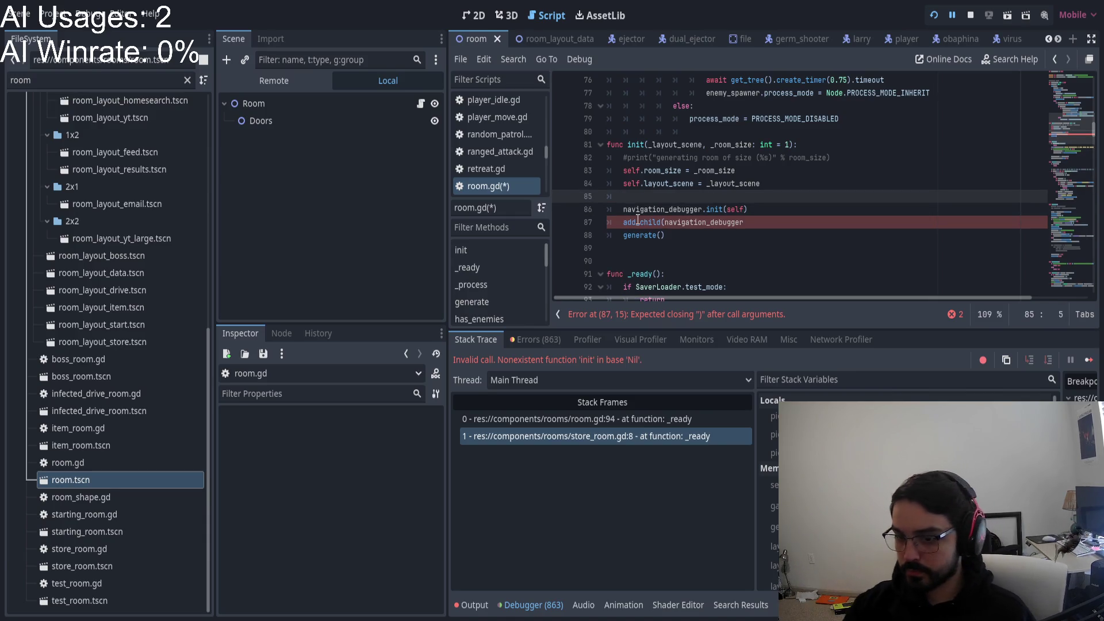
{"action": "key", "text": "Return"}
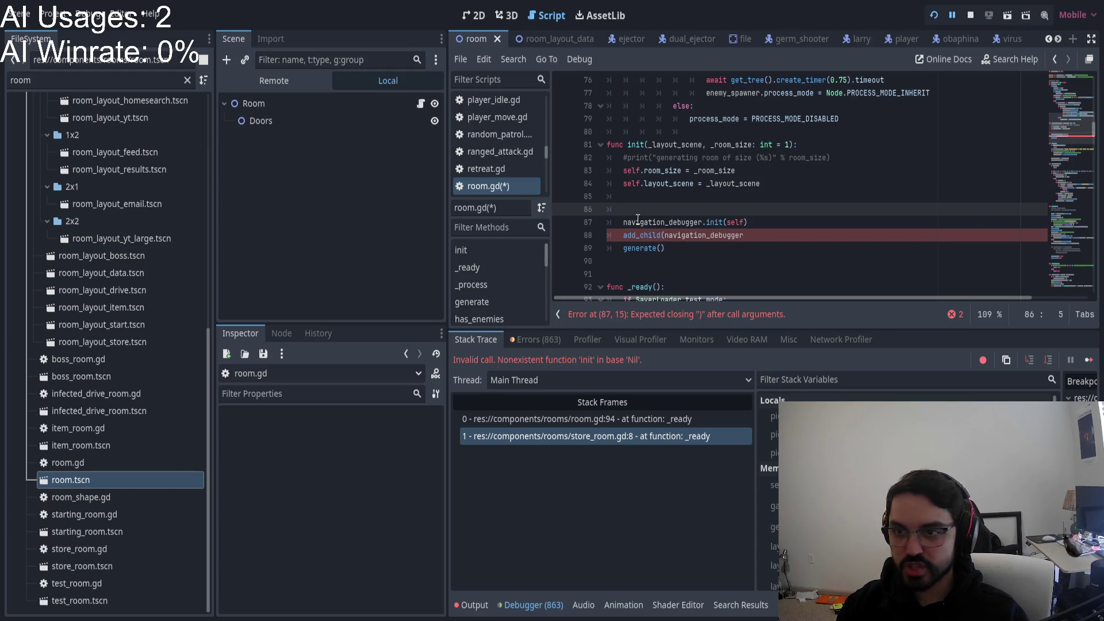
{"action": "type", "text": "debug"}
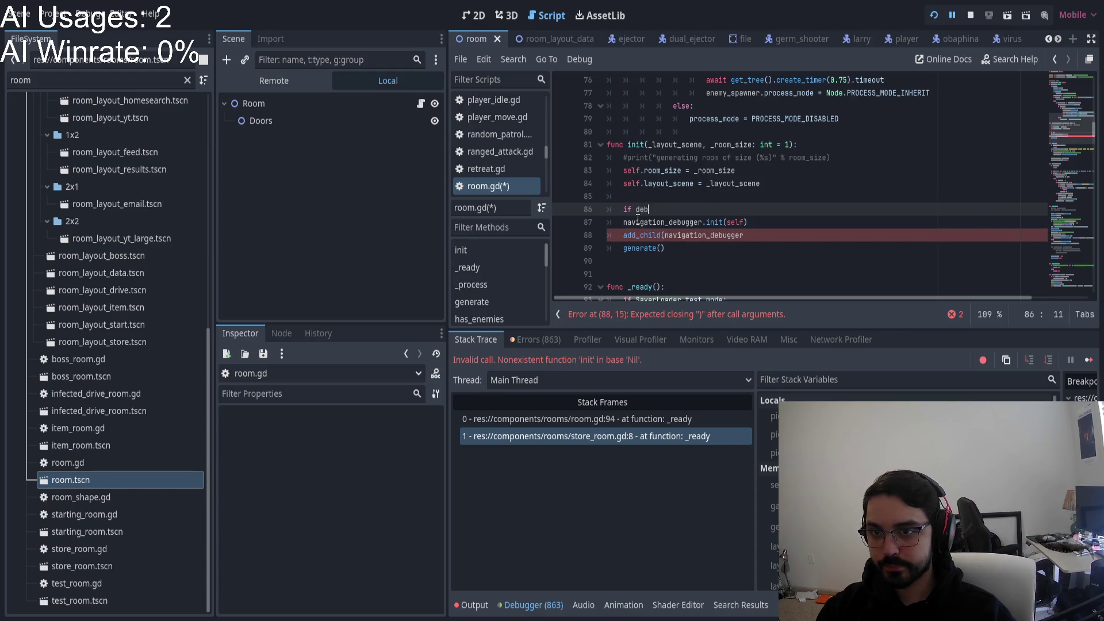
{"action": "key", "text": "Down"}
{"action": "key", "text": "Home"}
{"action": "key", "text": "Tab"}
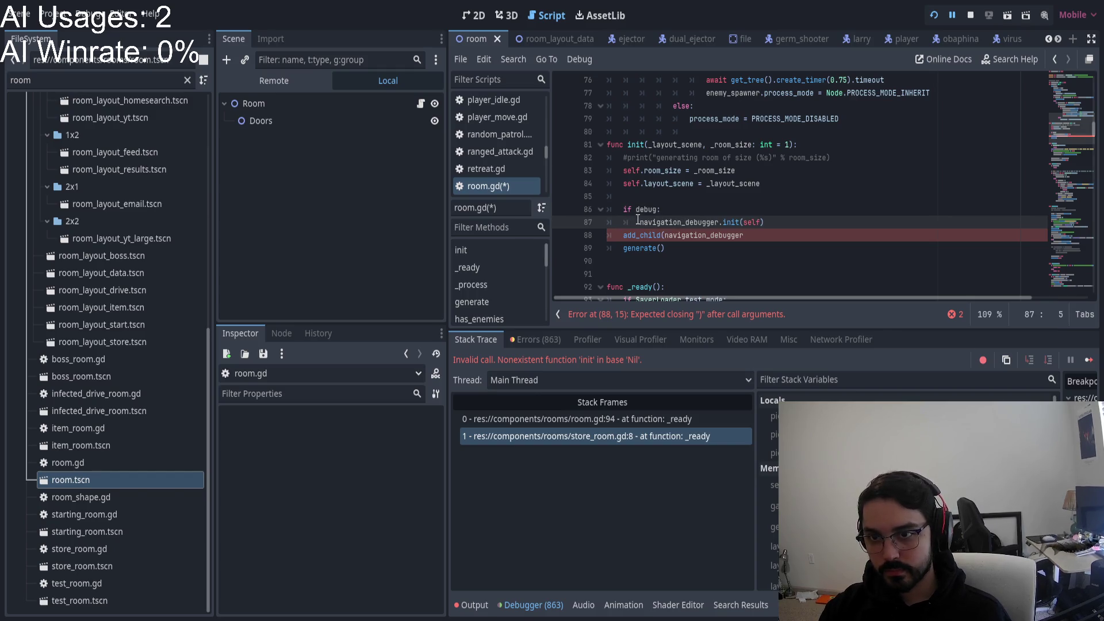
{"action": "key", "text": "Down"}
{"action": "key", "text": "Tab"}
- Replace the two debugger setup lines with a call to init_nav_debugger()
{"action": "key", "text": "Up"}
{"action": "key", "text": "shift+Down"}
{"action": "key", "text": "shift+Down"}
{"action": "key", "text": "shift+Home"}
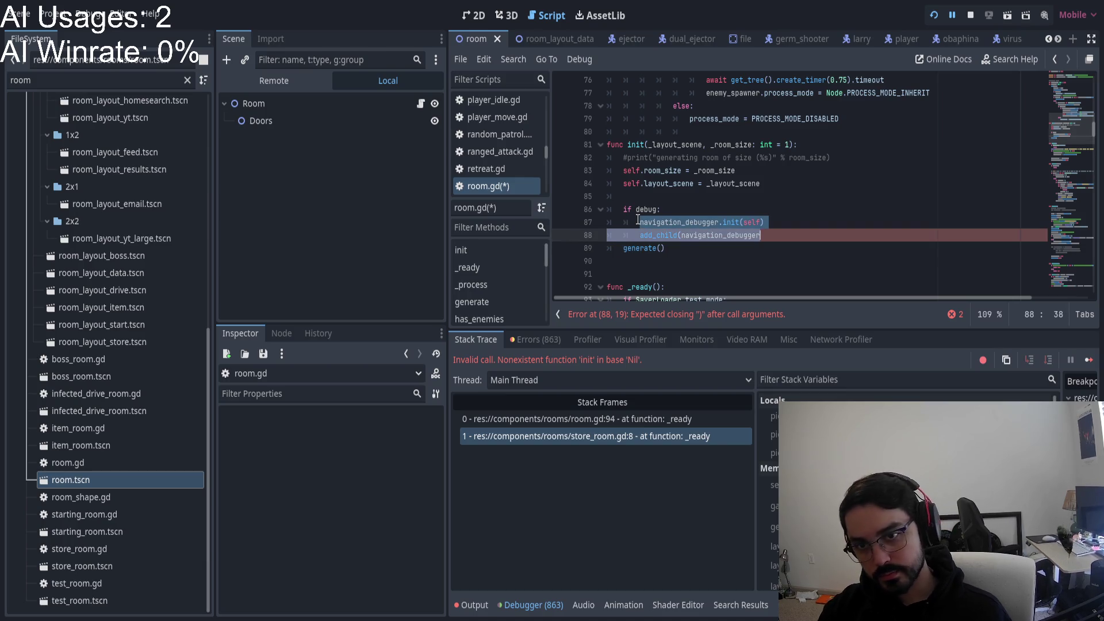
{"action": "key", "text": "BackSpace"}
{"action": "type", "text": "init_nav_debu"}
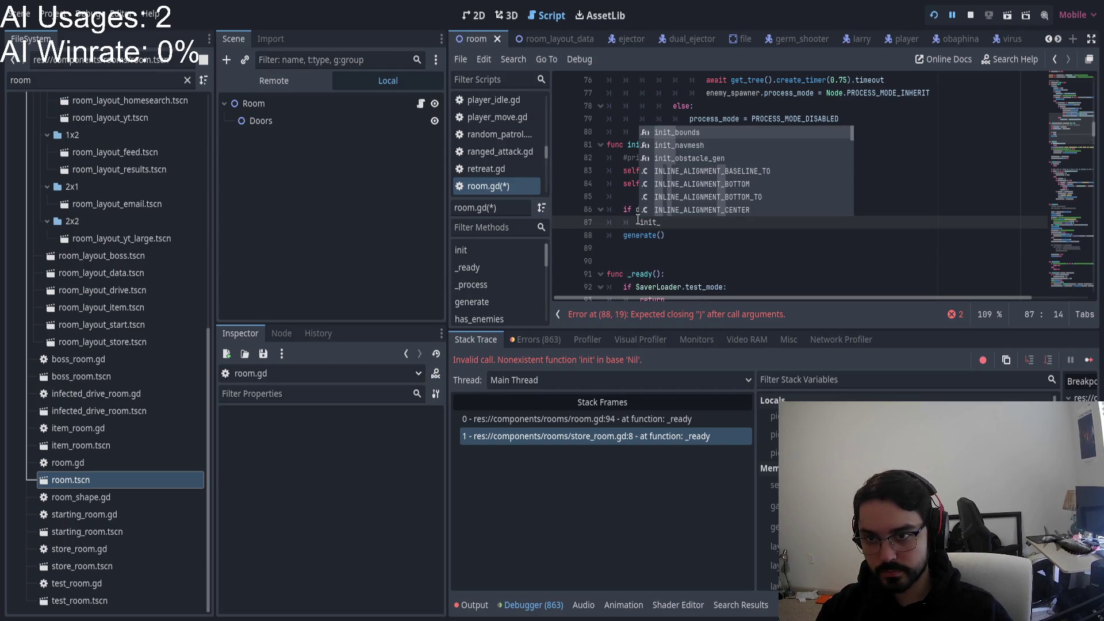
{"action": "type", "text": "gger"}
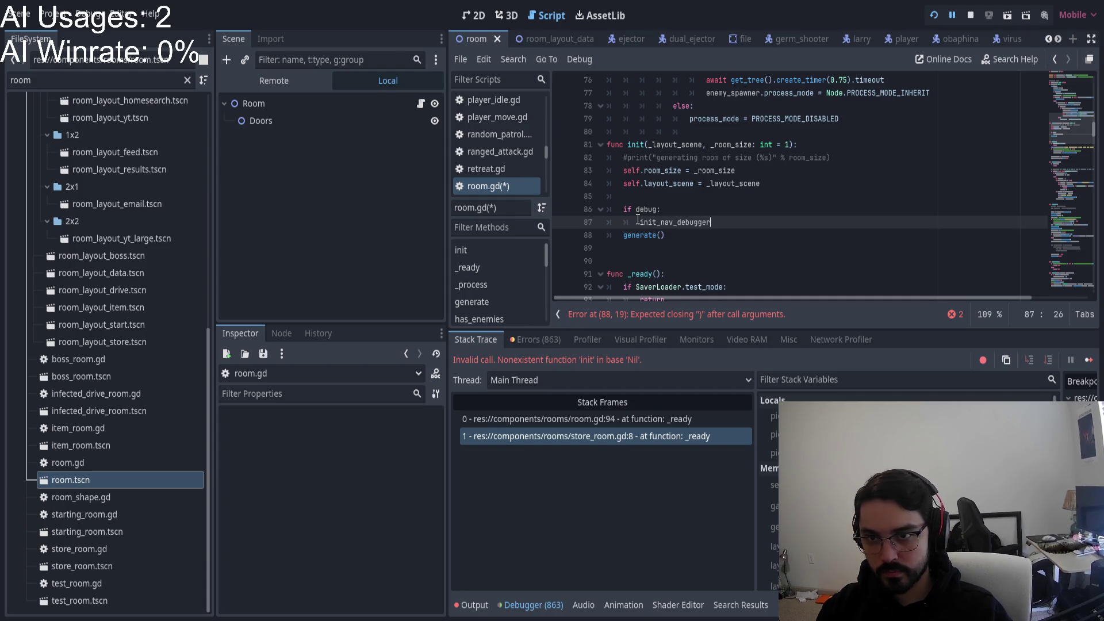
{"action": "type", "text": "()"}
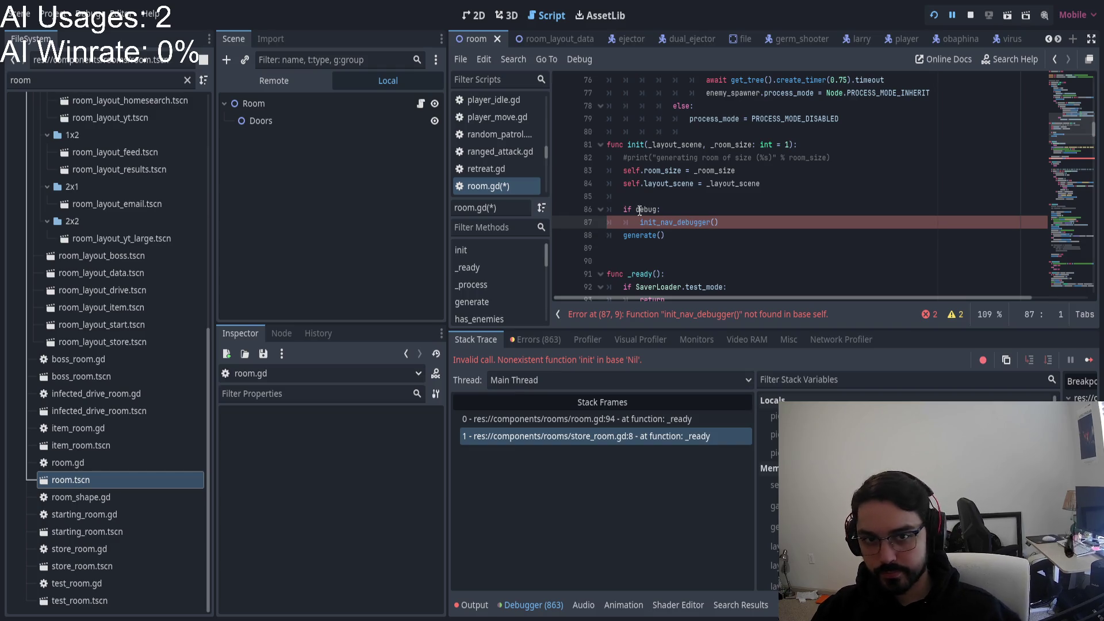
{"action": "scroll", "coordinate": [729, 196], "scroll_direction": "down", "scroll_amount": 20}
- Declare a new func init_nav_debugger() after init_obstacle_gen
{"action": "scroll", "coordinate": [730, 196], "scroll_direction": "up", "scroll_amount": 12}
{"action": "scroll", "coordinate": [728, 201], "scroll_direction": "up", "scroll_amount": 11}
{"action": "scroll", "coordinate": [732, 214], "scroll_direction": "up", "scroll_amount": 10}
{"action": "left_click", "coordinate": [655, 251]}
{"action": "key", "text": "Return"}
{"action": "key", "text": "Return"}
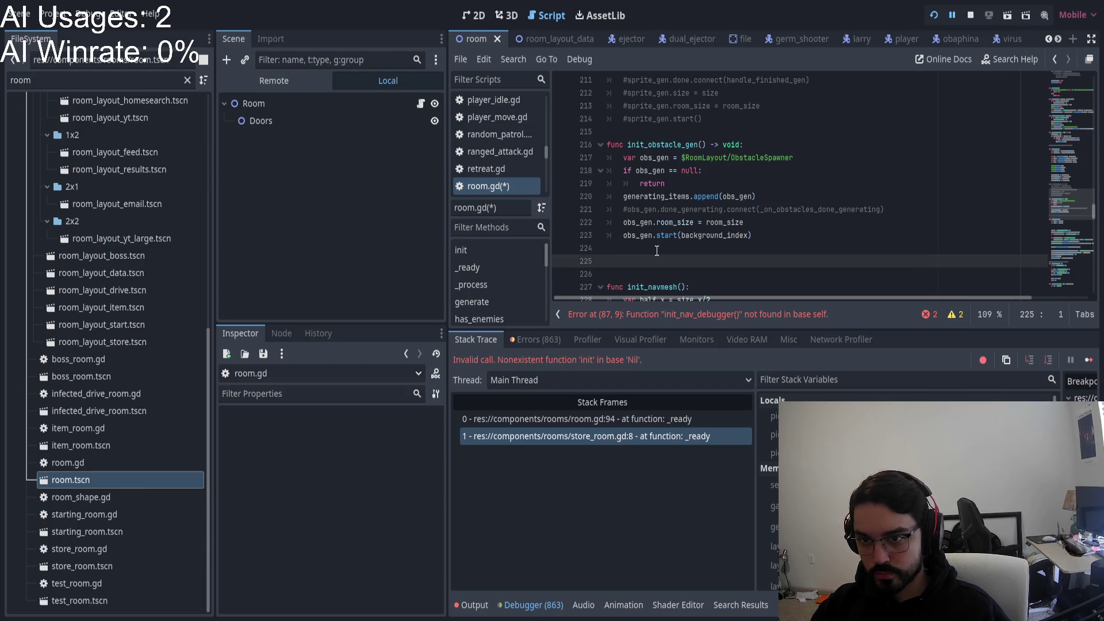
{"action": "type", "text": "unc "}
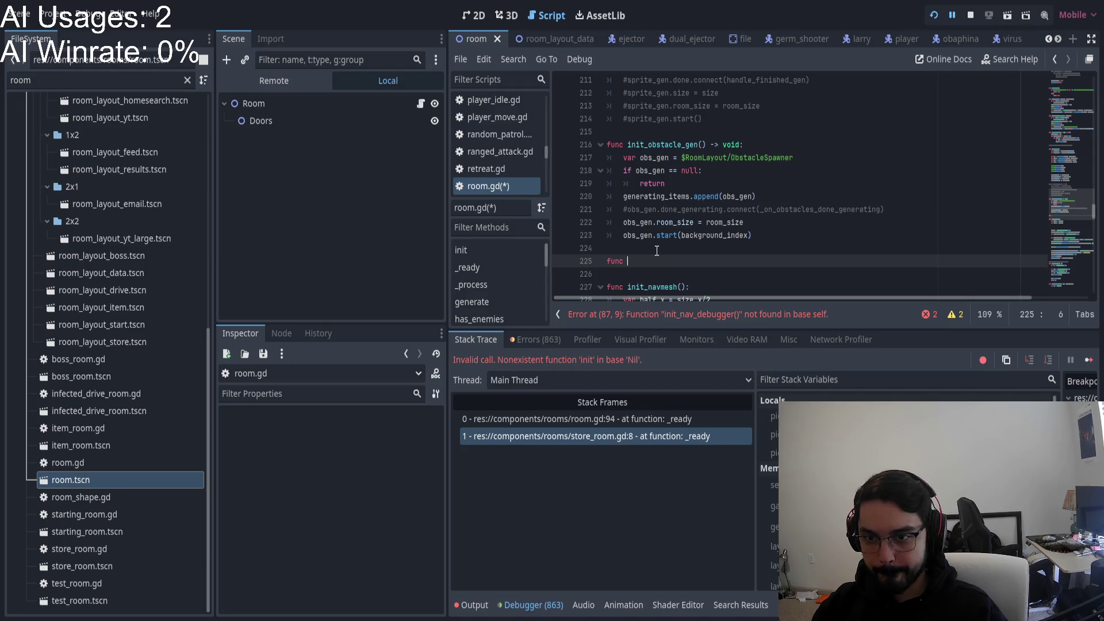
{"action": "type", "text": "init_nav_debu"}
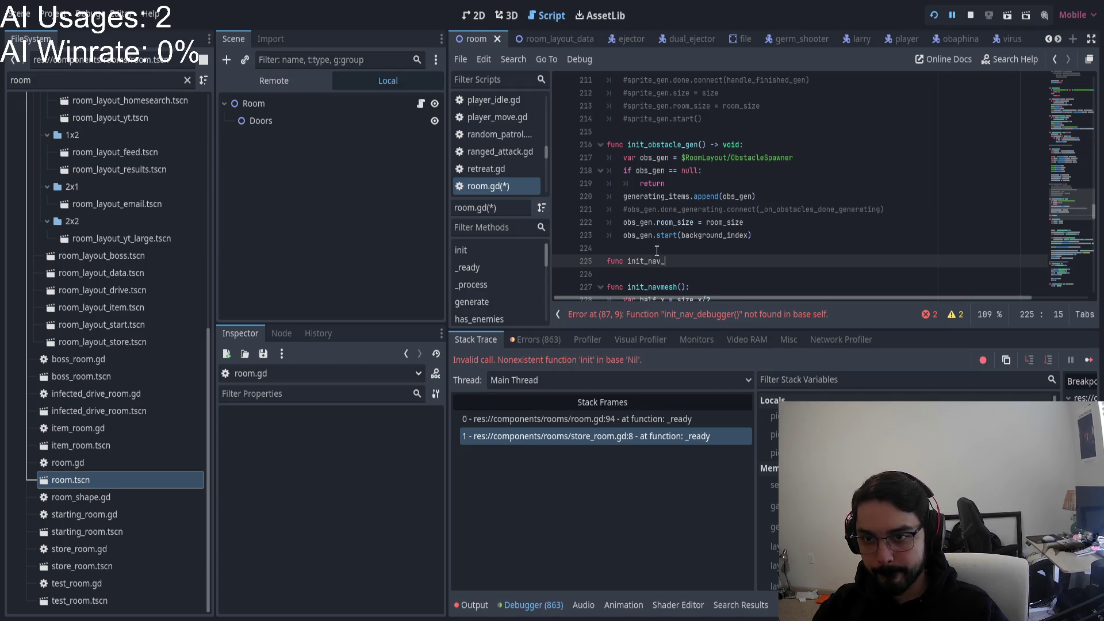
{"action": "type", "text": "gger():"}
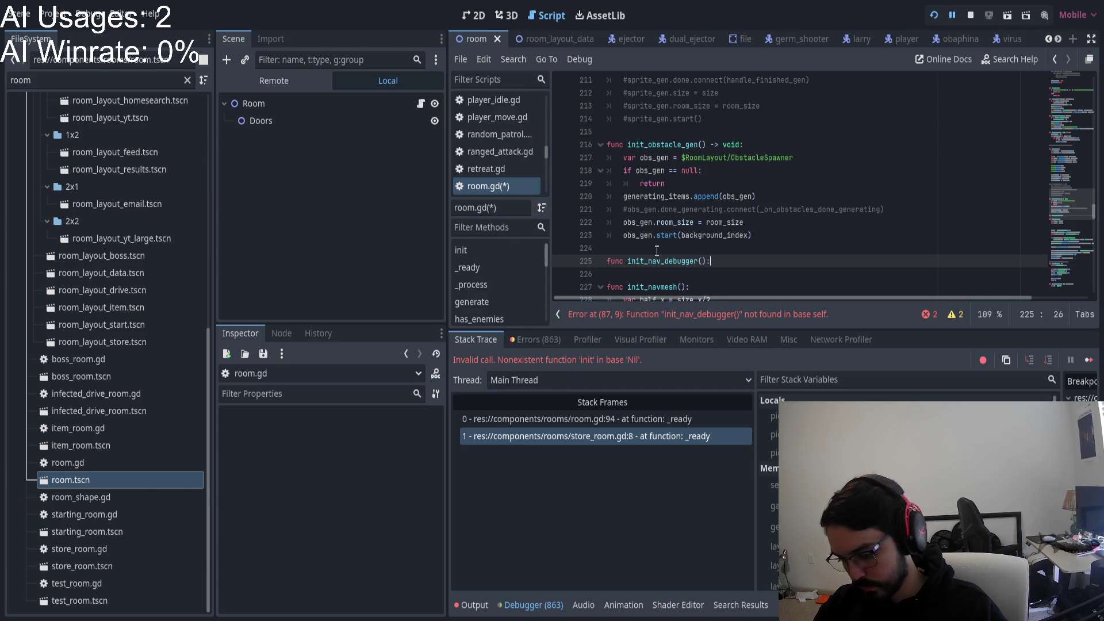
- Give init_nav_debugger navigation_debugger.init(self) and add_child(navigation_debugger) lines, then save
{"action": "key", "text": "Return"}
{"action": "type", "text": "navigation_debugger.init(self)"}
{"action": "key", "text": "Return"}
{"action": "key", "text": "Tab"}
{"action": "type", "text": "add_child(navigation_debugger"}
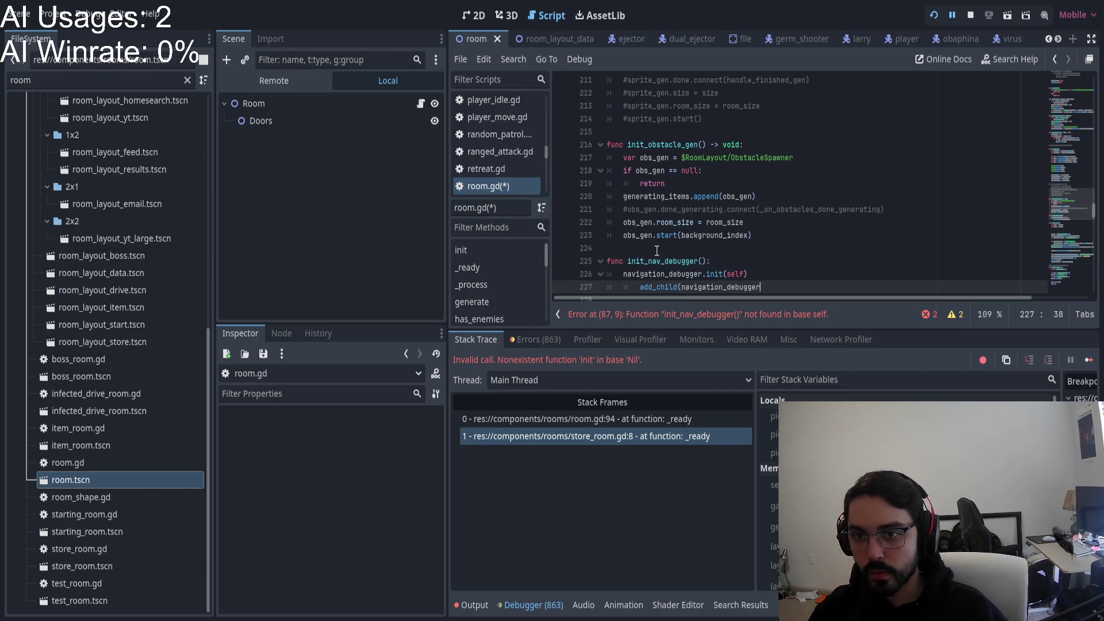
{"action": "key", "text": "shift+Tab"}
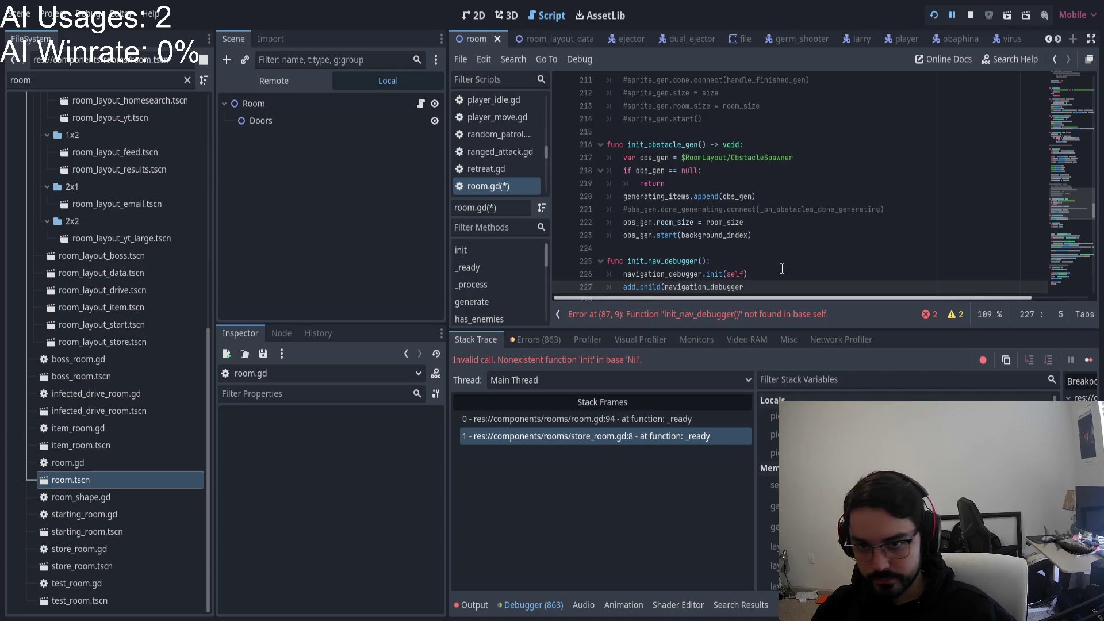
{"action": "type", "text": ")"}
{"action": "key", "text": "Return"}
{"action": "key", "text": "ctrl+s"}
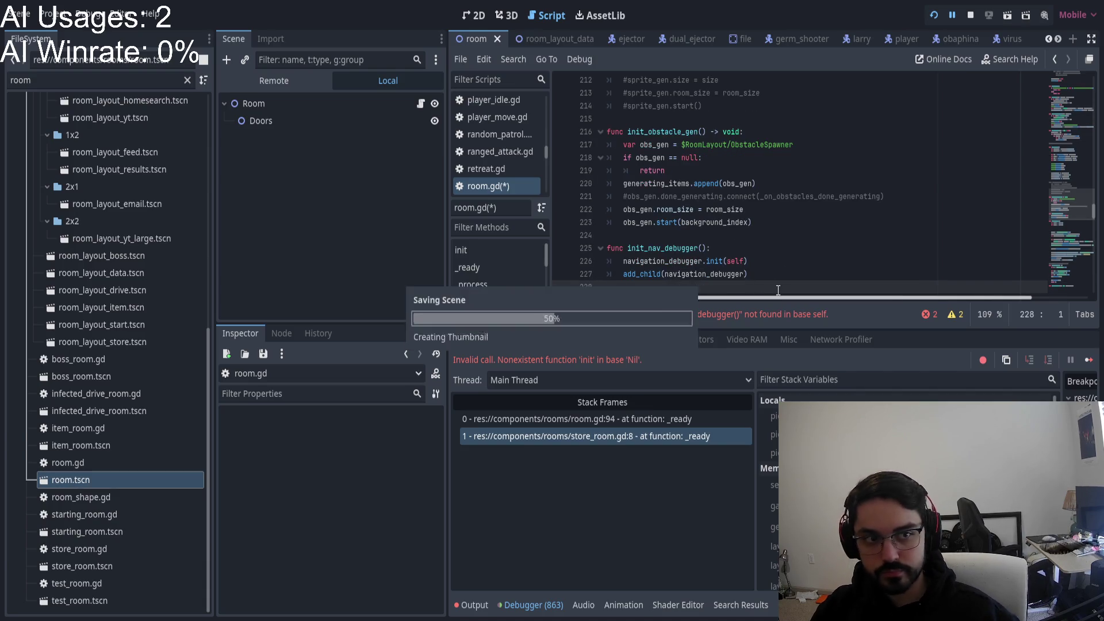
- Add navigation_debugger = NavigationDebugger.new() as the function's first line
{"action": "left_click", "coordinate": [746, 249]}
{"action": "key", "text": "Return"}
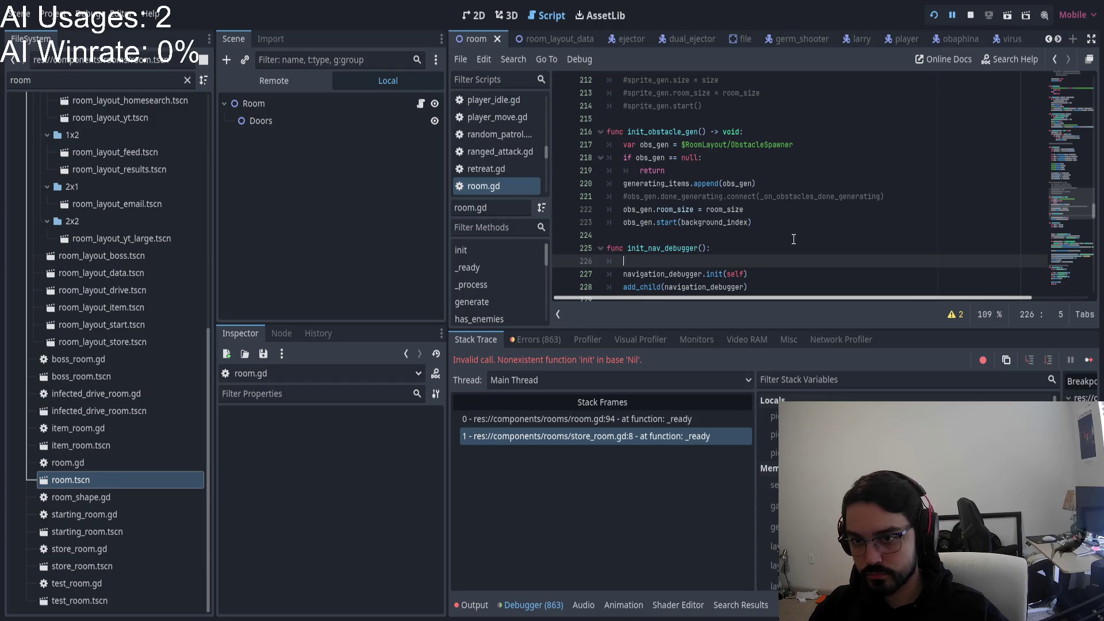
{"action": "type", "text": "ation_debug"}
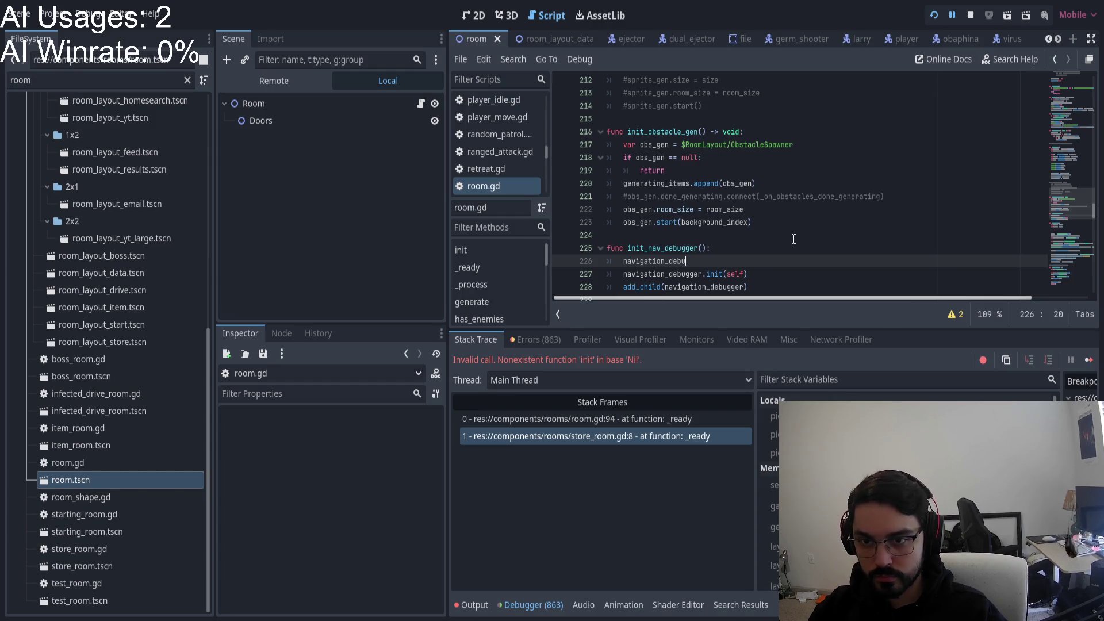
{"action": "type", "text": "ger ="}
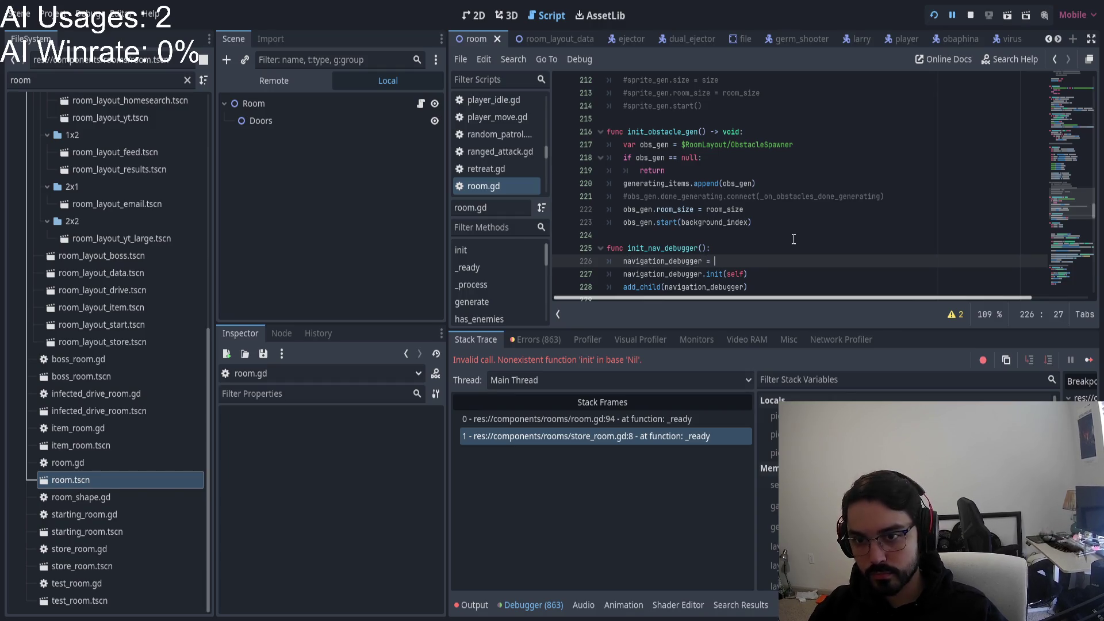
{"action": "type", "text": "NavigationDebugger.new()"}
{"action": "left_click_drag", "start_coordinate": [1073, 250], "coordinate": [1066, 119]}
{"action": "key", "text": "Return"}
{"action": "key", "text": "ctrl+v"}
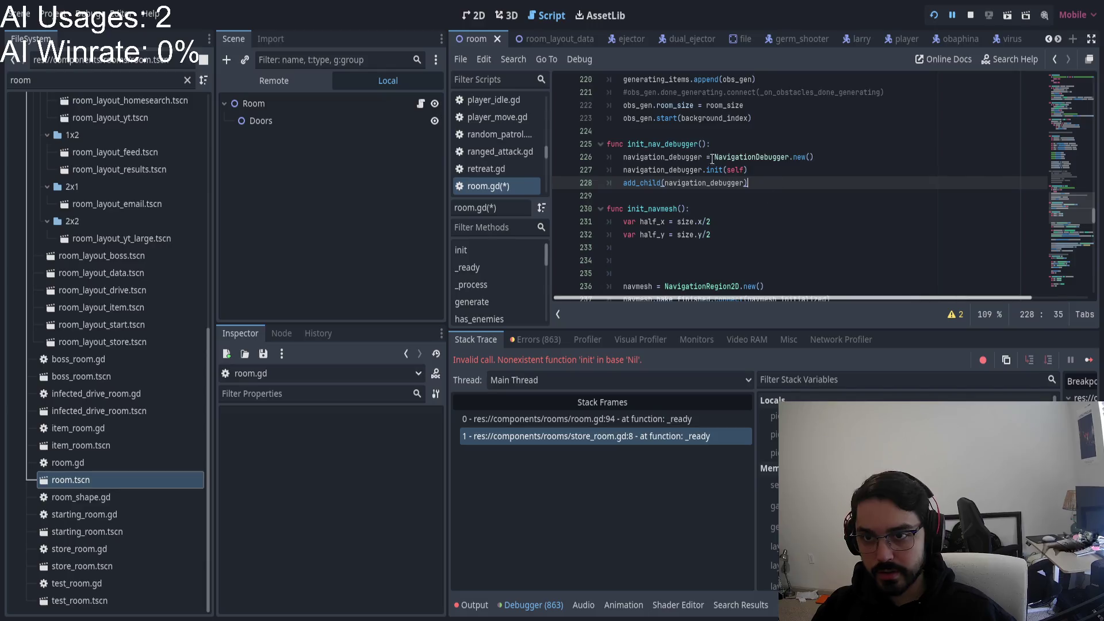
- Indent the three debugger lines under an 'if debug:' check and save room.gd
{"action": "key", "text": "Up"}
{"action": "key", "text": "Up"}
{"action": "key", "text": "Up"}
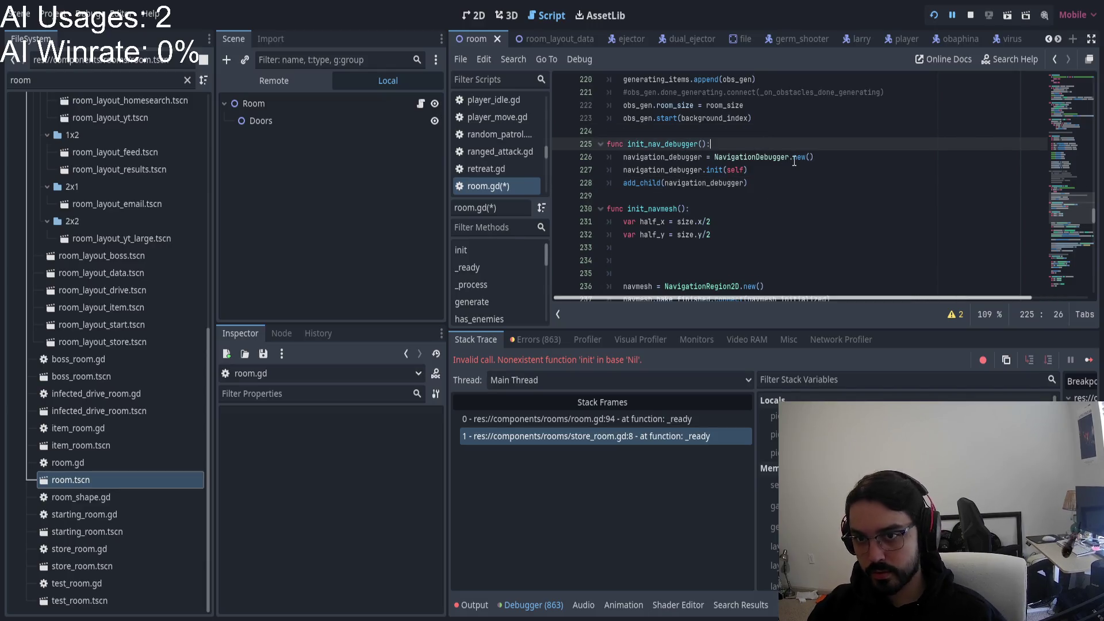
{"action": "key", "text": "Return"}
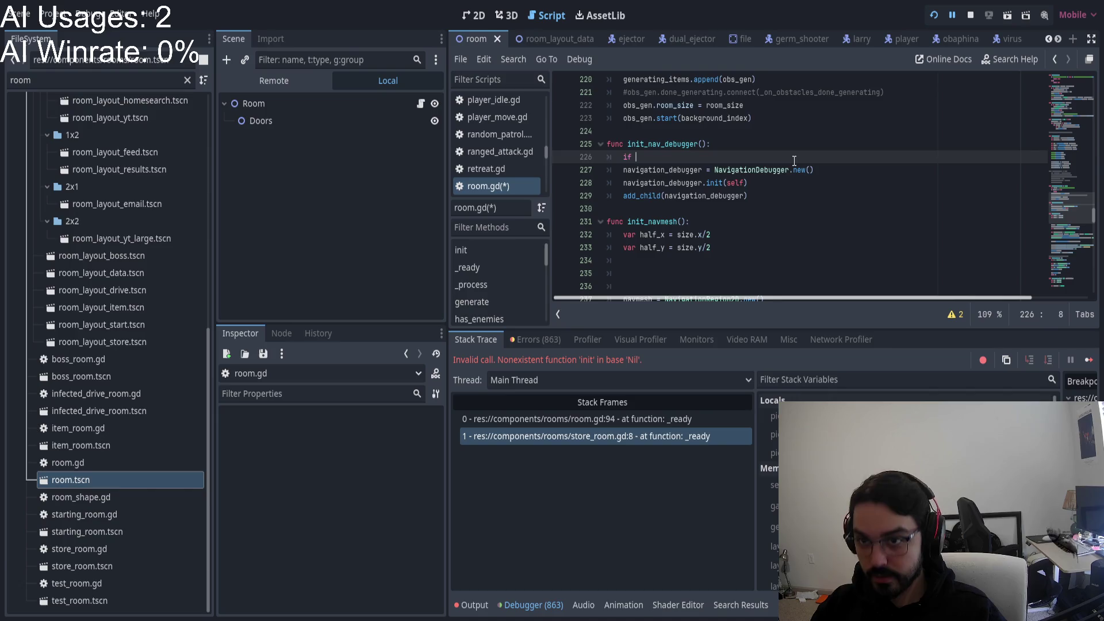
{"action": "type", "text": "bug:"}
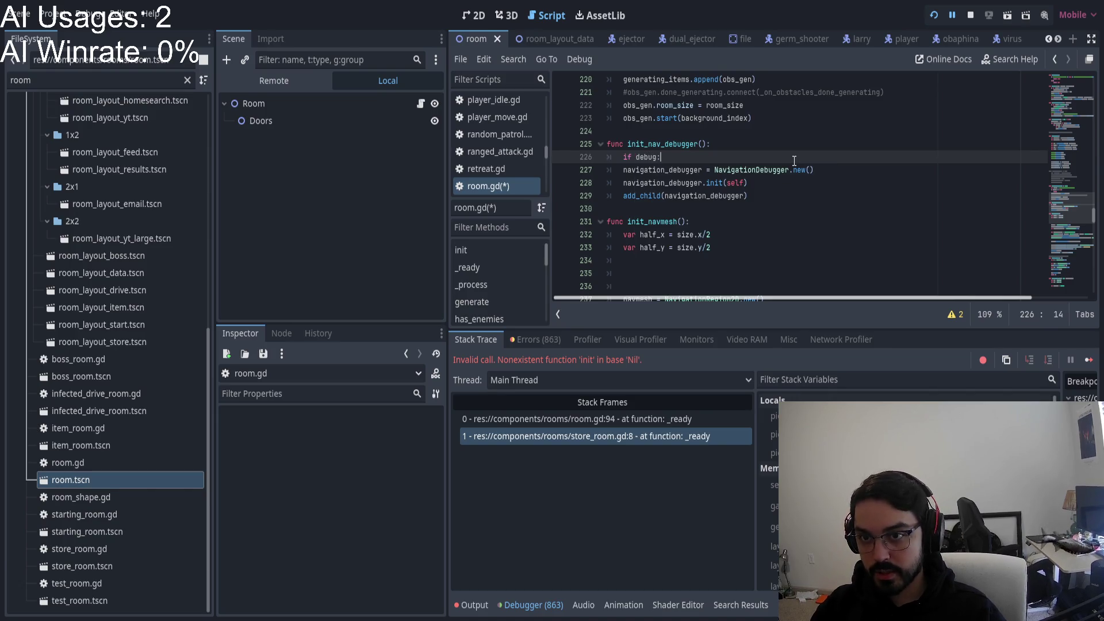
{"action": "key", "text": "Down"}
{"action": "key", "text": "shift+Down"}
{"action": "key", "text": "shift+Down"}
{"action": "key", "text": "shift+Down"}
{"action": "key", "text": "Tab"}
{"action": "key", "text": "ctrl+s"}
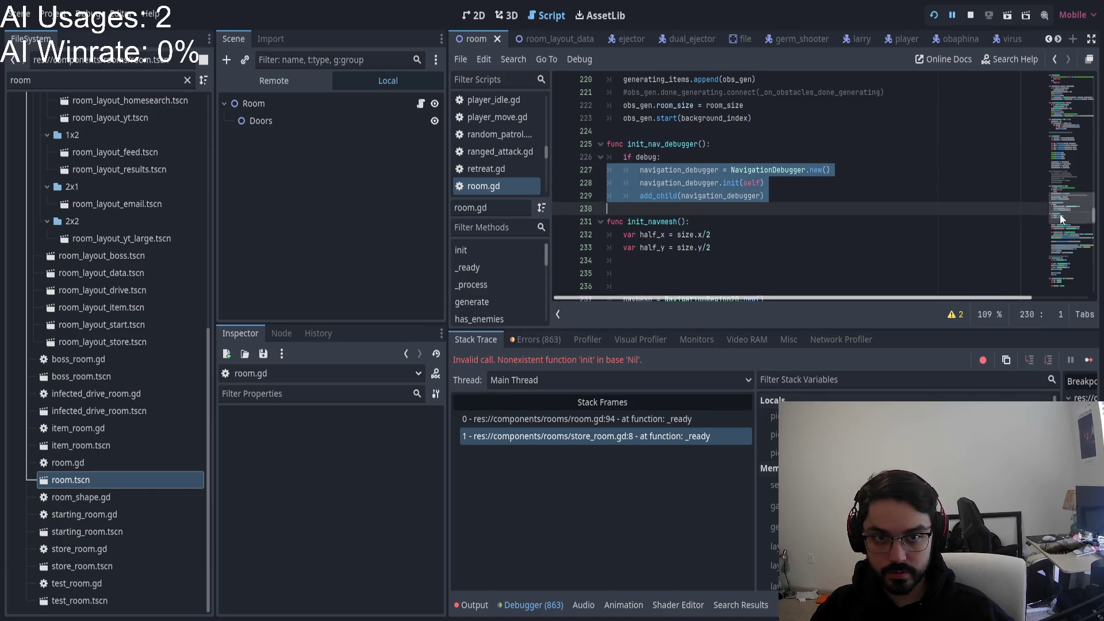
{"action": "scroll", "coordinate": [734, 220], "scroll_direction": "up", "scroll_amount": 20}
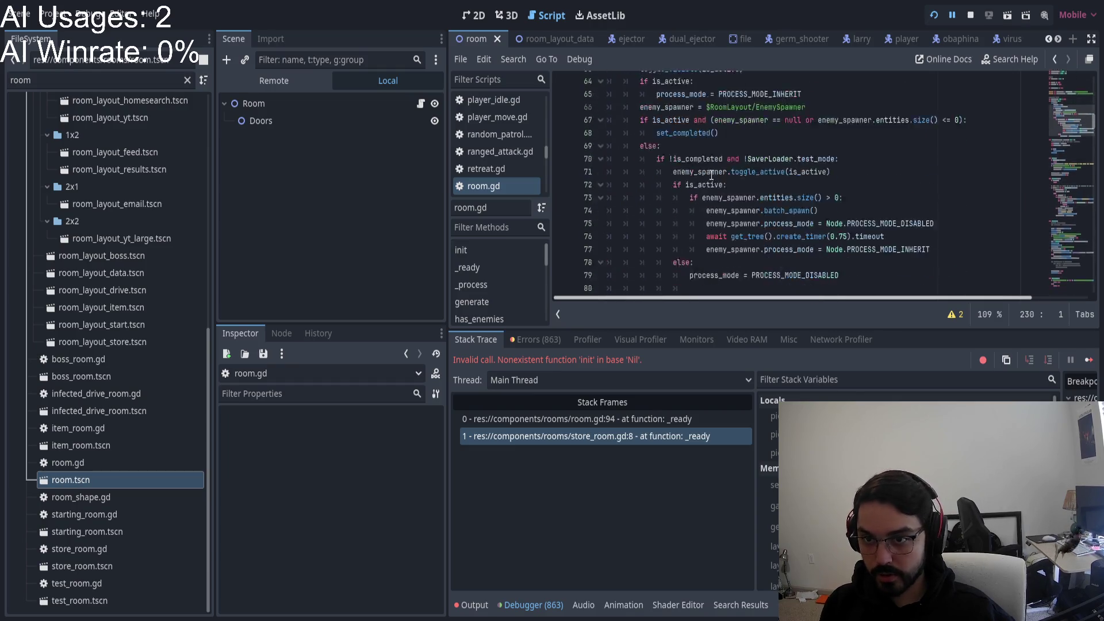
- Cut the init_nav_debugger() call out of init() in room.gd
{"action": "scroll", "coordinate": [712, 176], "scroll_direction": "down", "scroll_amount": 4}
{"action": "left_click", "coordinate": [660, 223]}
{"action": "key", "text": "Home"}
{"action": "key", "text": "BackSpace"}
{"action": "key", "text": "shift+End"}
{"action": "key", "text": "ctrl+x"}
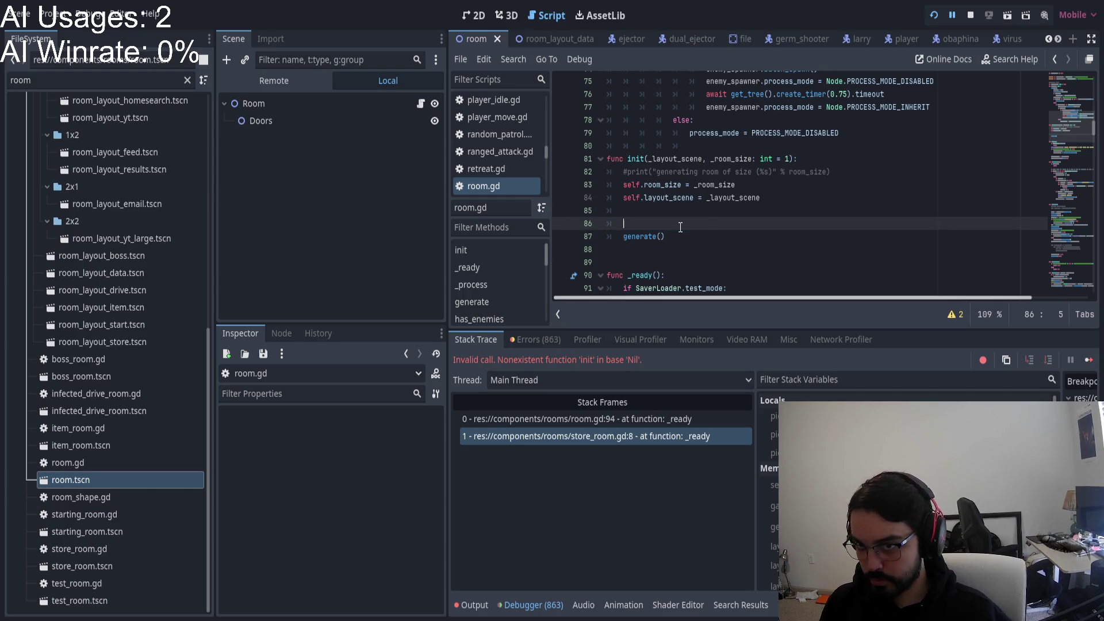
- Paste the call on a new line after init_navmesh() in generate() and save room.gd
{"action": "left_click", "coordinate": [643, 236], "text": "ctrl"}
{"action": "scroll", "coordinate": [679, 195], "scroll_direction": "down", "scroll_amount": 2}
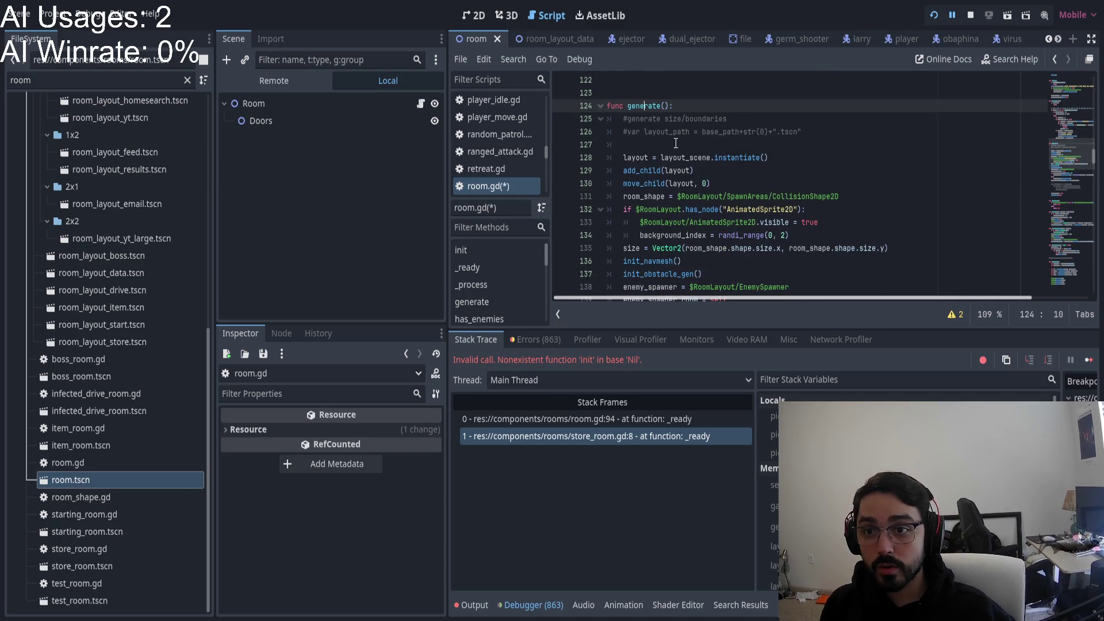
{"action": "scroll", "coordinate": [698, 125], "scroll_direction": "down", "scroll_amount": 2}
{"action": "left_click", "coordinate": [738, 185]}
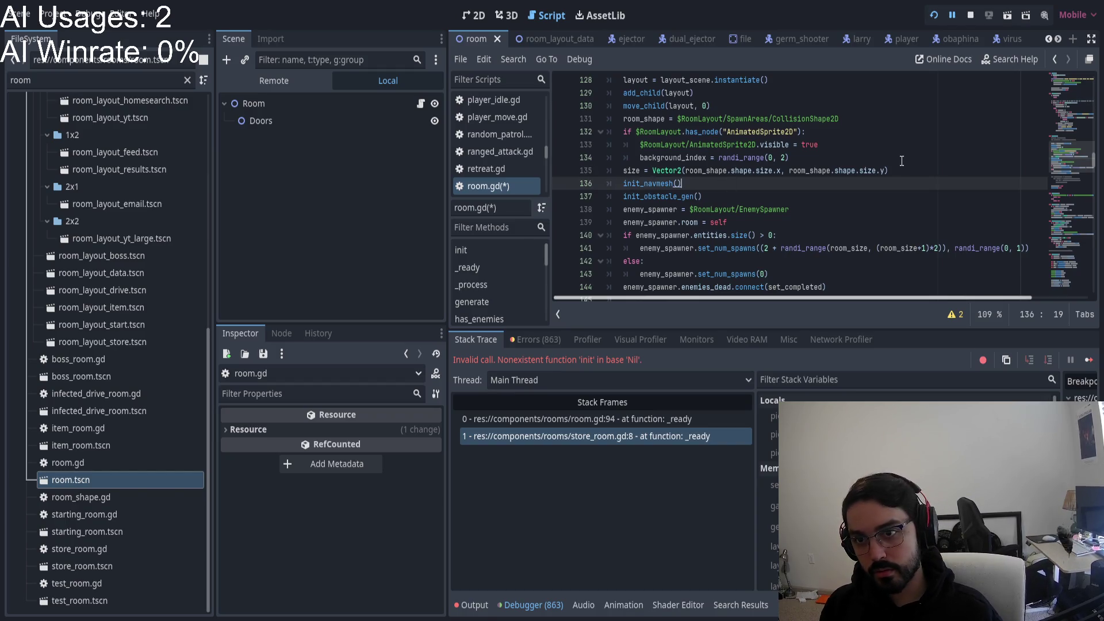
{"action": "scroll", "coordinate": [839, 164], "scroll_direction": "down", "scroll_amount": 1}
{"action": "key", "text": "Return"}
{"action": "key", "text": "ctrl+v"}
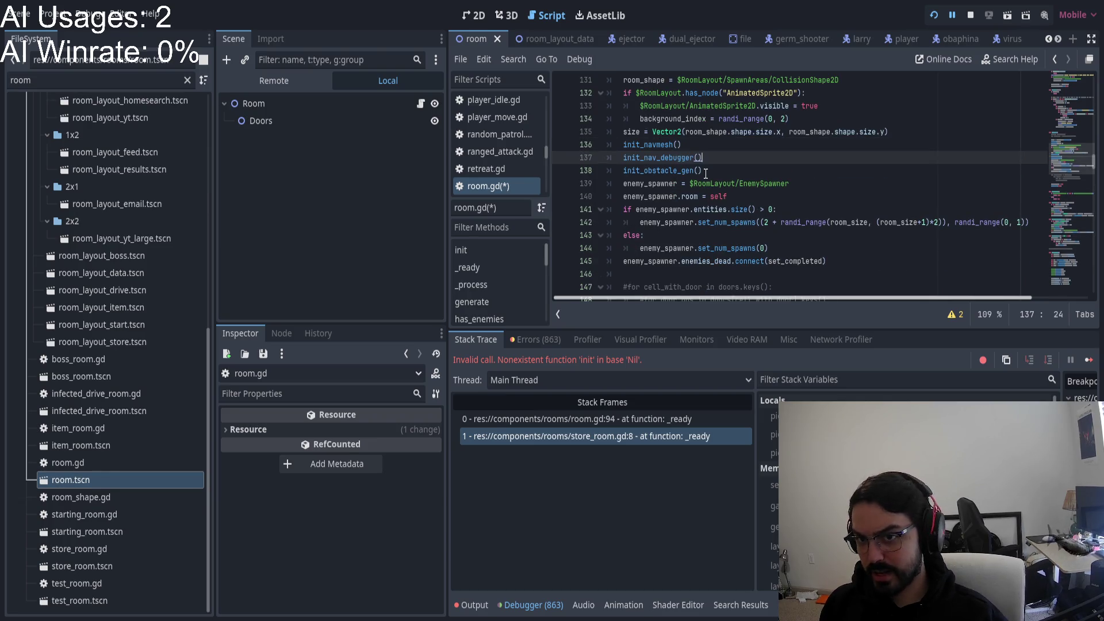
{"action": "key", "text": "ctrl+s"}
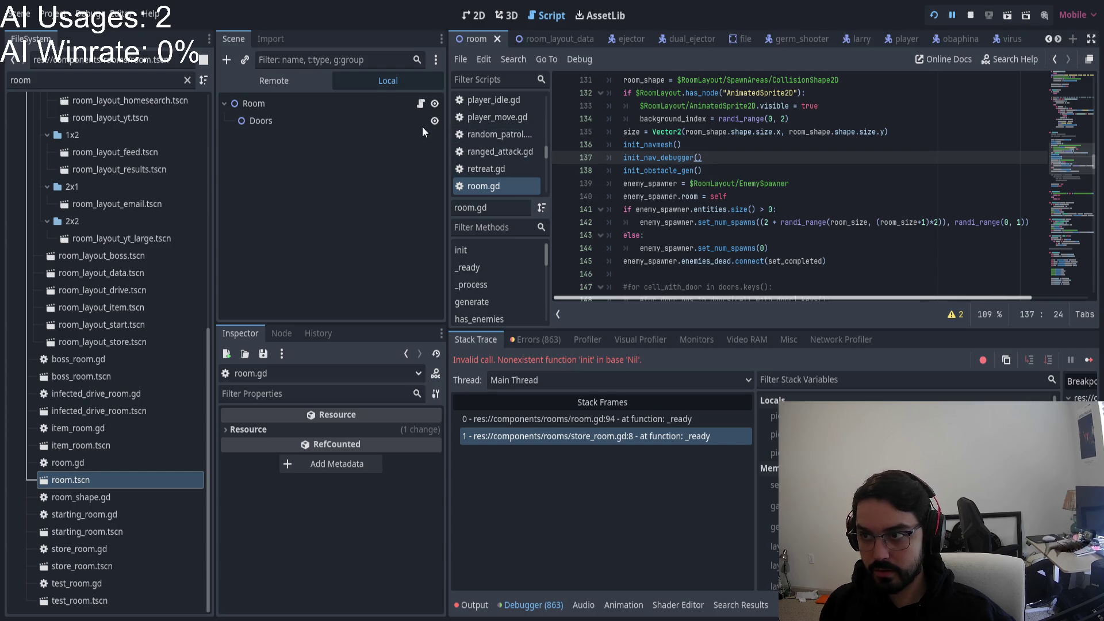
- Declare init_nav_debugger() as returning void
{"action": "left_click", "coordinate": [665, 159], "text": "ctrl"}
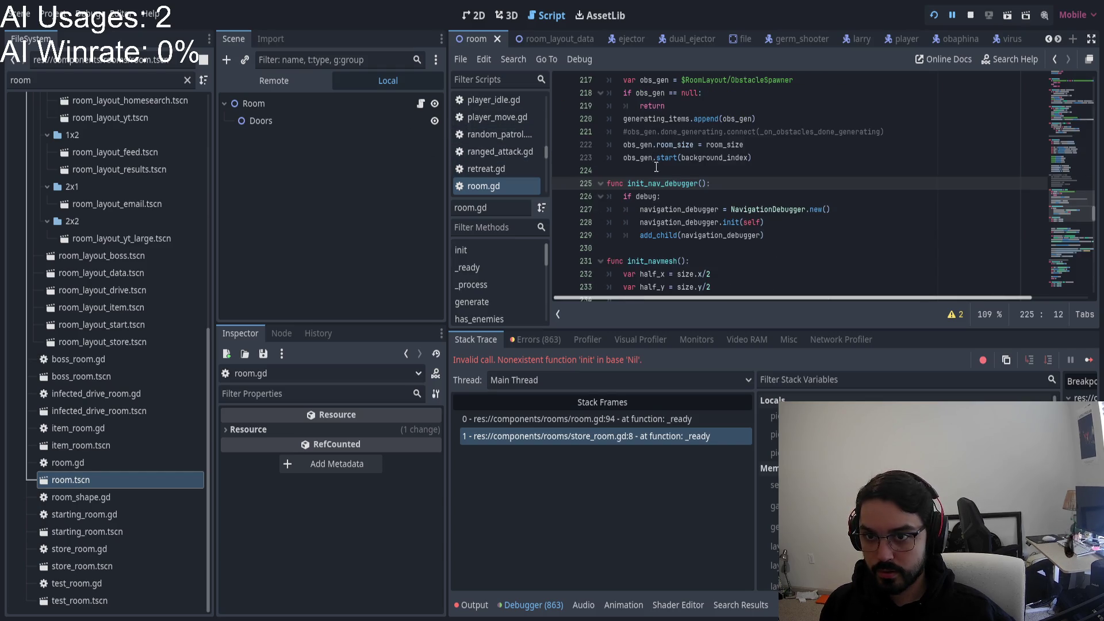
{"action": "left_click", "coordinate": [705, 184]}
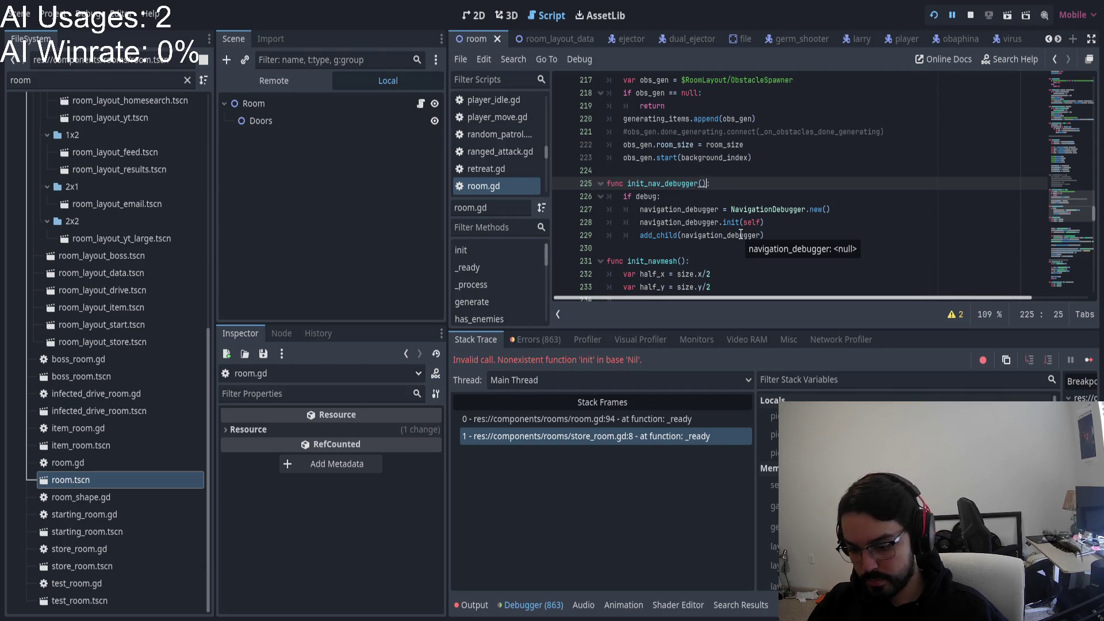
{"action": "type", "text": "void"}
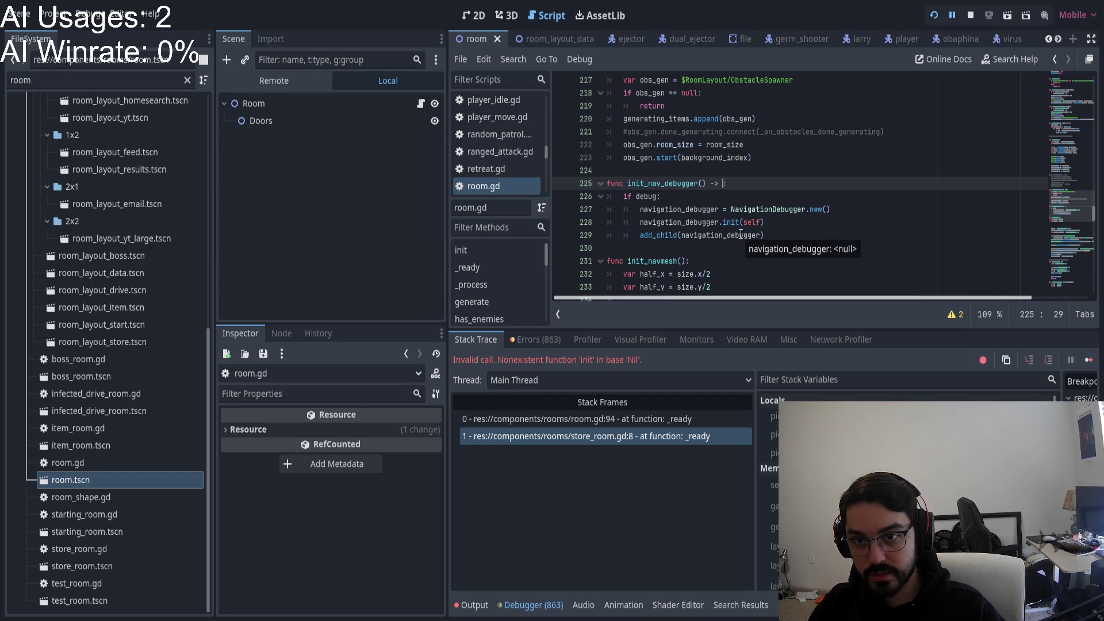
- Open the NavigationDebugger class definition, review its init and _draw functions, and restart the game
{"action": "left_click_drag", "start_coordinate": [769, 209], "coordinate": [781, 209]}
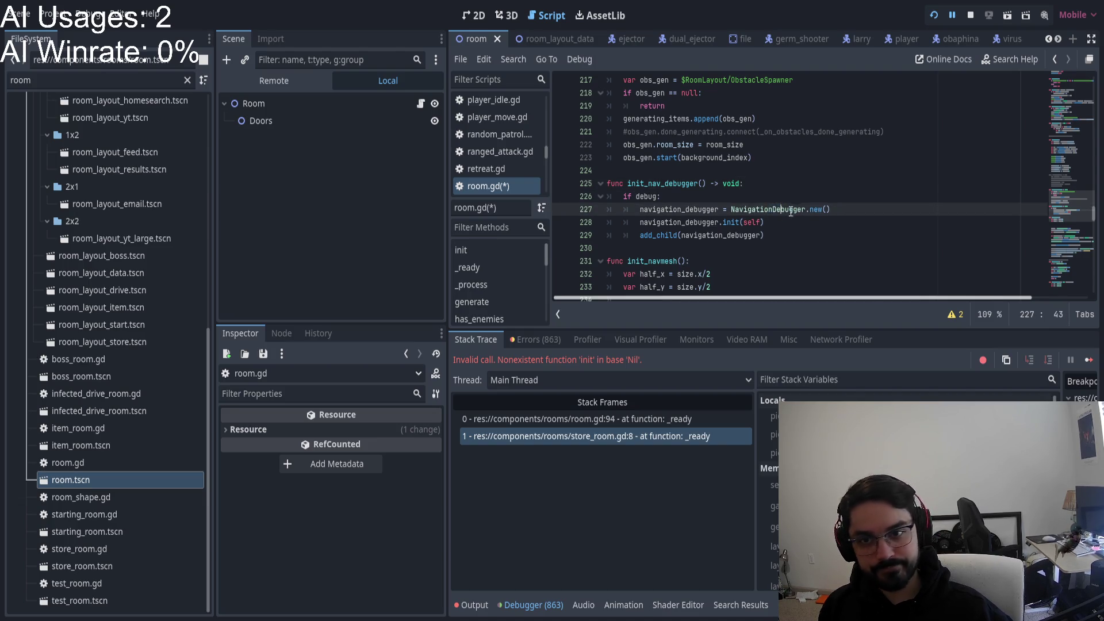
{"action": "left_click", "coordinate": [802, 211], "text": "ctrl"}
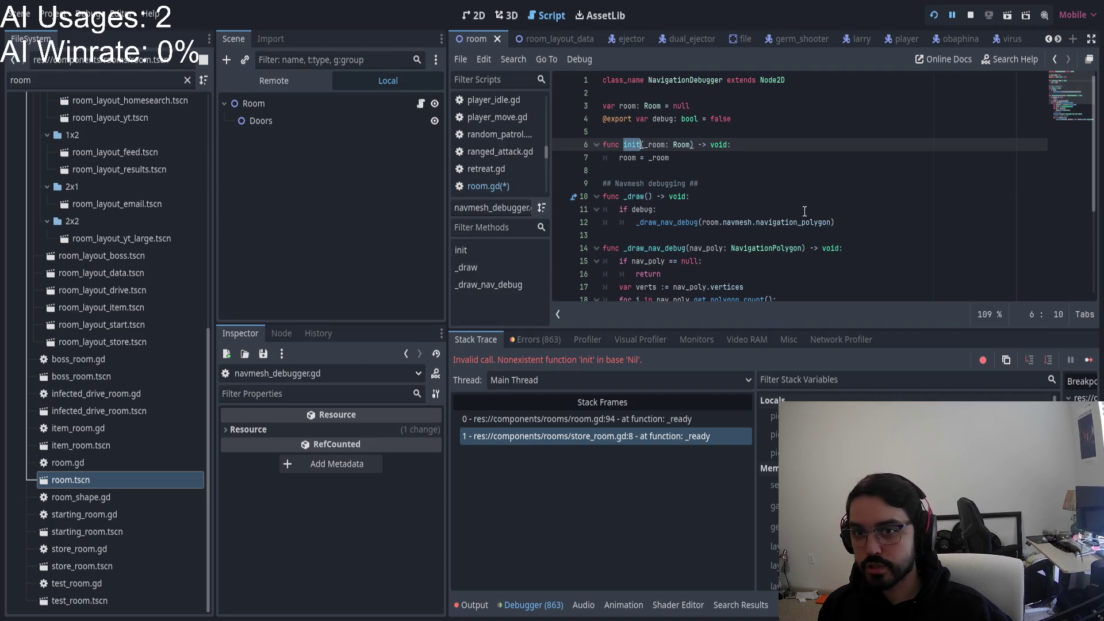
{"action": "left_click", "coordinate": [631, 157]}
{"action": "double_click", "coordinate": [635, 196]}
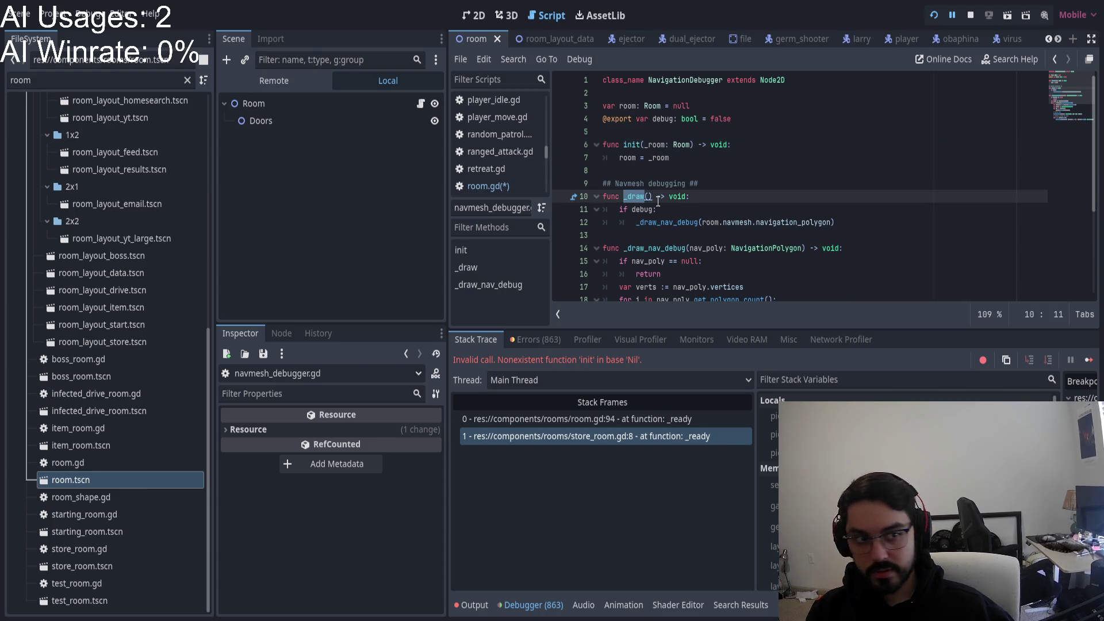
{"action": "left_click", "coordinate": [935, 16]}
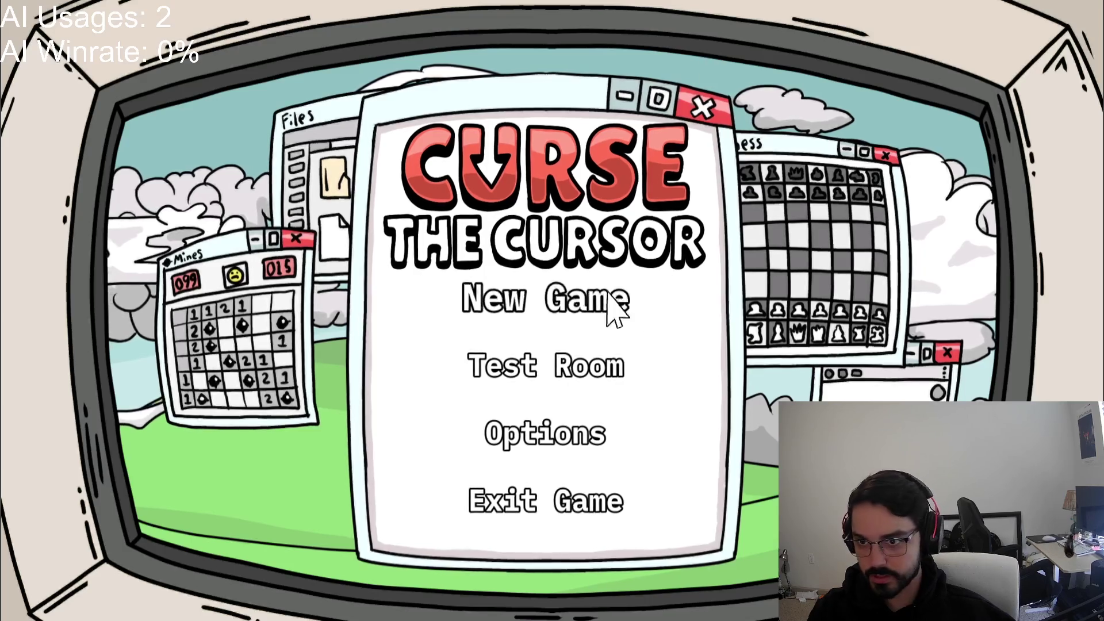
- Start a new game, delete the leftover navigation_debugger.init(self) line, save, and relaunch
{"action": "left_click", "coordinate": [616, 305]}
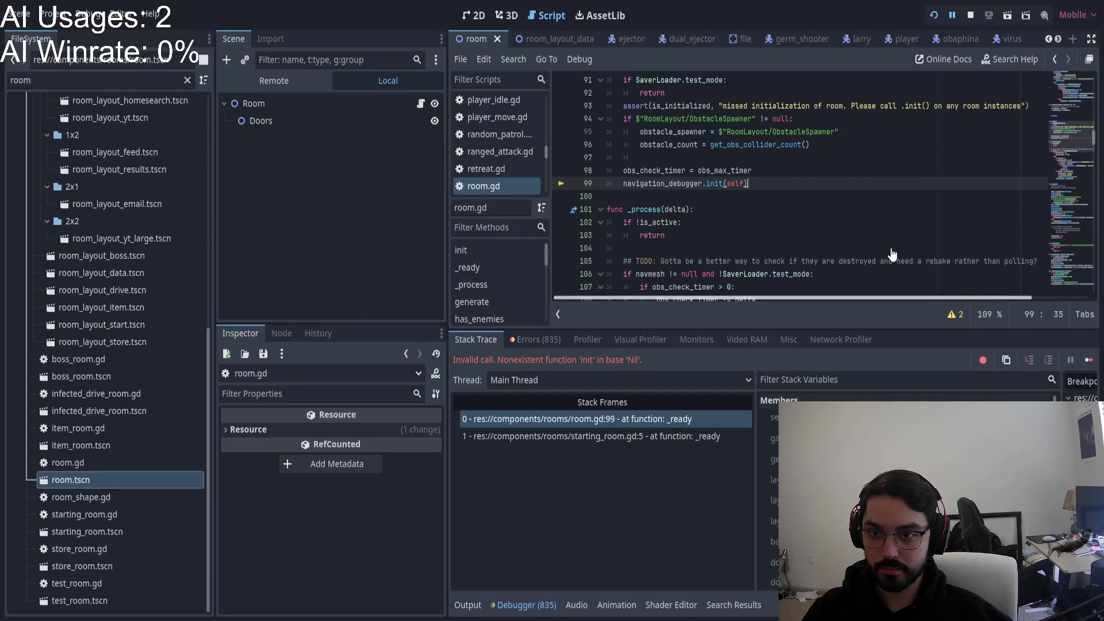
{"action": "scroll", "coordinate": [760, 248], "scroll_direction": "up", "scroll_amount": 2}
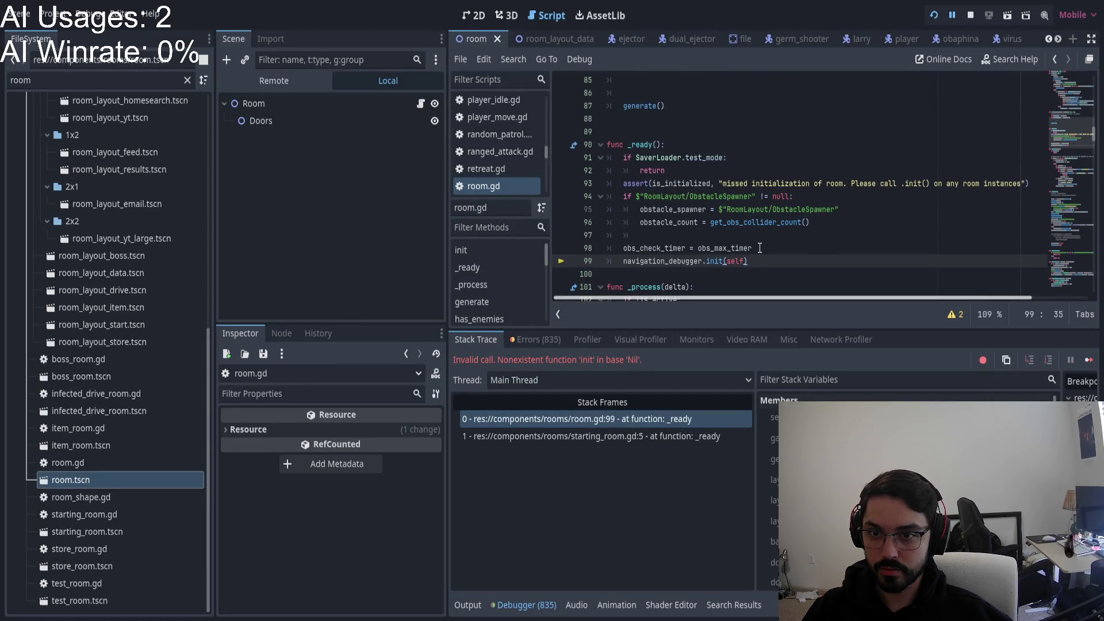
{"action": "key", "text": "ctrl+x"}
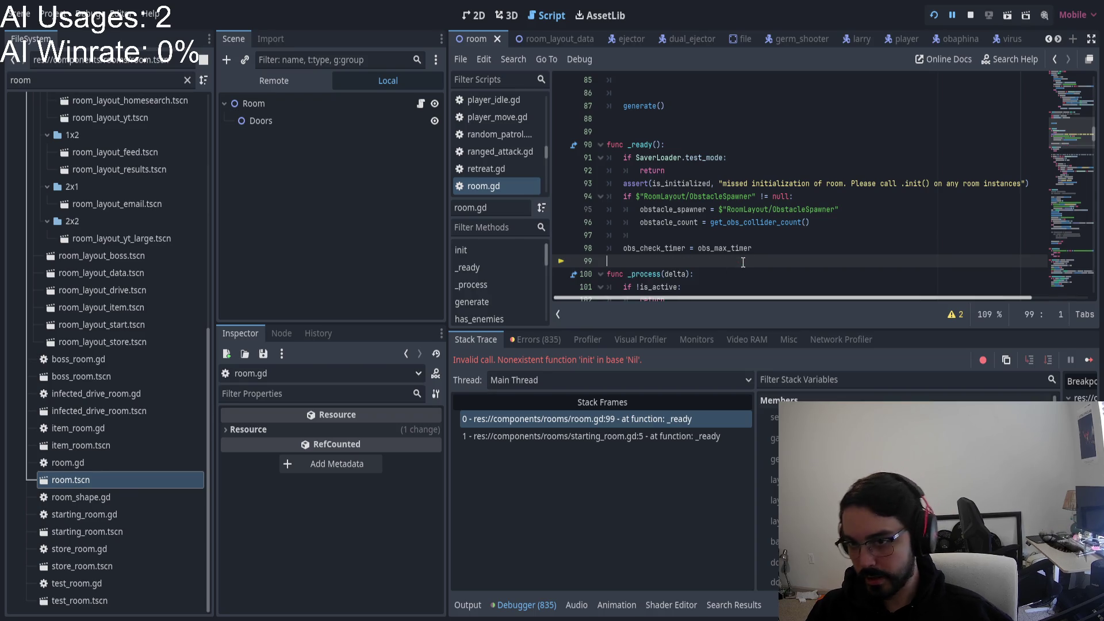
{"action": "key", "text": "ctrl+s"}
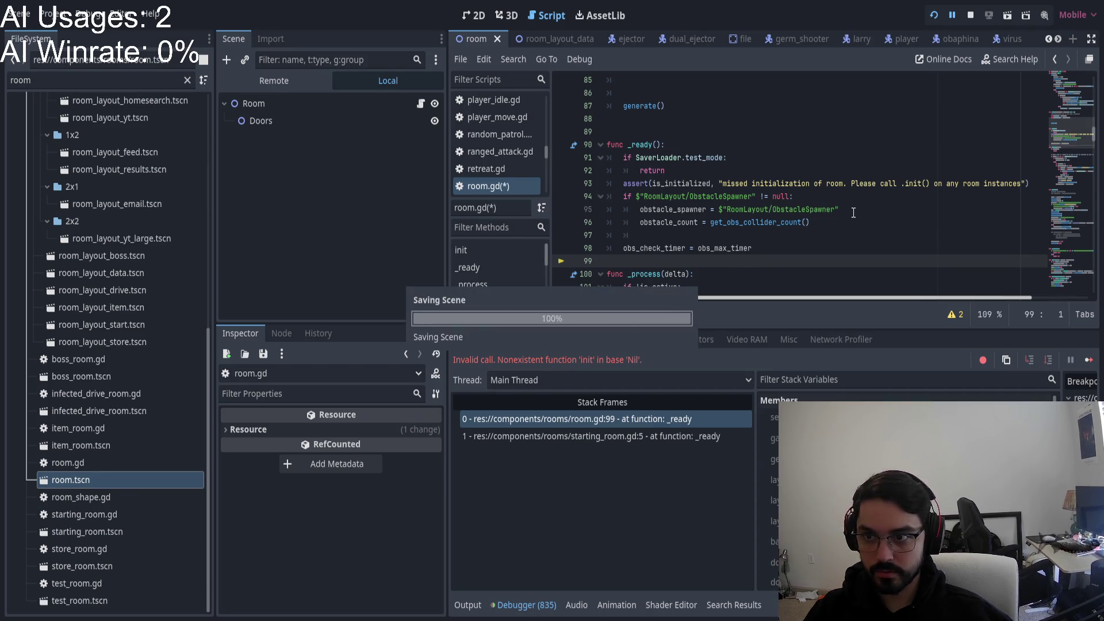
{"action": "left_click", "coordinate": [932, 16]}
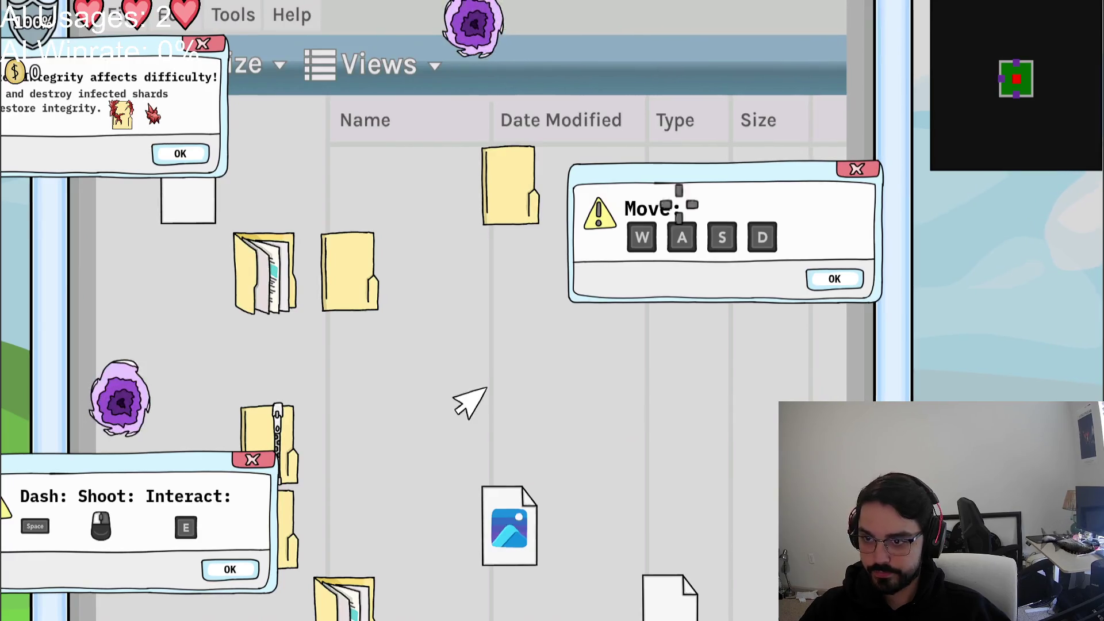
- Move the player left, right and down through the level, then close the game with F8
{"action": "key", "text": "a"}
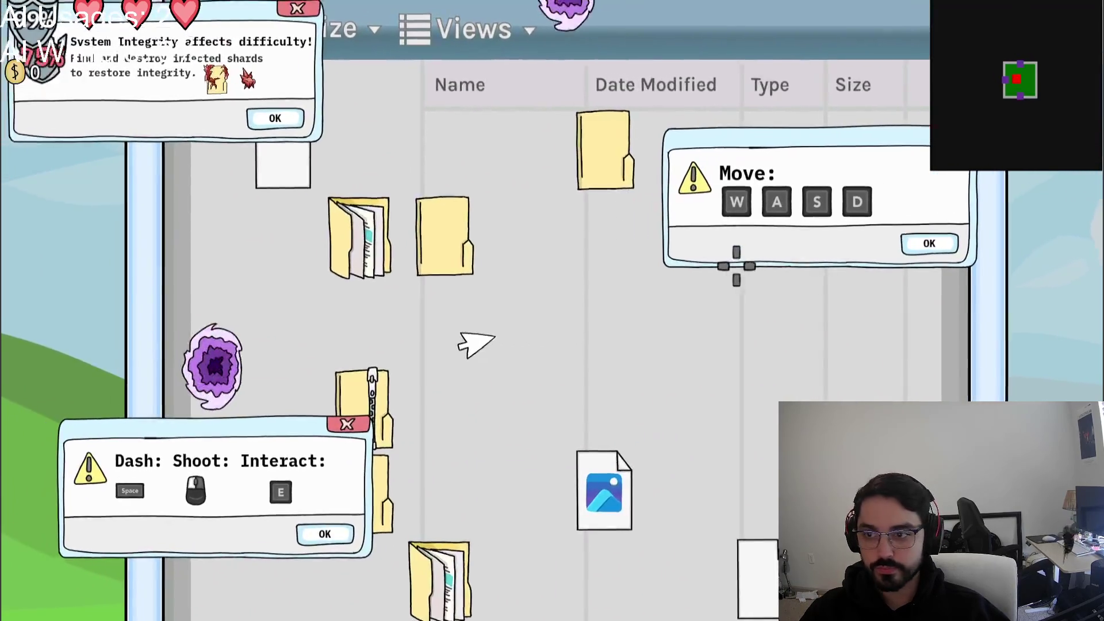
{"action": "key", "text": "a"}
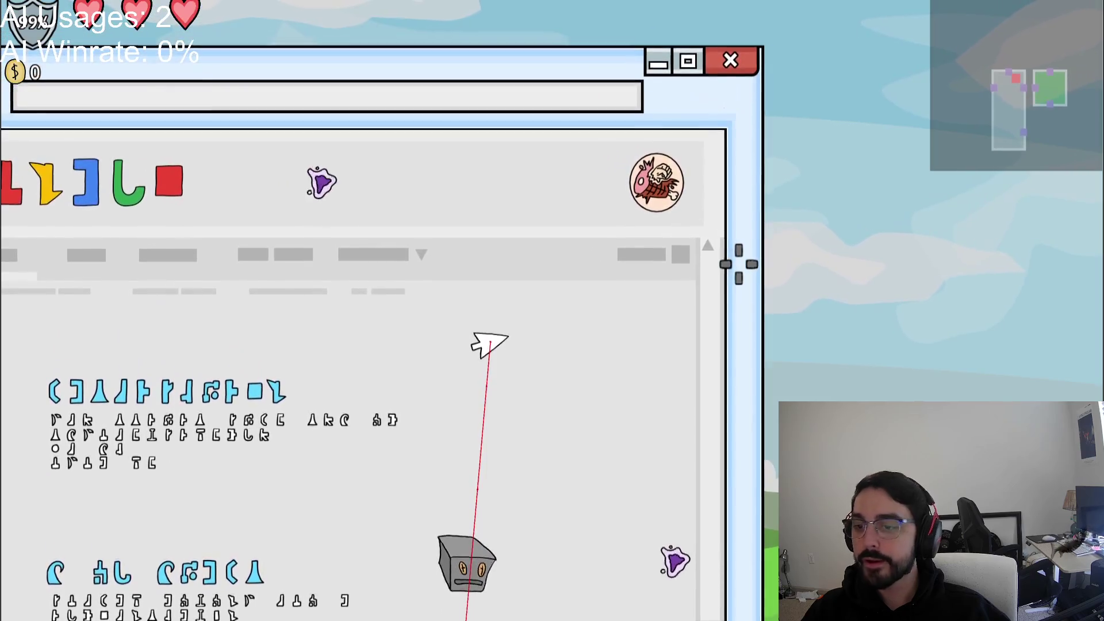
{"action": "key", "text": "d"}
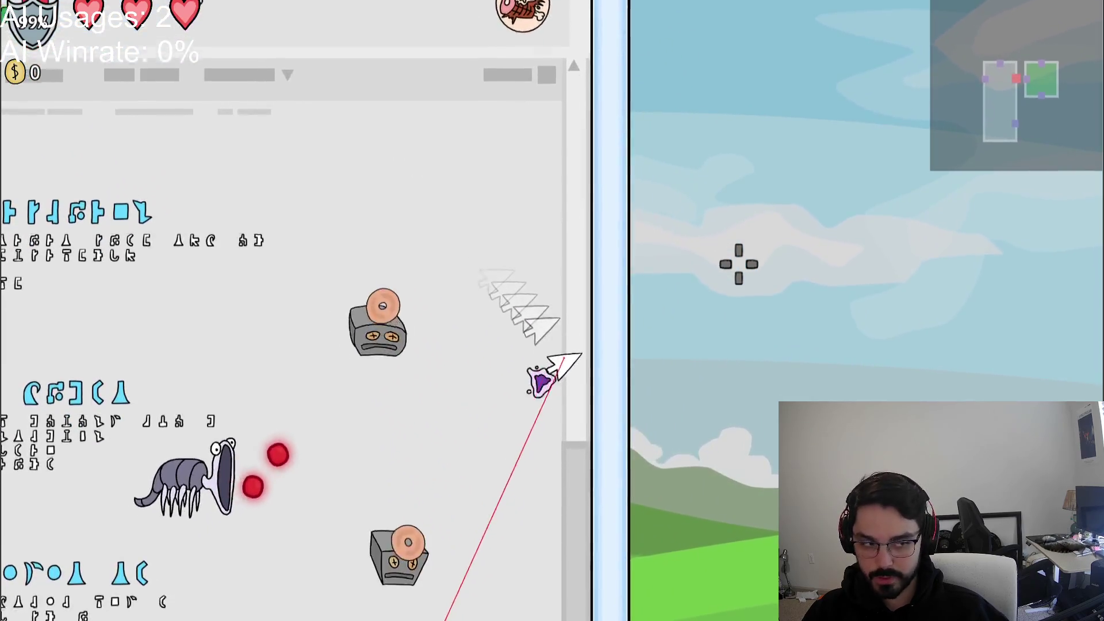
{"action": "key", "text": "s"}
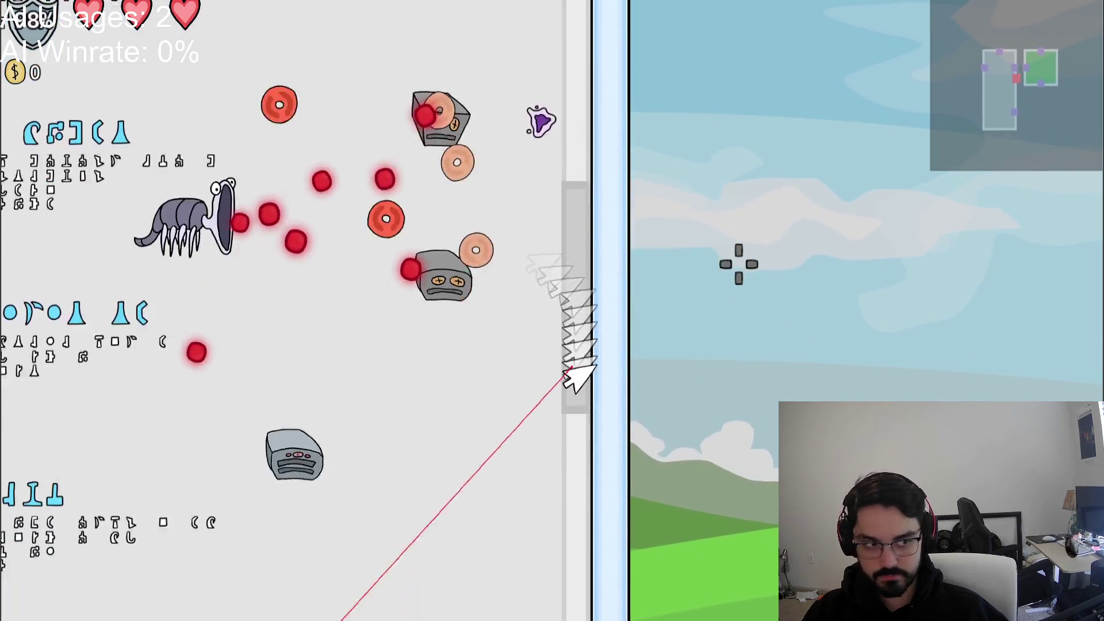
{"action": "key", "text": "s"}
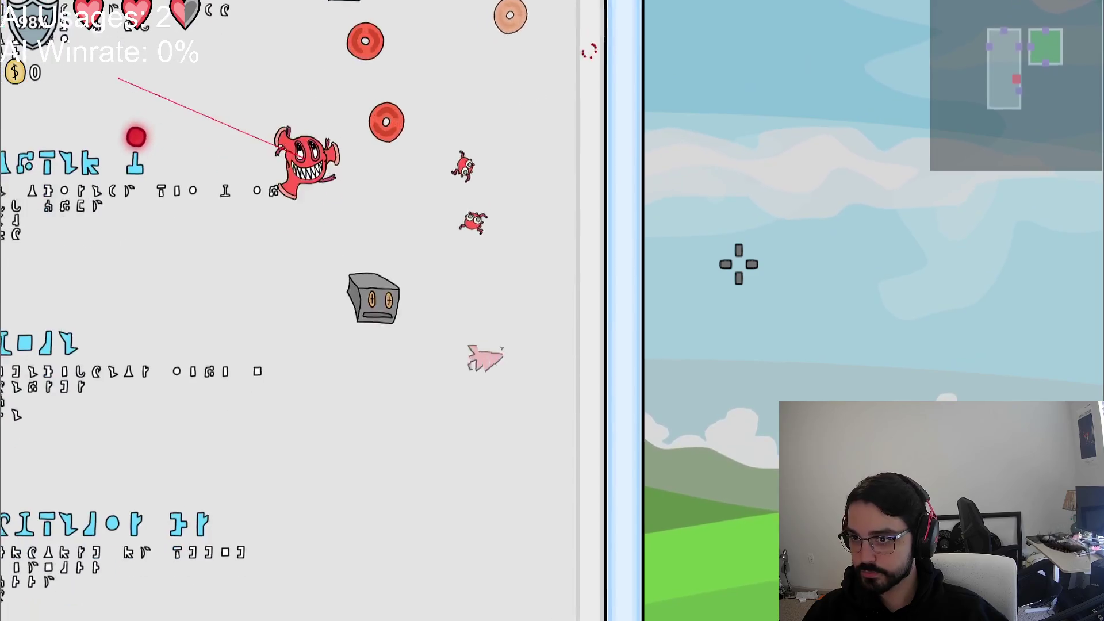
{"action": "key", "text": "F8"}
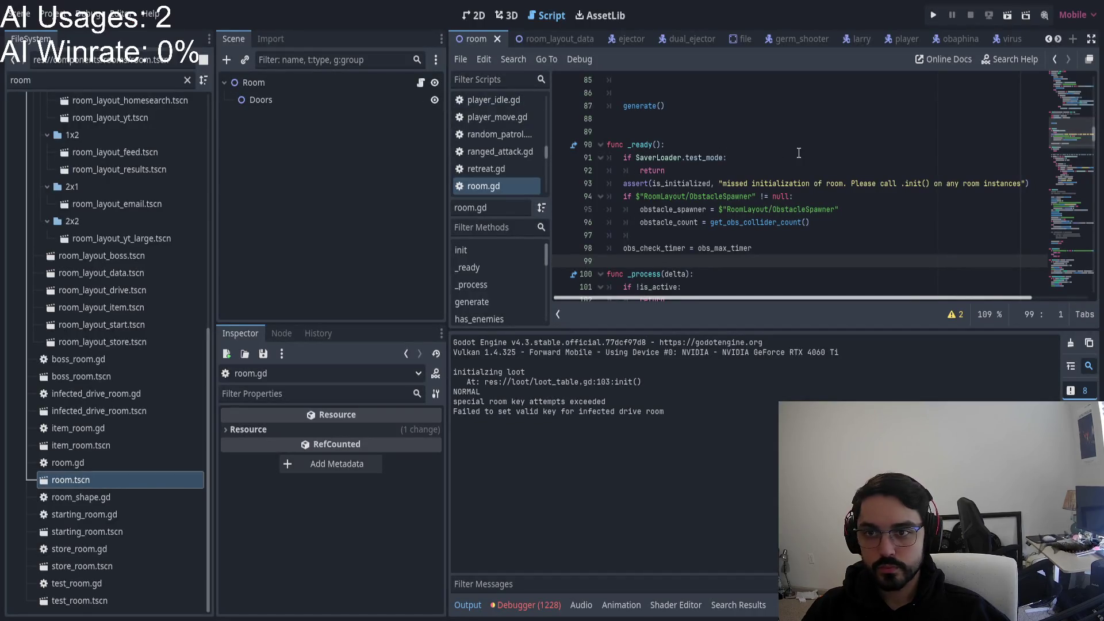
- Check the Room node's Debug property and undo the stray 'bug = t' text in generate()
{"action": "left_click", "coordinate": [333, 87]}
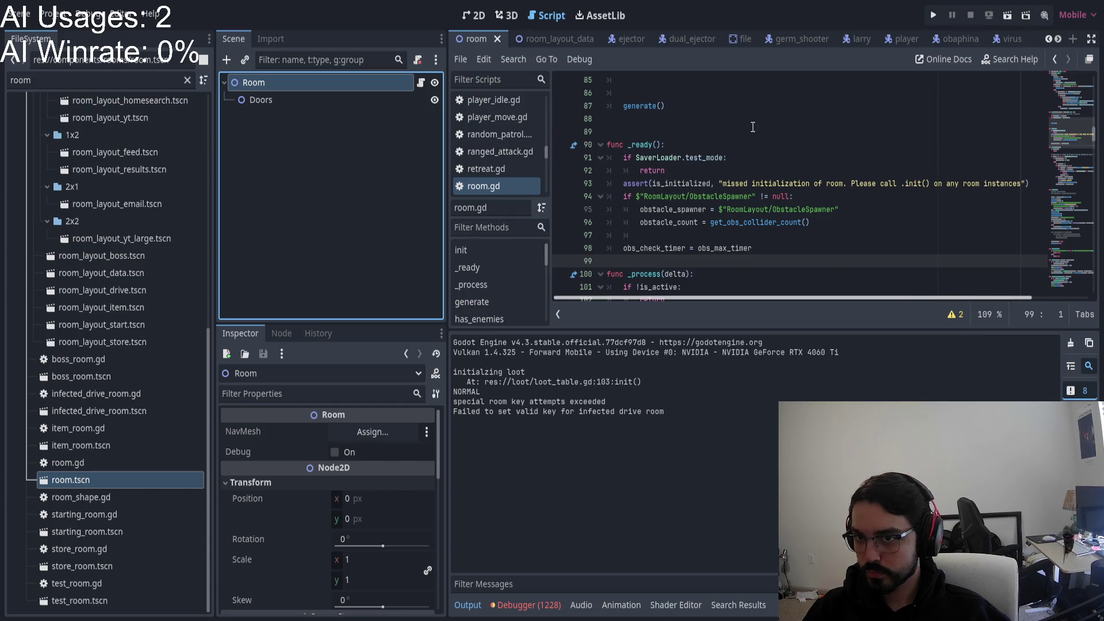
{"action": "mouse_move", "coordinate": [1069, 157]}
{"action": "left_mouse_down"}
{"action": "mouse_move", "coordinate": [1074, 111]}
{"action": "mouse_move", "coordinate": [1072, 151]}
{"action": "left_mouse_up"}
{"action": "scroll", "coordinate": [792, 163], "scroll_direction": "down", "scroll_amount": 10}
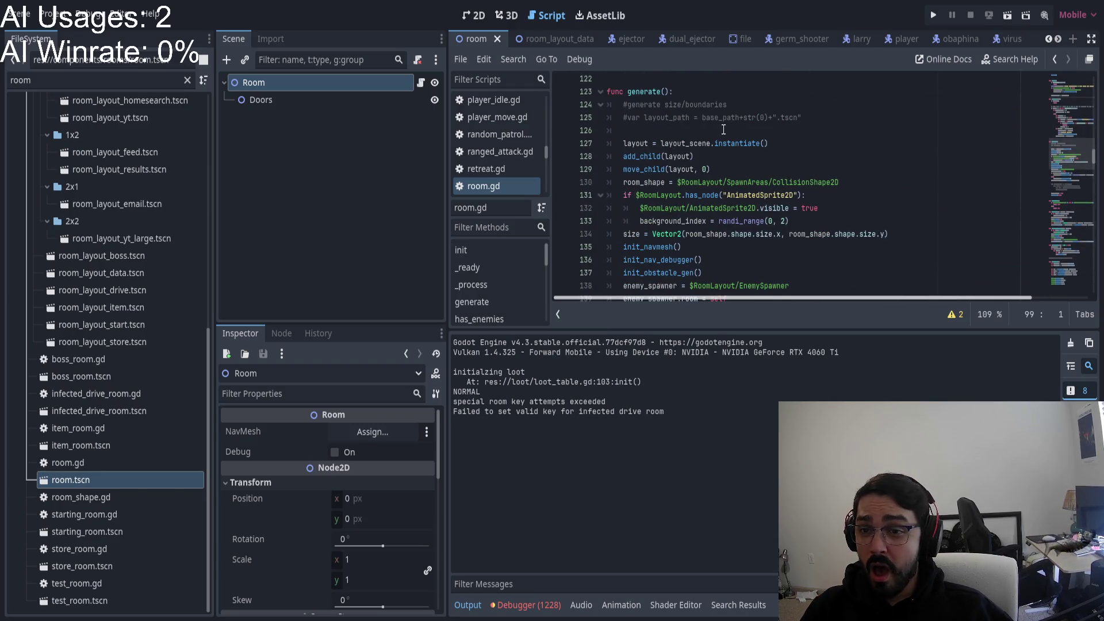
{"action": "left_click", "coordinate": [724, 130]}
{"action": "type", "text": "bug = t"}
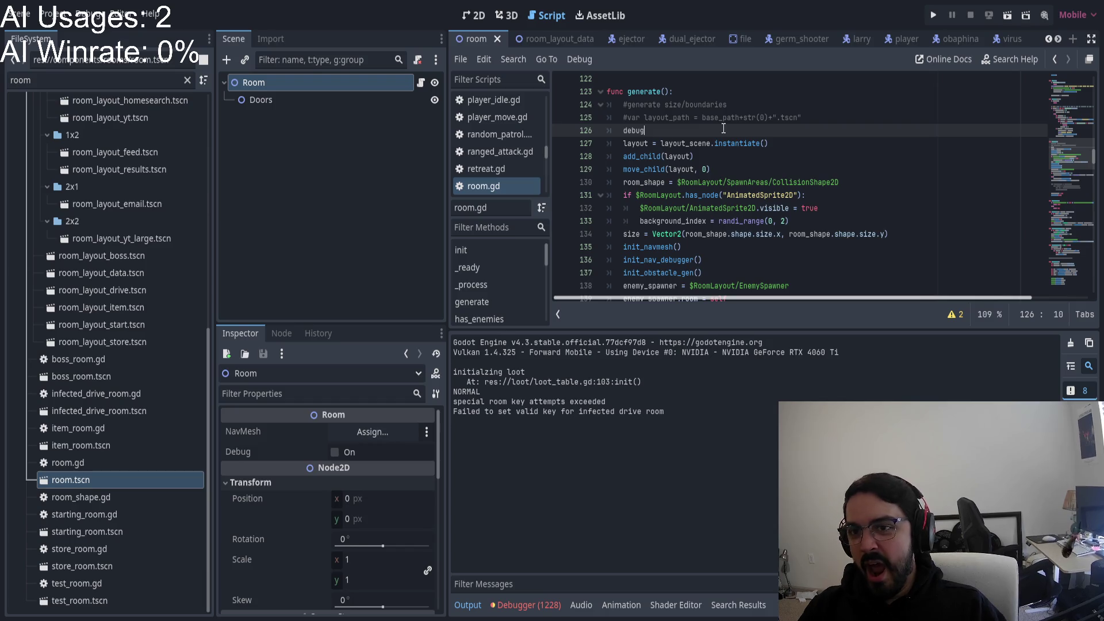
{"action": "key", "text": "ctrl+z"}
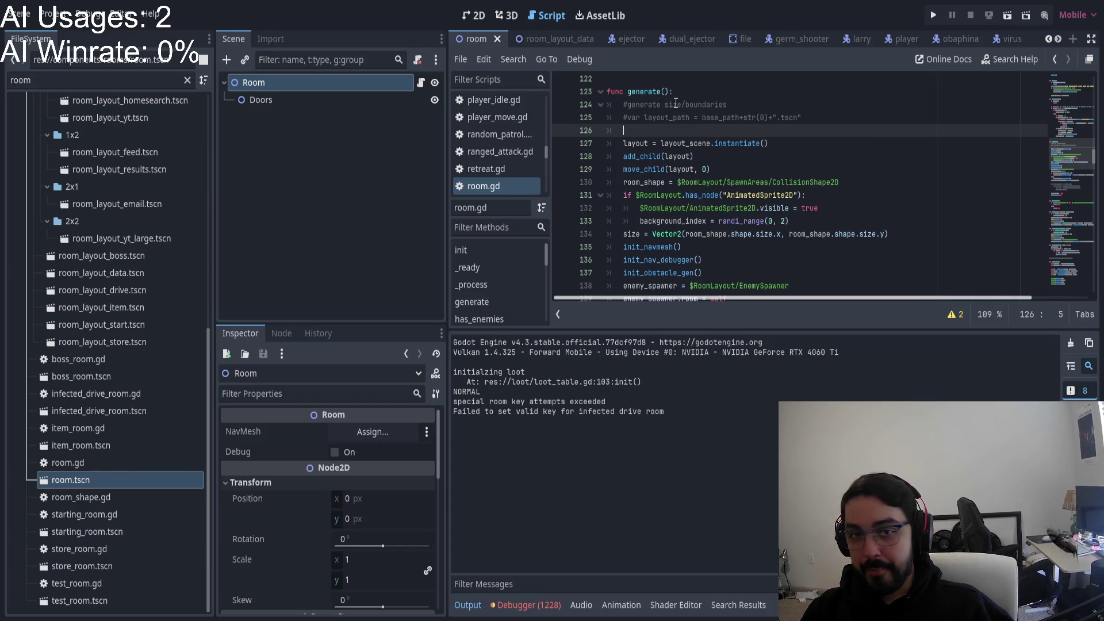
- Change the exported debug default to true, save room.gd, and run the game with F5
{"action": "scroll", "coordinate": [867, 151], "scroll_direction": "up", "scroll_amount": 20}
{"action": "scroll", "coordinate": [867, 151], "scroll_direction": "down", "scroll_amount": 7}
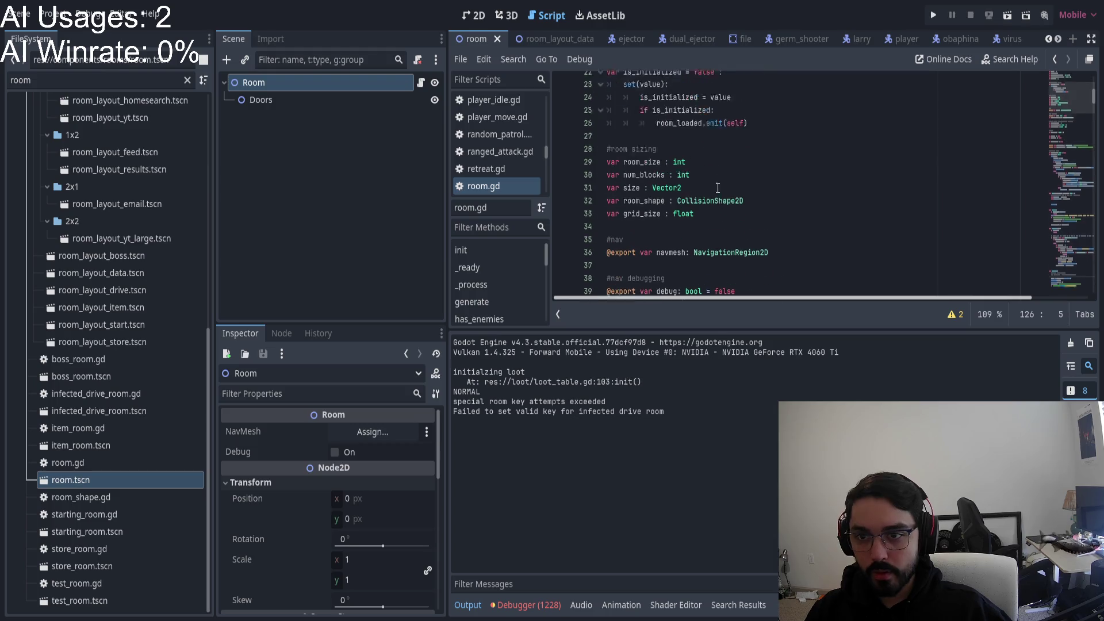
{"action": "scroll", "coordinate": [717, 191], "scroll_direction": "down", "scroll_amount": 3}
{"action": "left_click", "coordinate": [773, 145]}
{"action": "key", "text": "BackSpace"}
{"action": "key", "text": "BackSpace"}
{"action": "key", "text": "BackSpace"}
{"action": "type", "text": "true"}
{"action": "key", "text": "ctrl+s"}
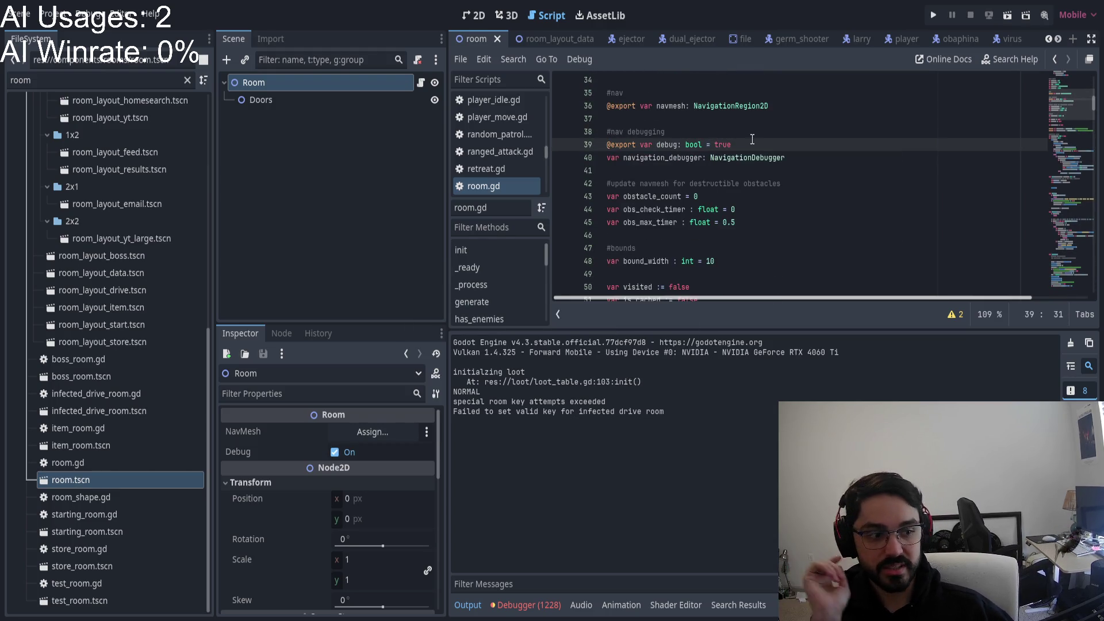
{"action": "key", "text": "F5"}
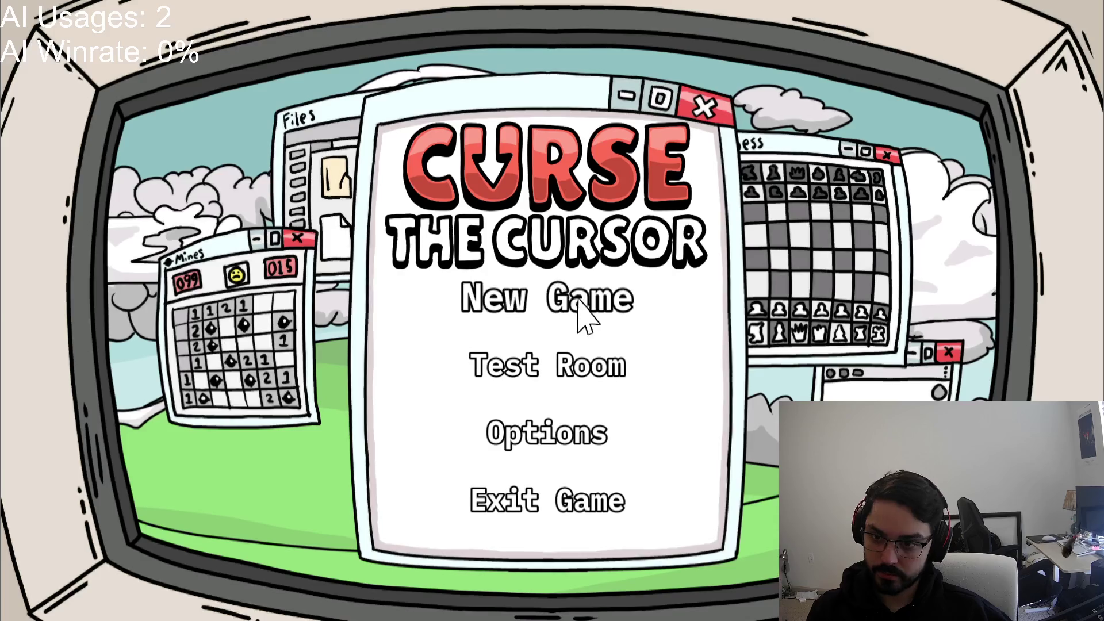
- Start a new game, move up-left and dash, then pause and return to the editor
{"action": "left_click", "coordinate": [579, 296]}
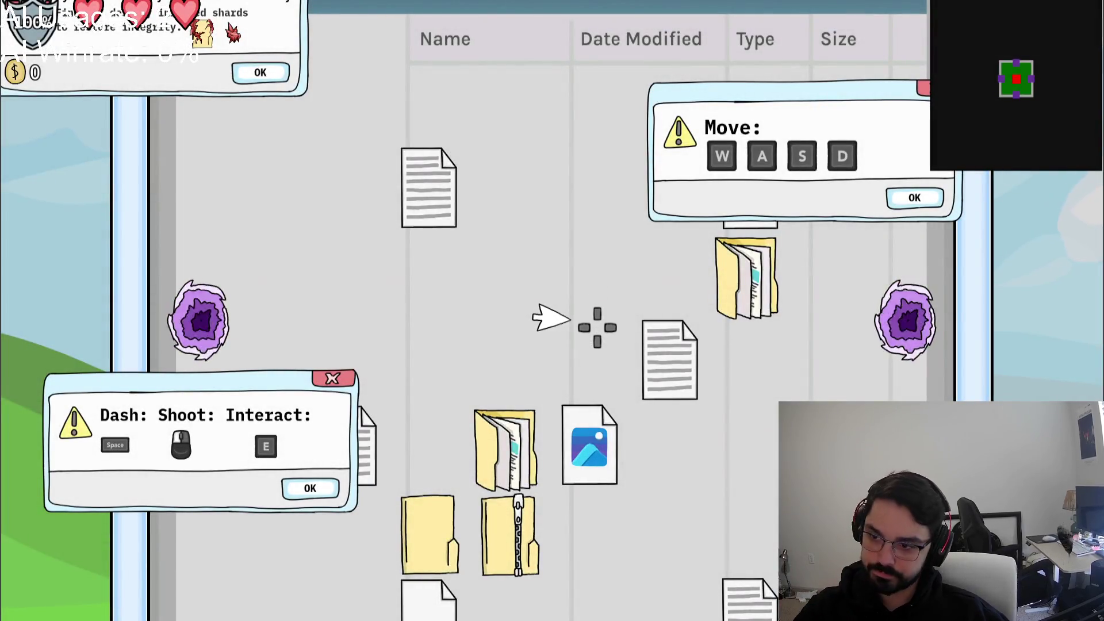
{"action": "key", "text": "w"}
{"action": "key", "text": "a"}
{"action": "key", "text": "a"}
{"action": "key", "text": "space"}
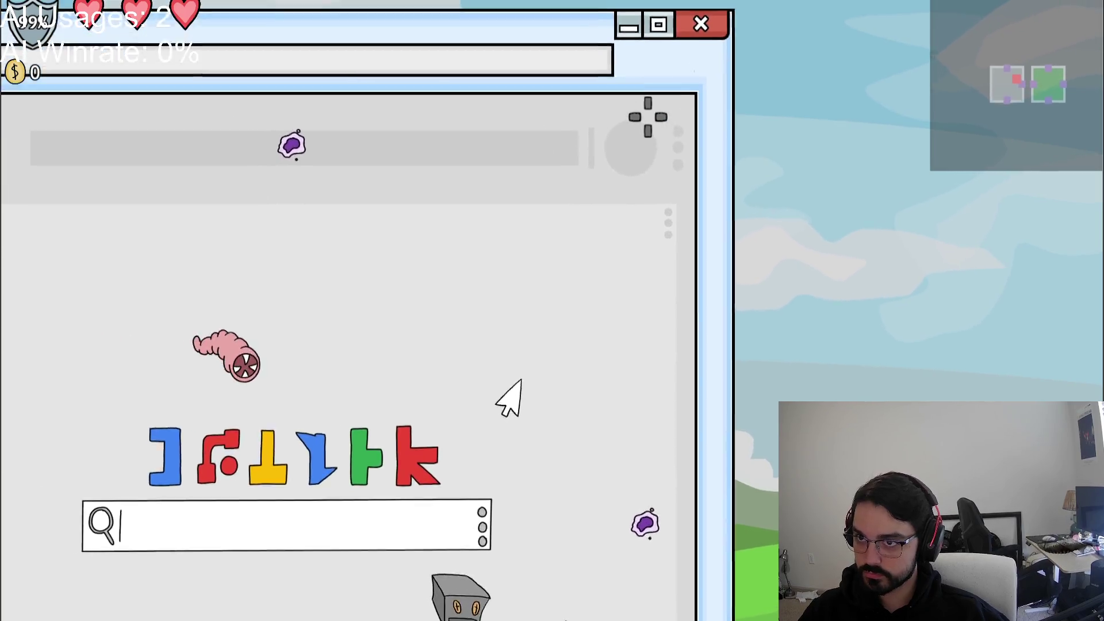
{"action": "key", "text": "Escape"}
{"action": "key", "text": "F8"}
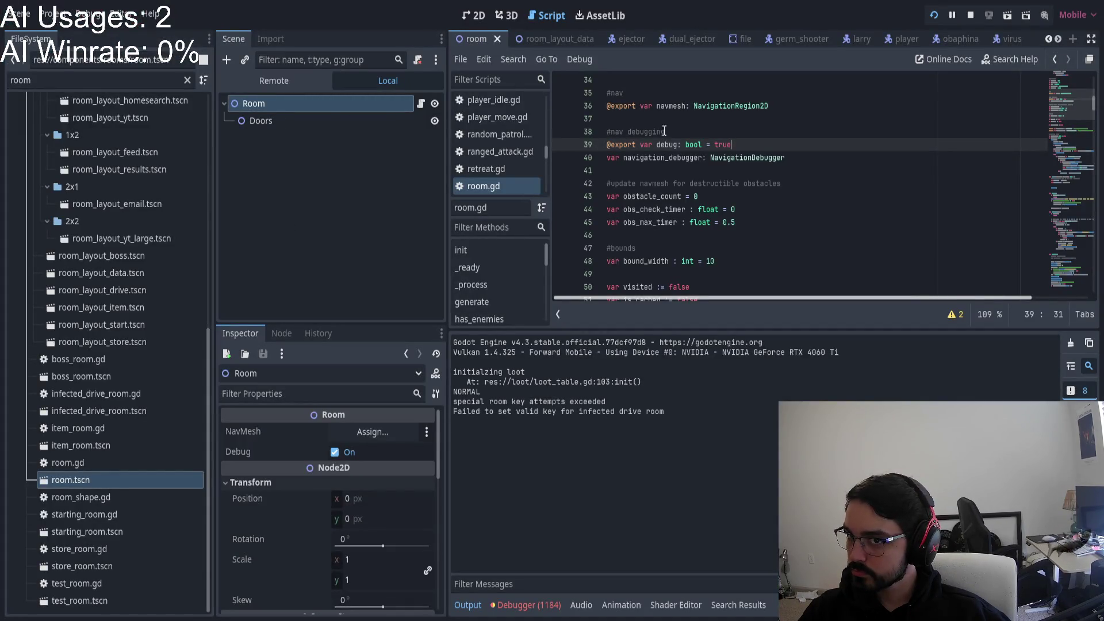
- Open navmesh_debugger.gd and scroll through its code
{"action": "left_click", "coordinate": [735, 158], "text": "ctrl"}
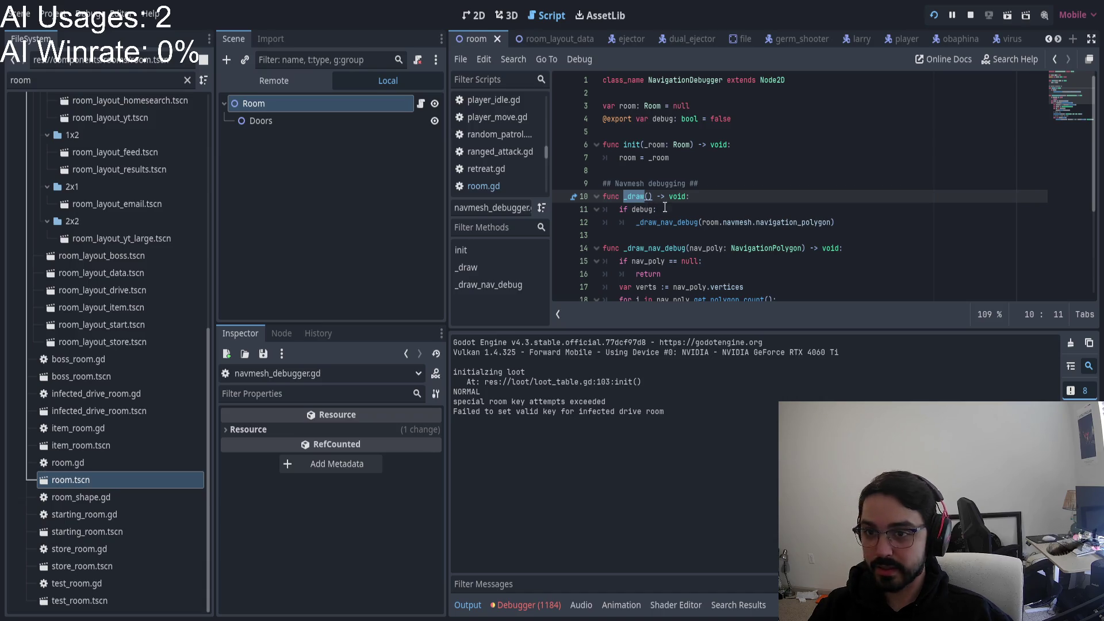
{"action": "scroll", "coordinate": [663, 207], "scroll_direction": "down", "scroll_amount": 1}
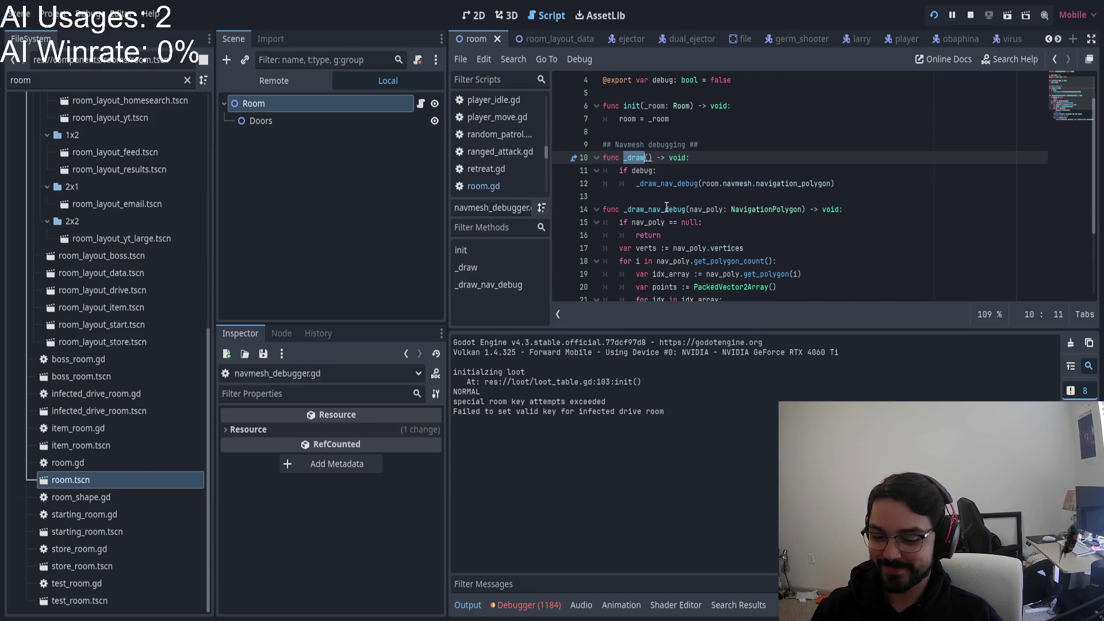
{"action": "scroll", "coordinate": [721, 173], "scroll_direction": "down", "scroll_amount": 1}
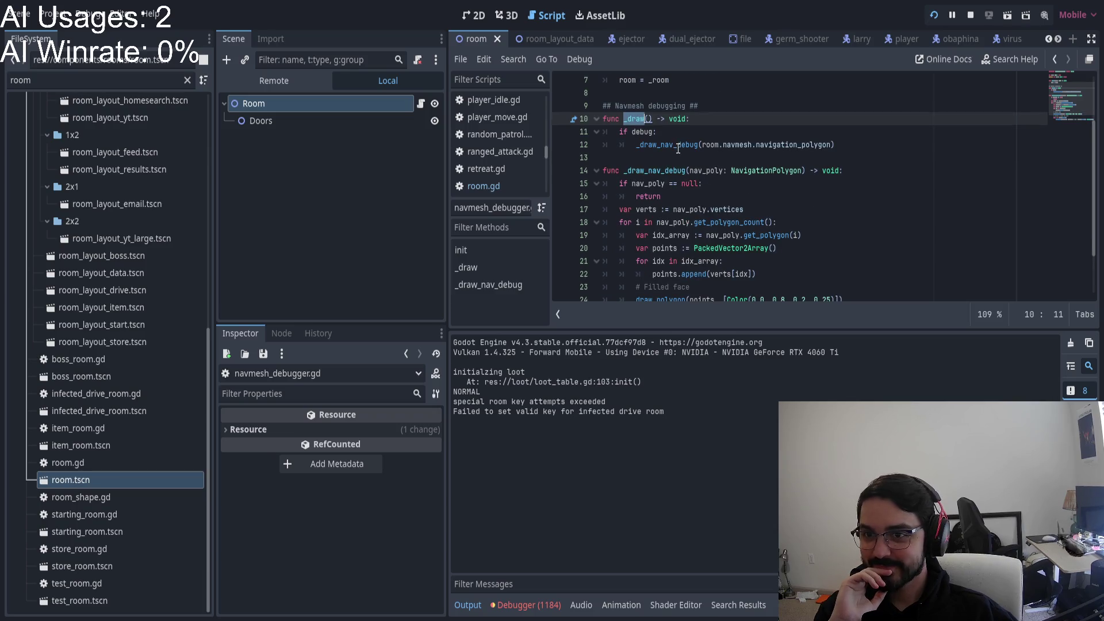
{"action": "scroll", "coordinate": [676, 138], "scroll_direction": "down", "scroll_amount": 1}
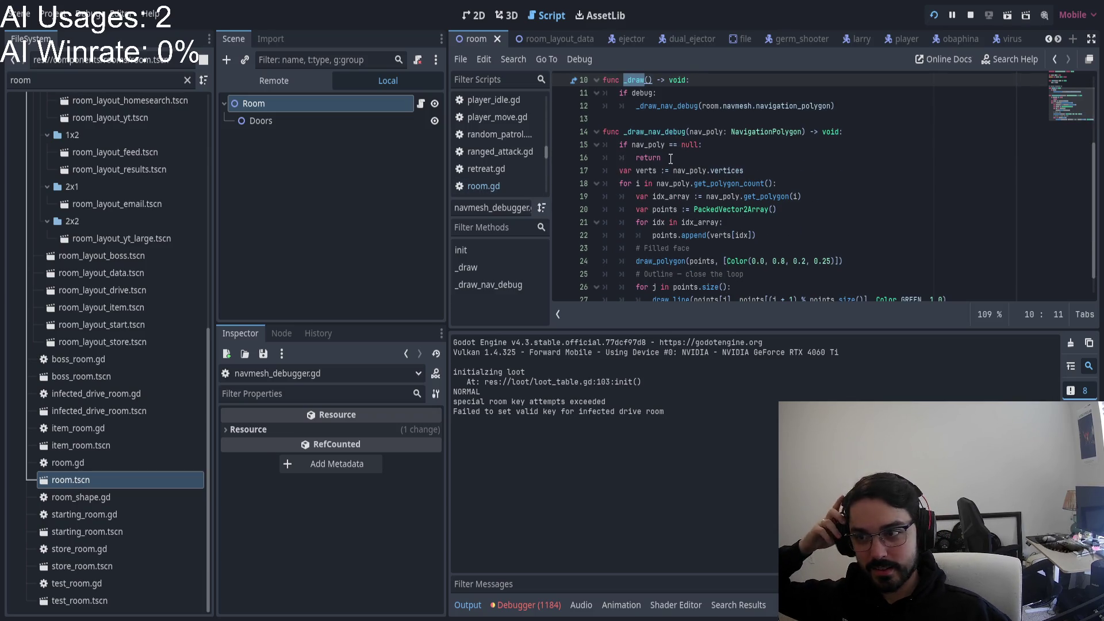
{"action": "scroll", "coordinate": [650, 94], "scroll_direction": "up", "scroll_amount": 3}
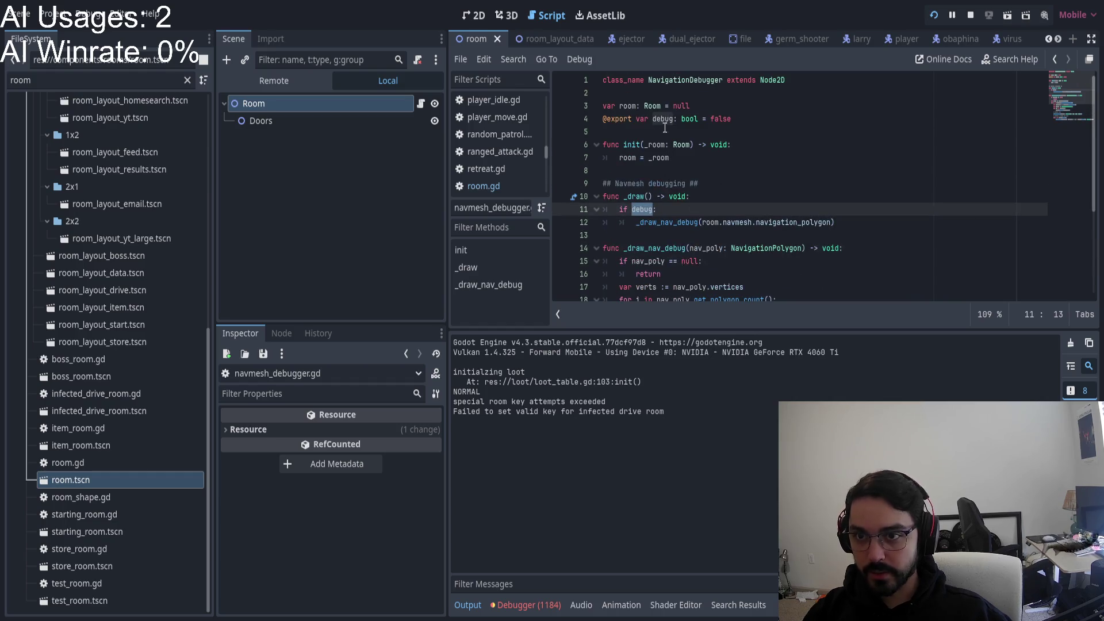
- Delete the debug export and 'if debug:' line, unindent _draw_nav_debug, save, and resume the game
{"action": "left_click", "coordinate": [666, 118]}
{"action": "key", "text": "Down"}
{"action": "key", "text": "Down"}
{"action": "key", "text": "Down"}
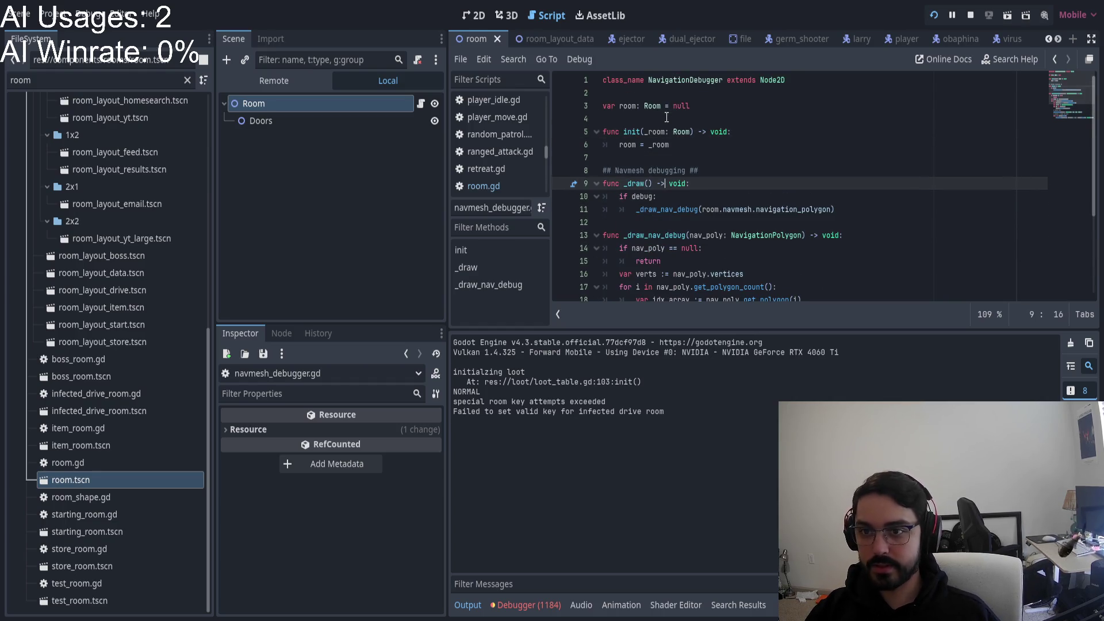
{"action": "key", "text": "End"}
{"action": "key", "text": "ctrl+shift+k"}
{"action": "key", "text": "BackSpace"}
{"action": "key", "text": "ctrl+s"}
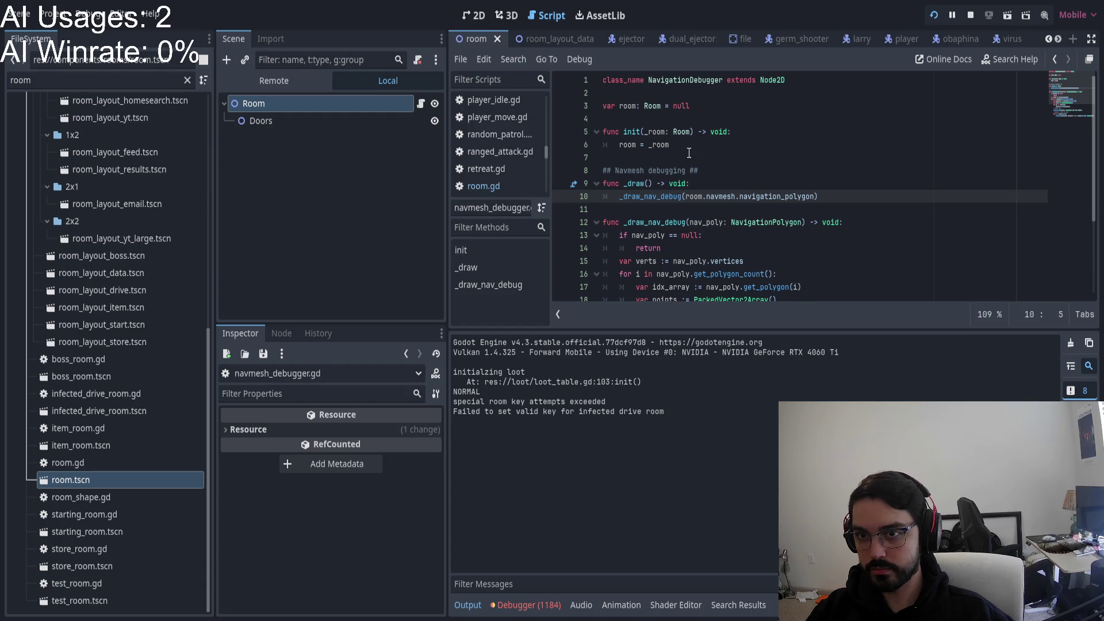
{"action": "key", "text": "alt+Tab"}
{"action": "key", "text": "Escape"}
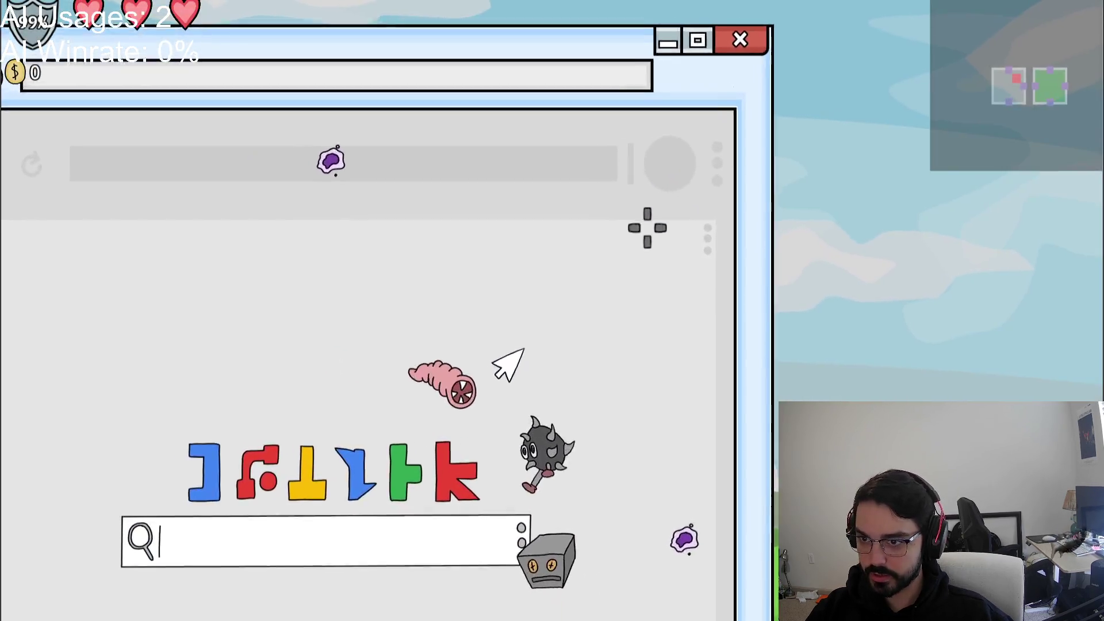
- Compare the game and editor for the navmesh overlay, then stop with F8 and relaunch with F5
{"action": "key", "text": "Escape"}
{"action": "key", "text": "Escape"}
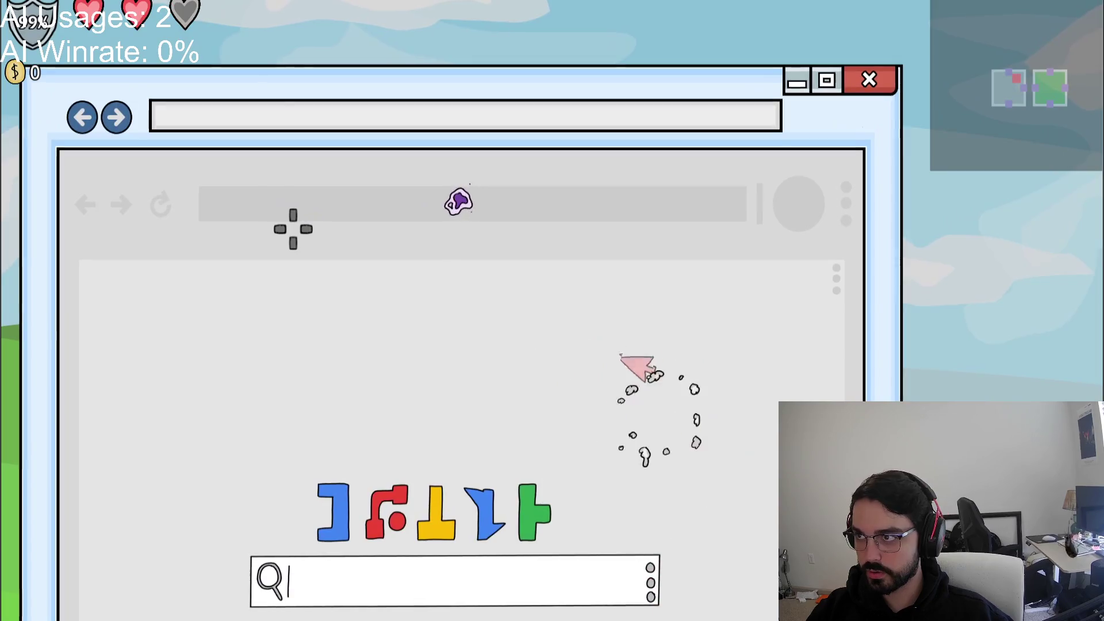
{"action": "key", "text": "alt+Tab"}
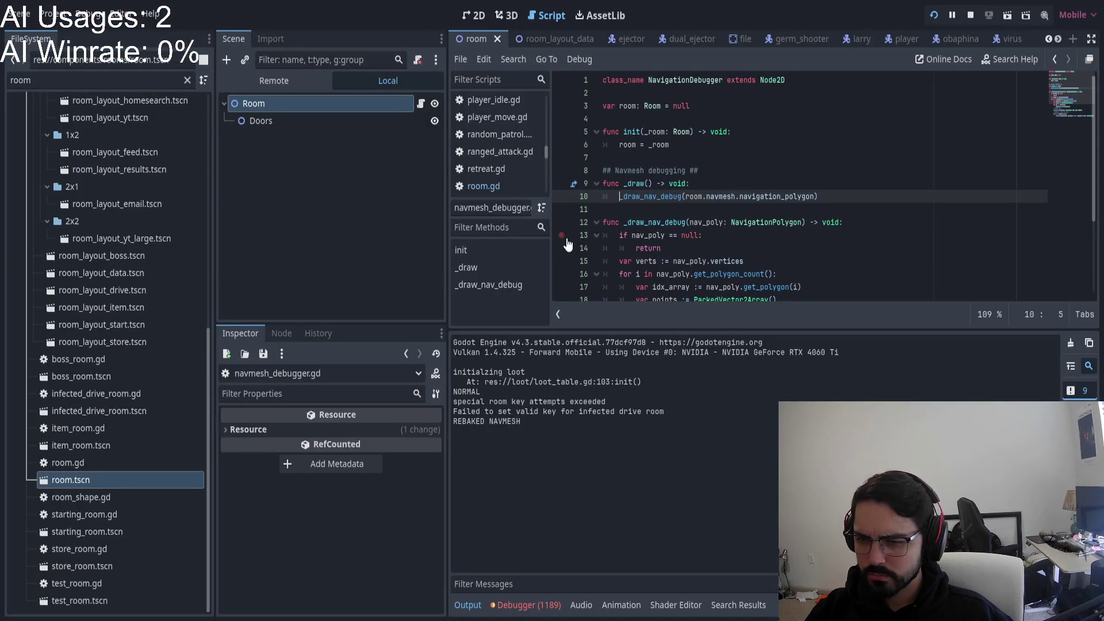
{"action": "key", "text": "alt+Tab"}
{"action": "key", "text": "Escape"}
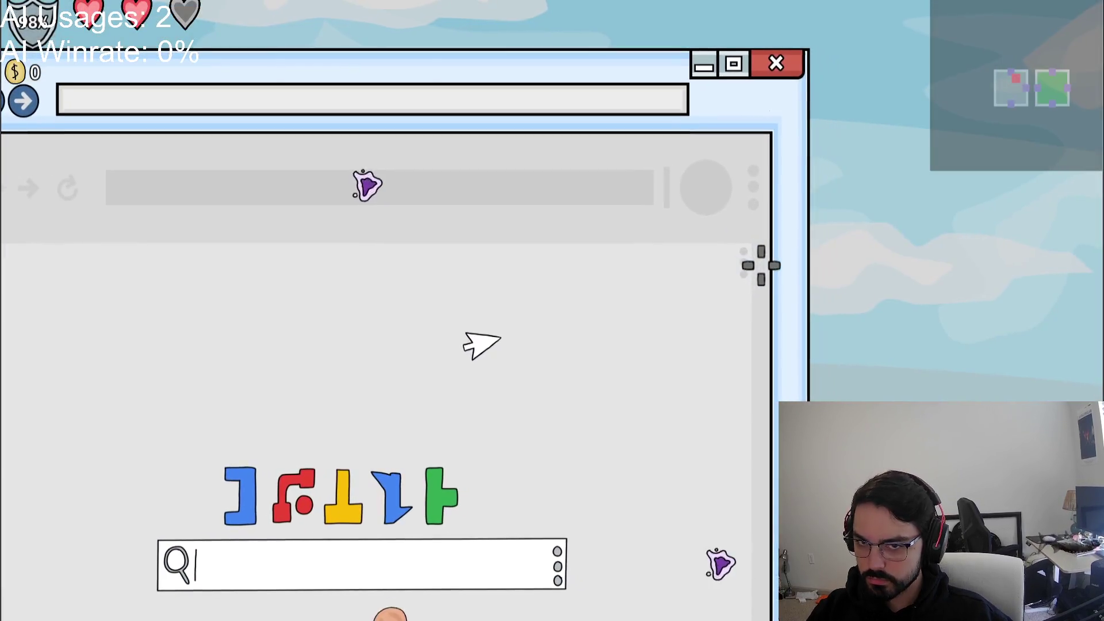
{"action": "key", "text": "Escape"}
{"action": "key", "text": "Escape"}
{"action": "key", "text": "Escape"}
{"action": "key", "text": "alt+Tab"}
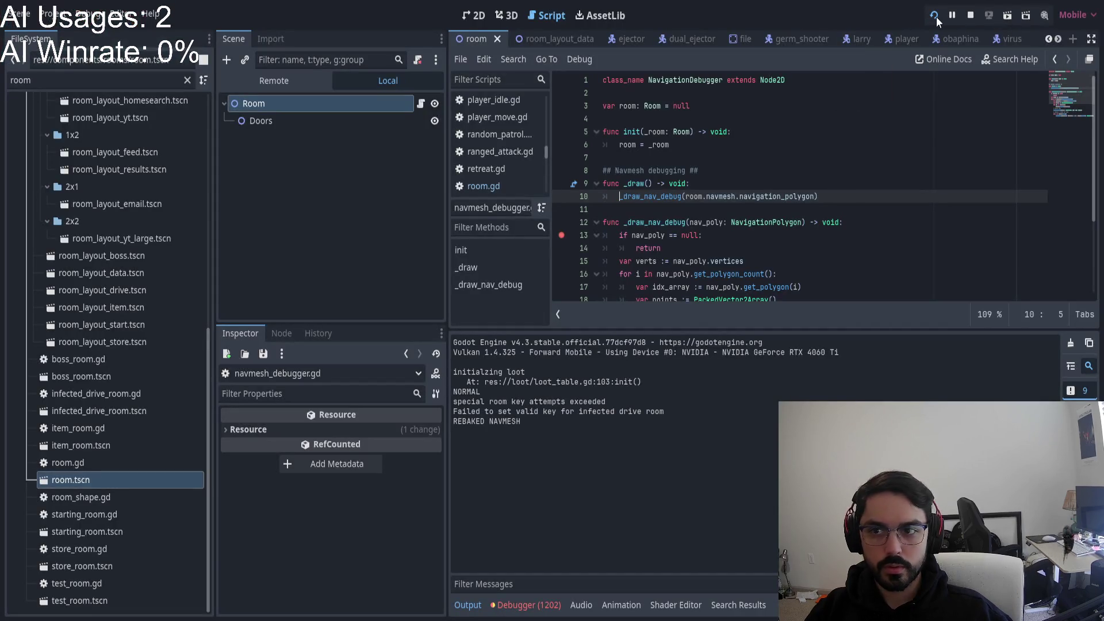
{"action": "key", "text": "F8"}
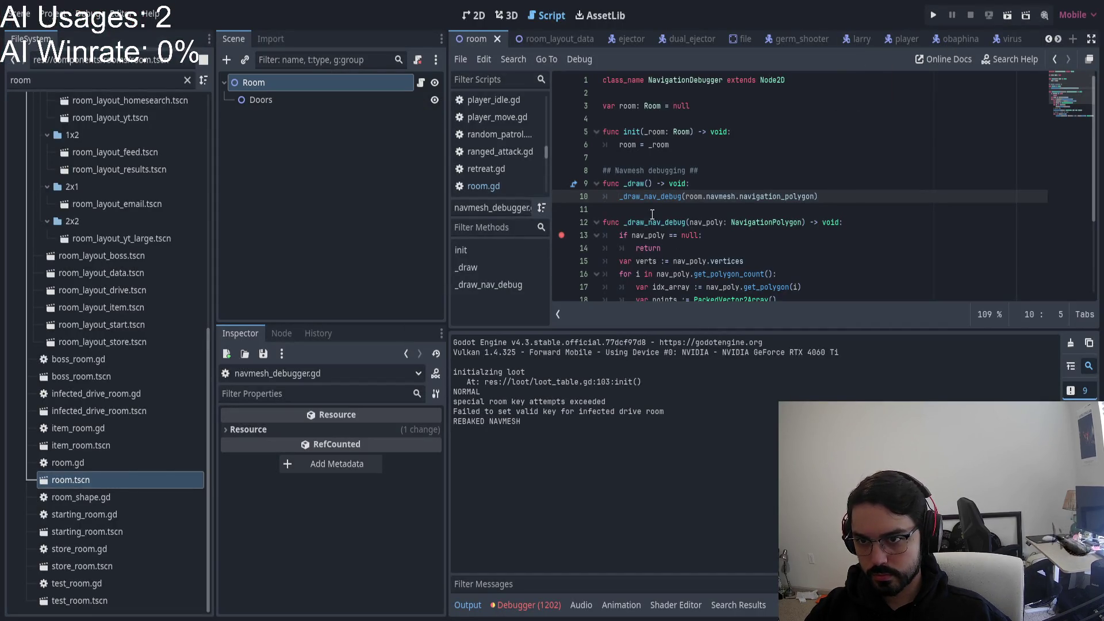
{"action": "key", "text": "F5"}
{"action": "key", "text": "alt+Tab"}
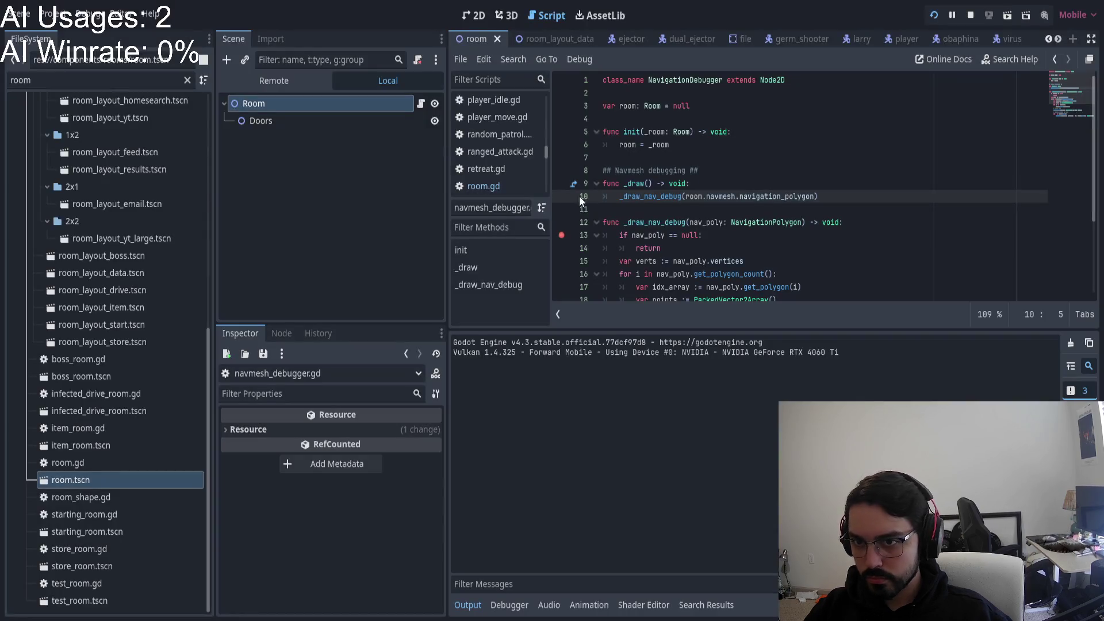
- Breakpoint the _draw_nav_debug call on line 10, start a new game, and continue past the break
{"action": "left_click", "coordinate": [561, 197]}
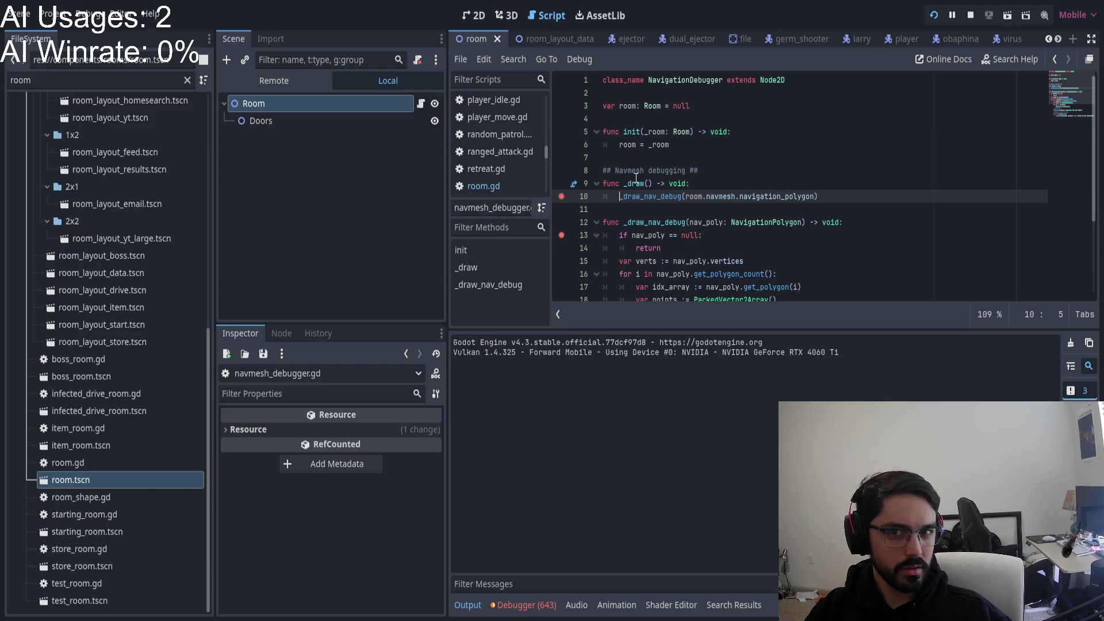
{"action": "key", "text": "alt+Tab"}
{"action": "left_click", "coordinate": [539, 296]}
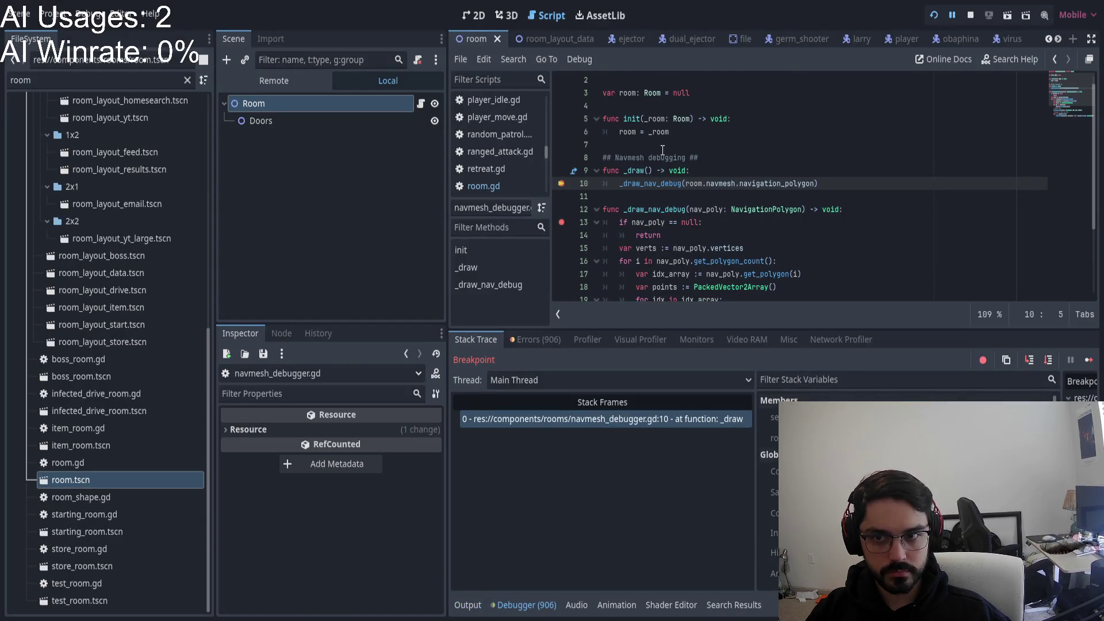
{"action": "key", "text": "F12"}
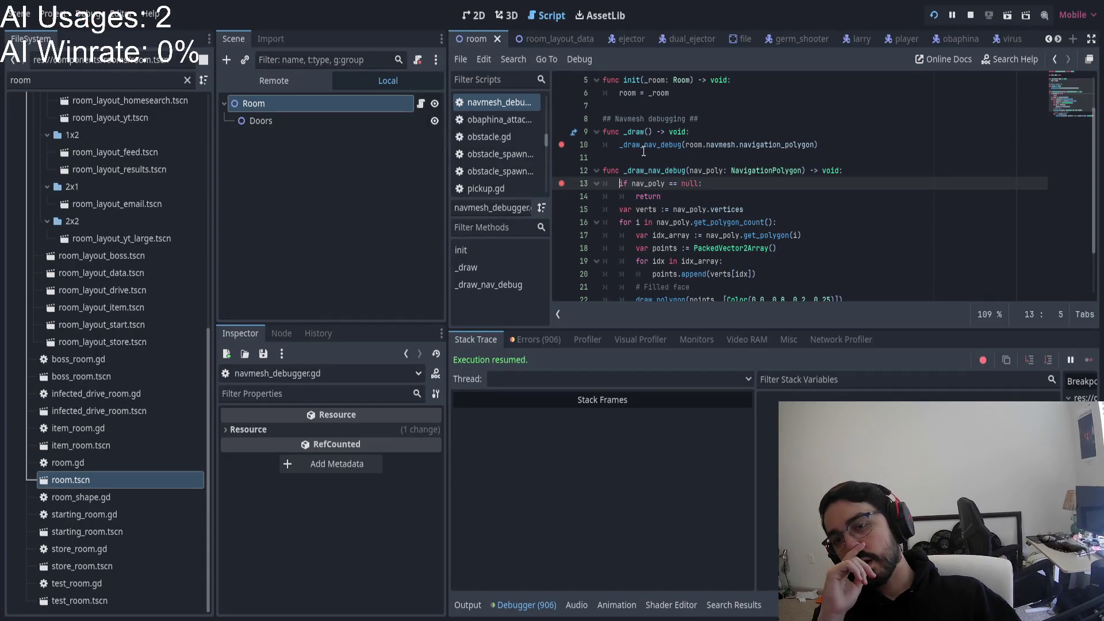
{"action": "left_click", "coordinate": [664, 147]}
{"action": "left_click", "coordinate": [754, 135]}
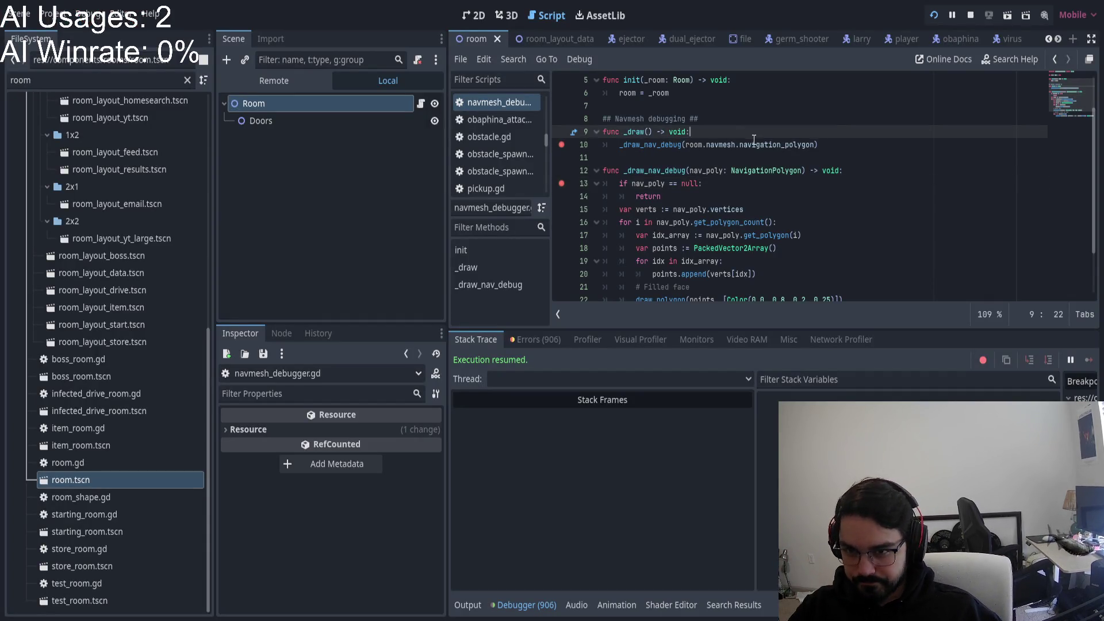
- In init, connect room.navmesh's bake_finished signal to _on_bake_finished
{"action": "scroll", "coordinate": [724, 141], "scroll_direction": "up", "scroll_amount": 1}
{"action": "left_click", "coordinate": [719, 148]}
{"action": "key", "text": "Return"}
{"action": "key", "text": "Up"}
{"action": "key", "text": "Tab"}
{"action": "type", "text": "room.navmesh."}
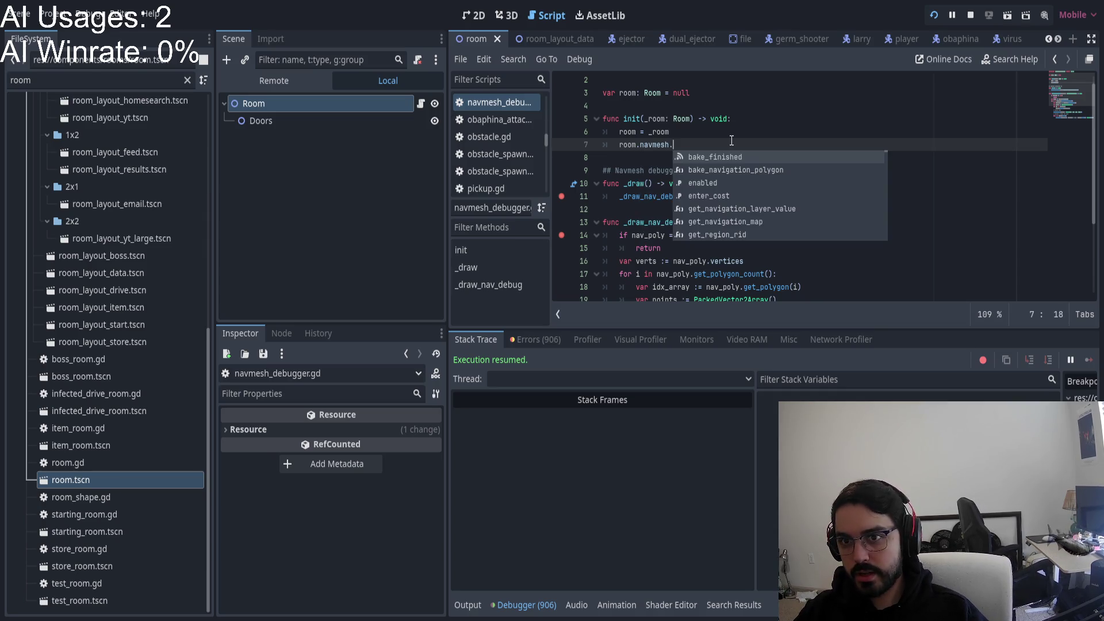
{"action": "key", "text": "Return"}
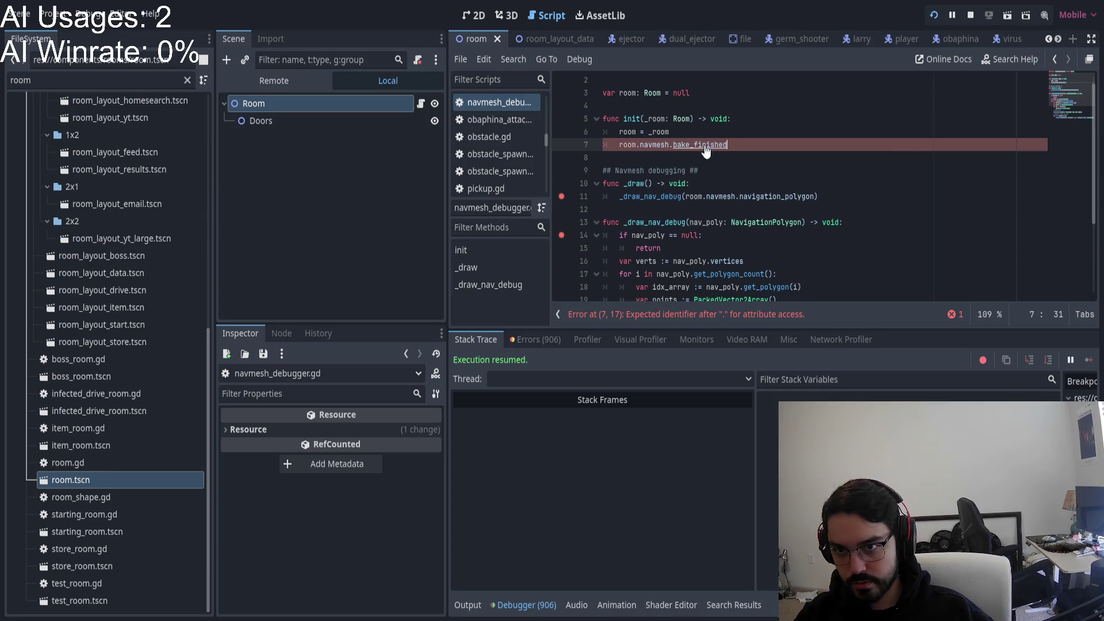
{"action": "type", "text": ".connect"}
{"action": "type", "text": "(_on"}
{"action": "type", "text": "_bake_fi"}
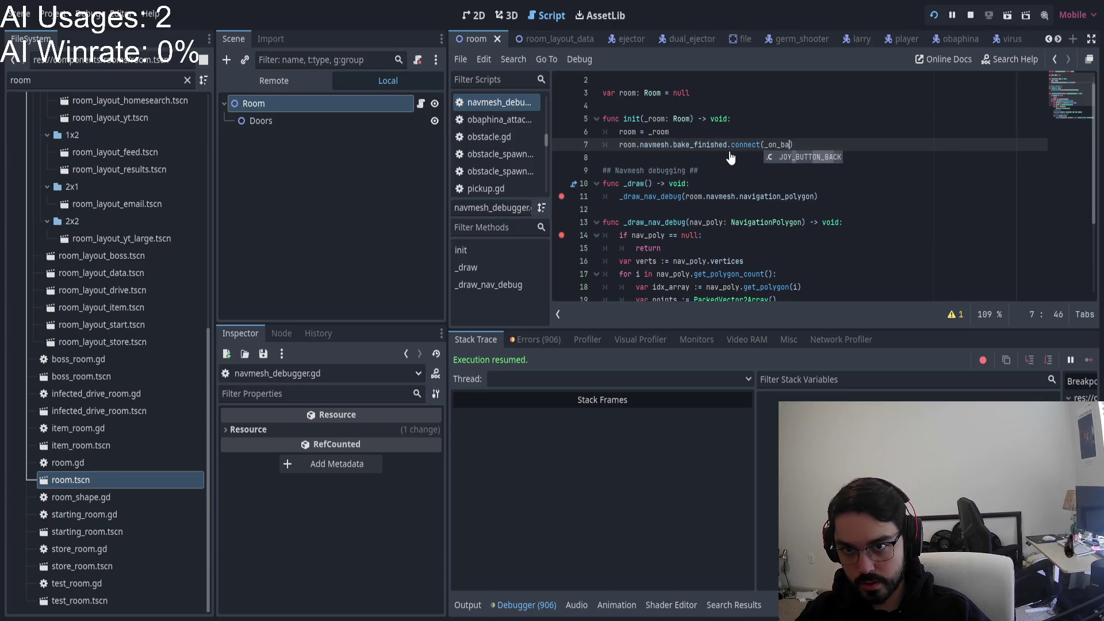
{"action": "type", "text": "nished"}
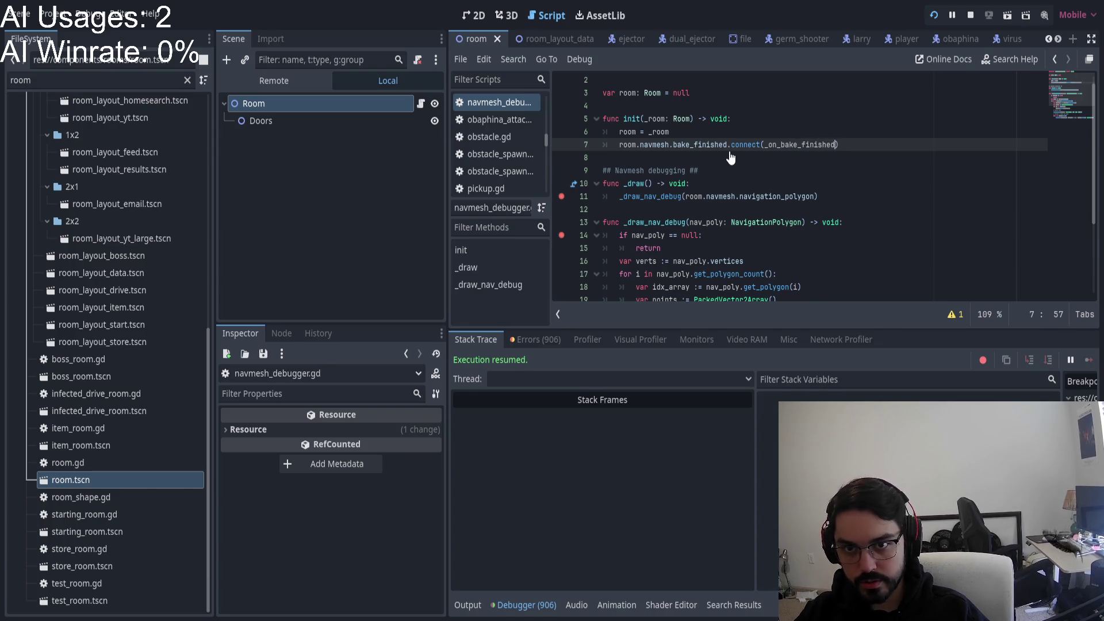
- Add a 'func _on_bake_finished() -> void:' handler below init
{"action": "key", "text": "ctrl+shift+Left"}
{"action": "scroll", "coordinate": [648, 178], "scroll_direction": "down", "scroll_amount": 3}
{"action": "scroll", "coordinate": [648, 178], "scroll_direction": "up", "scroll_amount": 4}
{"action": "key", "text": "ctrl+c"}
{"action": "left_click", "coordinate": [651, 172]}
{"action": "key", "text": "Return"}
{"action": "key", "text": "Return"}
{"action": "key", "text": "Up"}
{"action": "key", "text": "ctrl+v"}
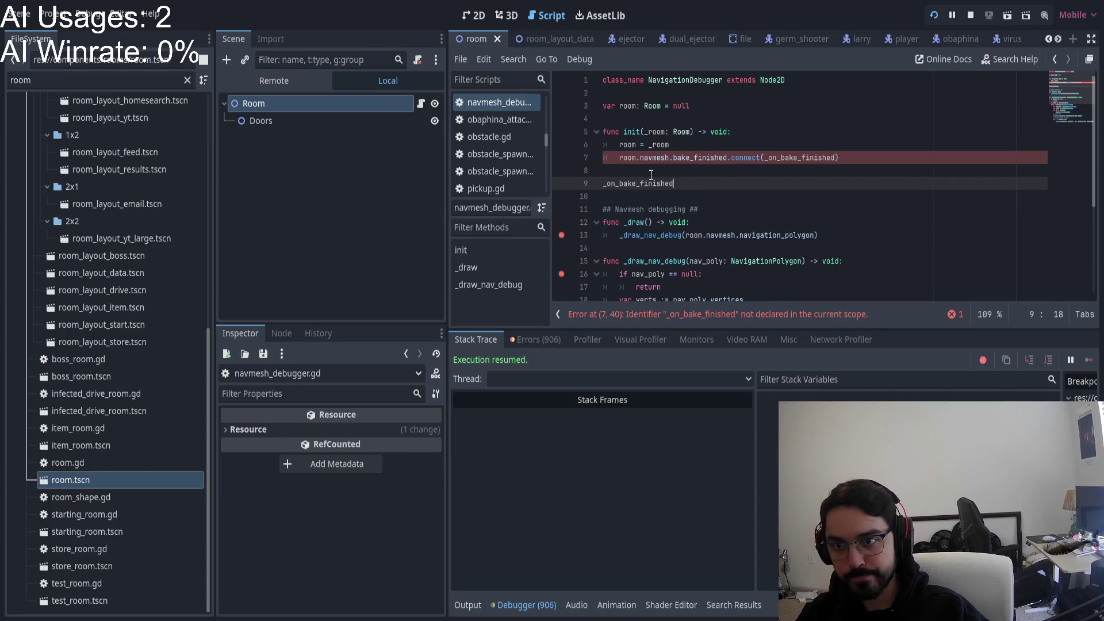
{"action": "type", "text": "func"}
{"action": "key", "text": "Left"}
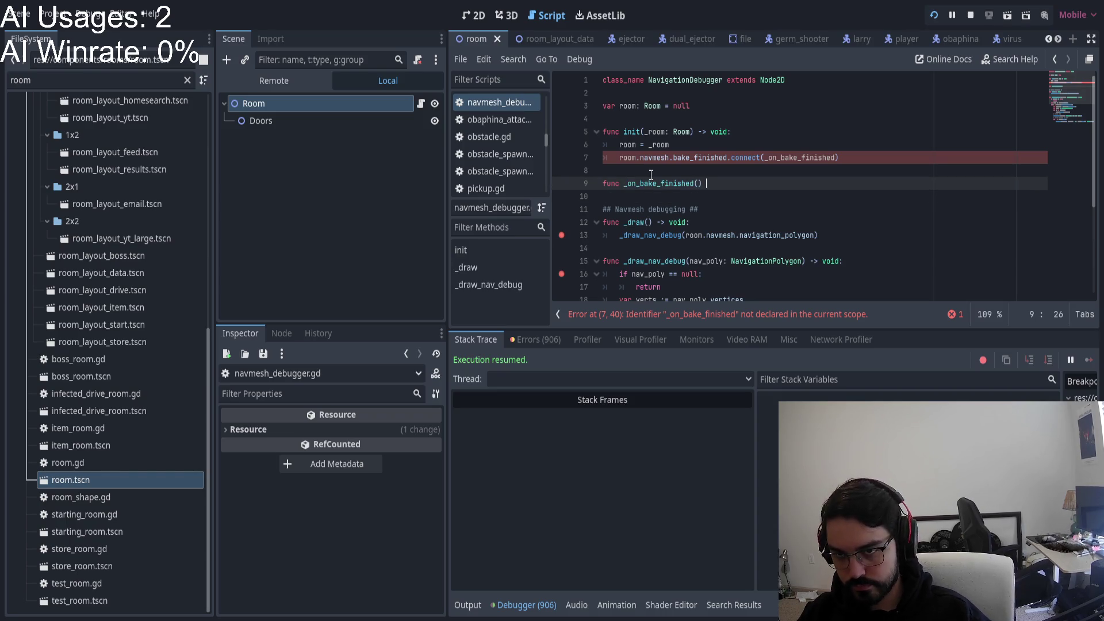
{"action": "type", "text": "\">< \""}
{"action": "type", "text": "oid:"}
{"action": "key", "text": "Return"}
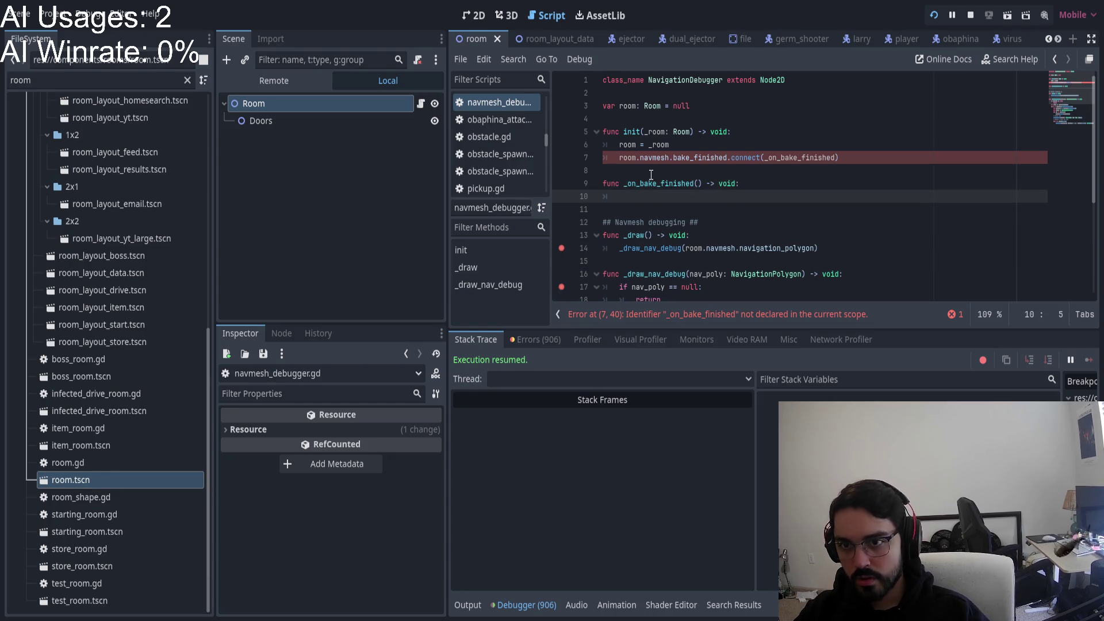
- Make the handler call queue_redraw(), save the script, and stop the running game
{"action": "type", "text": "queue"}
{"action": "key", "text": "Return"}
{"action": "key", "text": "ctrl+s"}
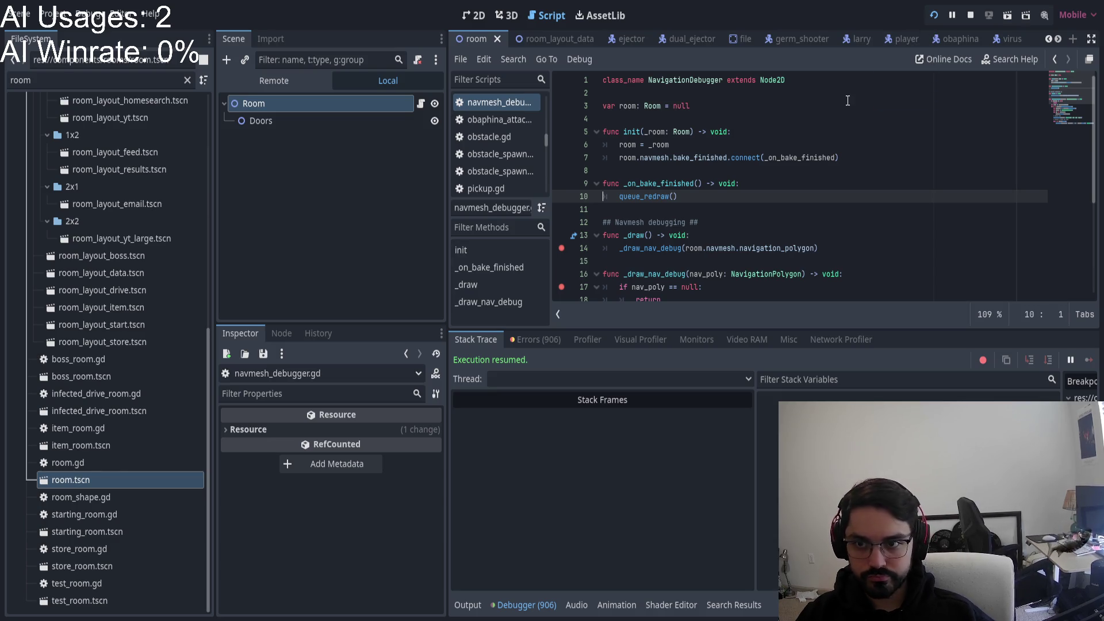
{"action": "left_click", "coordinate": [930, 16]}
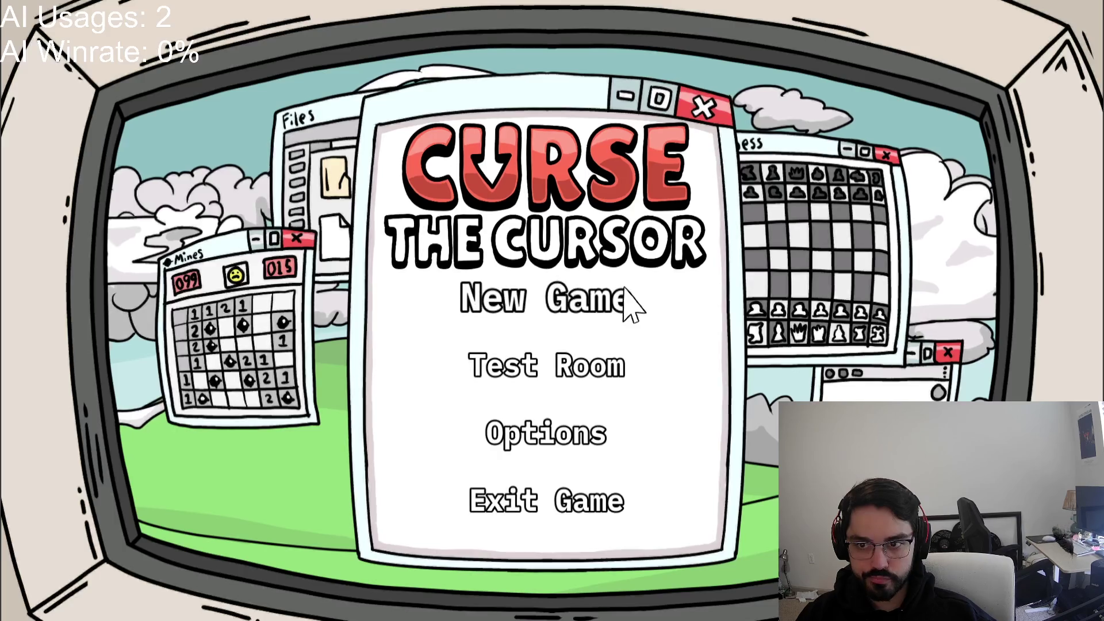
- Start a new game, continue past the breakpoints, and move the player before returning to the editor
{"action": "left_click", "coordinate": [624, 291]}
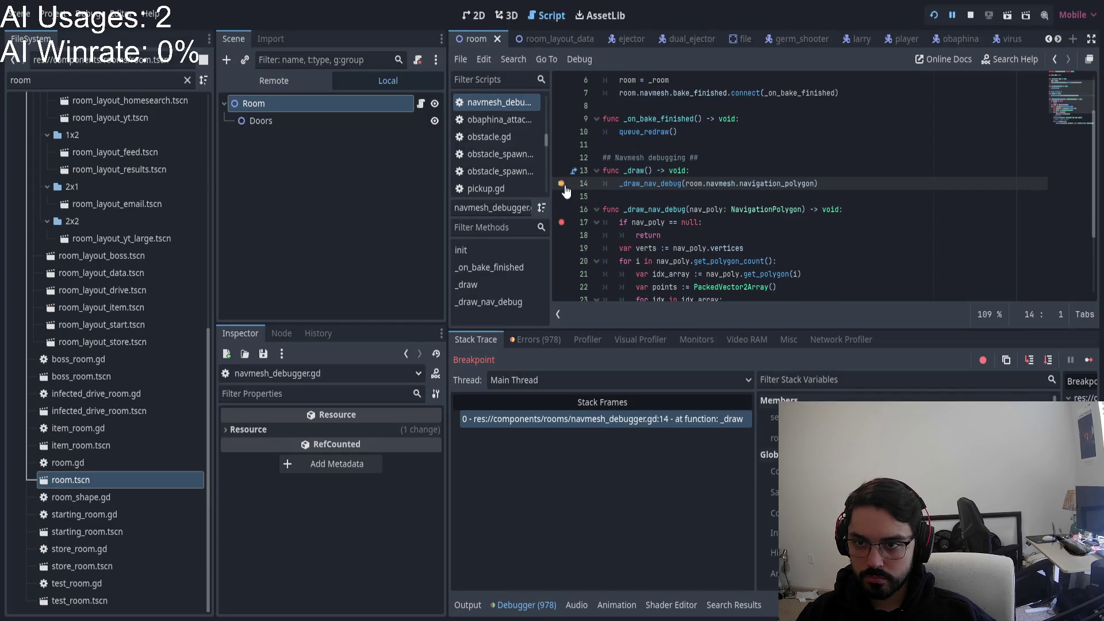
{"action": "key", "text": "F12"}
{"action": "key", "text": "F12"}
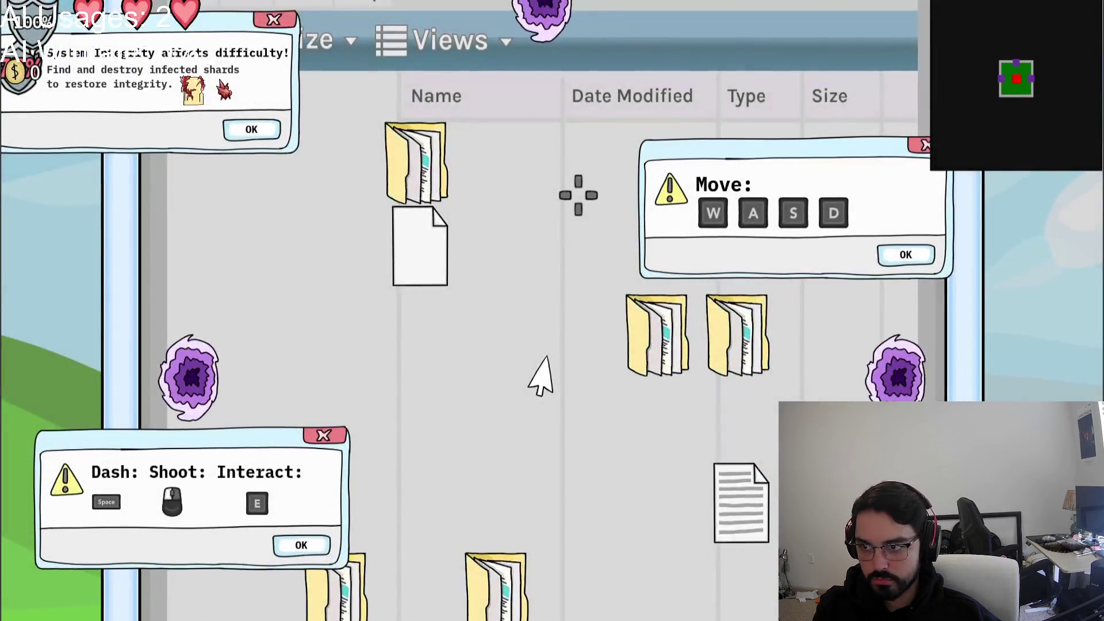
{"action": "key", "text": "w+a"}
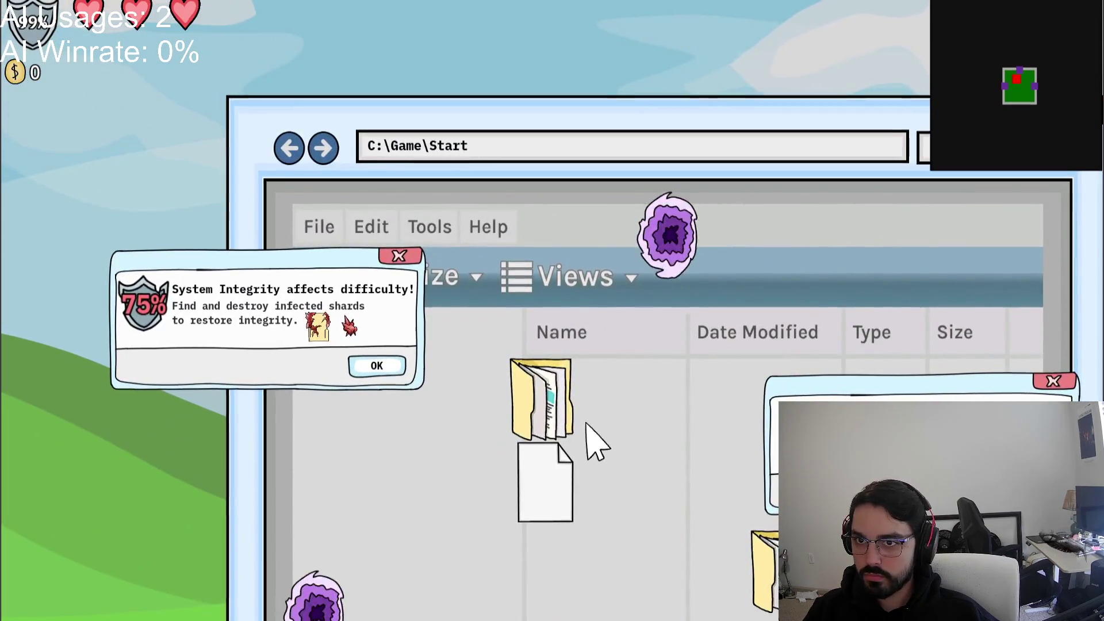
{"action": "key", "text": "alt+Tab"}
- In the Remote scene tree, filter for 'Navigation' and expand GameManager, StageManager, Stage0 and Rooms
{"action": "left_click", "coordinate": [294, 79]}
{"action": "left_click", "coordinate": [287, 63]}
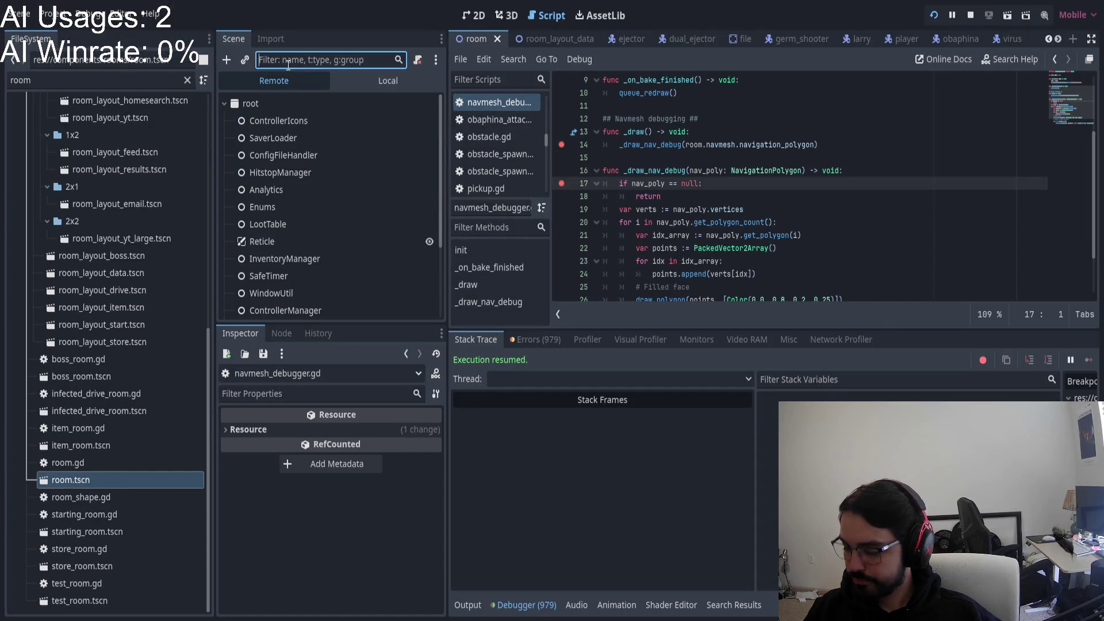
{"action": "type", "text": "Navigation"}
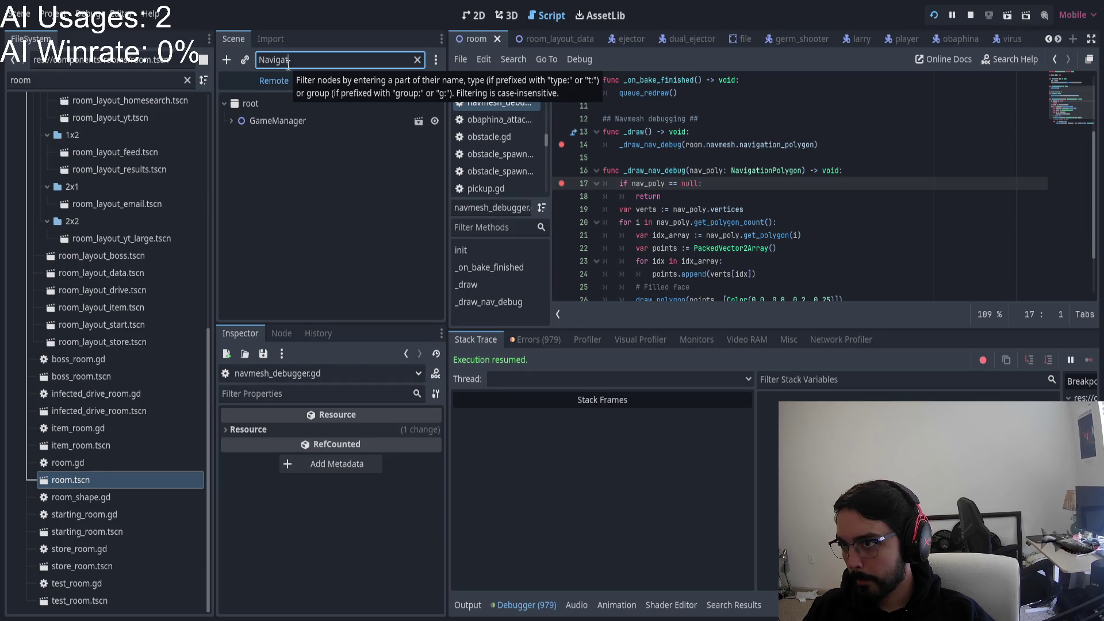
{"action": "left_click", "coordinate": [231, 120]}
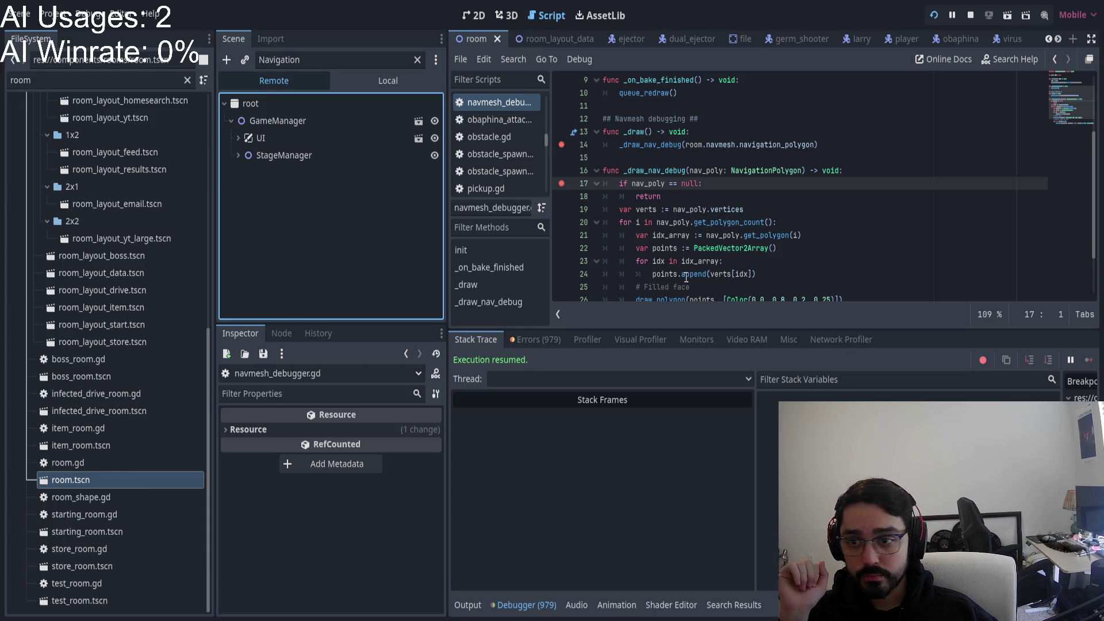
{"action": "left_click", "coordinate": [238, 156]}
{"action": "left_click", "coordinate": [245, 172]}
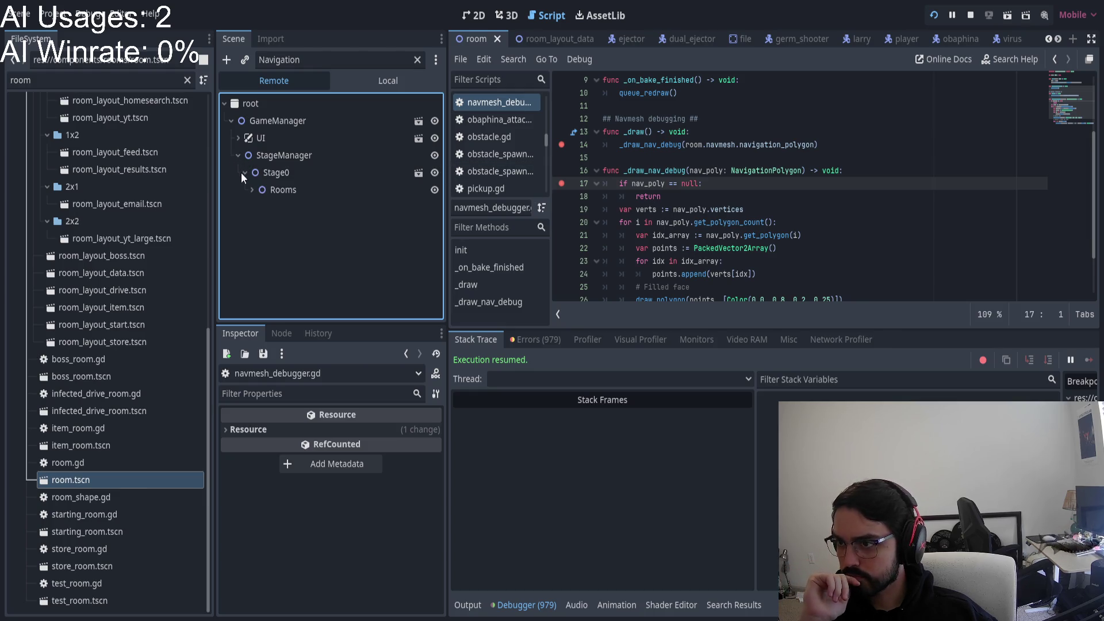
{"action": "left_click", "coordinate": [252, 190]}
- Expand the Room node to reveal its NavigationRegion2D, then clear the Navigation filter
{"action": "scroll", "coordinate": [286, 291], "scroll_direction": "down", "scroll_amount": 1}
{"action": "scroll", "coordinate": [283, 271], "scroll_direction": "down", "scroll_amount": 3}
{"action": "scroll", "coordinate": [280, 237], "scroll_direction": "up", "scroll_amount": 4}
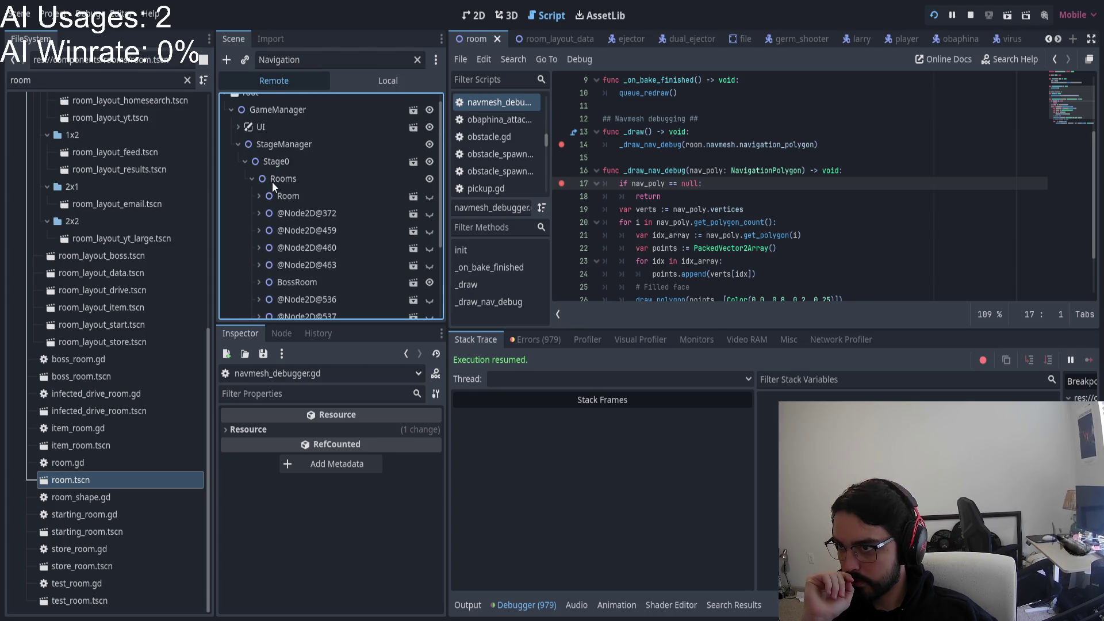
{"action": "scroll", "coordinate": [287, 201], "scroll_direction": "down", "scroll_amount": 2}
{"action": "scroll", "coordinate": [312, 206], "scroll_direction": "down", "scroll_amount": 2}
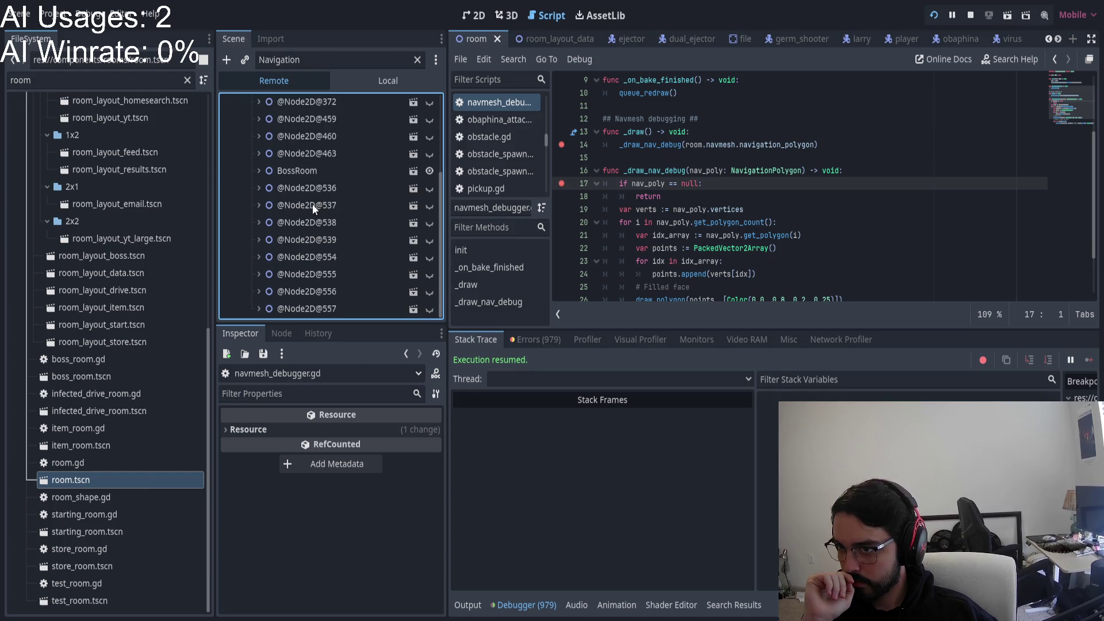
{"action": "scroll", "coordinate": [313, 205], "scroll_direction": "up", "scroll_amount": 4}
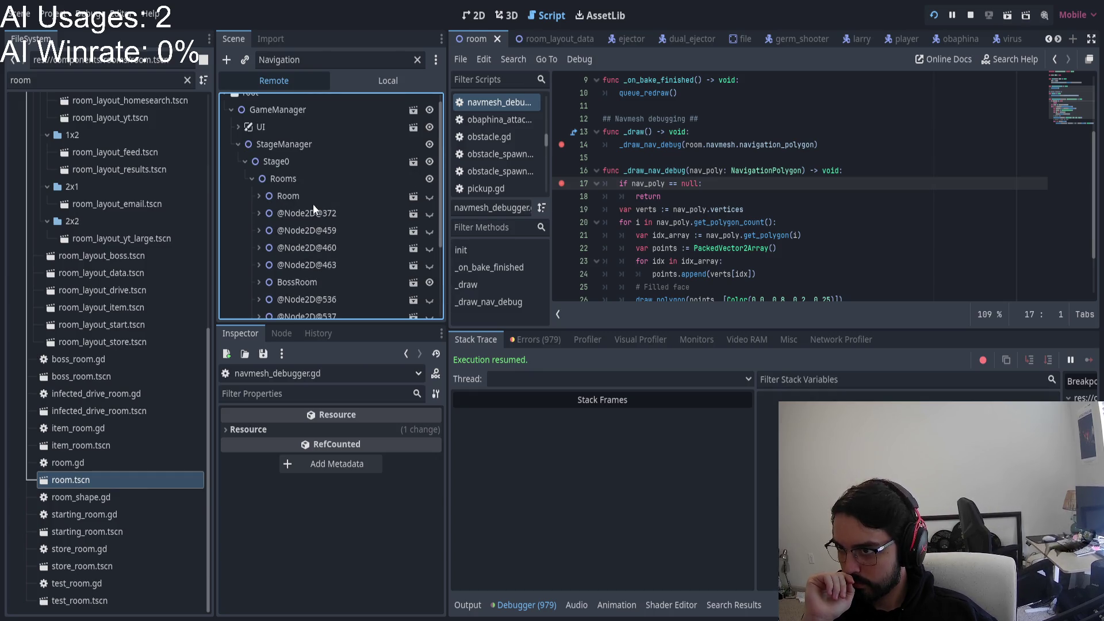
{"action": "left_click", "coordinate": [257, 196]}
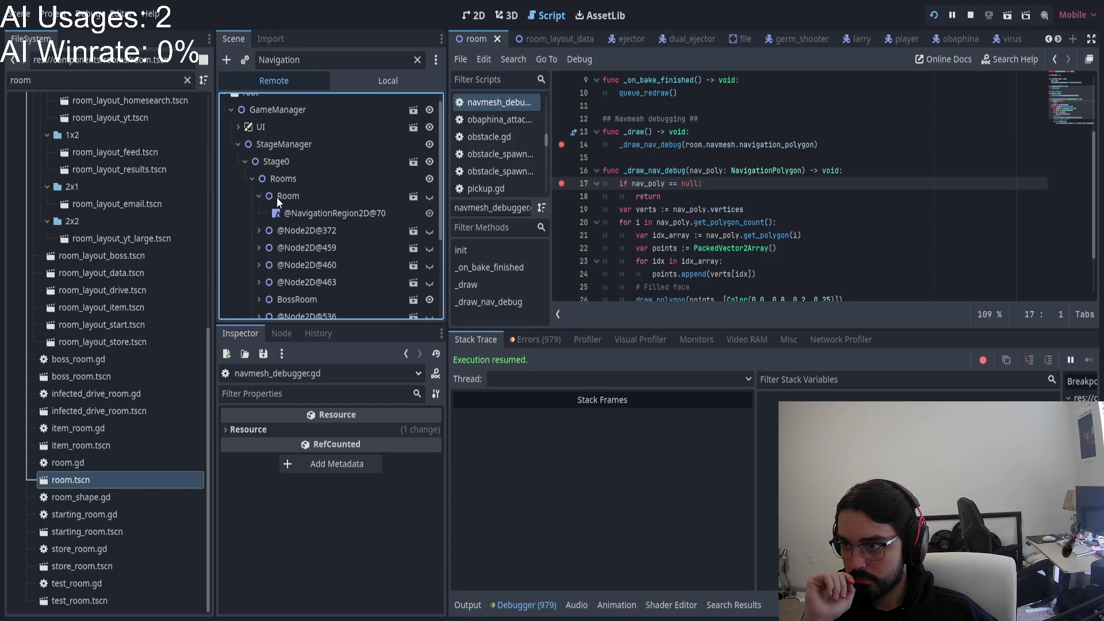
{"action": "left_click", "coordinate": [277, 196]}
{"action": "left_click", "coordinate": [417, 59]}
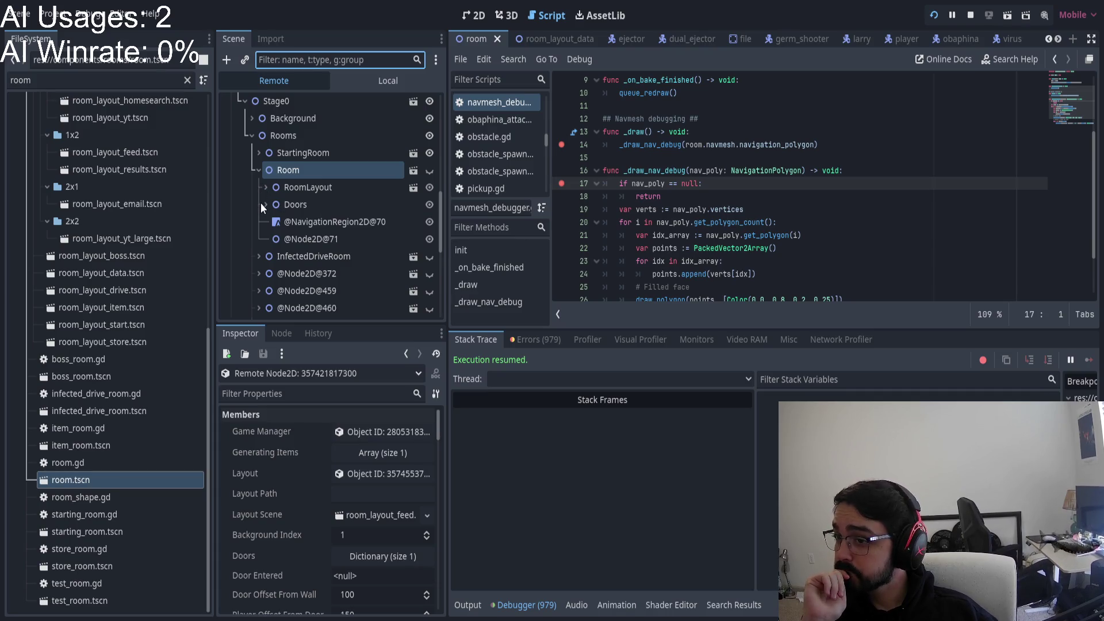
{"action": "left_click", "coordinate": [288, 154]}
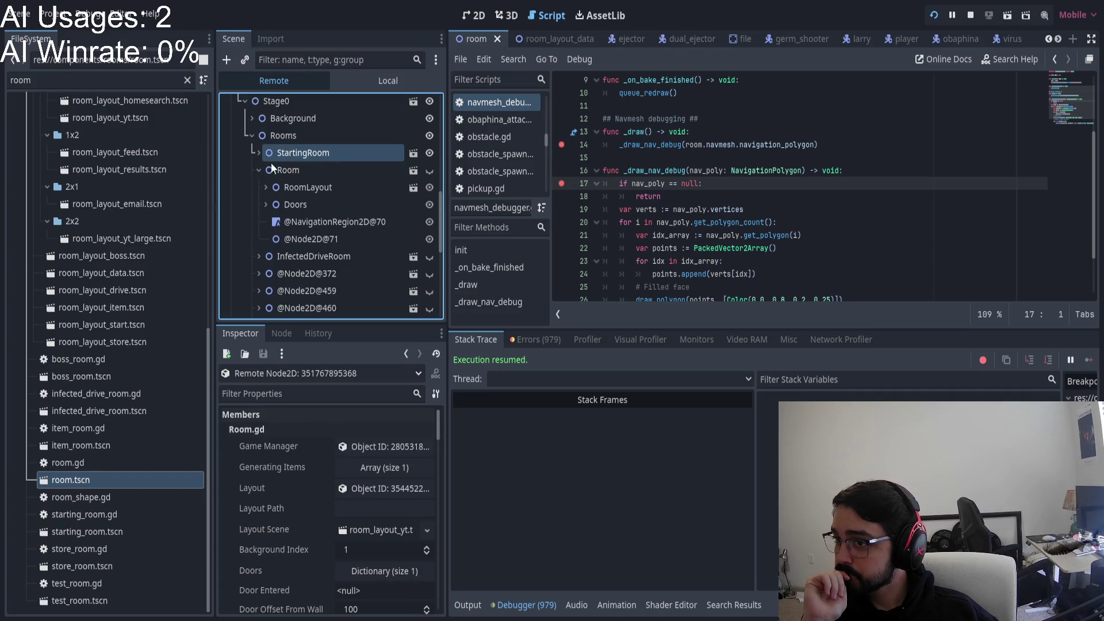
{"action": "left_click", "coordinate": [259, 168]}
{"action": "left_click", "coordinate": [259, 154]}
{"action": "left_click", "coordinate": [259, 205]}
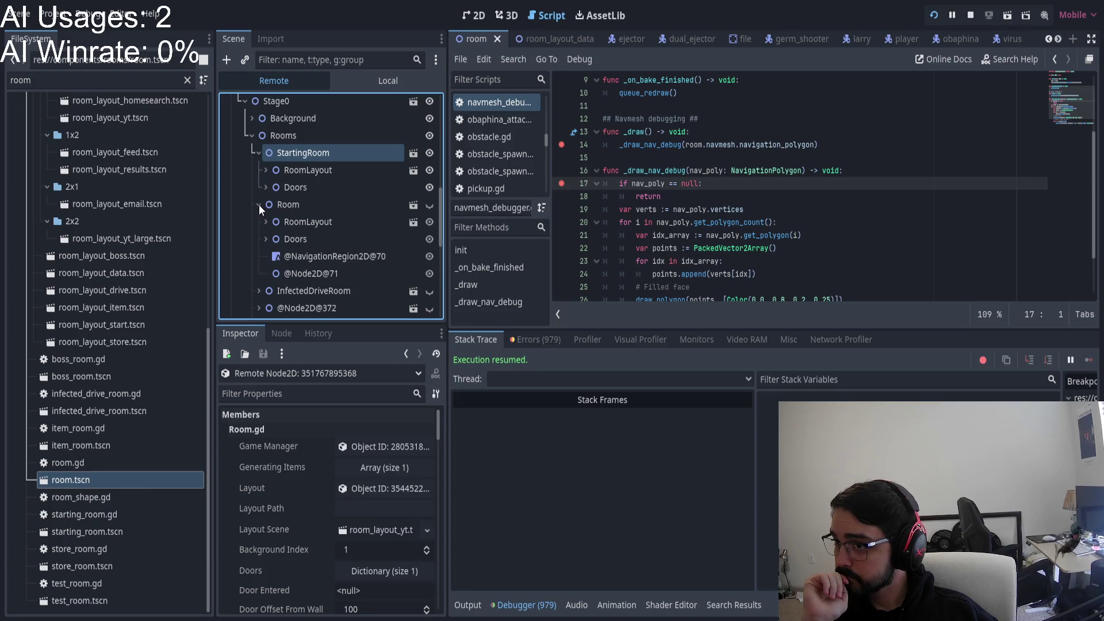
{"action": "left_click", "coordinate": [325, 272]}
{"action": "scroll", "coordinate": [367, 441], "scroll_direction": "down", "scroll_amount": 10}
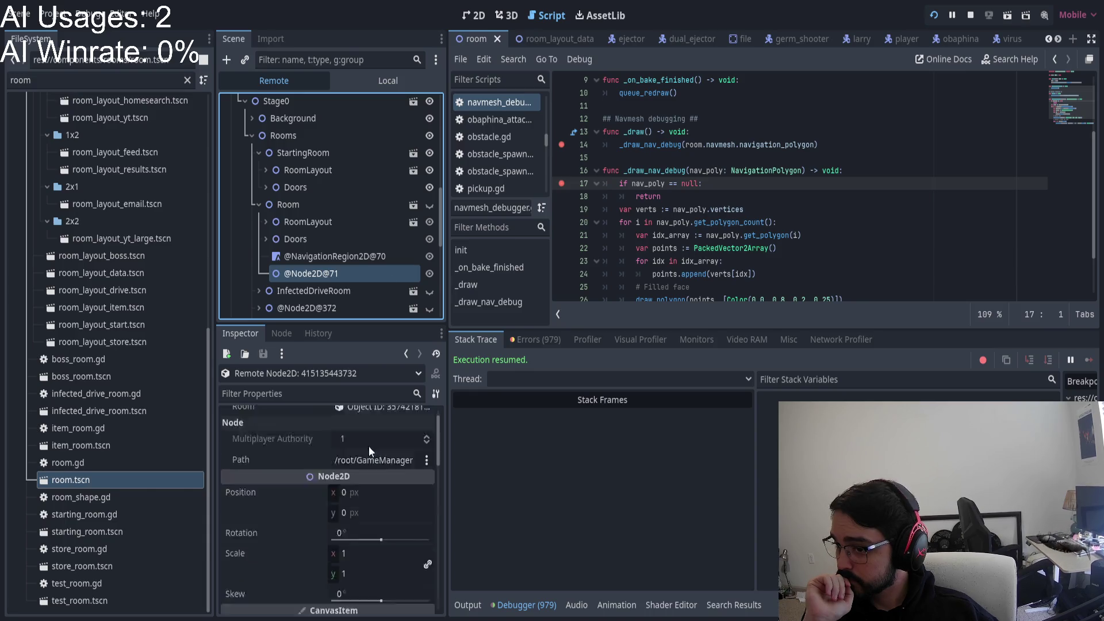
{"action": "scroll", "coordinate": [364, 508], "scroll_direction": "up", "scroll_amount": 8}
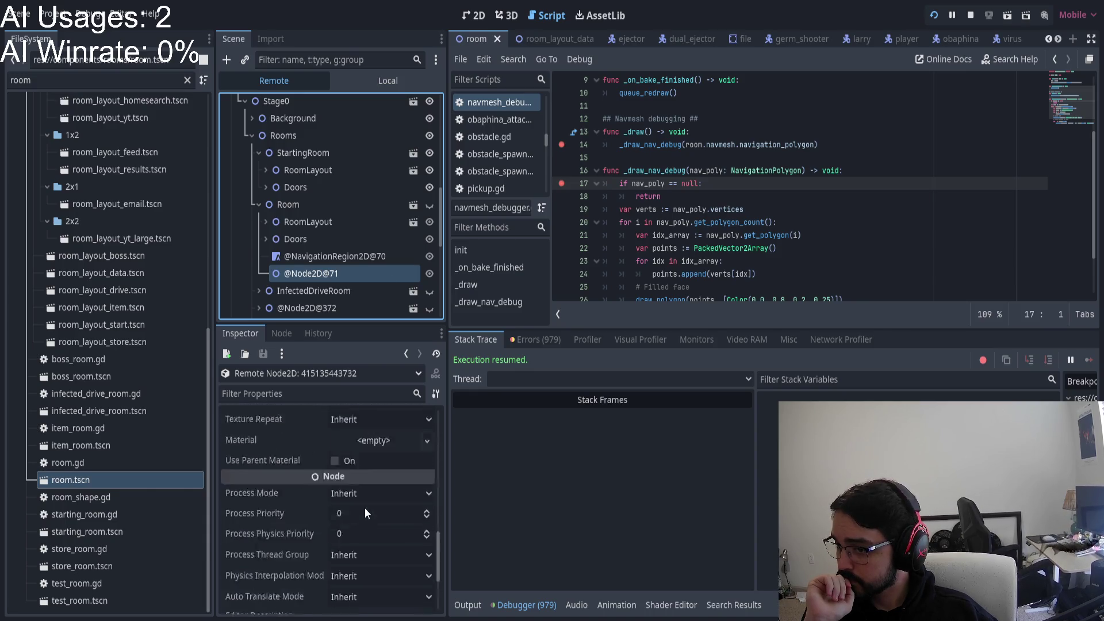
{"action": "scroll", "coordinate": [358, 506], "scroll_direction": "up", "scroll_amount": 2}
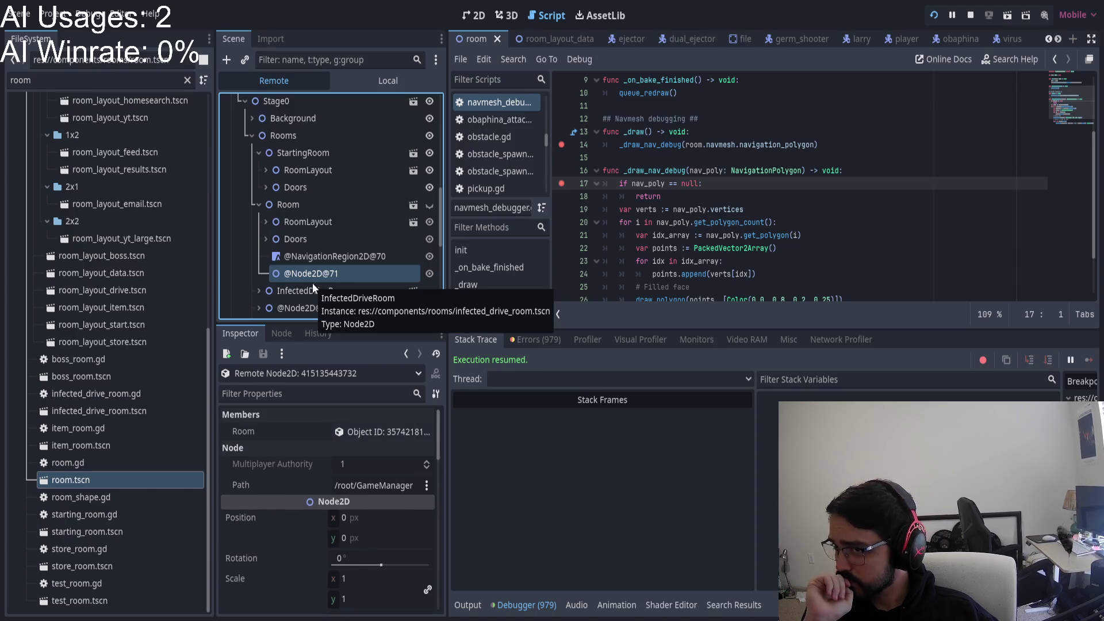
{"action": "scroll", "coordinate": [361, 468], "scroll_direction": "down", "scroll_amount": 10}
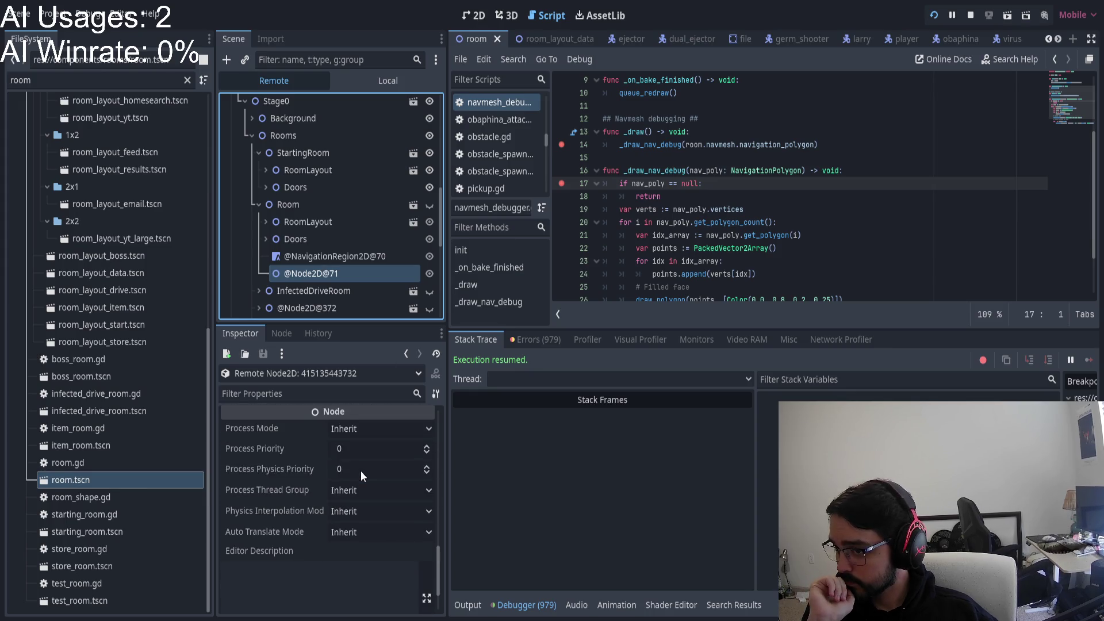
{"action": "scroll", "coordinate": [360, 470], "scroll_direction": "down", "scroll_amount": 2}
{"action": "scroll", "coordinate": [357, 473], "scroll_direction": "up", "scroll_amount": 5}
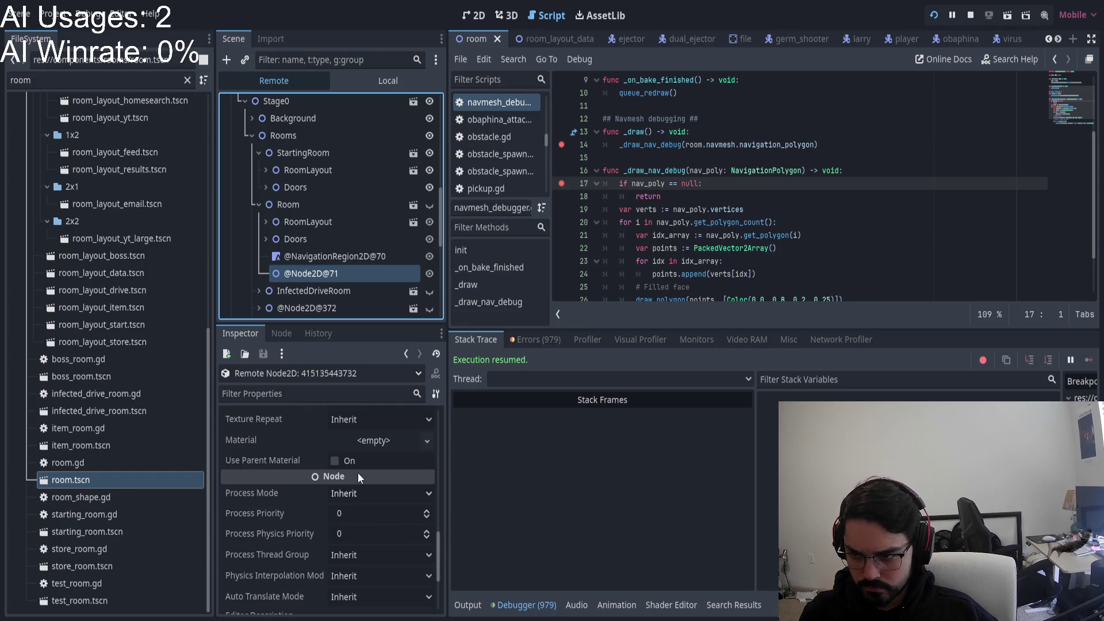
{"action": "scroll", "coordinate": [357, 473], "scroll_direction": "up", "scroll_amount": 2}
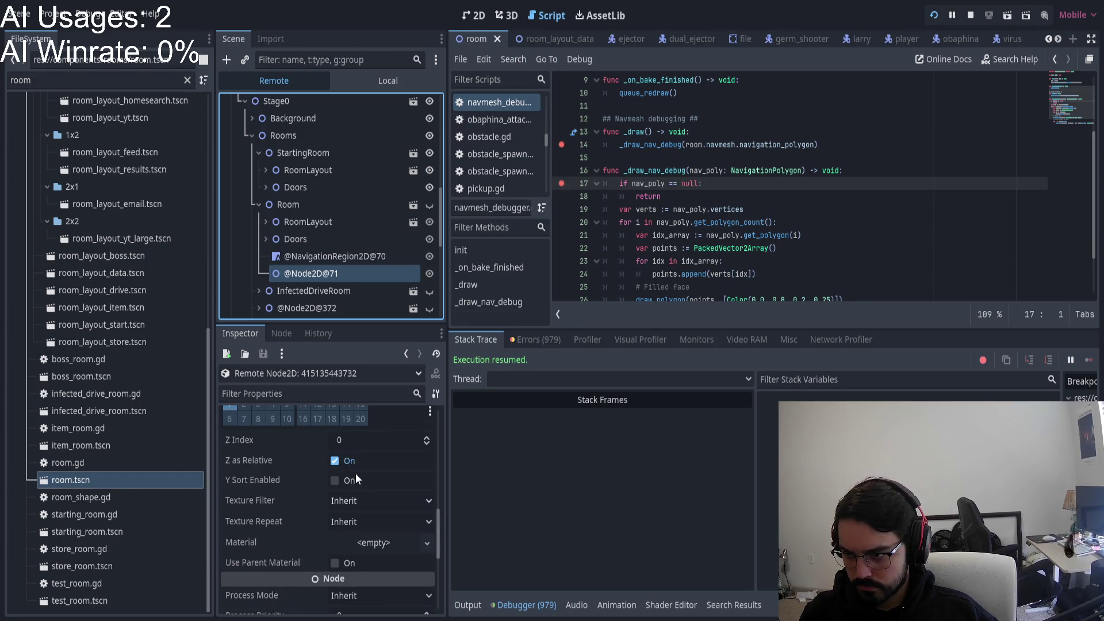
{"action": "scroll", "coordinate": [355, 474], "scroll_direction": "up", "scroll_amount": 1}
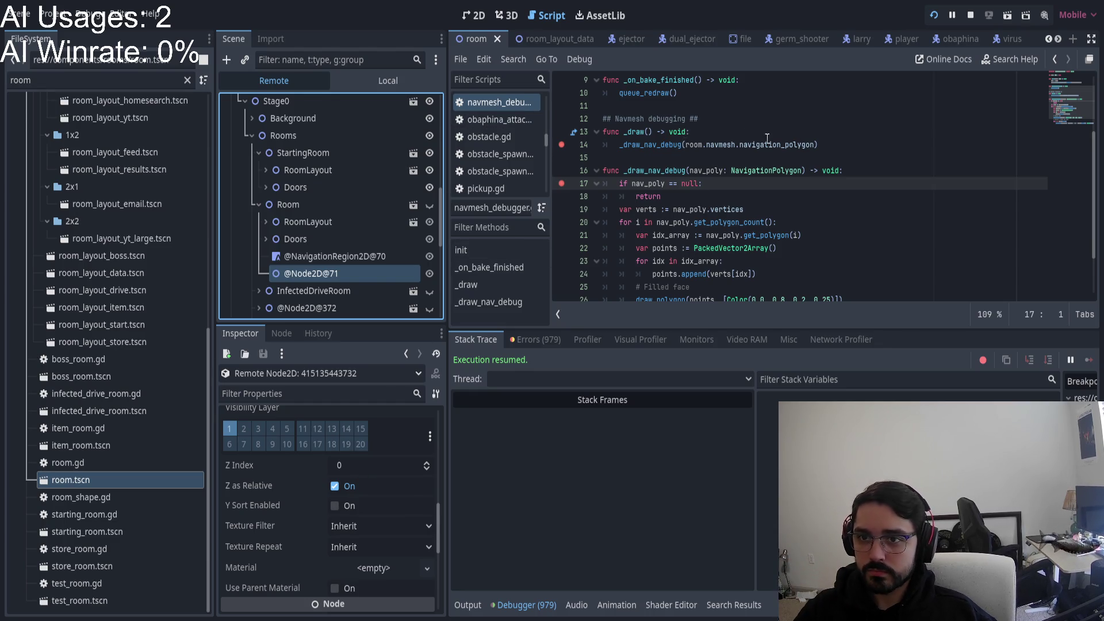
{"action": "scroll", "coordinate": [859, 144], "scroll_direction": "up", "scroll_amount": 3}
- Add 'z_index = 100' on a new line in init() and relaunch the game
{"action": "left_click", "coordinate": [858, 158]}
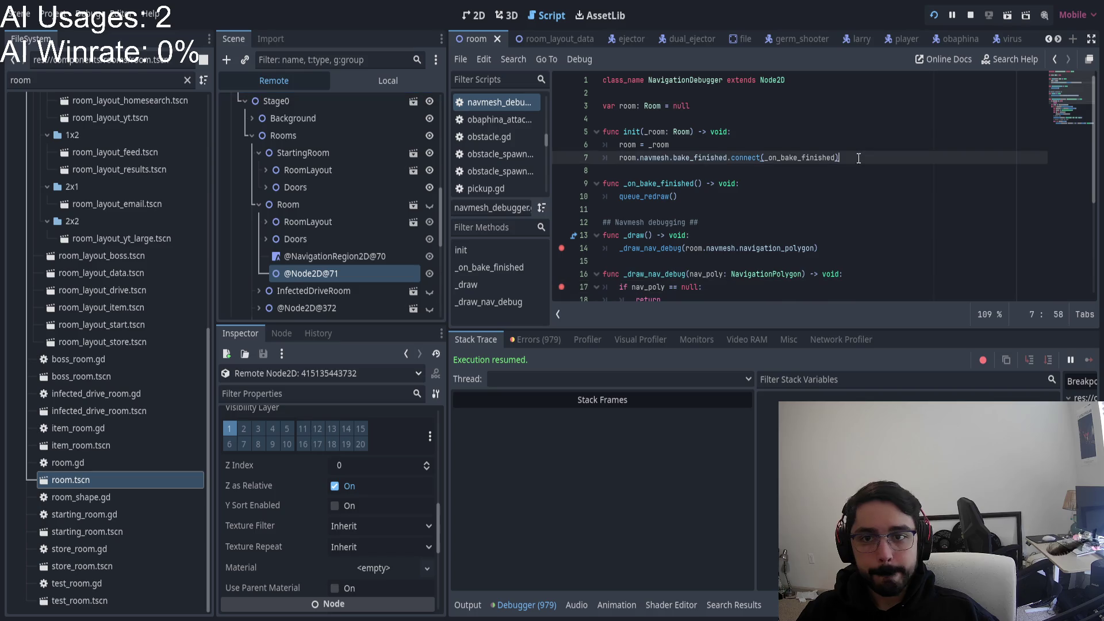
{"action": "key", "text": "Return"}
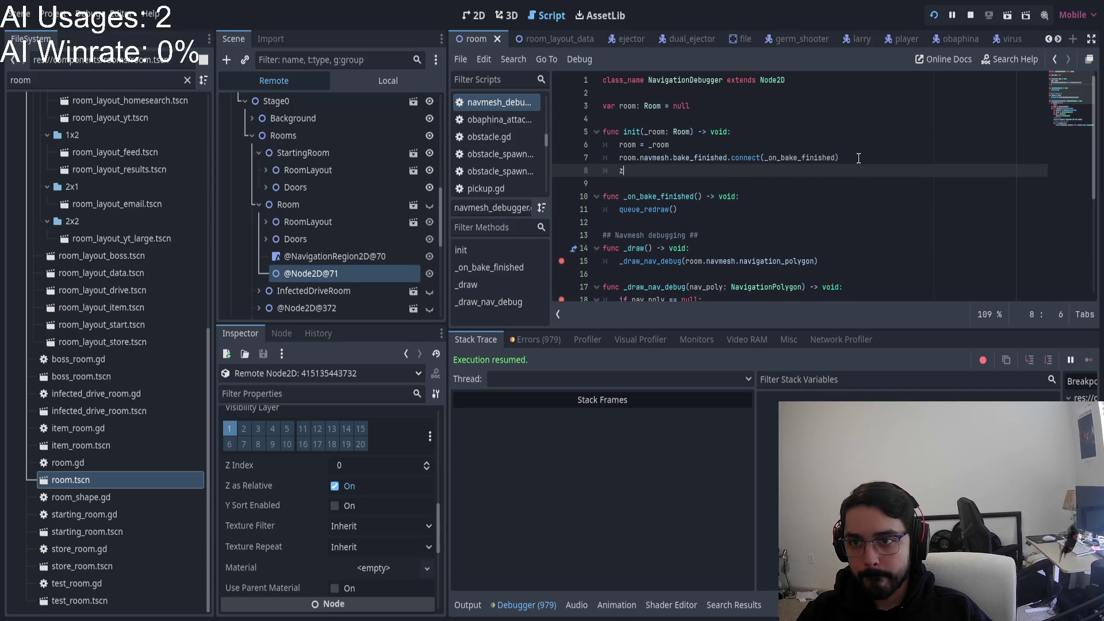
{"action": "type", "text": "_index = 1"}
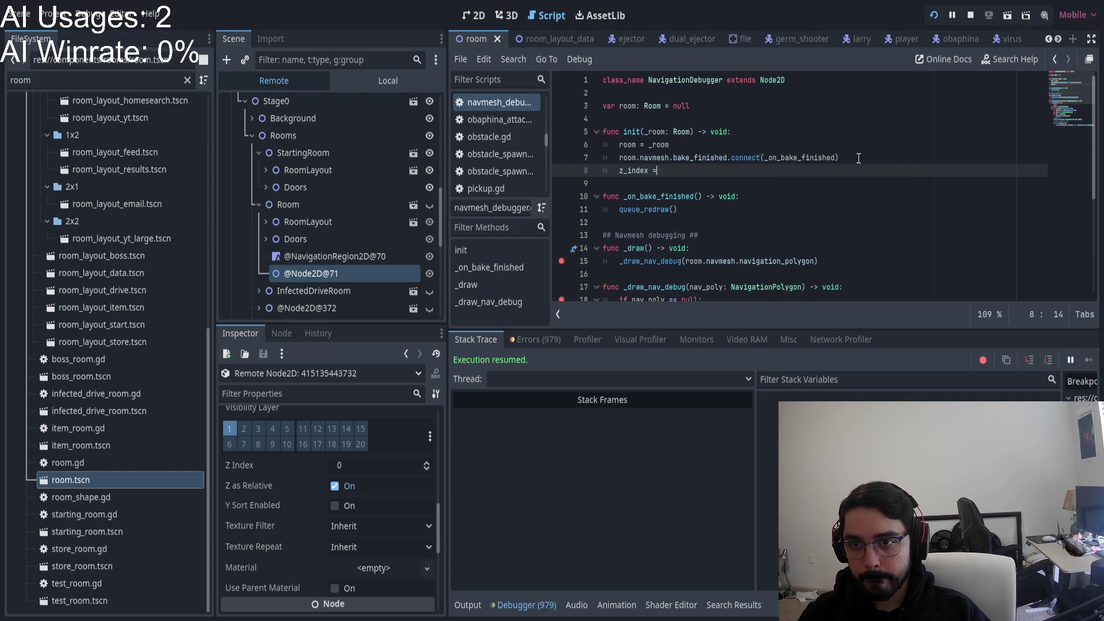
{"action": "type", "text": "00"}
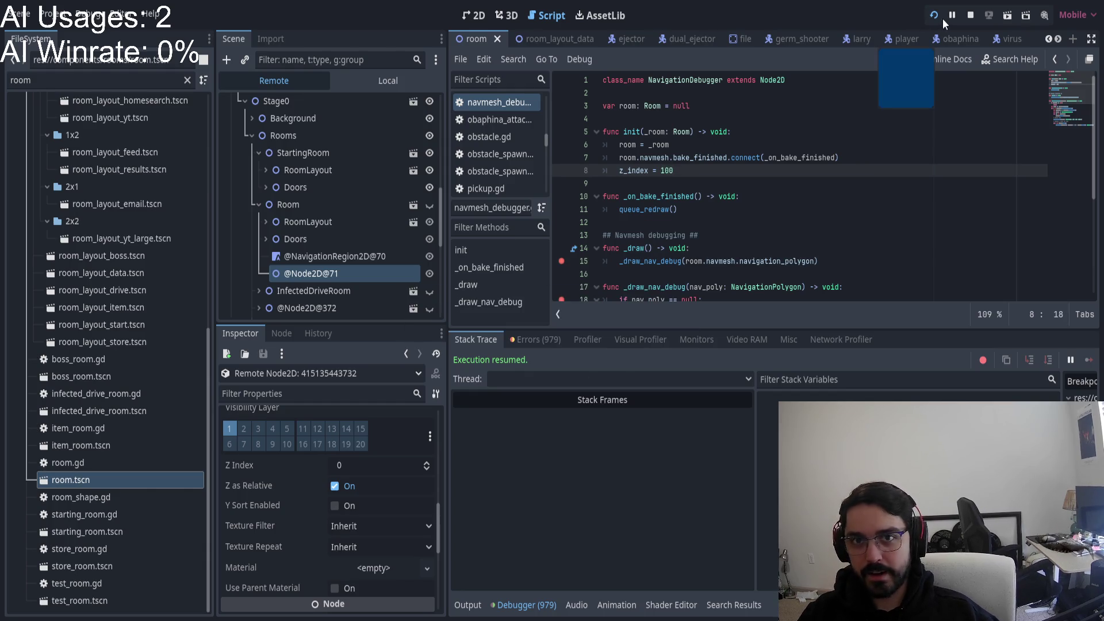
{"action": "left_click", "coordinate": [936, 14]}
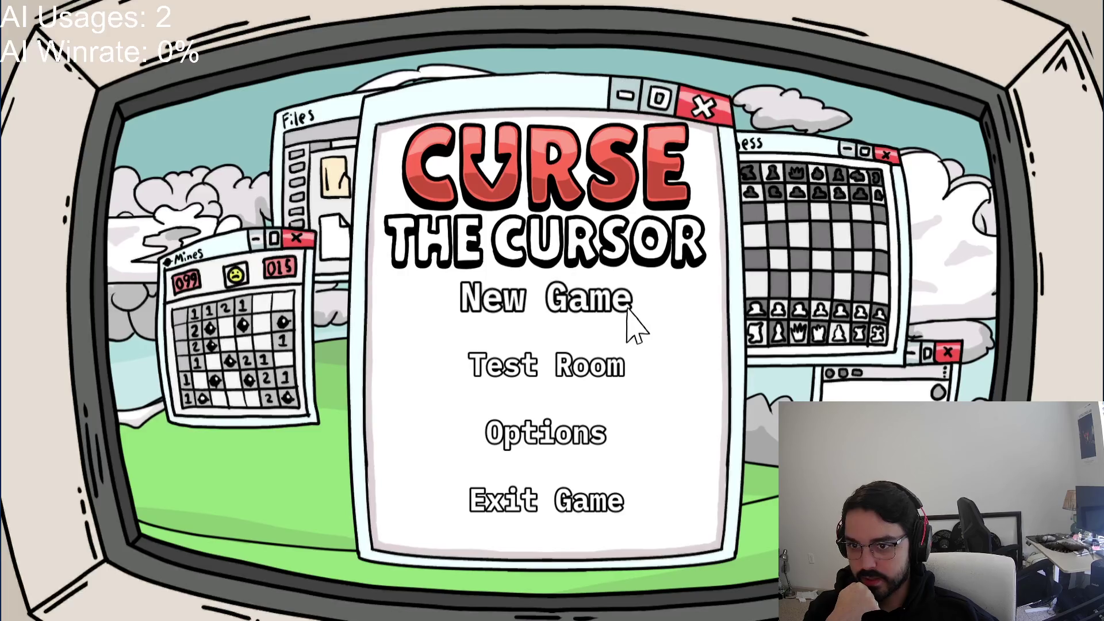
- Start a New Game, resume past the breakpoint, and open Project Settings' navigation debug options
{"action": "left_click", "coordinate": [627, 311]}
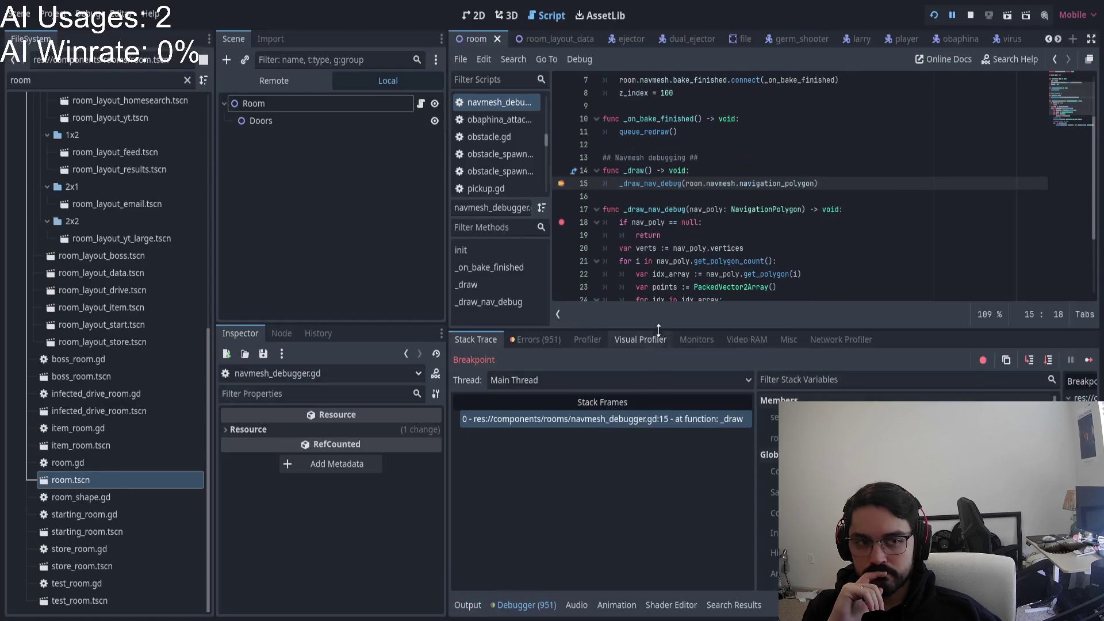
{"action": "key", "text": "F12"}
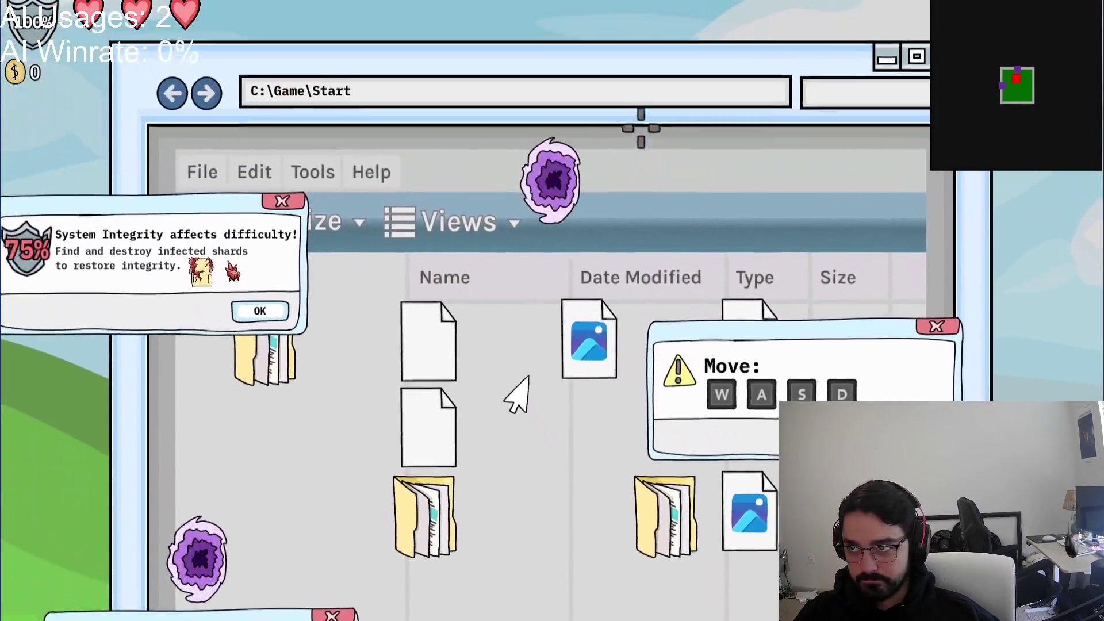
{"action": "key", "text": "alt+Tab"}
{"action": "left_click", "coordinate": [55, 13]}
{"action": "left_click", "coordinate": [81, 35]}
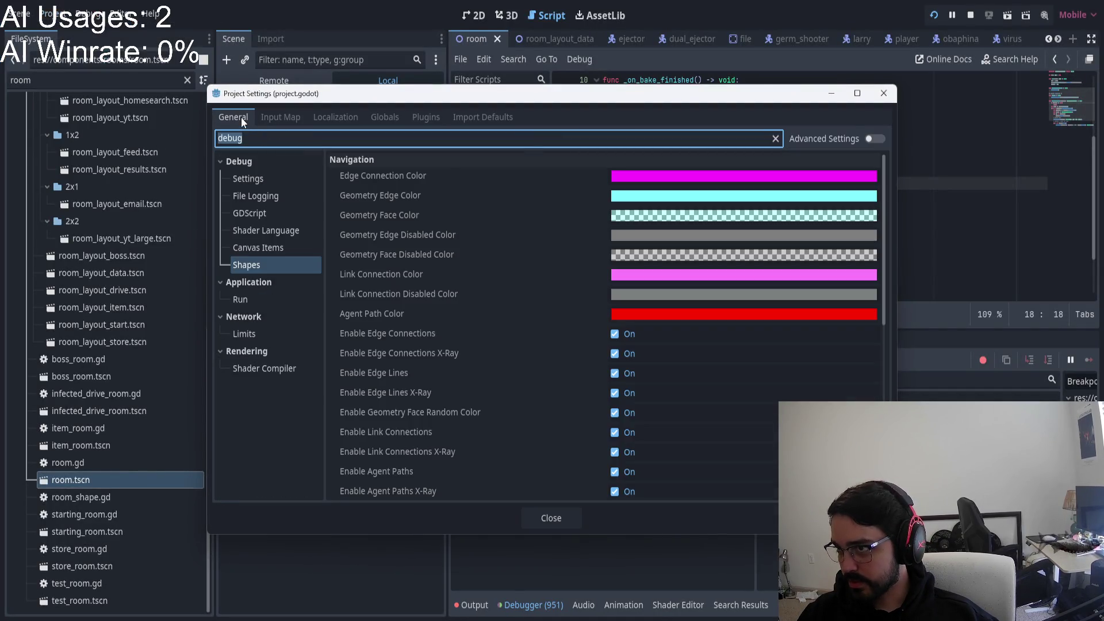
- Close Project Settings and review the editor's Debug menu
{"action": "left_click", "coordinate": [884, 93]}
{"action": "left_click", "coordinate": [90, 13]}
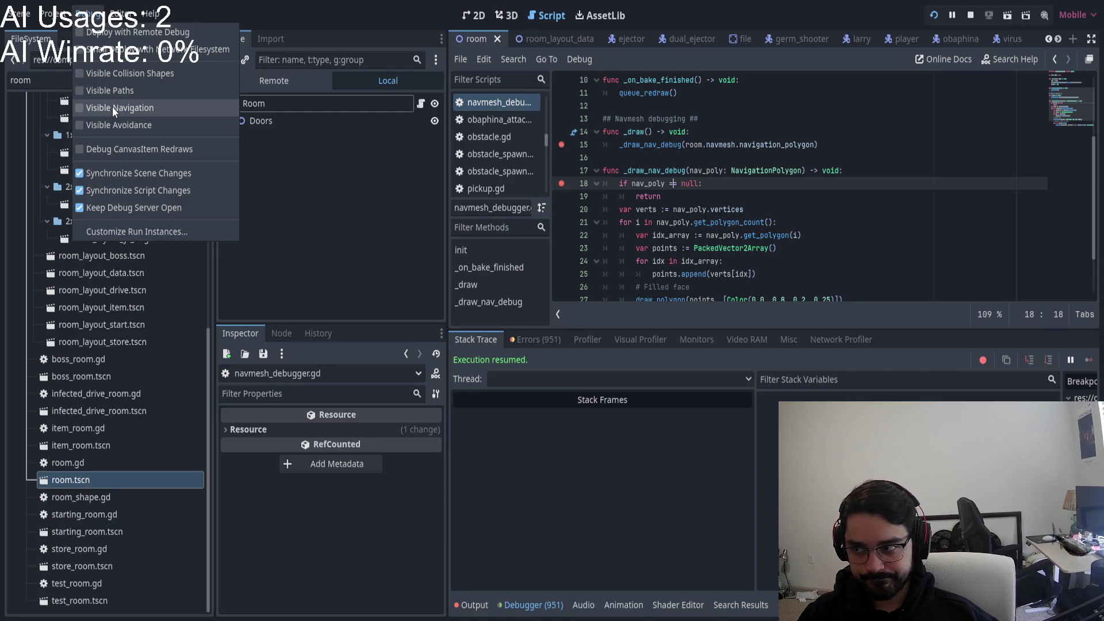
{"action": "left_click", "coordinate": [333, 216]}
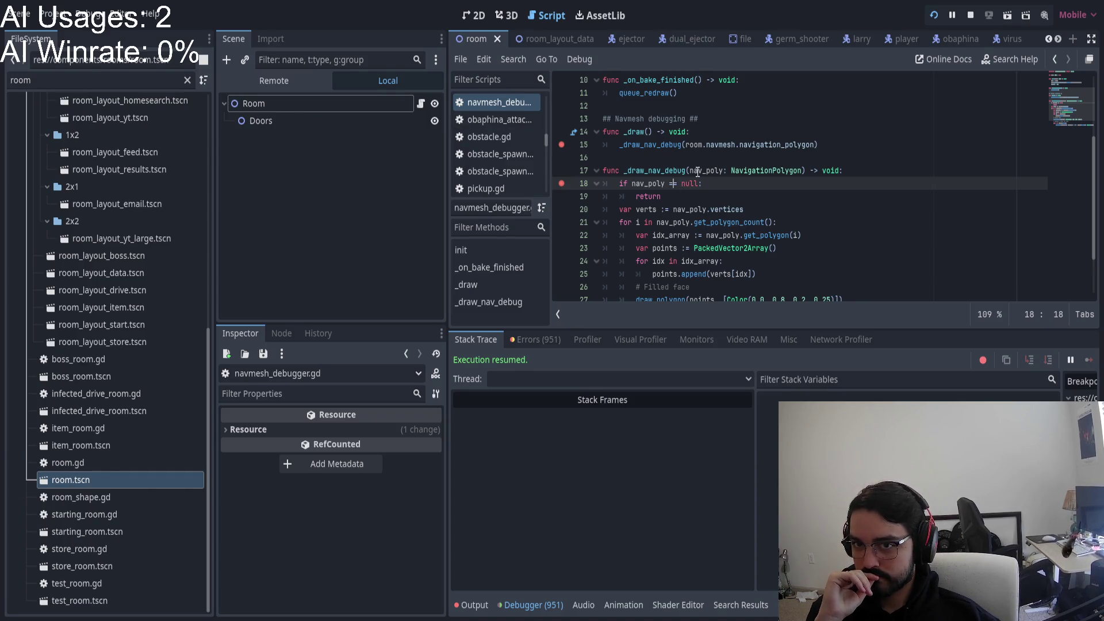
- Resume the game, fix the stray 'w' in _draw_nav_debug, and step into it to line 20
{"action": "key", "text": "alt+Tab"}
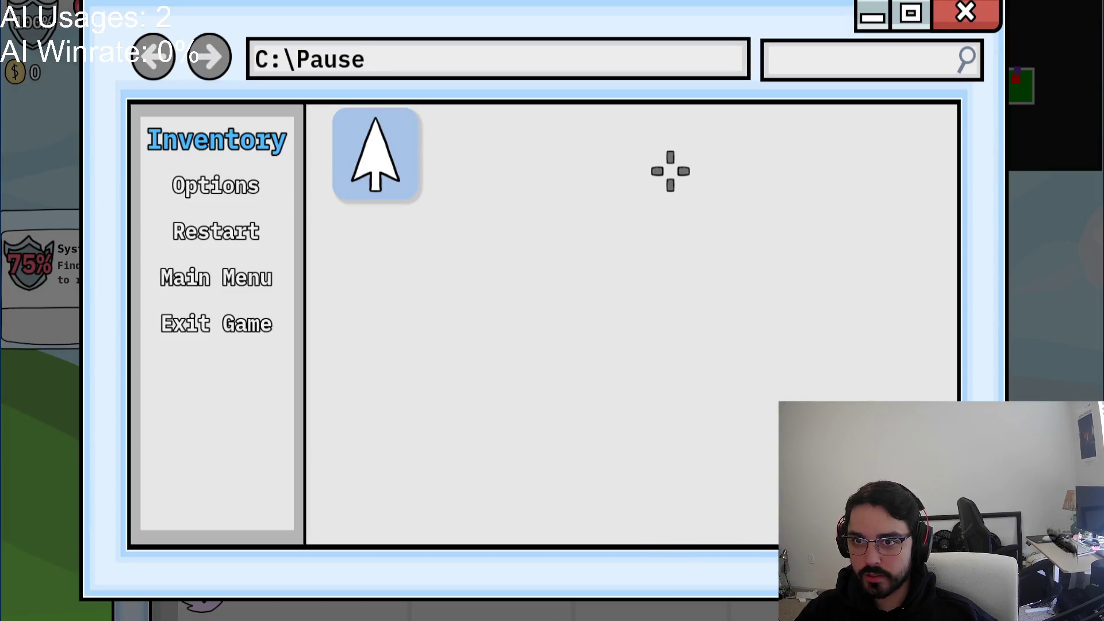
{"action": "key", "text": "Escape"}
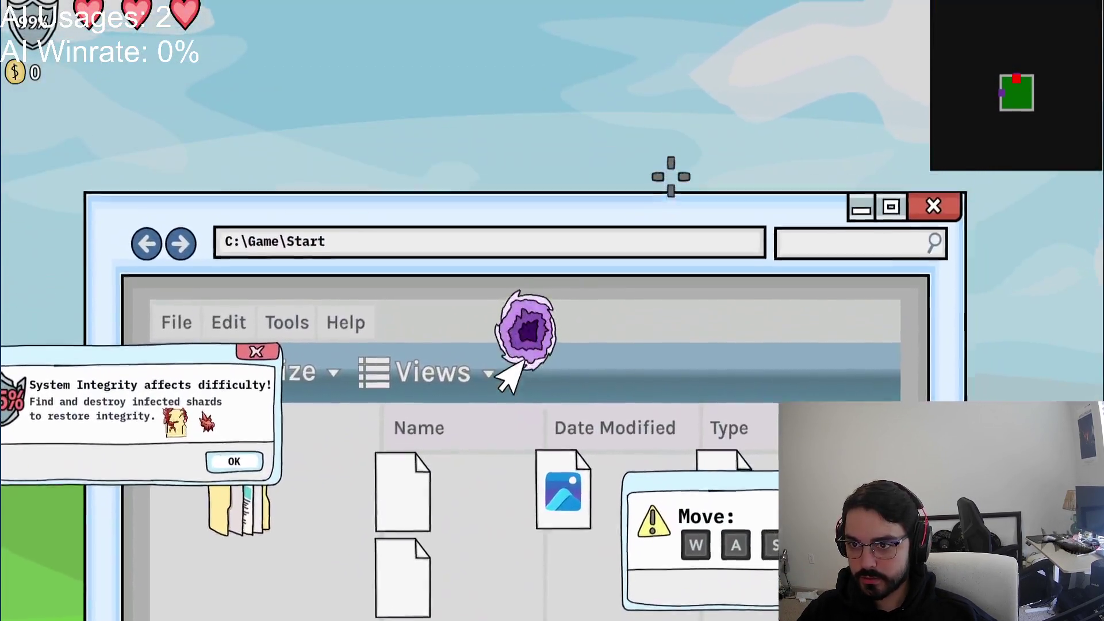
{"action": "key", "text": "BackSpace"}
{"action": "key", "text": "F11"}
{"action": "key", "text": "F10"}
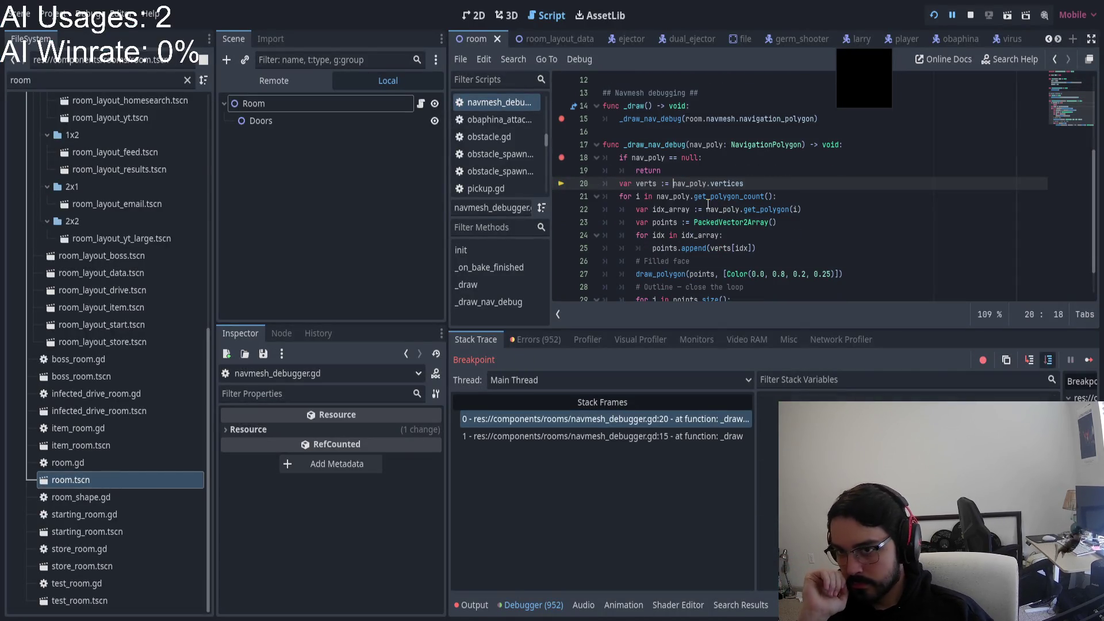
- Step the navmesh drawing code from line 21 to the draw_polygon call on line 27
{"action": "key", "text": "F10"}
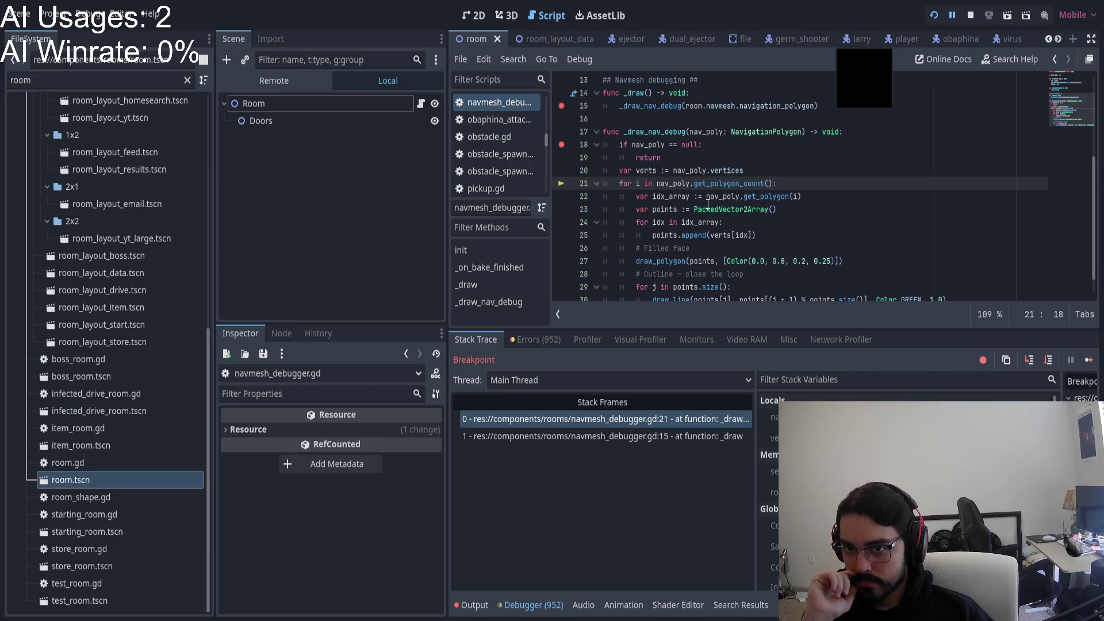
{"action": "key", "text": "F10"}
{"action": "key", "text": "F10"}
{"action": "key", "text": "F10"}
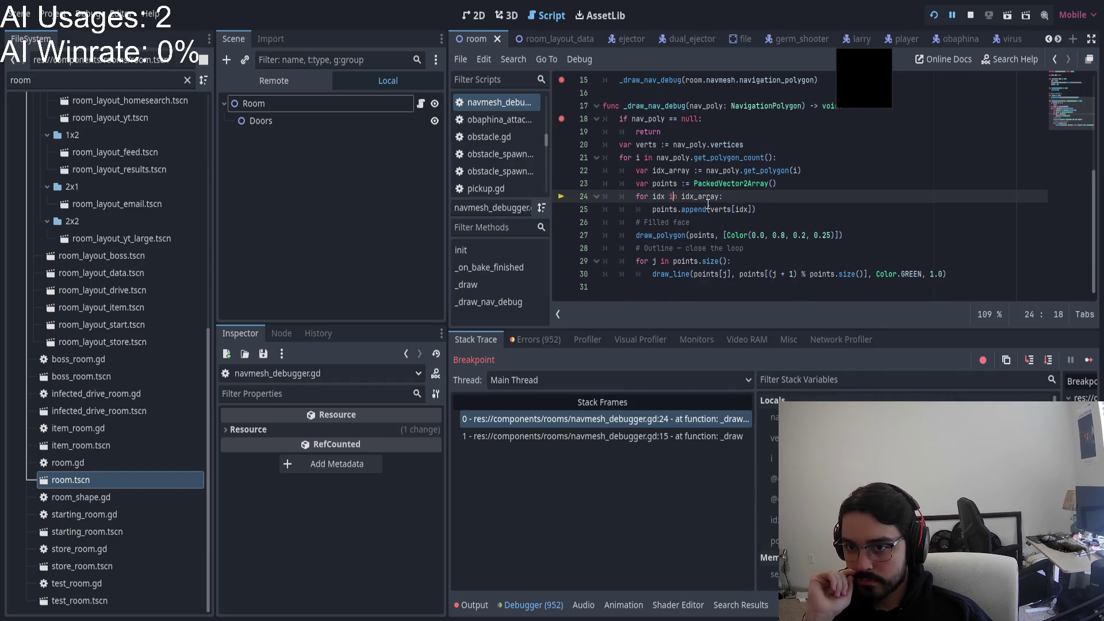
{"action": "key", "text": "F10"}
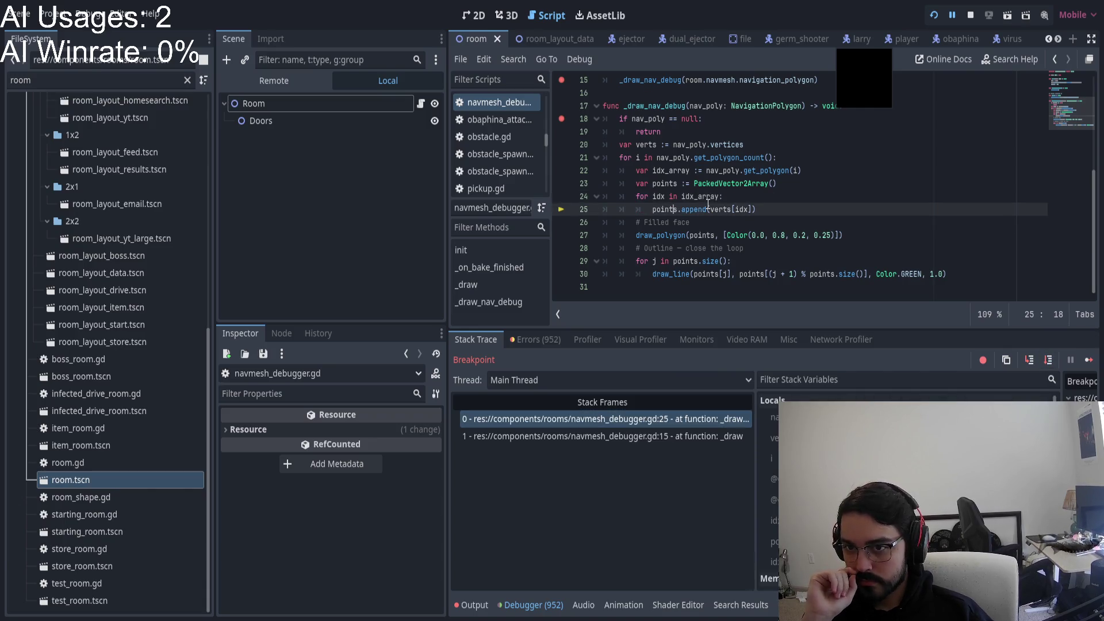
{"action": "key", "text": "F10"}
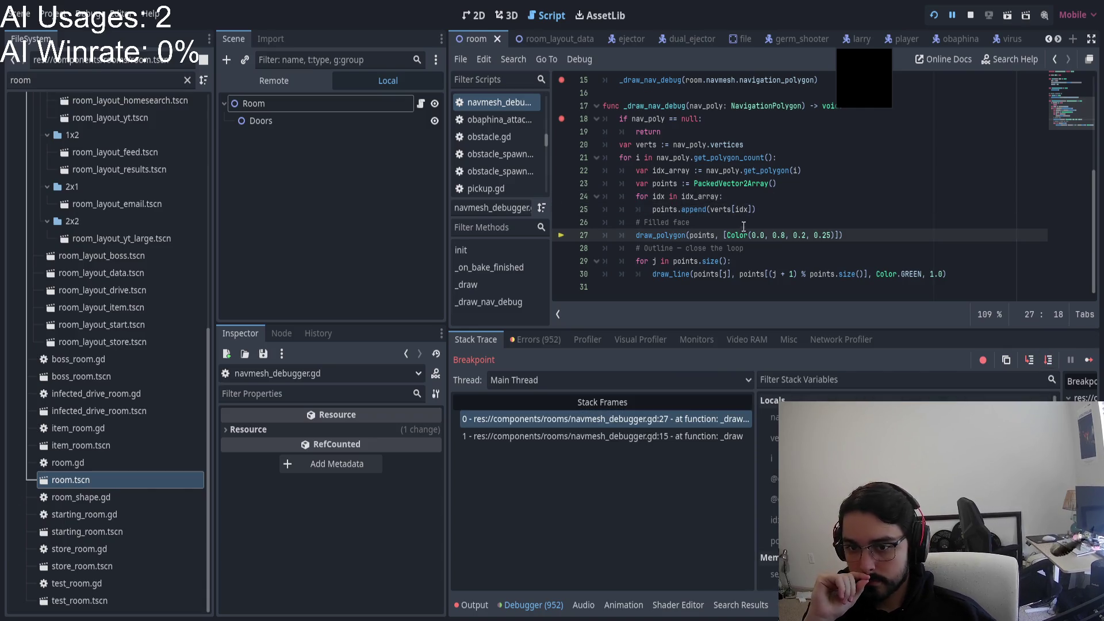
- Inspect the four-point 'points' array, select draw_polygon on line 27, and bring up Claude
{"action": "left_click", "coordinate": [774, 541]}
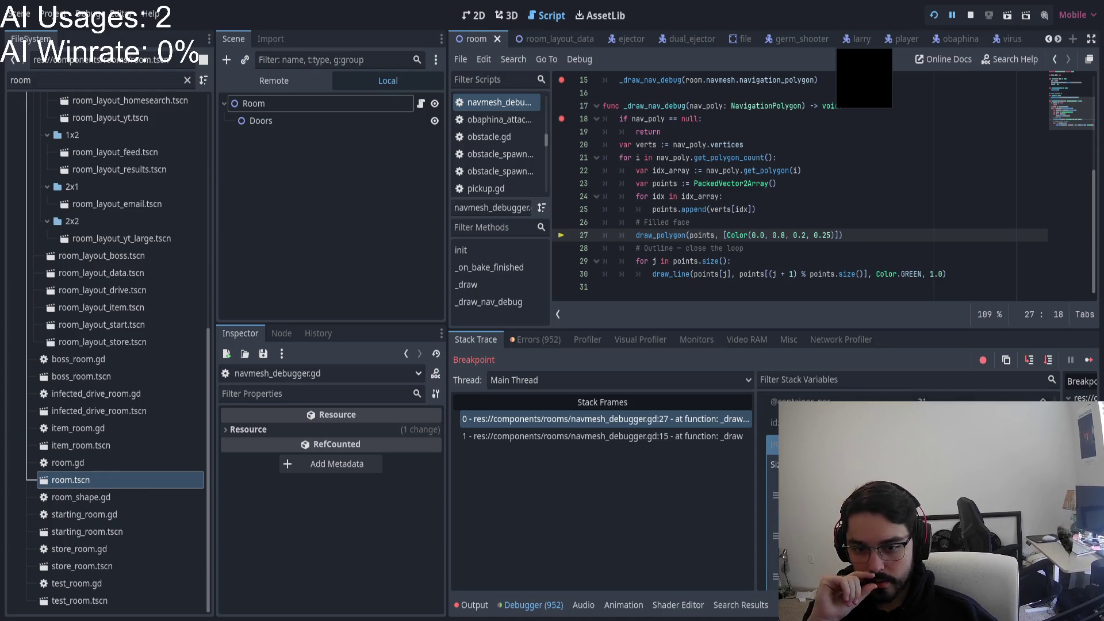
{"action": "scroll", "coordinate": [908, 489], "scroll_direction": "down", "scroll_amount": 2}
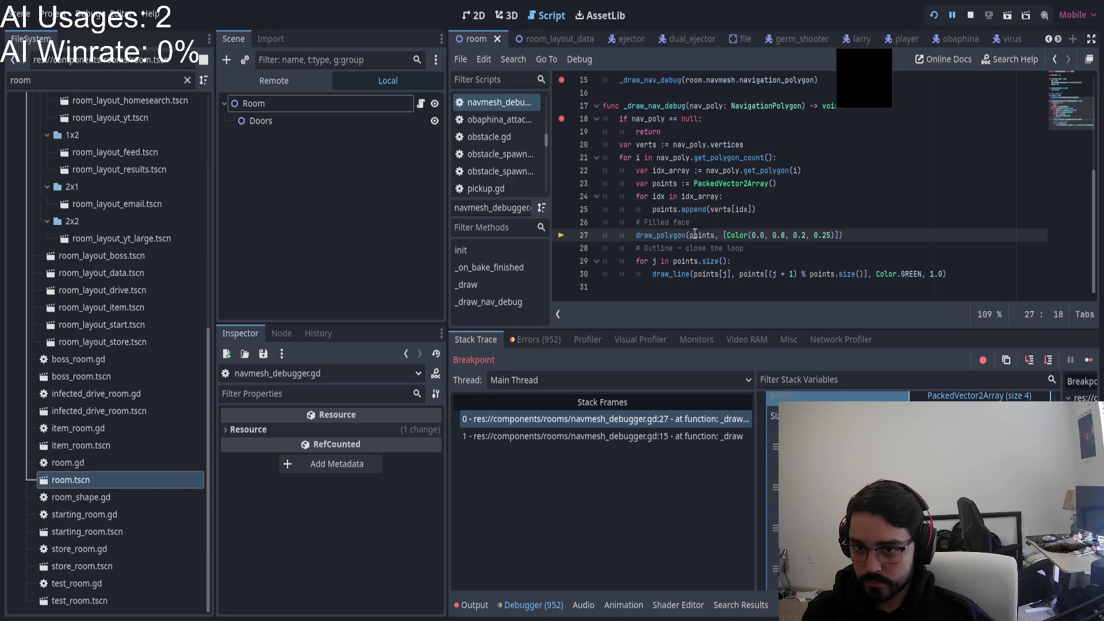
{"action": "double_click", "coordinate": [667, 236]}
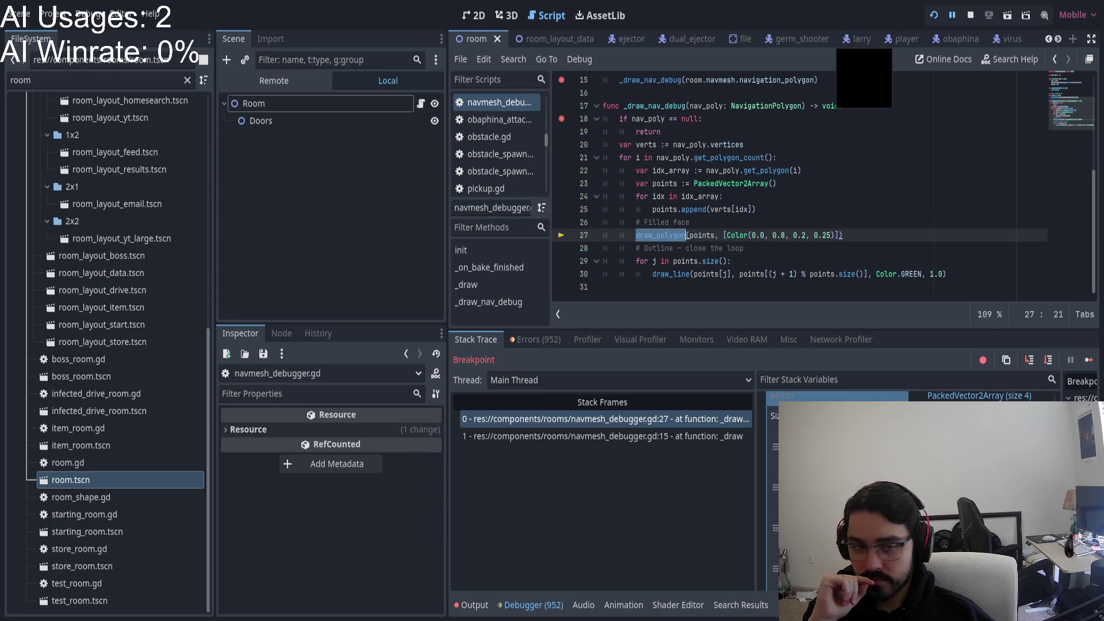
{"action": "left_click", "coordinate": [718, 549]}
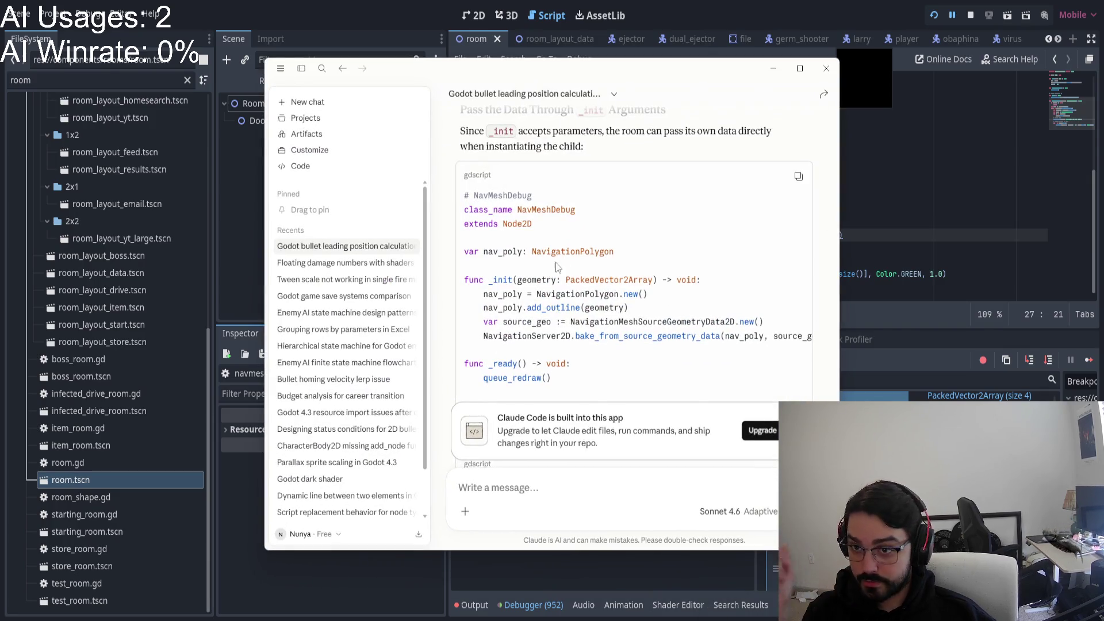
- Read through Claude's suggested _draw code for the navmesh overlay
{"action": "scroll", "coordinate": [556, 269], "scroll_direction": "down", "scroll_amount": 15}
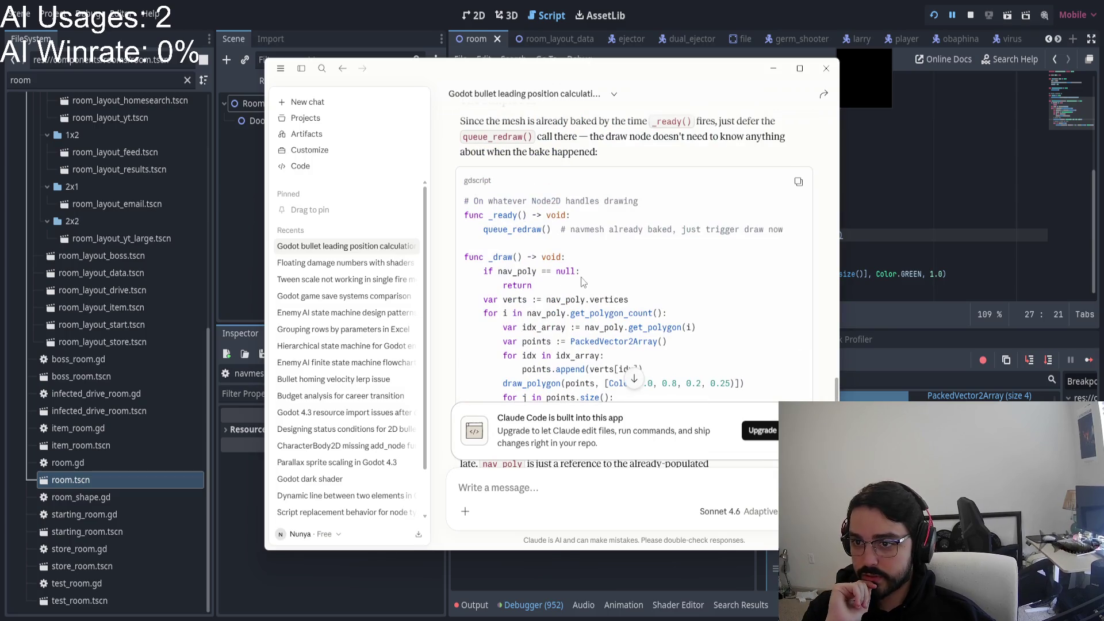
{"action": "scroll", "coordinate": [582, 281], "scroll_direction": "up", "scroll_amount": 1}
{"action": "scroll", "coordinate": [611, 259], "scroll_direction": "down", "scroll_amount": 5}
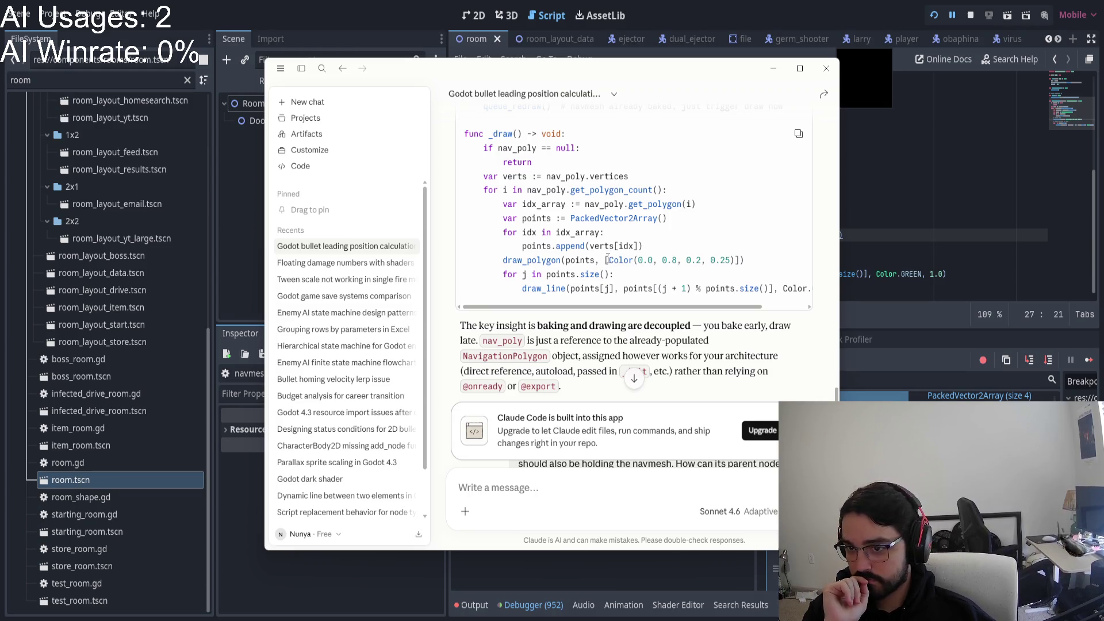
{"action": "scroll", "coordinate": [607, 260], "scroll_direction": "down", "scroll_amount": 1}
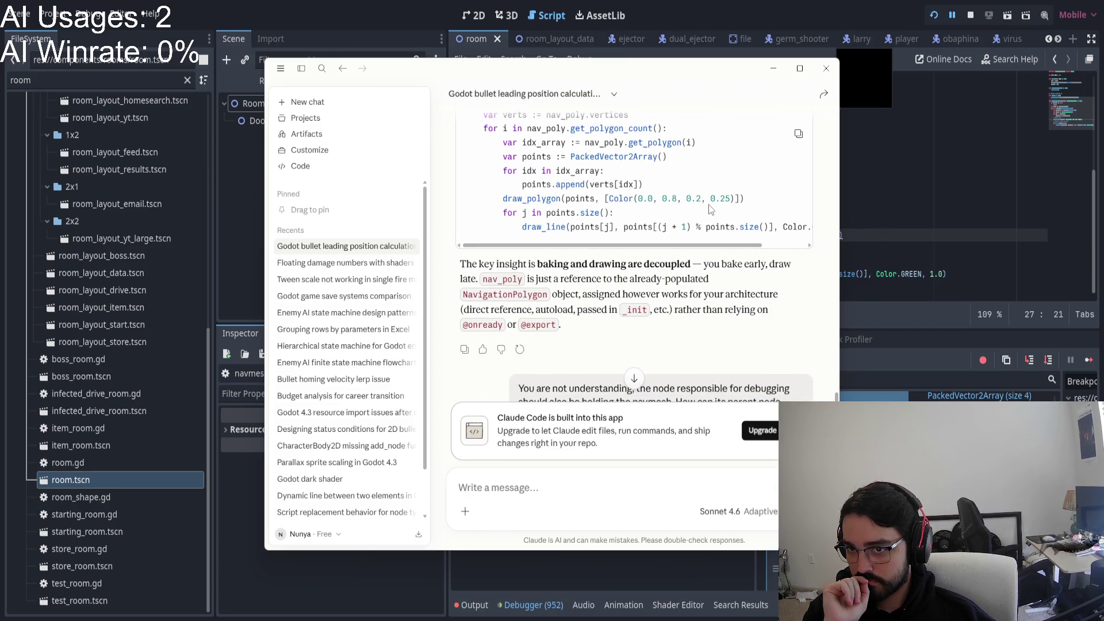
- Return to Godot, select the Doors node, and switch to the 2D view
{"action": "left_click", "coordinate": [925, 235]}
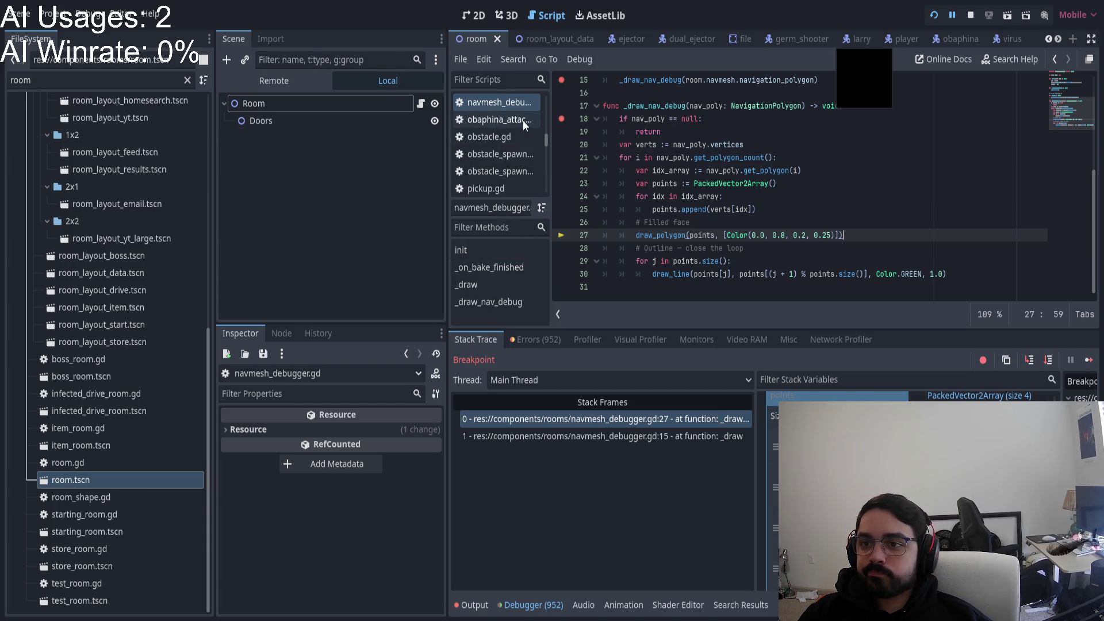
{"action": "left_click", "coordinate": [313, 120]}
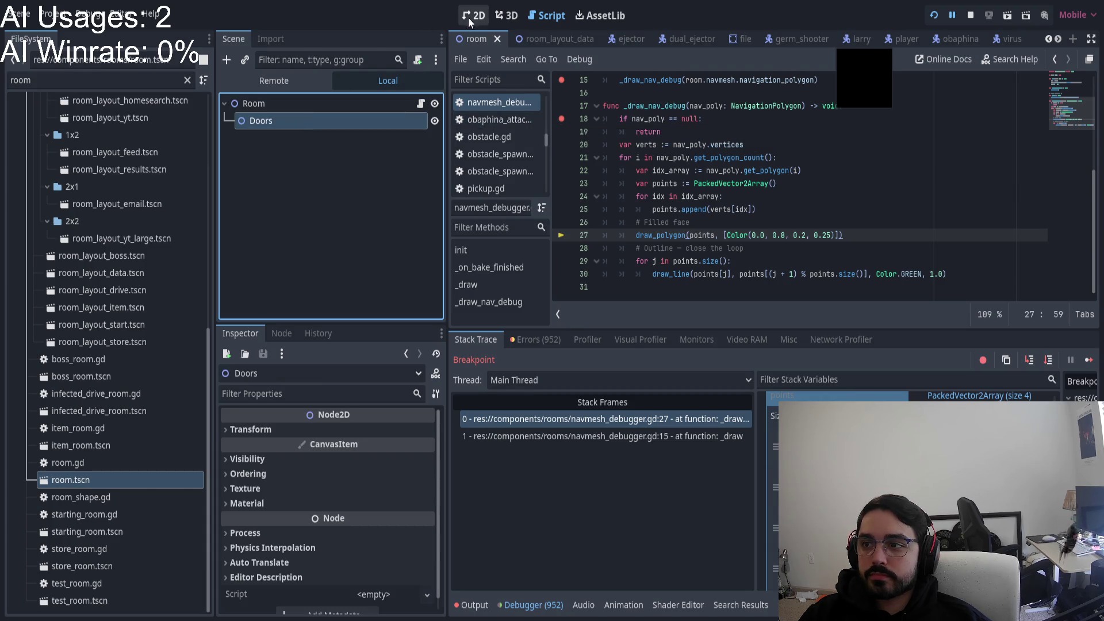
{"action": "left_click", "coordinate": [467, 18]}
- Add a Sprite2D node and move it under Room, above Doors
{"action": "left_click", "coordinate": [227, 60]}
{"action": "type", "text": "spri"}
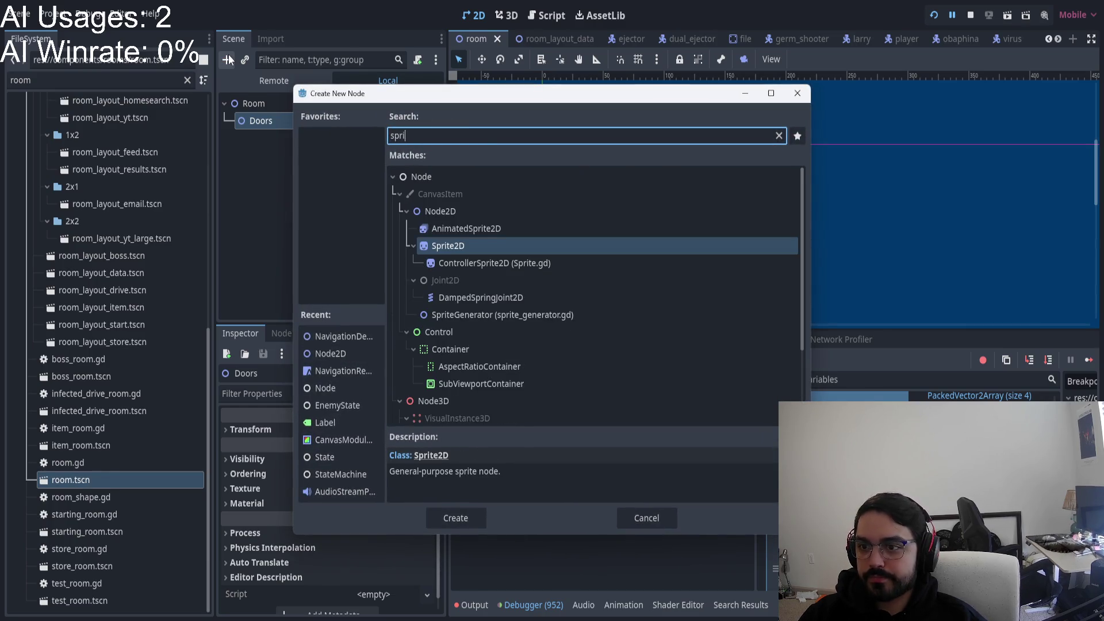
{"action": "key", "text": "Return"}
{"action": "left_click_drag", "start_coordinate": [310, 134], "coordinate": [299, 113]}
- Set the sprite's texture to icon.svg after briefly trying key/1.png
{"action": "left_click", "coordinate": [354, 432]}
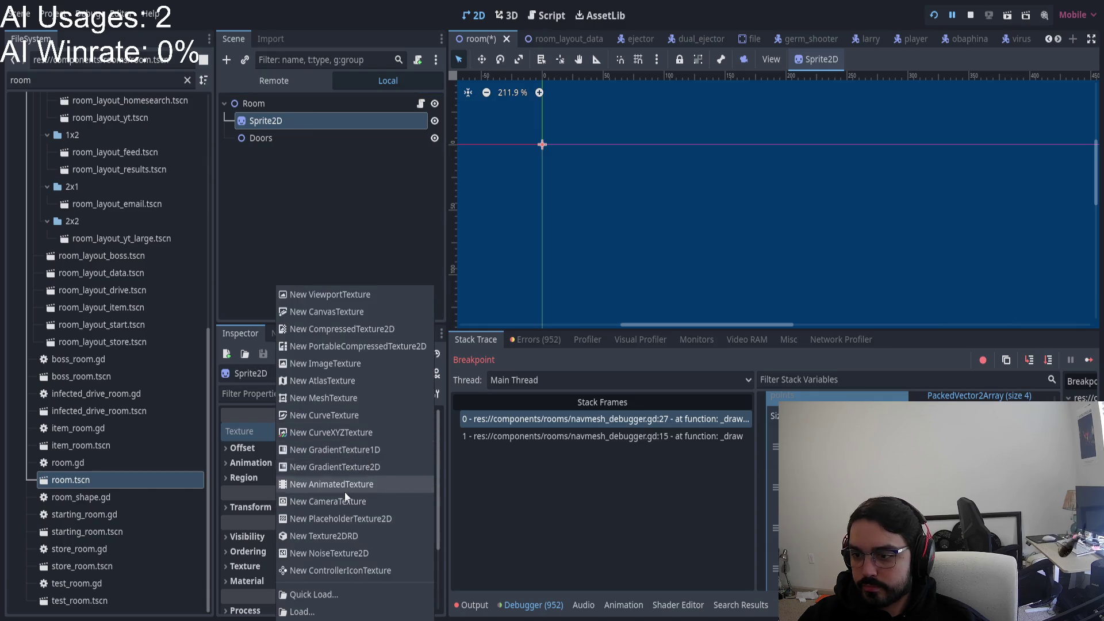
{"action": "left_click", "coordinate": [322, 596]}
{"action": "double_click", "coordinate": [559, 280]}
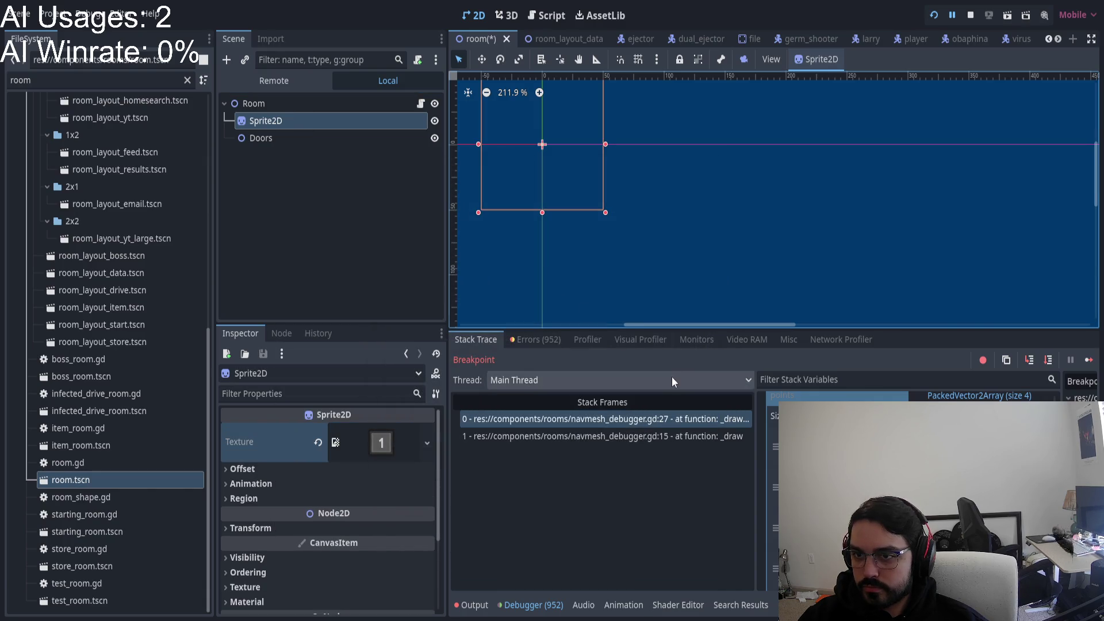
{"action": "scroll", "coordinate": [671, 195], "scroll_direction": "up", "scroll_amount": 1}
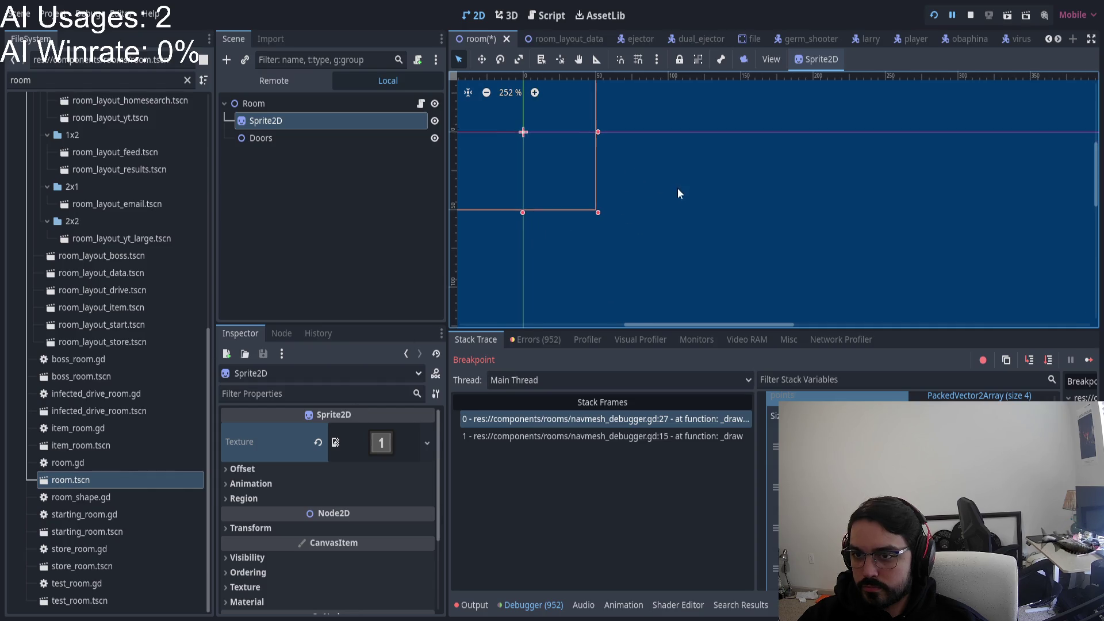
{"action": "left_click", "coordinate": [318, 442]}
{"action": "left_click", "coordinate": [353, 432]}
{"action": "left_click", "coordinate": [345, 588]}
{"action": "scroll", "coordinate": [580, 322], "scroll_direction": "down", "scroll_amount": 10}
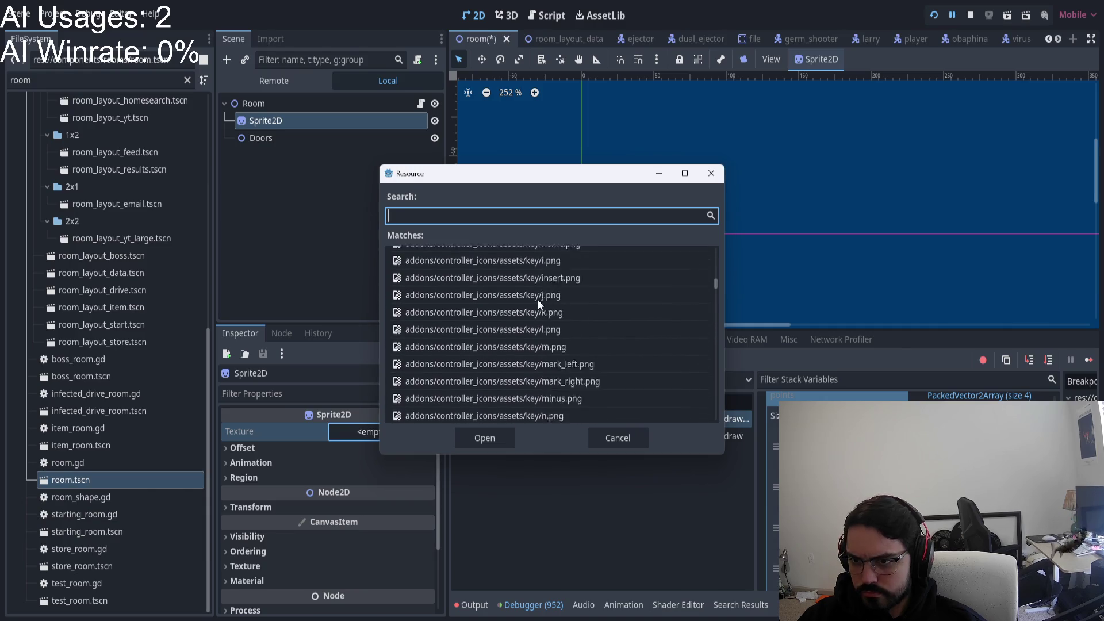
{"action": "scroll", "coordinate": [545, 298], "scroll_direction": "down", "scroll_amount": 10}
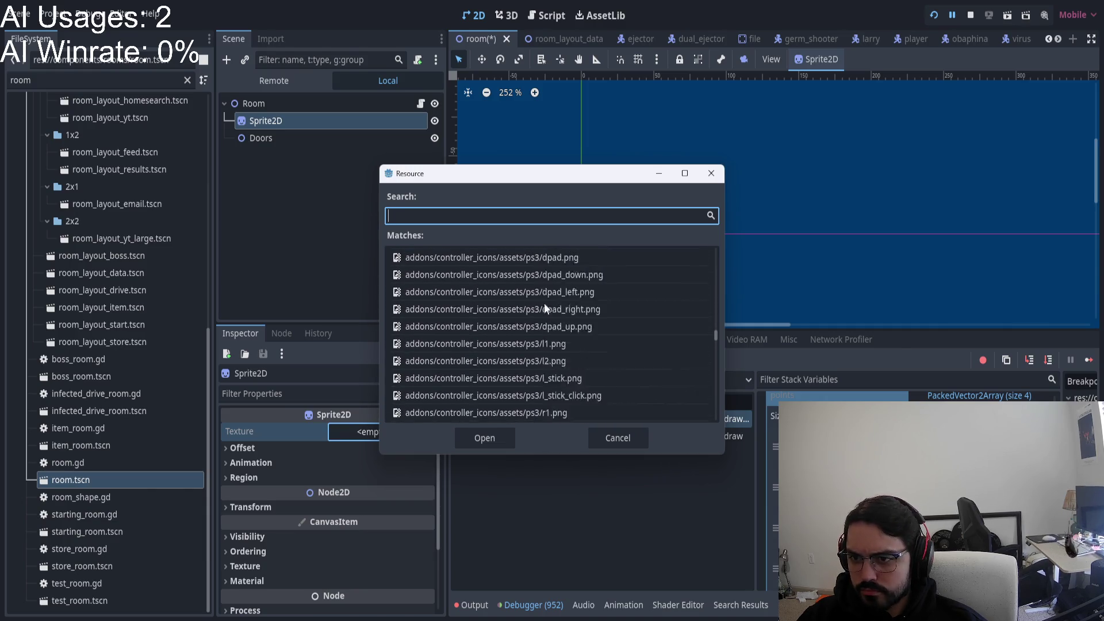
{"action": "type", "text": "icon"}
{"action": "key", "text": "Return"}
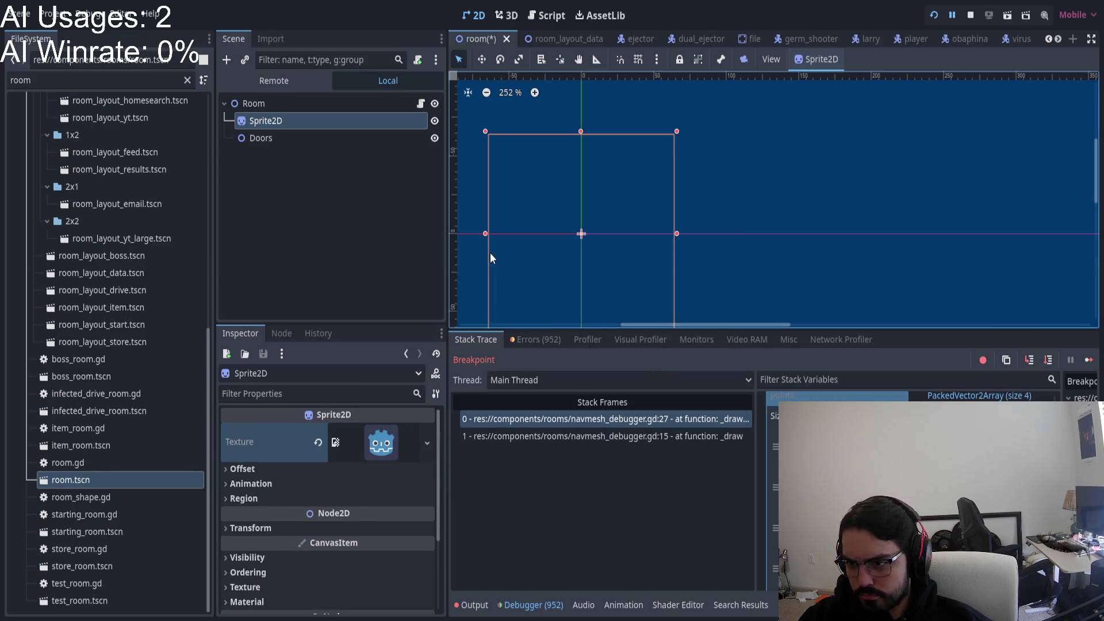
{"action": "scroll", "coordinate": [570, 212], "scroll_direction": "down", "scroll_amount": 1}
{"action": "scroll", "coordinate": [575, 222], "scroll_direction": "up", "scroll_amount": 2}
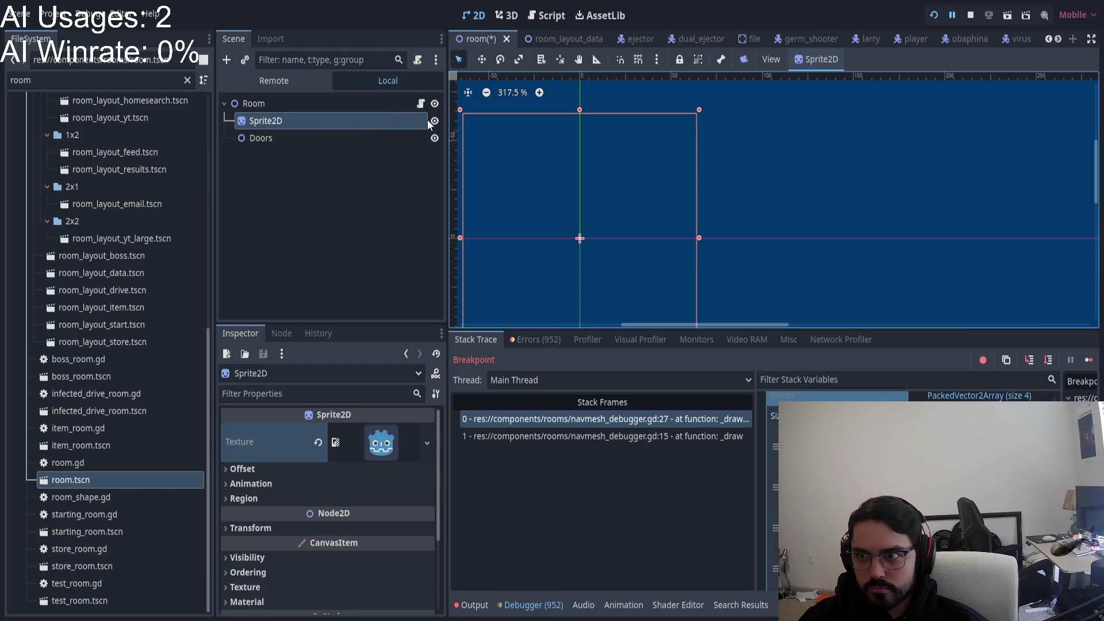
{"action": "scroll", "coordinate": [647, 195], "scroll_direction": "down", "scroll_amount": 7}
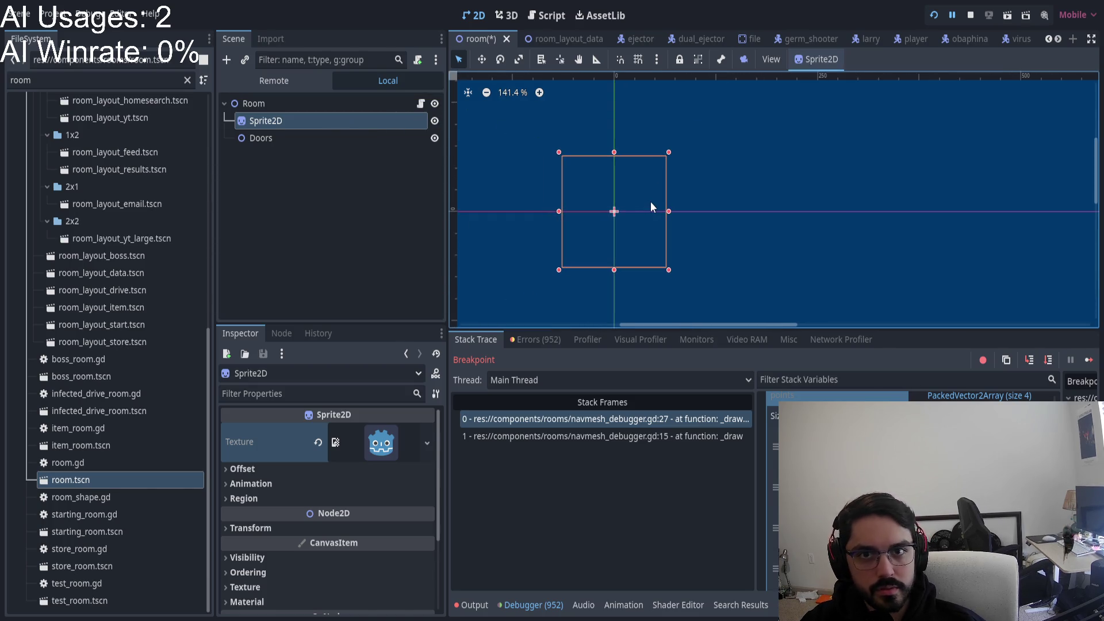
- Stop the running game to end the debug session
{"action": "left_click", "coordinate": [971, 15]}
{"action": "scroll", "coordinate": [624, 202], "scroll_direction": "up", "scroll_amount": 1}
{"action": "left_click", "coordinate": [321, 102]}
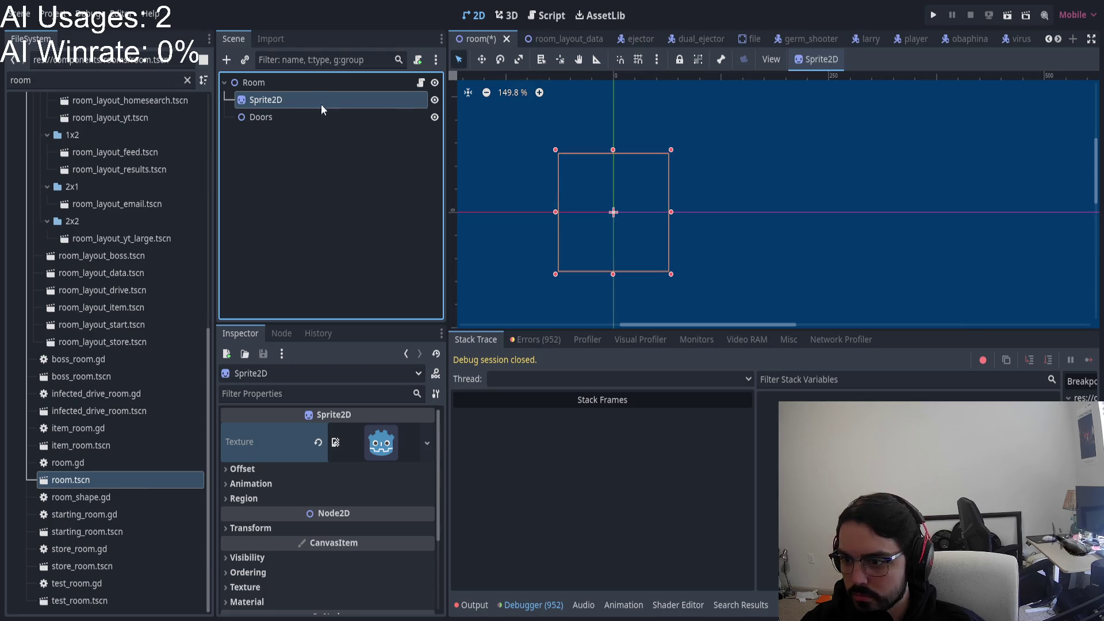
- Move Sprite2D below Doors in the Scene dock
{"action": "scroll", "coordinate": [314, 465], "scroll_direction": "down", "scroll_amount": 5}
{"action": "scroll", "coordinate": [369, 474], "scroll_direction": "up", "scroll_amount": 5}
{"action": "scroll", "coordinate": [653, 192], "scroll_direction": "up", "scroll_amount": 9}
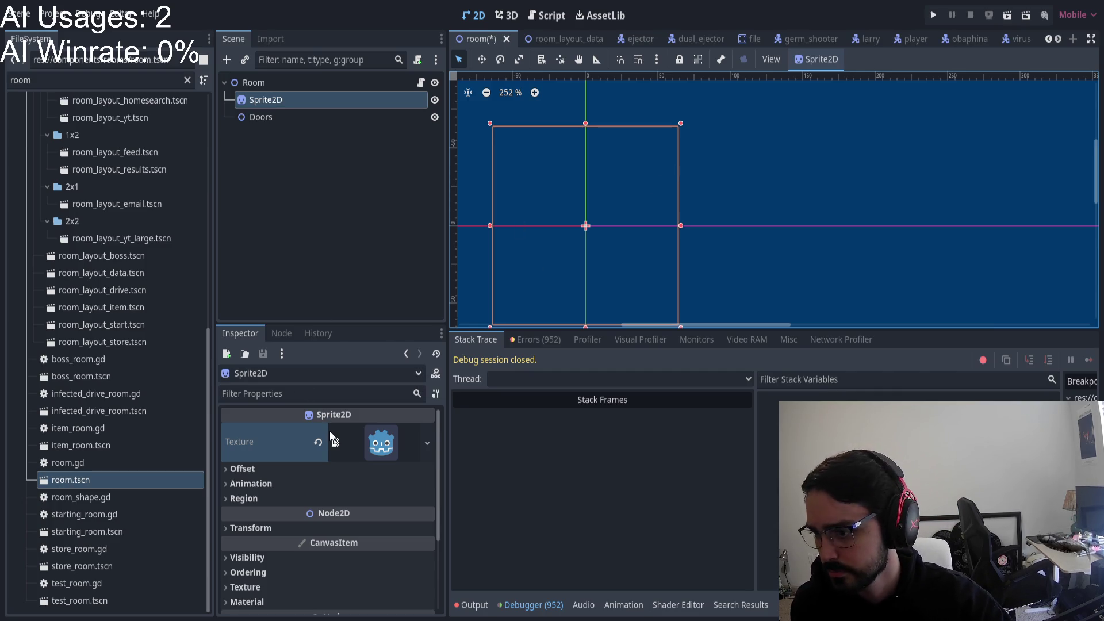
{"action": "left_click_drag", "start_coordinate": [264, 100], "coordinate": [278, 122]}
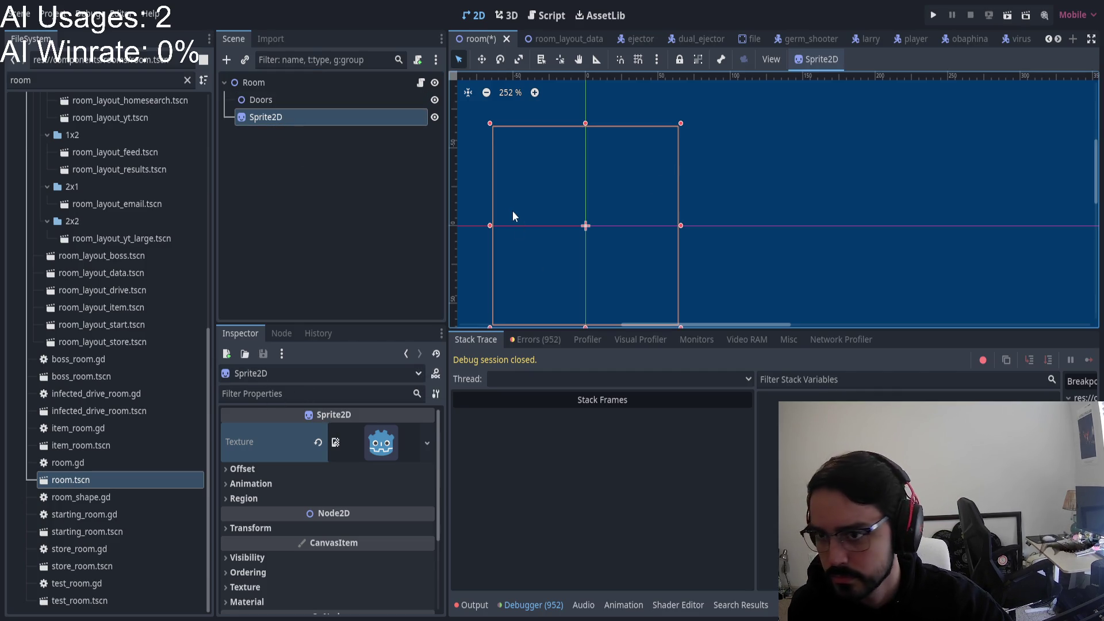
- Clear Sprite2D's texture, try file_assets.png via Quick Load, then undo that assignment
{"action": "scroll", "coordinate": [575, 195], "scroll_direction": "down", "scroll_amount": 18}
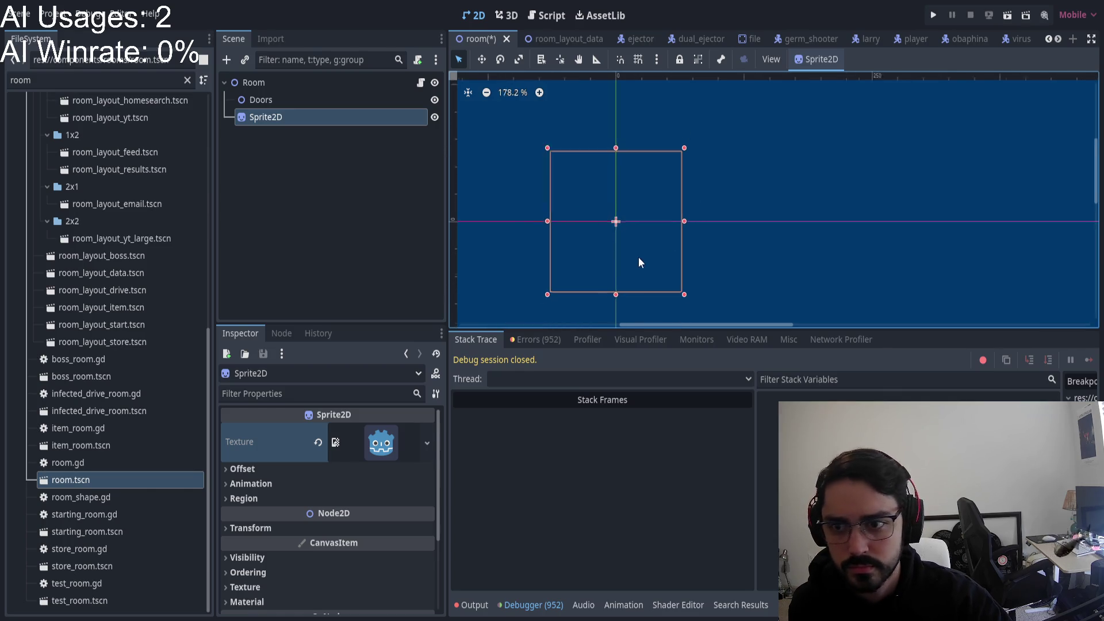
{"action": "scroll", "coordinate": [686, 248], "scroll_direction": "down", "scroll_amount": 15}
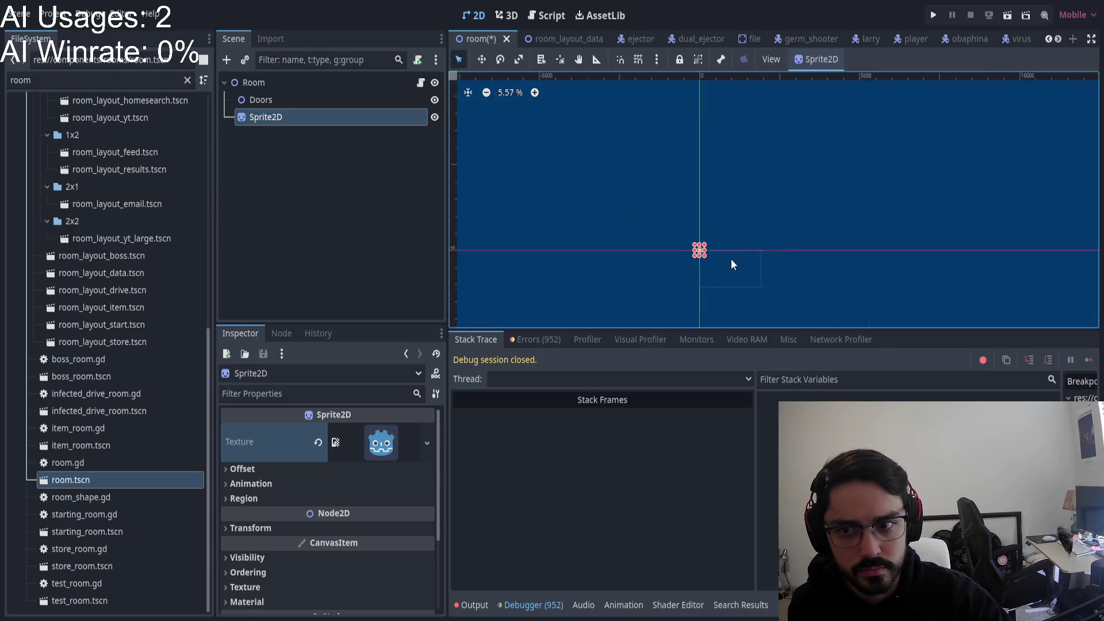
{"action": "scroll", "coordinate": [727, 257], "scroll_direction": "up", "scroll_amount": 15}
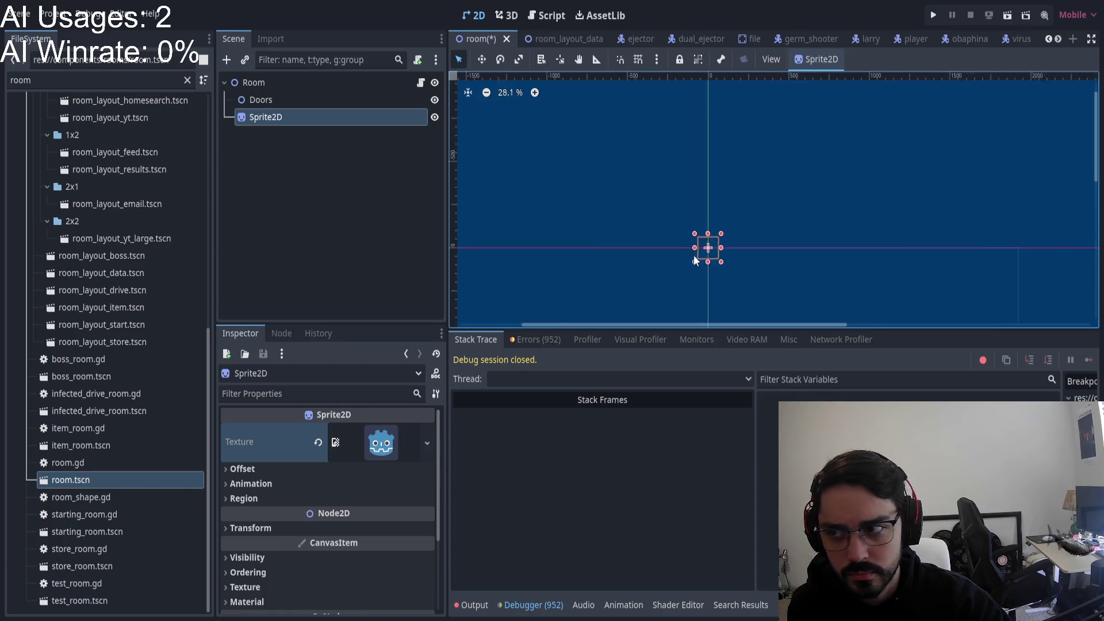
{"action": "left_click", "coordinate": [320, 440]}
{"action": "left_click", "coordinate": [361, 434]}
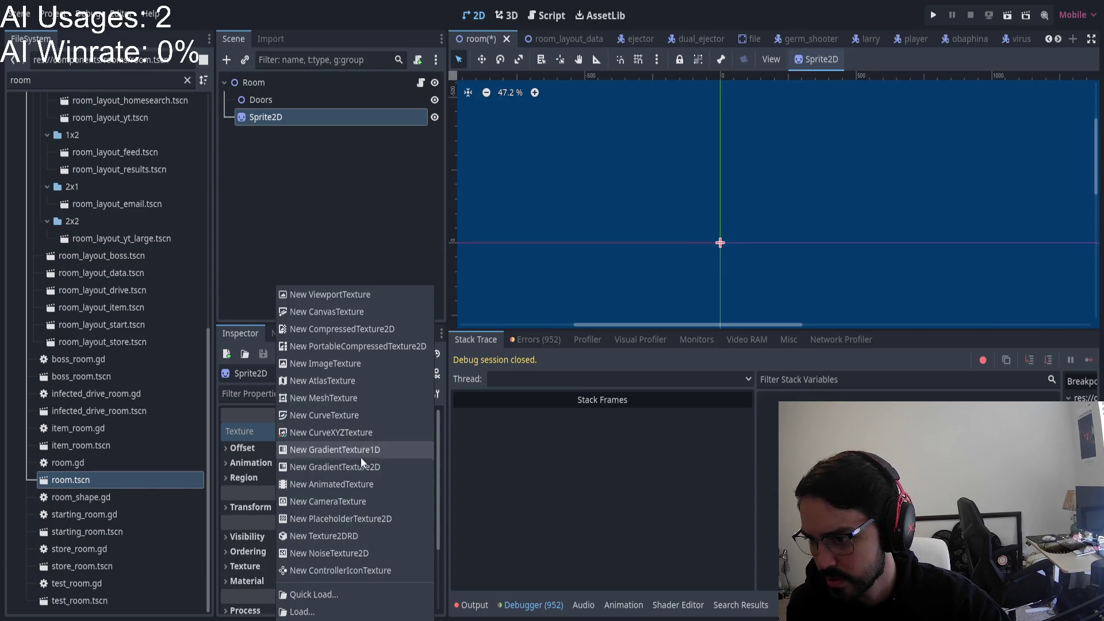
{"action": "left_click", "coordinate": [344, 591]}
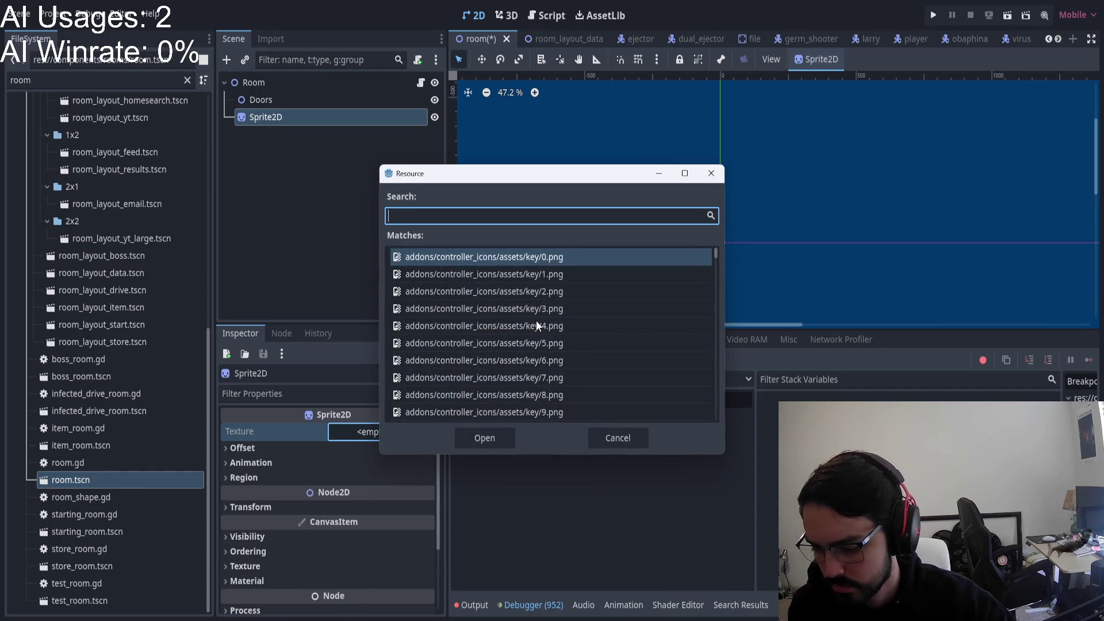
{"action": "type", "text": "i"}
{"action": "key", "text": "BackSpace"}
{"action": "type", "text": "asset"}
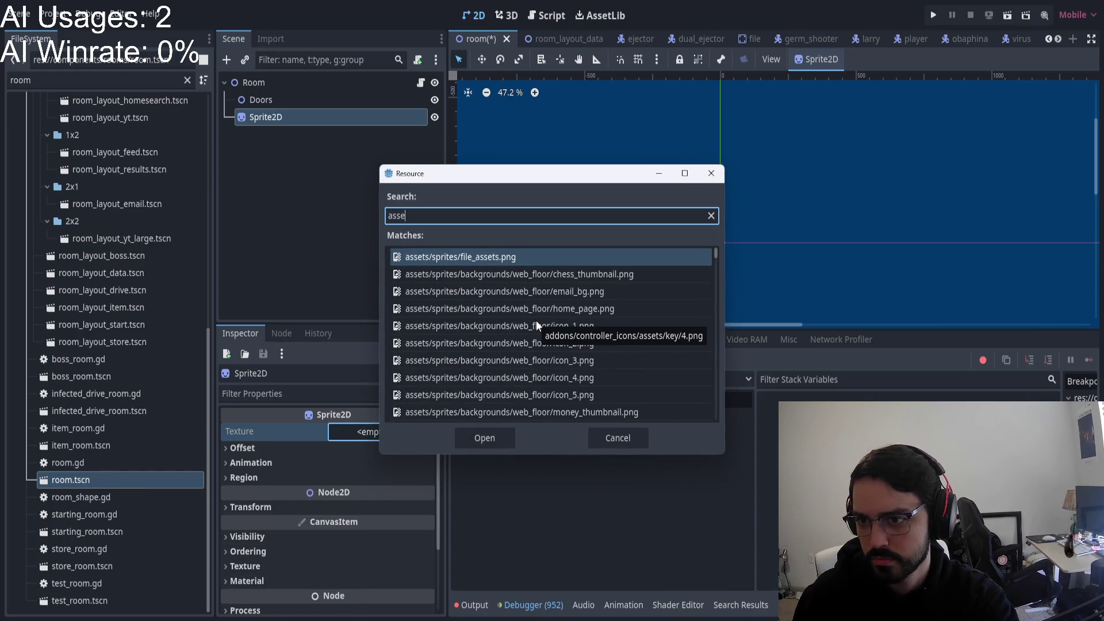
{"action": "double_click", "coordinate": [573, 290]}
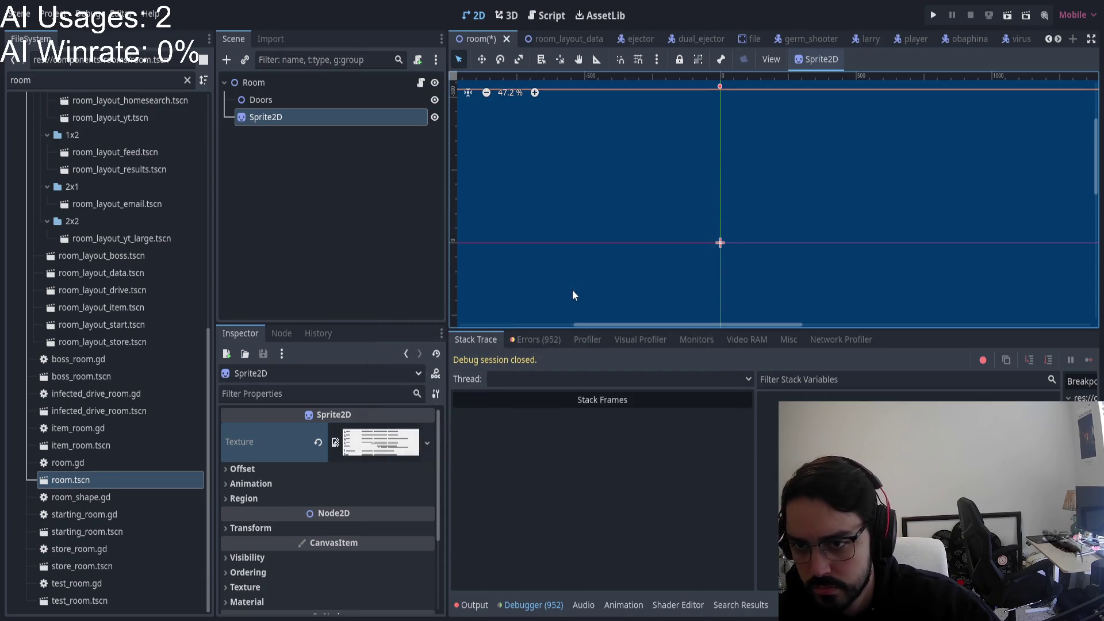
{"action": "scroll", "coordinate": [747, 223], "scroll_direction": "down", "scroll_amount": 6}
{"action": "scroll", "coordinate": [719, 257], "scroll_direction": "up", "scroll_amount": 3}
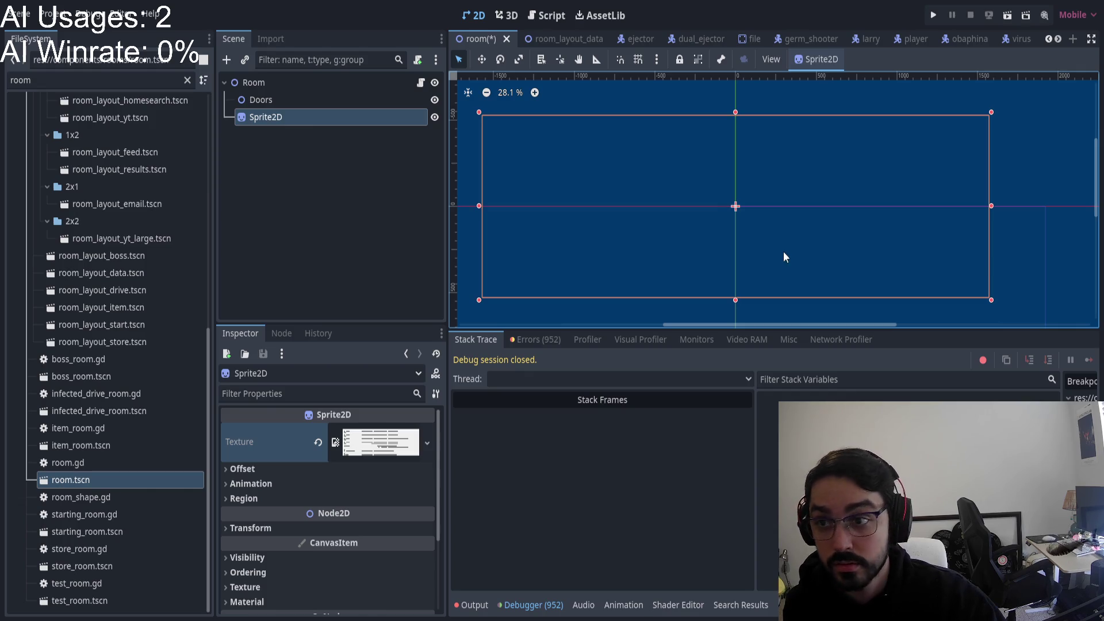
{"action": "key", "text": "ctrl+z"}
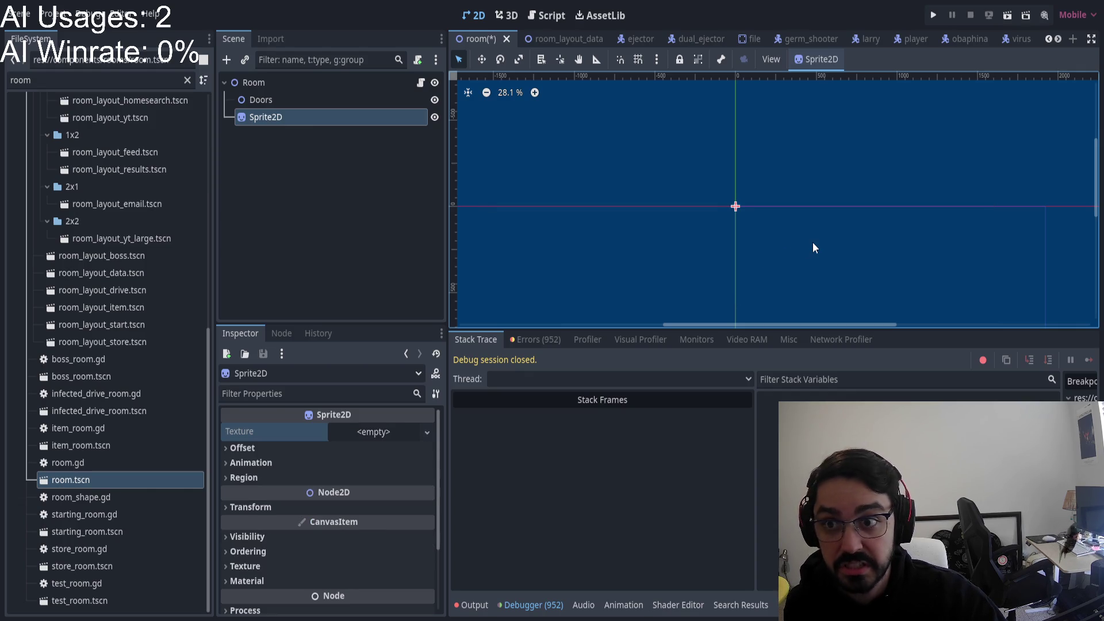
{"action": "left_click", "coordinate": [373, 84]}
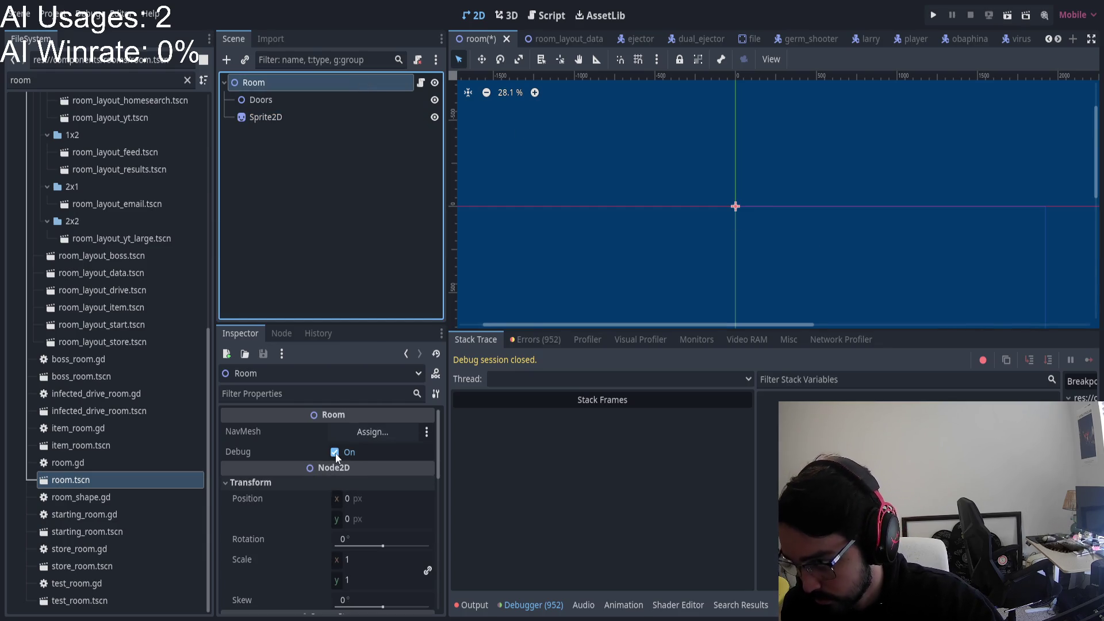
- Review the Room node's Debug and Visibility properties in the Inspector
{"action": "scroll", "coordinate": [385, 464], "scroll_direction": "down", "scroll_amount": 5}
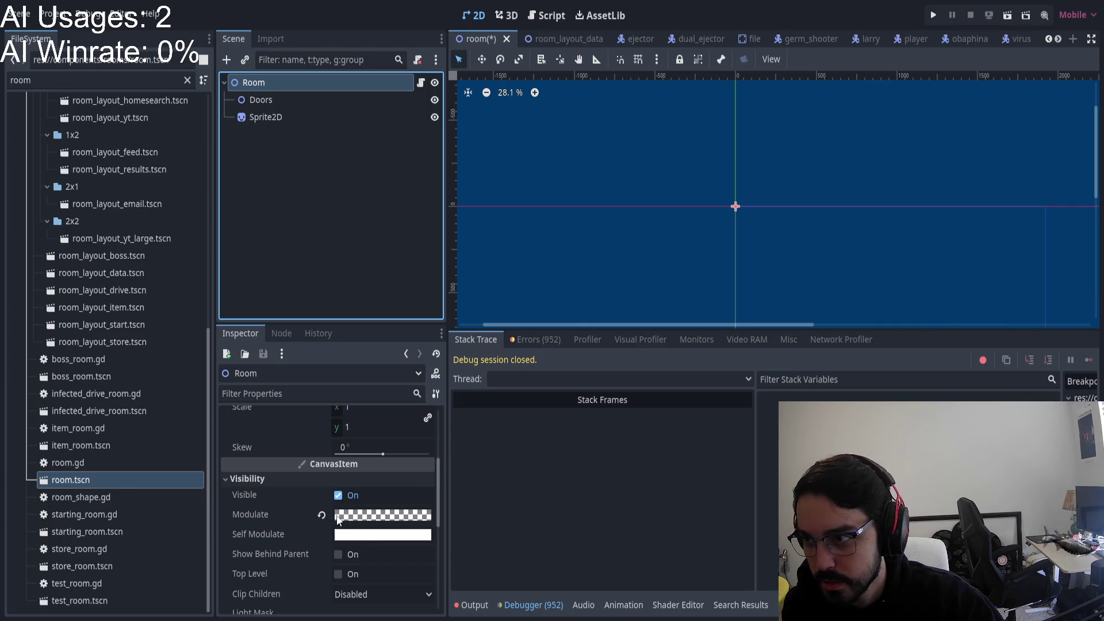
{"action": "mouse_move", "coordinate": [338, 520]}
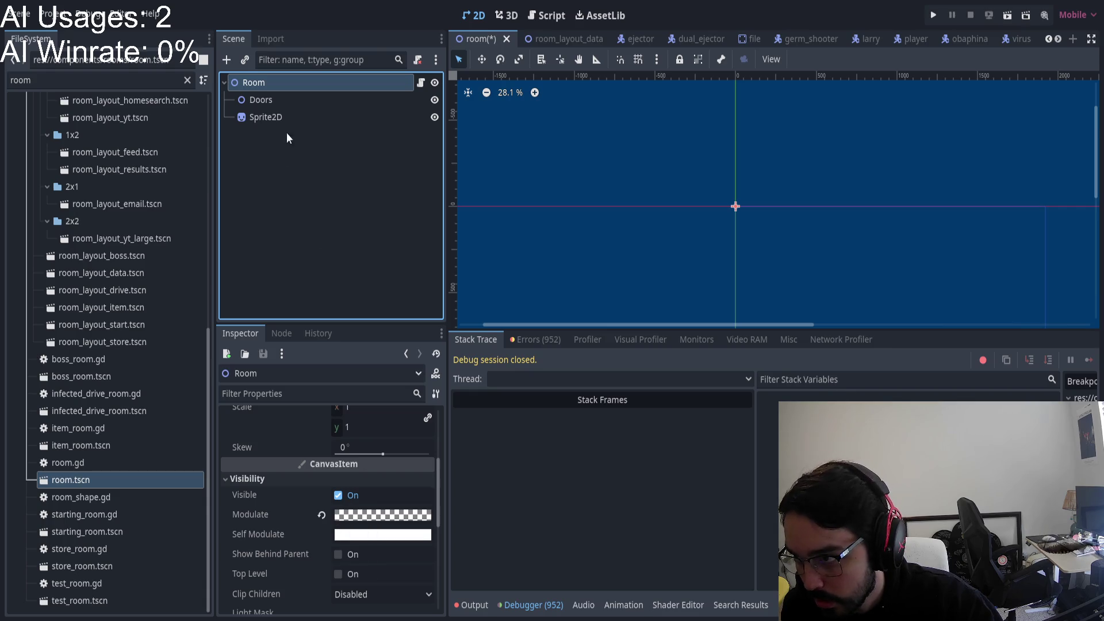
{"action": "scroll", "coordinate": [349, 446], "scroll_direction": "down", "scroll_amount": 5}
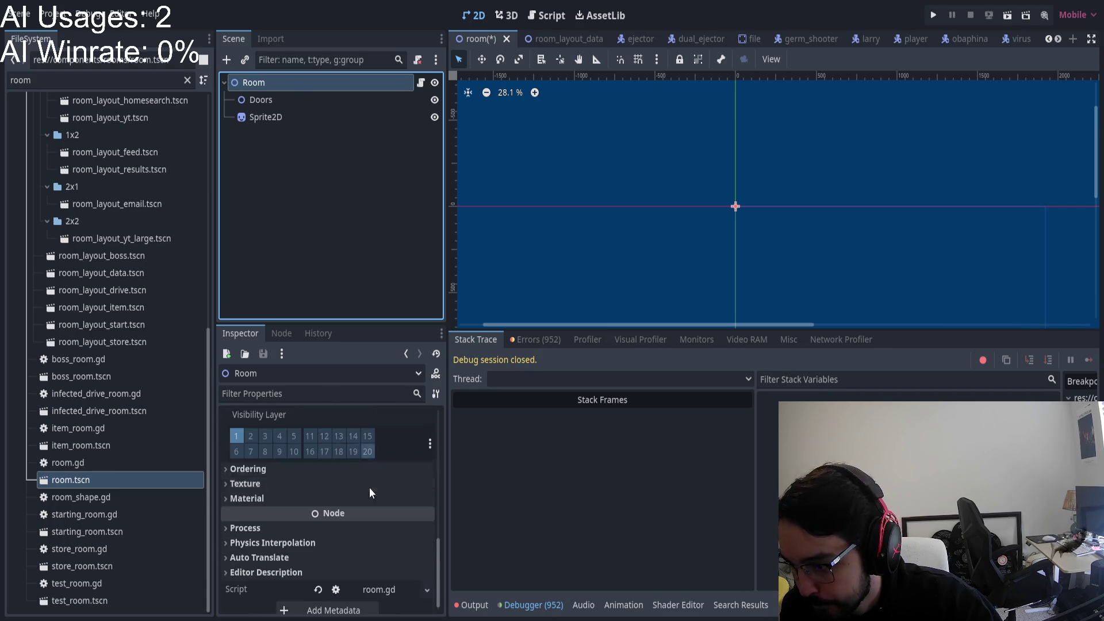
{"action": "scroll", "coordinate": [320, 546], "scroll_direction": "up", "scroll_amount": 4}
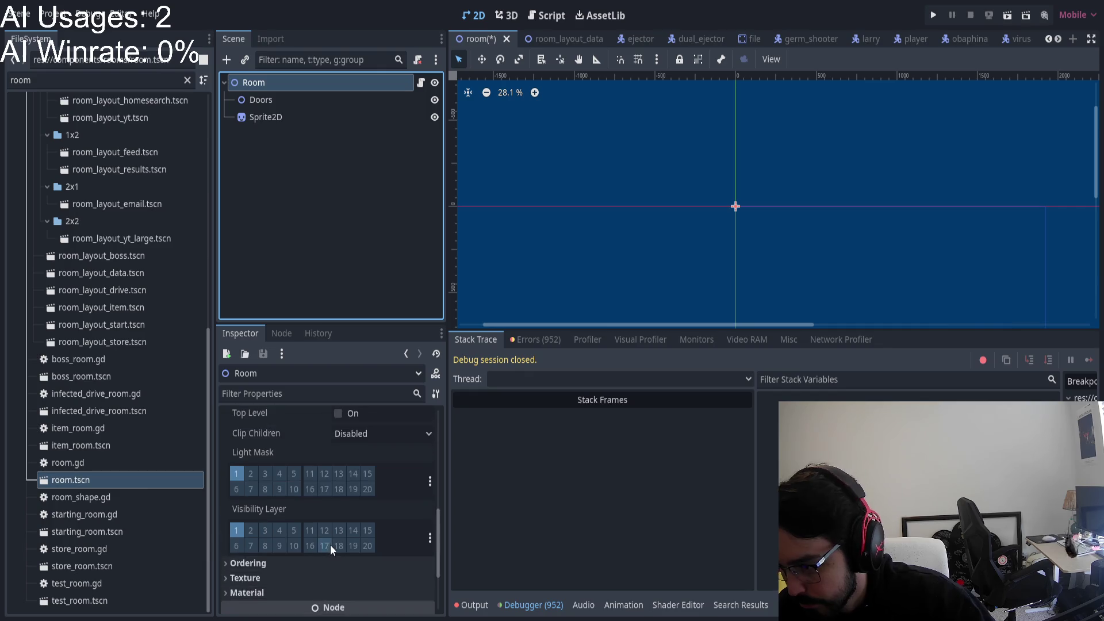
{"action": "scroll", "coordinate": [338, 543], "scroll_direction": "up", "scroll_amount": 3}
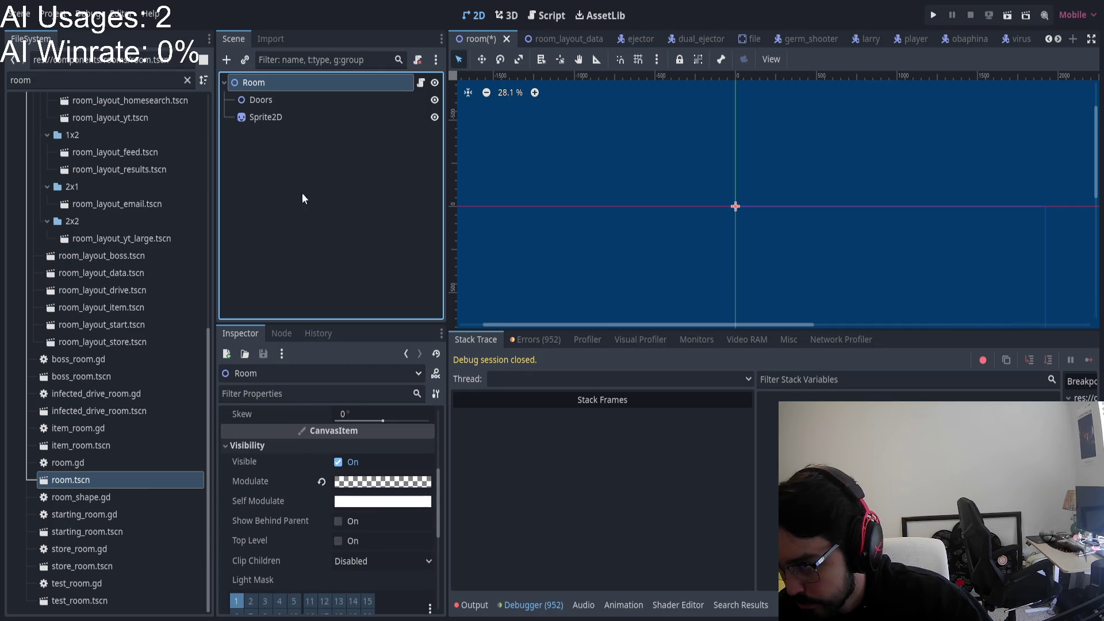
- Check Sprite2D's Visibility, Transform and Process sections in the Inspector
{"action": "left_click", "coordinate": [282, 116]}
{"action": "scroll", "coordinate": [339, 516], "scroll_direction": "down", "scroll_amount": 3}
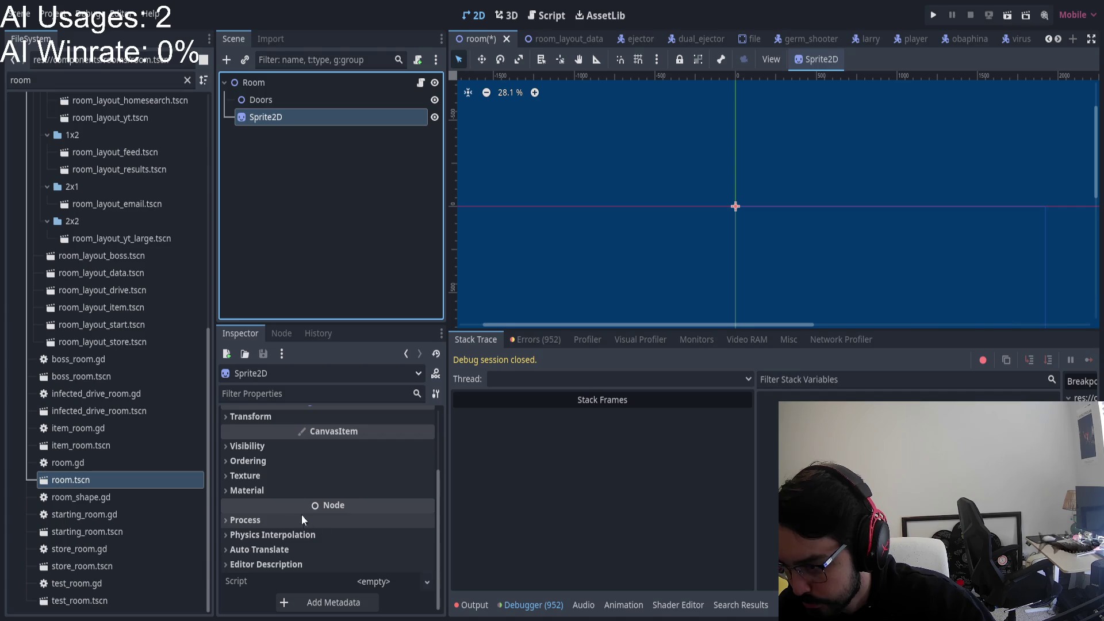
{"action": "left_click", "coordinate": [274, 448]}
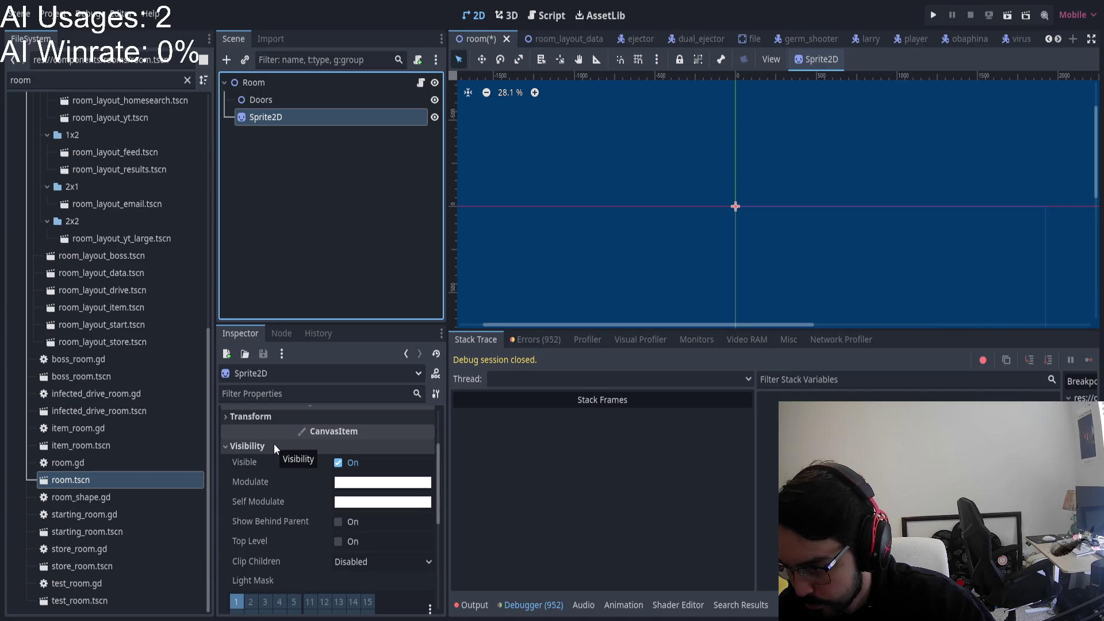
{"action": "left_click", "coordinate": [273, 446]}
{"action": "left_click", "coordinate": [275, 416]}
{"action": "left_click", "coordinate": [275, 415]}
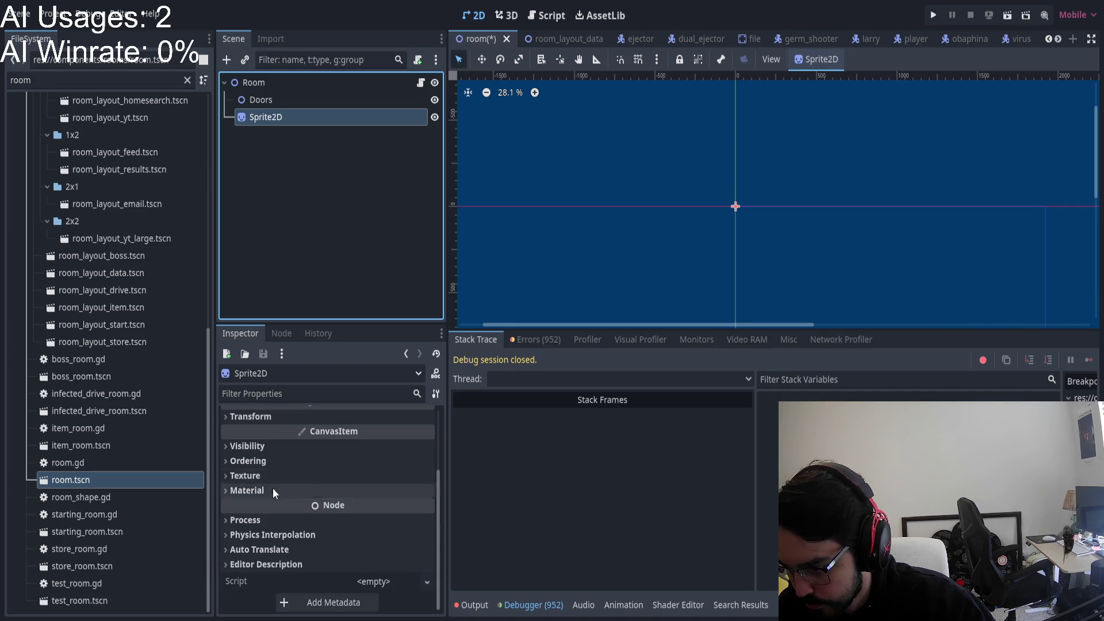
{"action": "left_click", "coordinate": [277, 523]}
{"action": "left_click", "coordinate": [277, 524]}
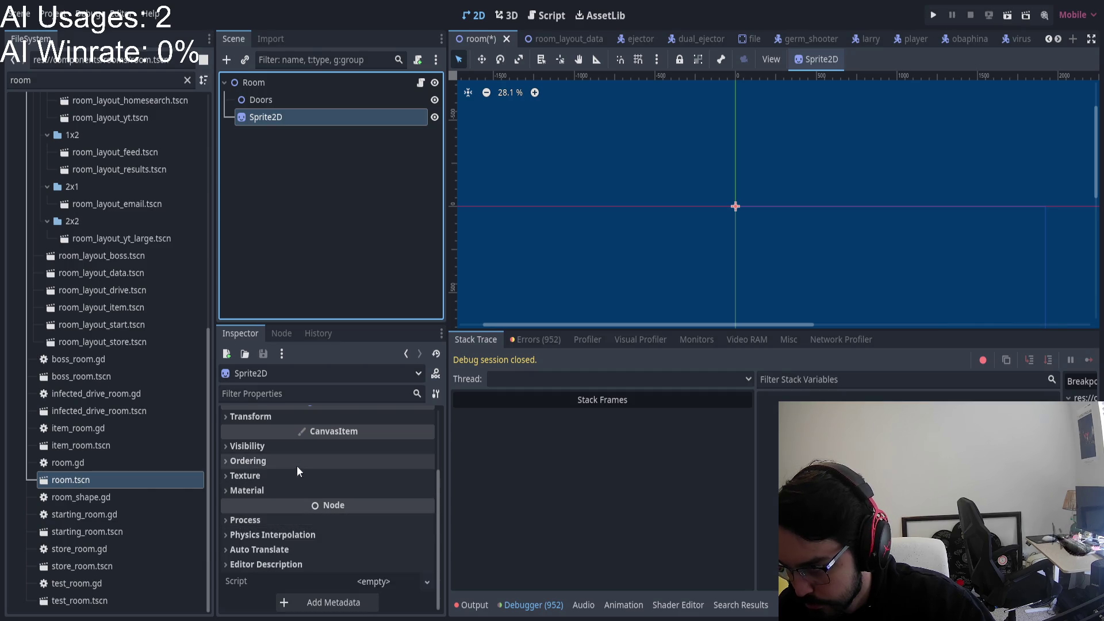
- Select Room and check its Process settings
{"action": "left_click", "coordinate": [265, 95]}
{"action": "left_click", "coordinate": [263, 84]}
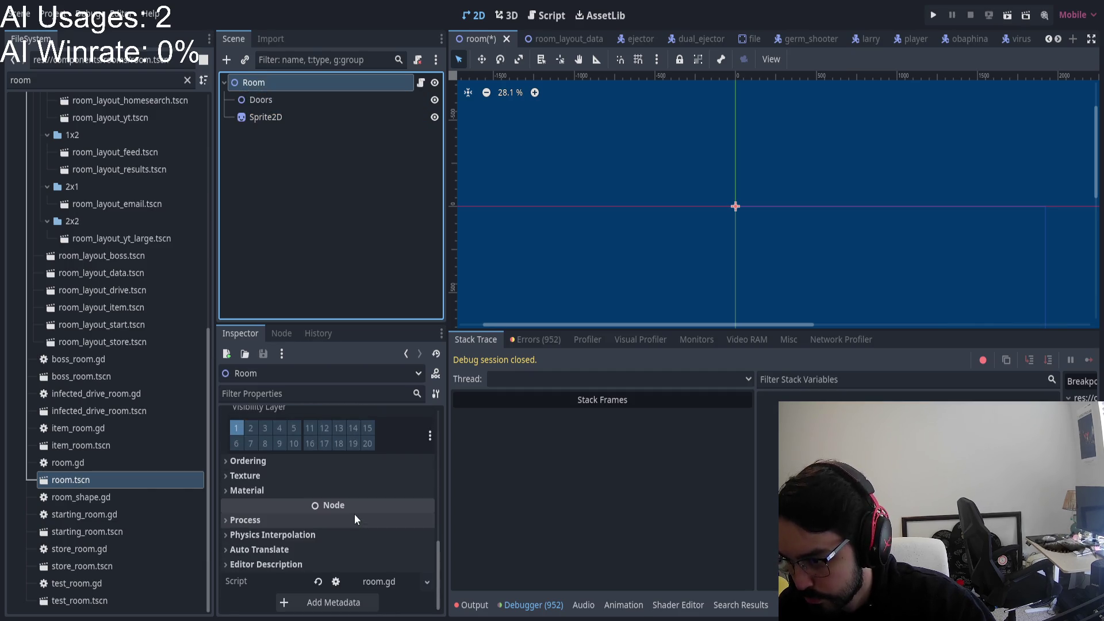
{"action": "left_click", "coordinate": [299, 521]}
{"action": "left_click", "coordinate": [297, 520]}
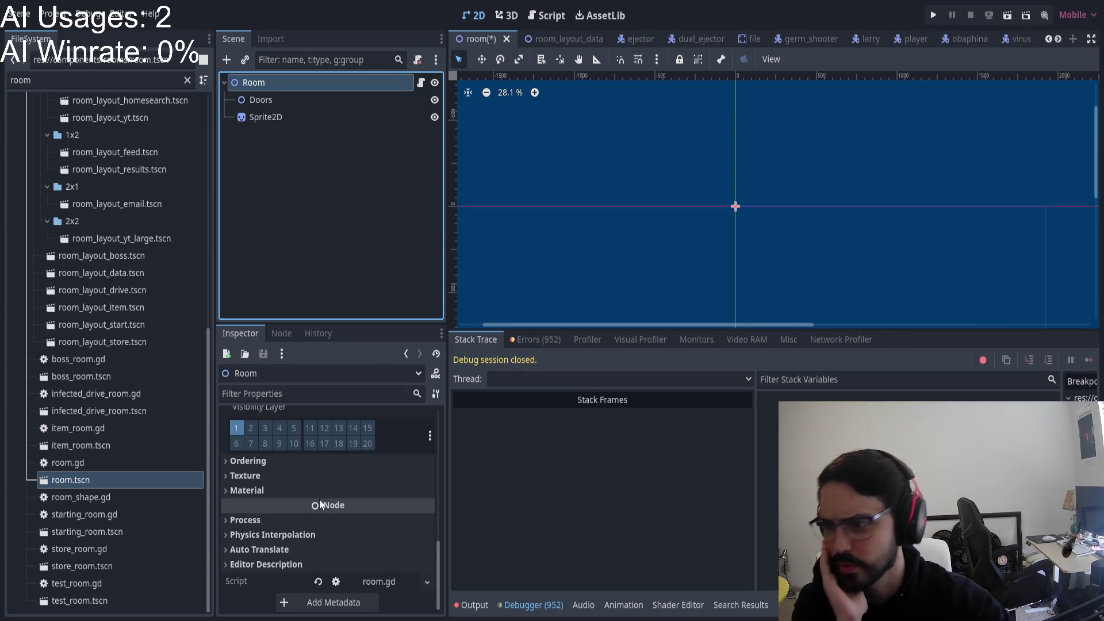
{"action": "scroll", "coordinate": [262, 475], "scroll_direction": "up", "scroll_amount": 3}
{"action": "scroll", "coordinate": [261, 475], "scroll_direction": "up", "scroll_amount": 5}
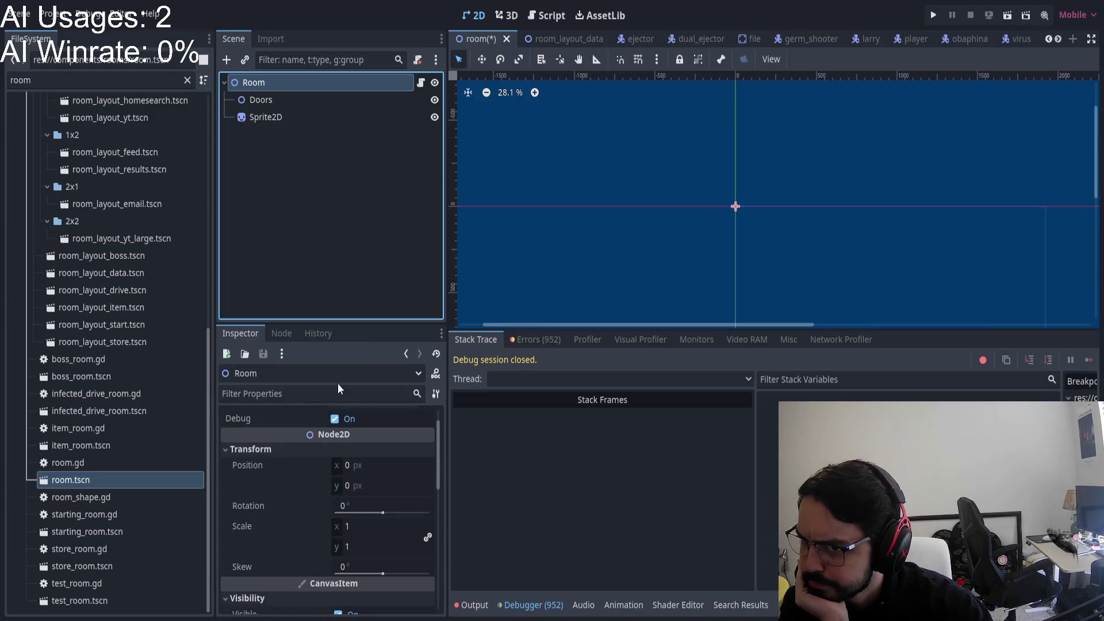
{"action": "scroll", "coordinate": [358, 460], "scroll_direction": "up", "scroll_amount": 2}
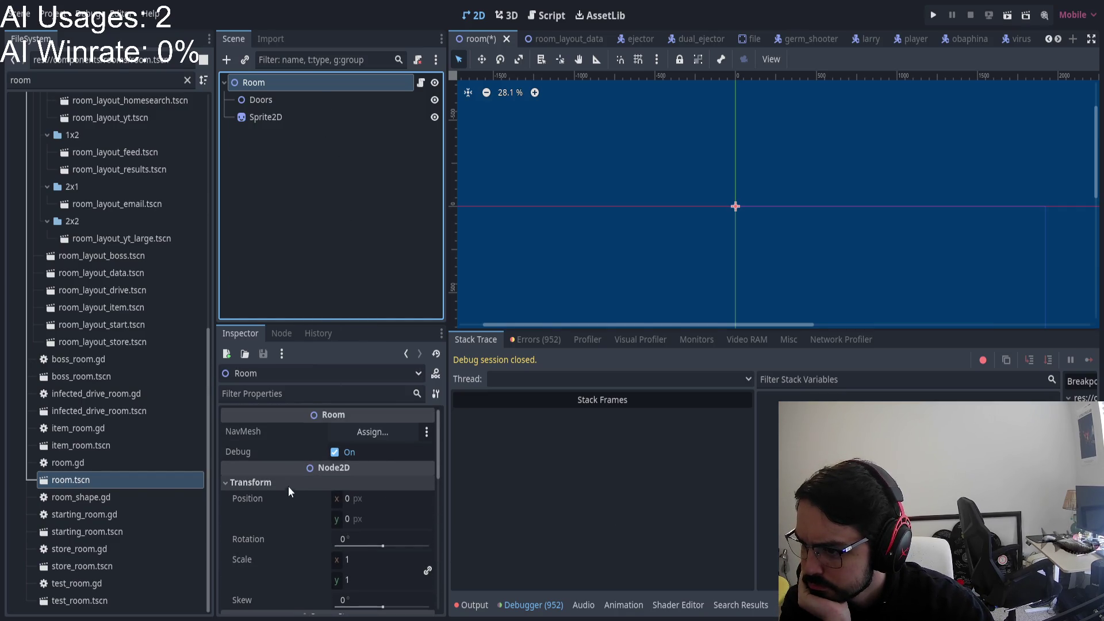
- Reselect Sprite2D and restore its Godot icon texture
{"action": "left_click", "coordinate": [296, 121]}
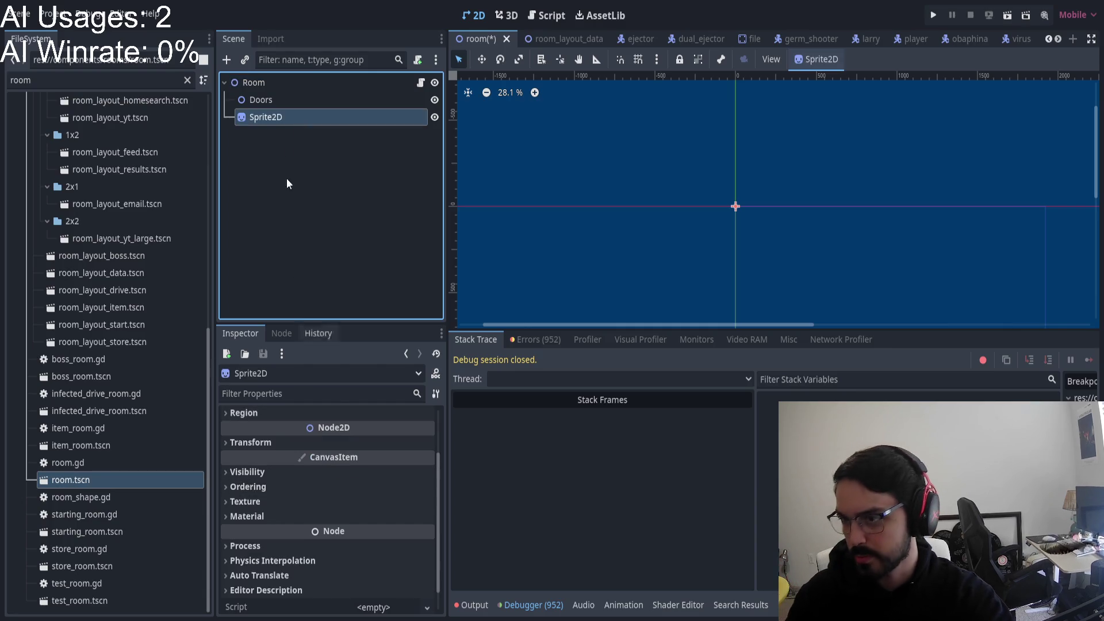
{"action": "scroll", "coordinate": [336, 414], "scroll_direction": "up", "scroll_amount": 5}
{"action": "key", "text": "ctrl+v"}
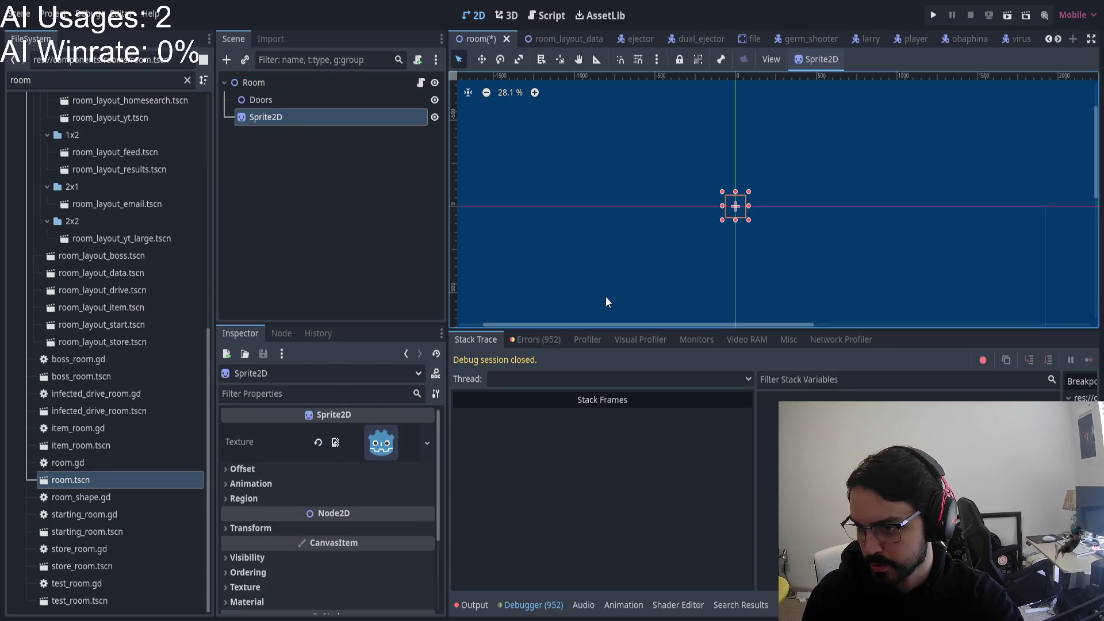
- Revert the Room's Modulate colour so the sprite shows again
{"action": "scroll", "coordinate": [273, 449], "scroll_direction": "down", "scroll_amount": 3}
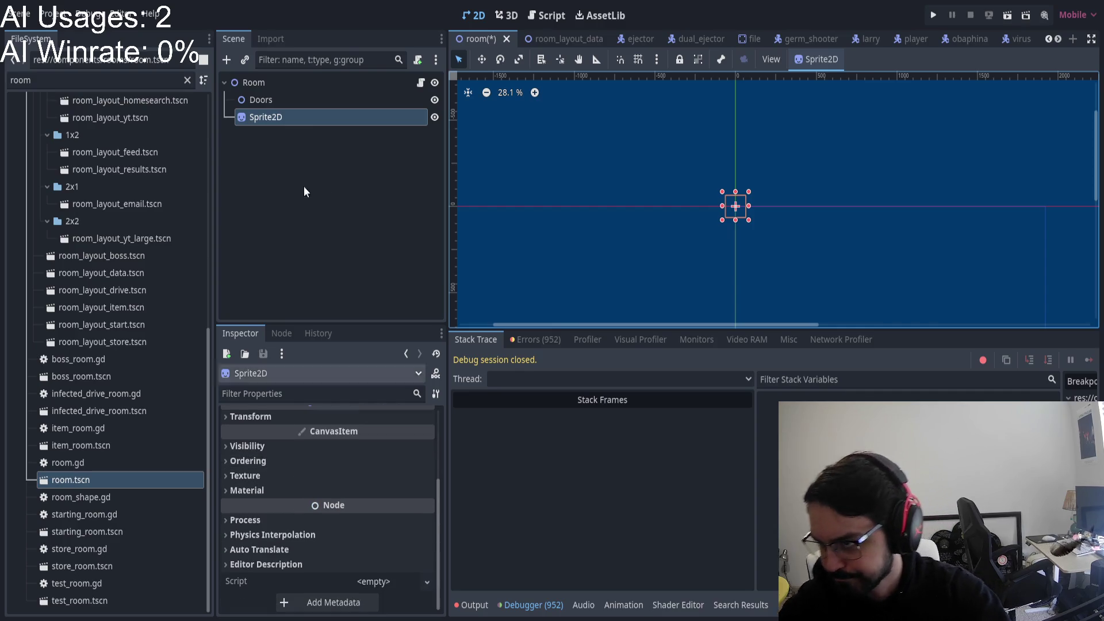
{"action": "left_click", "coordinate": [305, 82]}
{"action": "scroll", "coordinate": [368, 535], "scroll_direction": "down", "scroll_amount": 3}
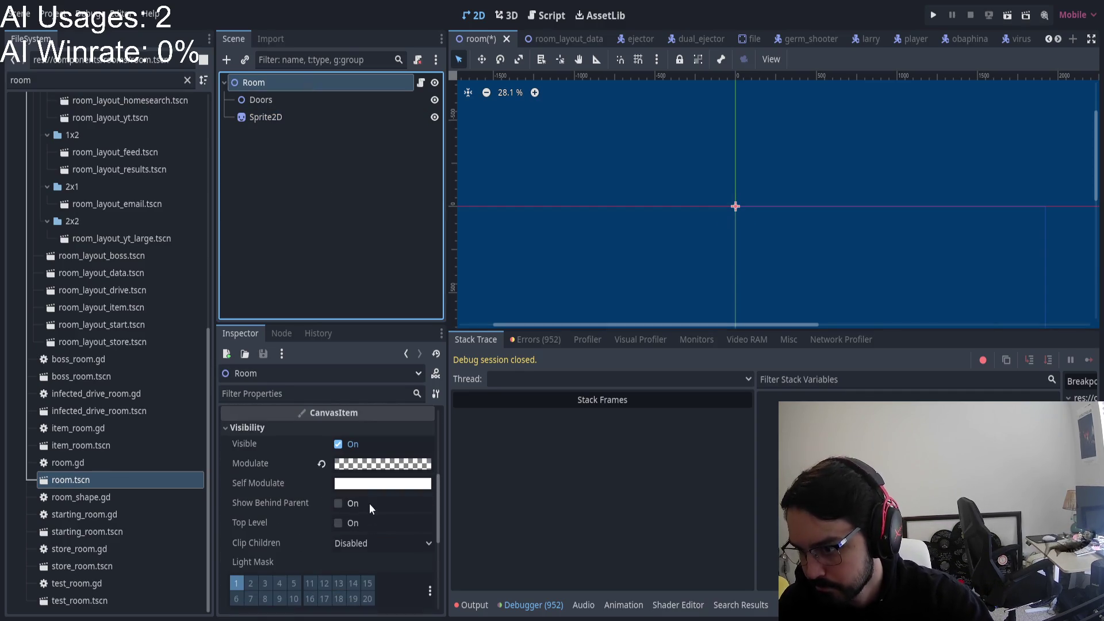
{"action": "left_click", "coordinate": [322, 463]}
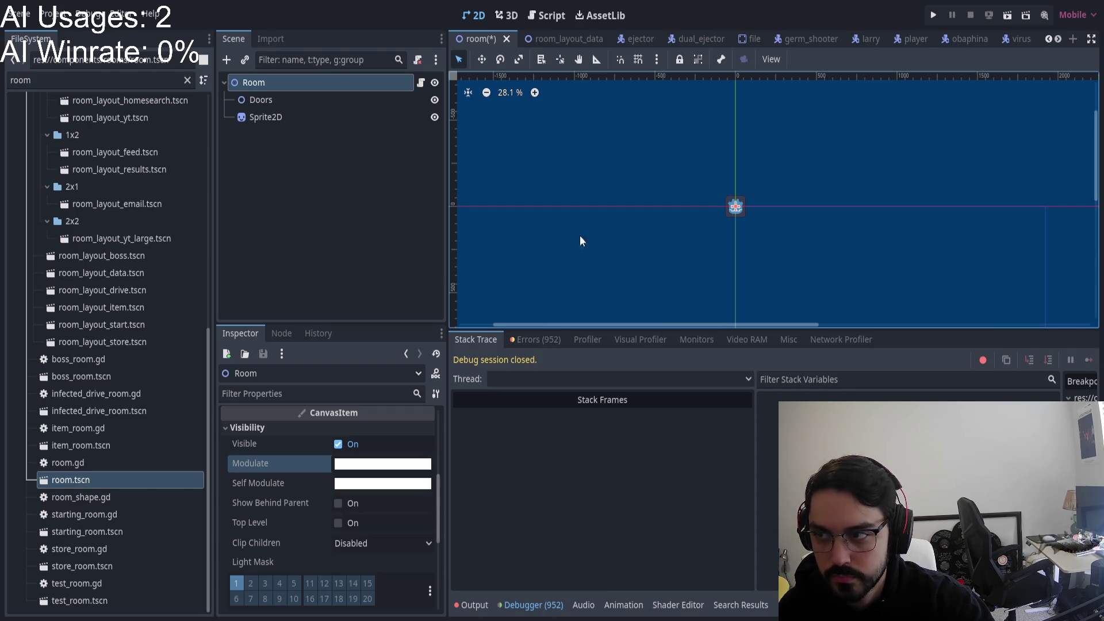
- Duplicate Sprite2D and give the copy the file_assets.png sprite sheet as its texture
{"action": "left_click", "coordinate": [280, 157]}
{"action": "key", "text": "Down"}
{"action": "key", "text": "Down"}
{"action": "key", "text": "ctrl+d"}
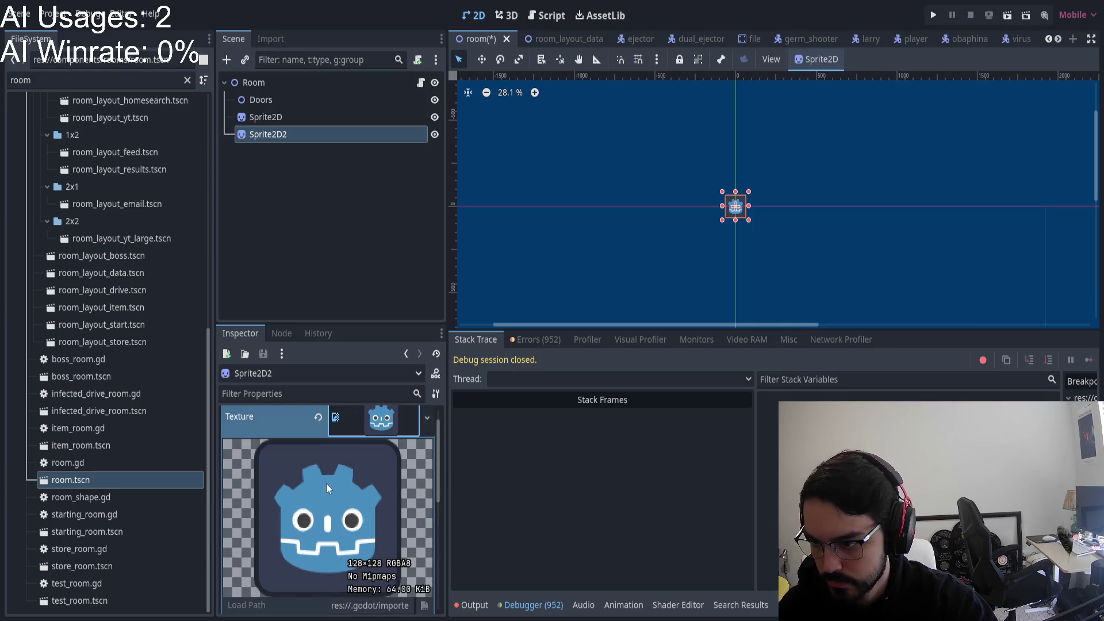
{"action": "left_click", "coordinate": [318, 442]}
{"action": "left_click", "coordinate": [343, 408]}
{"action": "left_click", "coordinate": [335, 590]}
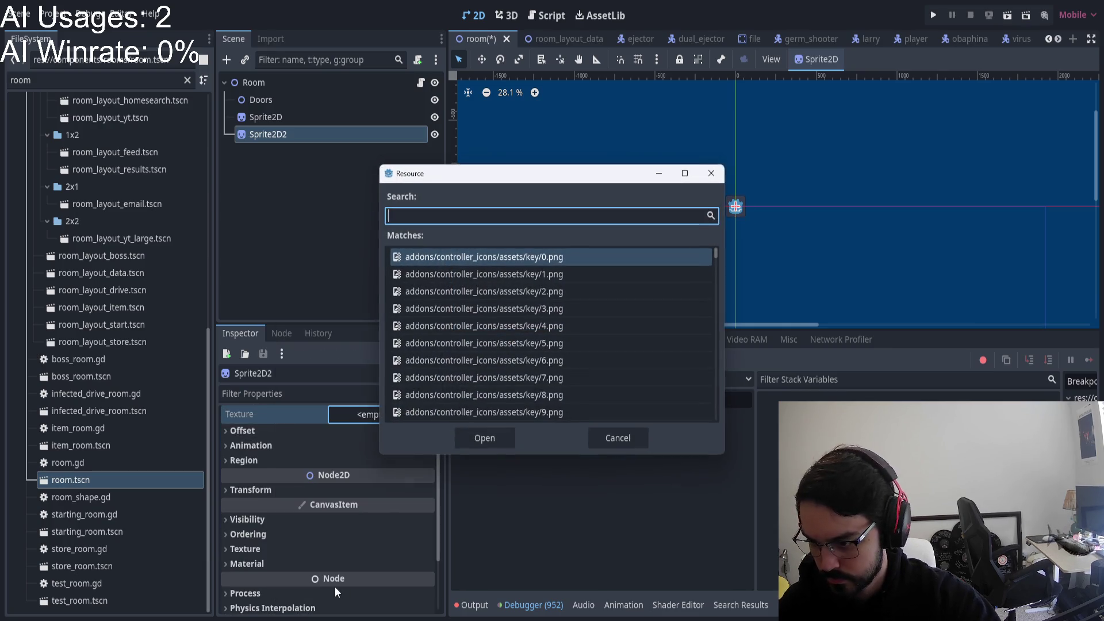
{"action": "type", "text": "asset"}
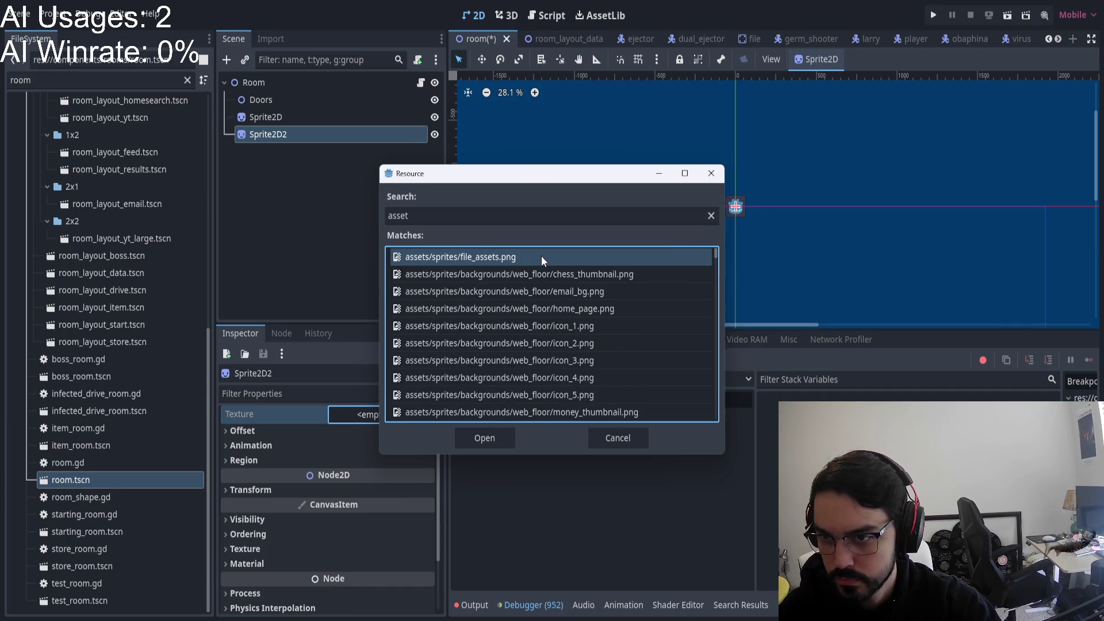
{"action": "double_click", "coordinate": [541, 256]}
{"action": "scroll", "coordinate": [731, 184], "scroll_direction": "up", "scroll_amount": 1}
{"action": "scroll", "coordinate": [732, 184], "scroll_direction": "up", "scroll_amount": 2}
- Nudge the sprite sheet off the origin, then undo until both test sprites are removed
{"action": "mouse_move", "coordinate": [780, 201]}
{"action": "left_mouse_down"}
{"action": "mouse_move", "coordinate": [763, 215]}
{"action": "mouse_move", "coordinate": [818, 219]}
{"action": "mouse_move", "coordinate": [803, 190]}
{"action": "left_mouse_up"}
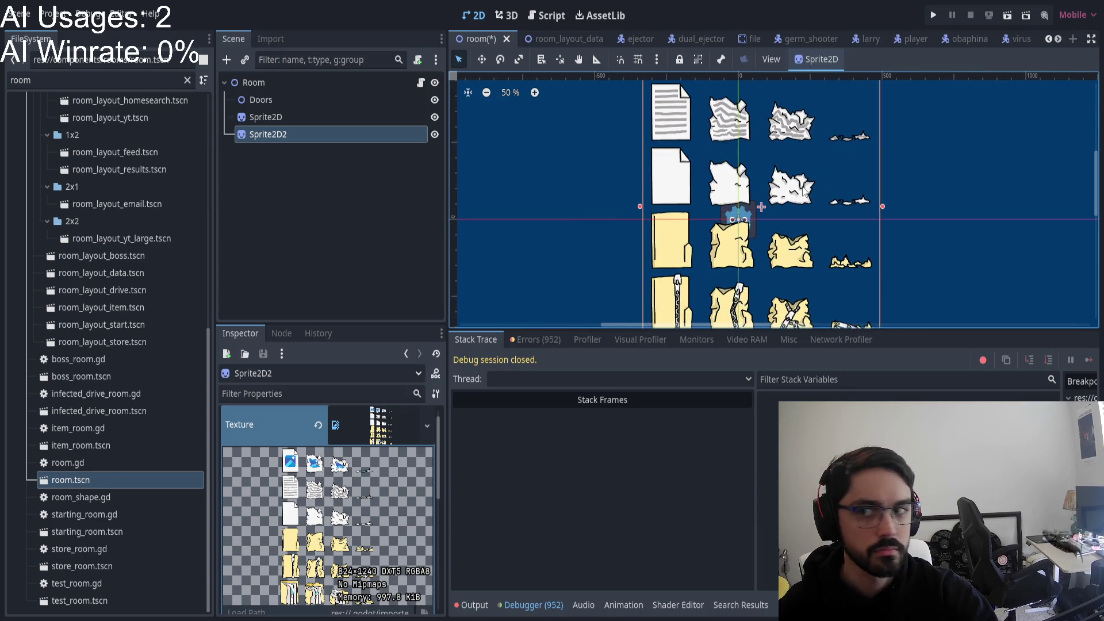
{"action": "left_click", "coordinate": [313, 117], "text": "ctrl"}
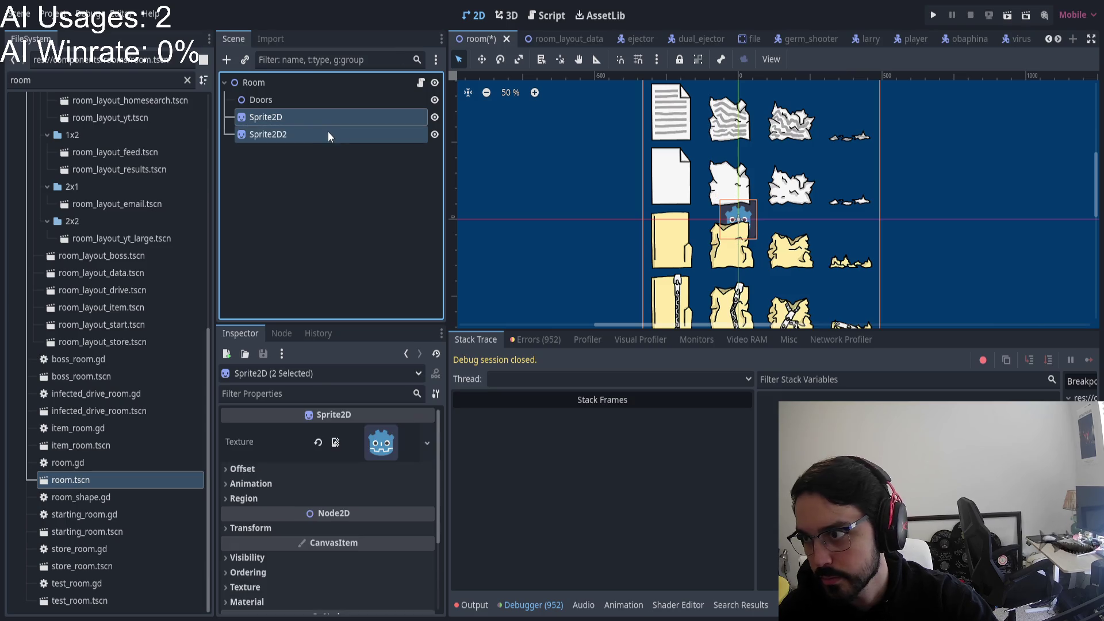
{"action": "key", "text": "ctrl+z"}
{"action": "key", "text": "ctrl+z"}
{"action": "key", "text": "ctrl+z"}
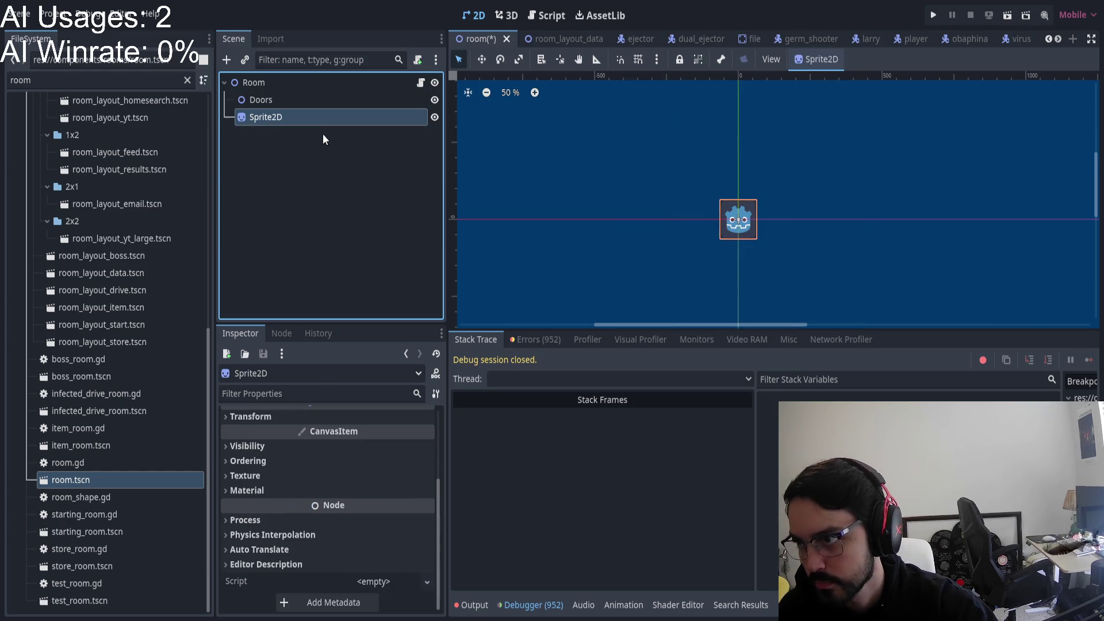
{"action": "key", "text": "ctrl+z"}
{"action": "key", "text": "ctrl+z"}
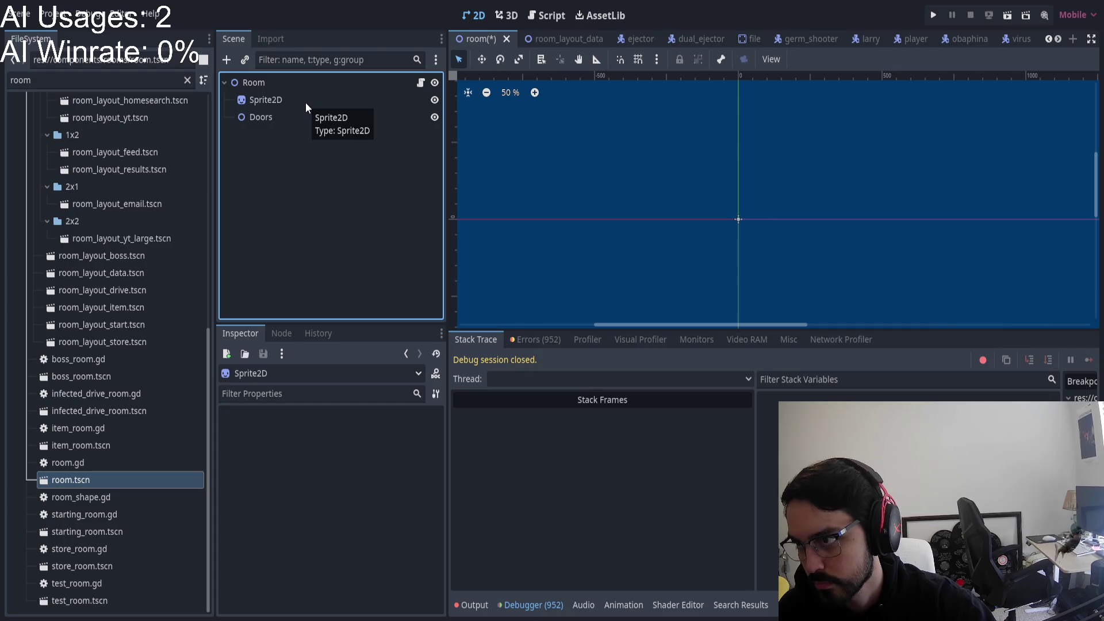
{"action": "key", "text": "ctrl+z"}
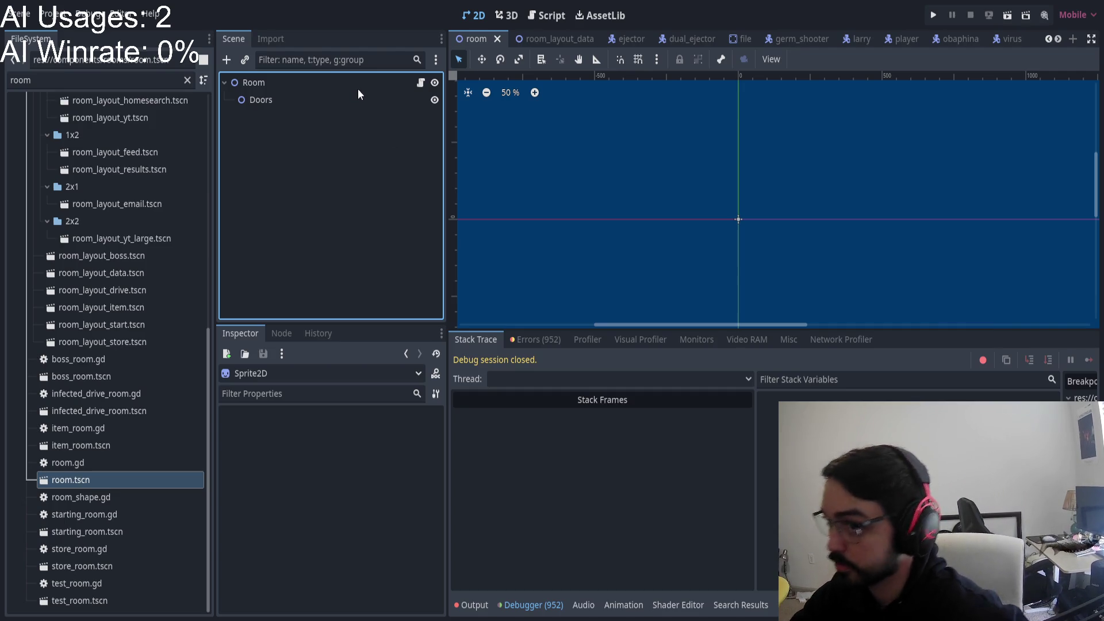
- Select Room and open its room.gd script
{"action": "left_click", "coordinate": [340, 83]}
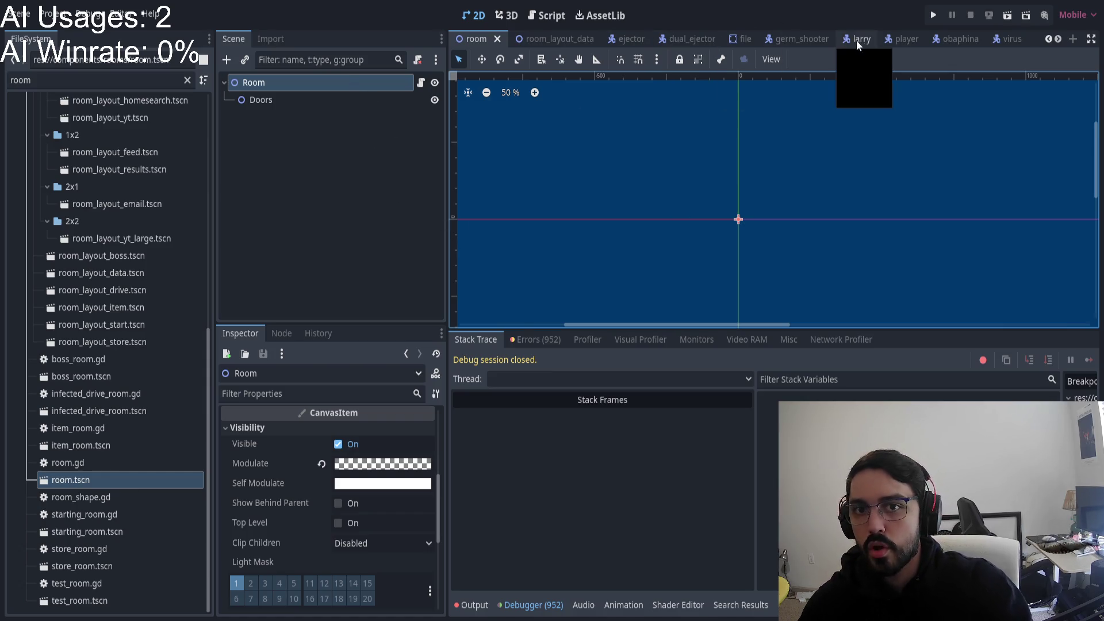
{"action": "scroll", "coordinate": [853, 39], "scroll_direction": "down", "scroll_amount": 5}
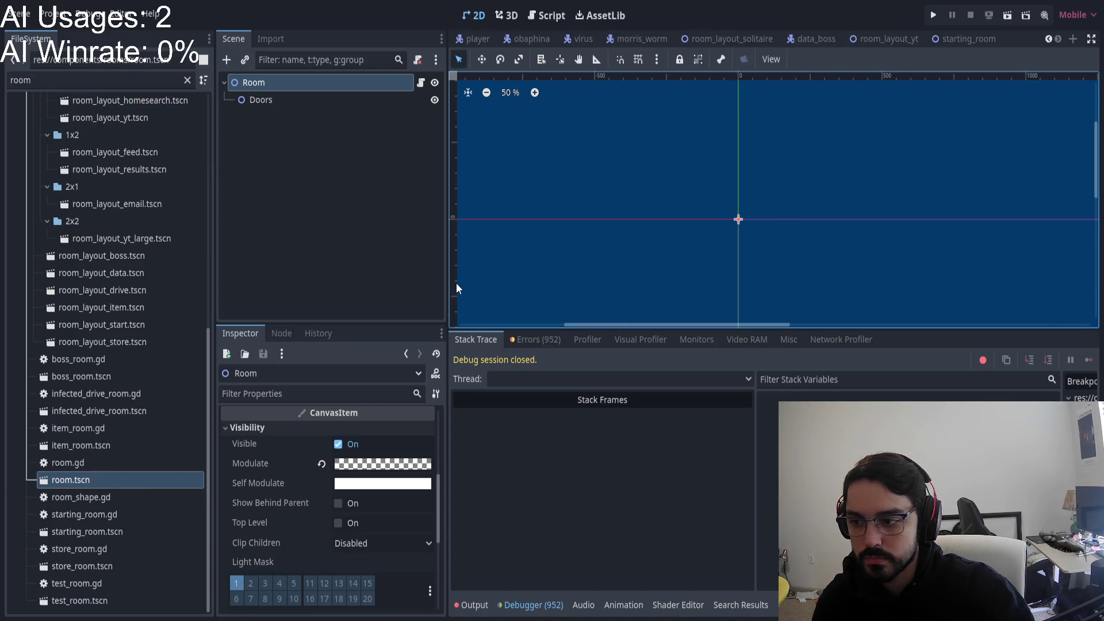
{"action": "left_click", "coordinate": [421, 83]}
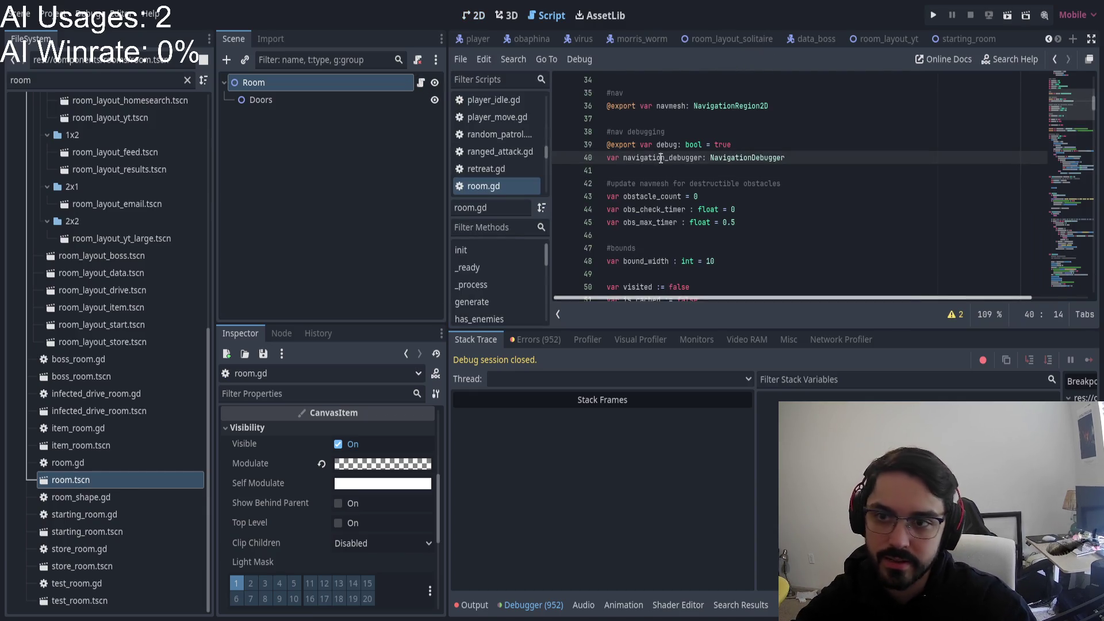
- Jump from Room's script to navmesh_debugger.gd and delete the z_index = 100 line
{"action": "double_click", "coordinate": [661, 158]}
{"action": "mouse_move", "coordinate": [1066, 118]}
{"action": "left_mouse_down"}
{"action": "mouse_move", "coordinate": [1064, 299]}
{"action": "mouse_move", "coordinate": [1055, 64]}
{"action": "left_mouse_up"}
{"action": "scroll", "coordinate": [765, 181], "scroll_direction": "down", "scroll_amount": 3}
{"action": "scroll", "coordinate": [765, 181], "scroll_direction": "down", "scroll_amount": 8}
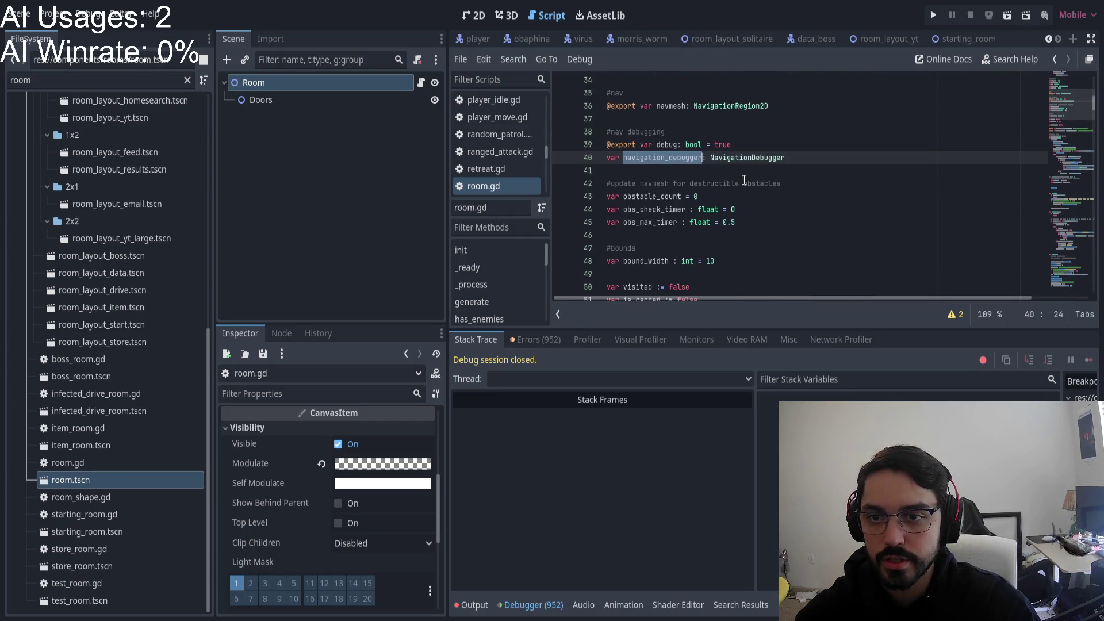
{"action": "left_click", "coordinate": [742, 156], "text": "ctrl"}
{"action": "scroll", "coordinate": [707, 194], "scroll_direction": "up", "scroll_amount": 5}
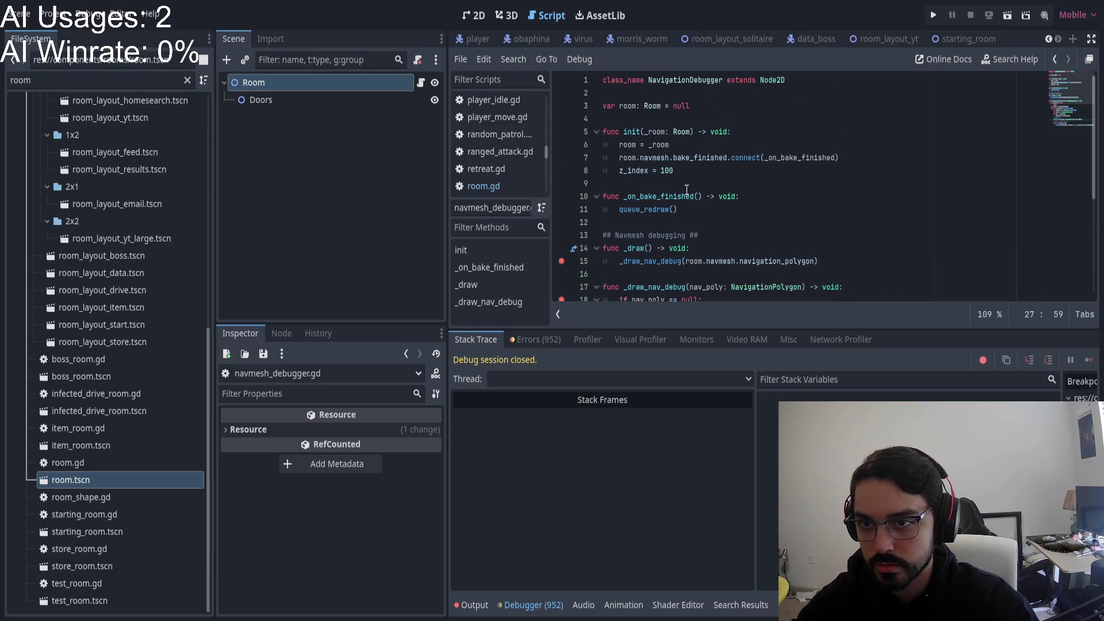
{"action": "left_click", "coordinate": [682, 170]}
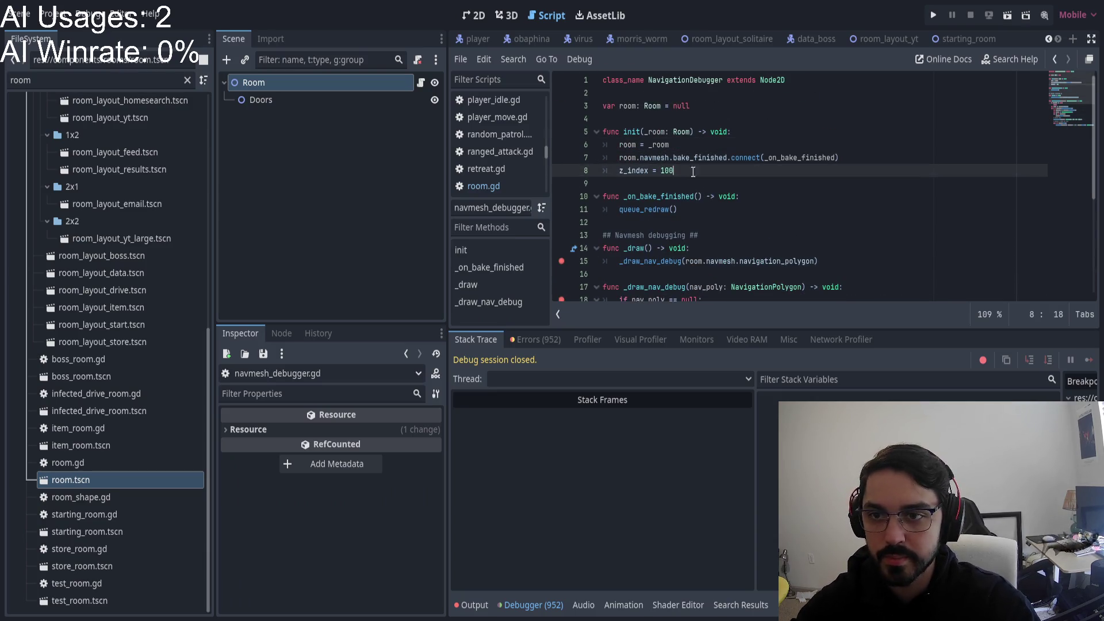
{"action": "key", "text": "ctrl+shift+k"}
- Review the _on_bake_finished queue_redraw code, then save, run, and start from the main menu
{"action": "double_click", "coordinate": [781, 158]}
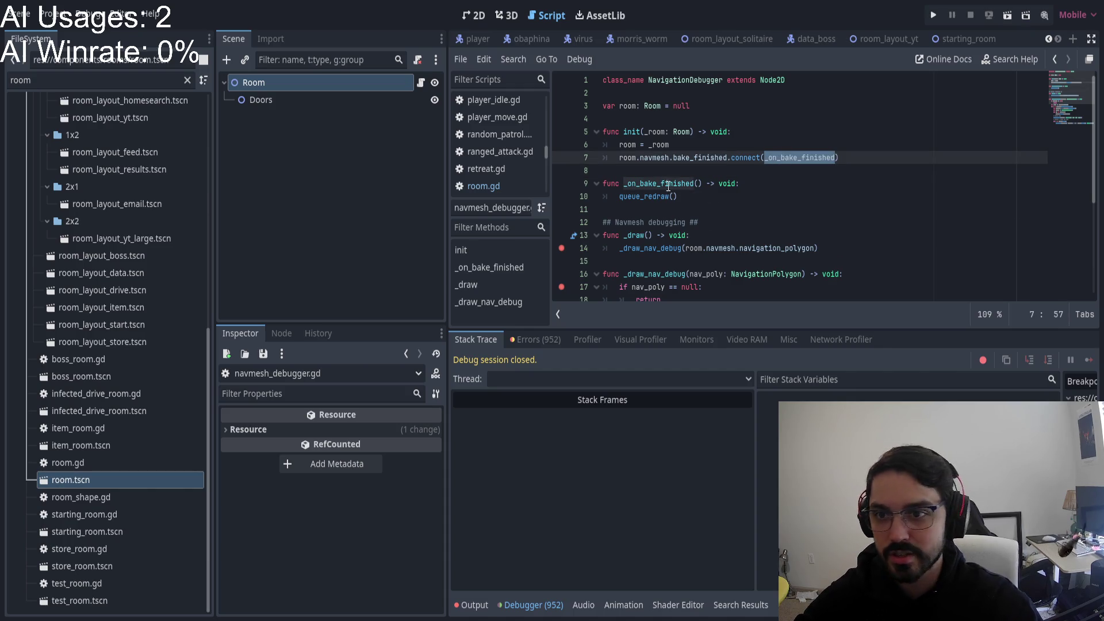
{"action": "double_click", "coordinate": [650, 183]}
{"action": "double_click", "coordinate": [644, 196]}
{"action": "scroll", "coordinate": [641, 226], "scroll_direction": "down", "scroll_amount": 2}
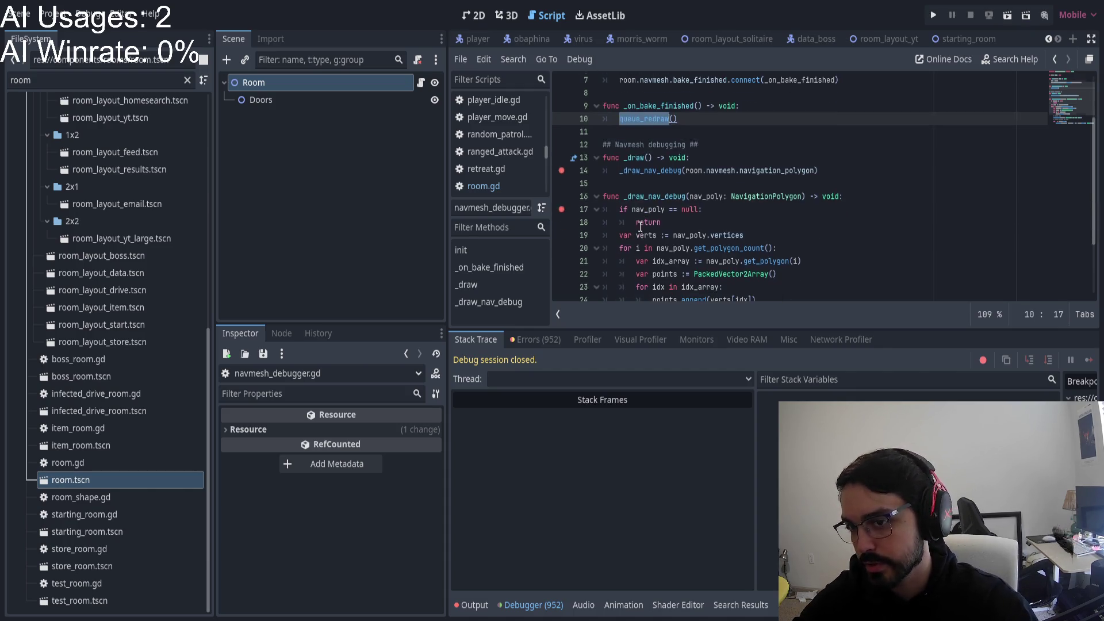
{"action": "scroll", "coordinate": [643, 216], "scroll_direction": "down", "scroll_amount": 3}
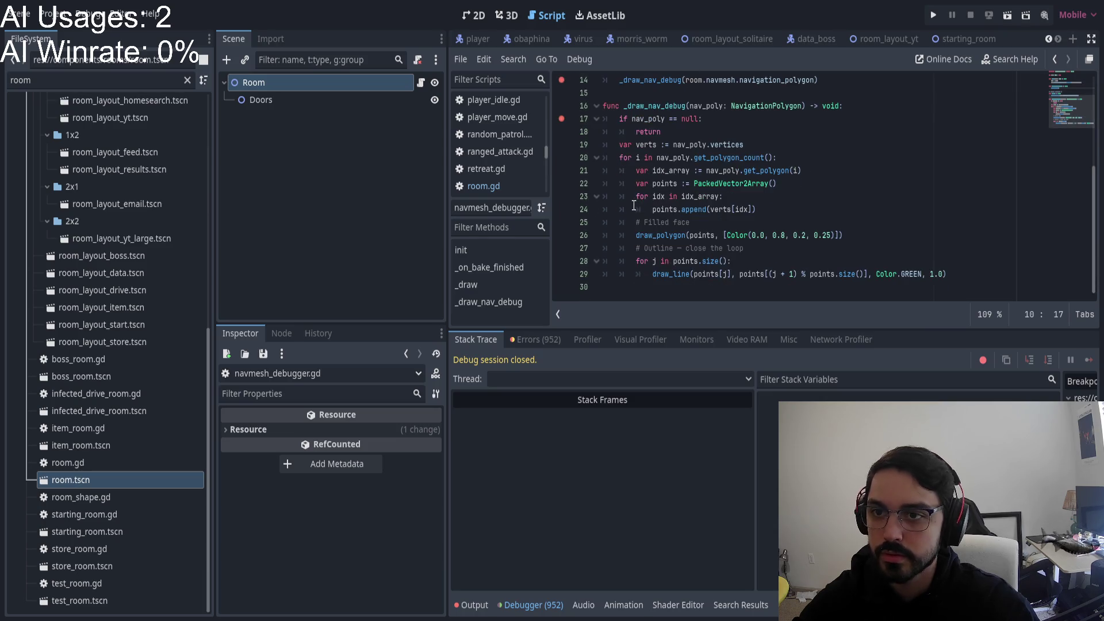
{"action": "key", "text": "ctrl+s"}
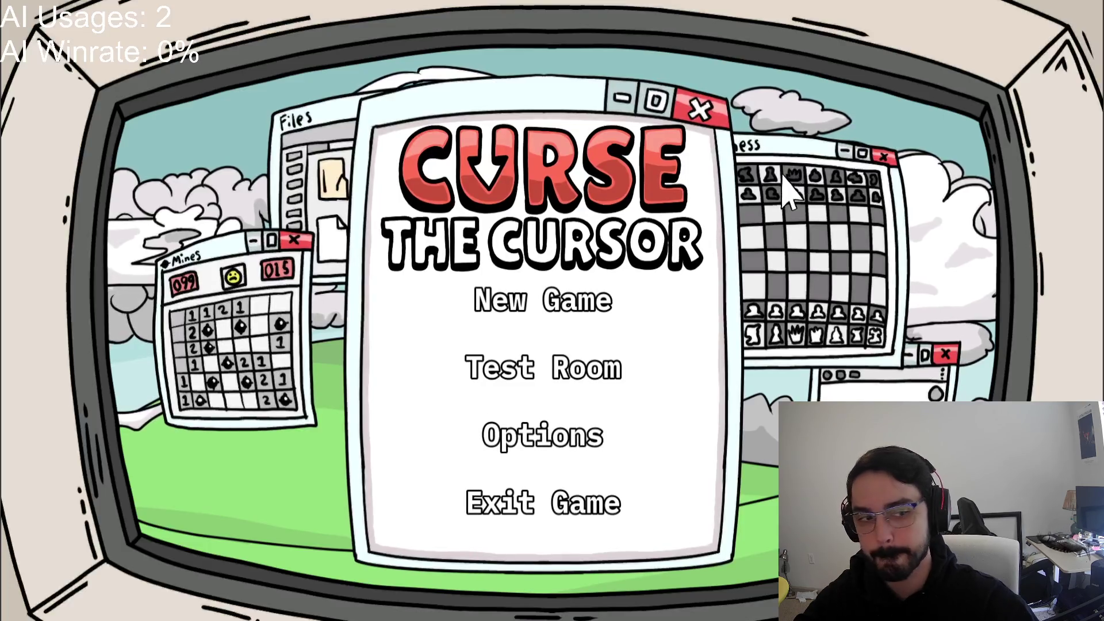
{"action": "left_click", "coordinate": [610, 270]}
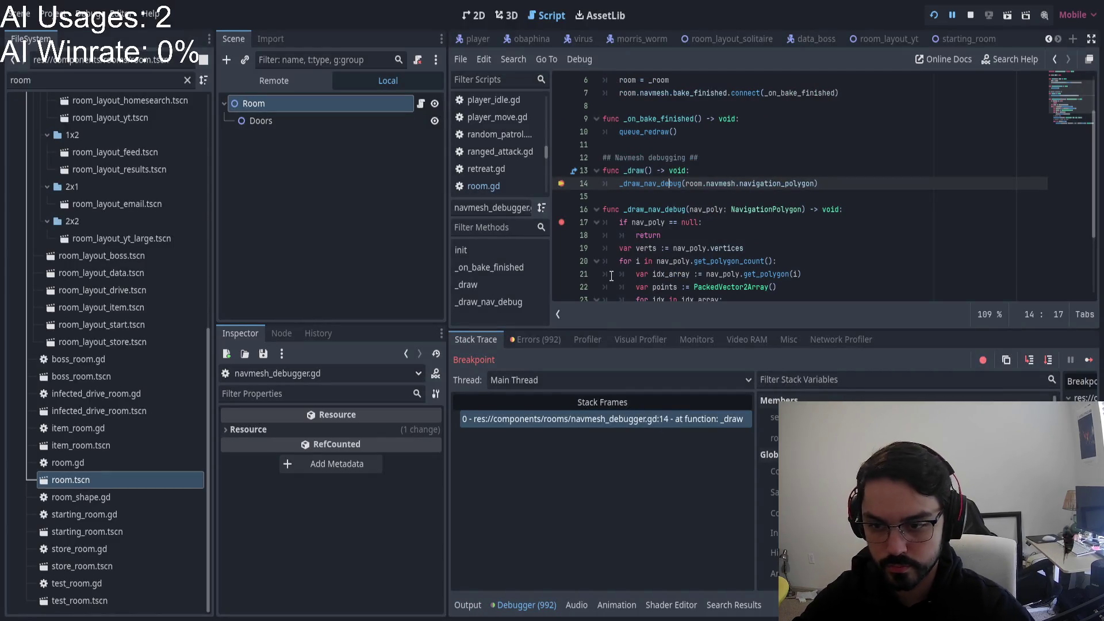
- Step into the navmesh drawing loop and inspect the nav_poly navigation polygon in Locals
{"action": "key", "text": "F11"}
{"action": "key", "text": "F11"}
{"action": "key", "text": "F11"}
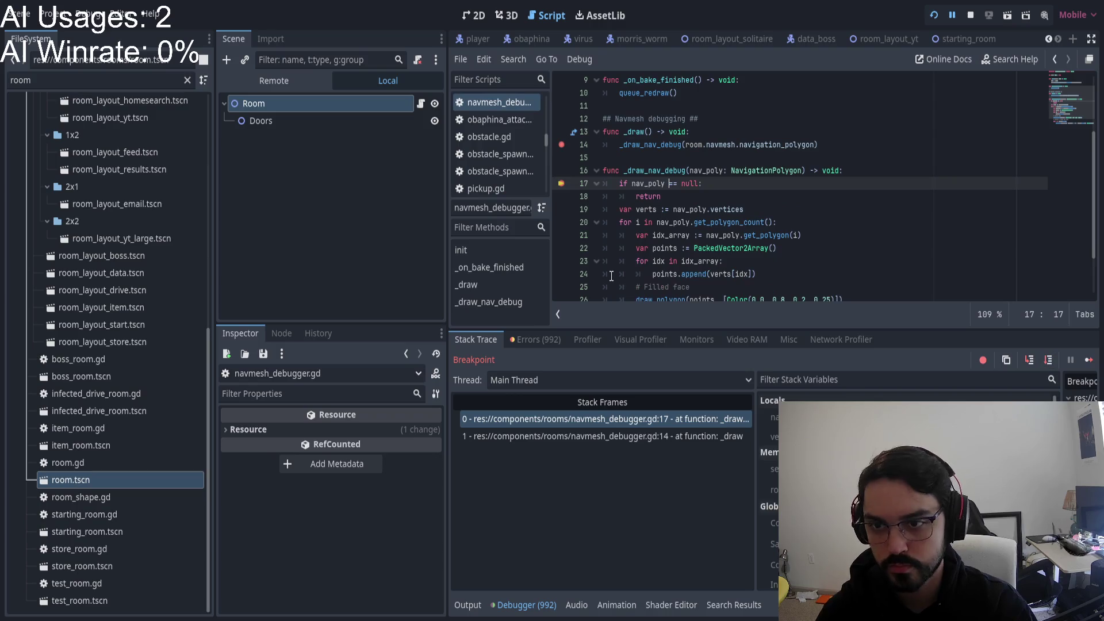
{"action": "key", "text": "F11"}
{"action": "key", "text": "F11"}
{"action": "key", "text": "F11"}
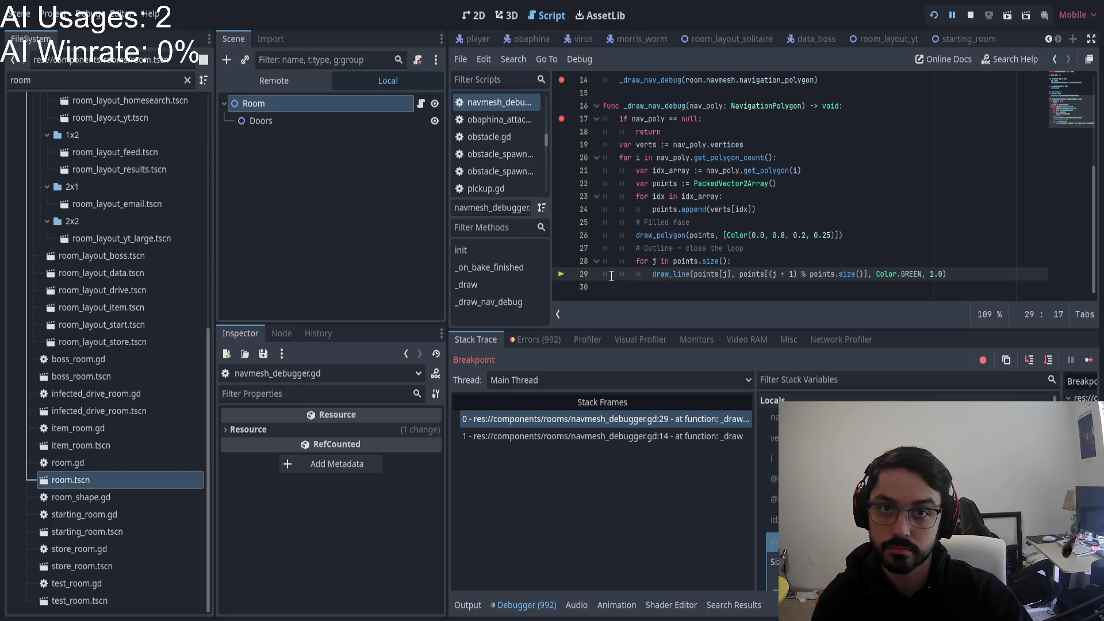
{"action": "left_click", "coordinate": [773, 418]}
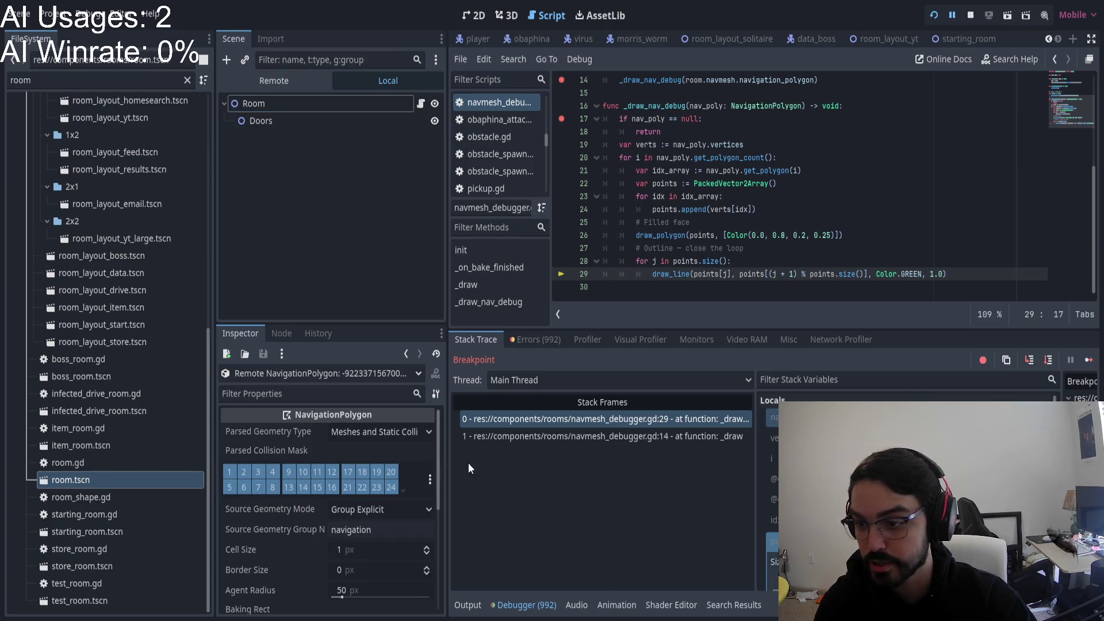
{"action": "scroll", "coordinate": [414, 471], "scroll_direction": "down", "scroll_amount": 6}
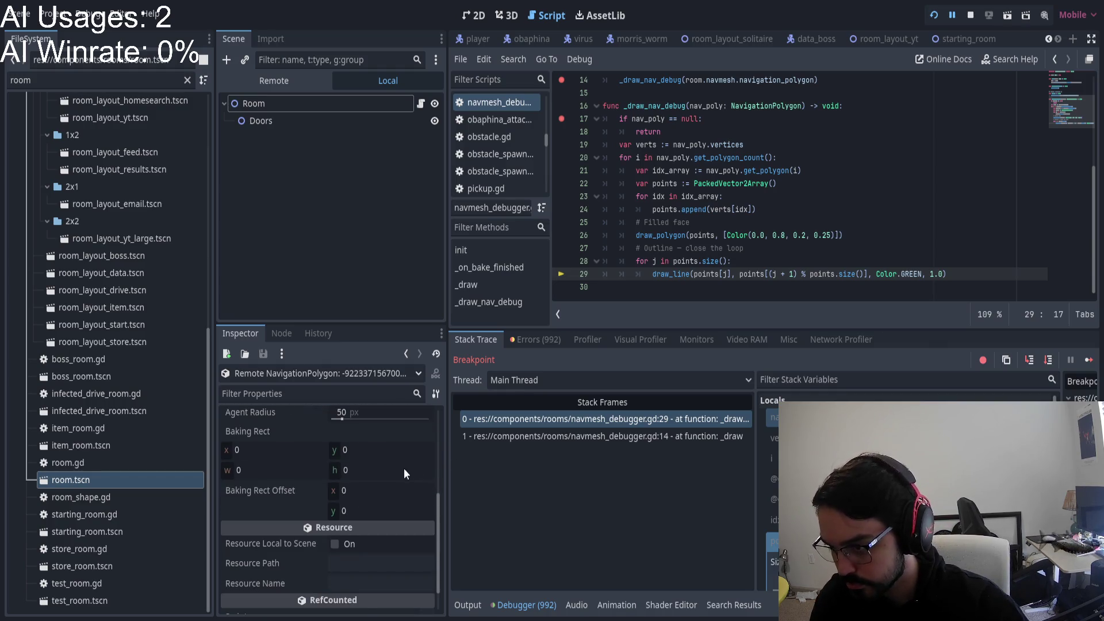
{"action": "scroll", "coordinate": [388, 484], "scroll_direction": "up", "scroll_amount": 5}
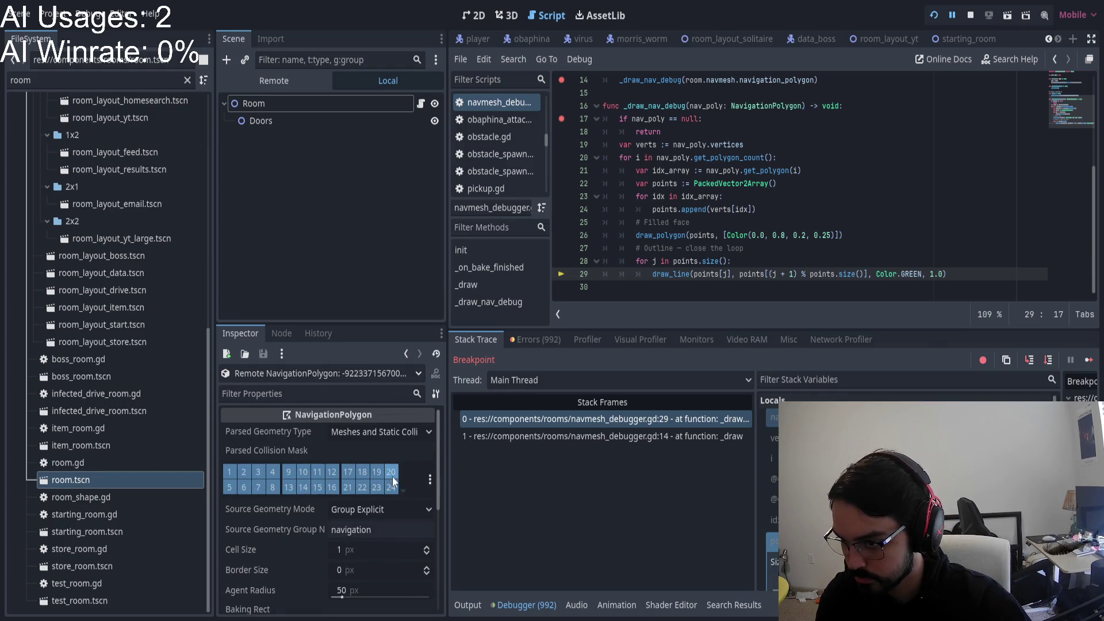
{"action": "scroll", "coordinate": [396, 476], "scroll_direction": "down", "scroll_amount": 3}
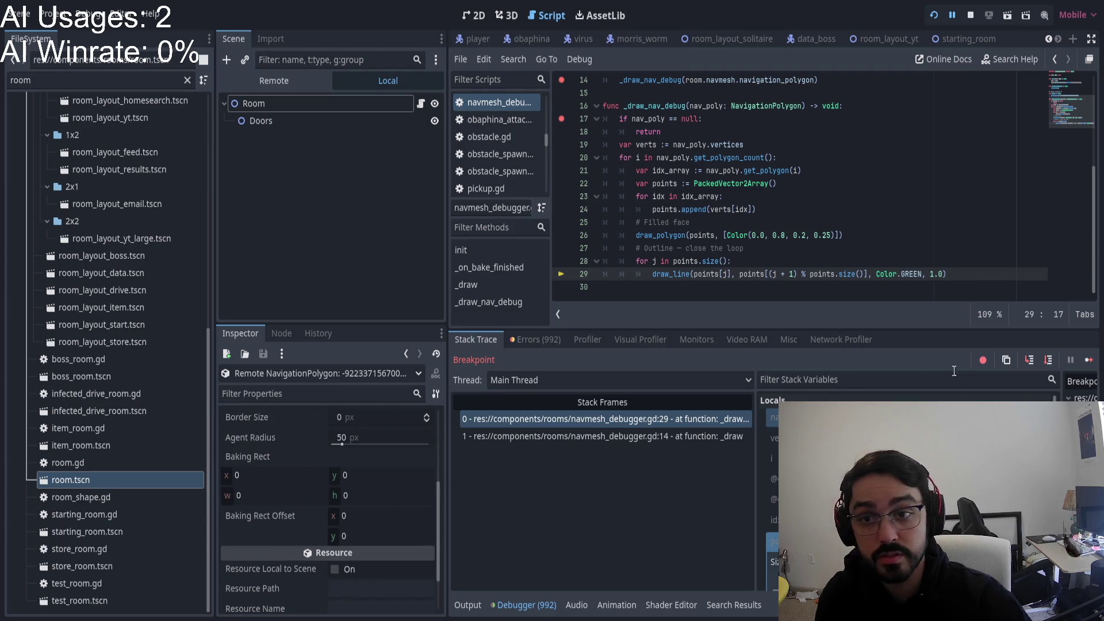
- Resume the paused game and return to the editor's starting_room scene
{"action": "left_click", "coordinate": [835, 261]}
{"action": "key", "text": "F5"}
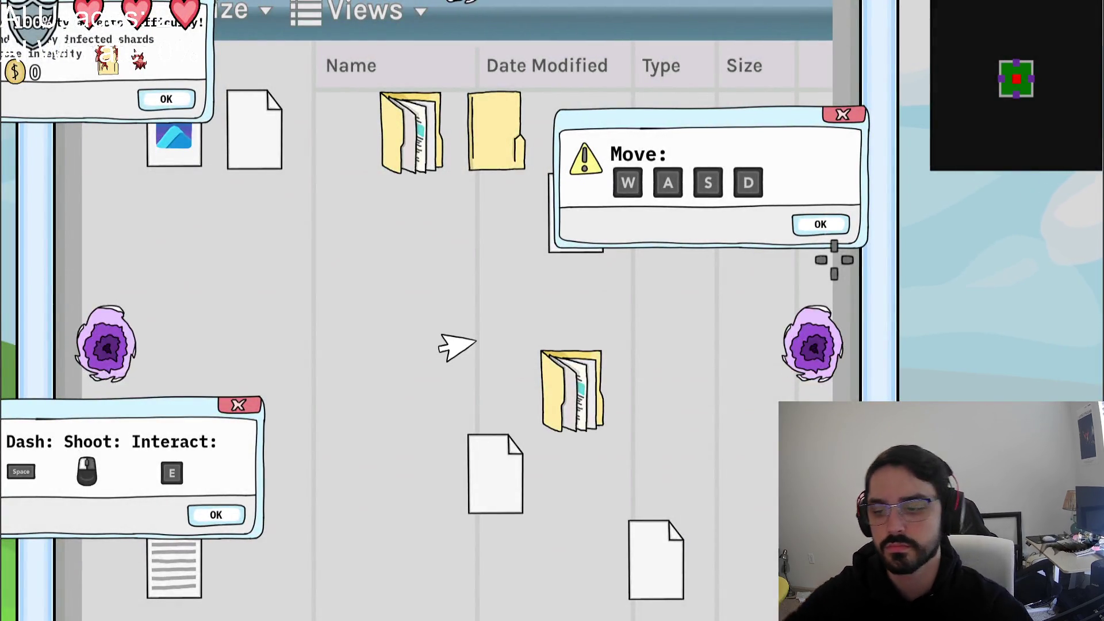
{"action": "key", "text": "alt+Tab"}
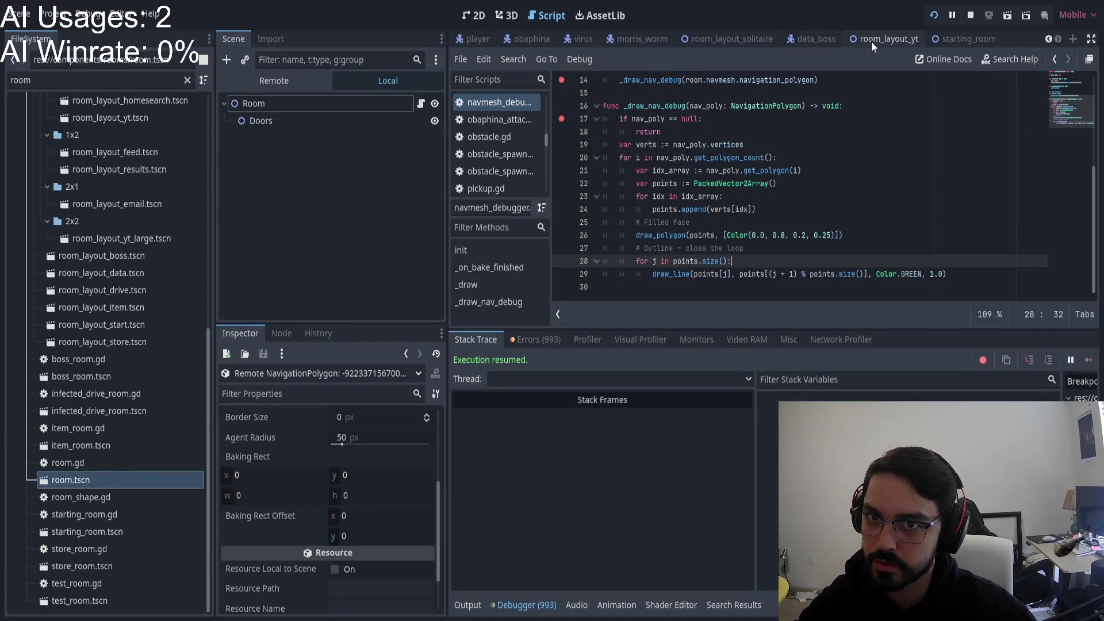
{"action": "left_click", "coordinate": [946, 38]}
{"action": "left_click", "coordinate": [329, 123]}
- In the Remote tree, expand GameManager > StageManager > Rooms and select StartingRoom
{"action": "left_click", "coordinate": [311, 103]}
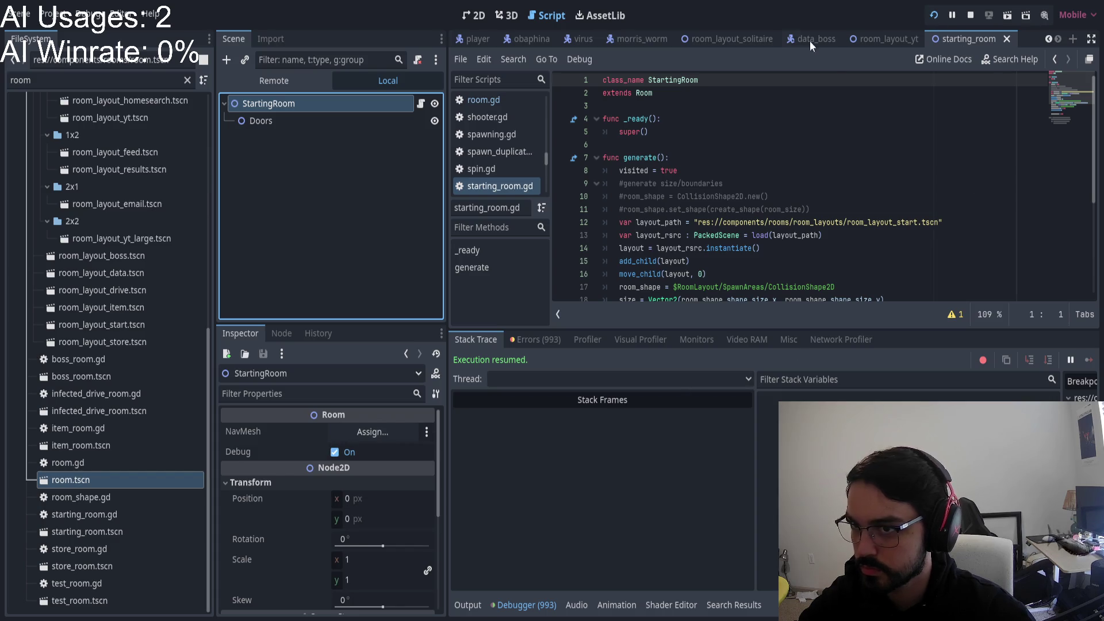
{"action": "left_click", "coordinate": [282, 81]}
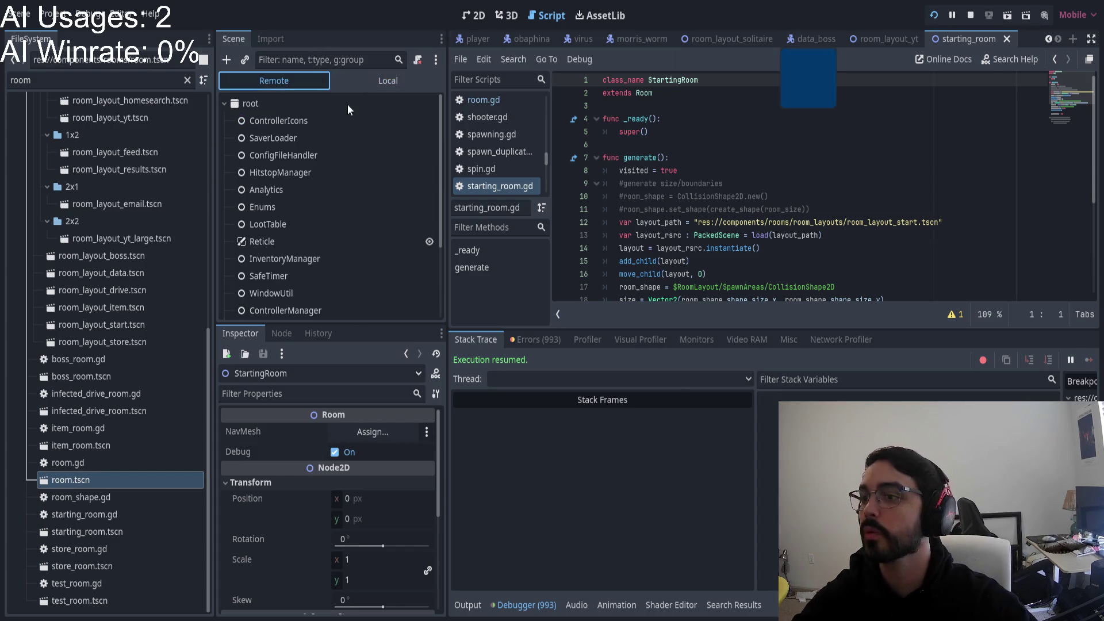
{"action": "scroll", "coordinate": [302, 157], "scroll_direction": "down", "scroll_amount": 3}
{"action": "left_click", "coordinate": [231, 309]}
{"action": "scroll", "coordinate": [273, 258], "scroll_direction": "down", "scroll_amount": 3}
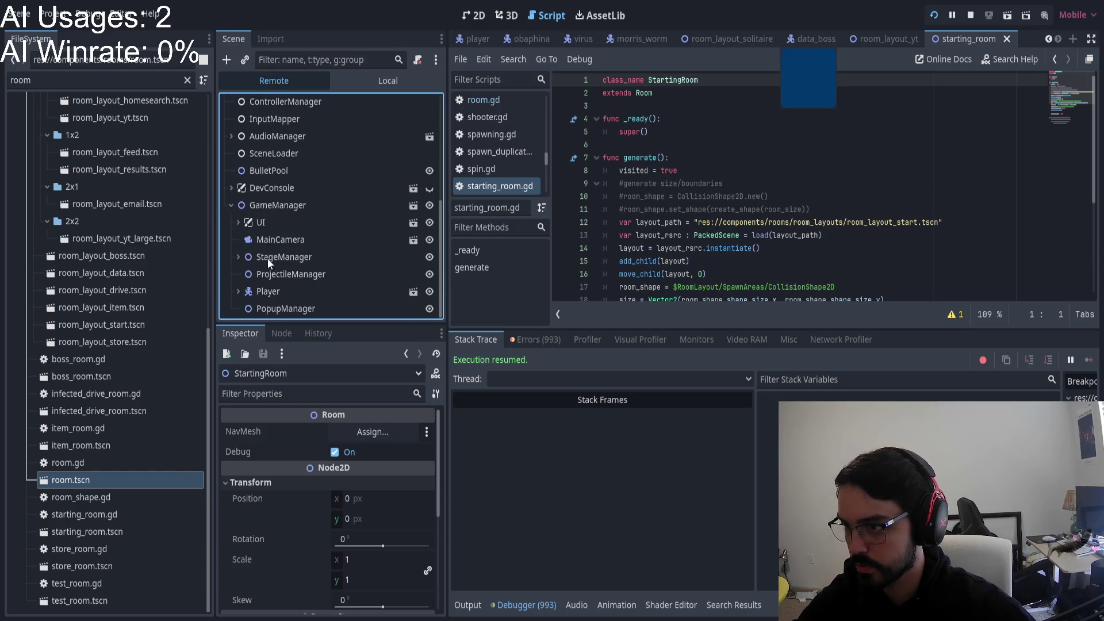
{"action": "left_click", "coordinate": [234, 257]}
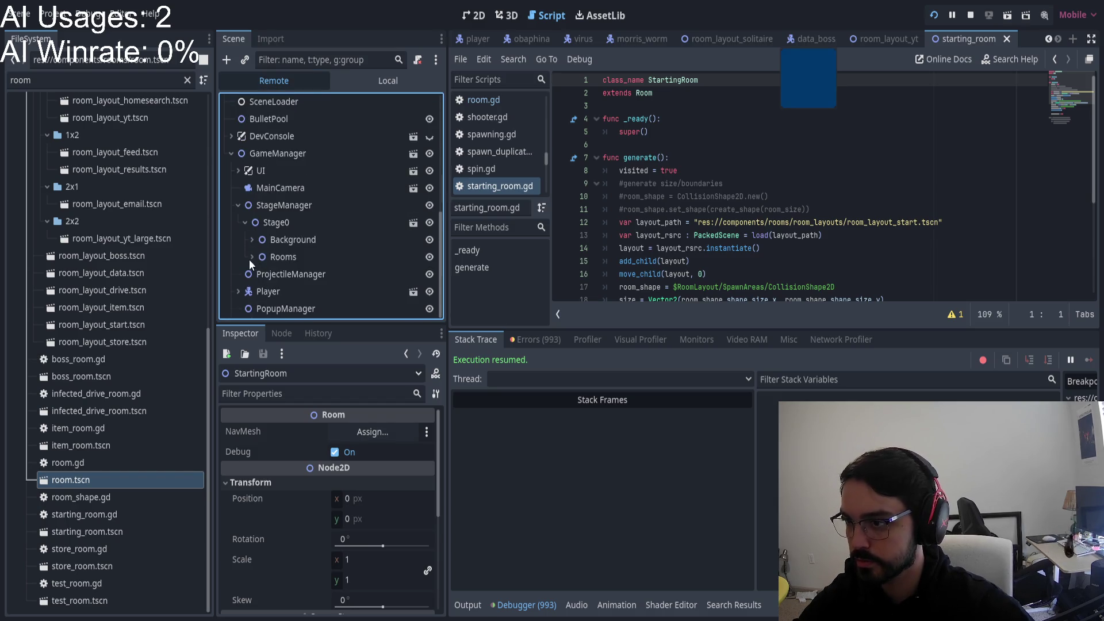
{"action": "left_click", "coordinate": [252, 257]}
{"action": "scroll", "coordinate": [282, 219], "scroll_direction": "down", "scroll_amount": 3}
{"action": "left_click", "coordinate": [266, 163]}
{"action": "left_click", "coordinate": [257, 164]}
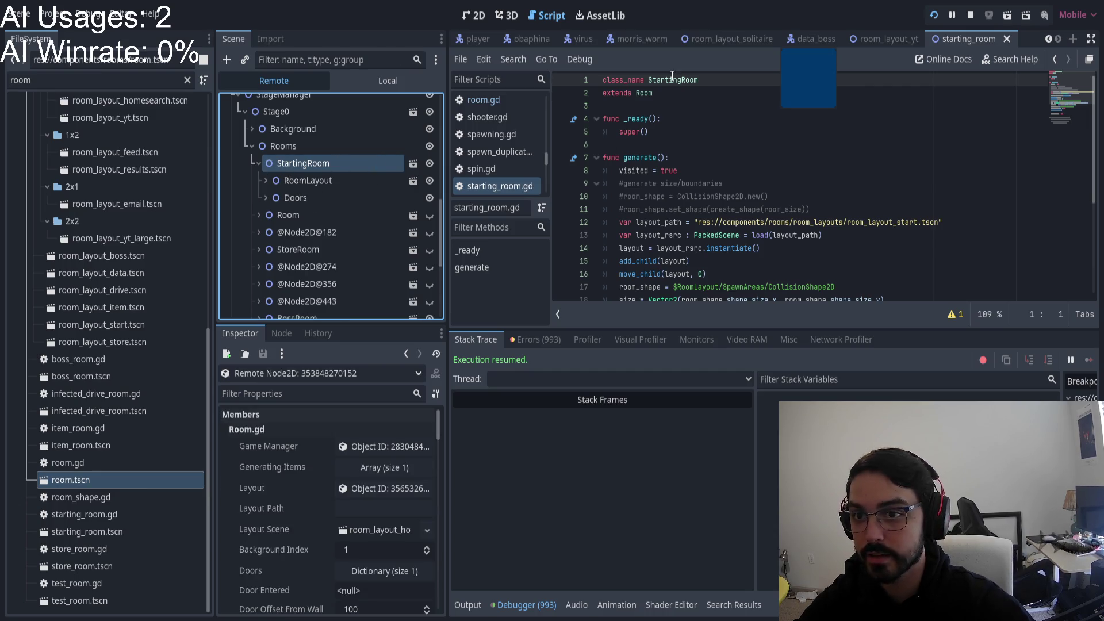
- Review starting_room.gd's generate function, undoing a stray blank line
{"action": "left_click_drag", "start_coordinate": [726, 80], "coordinate": [651, 80]}
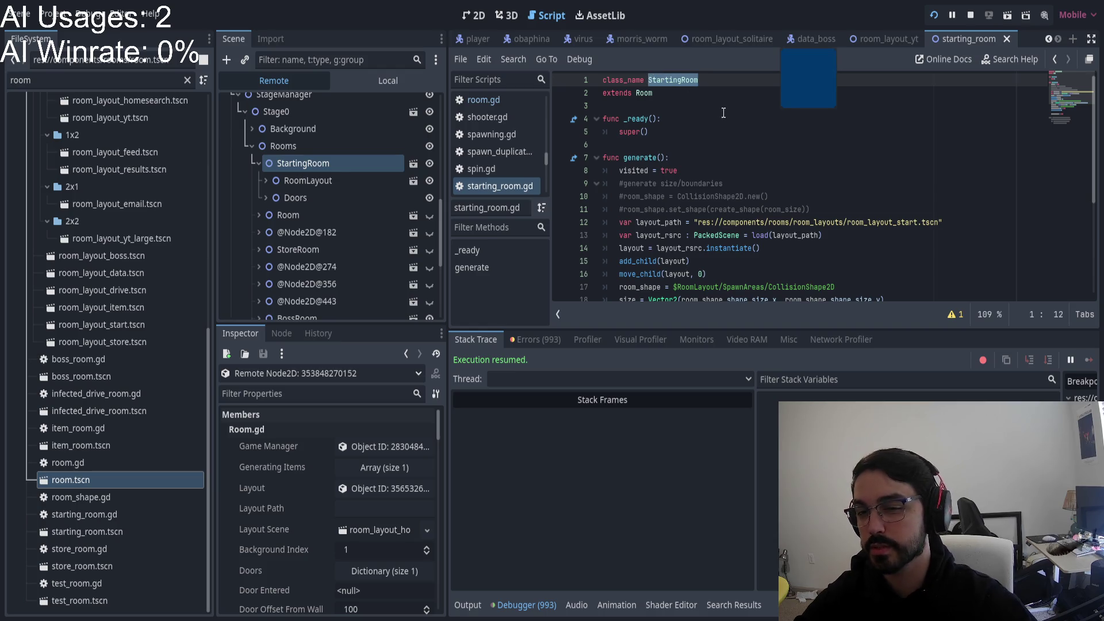
{"action": "scroll", "coordinate": [717, 124], "scroll_direction": "down", "scroll_amount": 3}
{"action": "scroll", "coordinate": [718, 216], "scroll_direction": "down", "scroll_amount": 2}
{"action": "scroll", "coordinate": [730, 253], "scroll_direction": "up", "scroll_amount": 2}
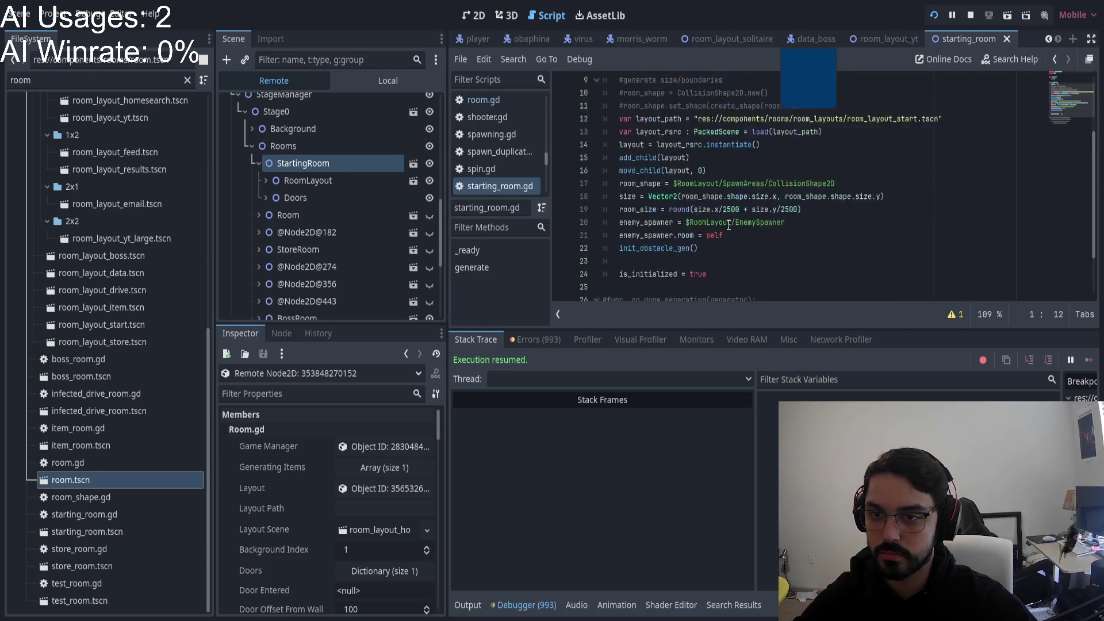
{"action": "scroll", "coordinate": [729, 225], "scroll_direction": "up", "scroll_amount": 2}
{"action": "left_click", "coordinate": [707, 122]}
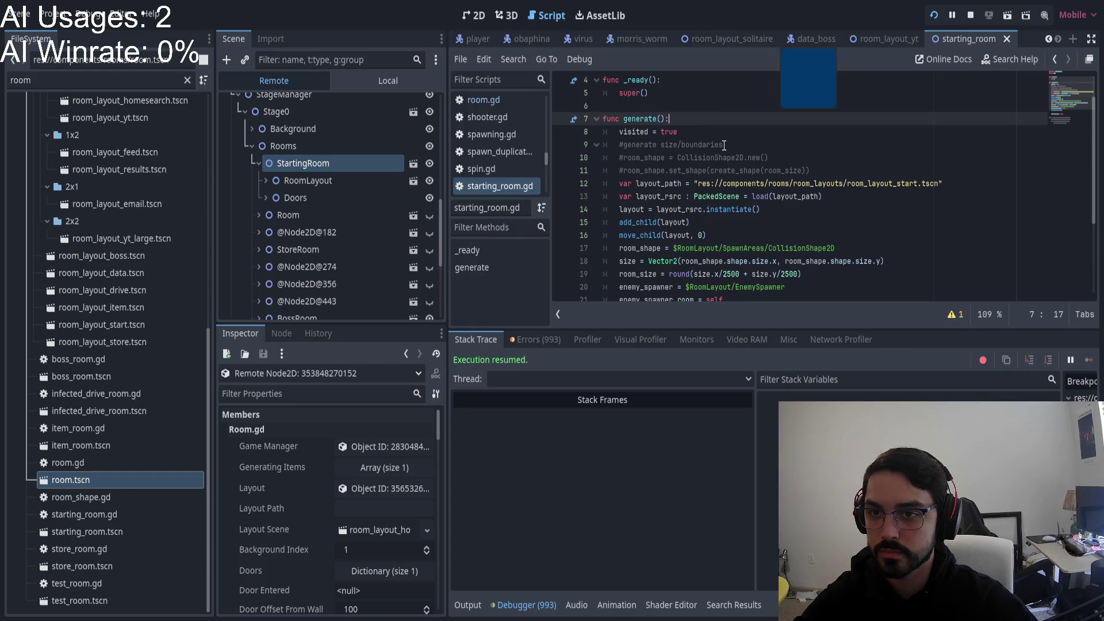
{"action": "key", "text": "Return"}
{"action": "key", "text": "ctrl+z"}
- Leave empty line 23 of starting_room.gd unchanged and switch to the running game window
{"action": "scroll", "coordinate": [725, 172], "scroll_direction": "down", "scroll_amount": 4}
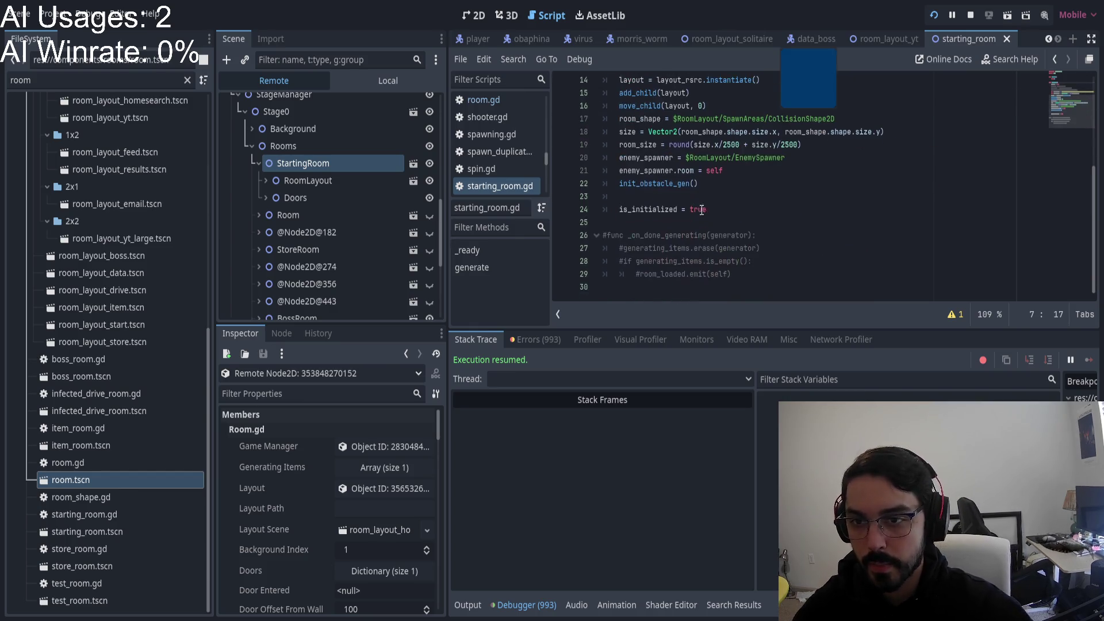
{"action": "left_click", "coordinate": [720, 196]}
{"action": "type", "text": "pass"}
{"action": "key", "text": "ctrl+z"}
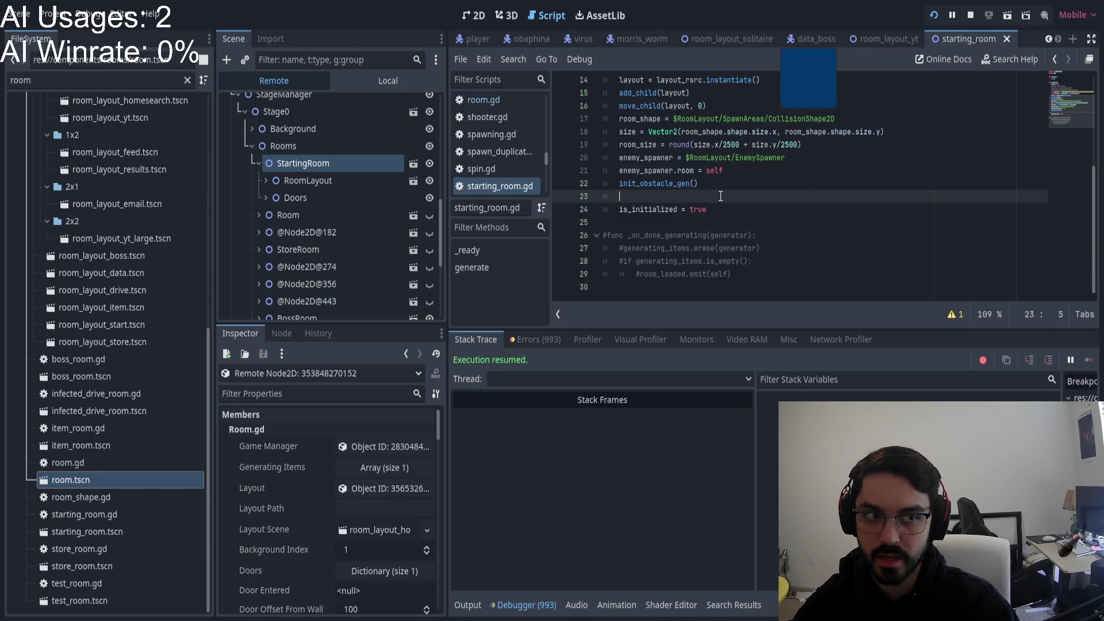
{"action": "key", "text": "BackSpace"}
{"action": "key", "text": "Return"}
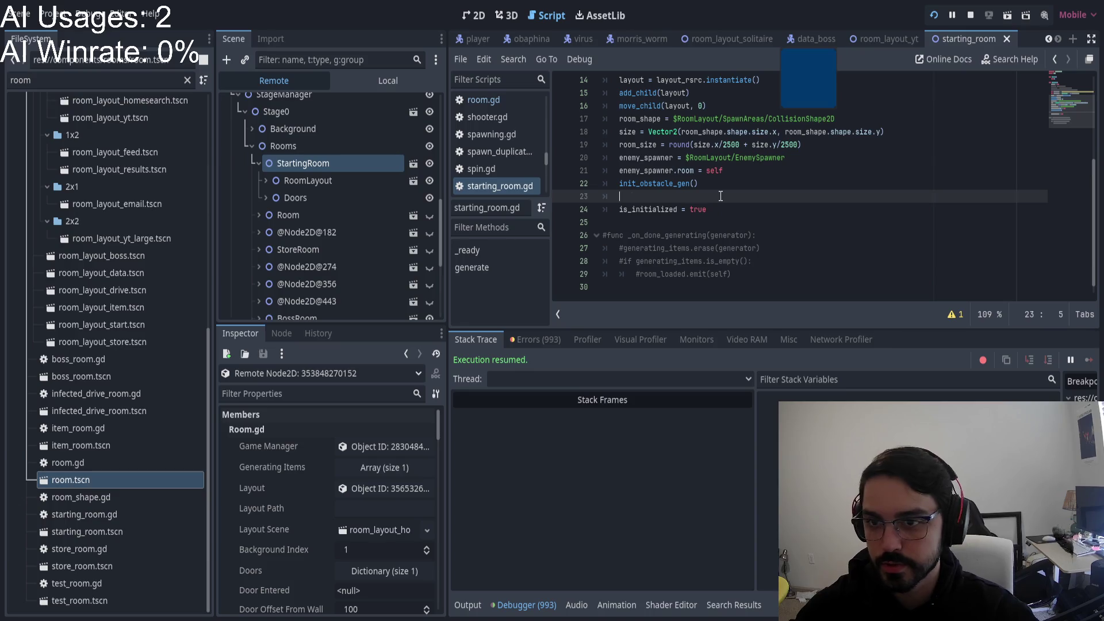
{"action": "key", "text": "alt+Tab"}
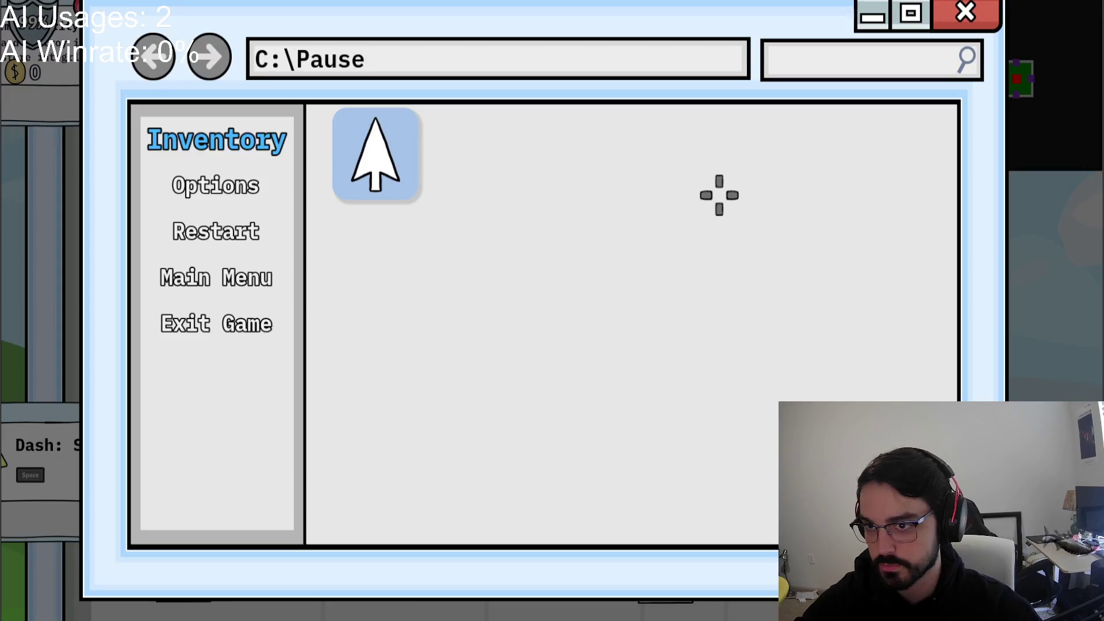
{"action": "key", "text": "Escape"}
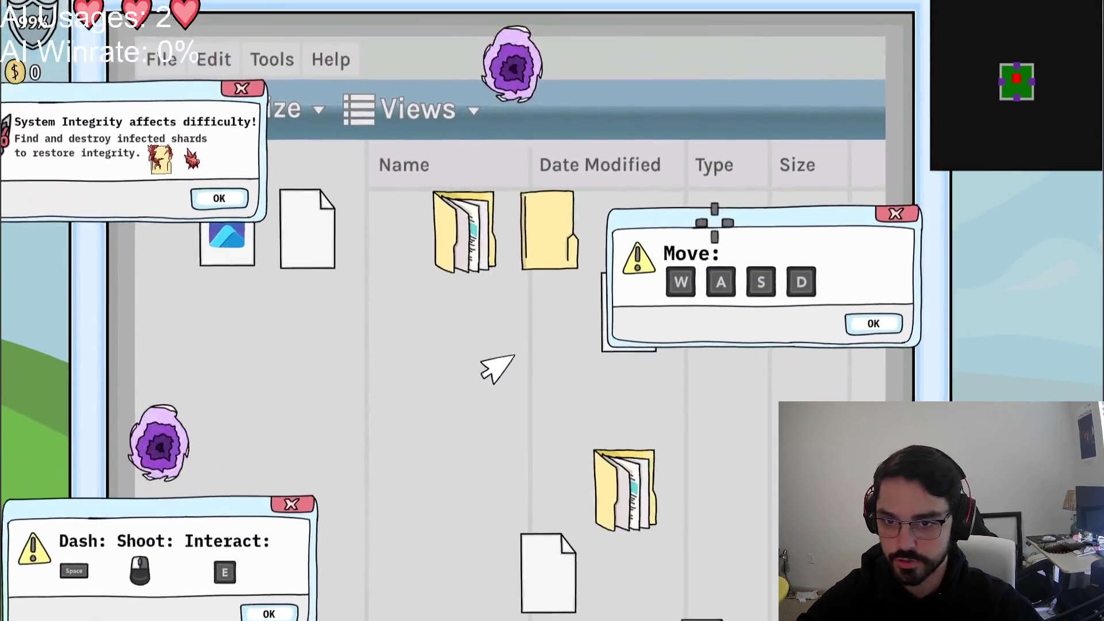
{"action": "key", "text": "d"}
{"action": "key", "text": "space"}
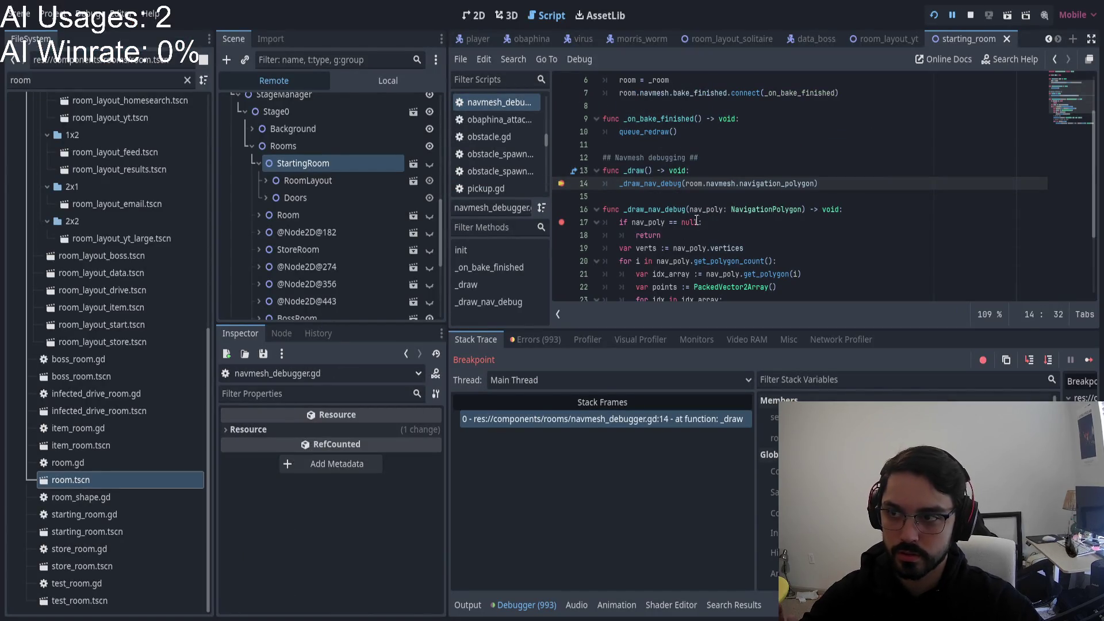
{"action": "scroll", "coordinate": [365, 199], "scroll_direction": "down", "scroll_amount": 3}
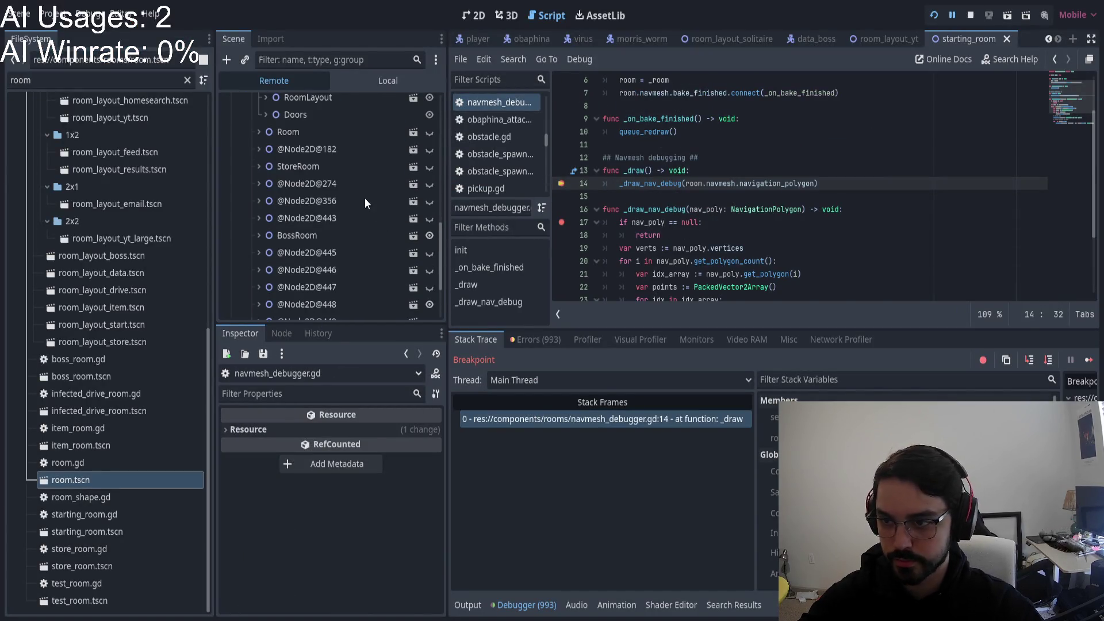
{"action": "left_click", "coordinate": [348, 302]}
{"action": "scroll", "coordinate": [372, 284], "scroll_direction": "down", "scroll_amount": 2}
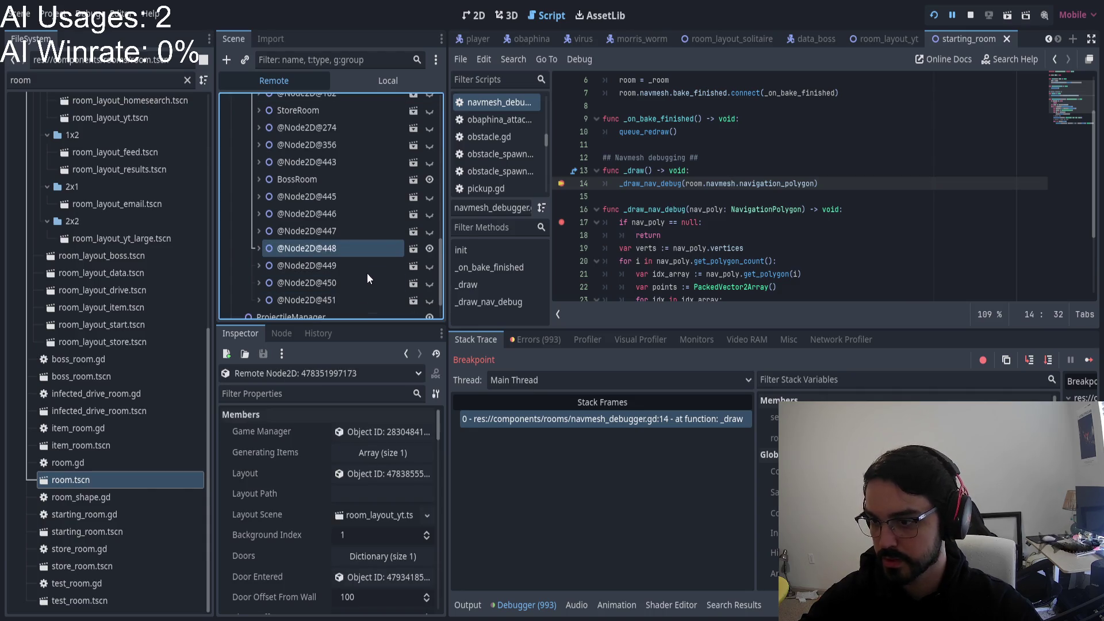
{"action": "left_click", "coordinate": [270, 248]}
{"action": "scroll", "coordinate": [354, 248], "scroll_direction": "down", "scroll_amount": 1}
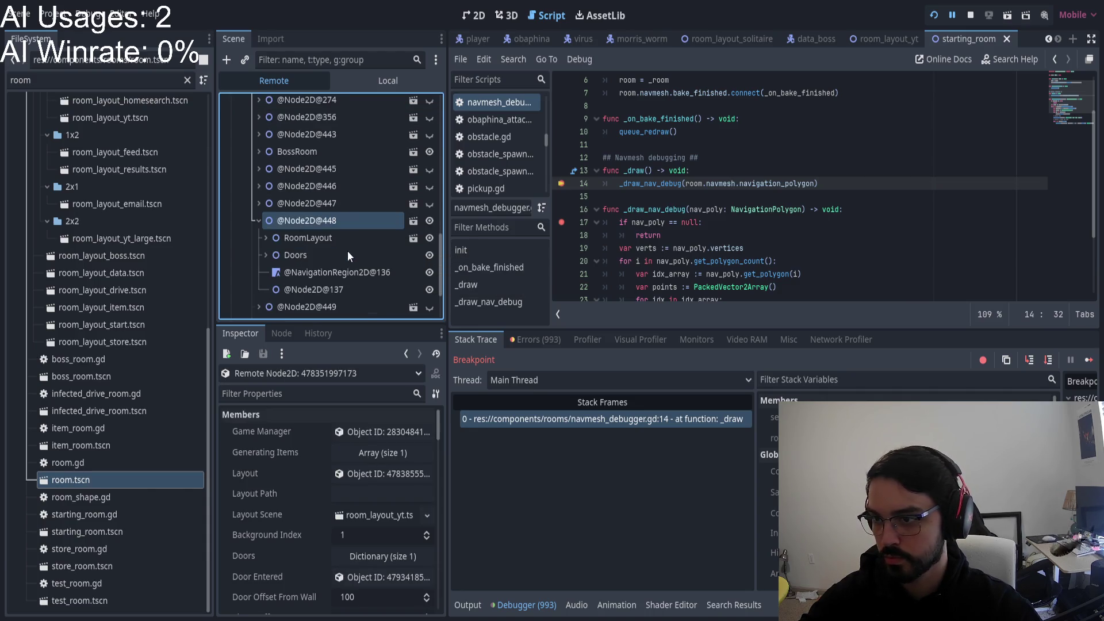
{"action": "left_click", "coordinate": [320, 289]}
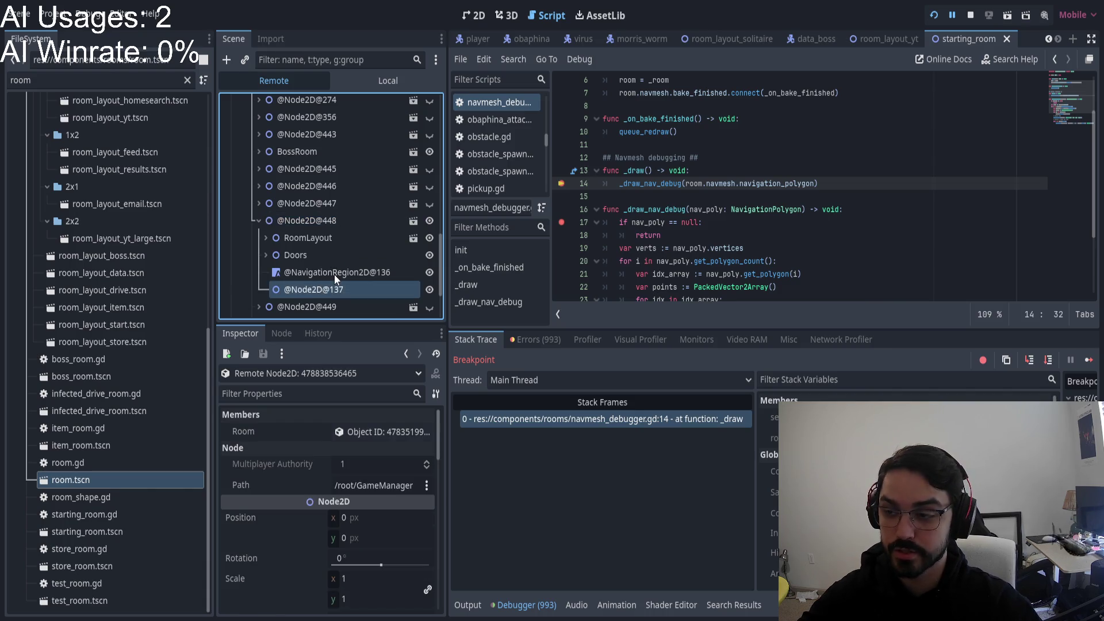
{"action": "left_click", "coordinate": [334, 275]}
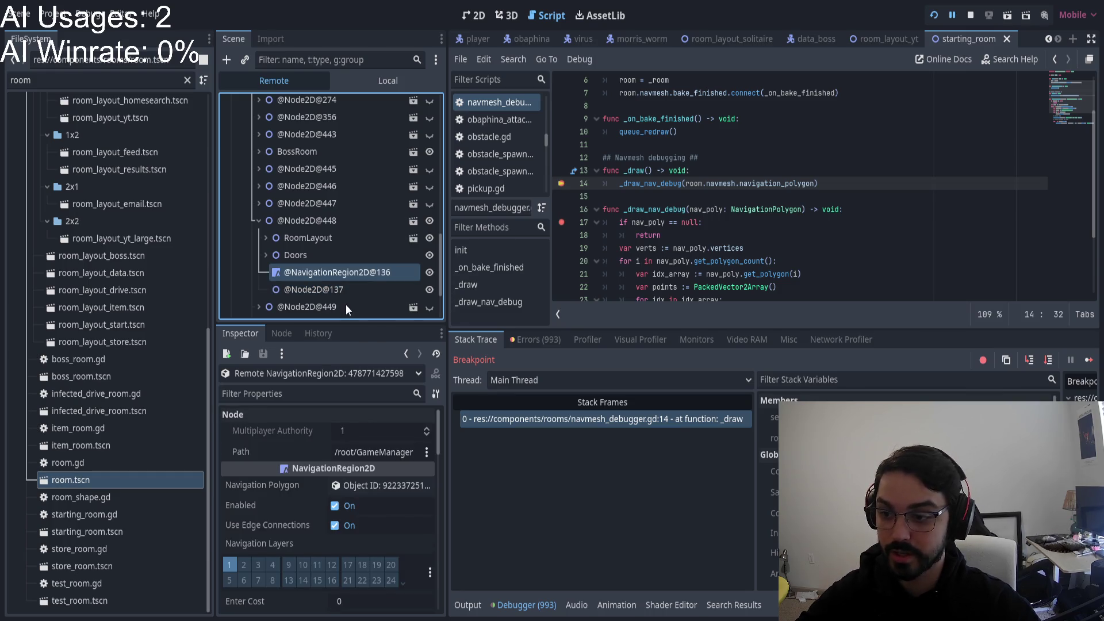
- Step into _draw_nav_debug and open the region's NavigationPolygon resource
{"action": "left_click", "coordinate": [721, 196]}
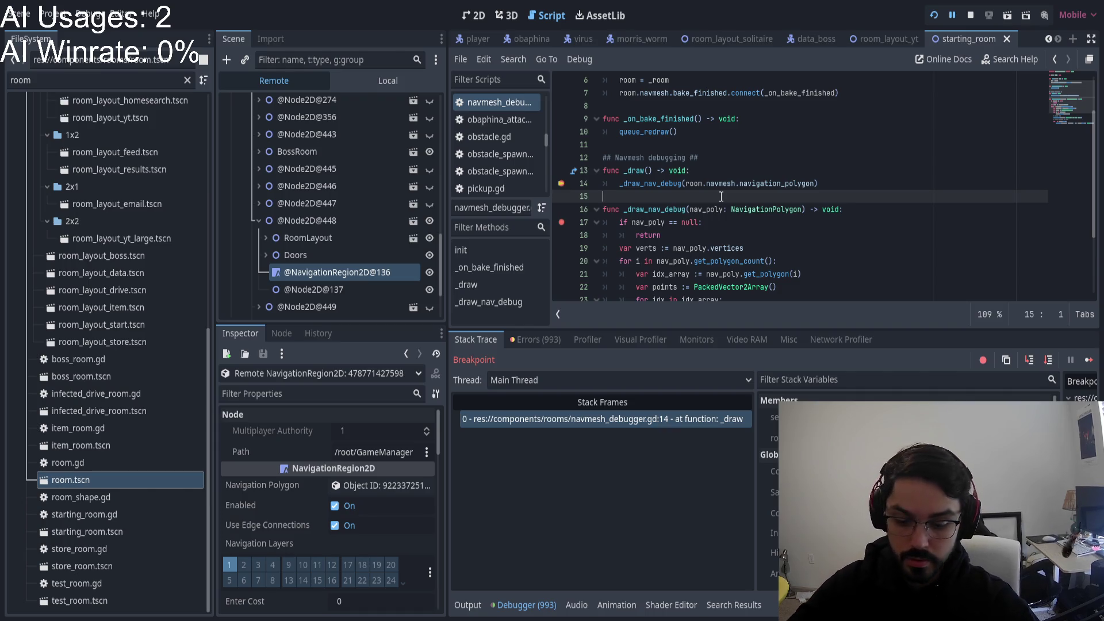
{"action": "key", "text": "F11"}
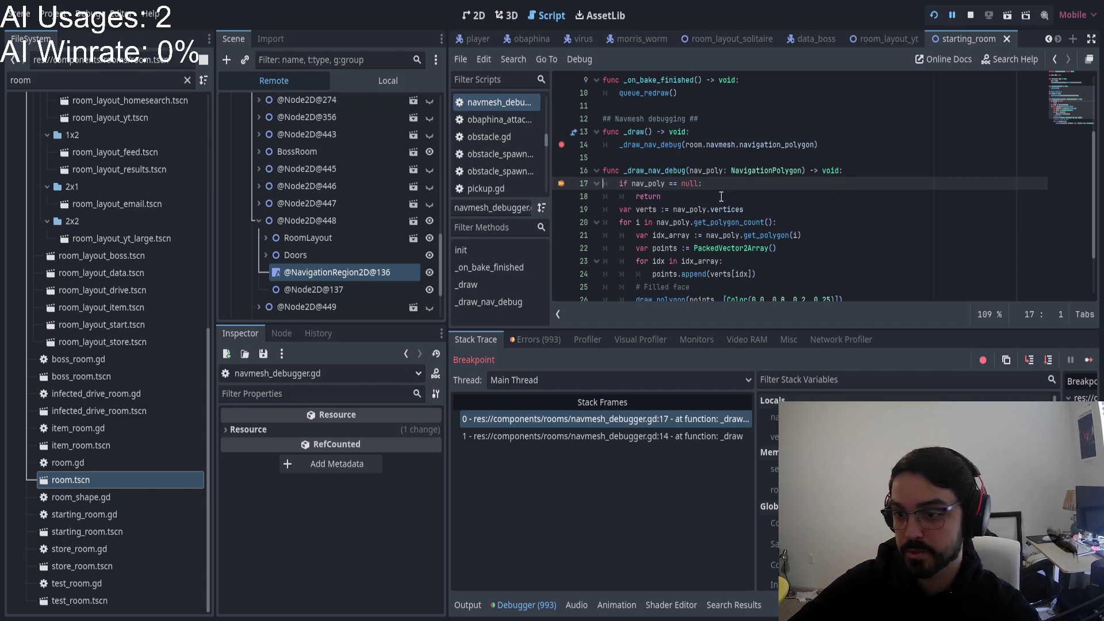
{"action": "left_click", "coordinate": [368, 255]}
{"action": "left_click", "coordinate": [381, 271]}
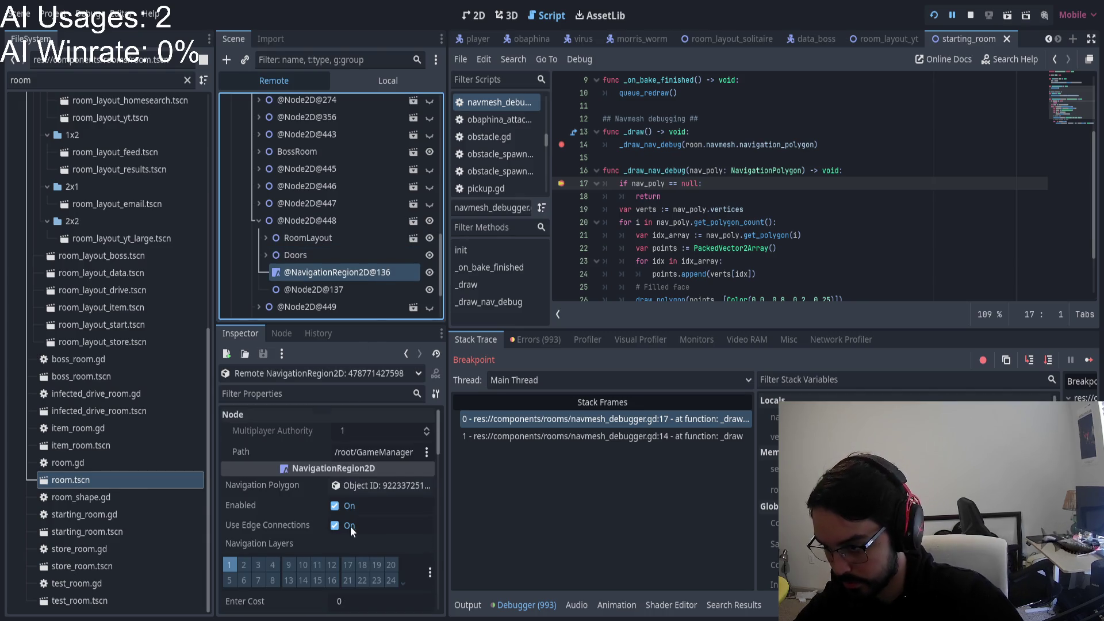
{"action": "scroll", "coordinate": [350, 526], "scroll_direction": "down", "scroll_amount": 15}
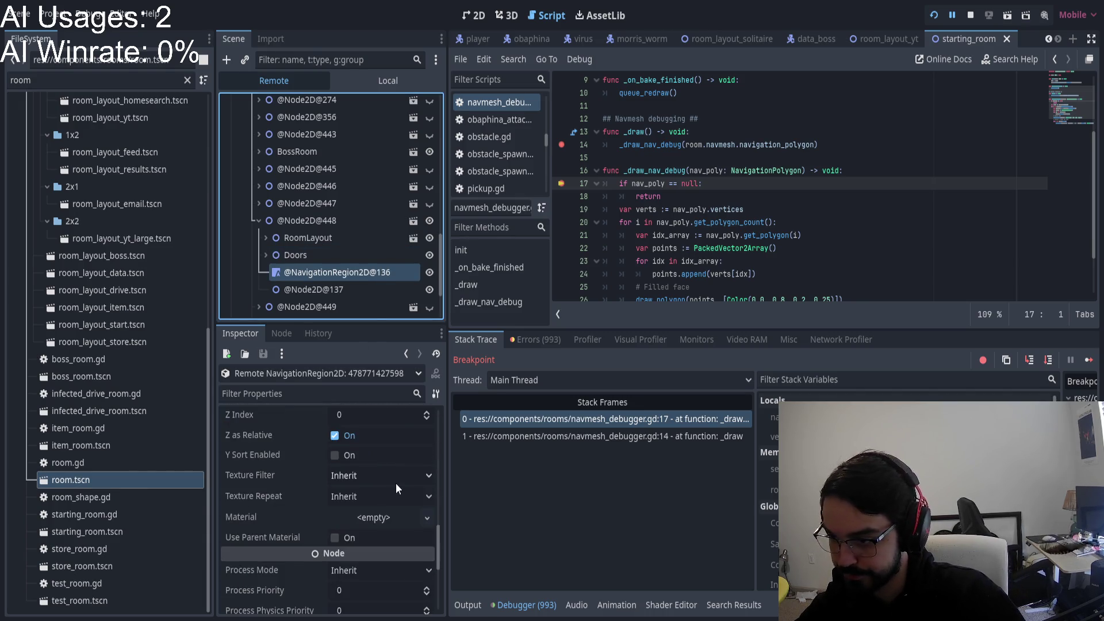
{"action": "scroll", "coordinate": [395, 483], "scroll_direction": "down", "scroll_amount": 4}
{"action": "scroll", "coordinate": [384, 481], "scroll_direction": "up", "scroll_amount": 10}
{"action": "scroll", "coordinate": [374, 480], "scroll_direction": "up", "scroll_amount": 8}
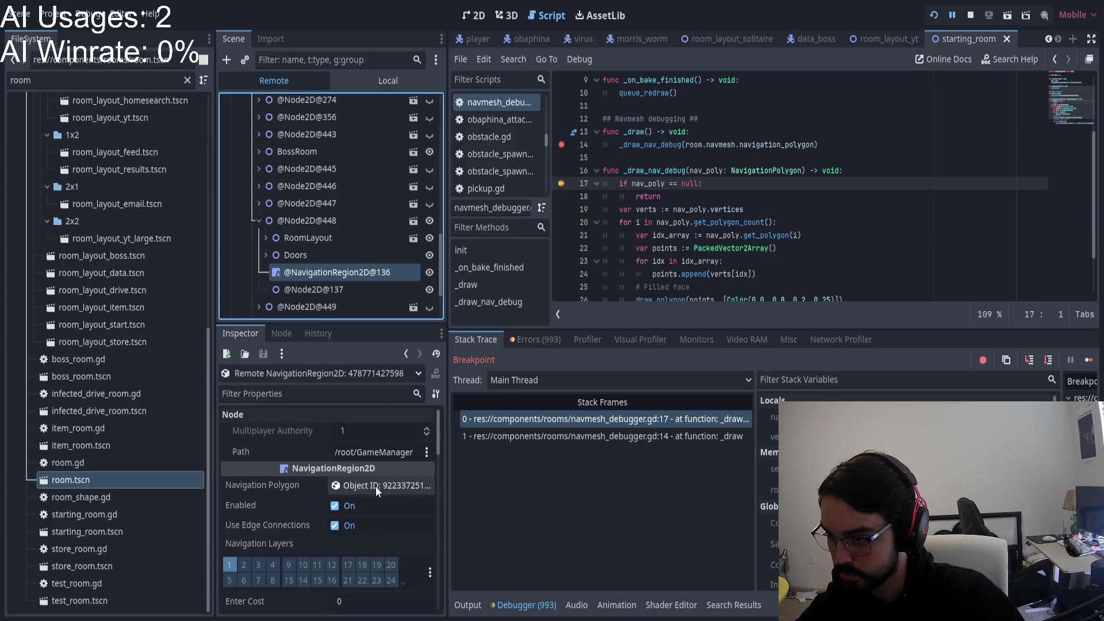
{"action": "left_click", "coordinate": [375, 486]}
{"action": "scroll", "coordinate": [374, 488], "scroll_direction": "down", "scroll_amount": 10}
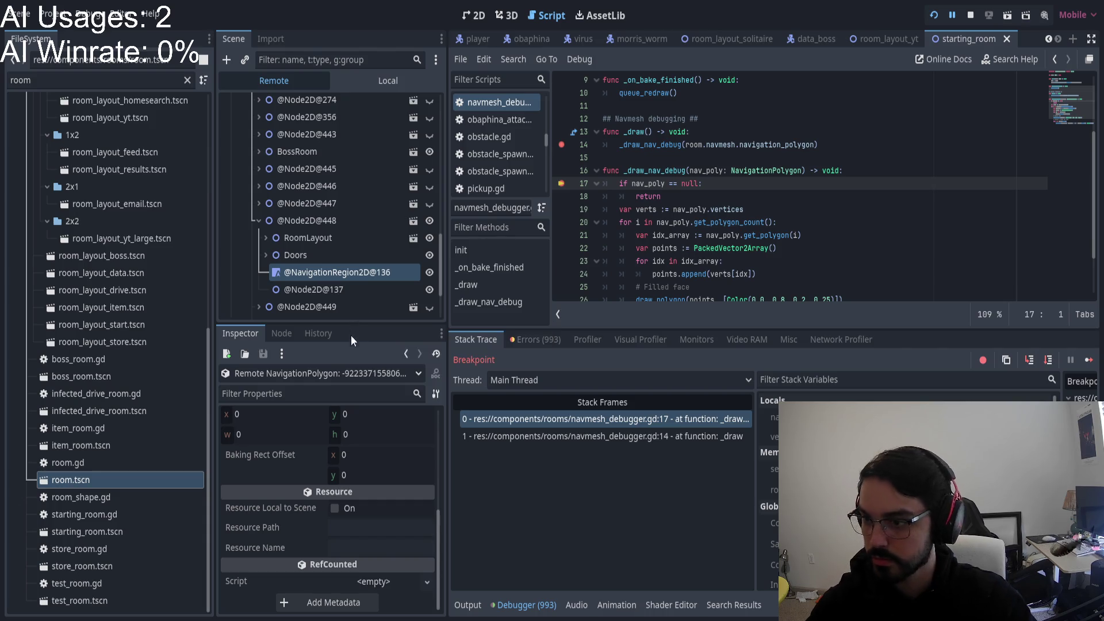
- Step over through line 24 to the draw_polygon call on line 26
{"action": "left_click", "coordinate": [698, 198]}
{"action": "key", "text": "F10"}
{"action": "key", "text": "F10"}
{"action": "key", "text": "F10"}
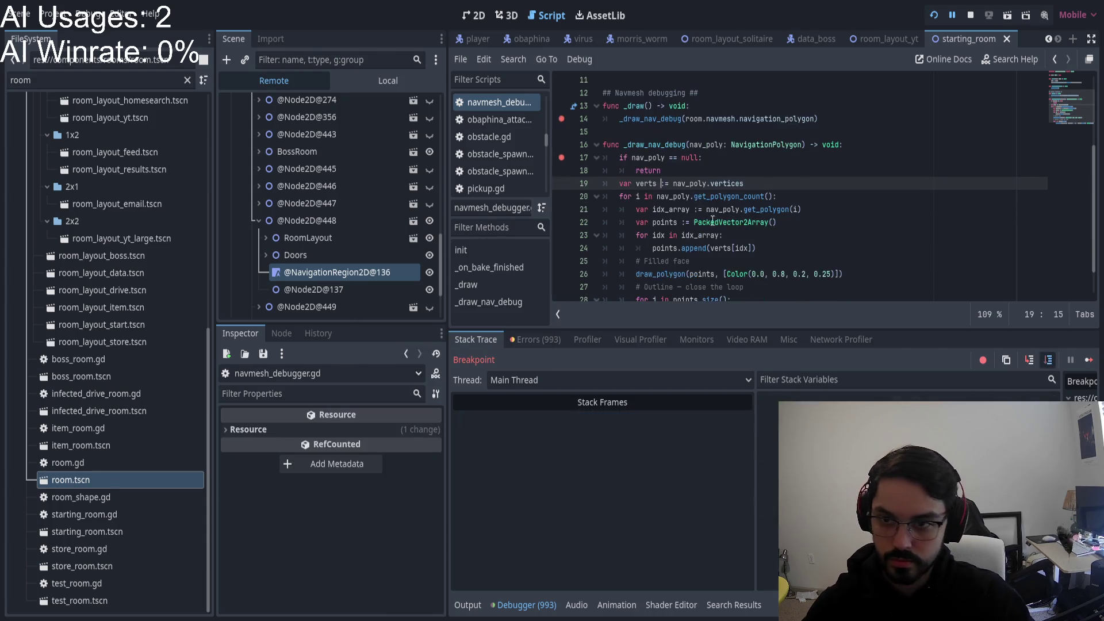
{"action": "key", "text": "F10"}
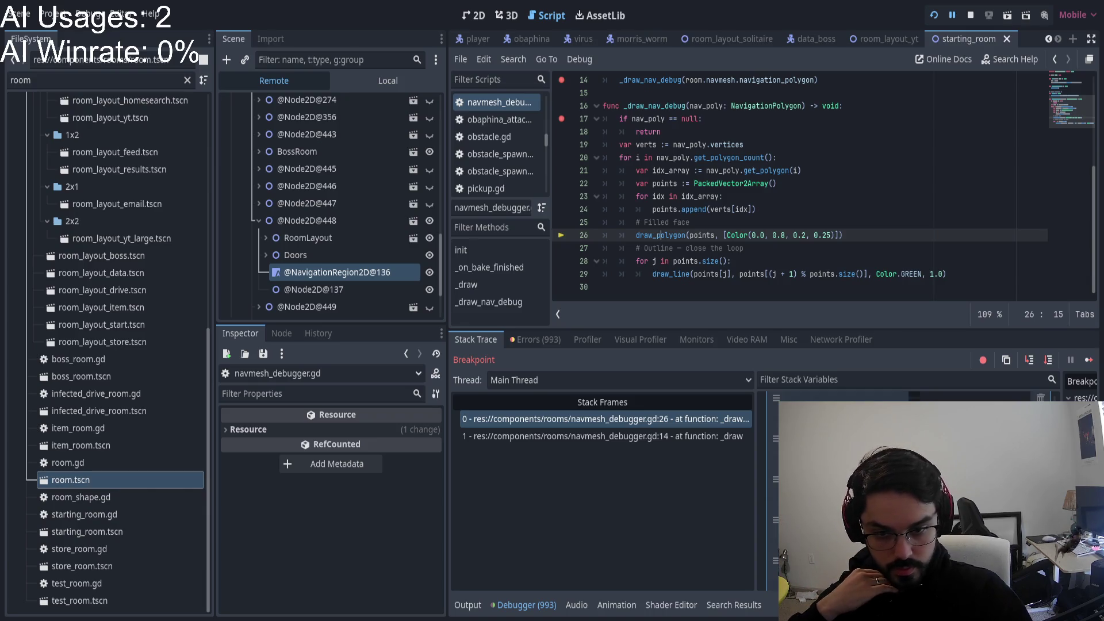
- Continue to the next _draw breakpoint and reopen the NavigationRegion2D's NavigationPolygon
{"action": "left_click", "coordinate": [867, 256]}
{"action": "key", "text": "F12"}
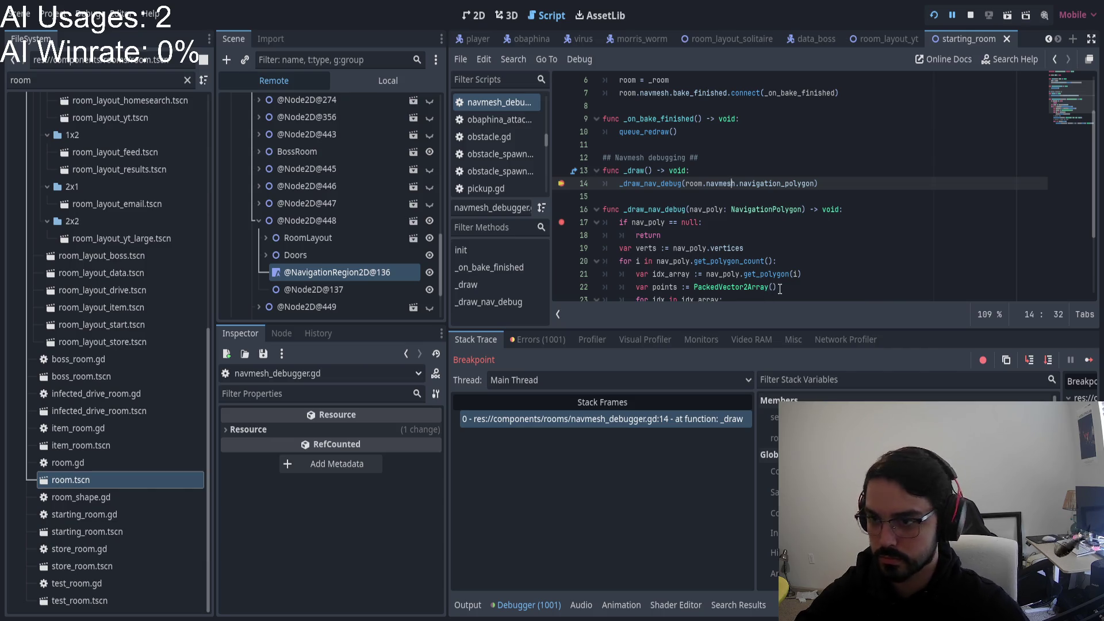
{"action": "left_click", "coordinate": [392, 271]}
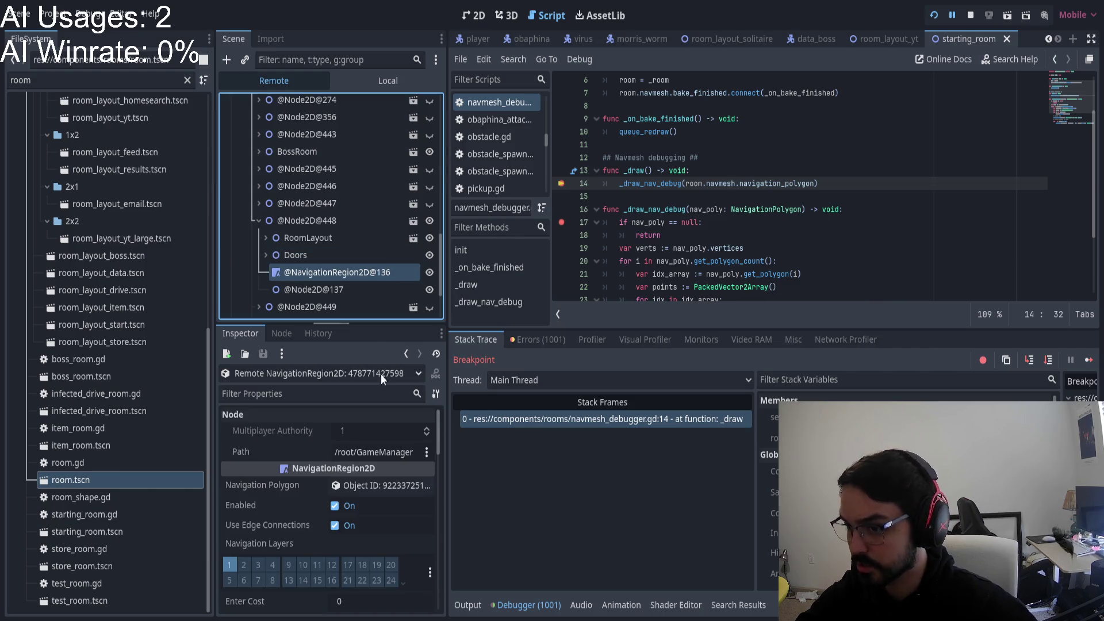
{"action": "scroll", "coordinate": [398, 509], "scroll_direction": "down", "scroll_amount": 2}
{"action": "left_click", "coordinate": [395, 434]}
{"action": "scroll", "coordinate": [387, 492], "scroll_direction": "down", "scroll_amount": 5}
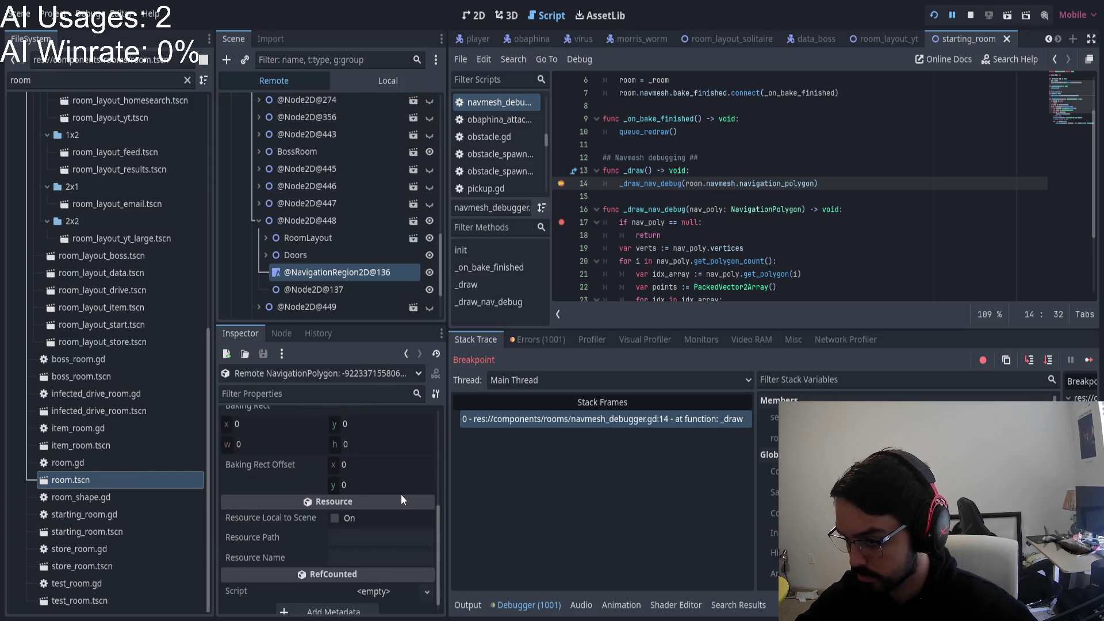
{"action": "scroll", "coordinate": [389, 494], "scroll_direction": "up", "scroll_amount": 5}
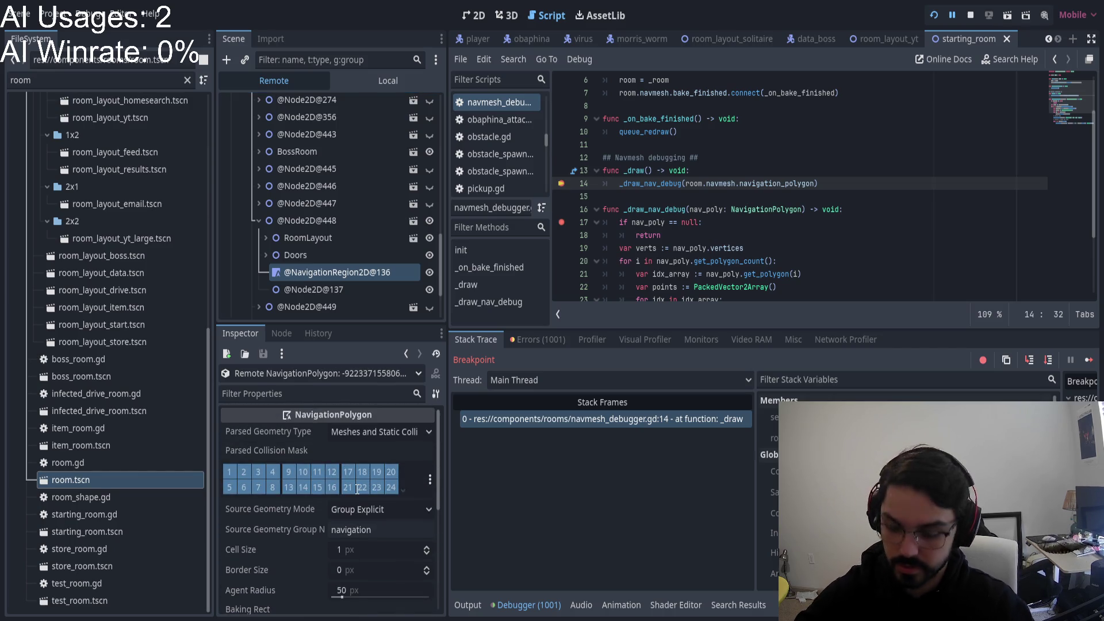
- Step into _draw_nav_debug again down to the outline loop on line 28
{"action": "key", "text": "F11"}
{"action": "key", "text": "F11"}
{"action": "key", "text": "F11"}
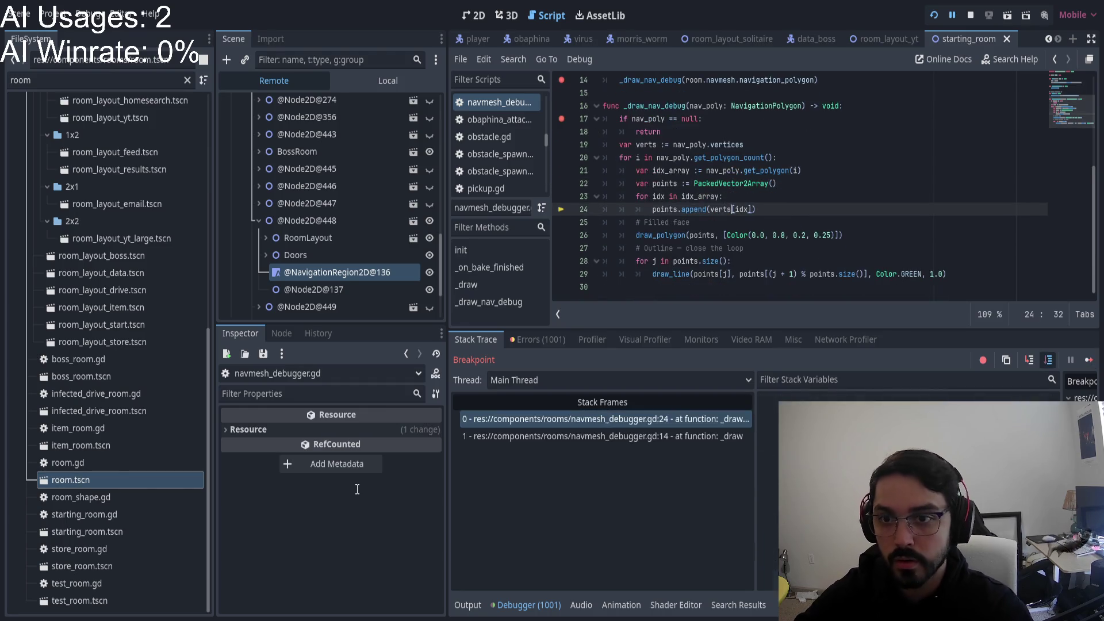
{"action": "key", "text": "F11"}
{"action": "key", "text": "F11"}
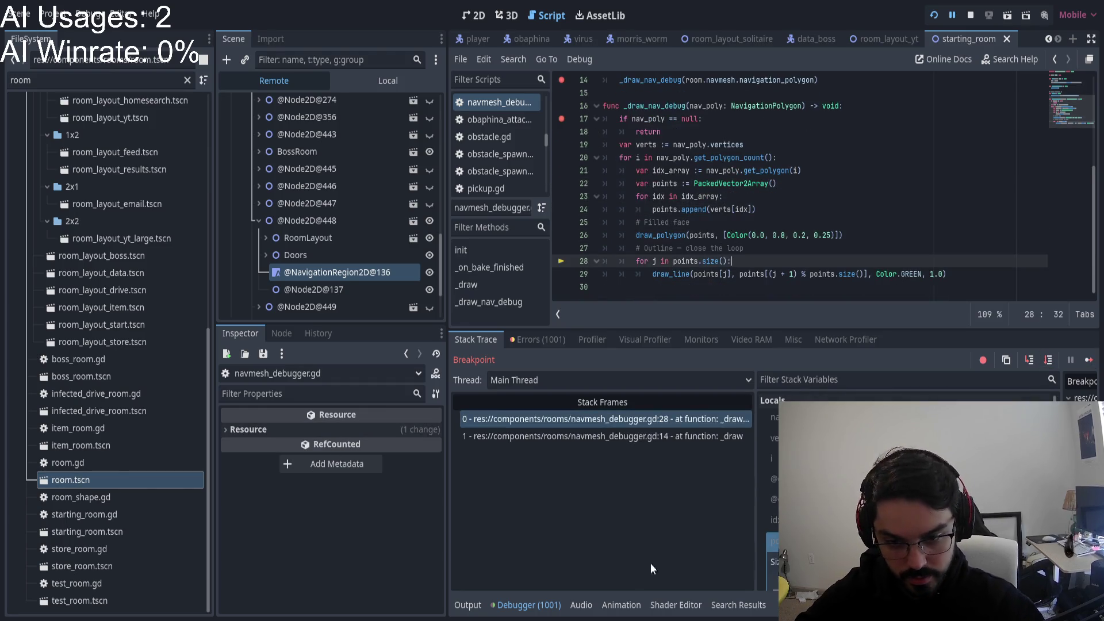
{"action": "scroll", "coordinate": [863, 494], "scroll_direction": "down", "scroll_amount": 3}
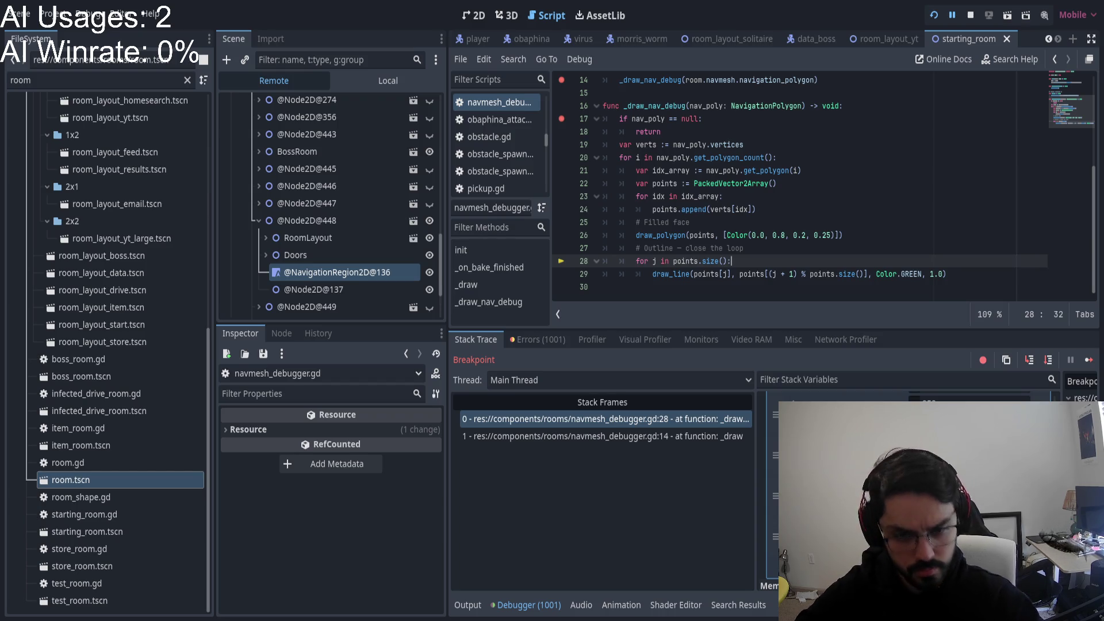
{"action": "scroll", "coordinate": [905, 489], "scroll_direction": "down", "scroll_amount": 2}
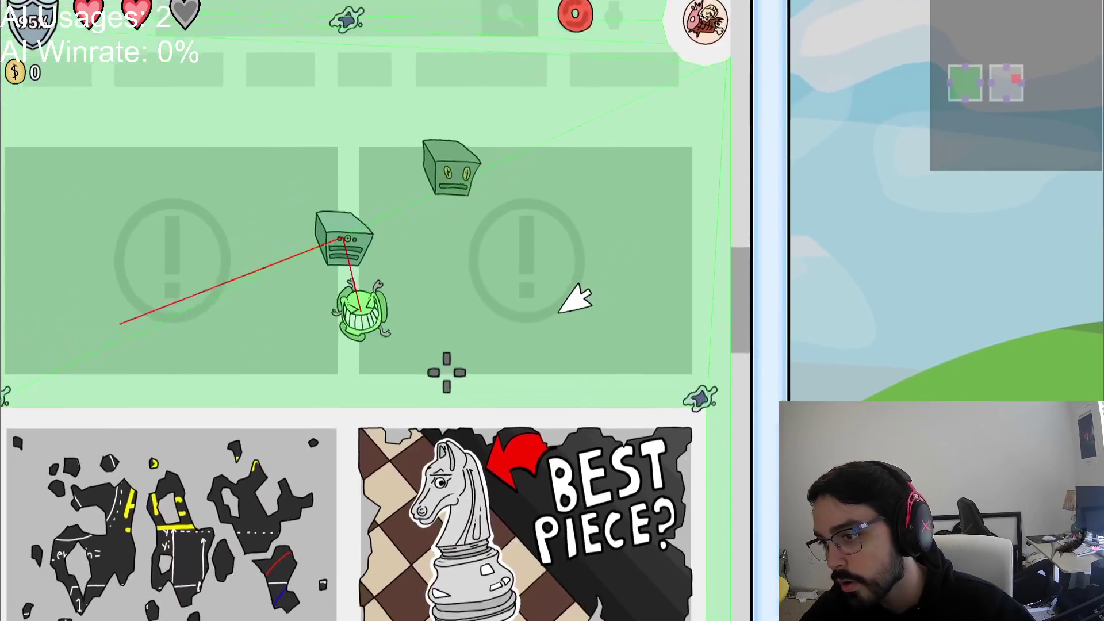
- Pause and unpause the game, then continue past the breakpoint with F12
{"action": "key", "text": "Escape"}
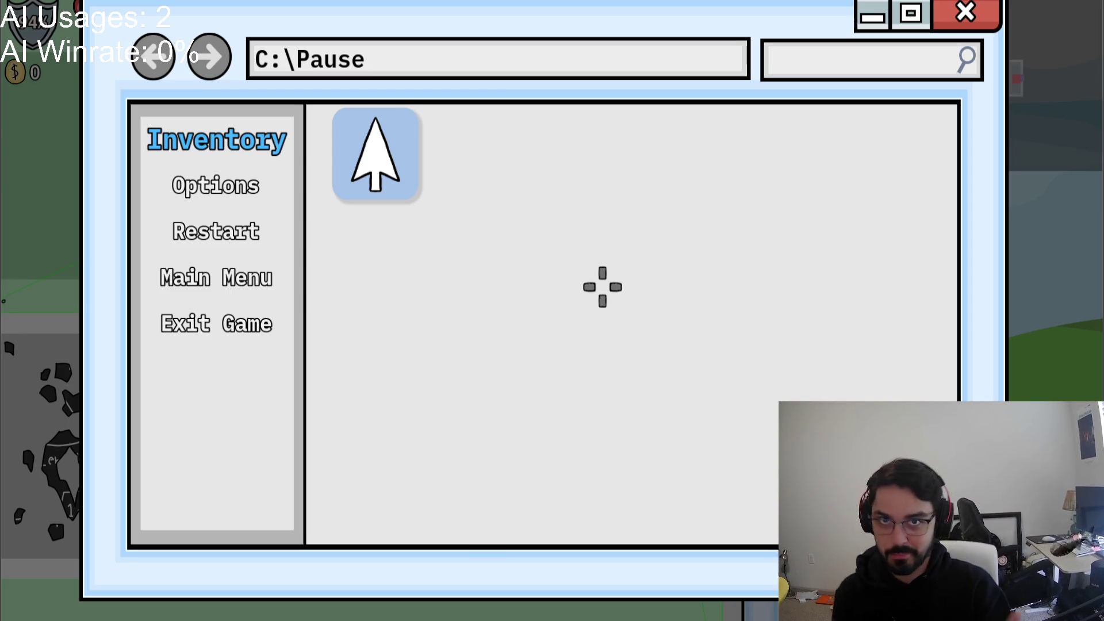
{"action": "key", "text": "Escape"}
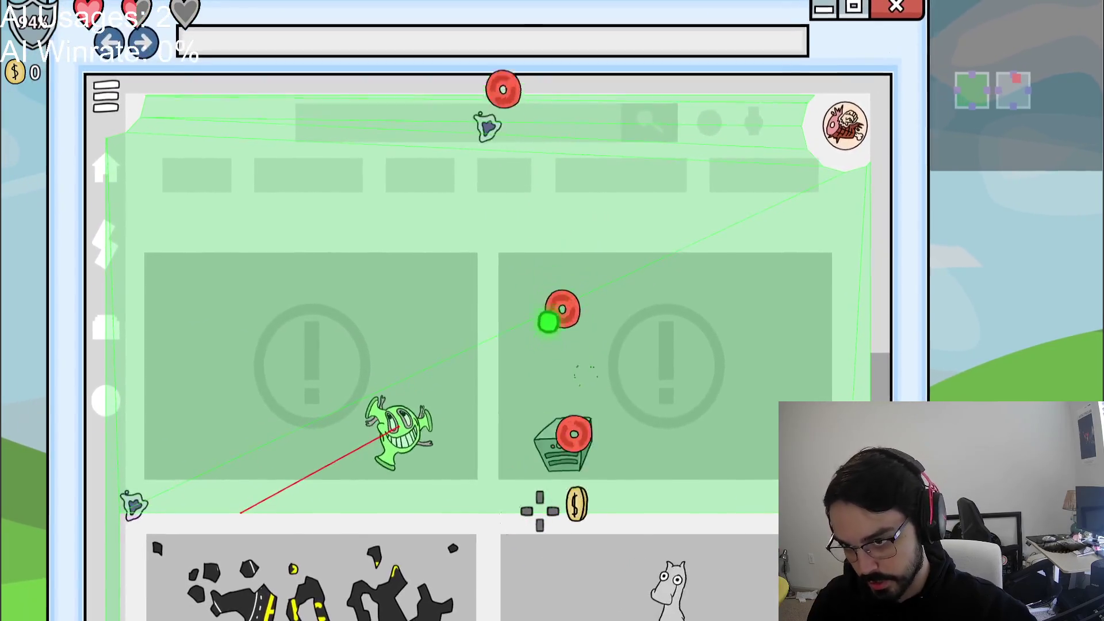
{"action": "key", "text": "BackSpace"}
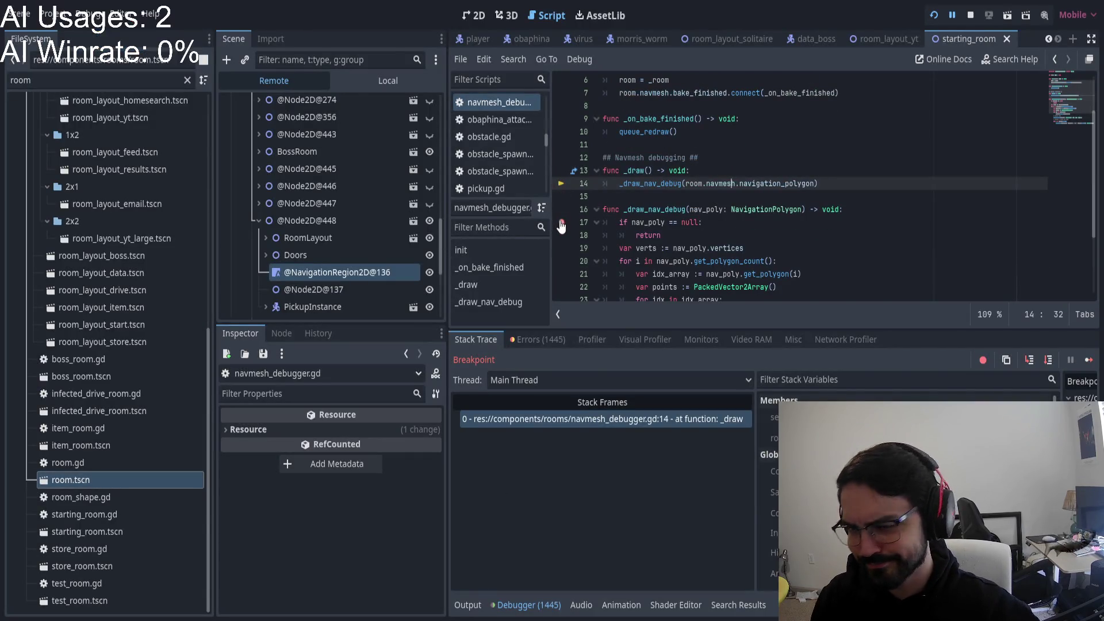
{"action": "key", "text": "F12"}
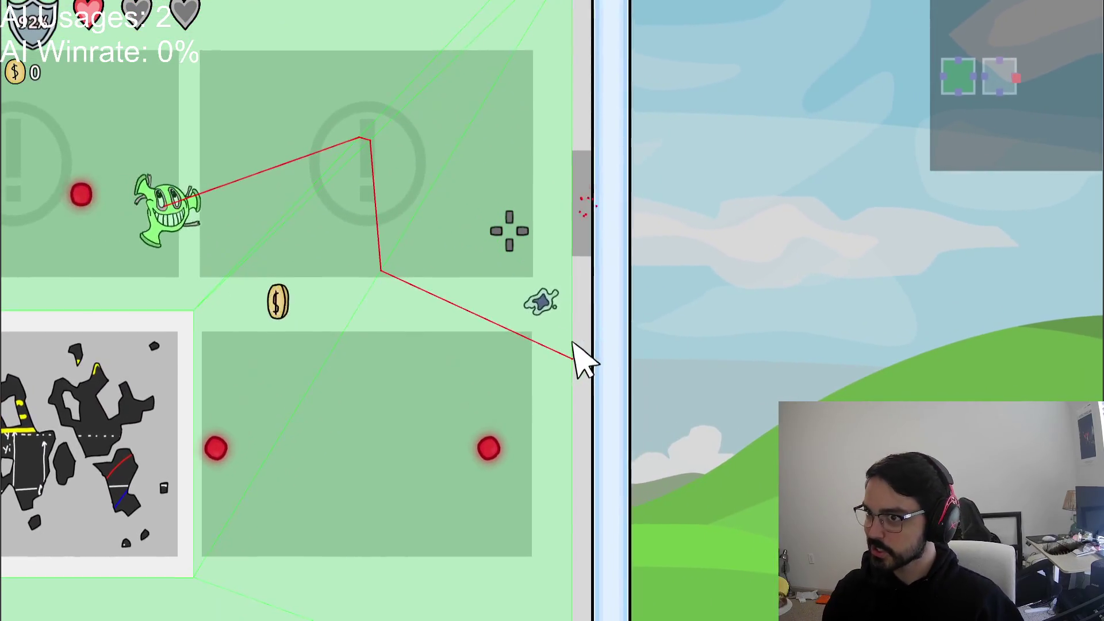
- Move through the rooms with WASD, collecting the coin, then pause the game
{"action": "key", "text": "Escape"}
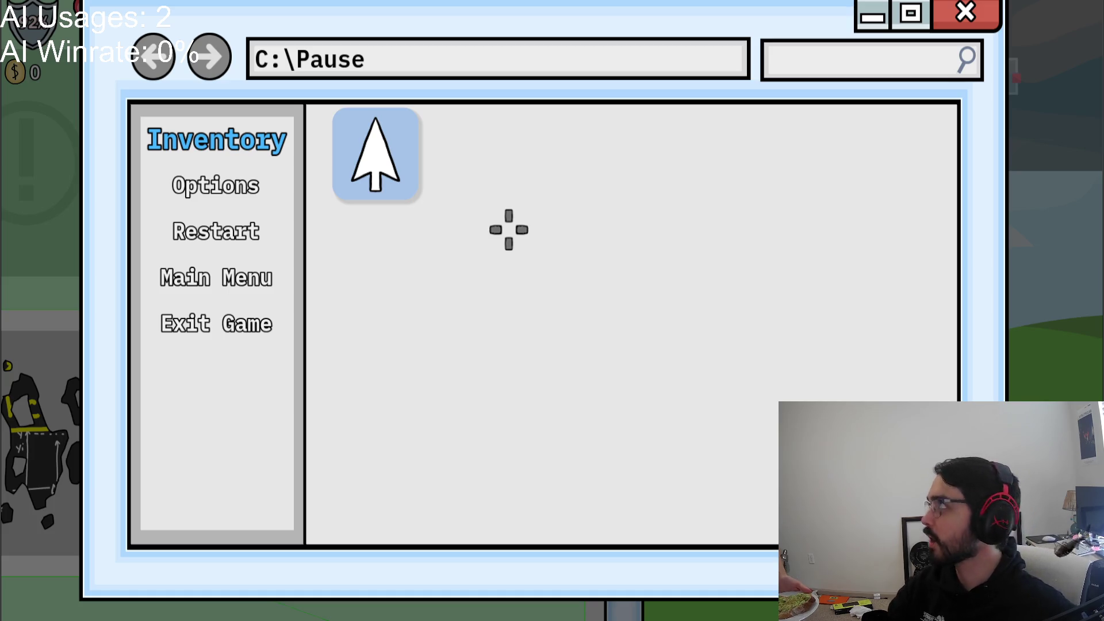
{"action": "key", "text": "Escape"}
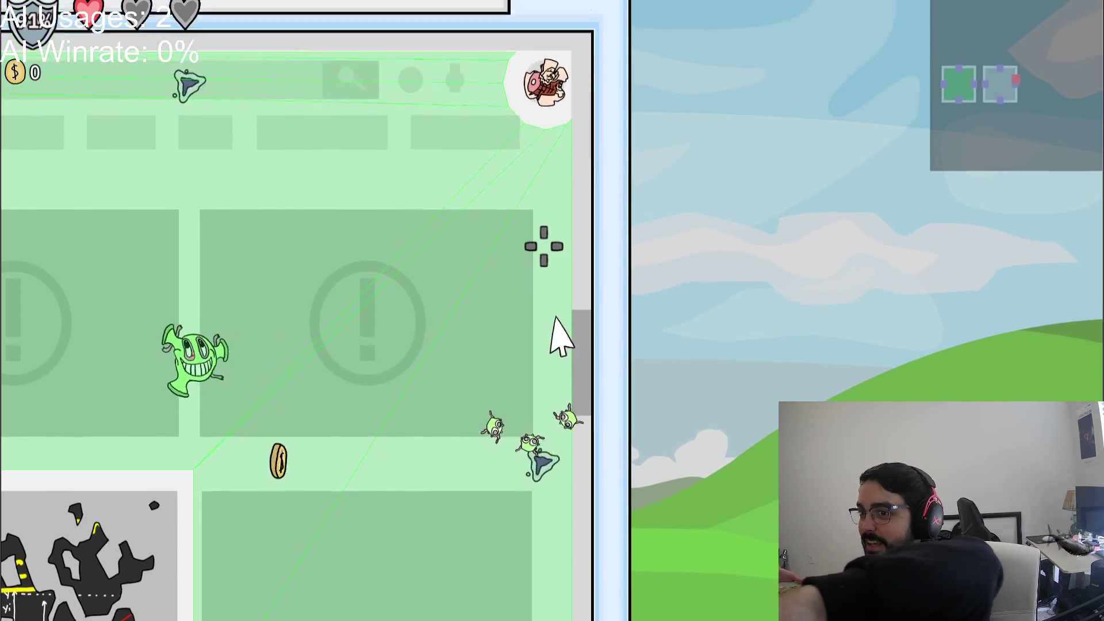
{"action": "key", "text": "s"}
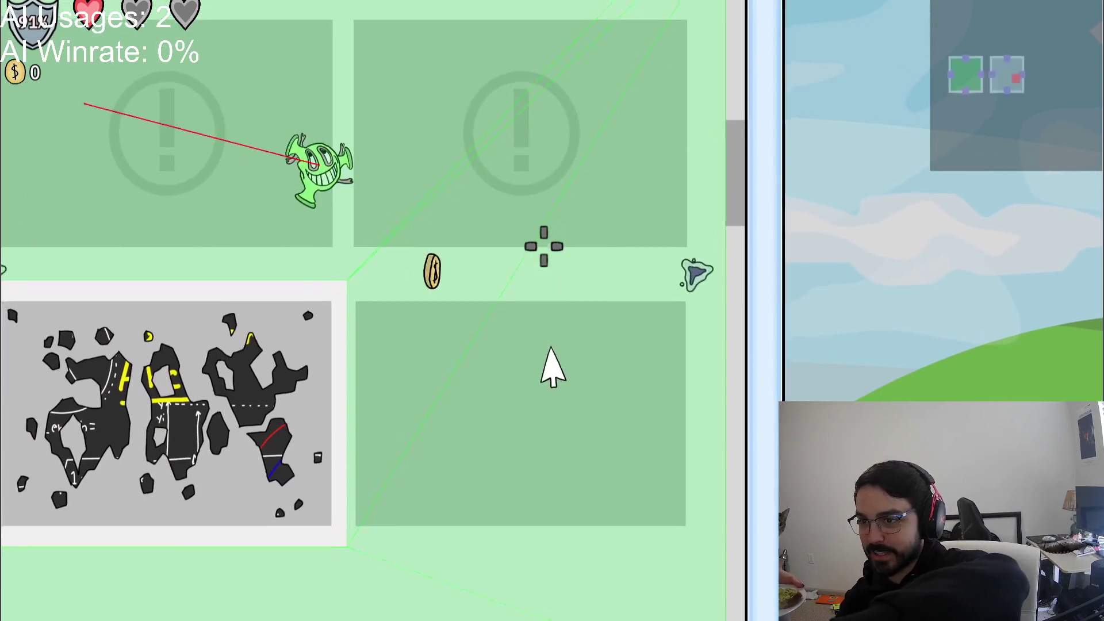
{"action": "key", "text": "w"}
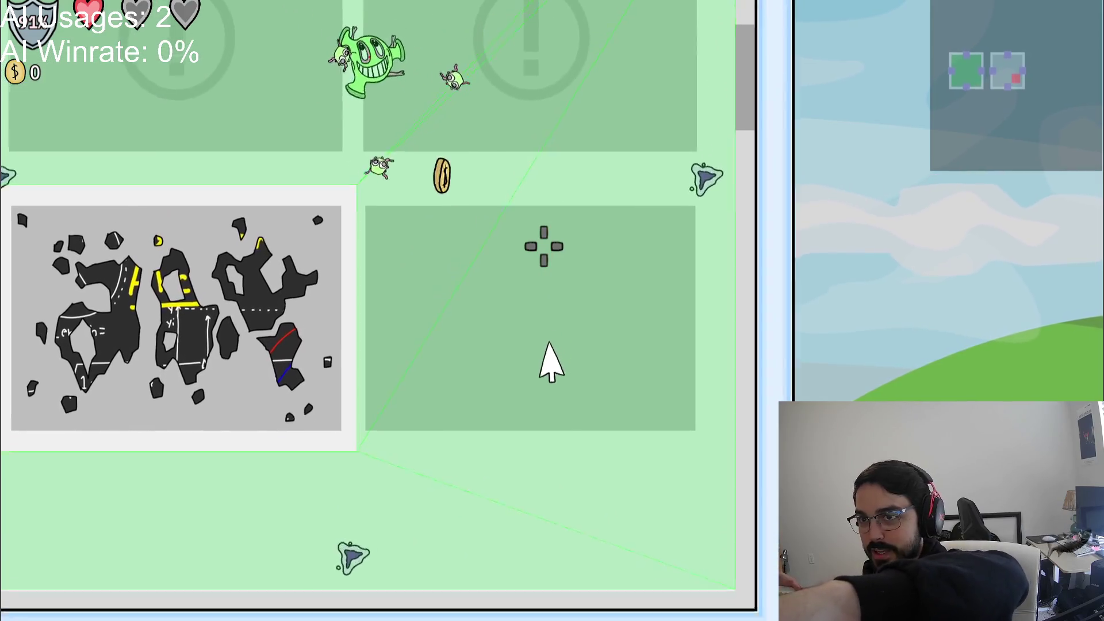
{"action": "key", "text": "a"}
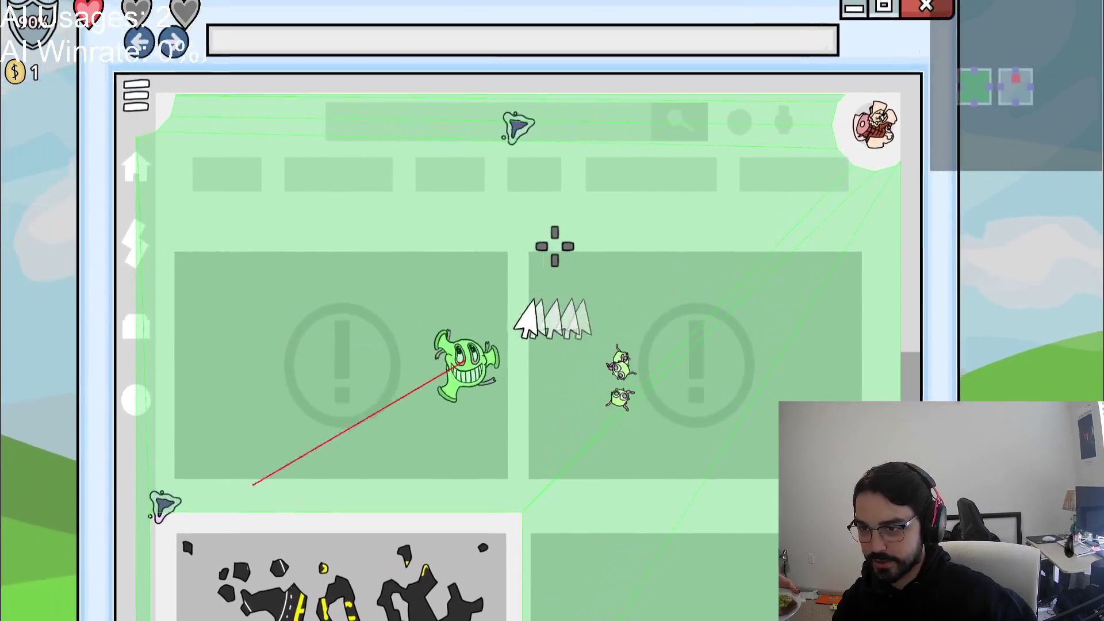
{"action": "key", "text": "w"}
{"action": "key", "text": "d"}
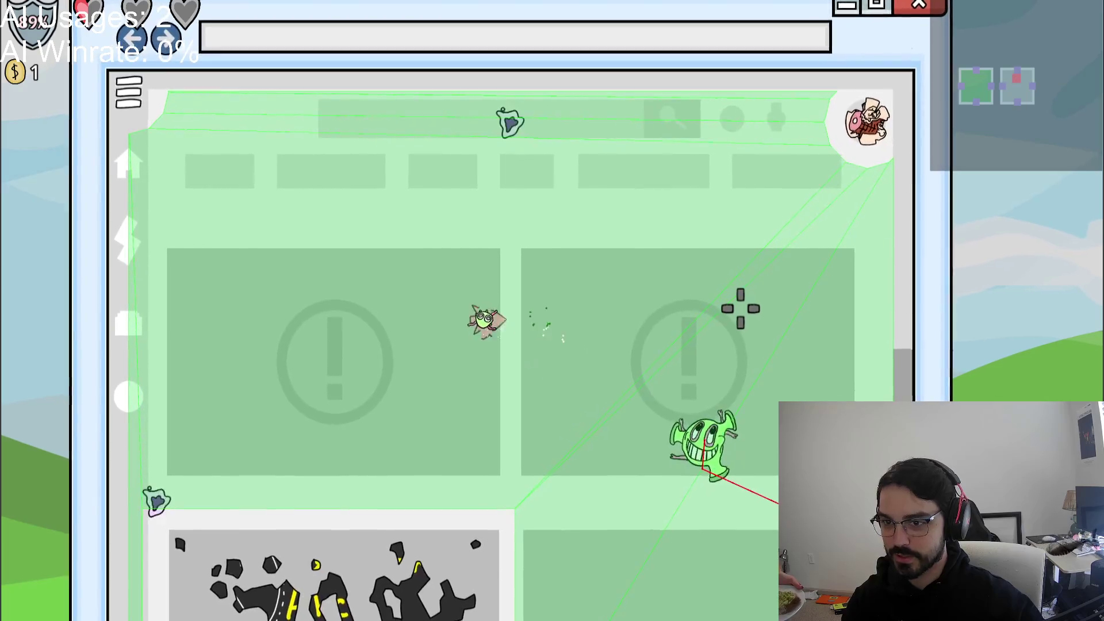
{"action": "key", "text": "a"}
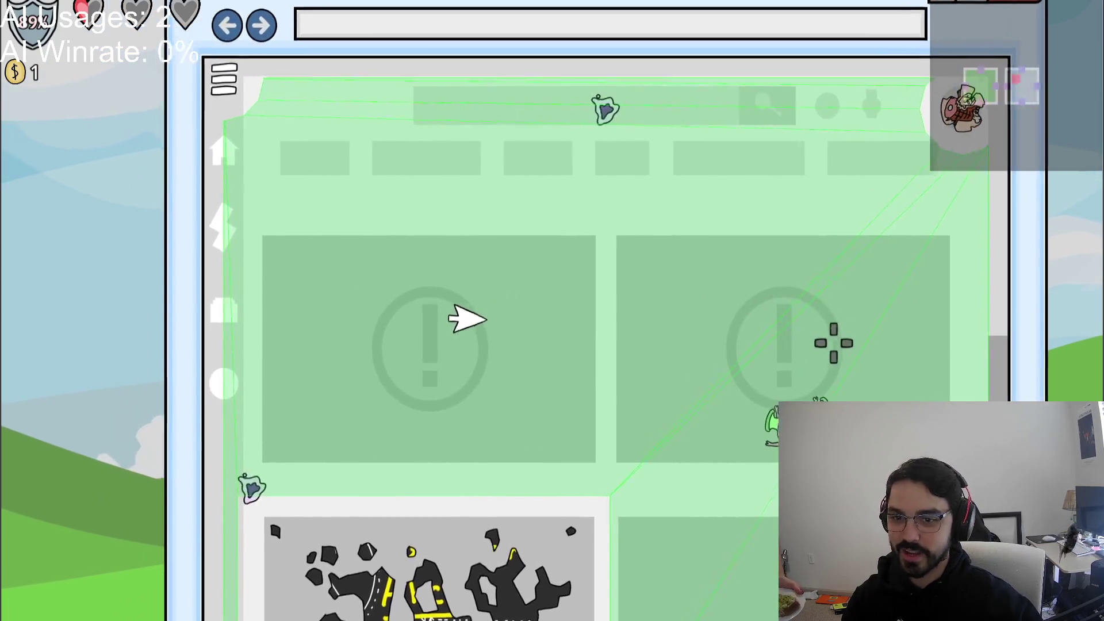
{"action": "key", "text": "w"}
{"action": "key", "text": "Escape"}
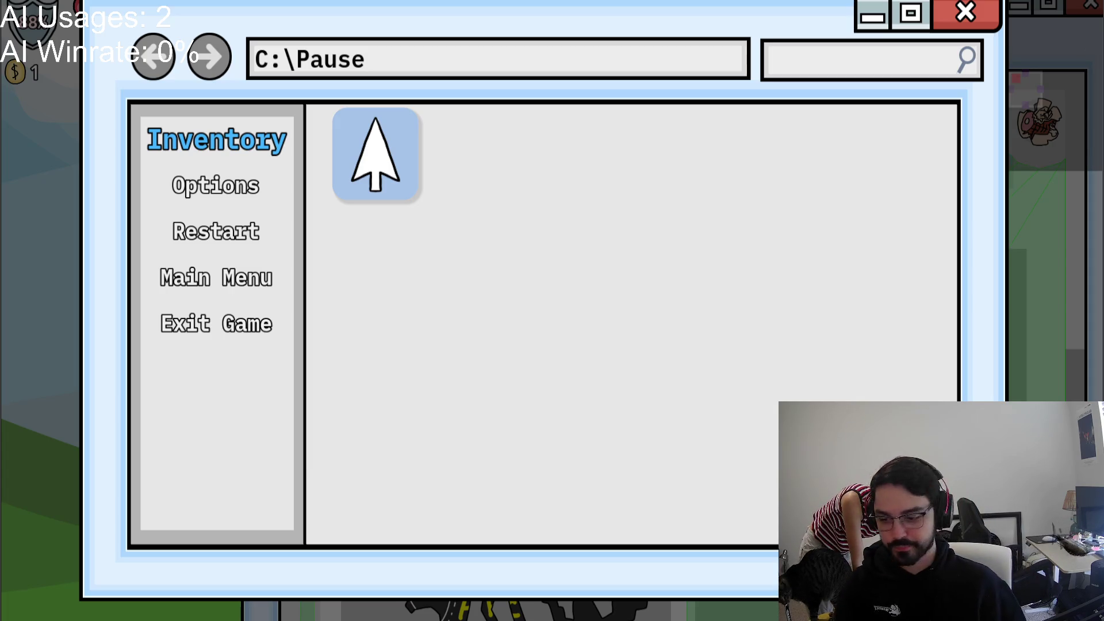
- Cycle through the open windows, then switch back to the Godot editor
{"action": "key", "text": "alt+Tab"}
{"action": "key", "text": "Escape"}
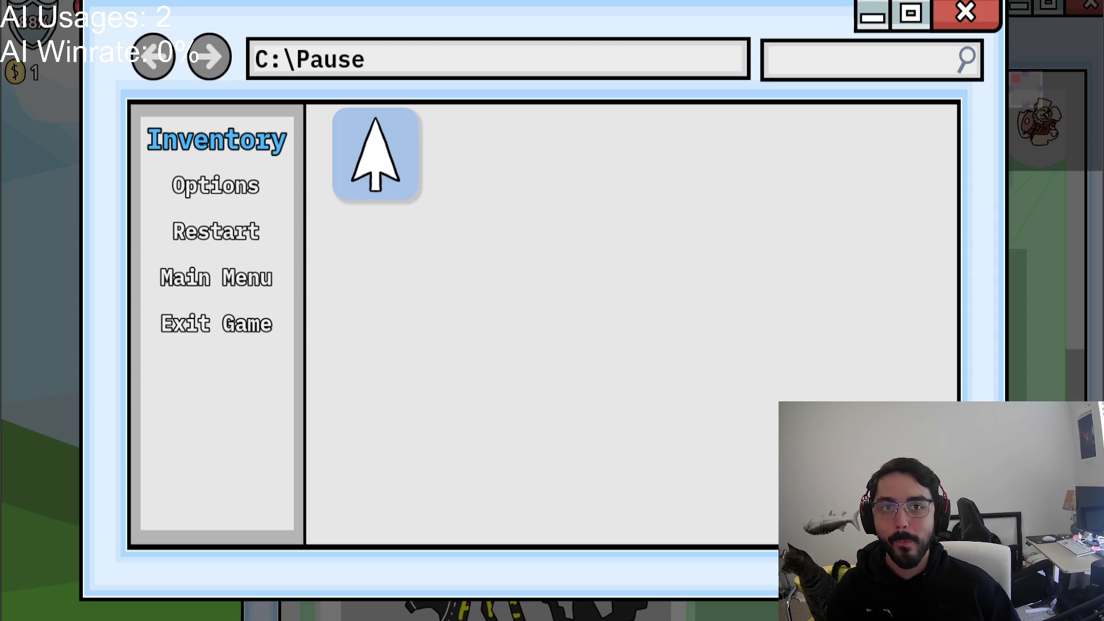
{"action": "key", "text": "alt+Tab"}
{"action": "key", "text": "alt+Tab"}
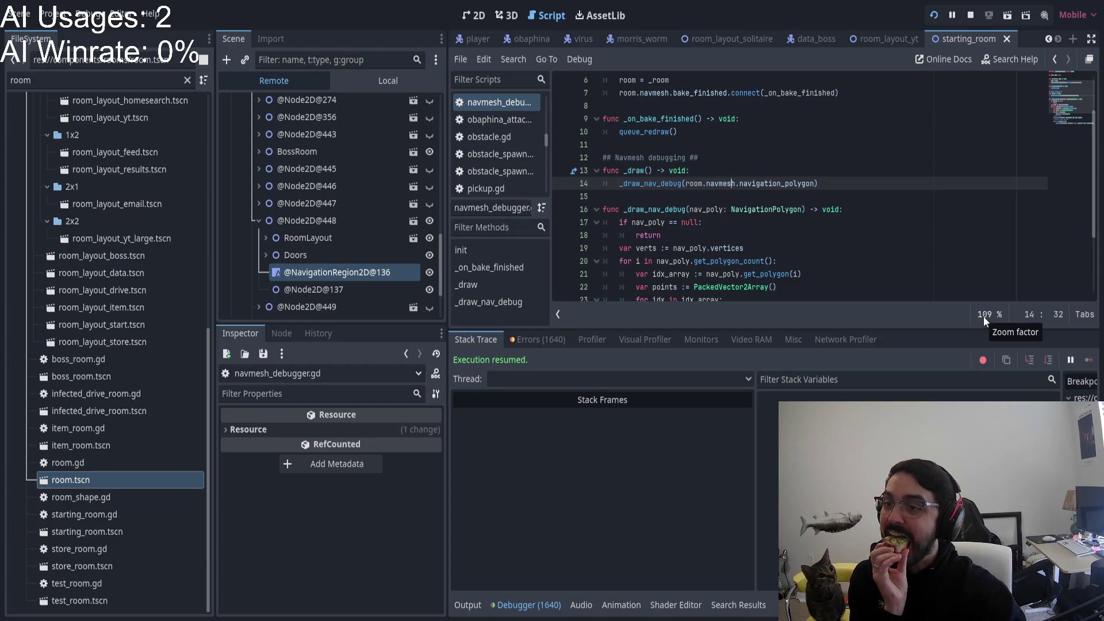
- Check the Debug menu without changes, then open starting_room.gd with the Local StartingRoom tree showing
{"action": "left_click", "coordinate": [46, 13]}
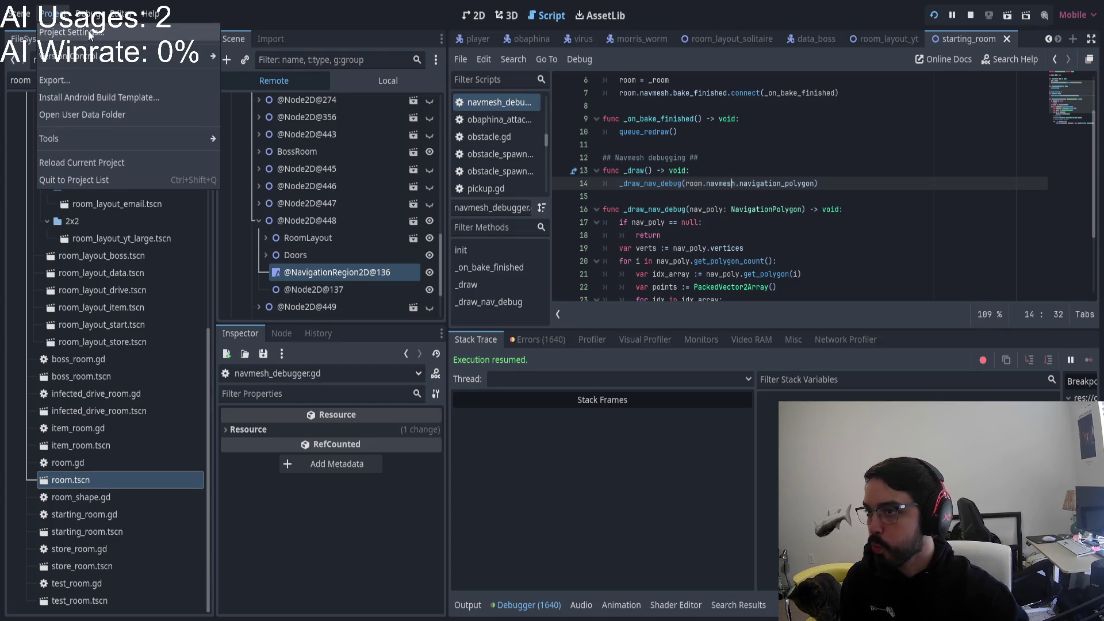
{"action": "left_click", "coordinate": [86, 13]}
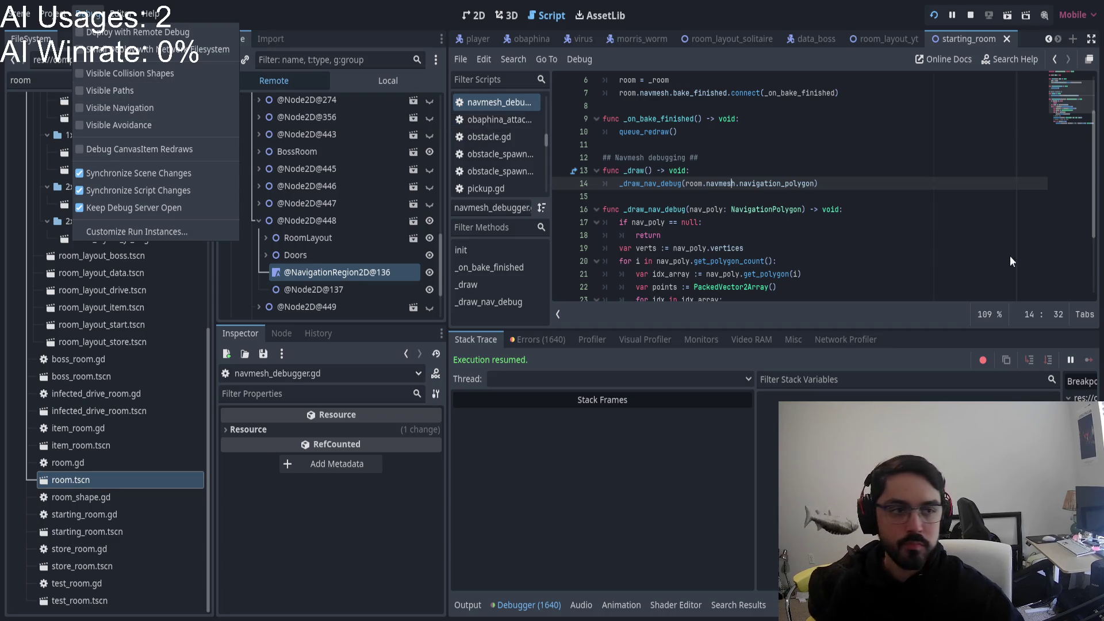
{"action": "key", "text": "Escape"}
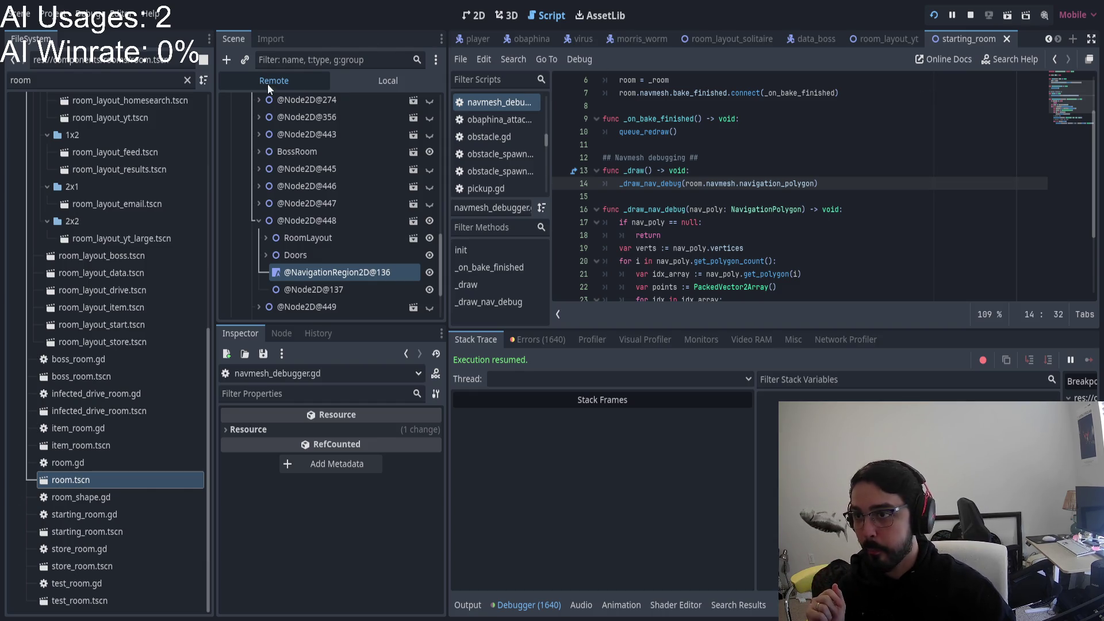
{"action": "left_click", "coordinate": [399, 83]}
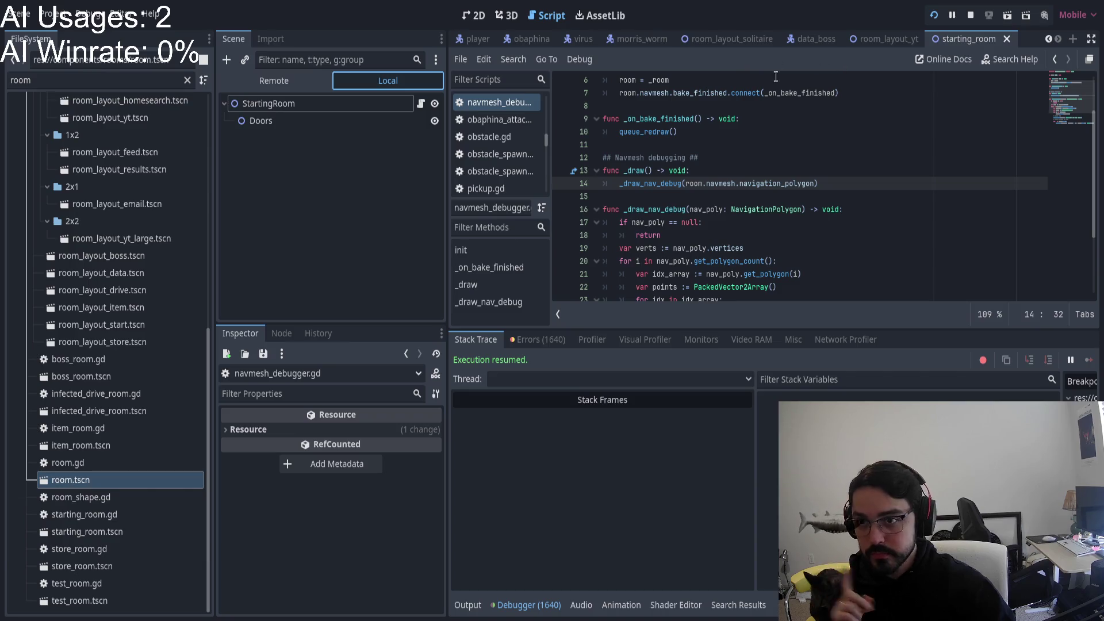
{"action": "left_click", "coordinate": [421, 103]}
{"action": "scroll", "coordinate": [677, 115], "scroll_direction": "up", "scroll_amount": 5}
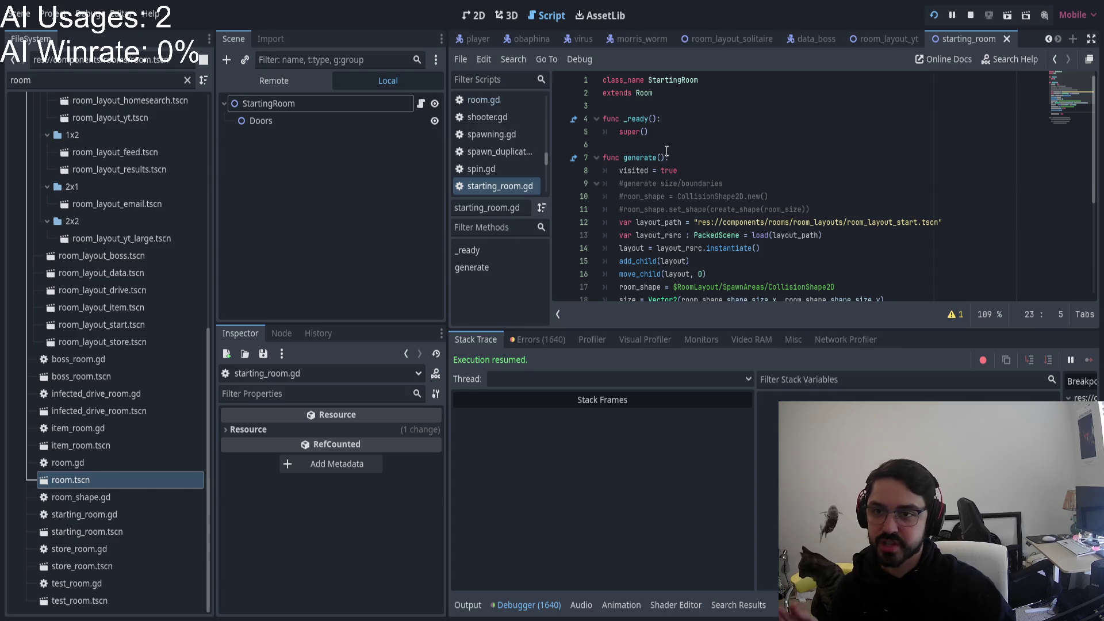
- Open room.gd, select its debug flag on line 39, and recheck the Debug menu
{"action": "left_click", "coordinate": [644, 94], "text": "ctrl"}
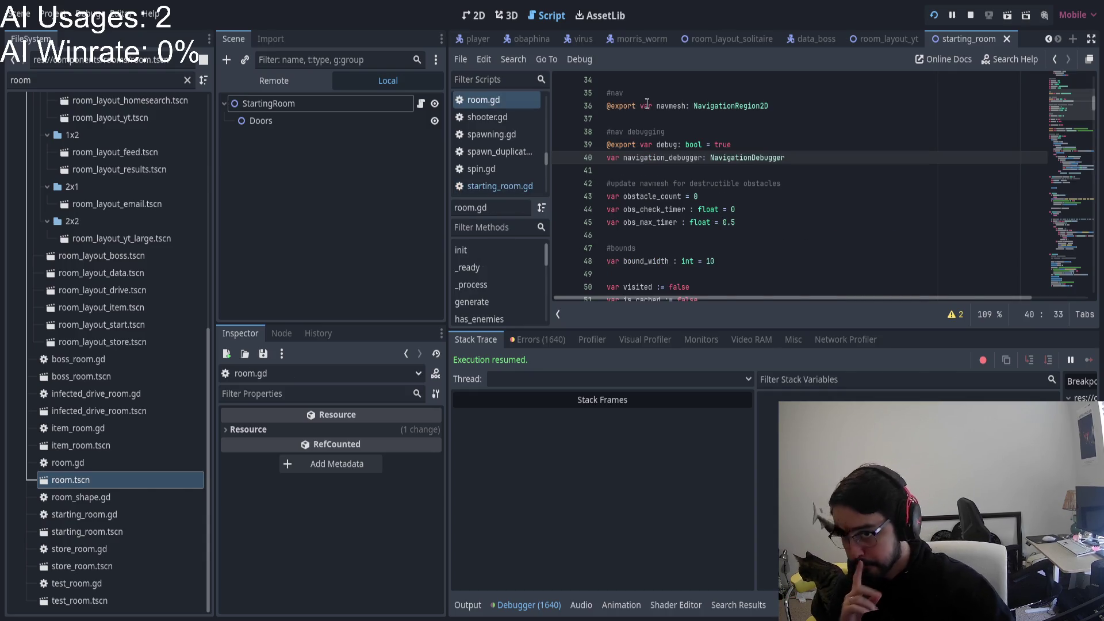
{"action": "double_click", "coordinate": [666, 144]}
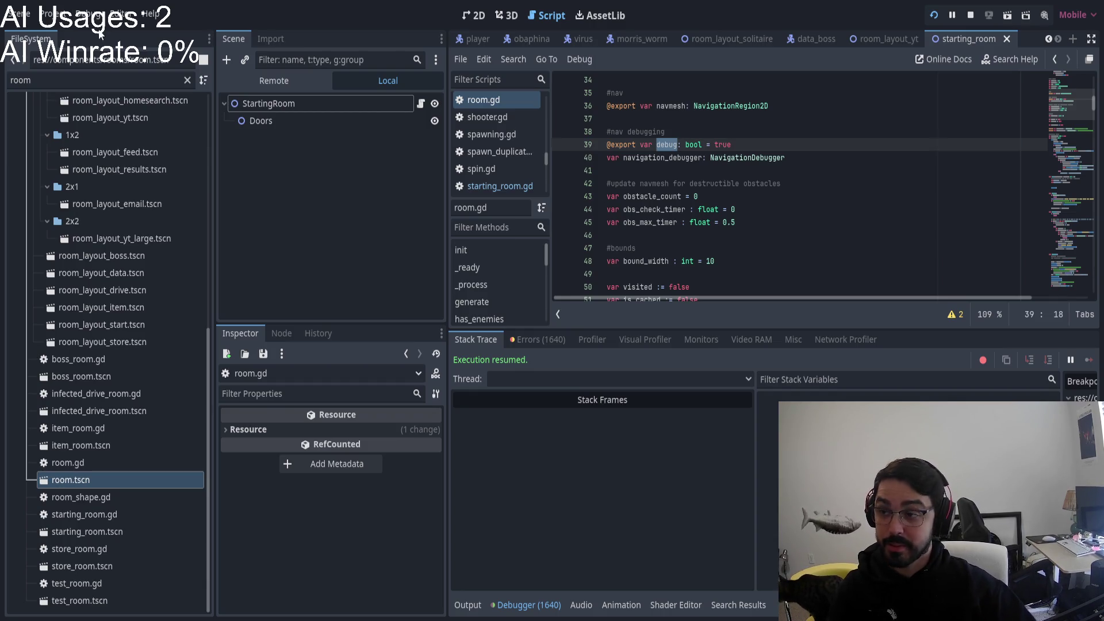
{"action": "left_click", "coordinate": [91, 14]}
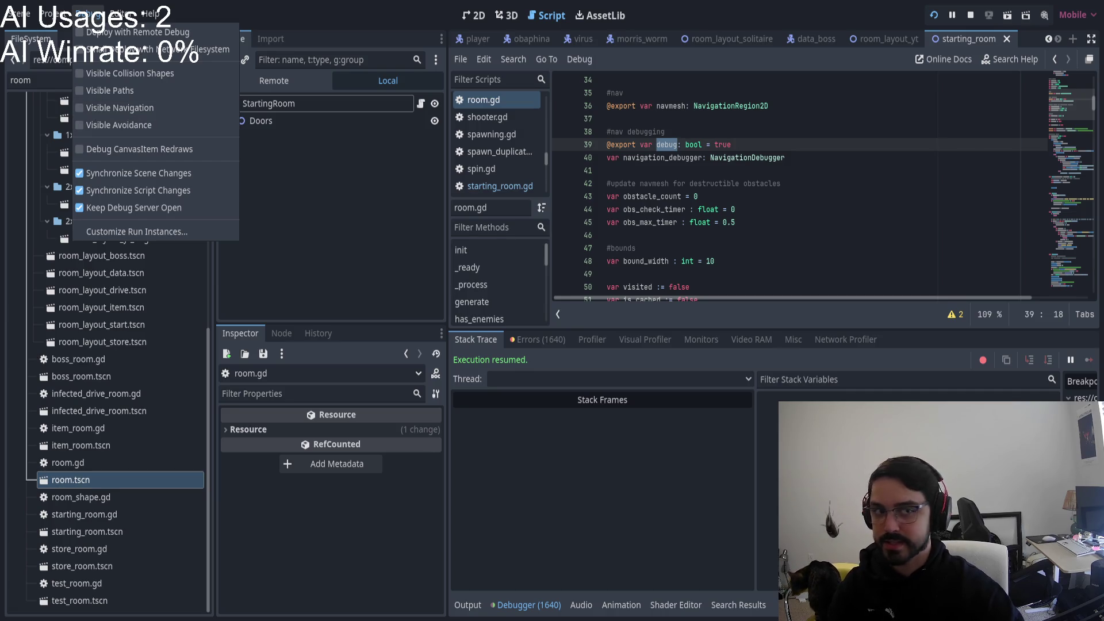
{"action": "key", "text": "Escape"}
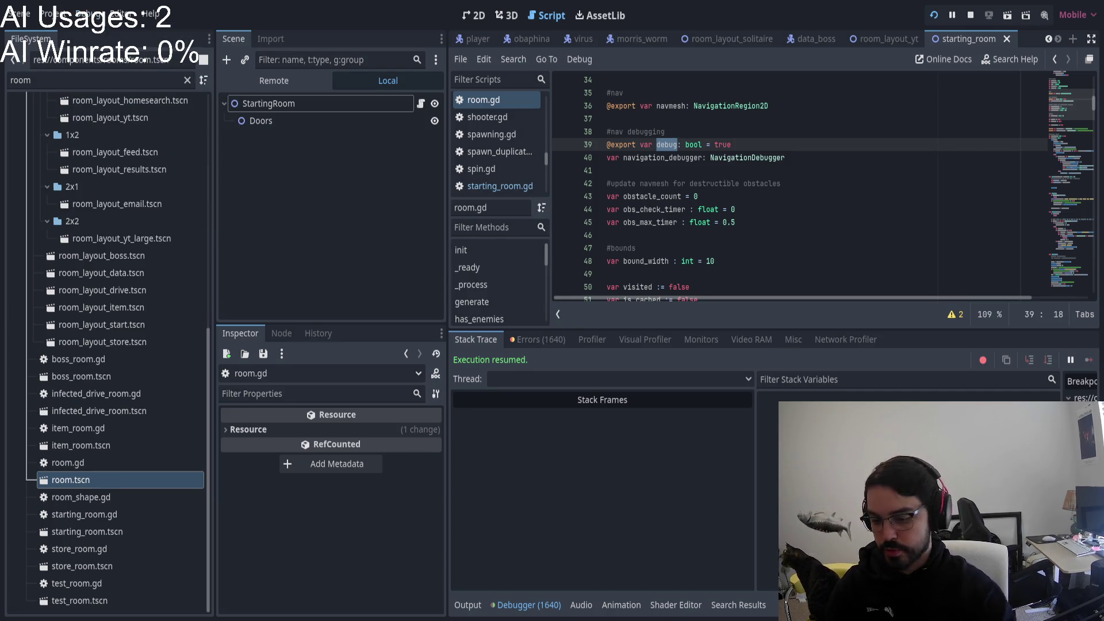
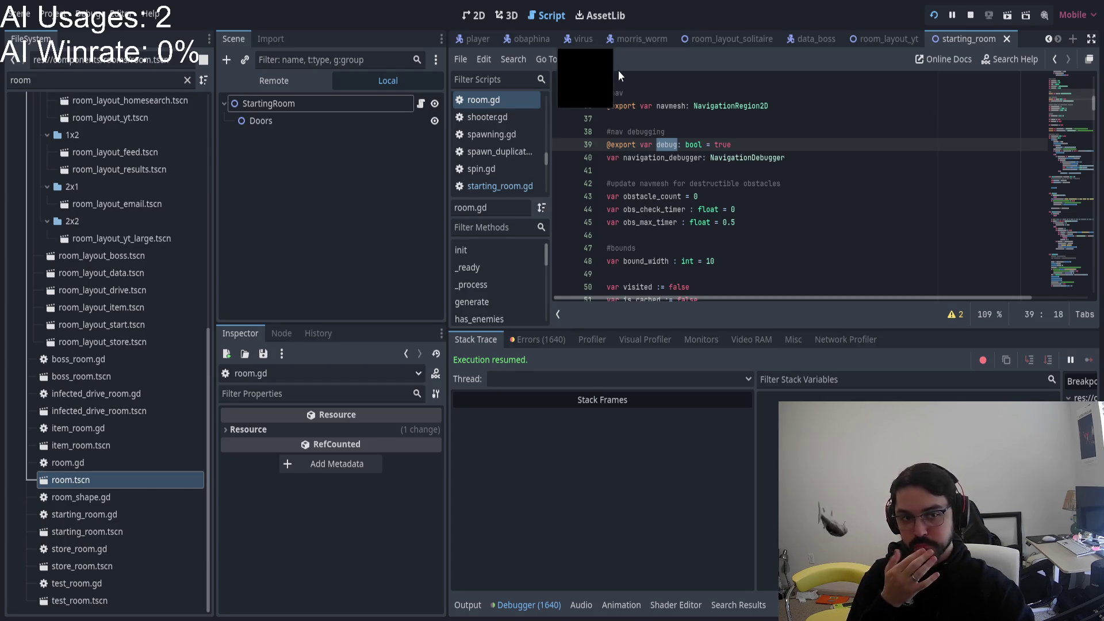
- Cut the init_nav_debugger() line out of room.gd's generate() function
{"action": "scroll", "coordinate": [739, 194], "scroll_direction": "down", "scroll_amount": 7}
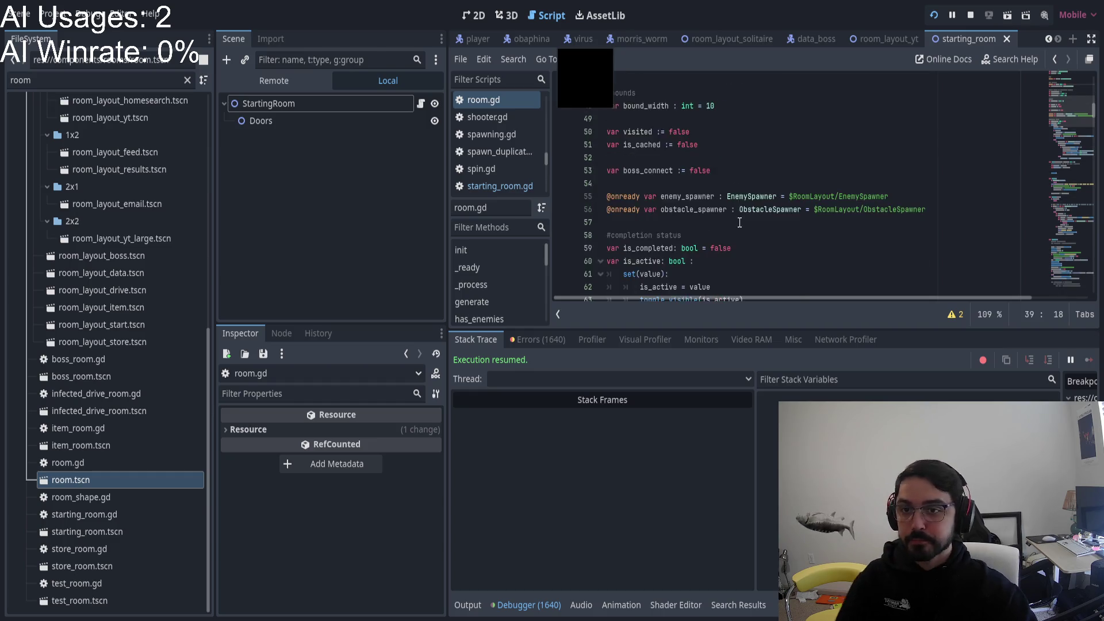
{"action": "scroll", "coordinate": [739, 193], "scroll_direction": "down", "scroll_amount": 8}
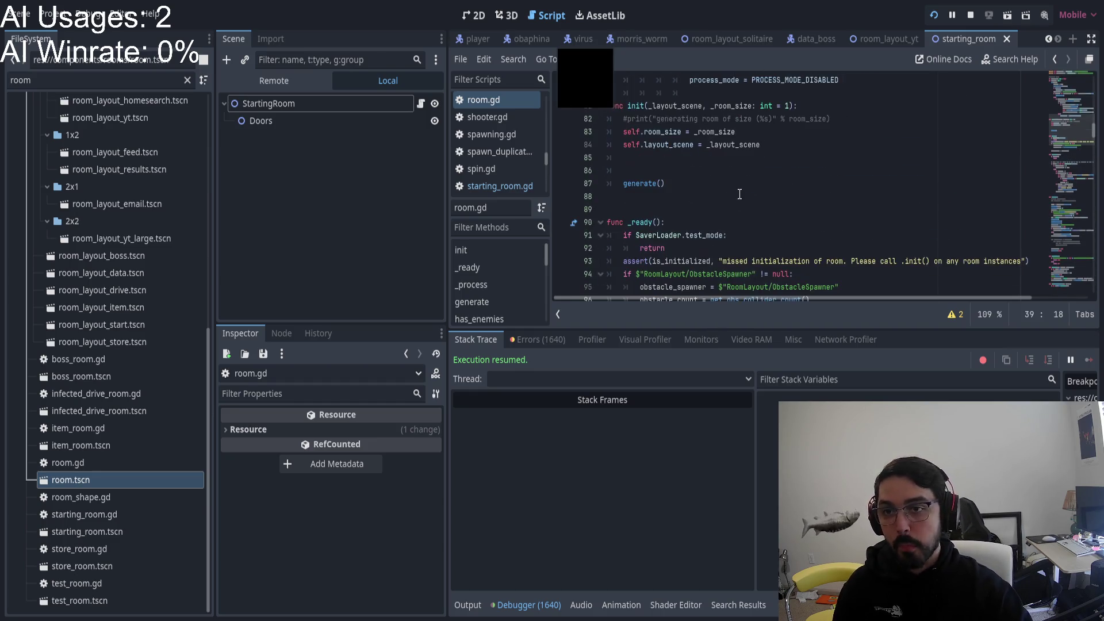
{"action": "left_click", "coordinate": [766, 171]}
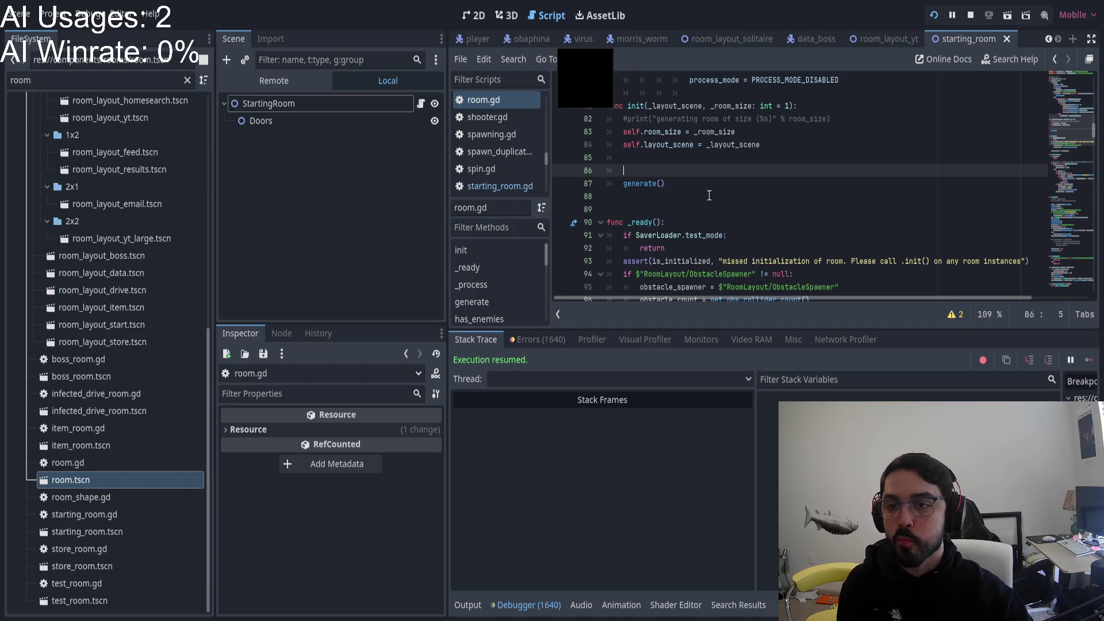
{"action": "scroll", "coordinate": [710, 204], "scroll_direction": "down", "scroll_amount": 10}
{"action": "scroll", "coordinate": [725, 190], "scroll_direction": "down", "scroll_amount": 2}
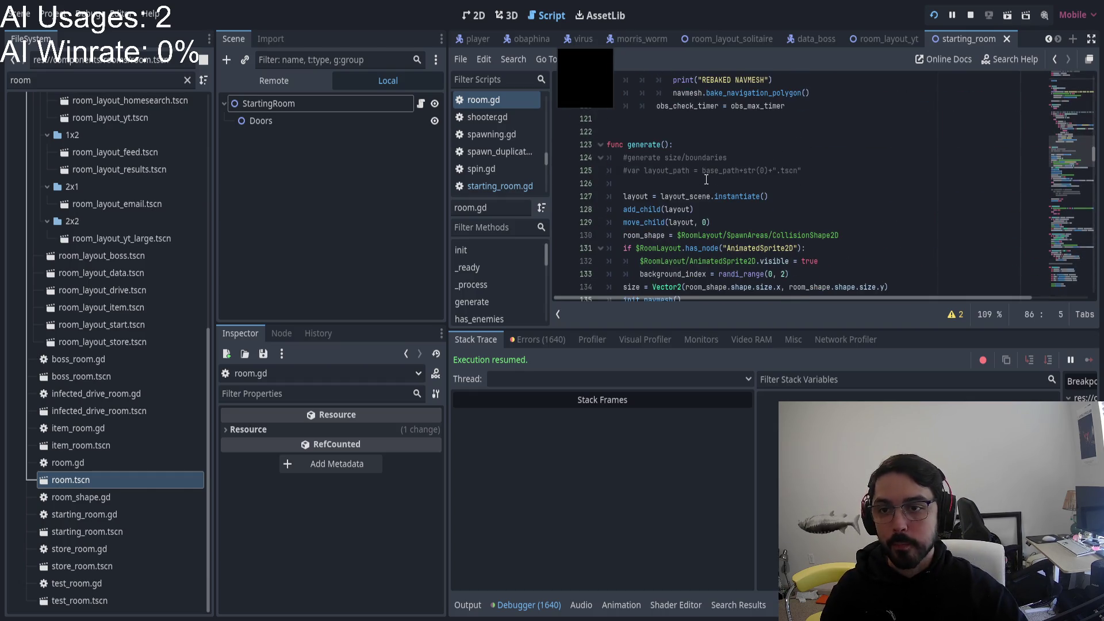
{"action": "scroll", "coordinate": [724, 196], "scroll_direction": "down", "scroll_amount": 3}
{"action": "scroll", "coordinate": [722, 193], "scroll_direction": "down", "scroll_amount": 3}
{"action": "left_click", "coordinate": [706, 119]}
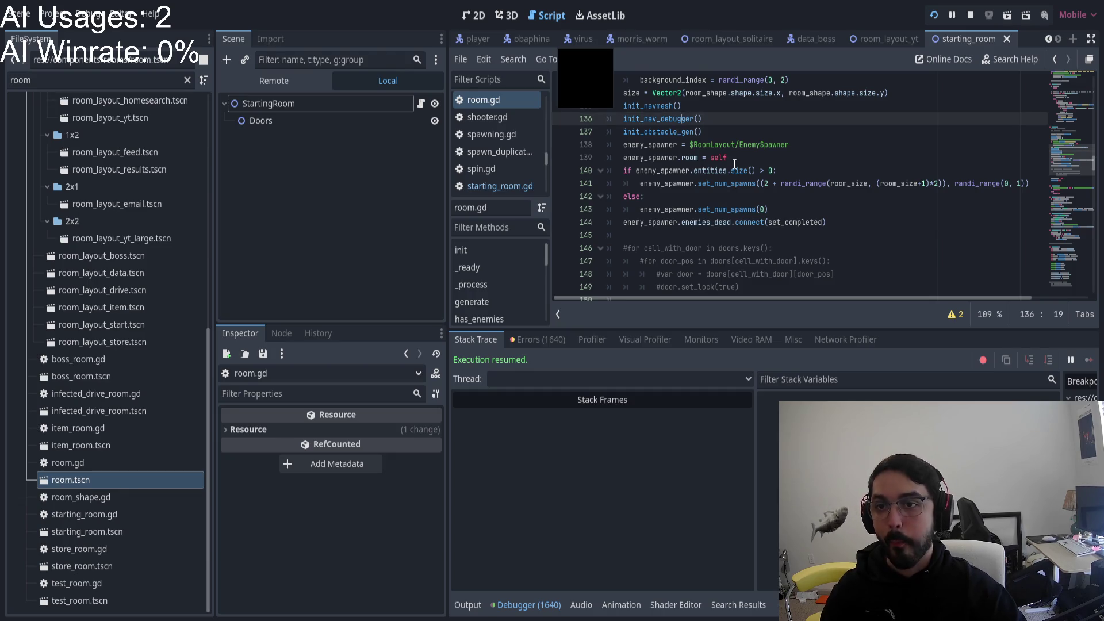
{"action": "key", "text": "ctrl+shift+k"}
- Paste init_nav_debugger() on the blank line directly above generate() in init()
{"action": "mouse_move", "coordinate": [1057, 170]}
{"action": "left_mouse_down"}
{"action": "mouse_move", "coordinate": [1058, 72]}
{"action": "mouse_move", "coordinate": [1061, 81]}
{"action": "left_mouse_up"}
{"action": "scroll", "coordinate": [707, 187], "scroll_direction": "down", "scroll_amount": 14}
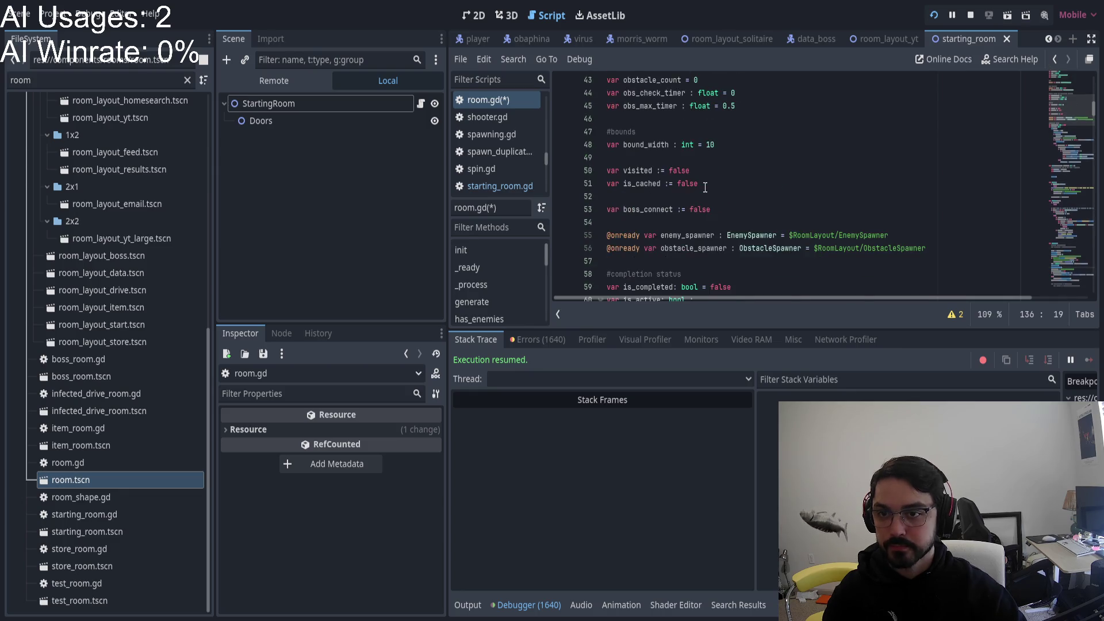
{"action": "scroll", "coordinate": [695, 185], "scroll_direction": "down", "scroll_amount": 6}
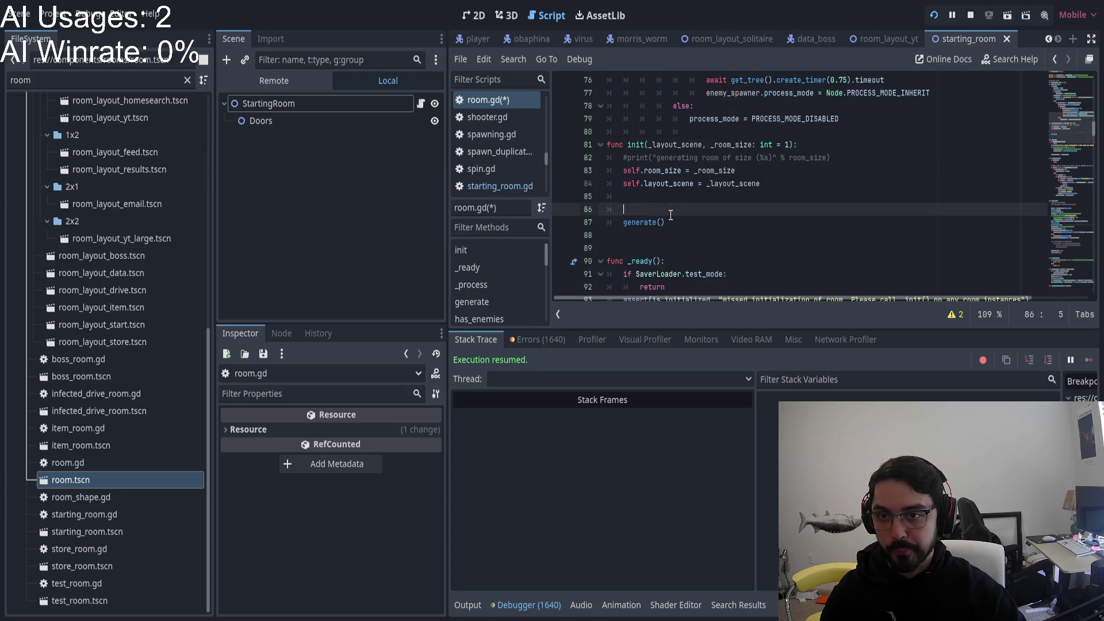
{"action": "left_click", "coordinate": [652, 223]}
{"action": "key", "text": "BackSpace"}
{"action": "key", "text": "BackSpace"}
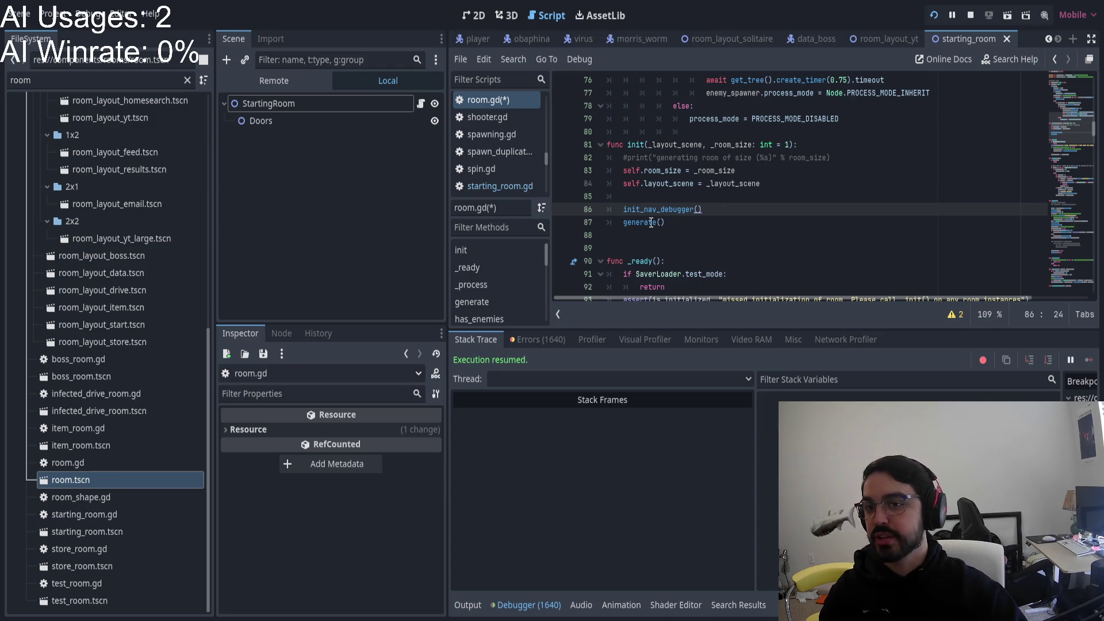
{"action": "left_click", "coordinate": [679, 218]}
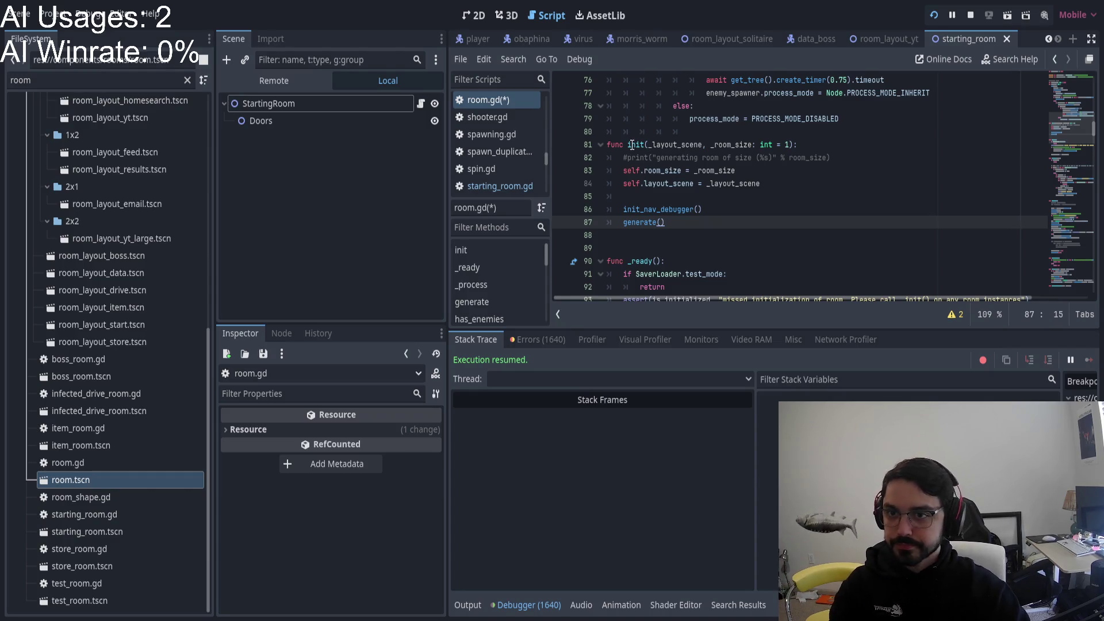
- Review the init_nav_debugger() call inside init(), then switch to starting_room.gd
{"action": "double_click", "coordinate": [632, 145]}
{"action": "double_click", "coordinate": [643, 222]}
{"action": "left_click_drag", "start_coordinate": [702, 209], "coordinate": [625, 209]}
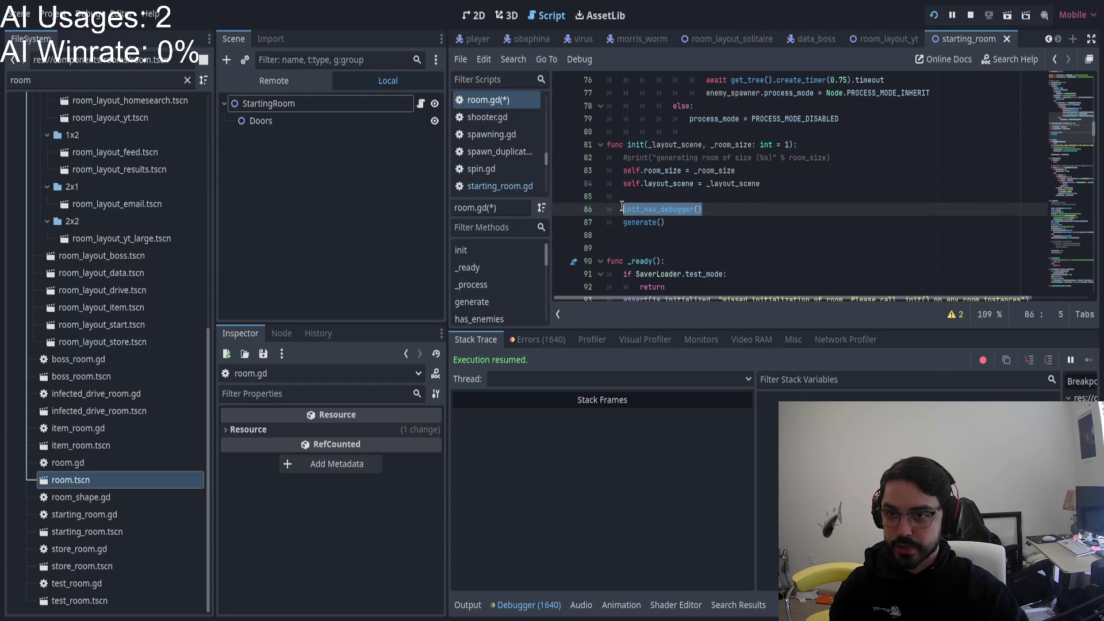
{"action": "left_click", "coordinate": [743, 209]}
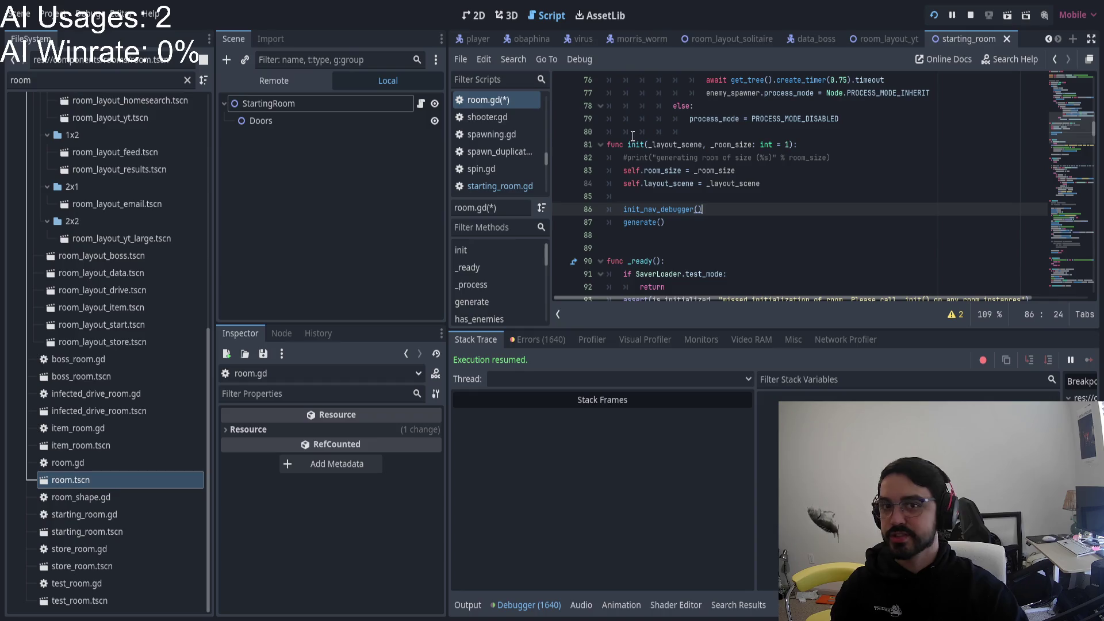
{"action": "left_click", "coordinate": [500, 186]}
- Start an init_ call after init_obstacle_gen() in starting_room.gd's generate(), then erase it
{"action": "scroll", "coordinate": [648, 178], "scroll_direction": "down", "scroll_amount": 2}
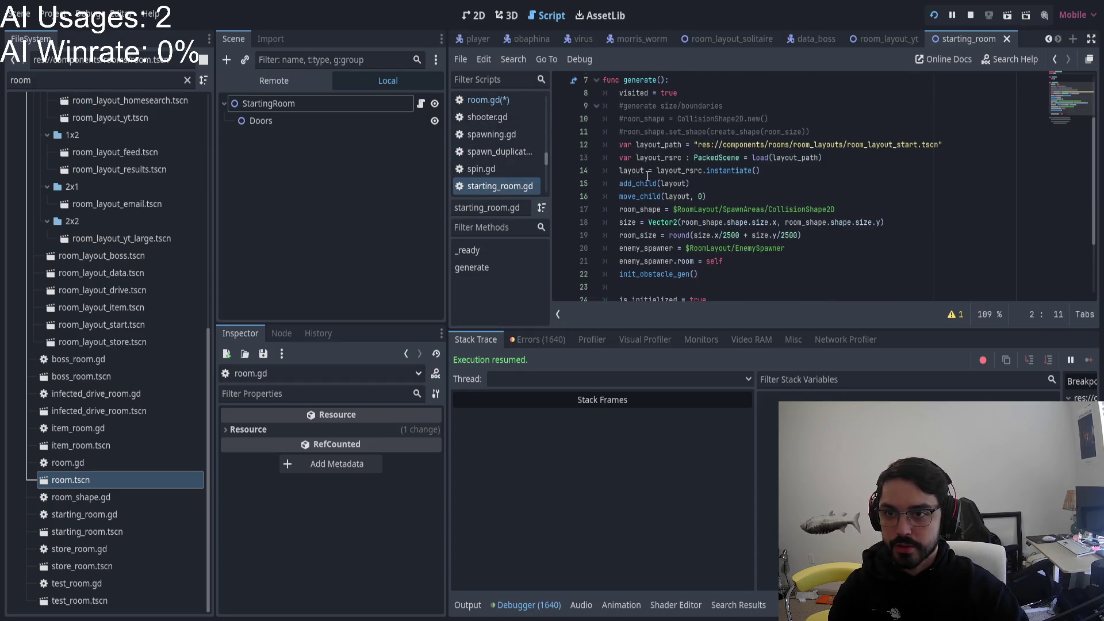
{"action": "scroll", "coordinate": [648, 178], "scroll_direction": "down", "scroll_amount": 3}
{"action": "scroll", "coordinate": [730, 193], "scroll_direction": "up", "scroll_amount": 3}
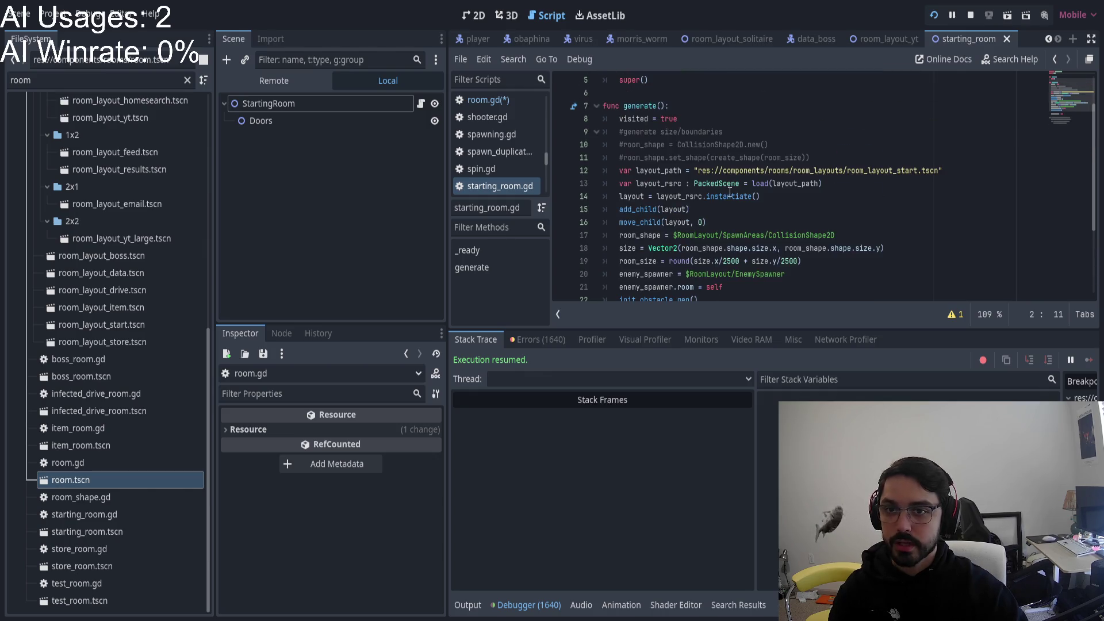
{"action": "left_click", "coordinate": [744, 208]}
{"action": "key", "text": "Down"}
{"action": "key", "text": "Down"}
{"action": "key", "text": "Down"}
{"action": "key", "text": "End"}
{"action": "key", "text": "Return"}
{"action": "type", "text": "init_"}
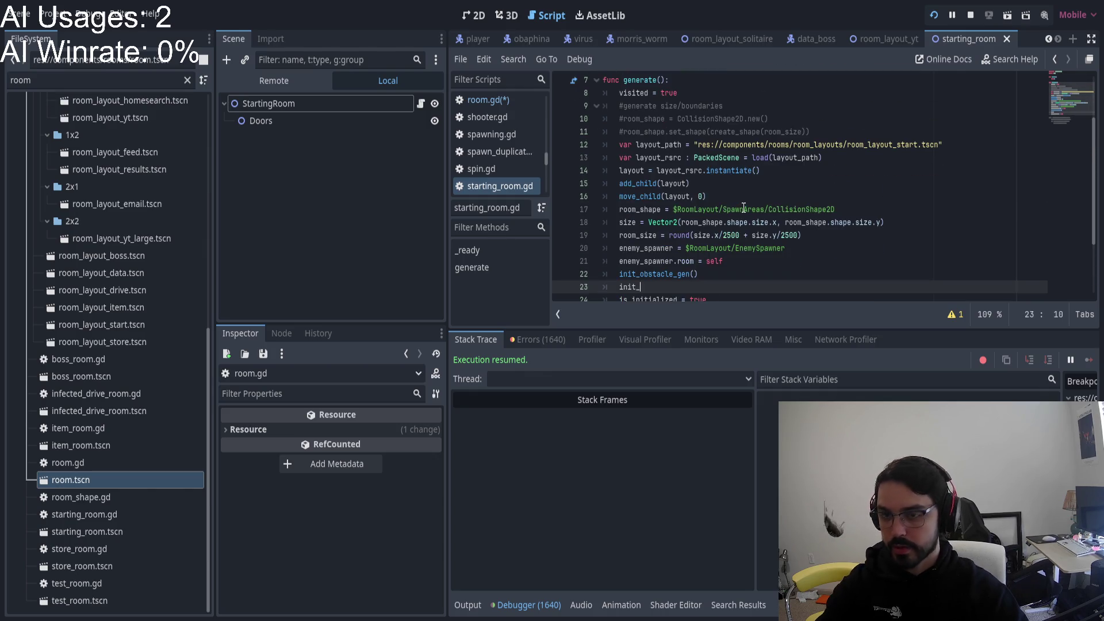
{"action": "key", "text": "BackSpace"}
{"action": "key", "text": "BackSpace"}
{"action": "key", "text": "BackSpace"}
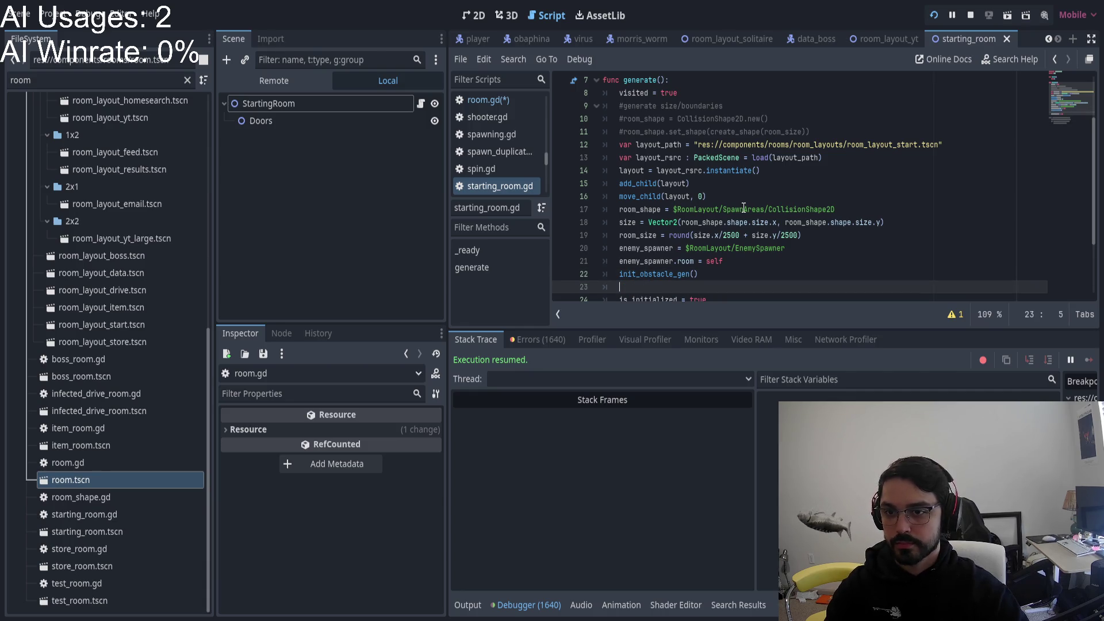
- Return to room.gd and run the project with F5
{"action": "scroll", "coordinate": [500, 147], "scroll_direction": "up", "scroll_amount": 1}
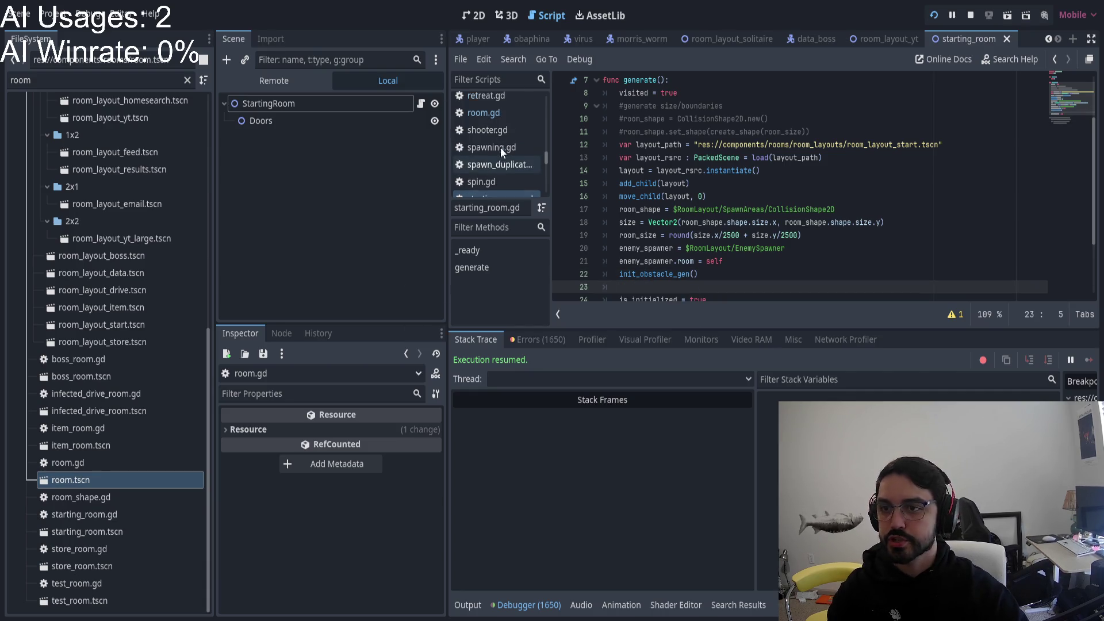
{"action": "left_click", "coordinate": [495, 111]}
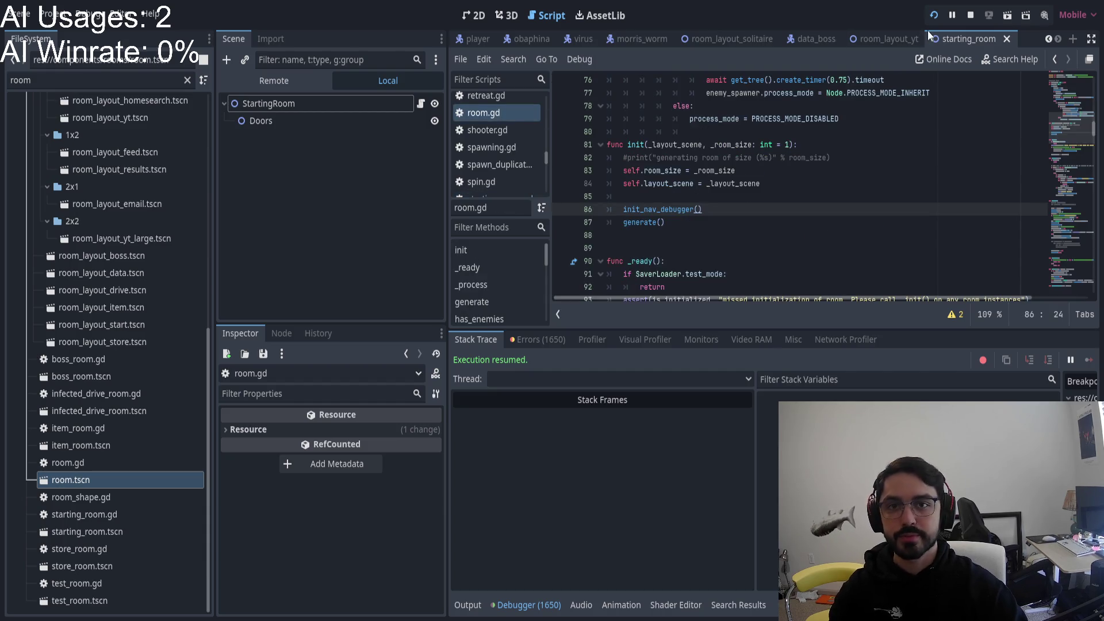
{"action": "key", "text": "F5"}
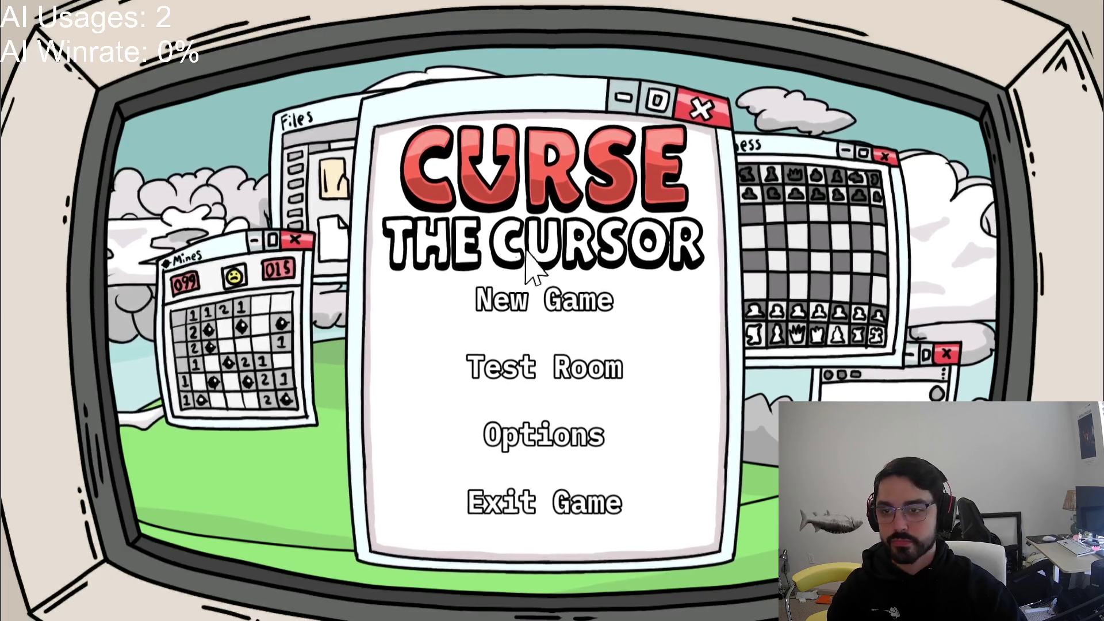
- Start a New Game from the main menu, then reopen room.gd at its init function
{"action": "left_click", "coordinate": [523, 274]}
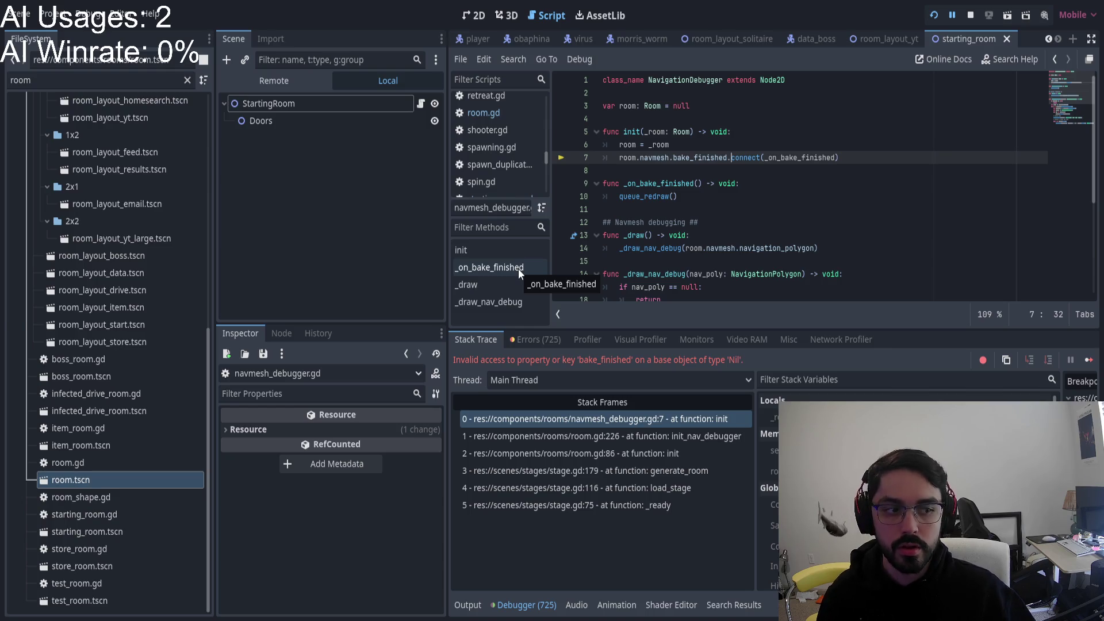
{"action": "left_click", "coordinate": [506, 112]}
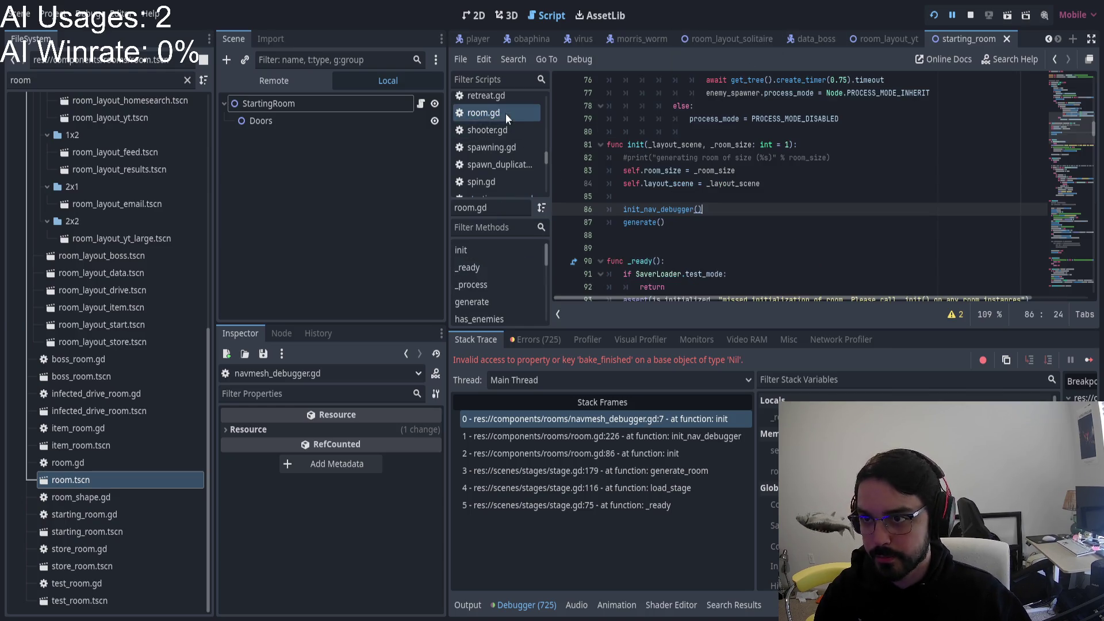
- Move init_nav_debugger() below generate() in init(), rerun the game and start a New Game
{"action": "key", "text": "alt+Down"}
{"action": "key", "text": "Down"}
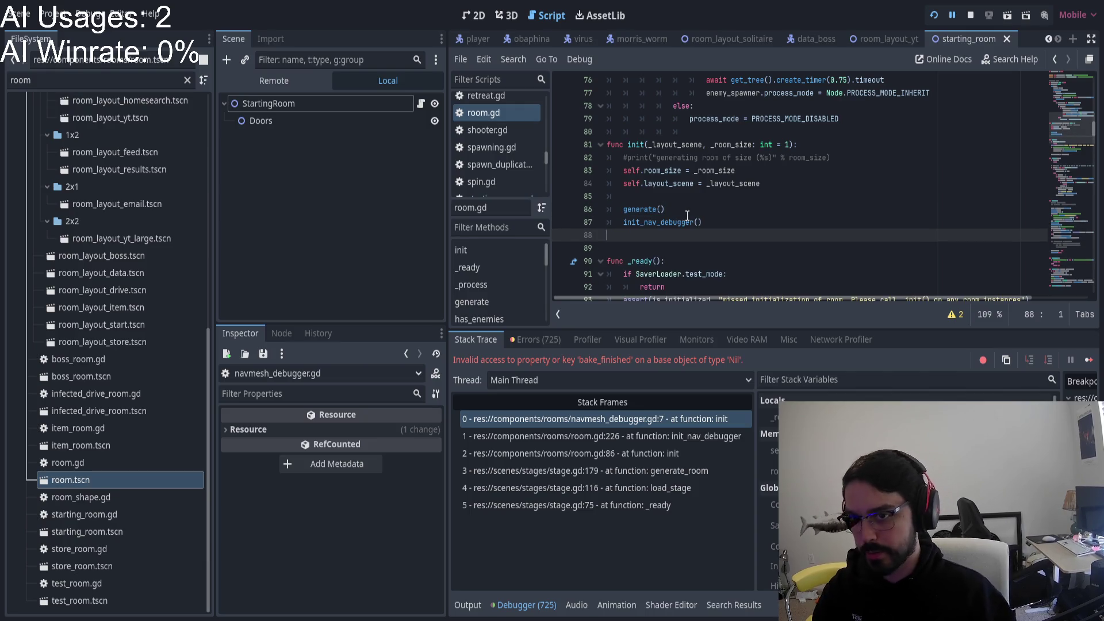
{"action": "key", "text": "F5"}
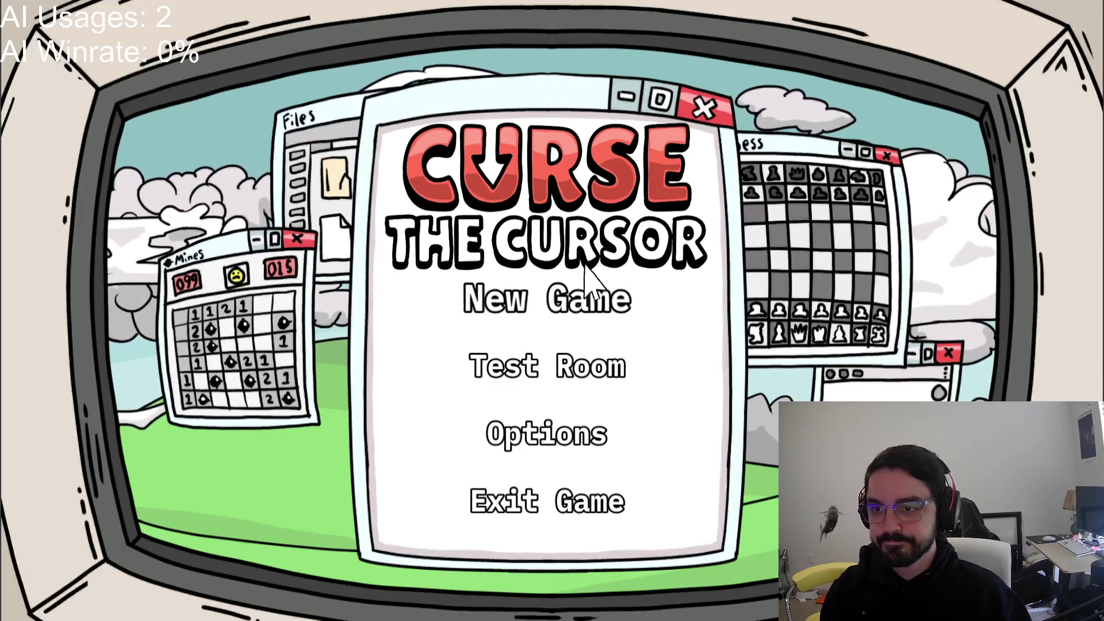
{"action": "left_click", "coordinate": [581, 296]}
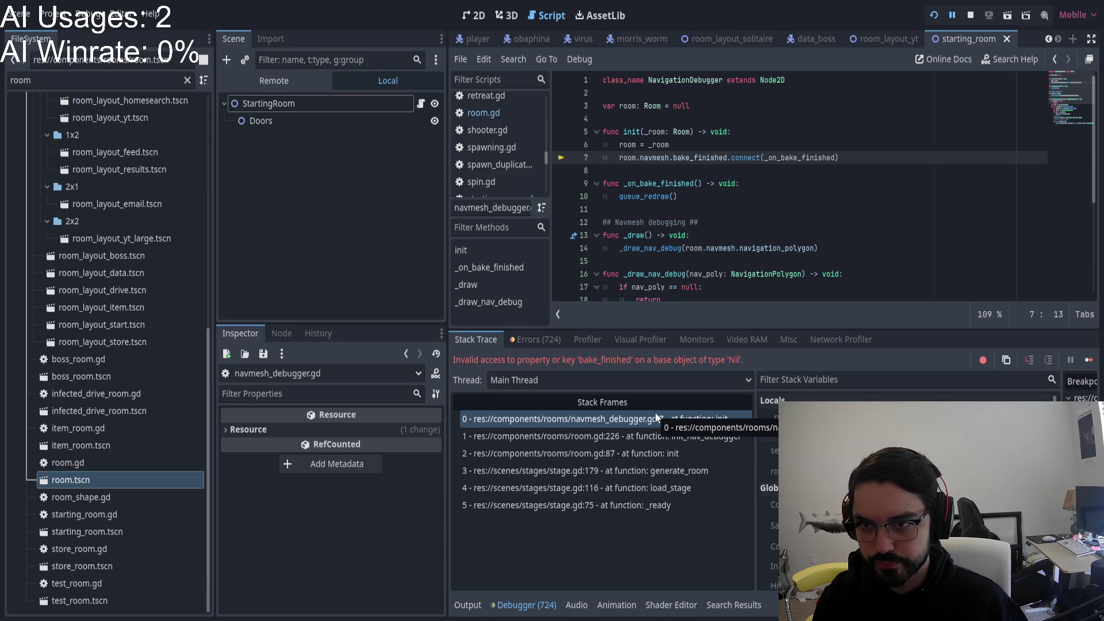
- Trace the bake_finished error via stack frames room.gd:226 and room.gd:87 to init_nav_debugger's definition
{"action": "left_click", "coordinate": [506, 119]}
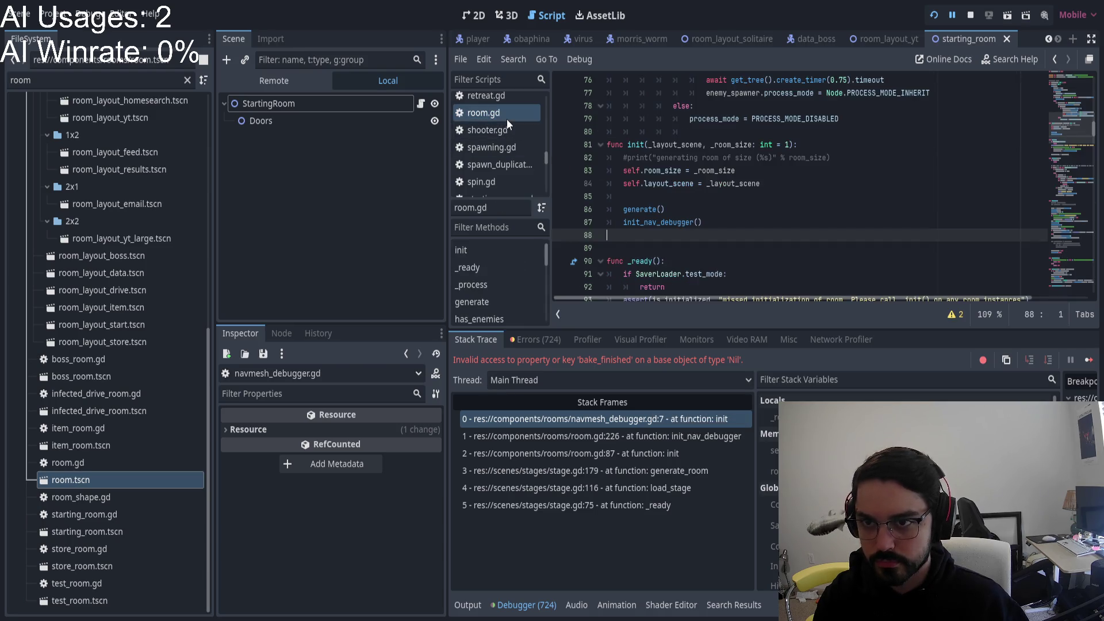
{"action": "left_click", "coordinate": [637, 436]}
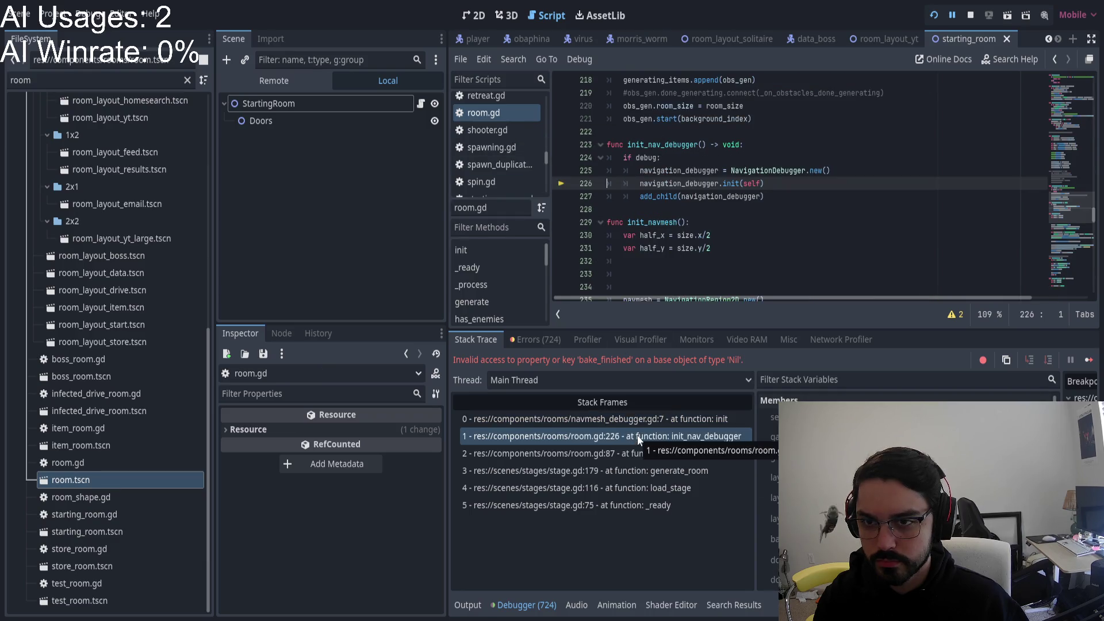
{"action": "left_click", "coordinate": [631, 453]}
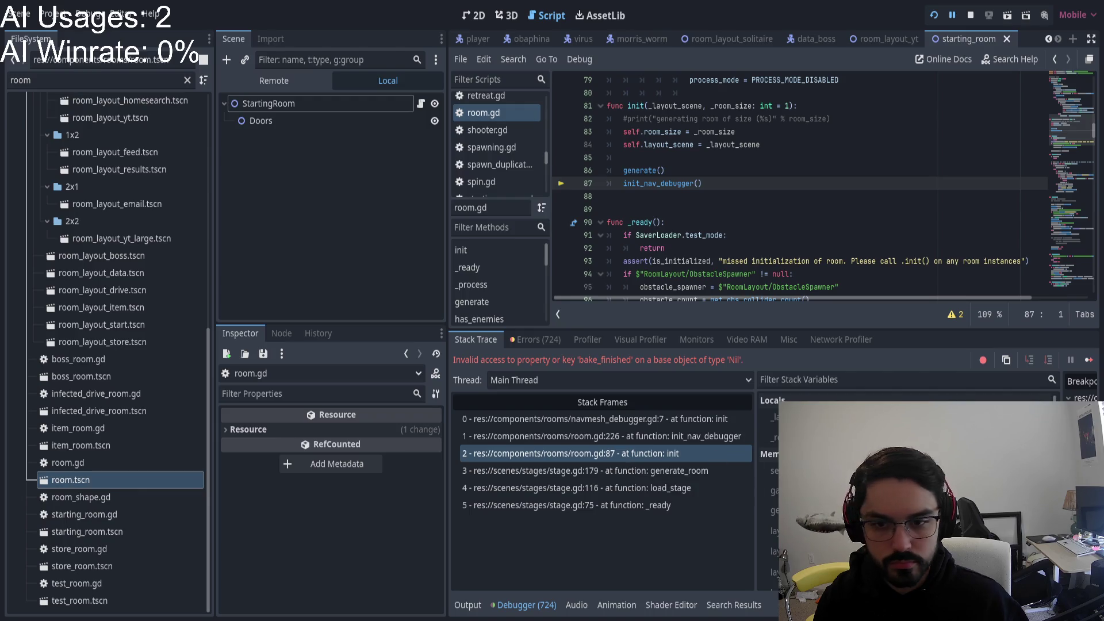
{"action": "scroll", "coordinate": [909, 489], "scroll_direction": "down", "scroll_amount": 5}
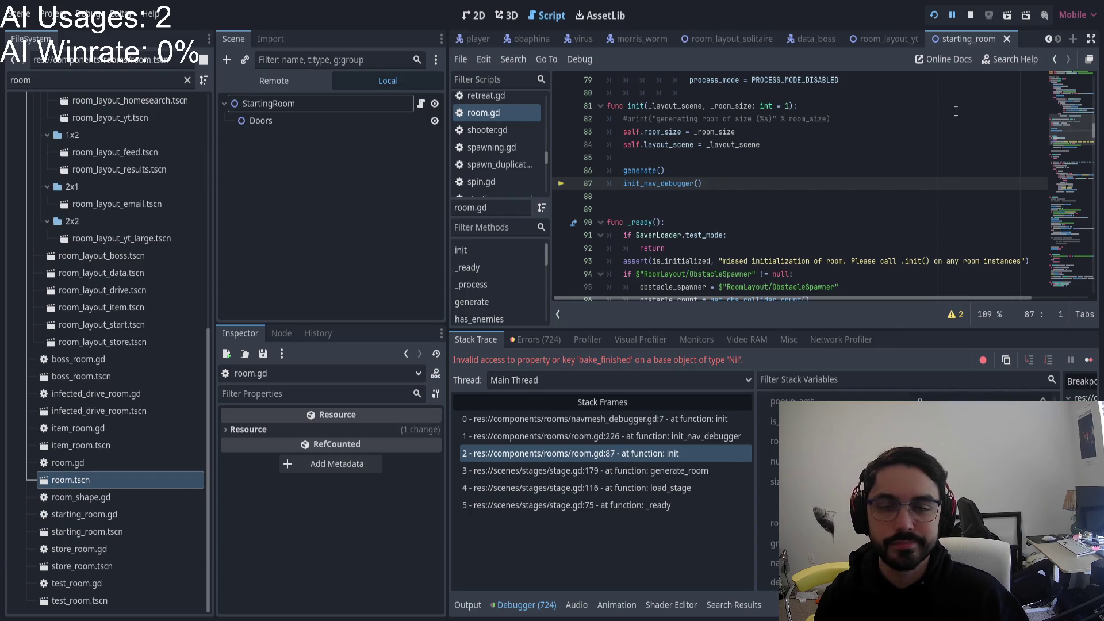
{"action": "left_click", "coordinate": [665, 184], "text": "ctrl"}
{"action": "scroll", "coordinate": [664, 184], "scroll_direction": "up", "scroll_amount": 14}
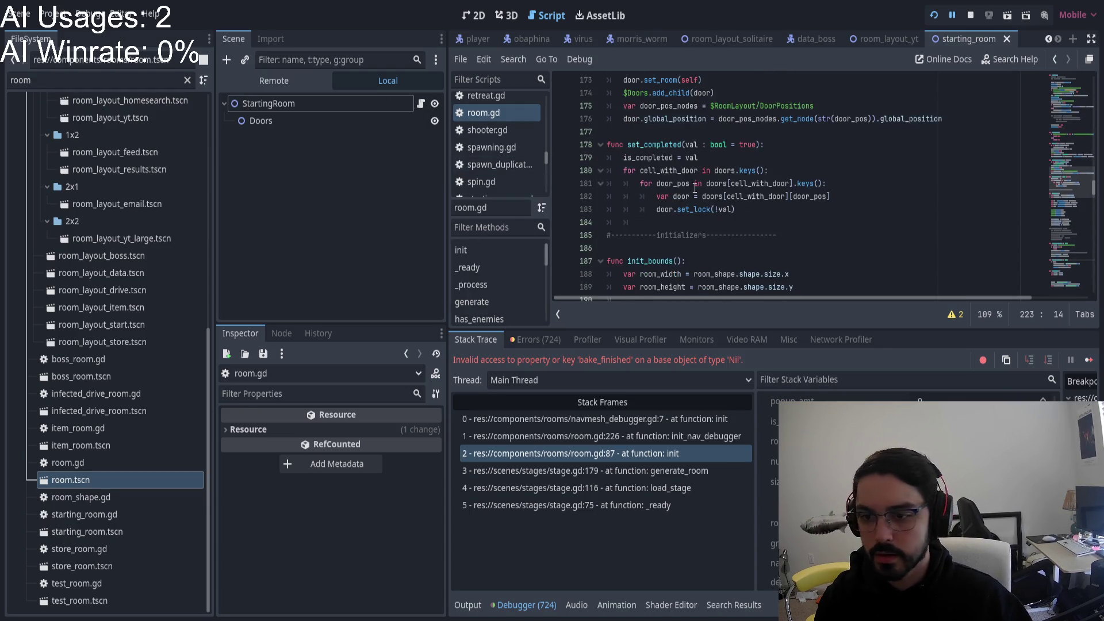
{"action": "scroll", "coordinate": [1074, 97], "scroll_direction": "up", "scroll_amount": 20}
{"action": "key", "text": "alt+Tab"}
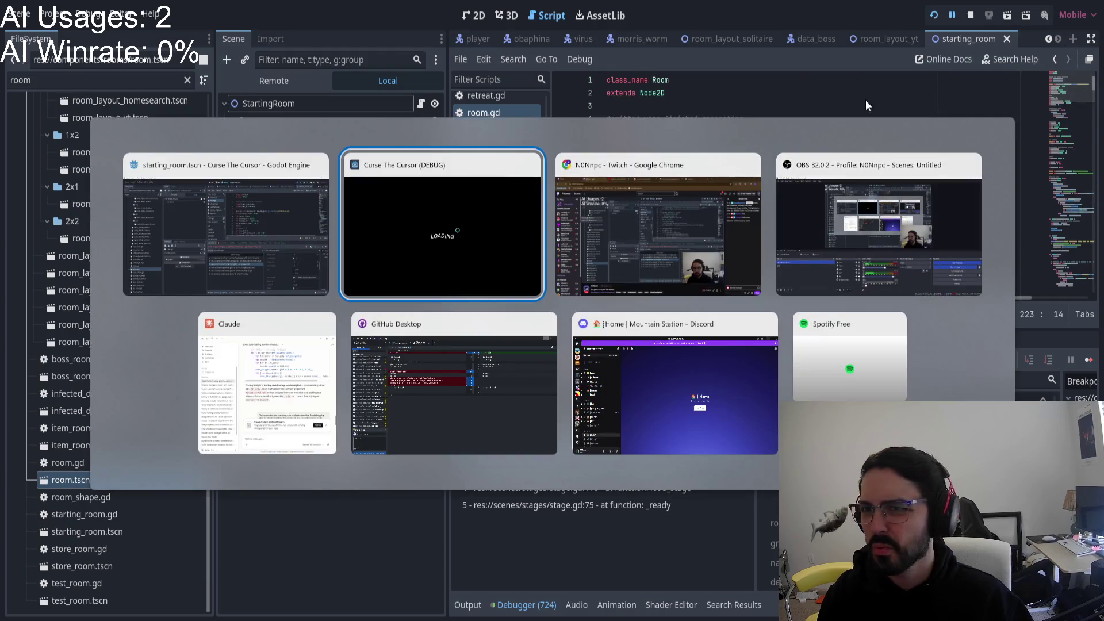
{"action": "key", "text": "Escape"}
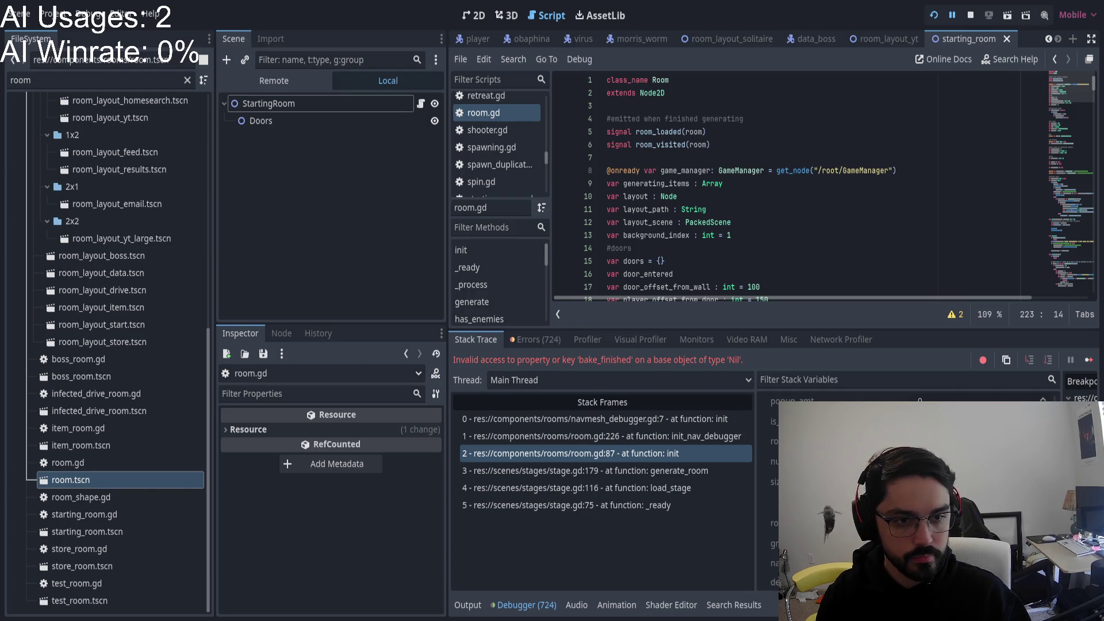
{"action": "scroll", "coordinate": [707, 190], "scroll_direction": "down", "scroll_amount": 3}
{"action": "scroll", "coordinate": [707, 189], "scroll_direction": "down", "scroll_amount": 7}
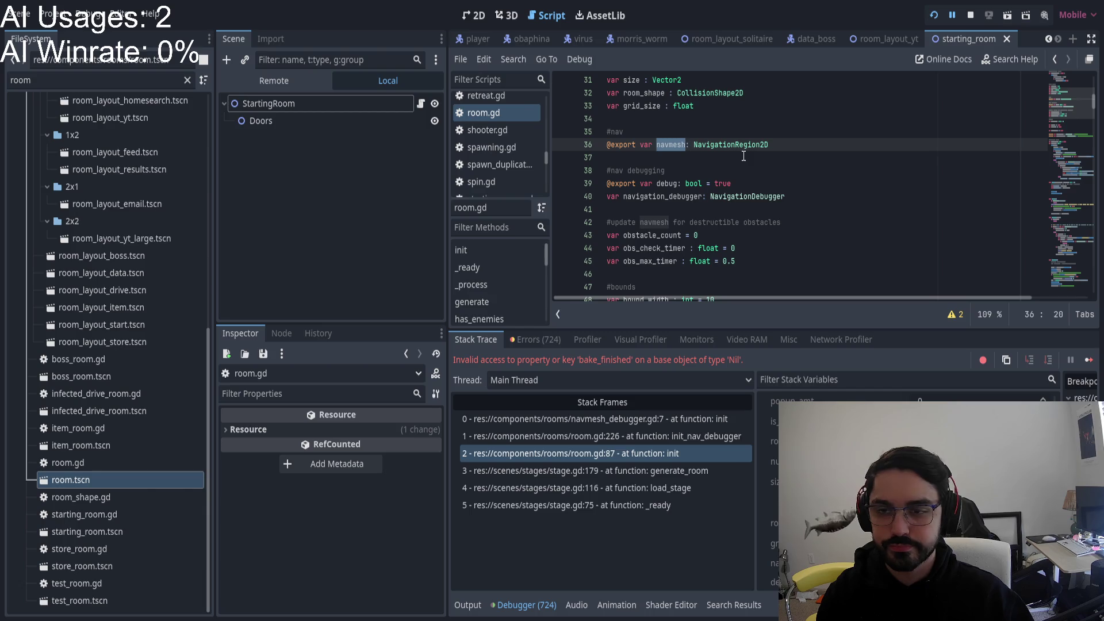
{"action": "left_click", "coordinate": [747, 197], "text": "ctrl"}
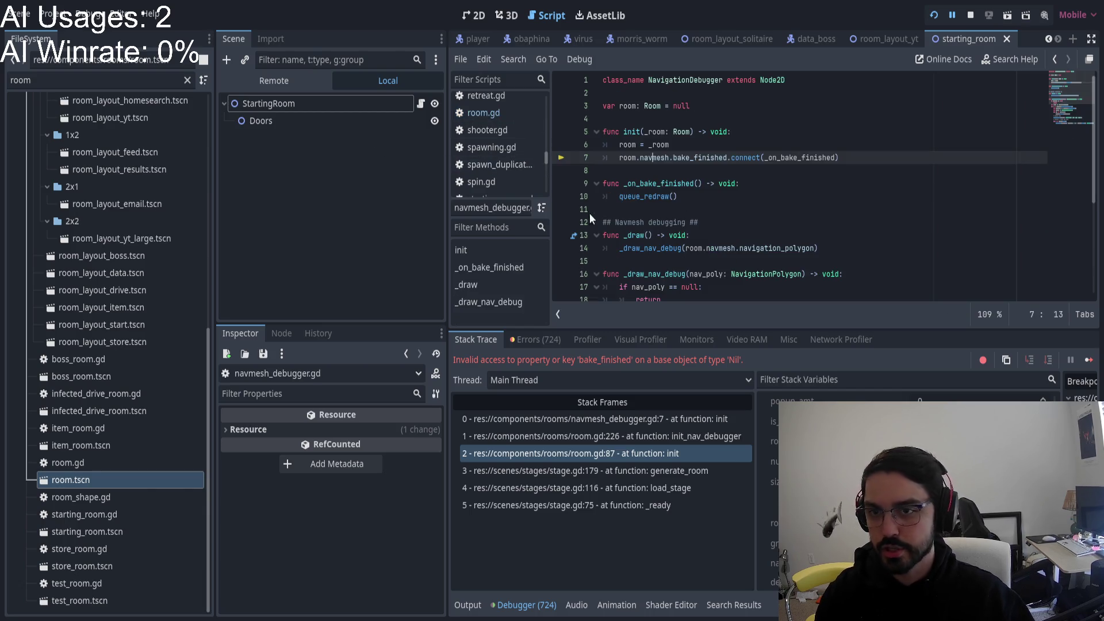
- Add an 'if room.navmesh:' line below room = _room in navmesh_debugger.gd's init
{"action": "left_click", "coordinate": [777, 132]}
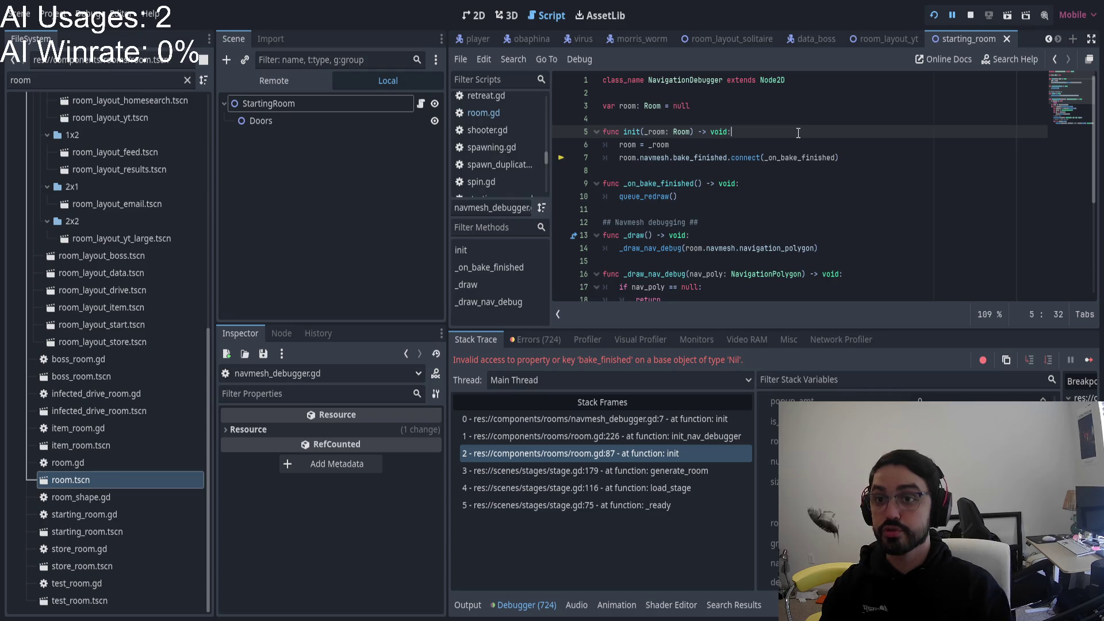
{"action": "key", "text": "Return"}
{"action": "type", "text": "if navmesh"}
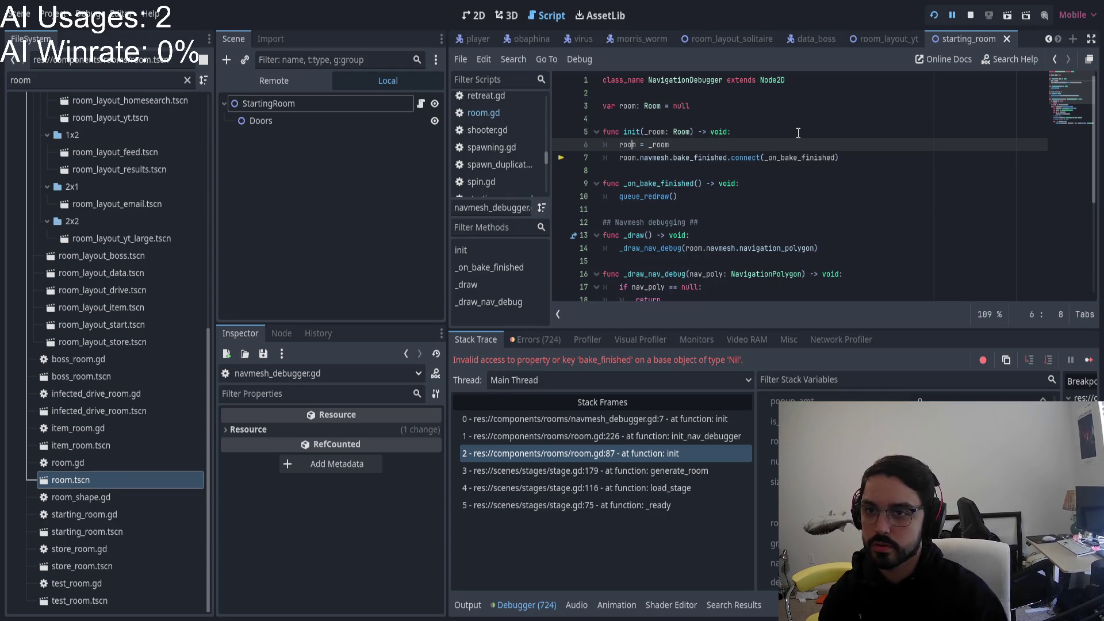
{"action": "key", "text": "alt+Down"}
{"action": "type", "text": "room.navmesh"}
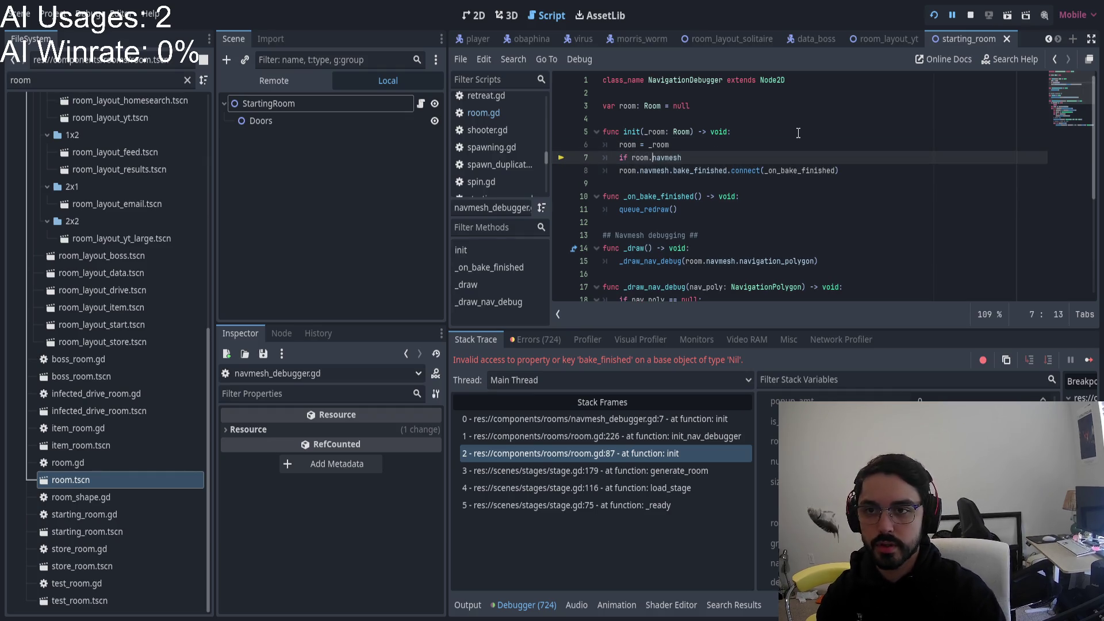
{"action": "key", "text": "End"}
- Indent the bake_finished connect line under the check and begin an is_instance_valid guard
{"action": "key", "text": "Down"}
{"action": "key", "text": "Home"}
{"action": "key", "text": "Tab"}
{"action": "key", "text": "Up"}
{"action": "key", "text": "Home"}
{"action": "type", "text": "is_insta"}
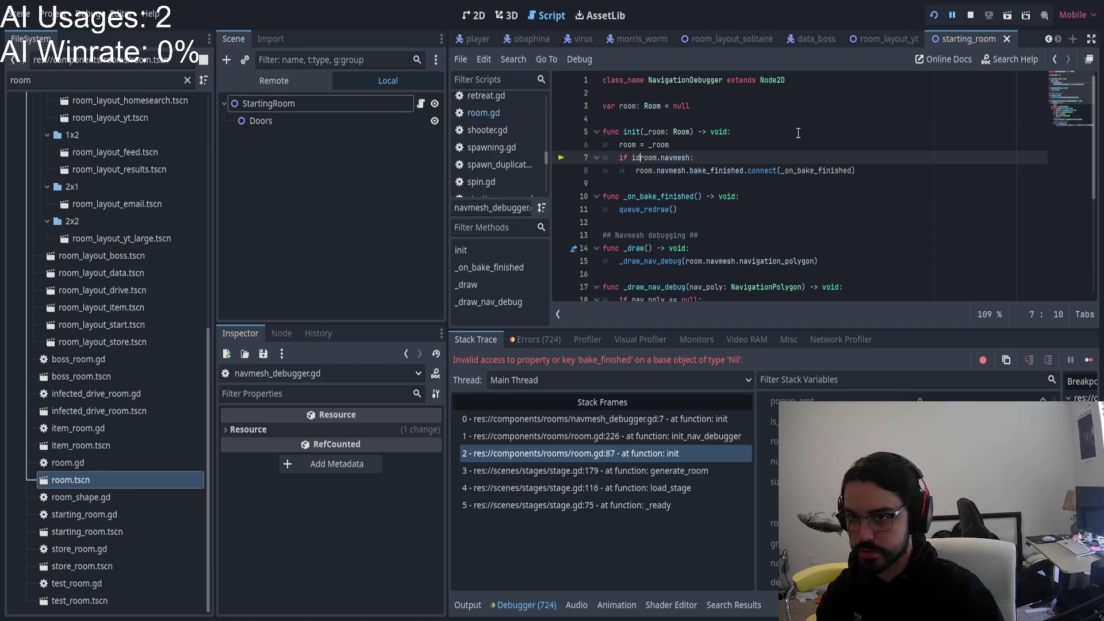
{"action": "type", "text": "nce_vali"}
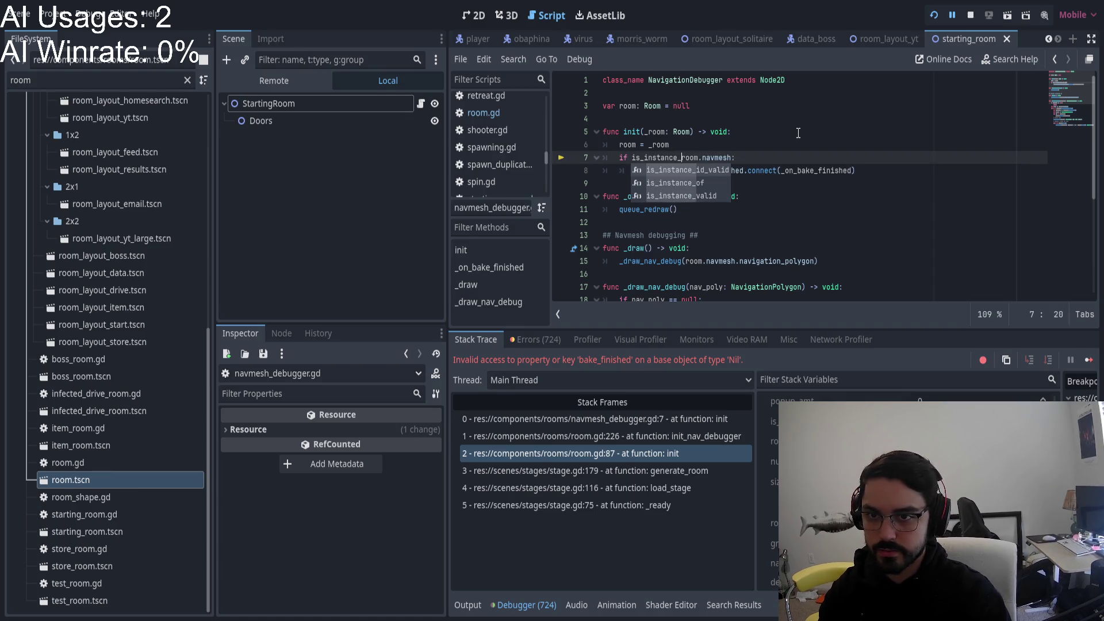